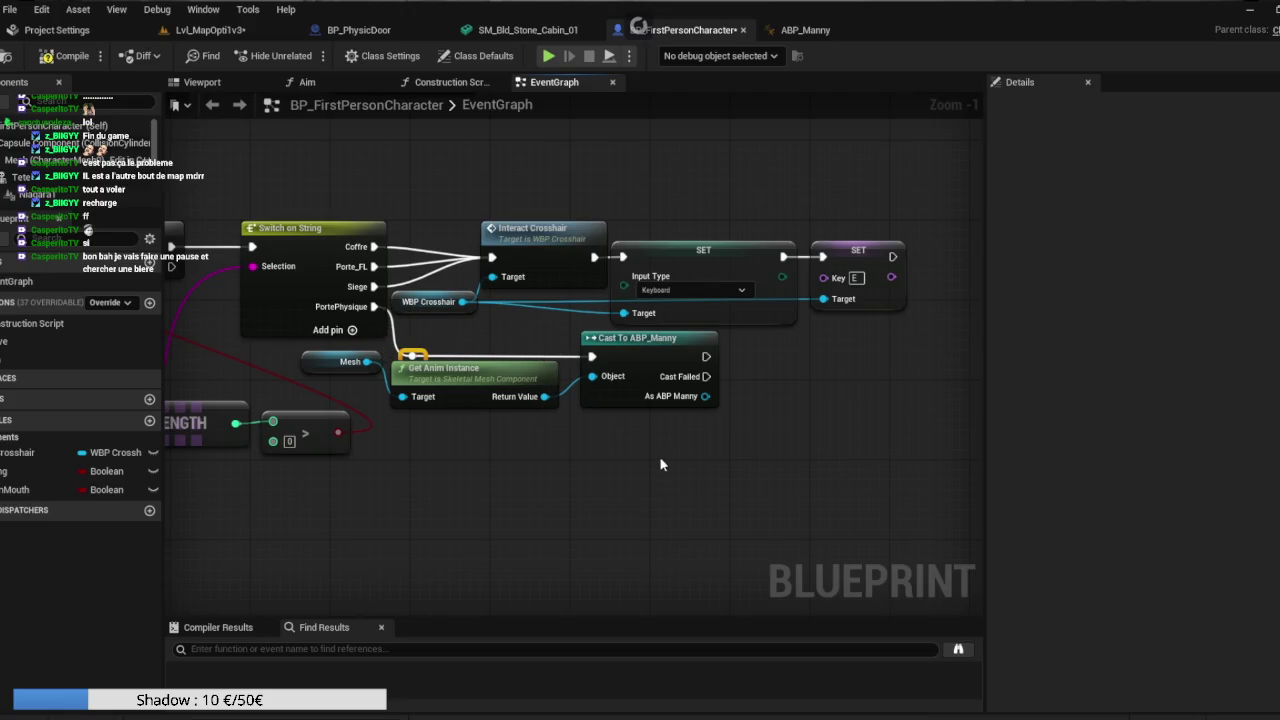
Add a Set Effector Location node from Cast To ABP_Manny's output, then start play-in-editor with Alt+P.
mouse_move(569, 396)
mouse_down()
mouse_move(634, 400)
mouse_move(637, 419)
mouse_up()
text(set effec)
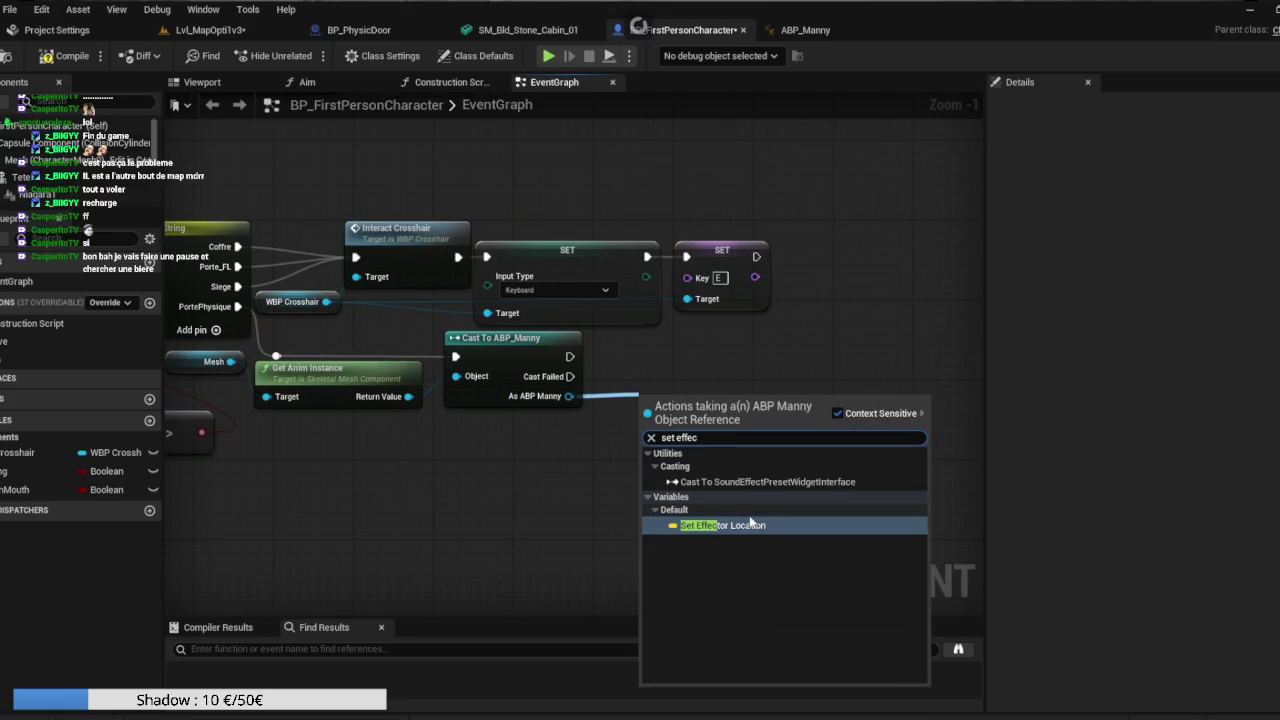
click(748, 522)
drag(700, 388, 686, 348)
key(alt+p)
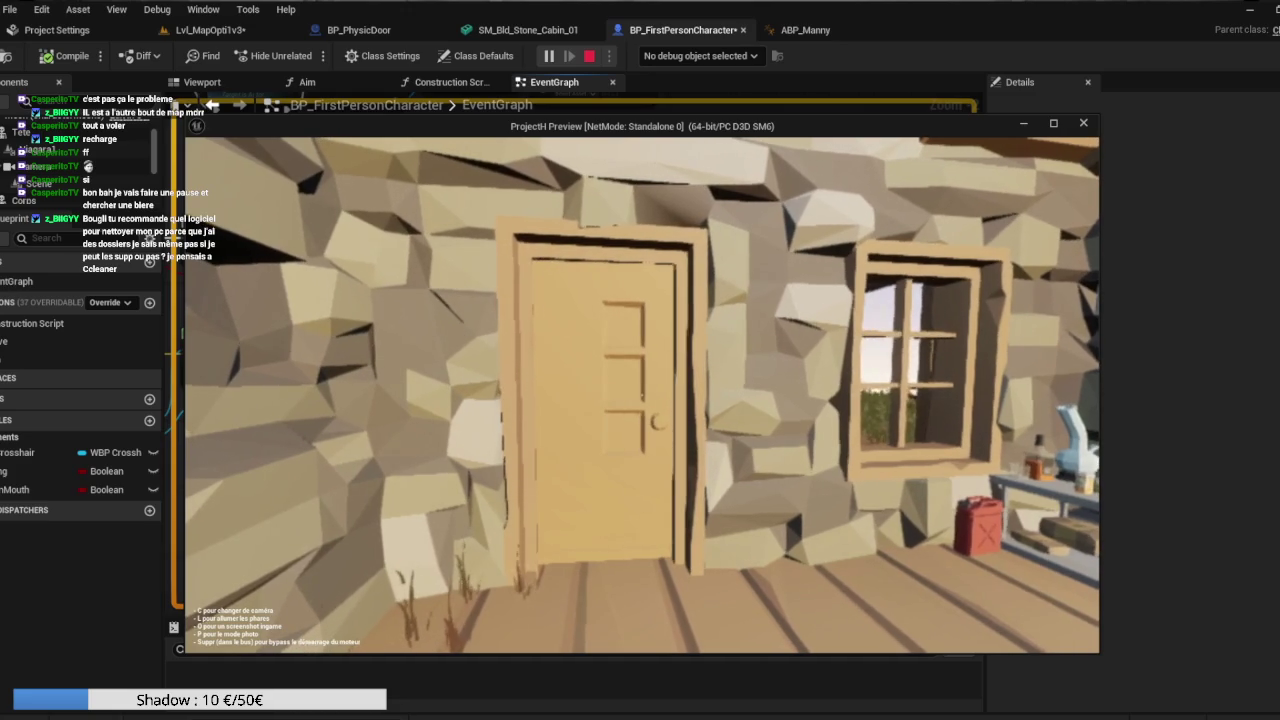
Walk the character through the cabin door twice in the play-test, then bring up the Start menu.
key(w)
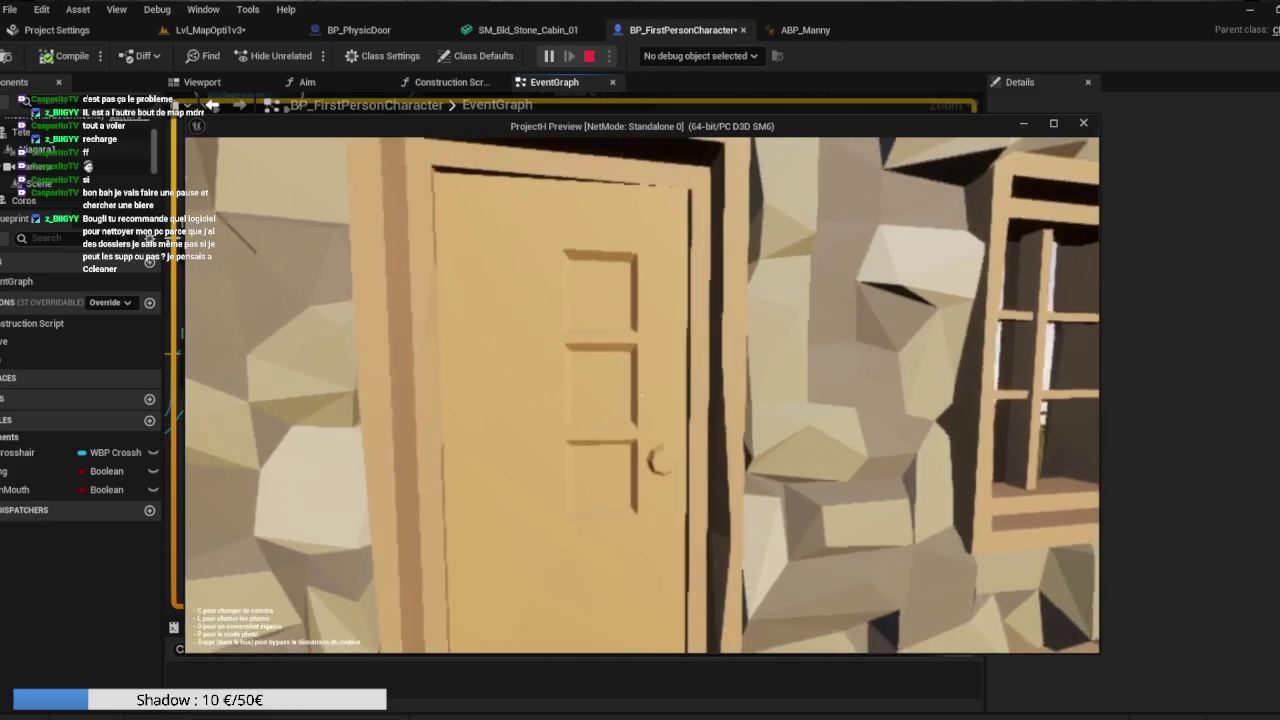
key(w)
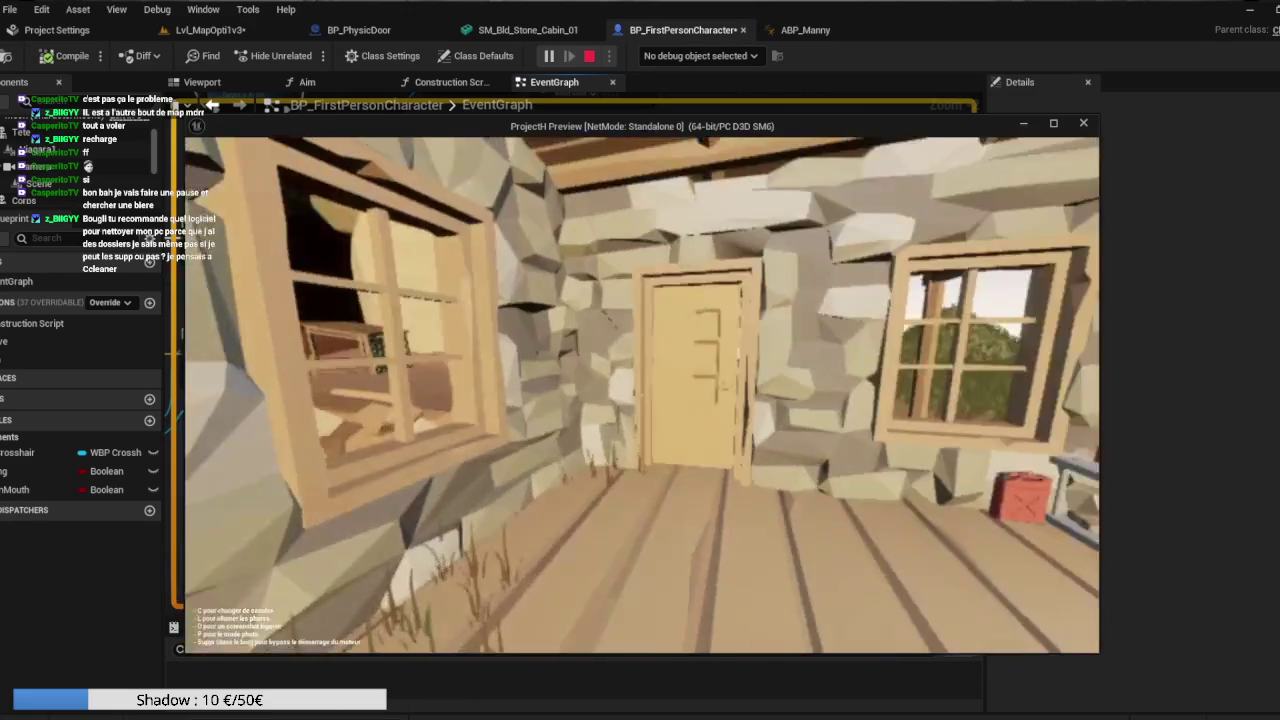
key(w)
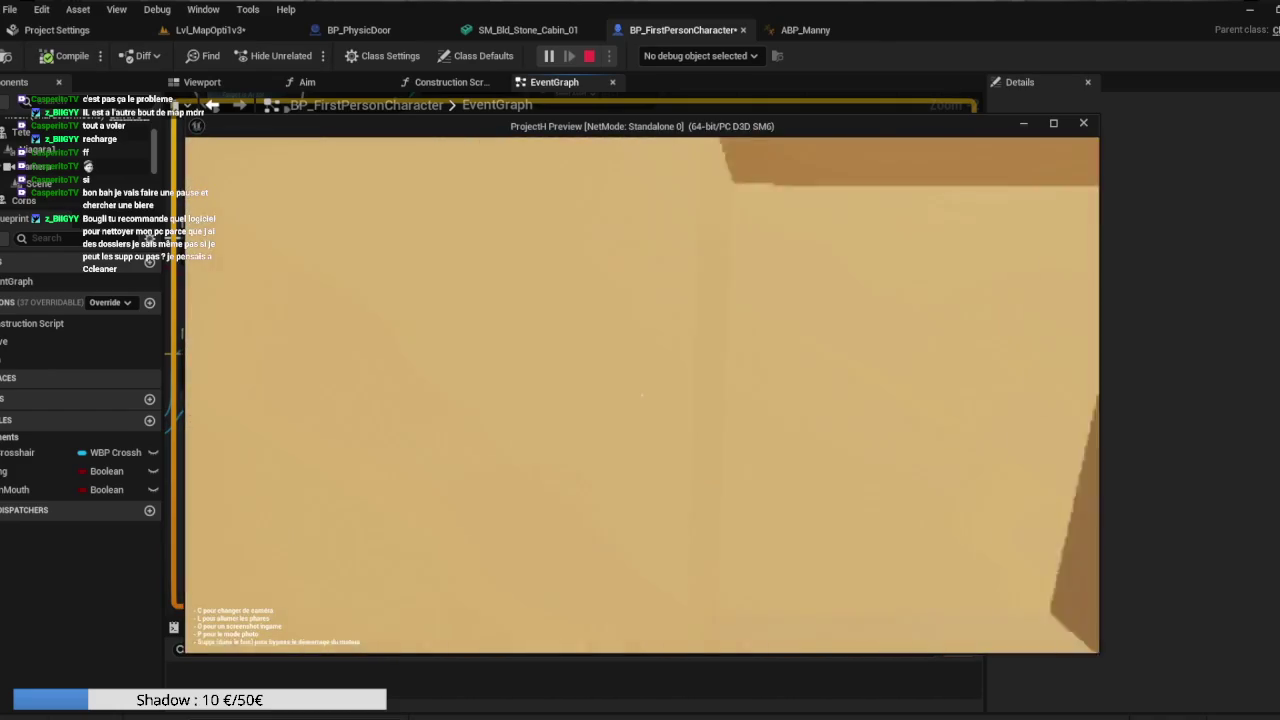
key(w)
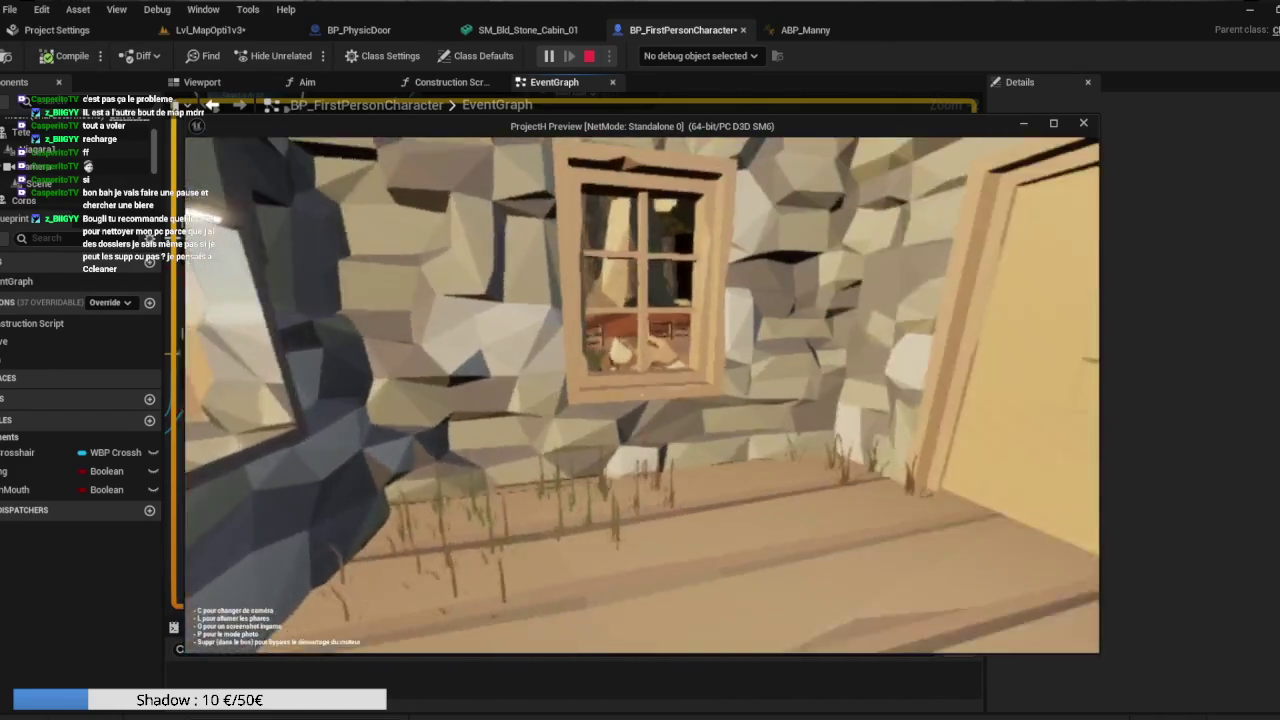
key(super)
key(super)
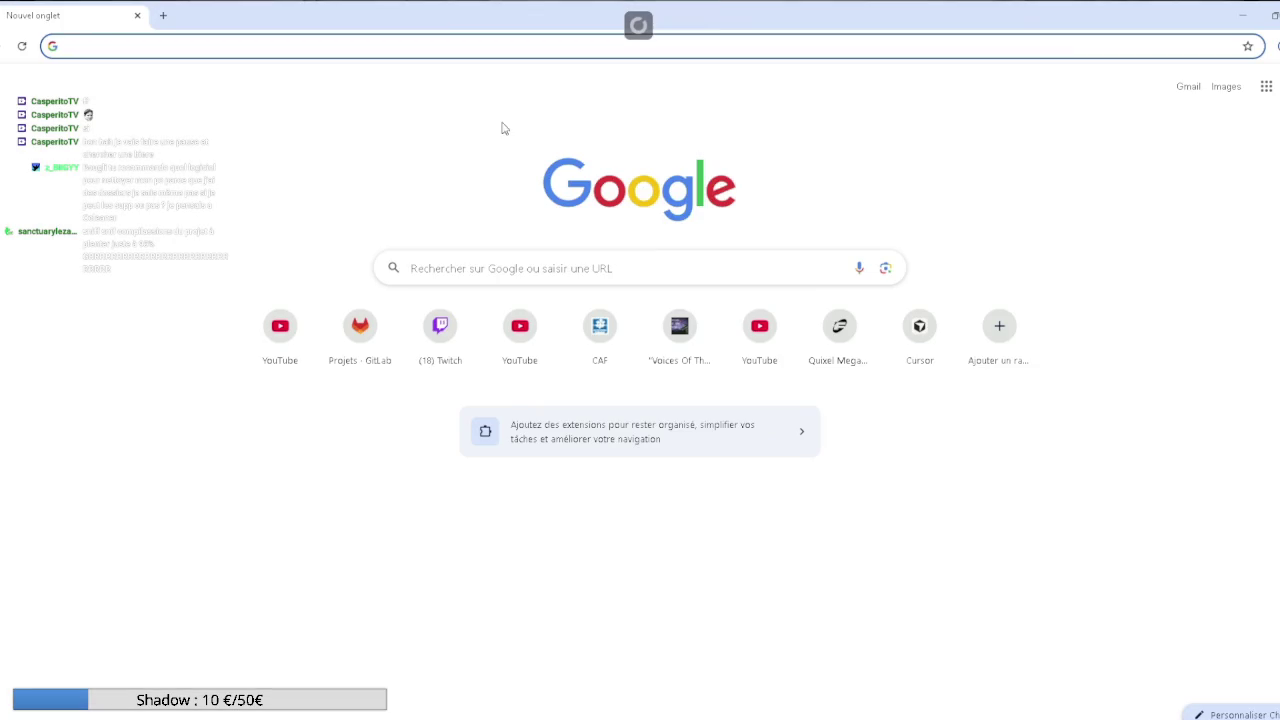
Close the floating Chrome window and relaunch Chrome on a new tab from the Start menu.
mouse_move(727, 21)
mouse_down()
mouse_move(651, 63)
mouse_move(678, 50)
mouse_move(682, 337)
mouse_move(706, 203)
mouse_up()
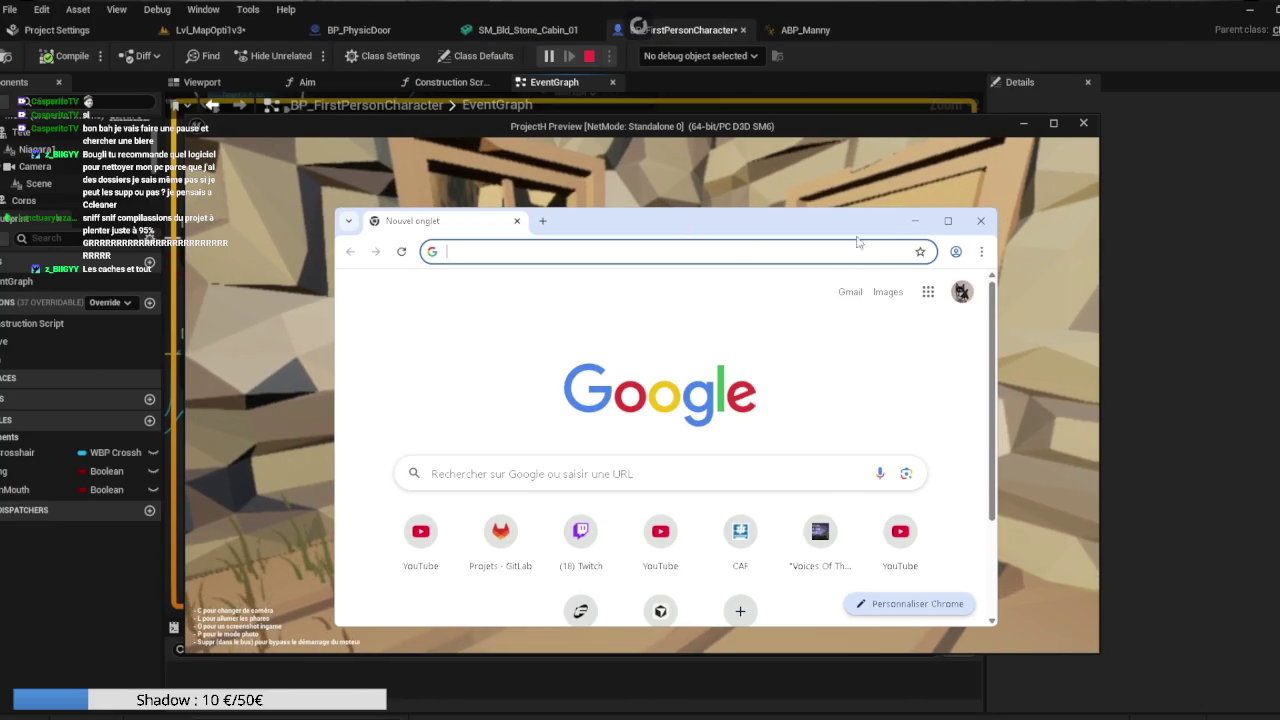
click(980, 221)
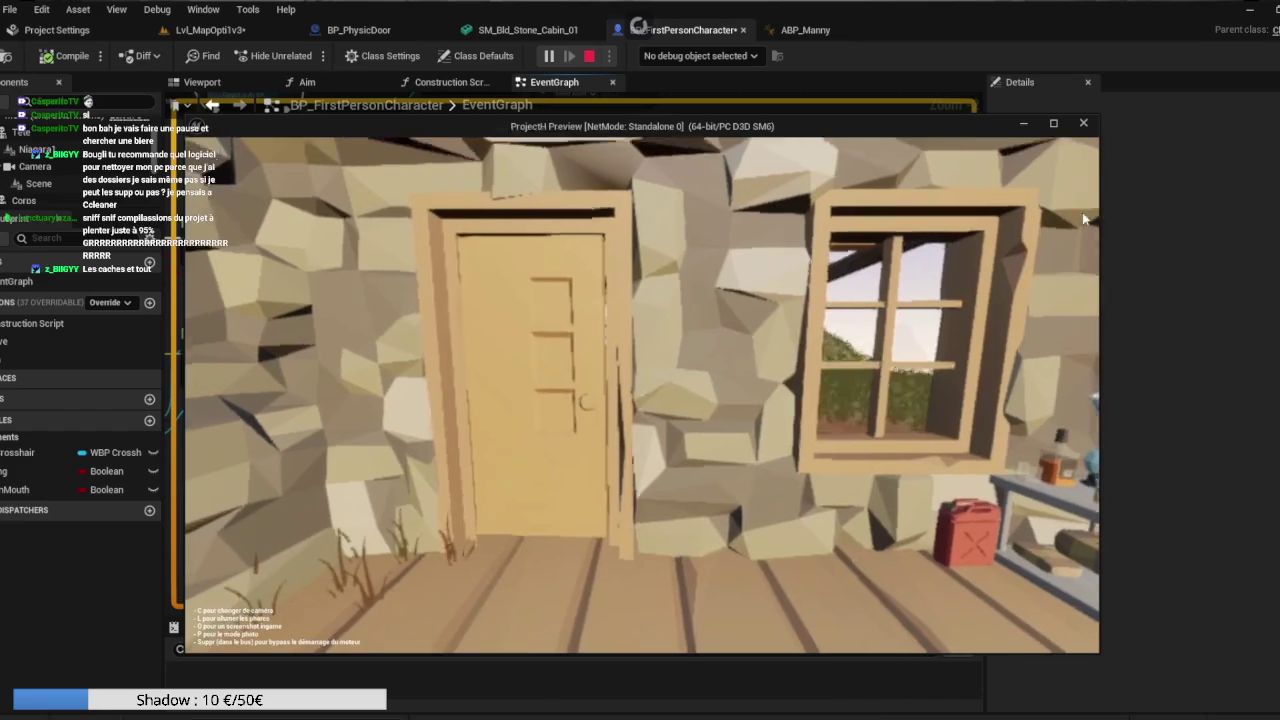
key(super)
click(742, 452)
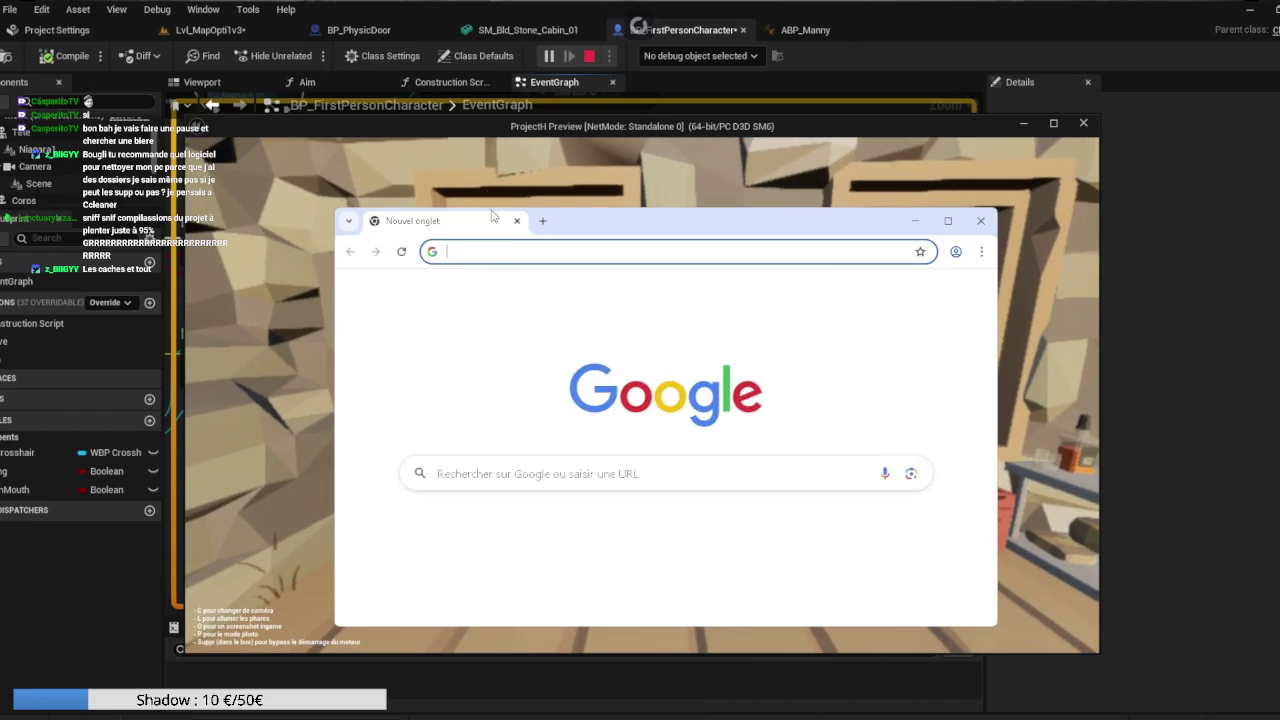
Search Google for 'windirstat' and open the windirstat.net website.
text(wi)
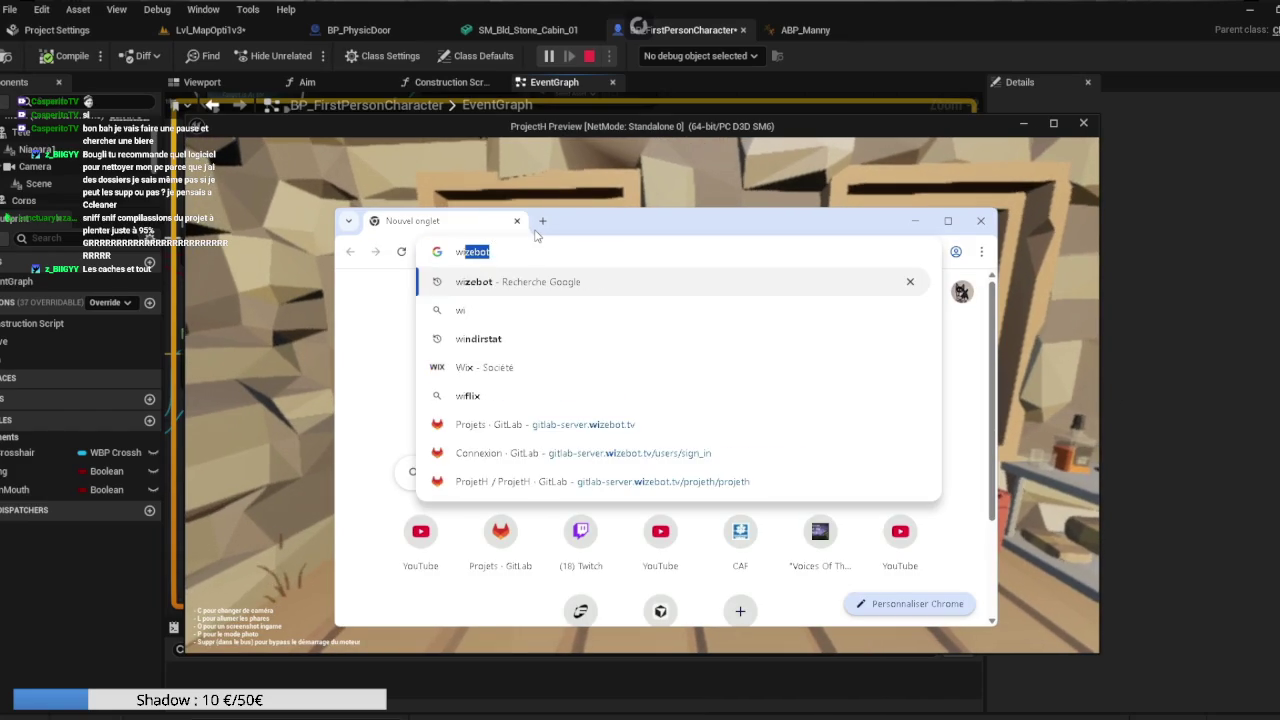
text(ndirstat)
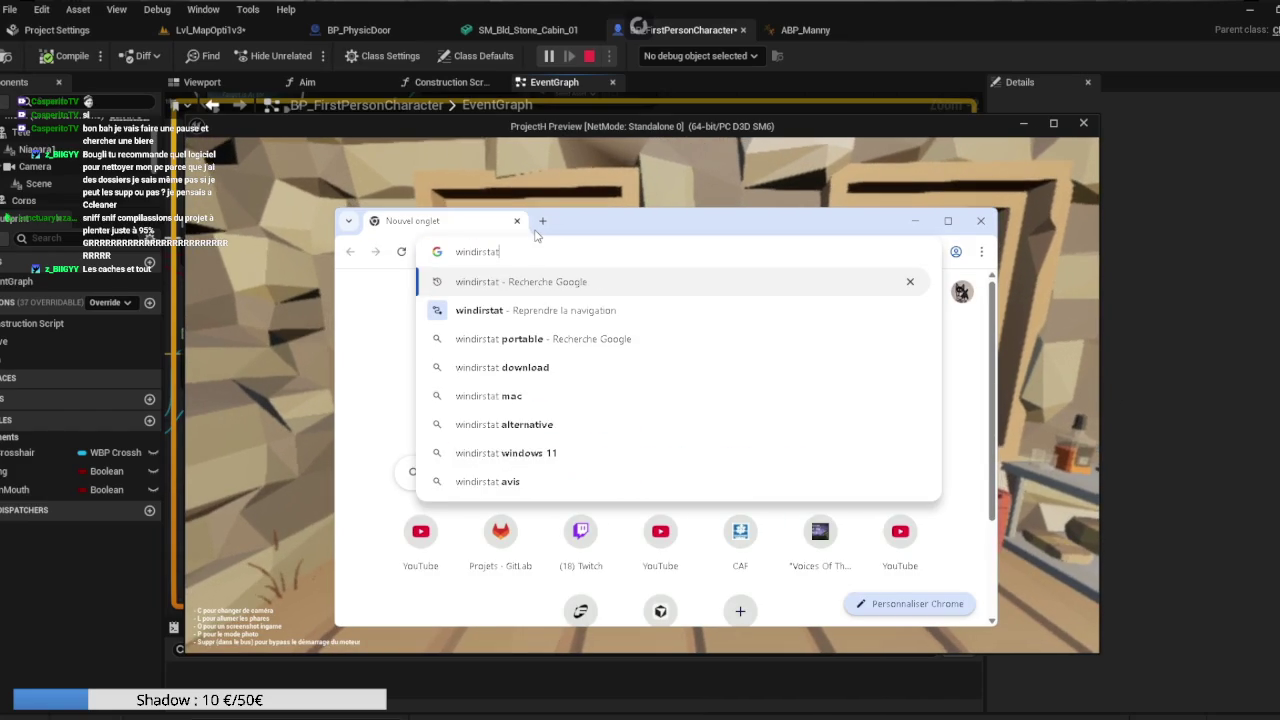
key(Return)
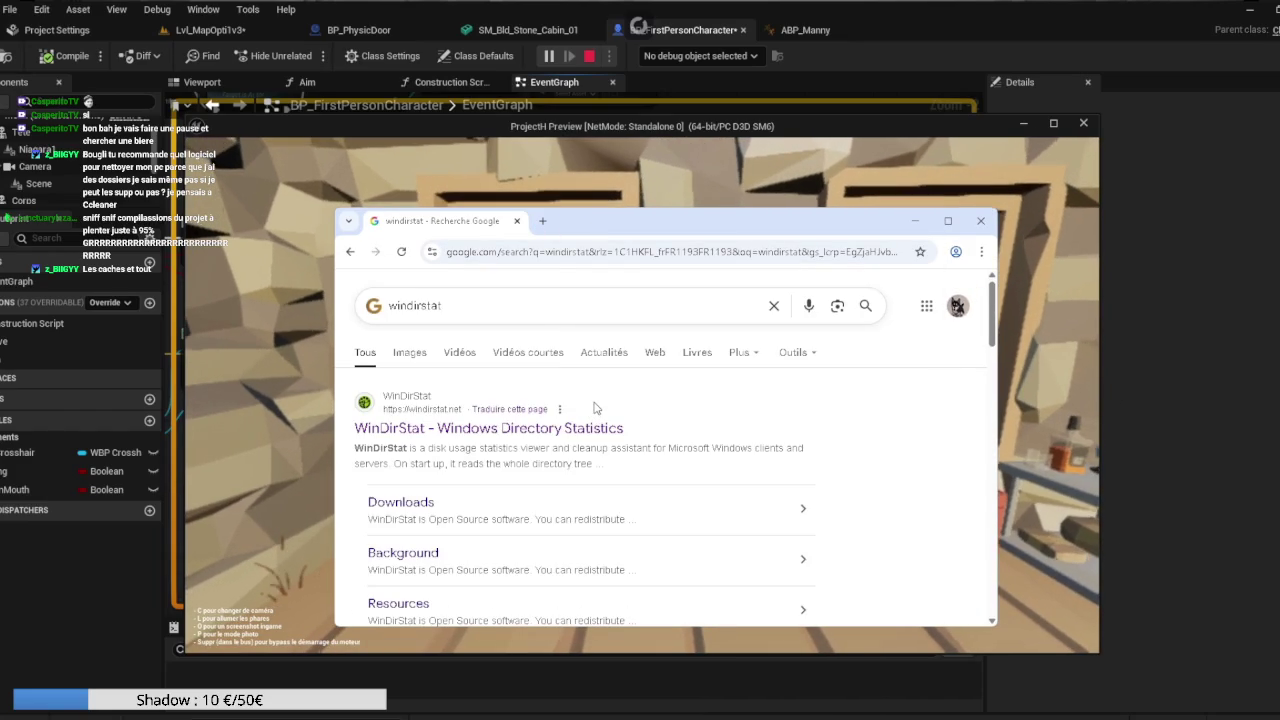
click(586, 436)
scroll(620, 440, down, 5)
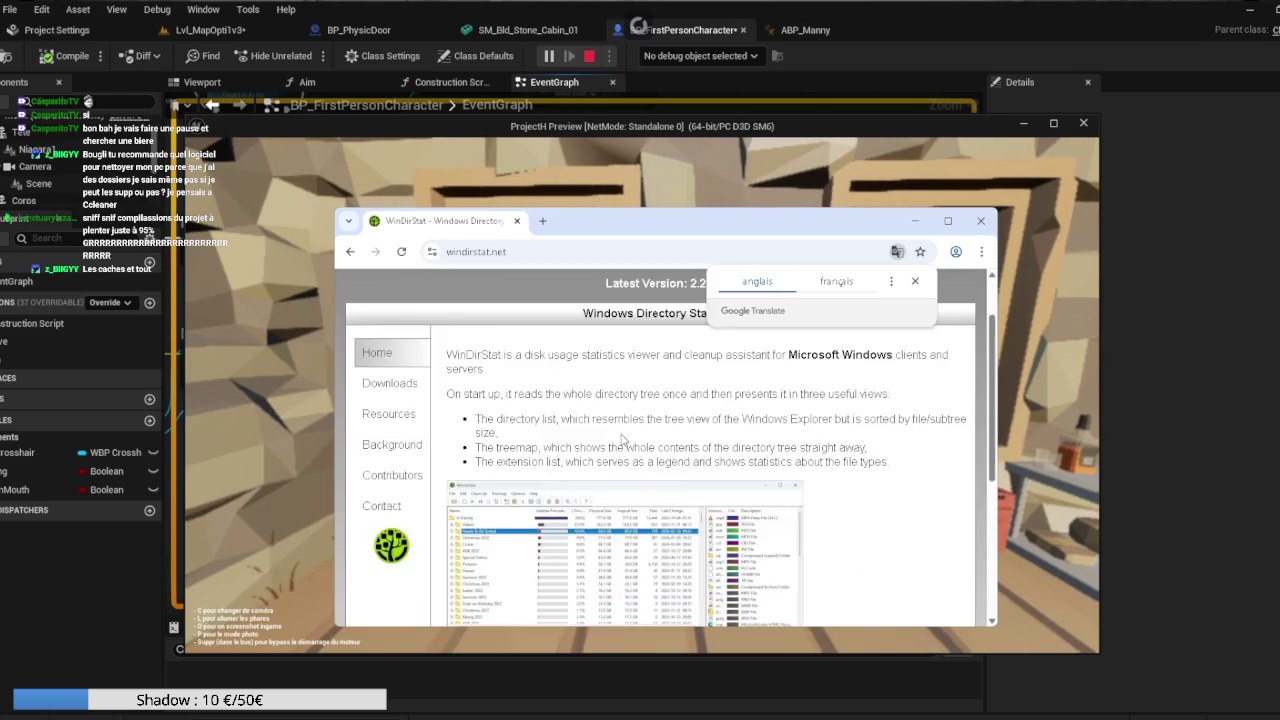
scroll(623, 440, up, 2)
scroll(623, 420, down, 1)
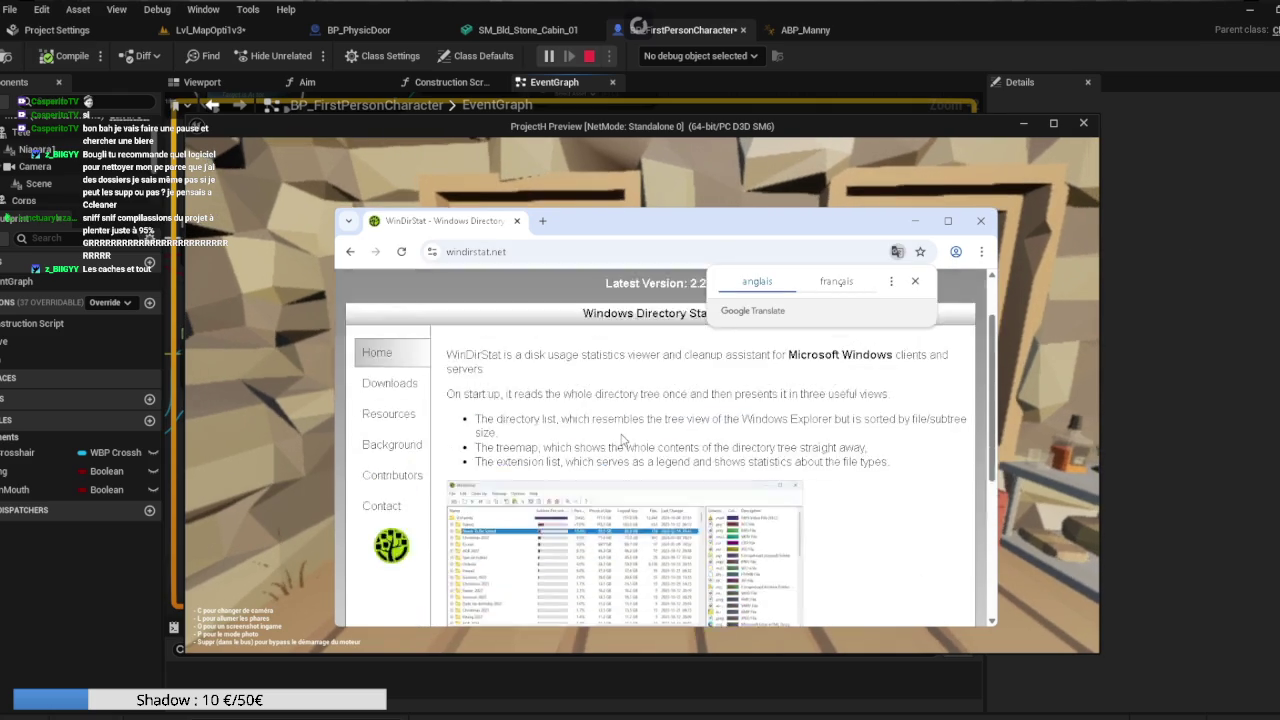
scroll(623, 400, up, 2)
Dismiss the translation offer, read down the WinDirStat page, and close Chrome.
click(915, 284)
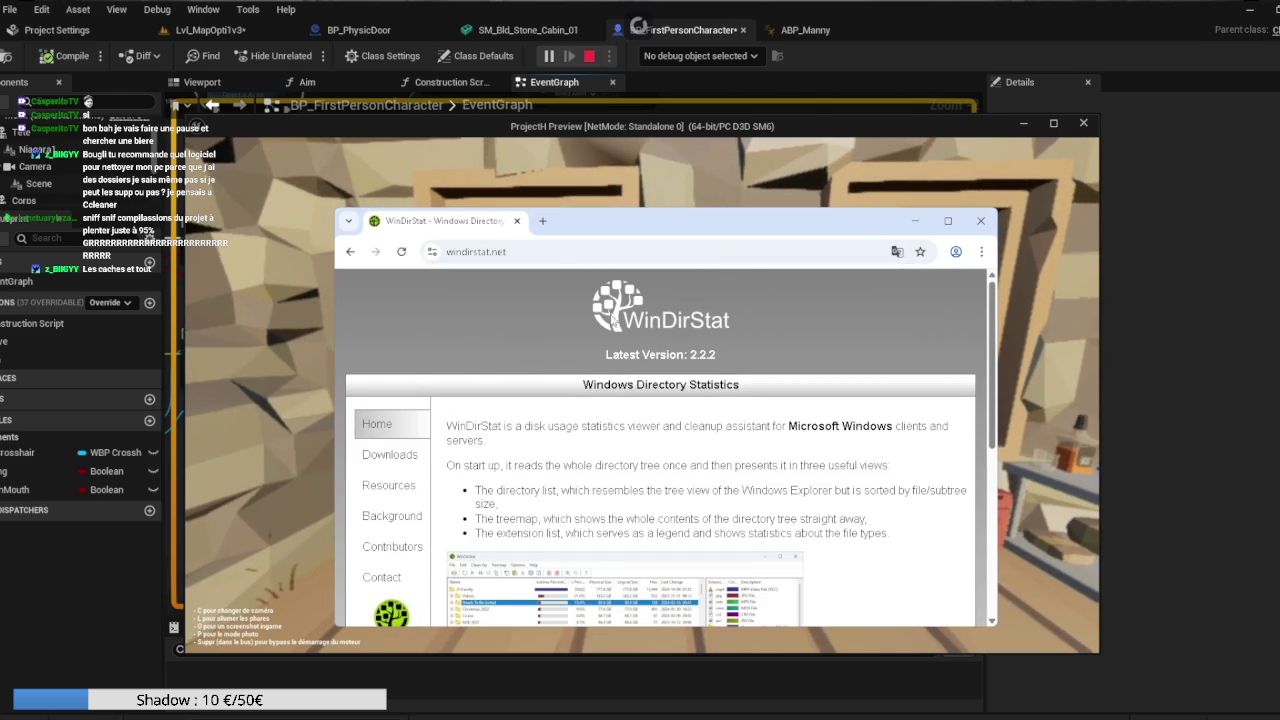
scroll(751, 350, down, 2)
scroll(517, 347, down, 2)
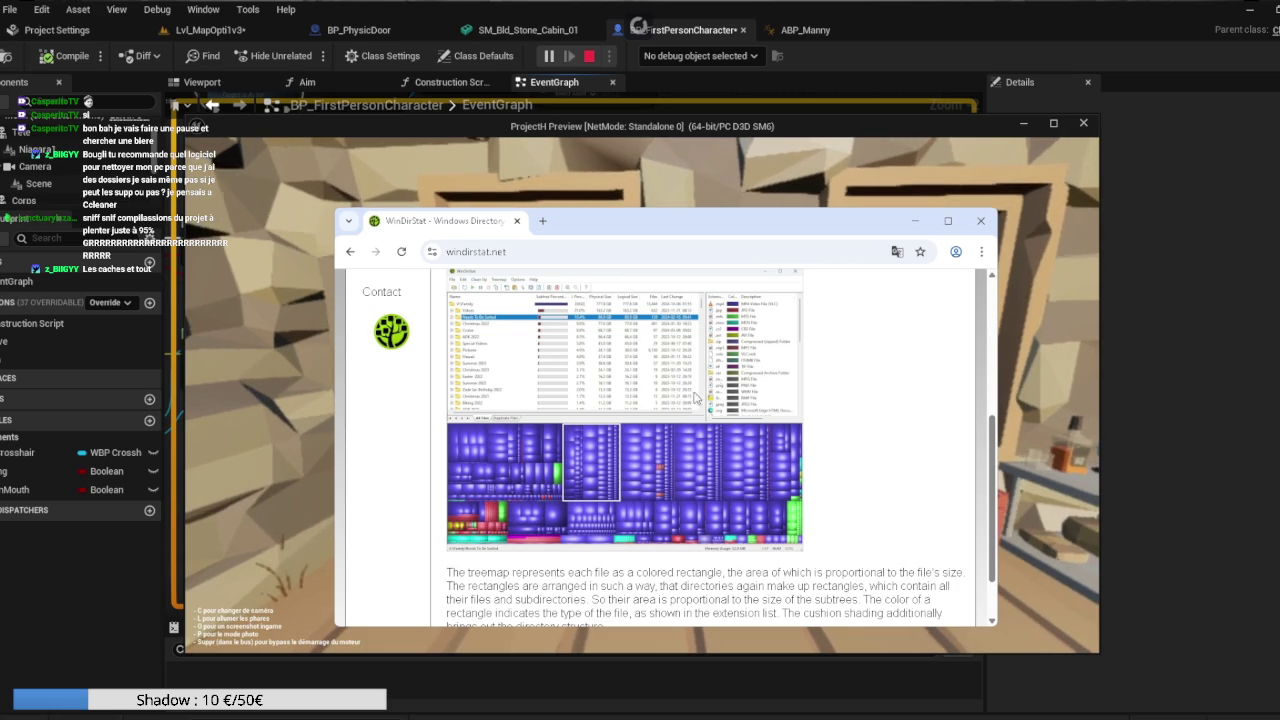
click(980, 221)
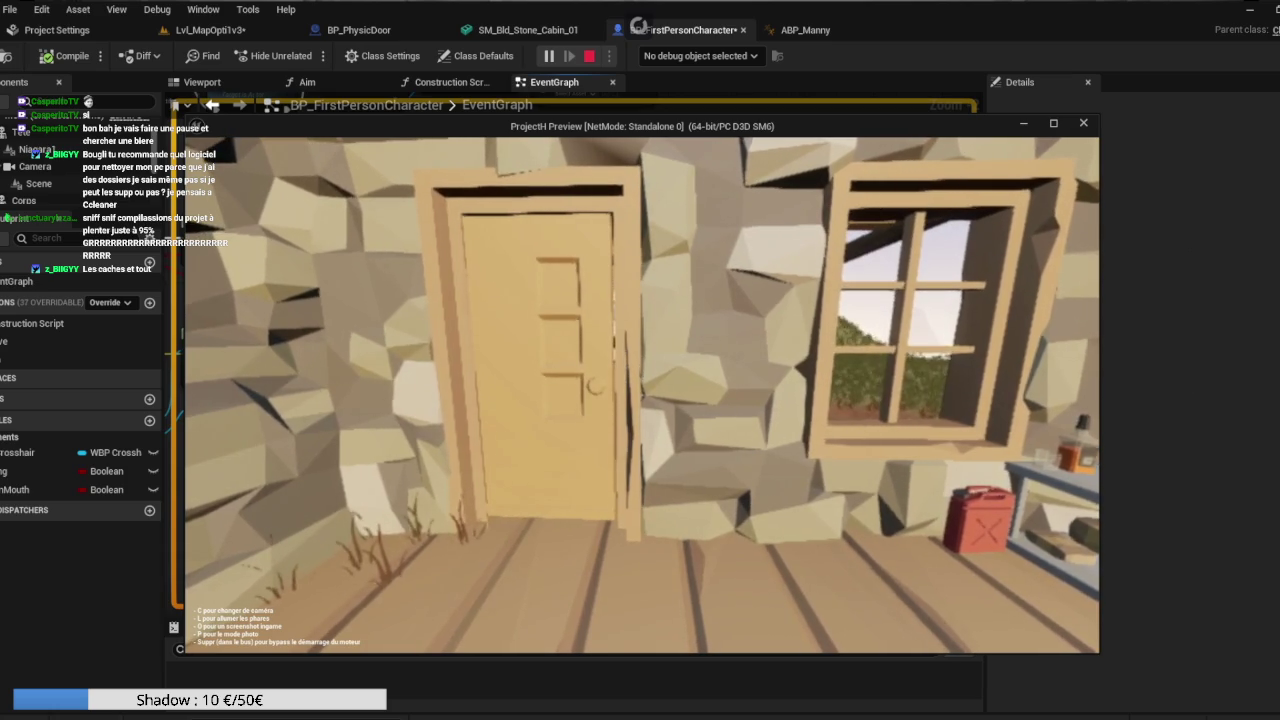
Walk back and forth at the cabin door until it swings open, then open the Start menu.
key(w)
key(e)
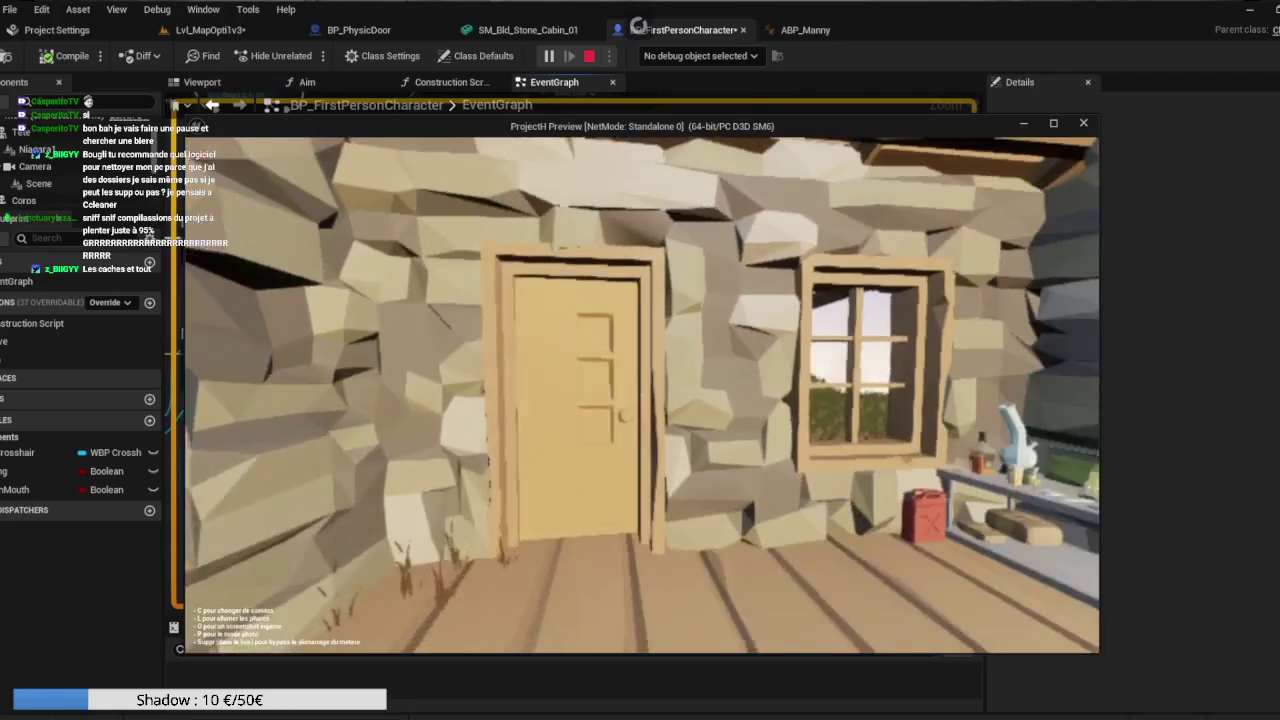
key(w)
key(e)
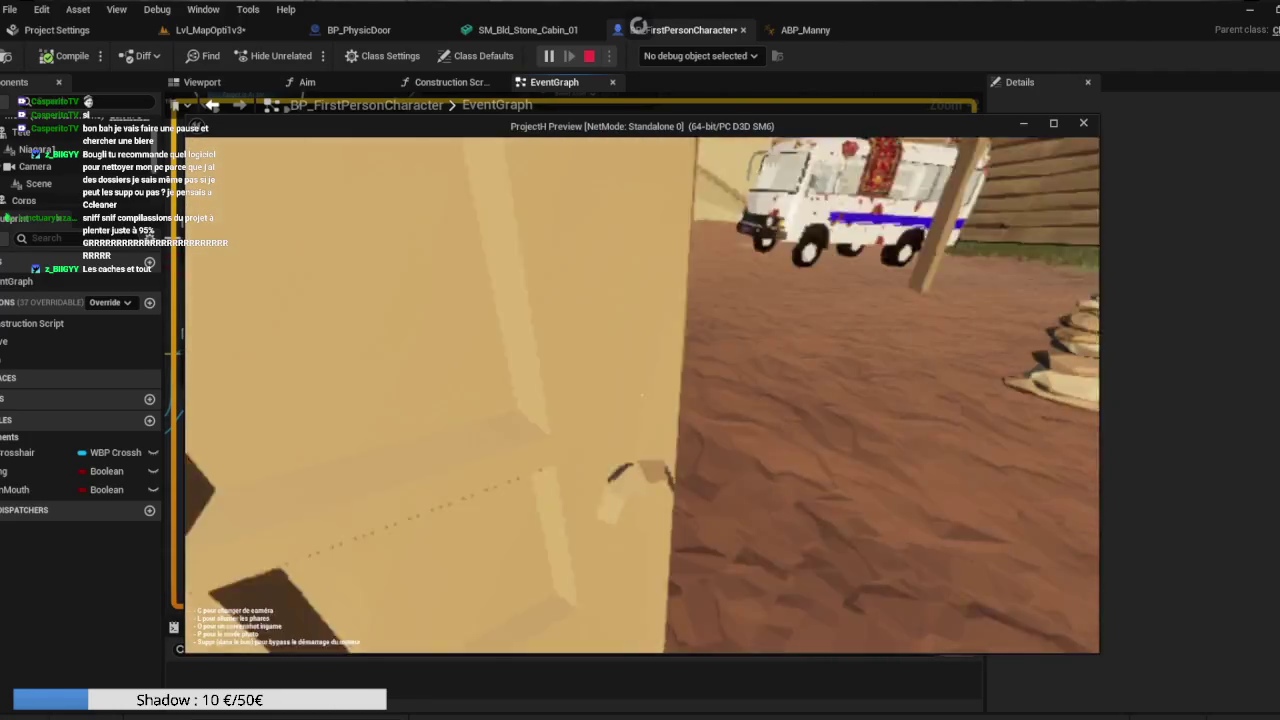
key(s)
key(w)
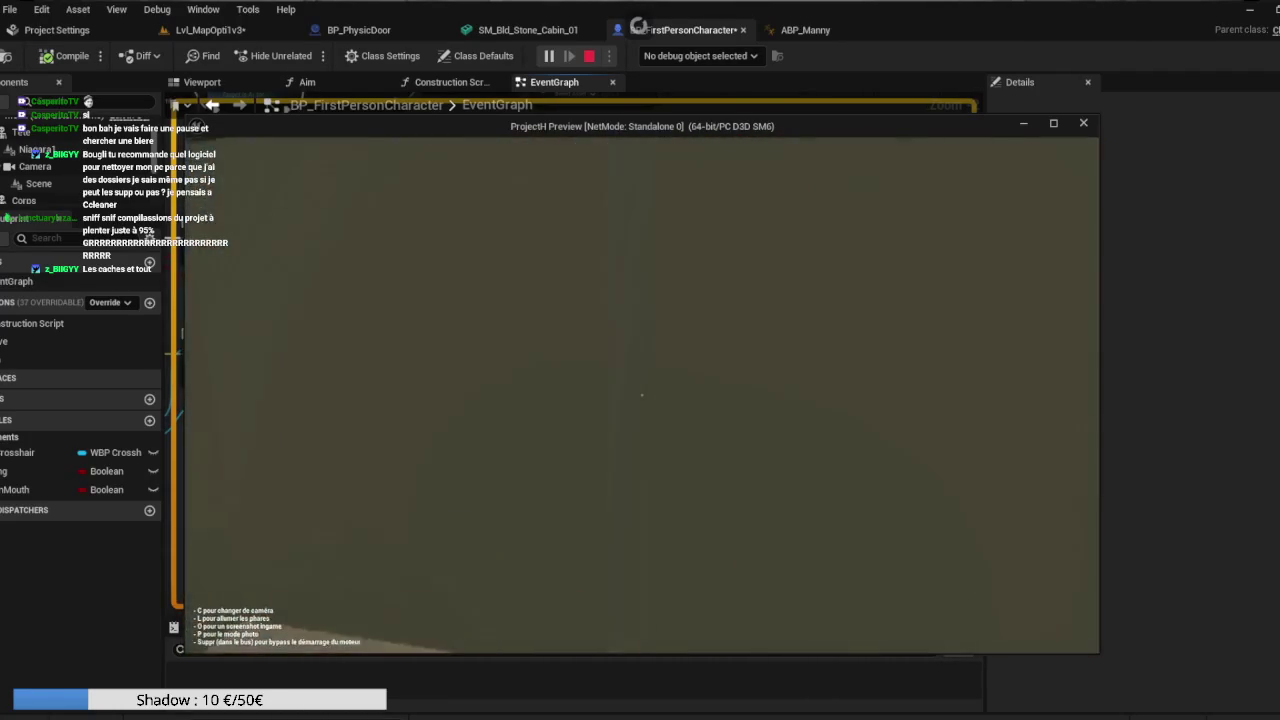
key(w)
key(w)
key(e)
key(w)
key(w)
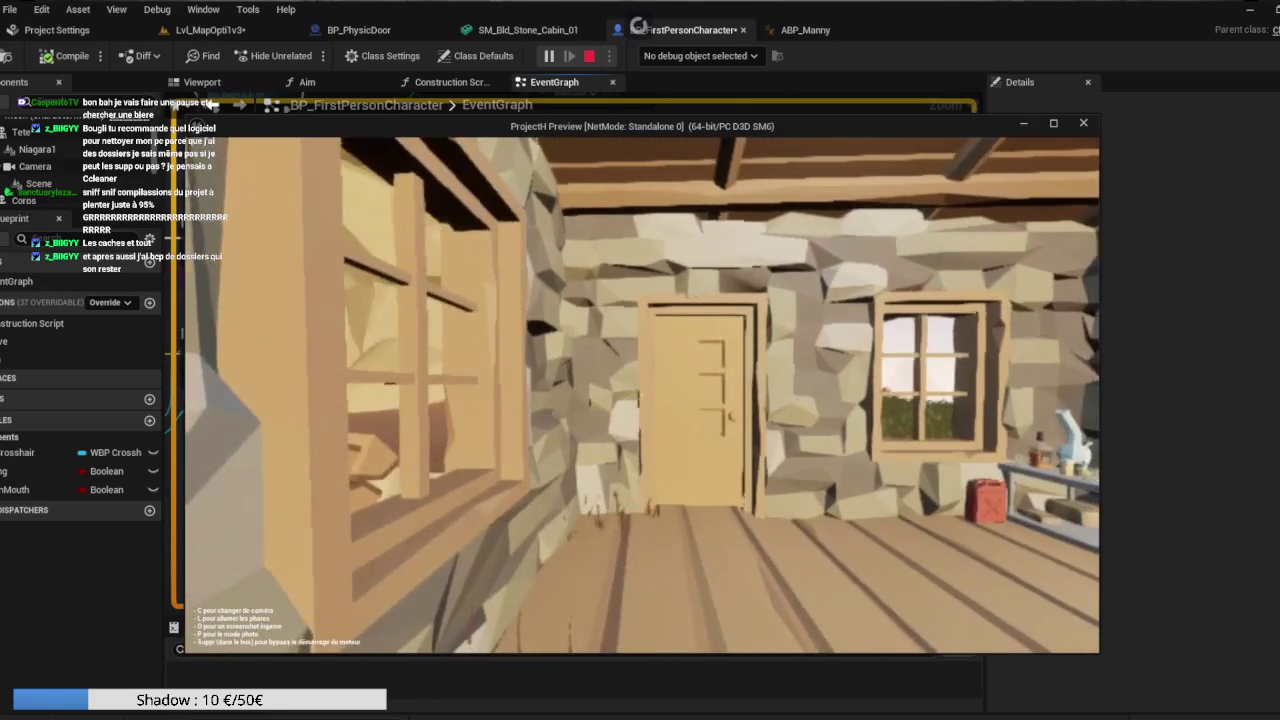
key(w)
key(w)
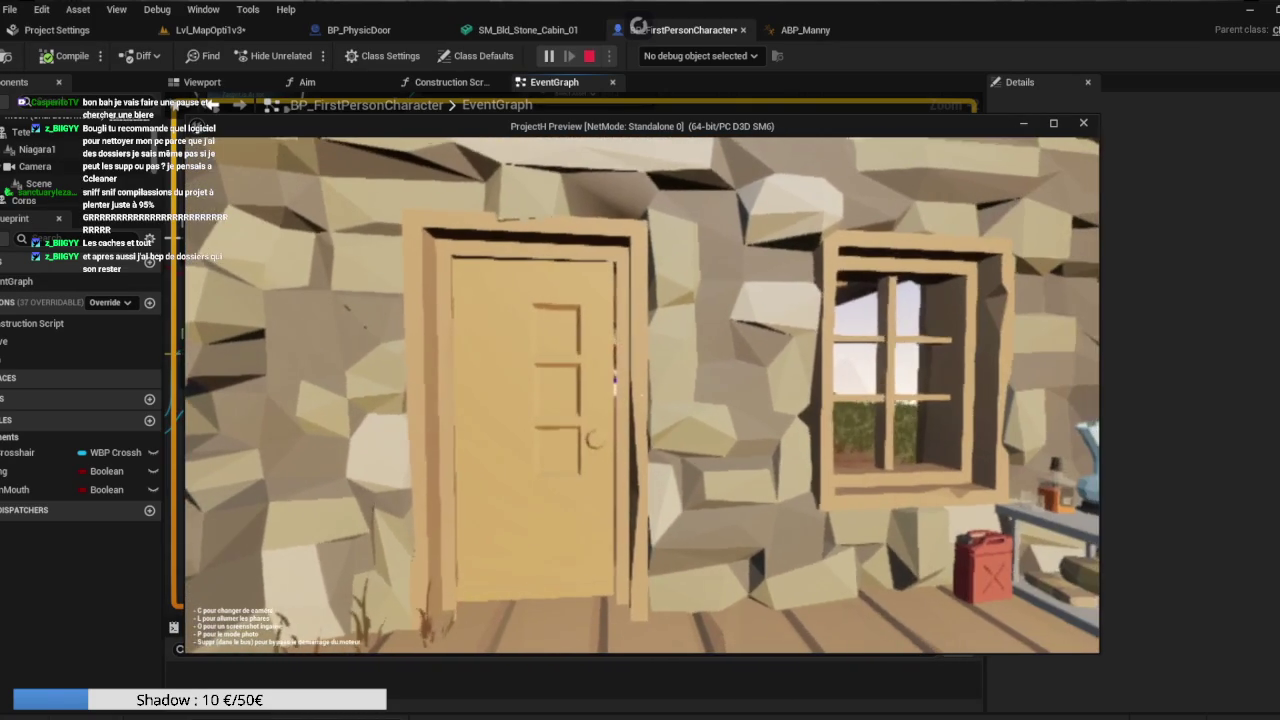
key(super)
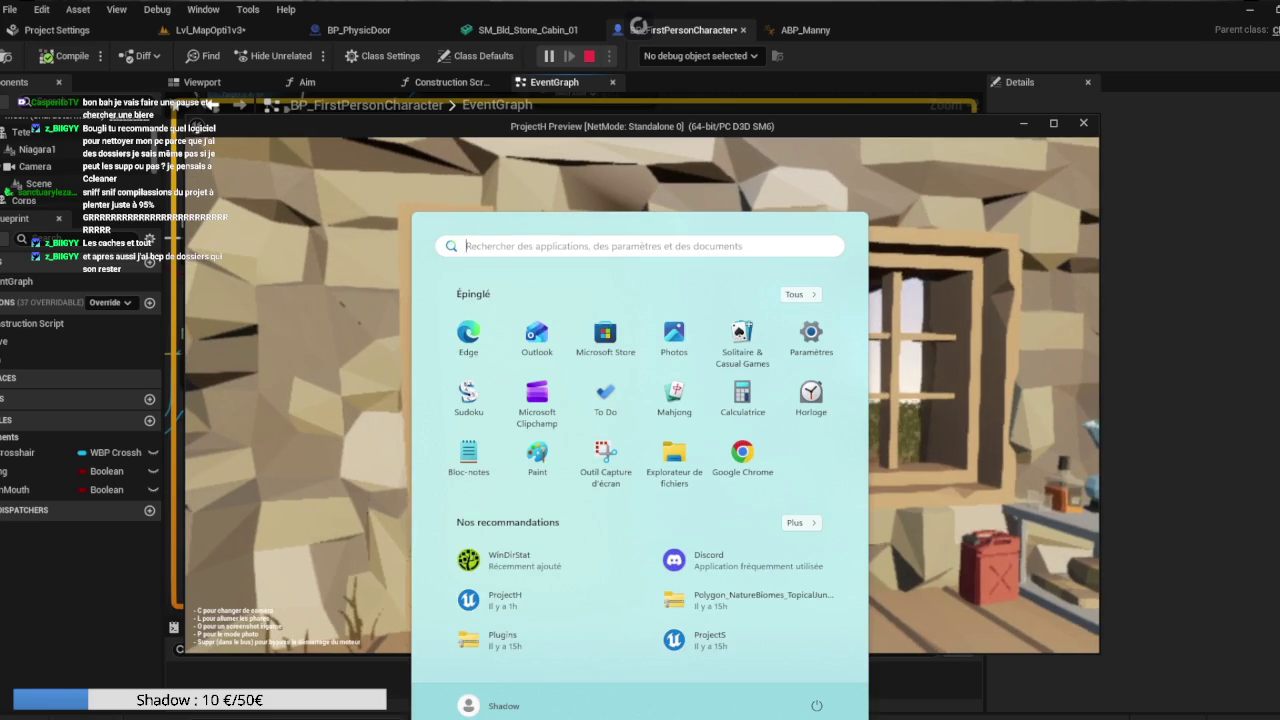
Launch Chrome, search Google for Revo Uninstaller, and open the revouninstaller.com result.
click(742, 451)
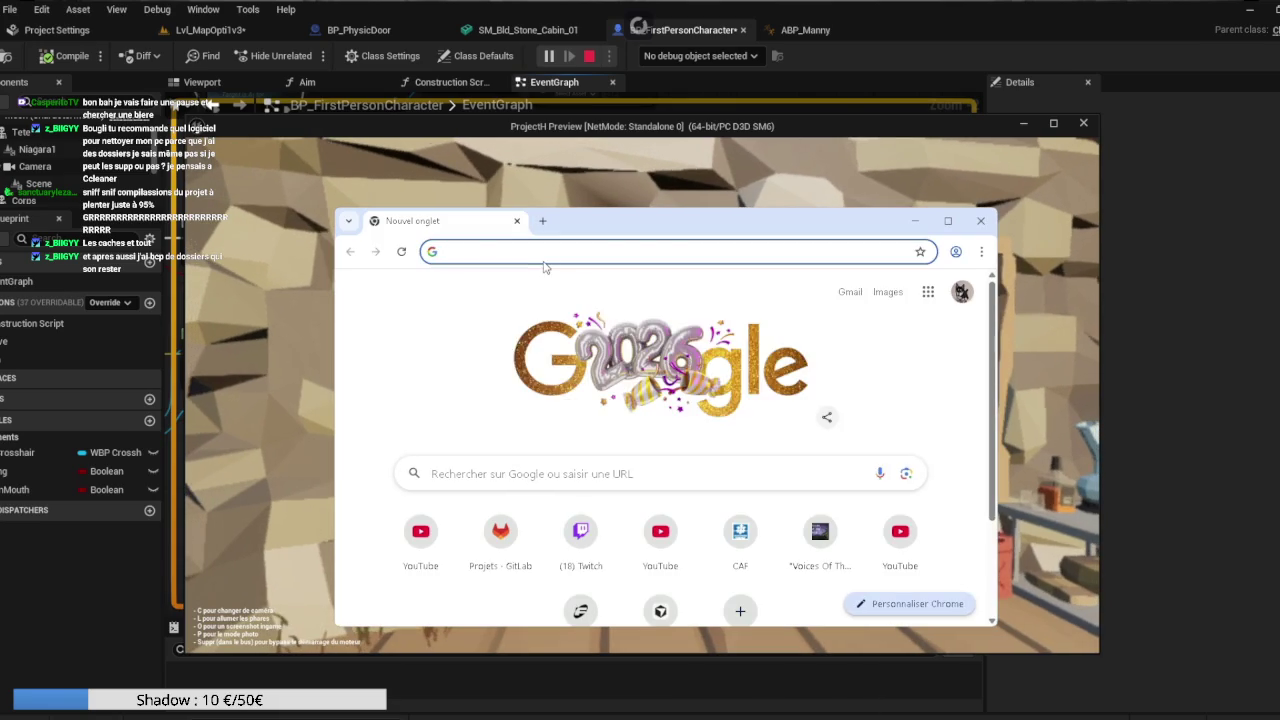
text(revo in)
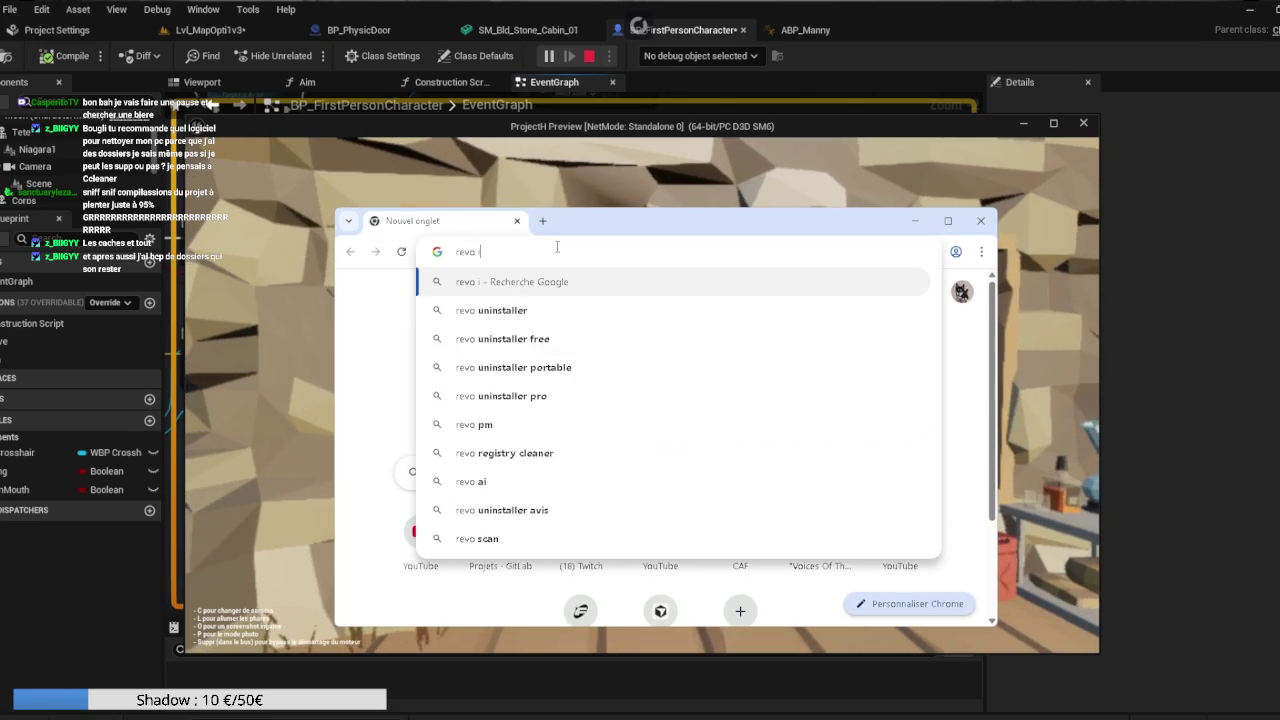
click(552, 310)
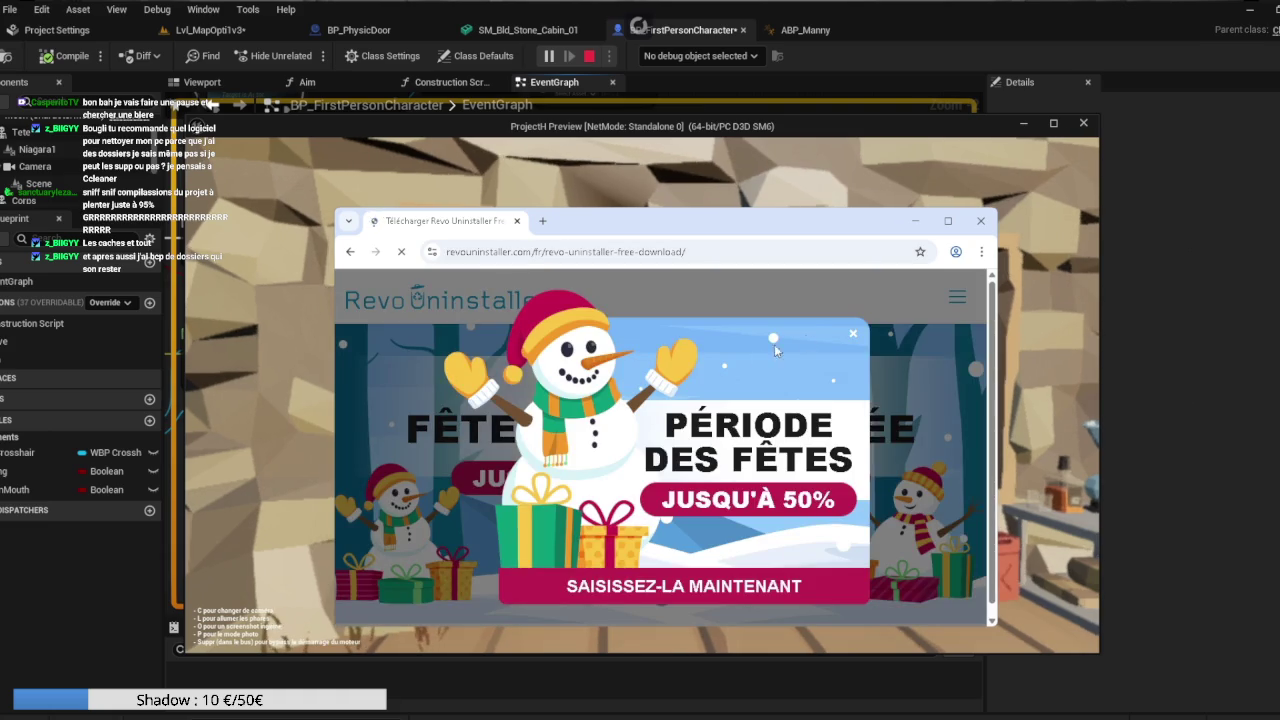
scroll(458, 305, down, 5)
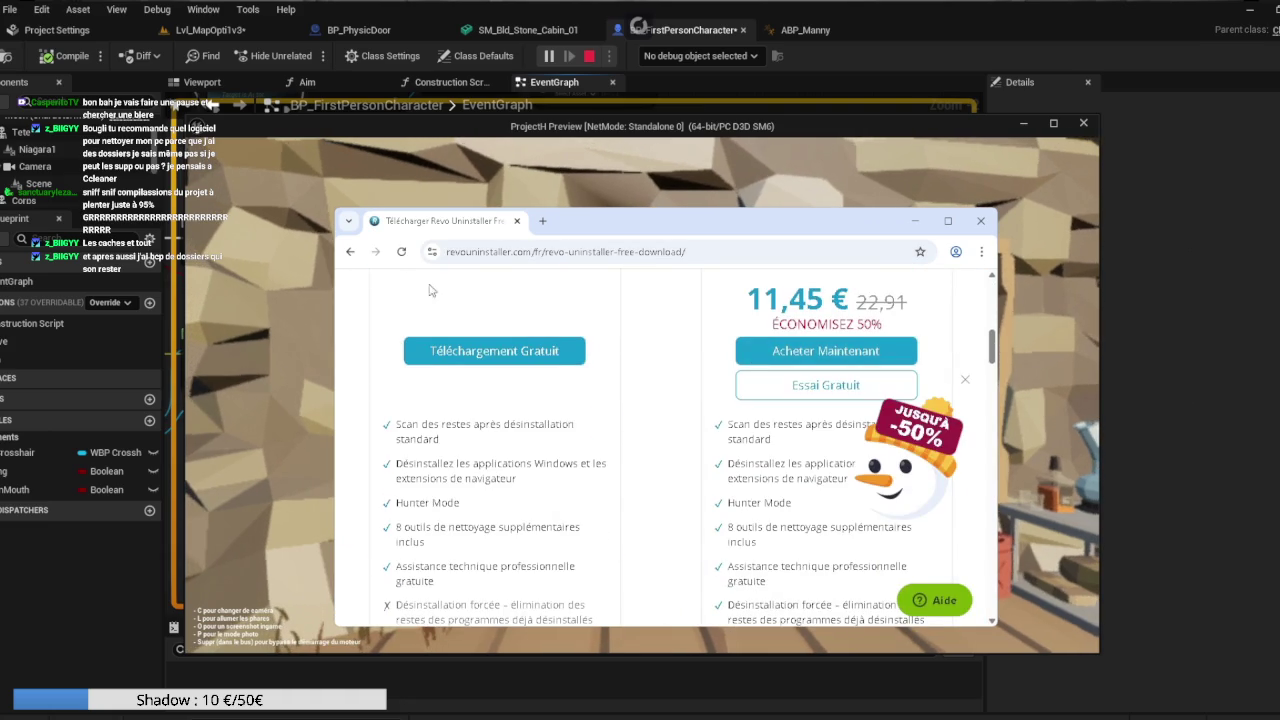
click(350, 252)
scroll(533, 385, down, 3)
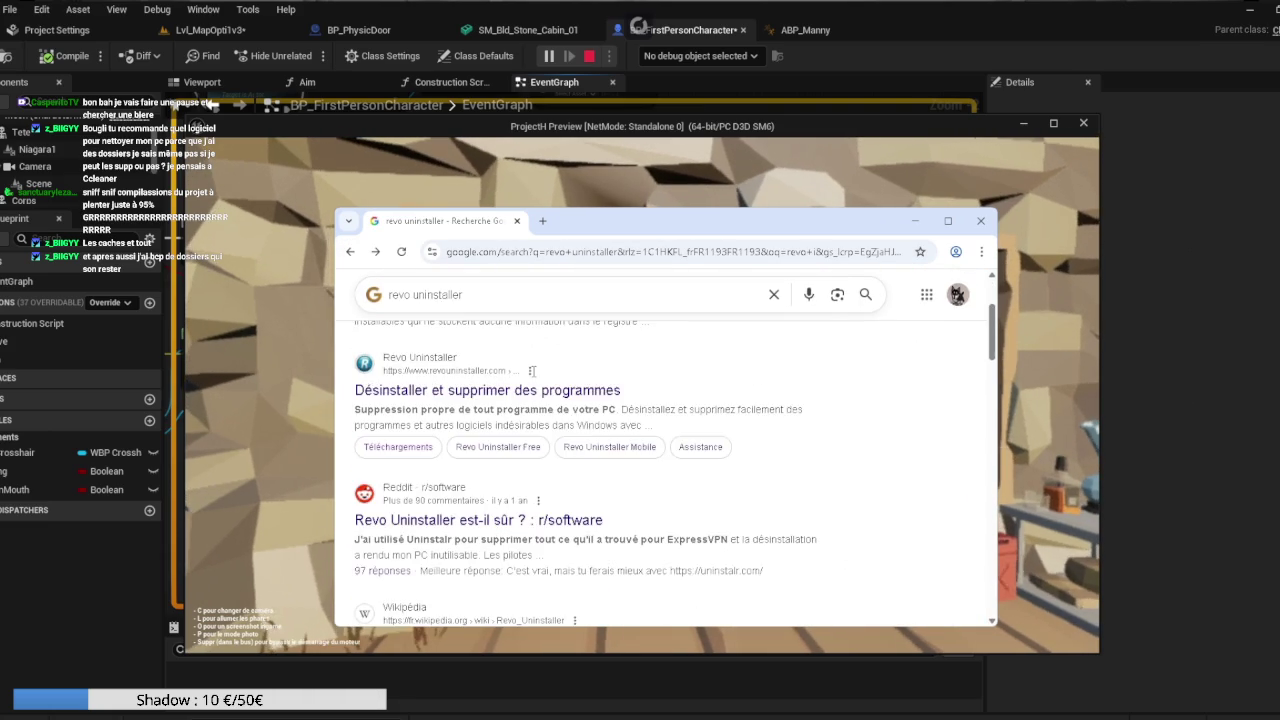
scroll(533, 385, up, 3)
scroll(533, 385, down, 3)
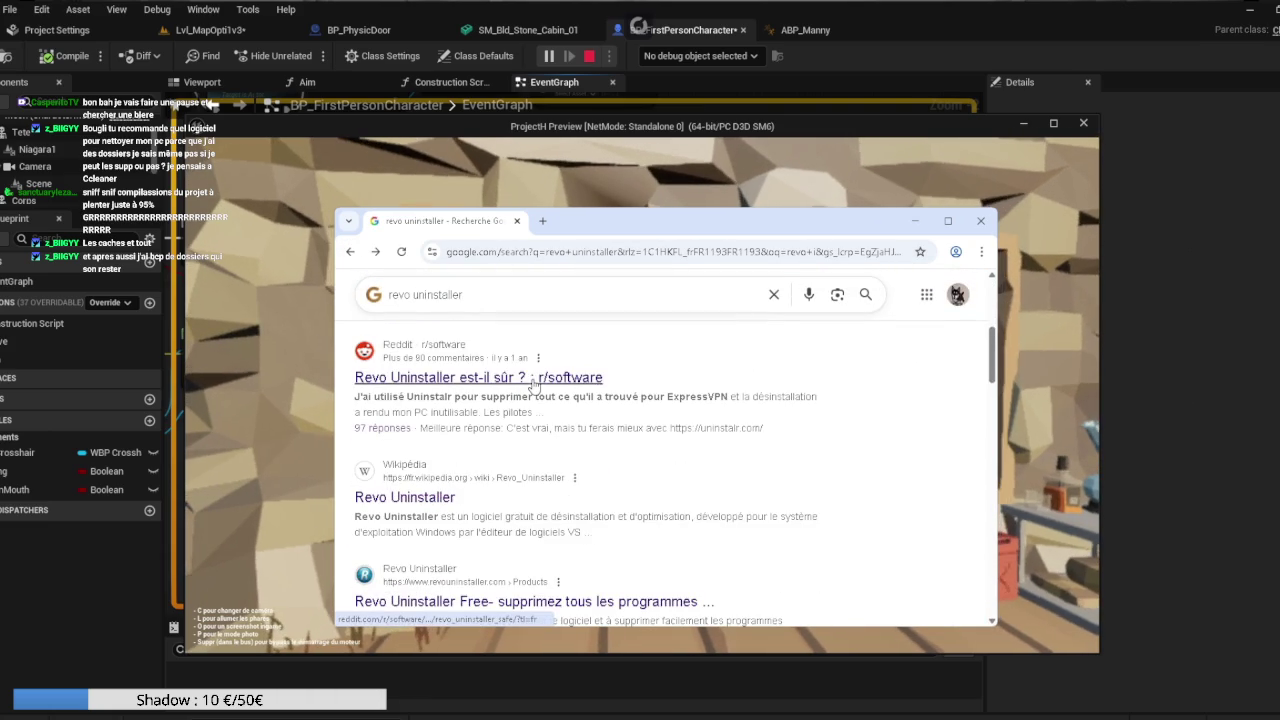
scroll(533, 385, up, 2)
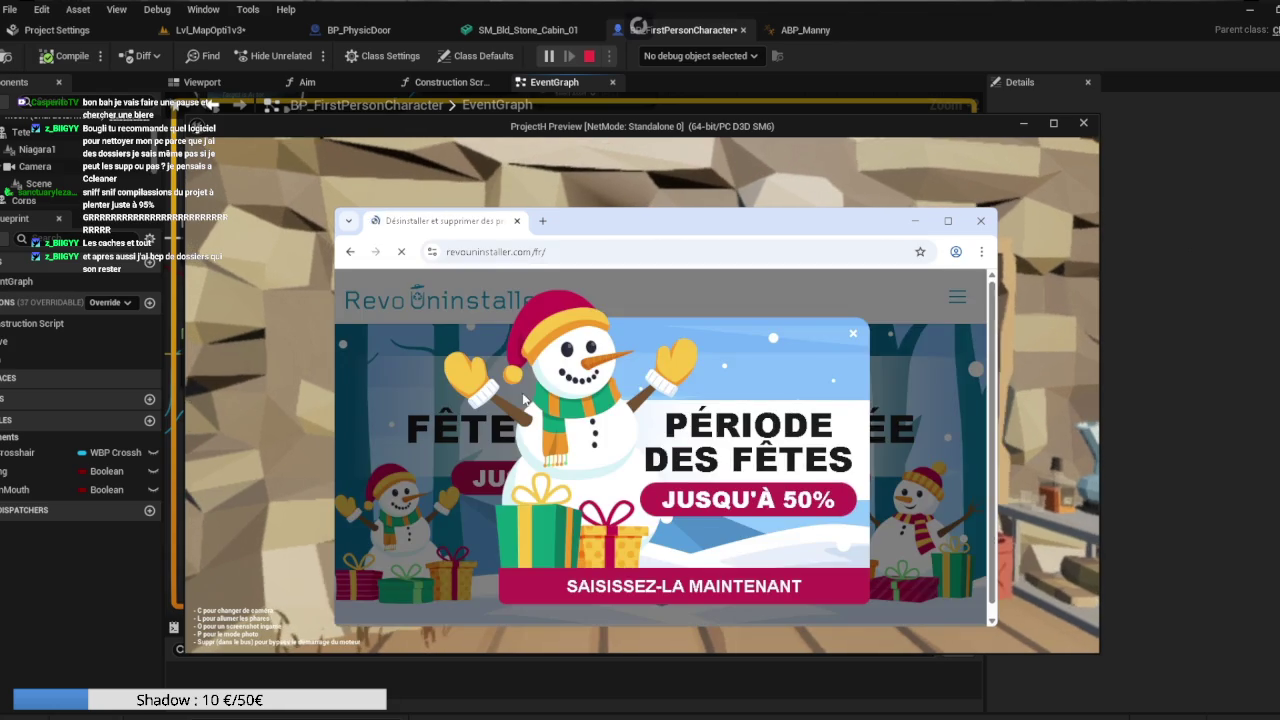
Dismiss the holiday promo, maximize Chrome, and go to Produits > Revo Uninstaller Free.
click(853, 334)
scroll(654, 371, down, 5)
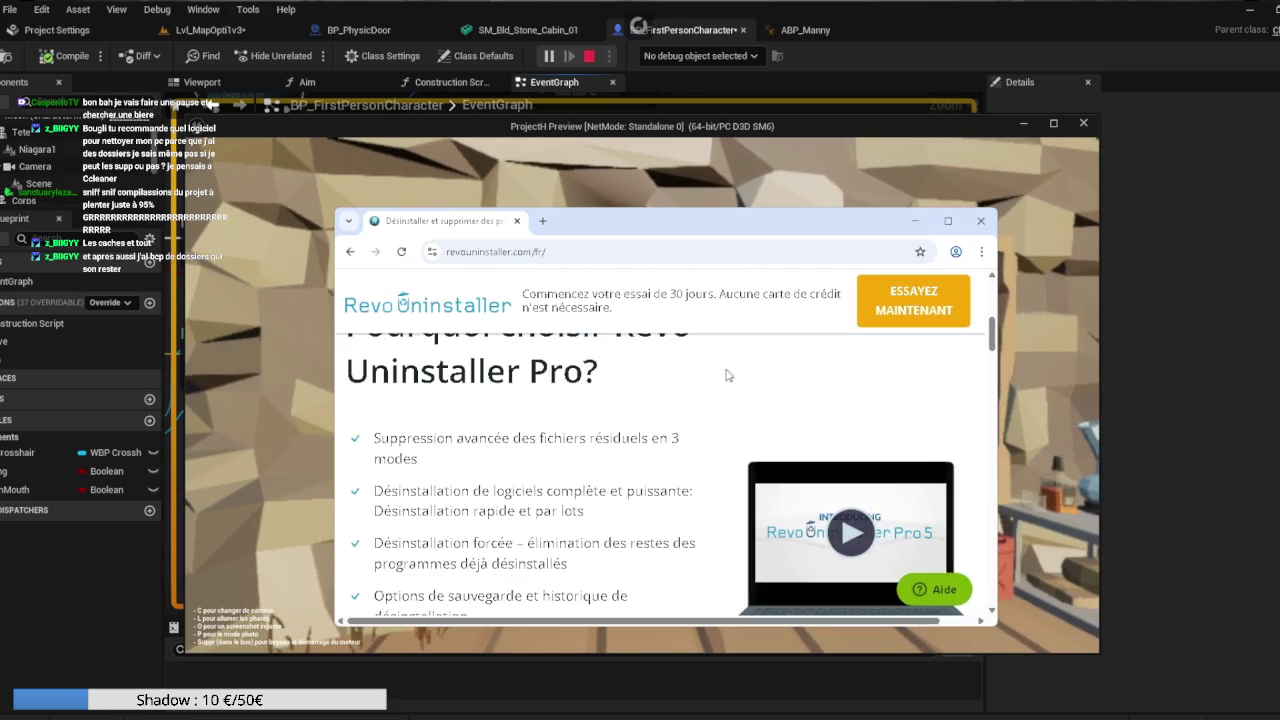
scroll(582, 432, up, 1)
scroll(582, 432, up, 1)
scroll(550, 438, down, 10)
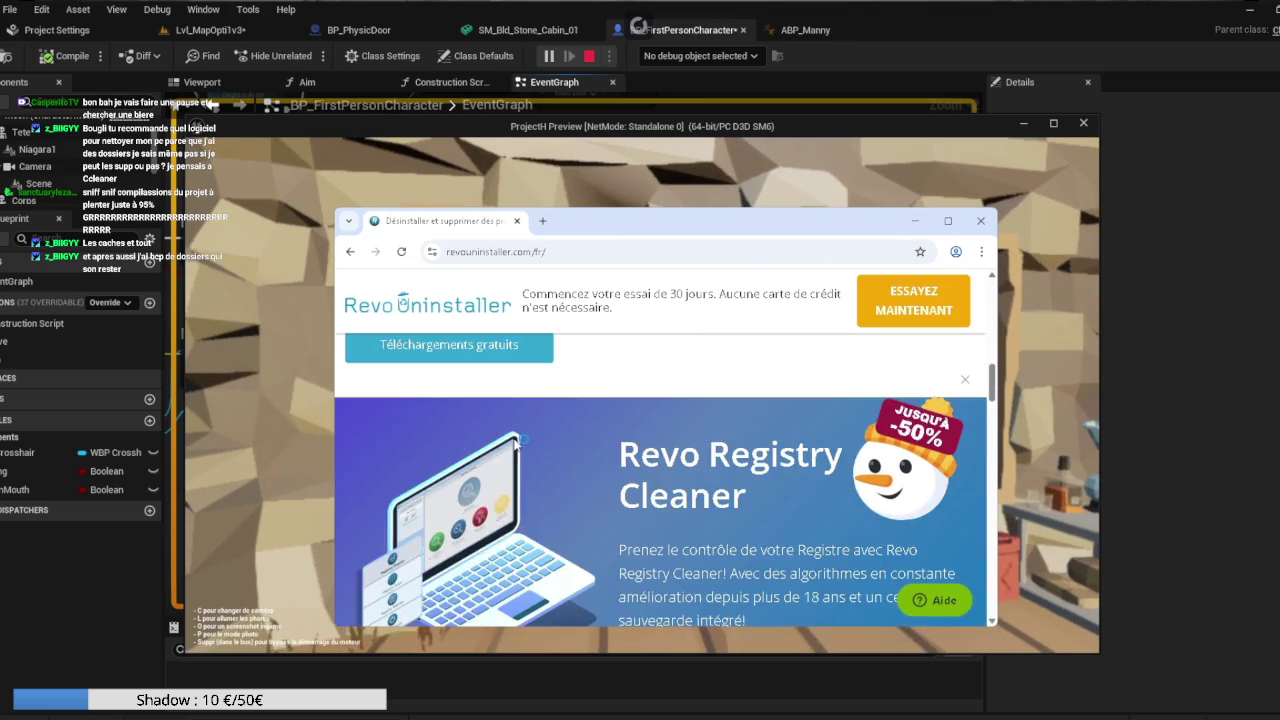
scroll(514, 438, down, 15)
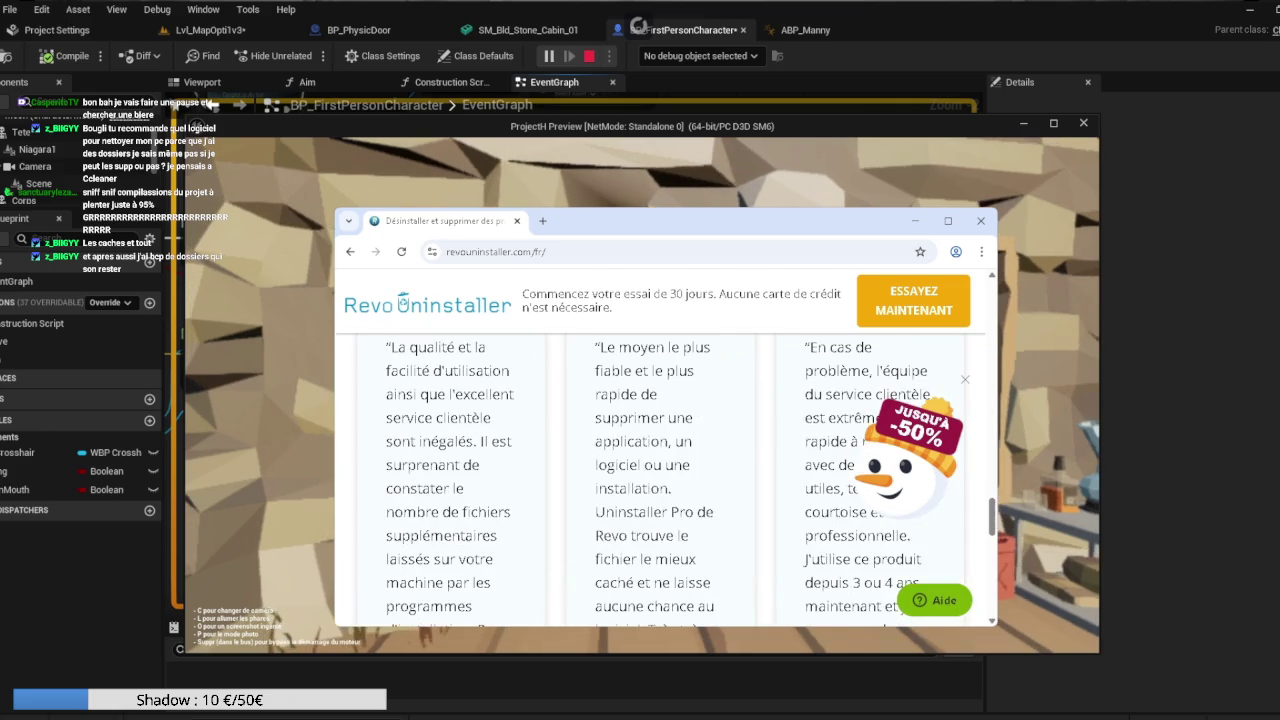
double_click(588, 223)
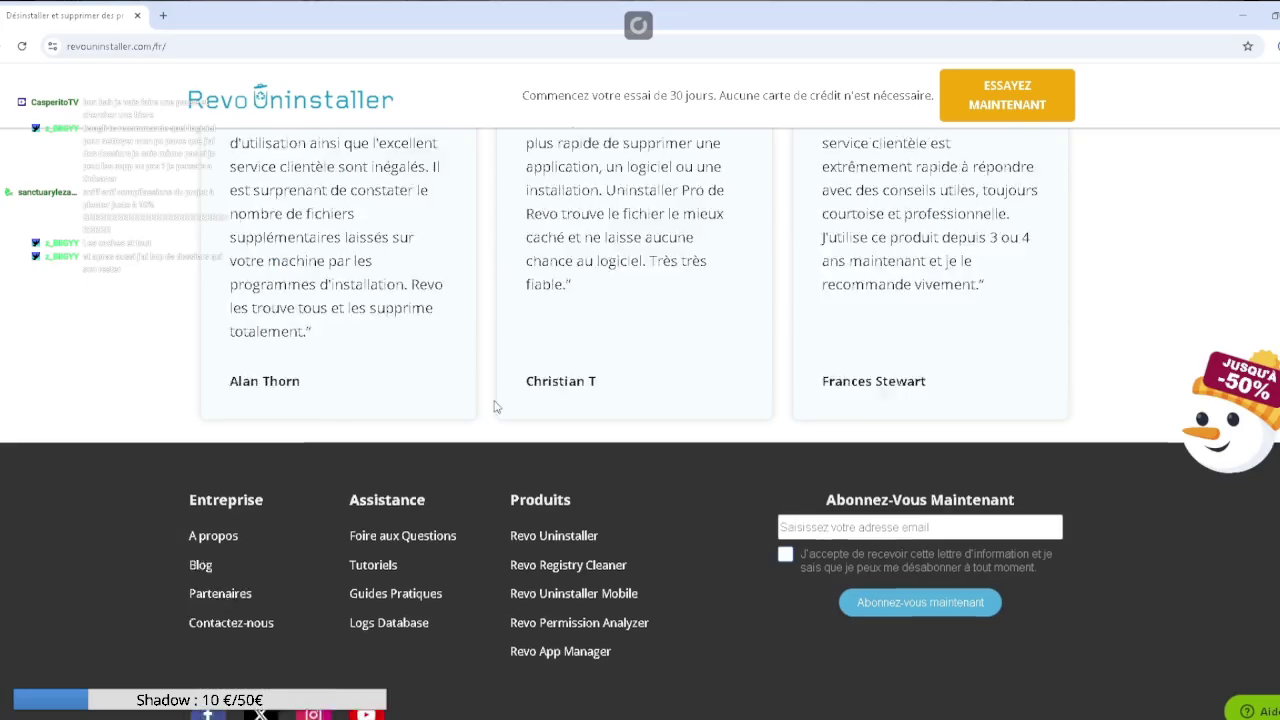
scroll(492, 410, up, 8)
scroll(494, 427, up, 10)
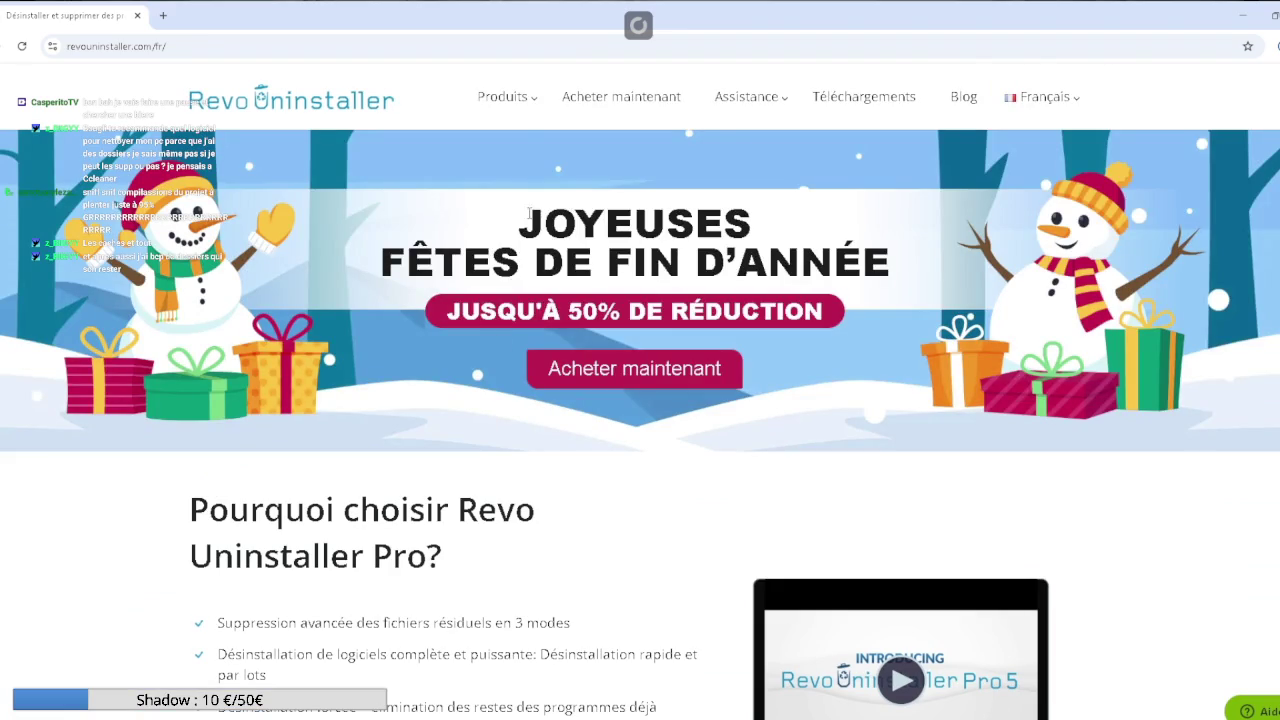
mouse_move(514, 104)
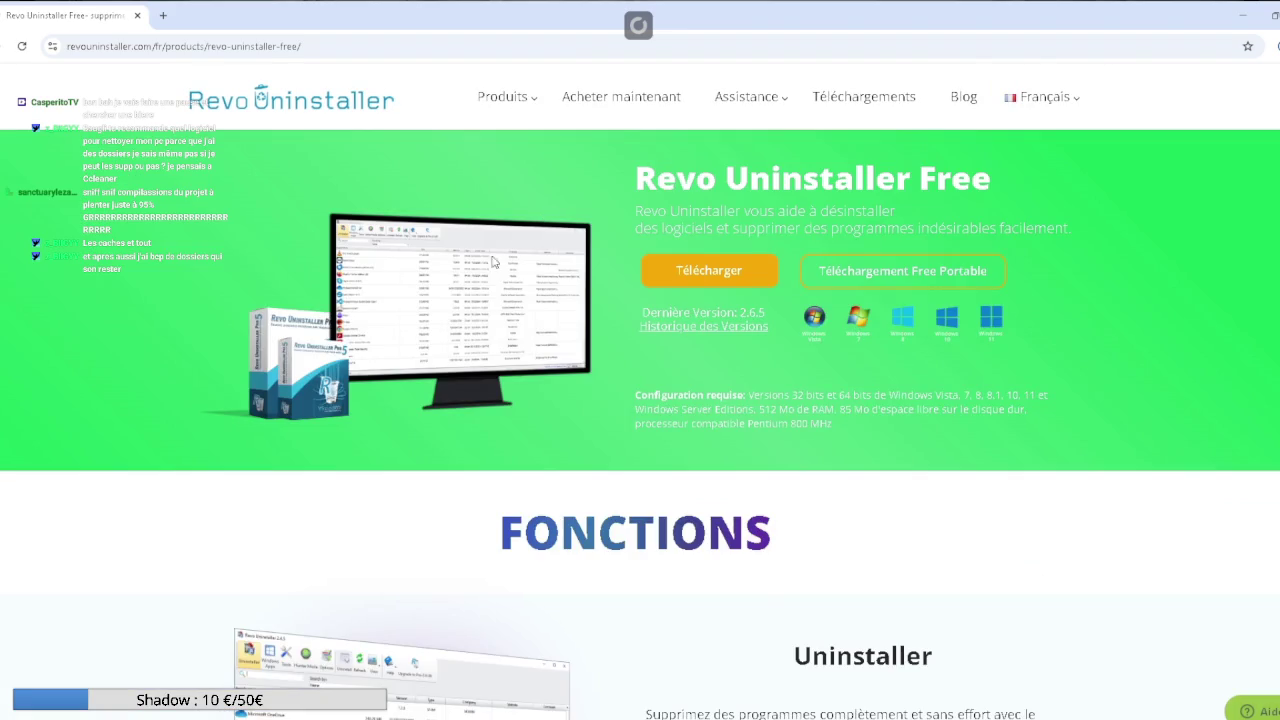
scroll(459, 317, down, 3)
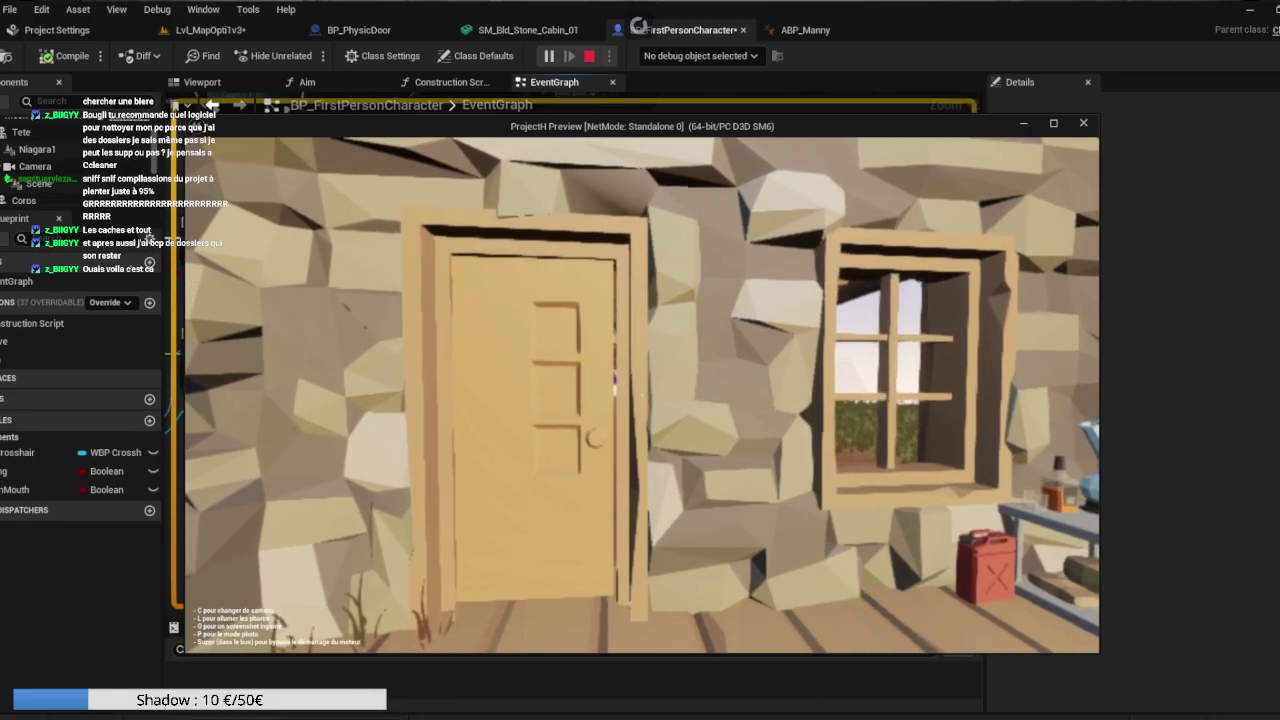
Push the cabin door open several times in the play-test, backing away between attempts.
key(w)
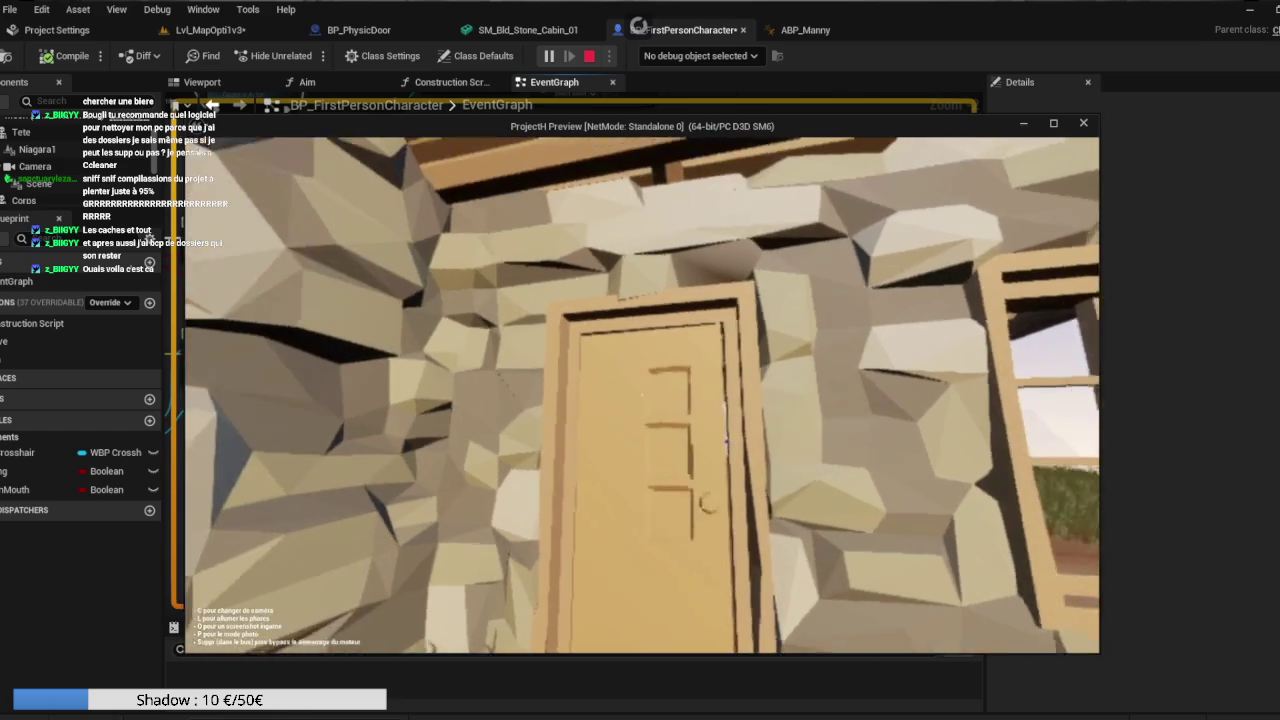
key(w)
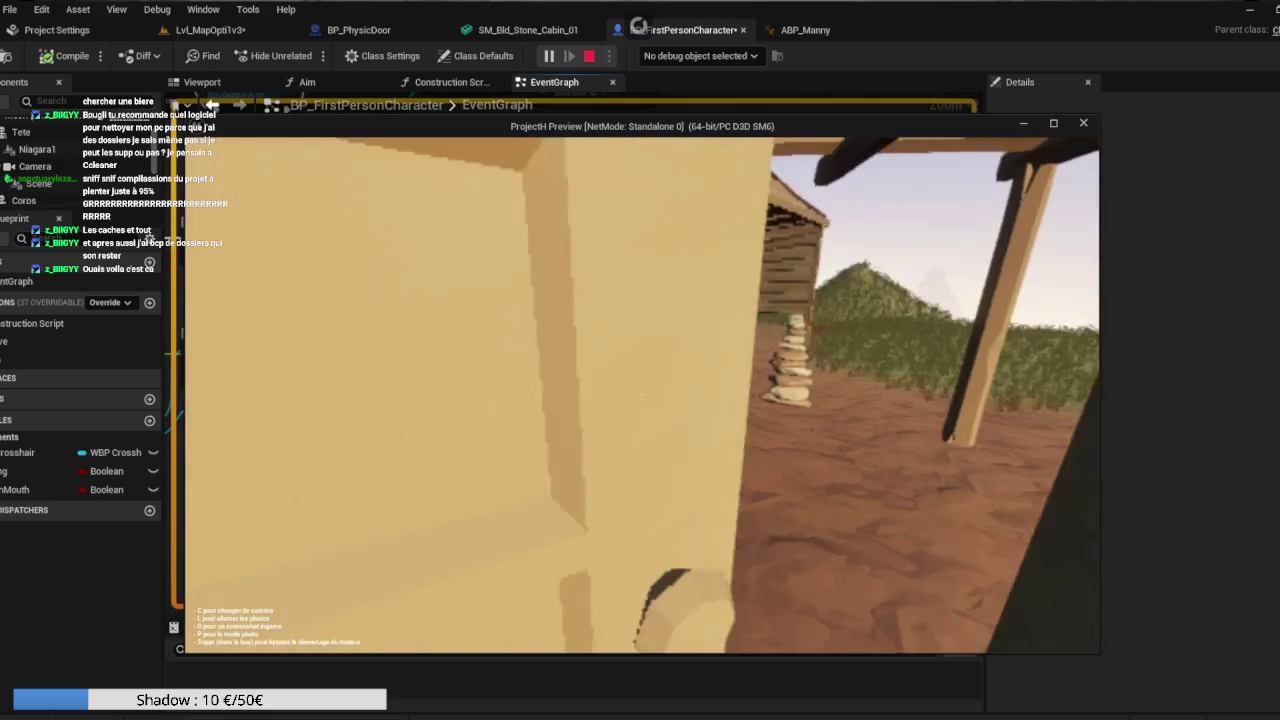
key(s)
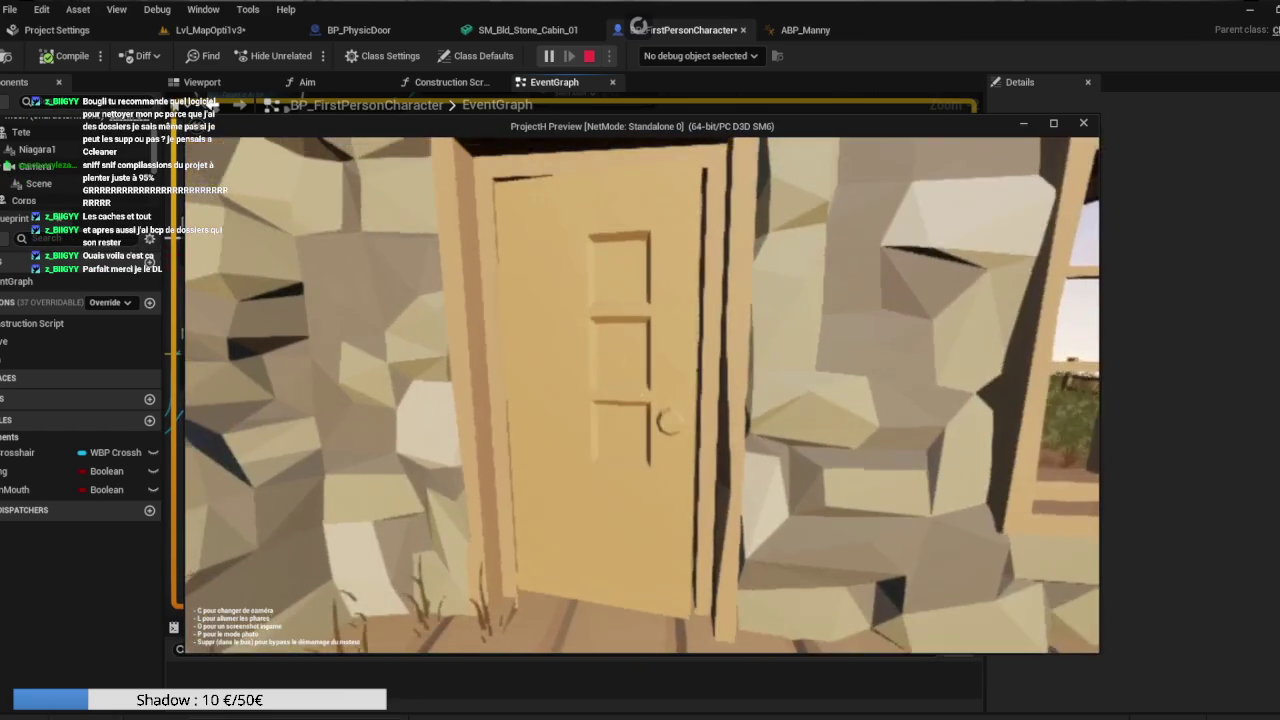
key(w)
key(s)
key(w)
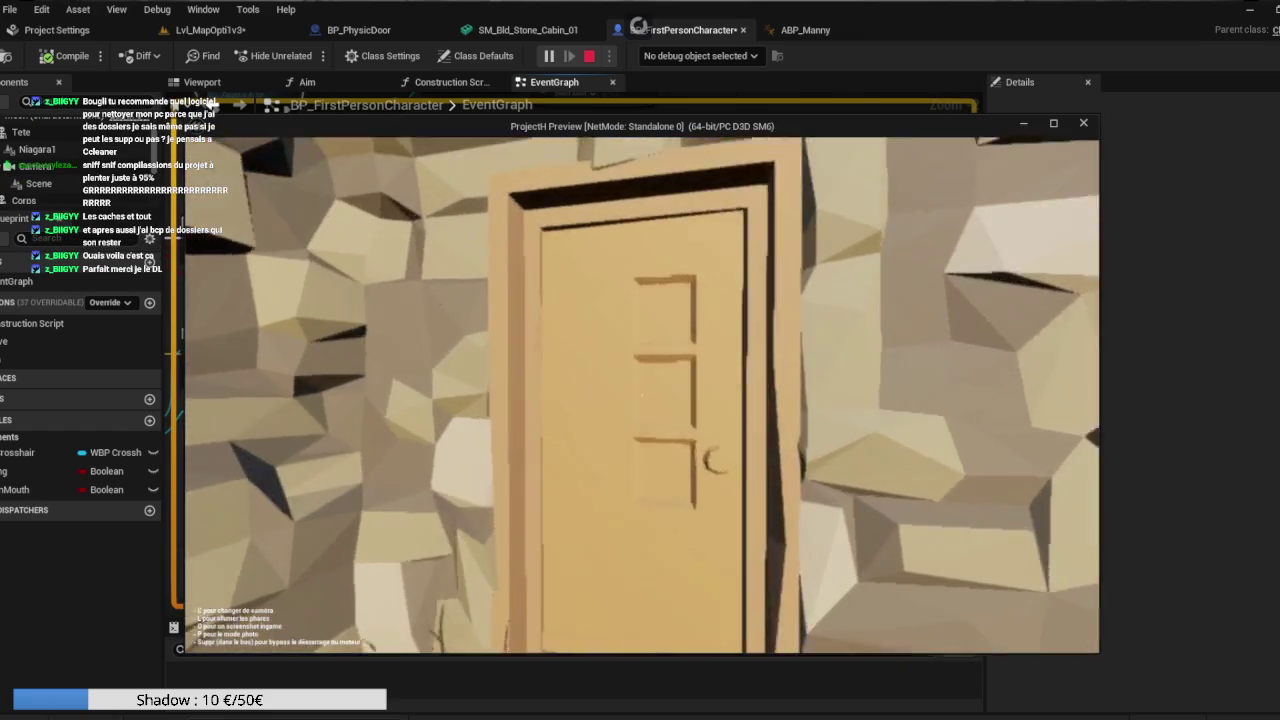
key(s)
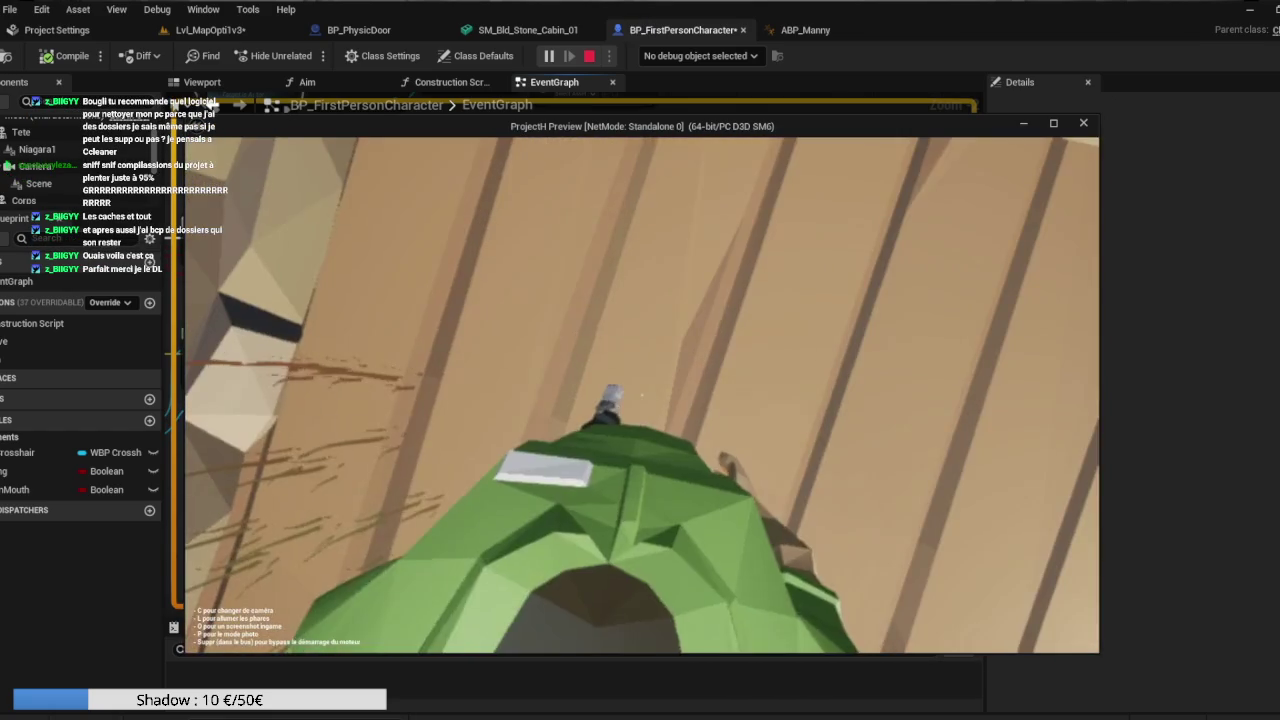
End the play-test and switch via BP_FirstPersonCharacter to ABP_Manny's AnimGraph.
key(Escape)
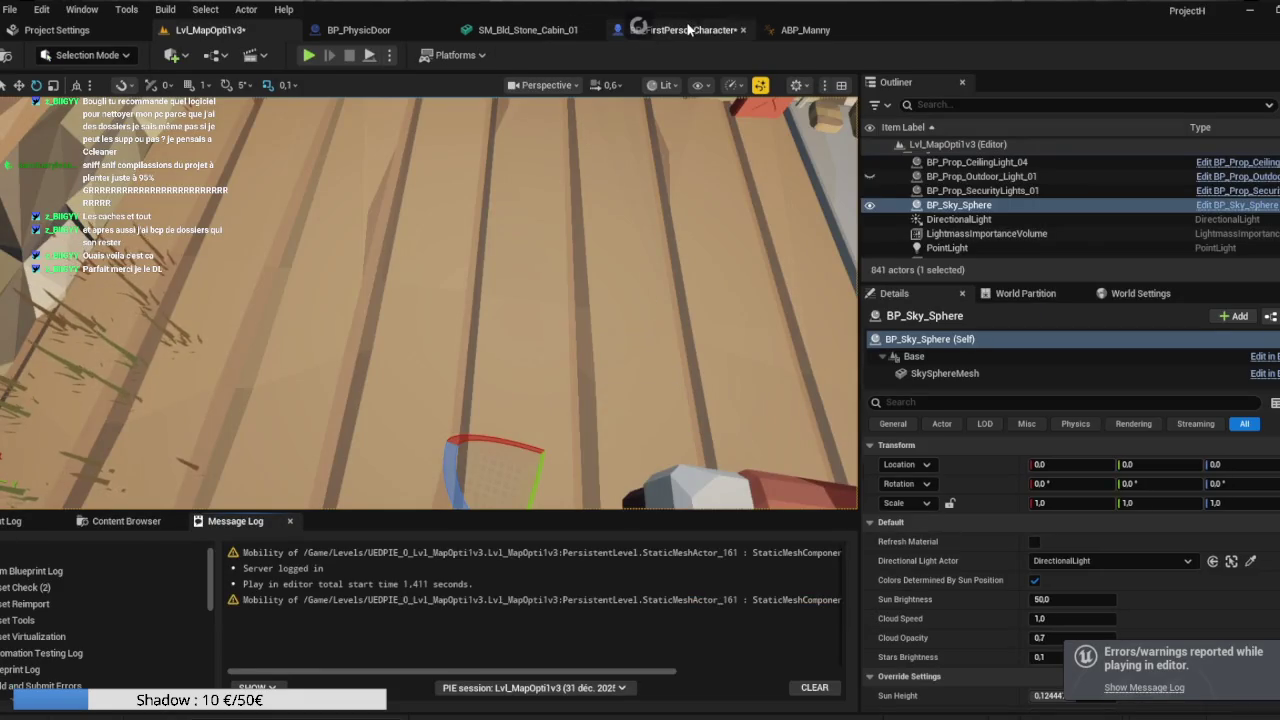
click(688, 30)
click(803, 32)
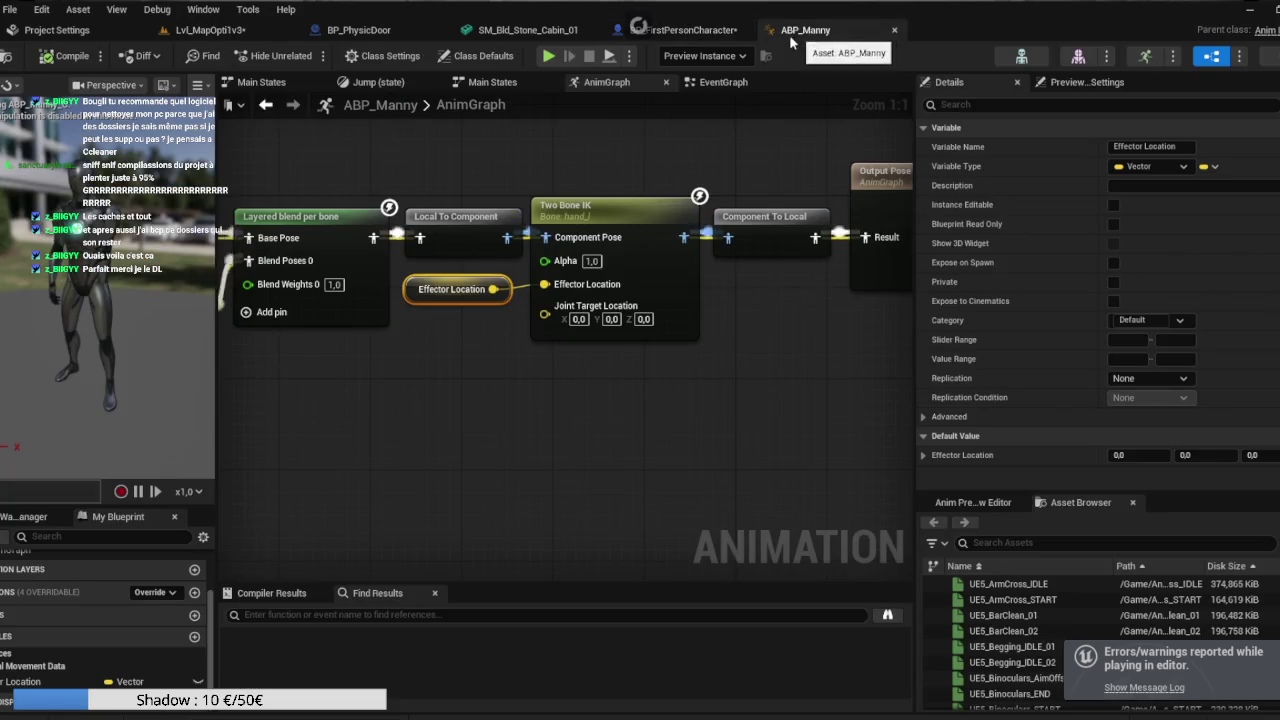
In BP_FirstPersonCharacter's event graph, add a Get World Location node from the Mesh.
click(688, 30)
scroll(539, 352, up, 3)
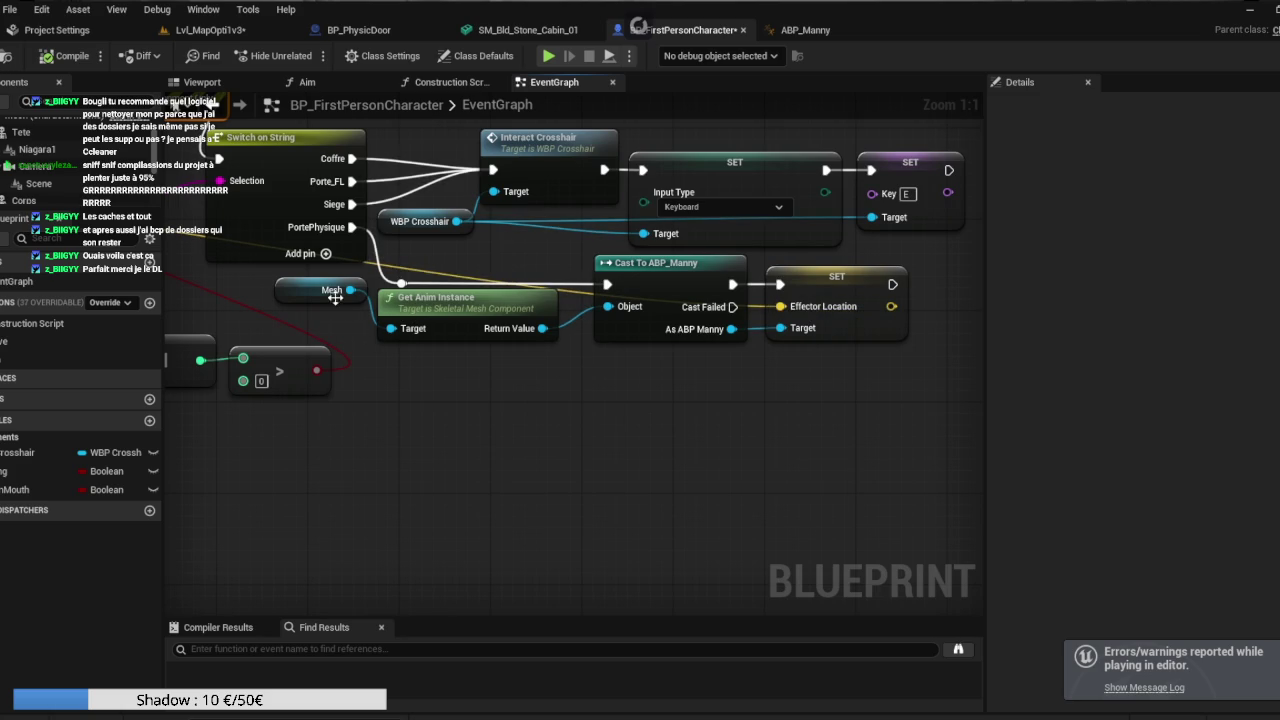
drag(349, 290, 362, 340)
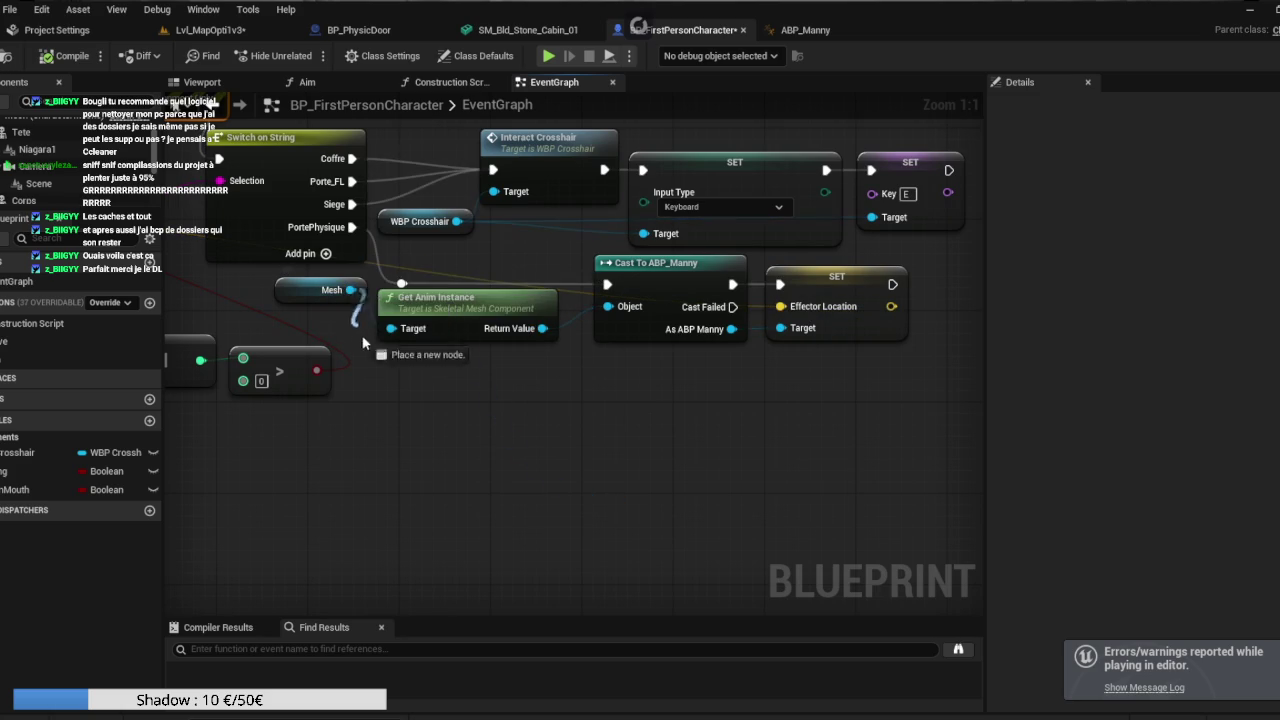
drag(451, 383, 455, 405)
text(get wo)
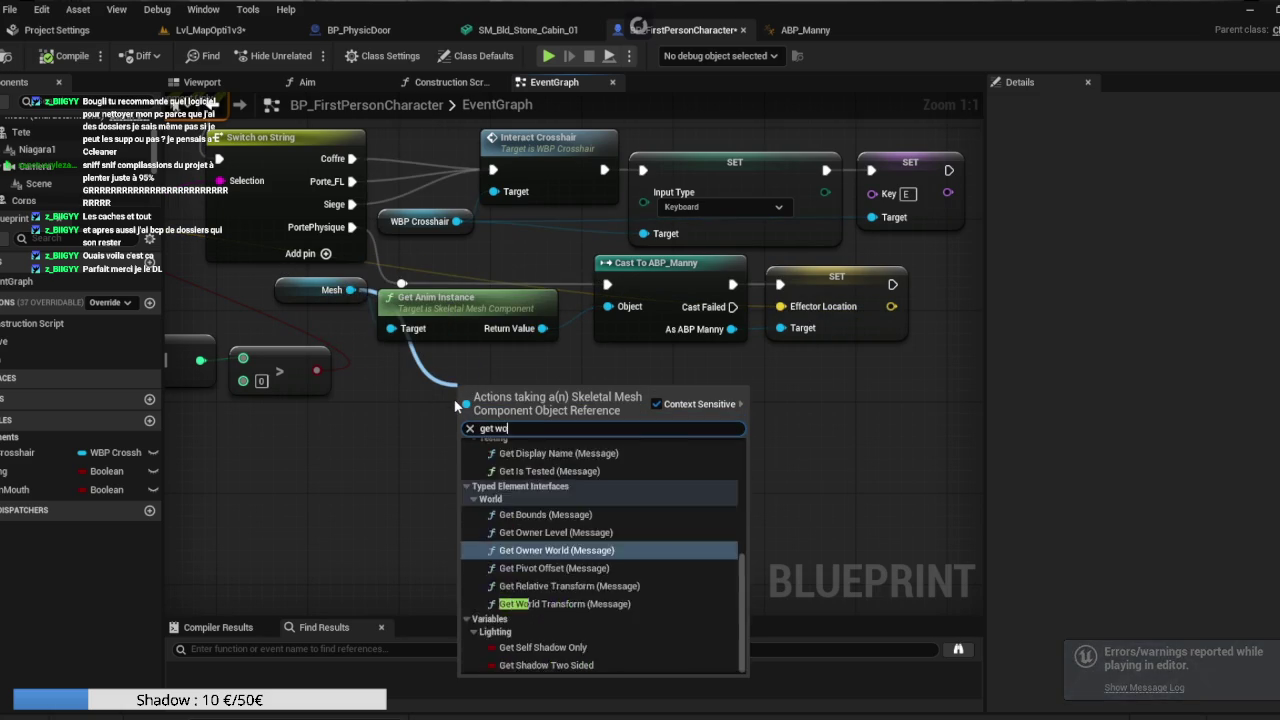
text(rld lo)
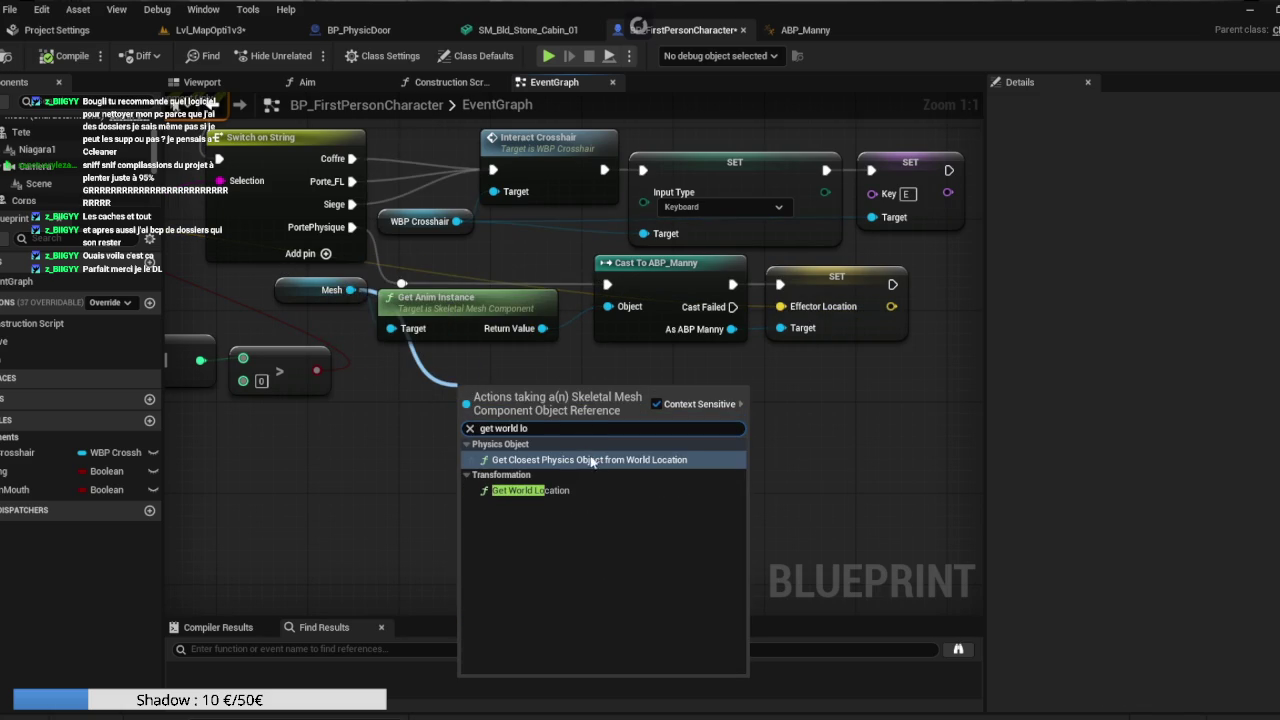
click(584, 491)
mouse_move(555, 394)
mouse_down()
mouse_move(486, 368)
mouse_move(589, 413)
mouse_up()
Add an Inverse Transform Location node and delete the Get World Location node.
text(inven)
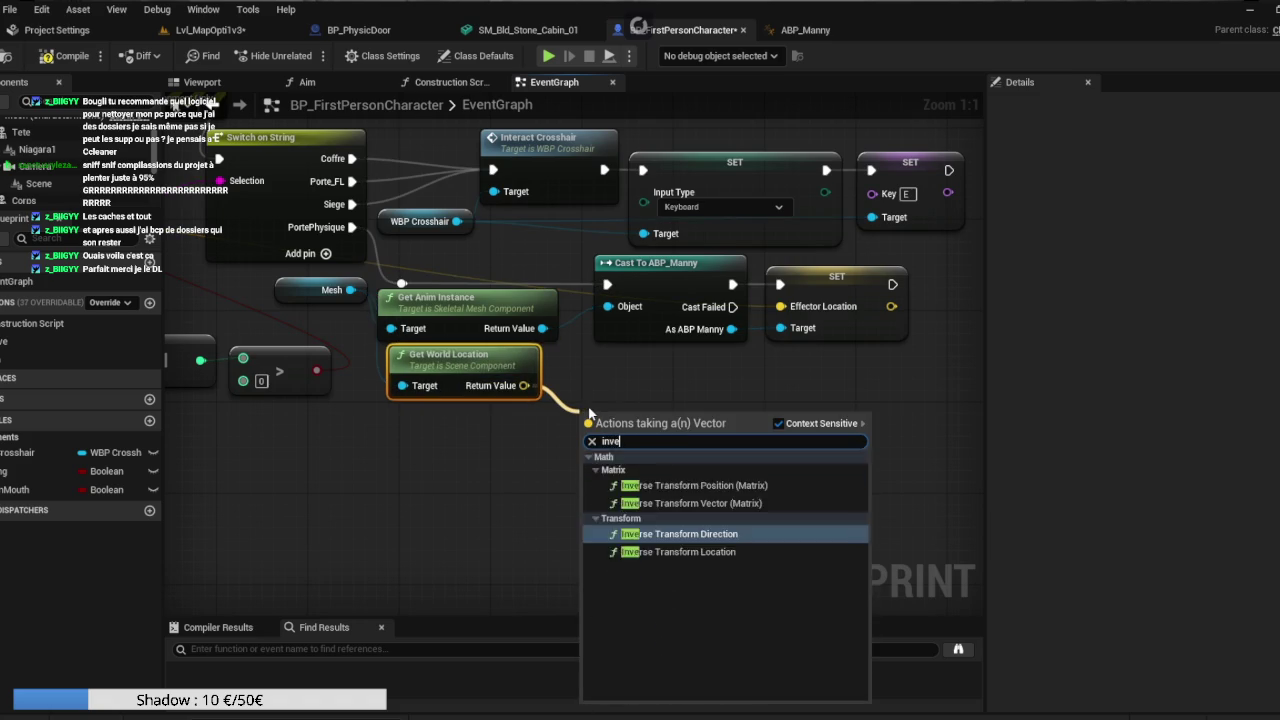
key(BackSpace)
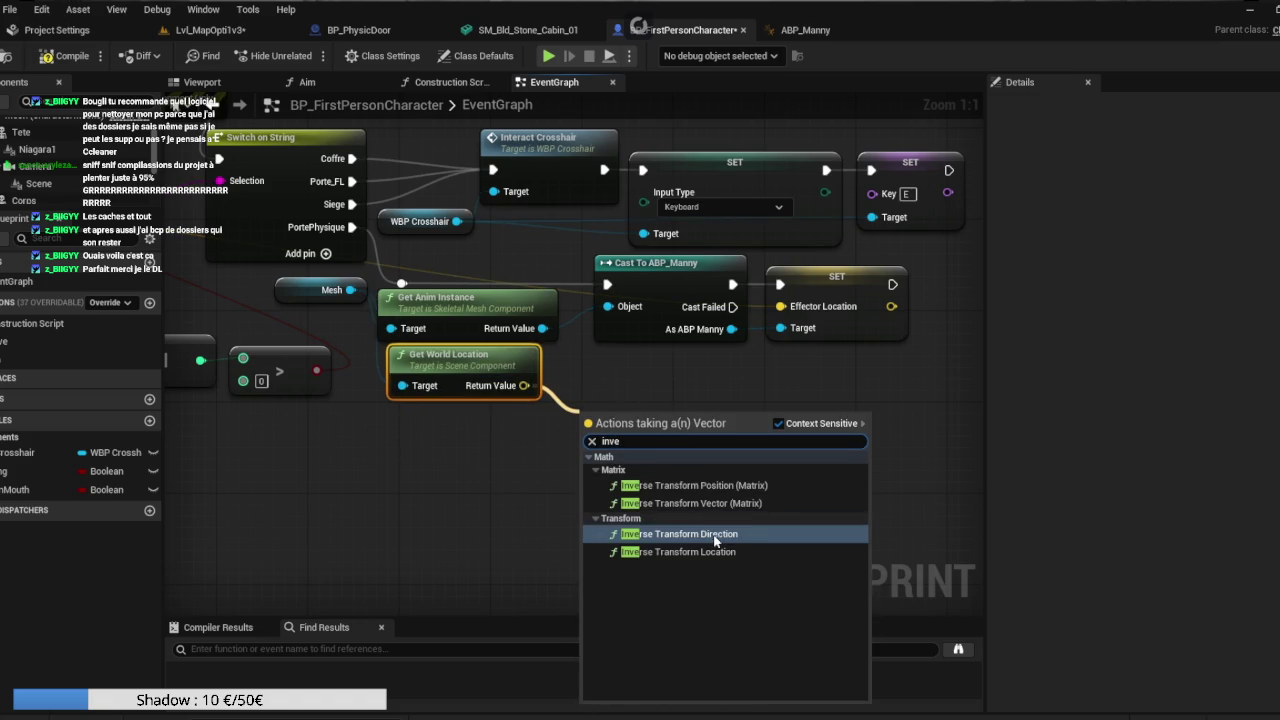
click(716, 553)
mouse_move(647, 424)
mouse_down()
mouse_move(648, 402)
mouse_move(662, 395)
mouse_move(669, 412)
mouse_up()
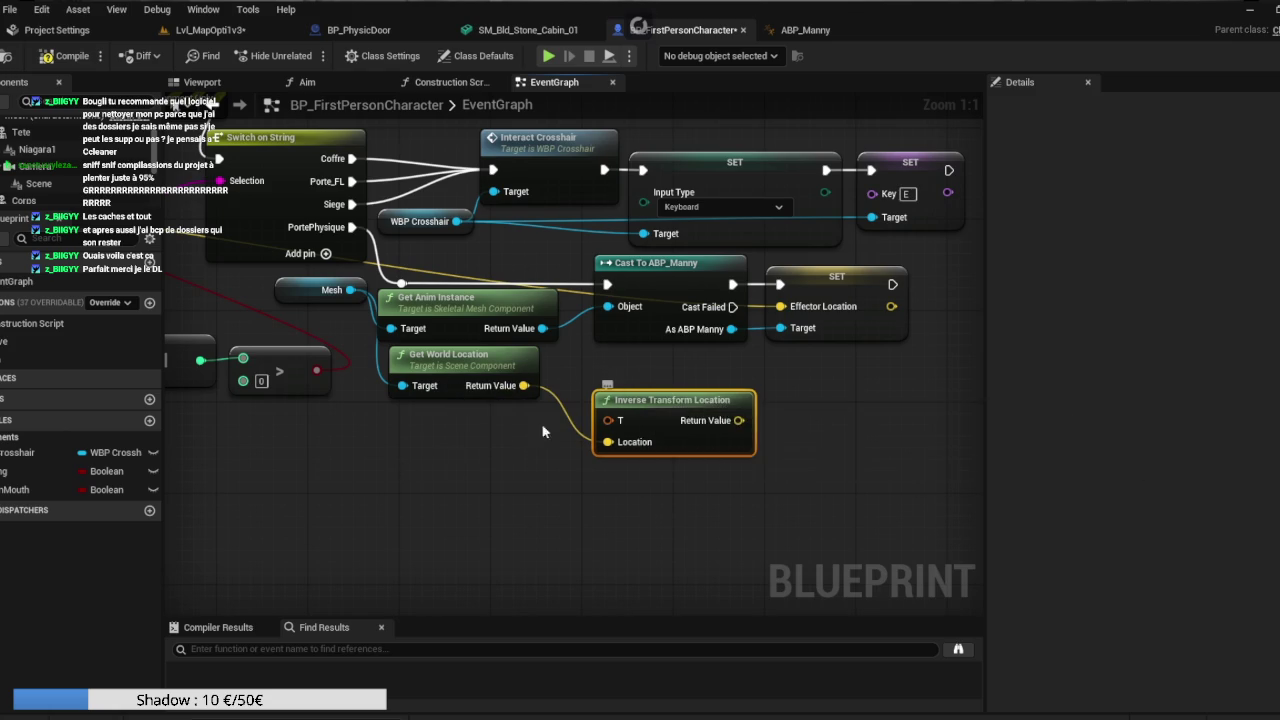
scroll(558, 418, down, 5)
scroll(495, 460, up, 3)
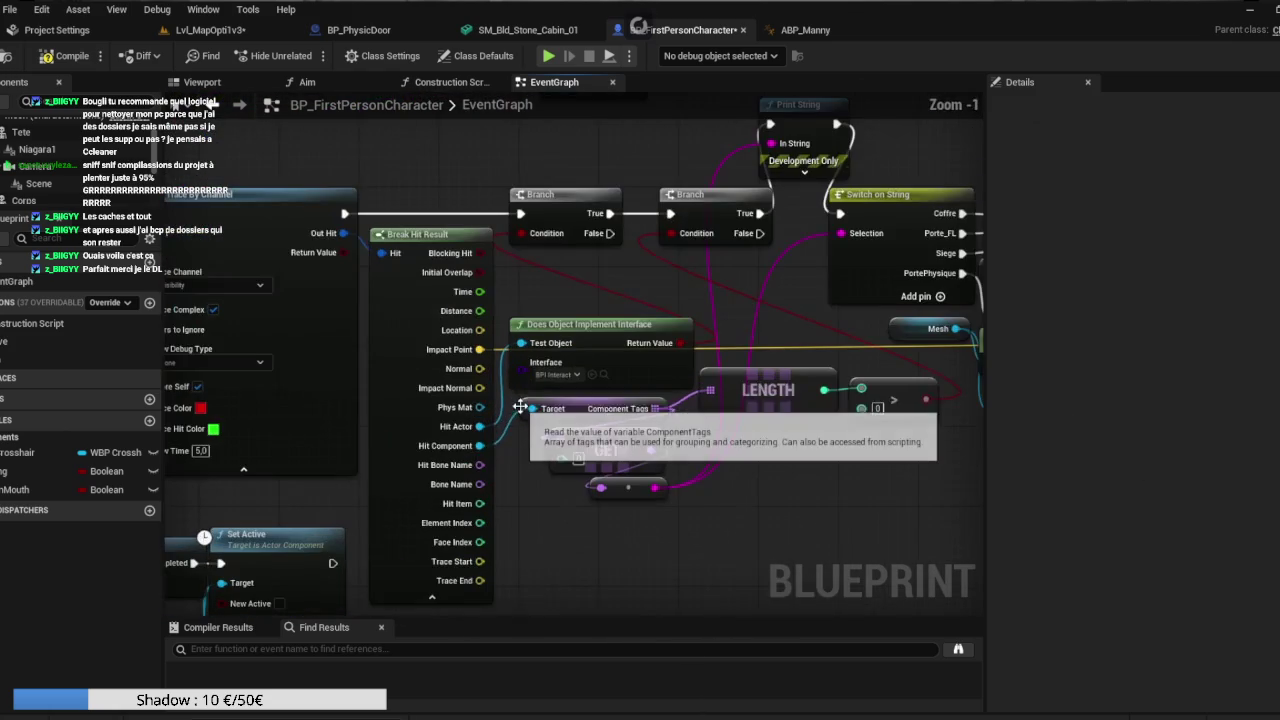
drag(622, 536, 522, 496)
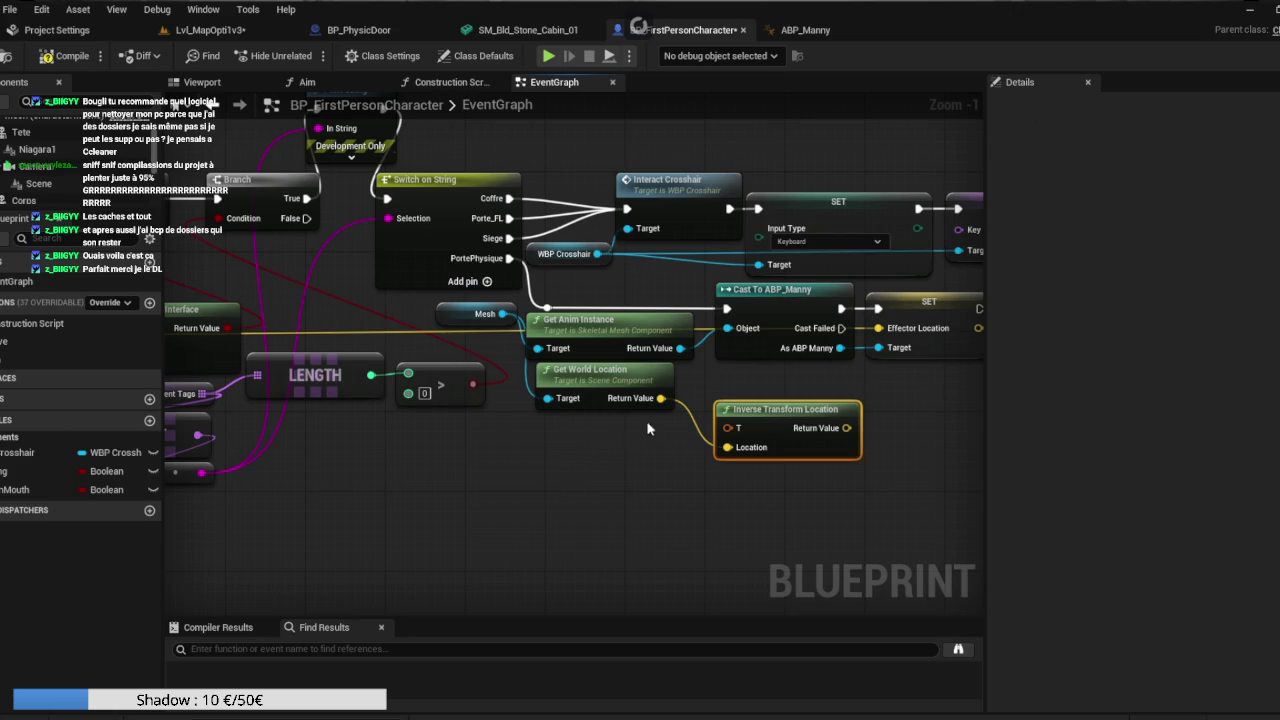
click(616, 380)
key(Delete)
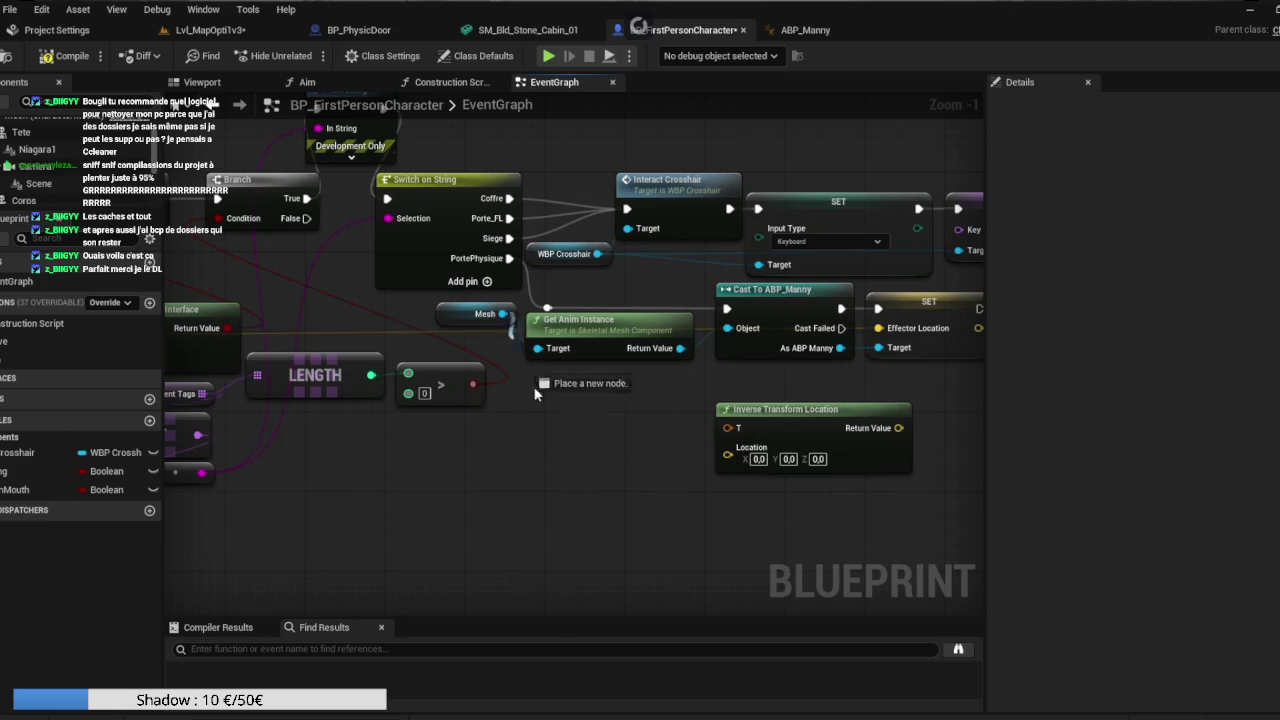
Feed the Mesh's Get World Transform into Inverse Transform Location, wire it to Effector Location, and replay.
drag(502, 314, 553, 427)
text(get worl t)
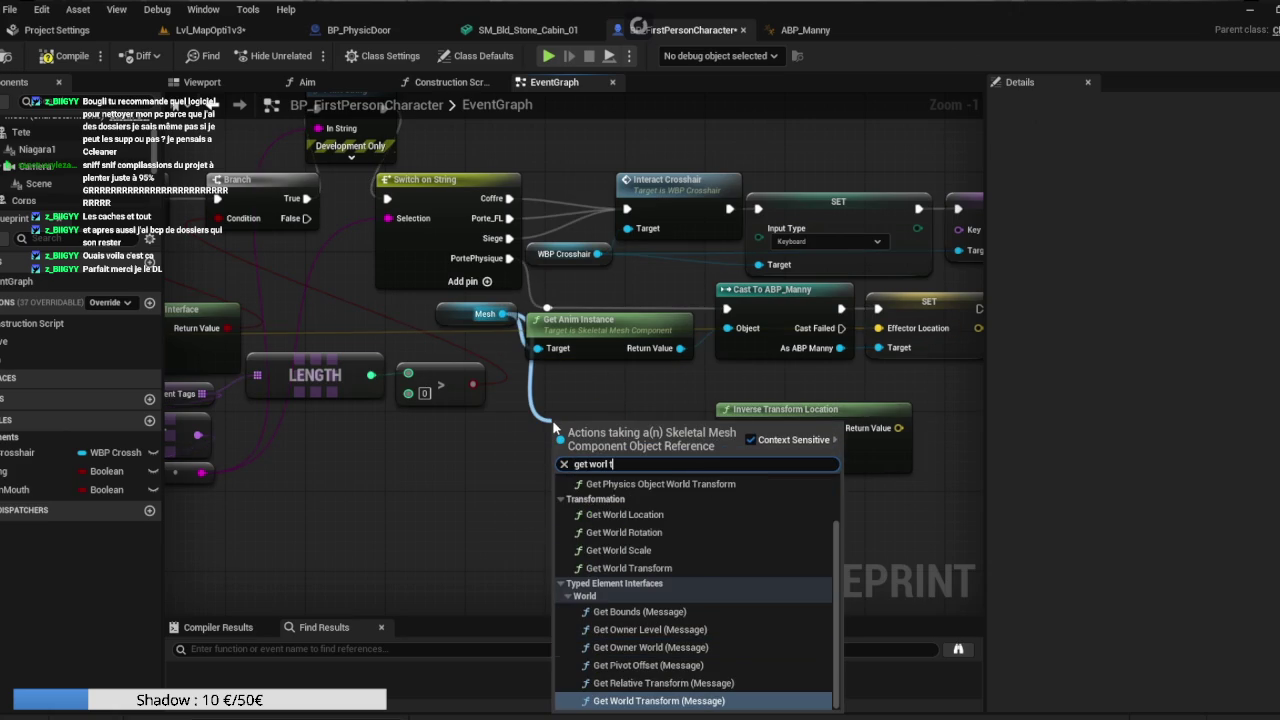
click(628, 568)
mouse_move(667, 452)
mouse_down()
mouse_move(667, 402)
mouse_move(714, 438)
mouse_move(729, 416)
mouse_move(727, 447)
mouse_up()
mouse_move(846, 428)
mouse_down()
mouse_move(876, 380)
mouse_move(880, 328)
mouse_up()
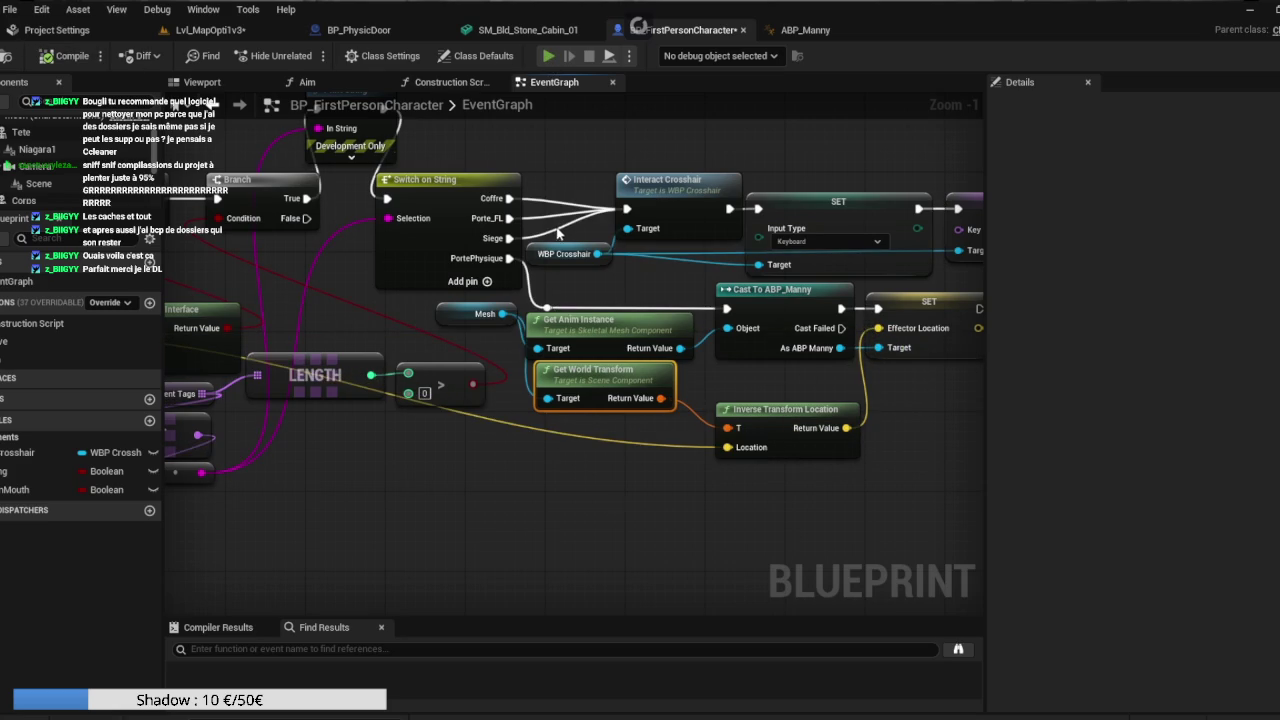
key(alt+p)
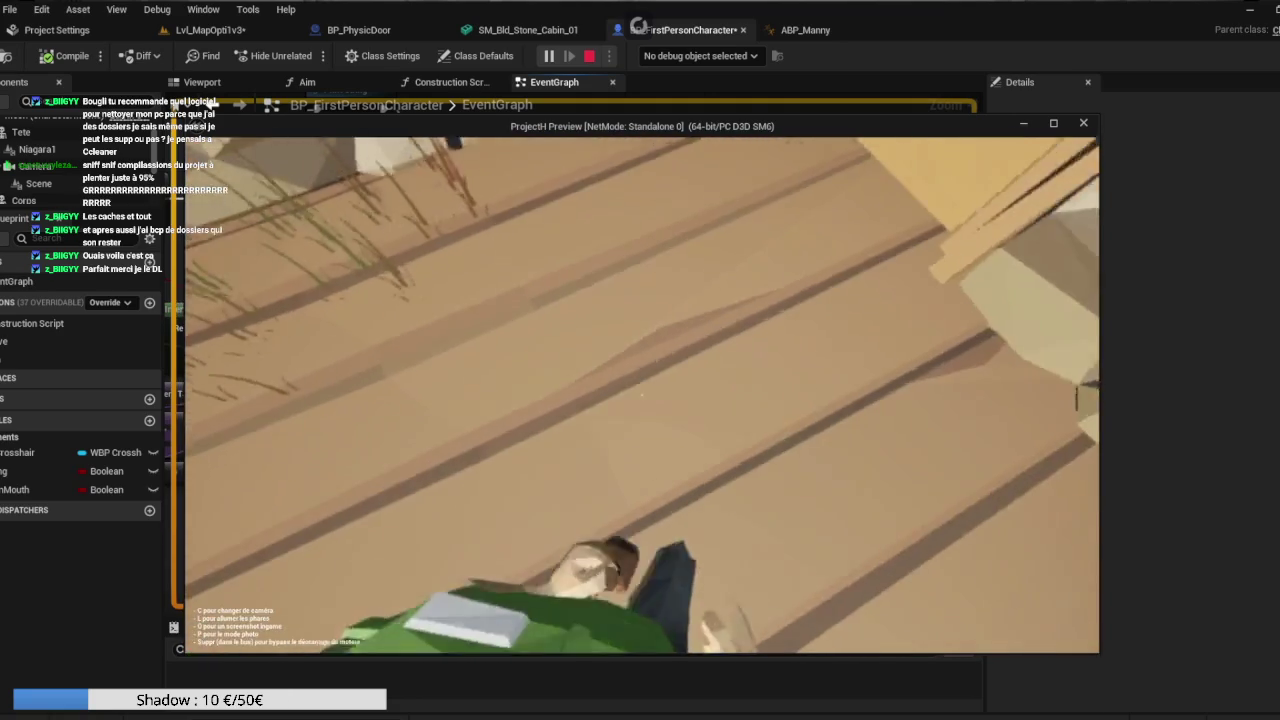
Stop the play-test, open ABP_Manny's EventGraph, and zoom and pan to the Sequence node.
key(Escape)
drag(594, 336, 524, 130)
click(800, 30)
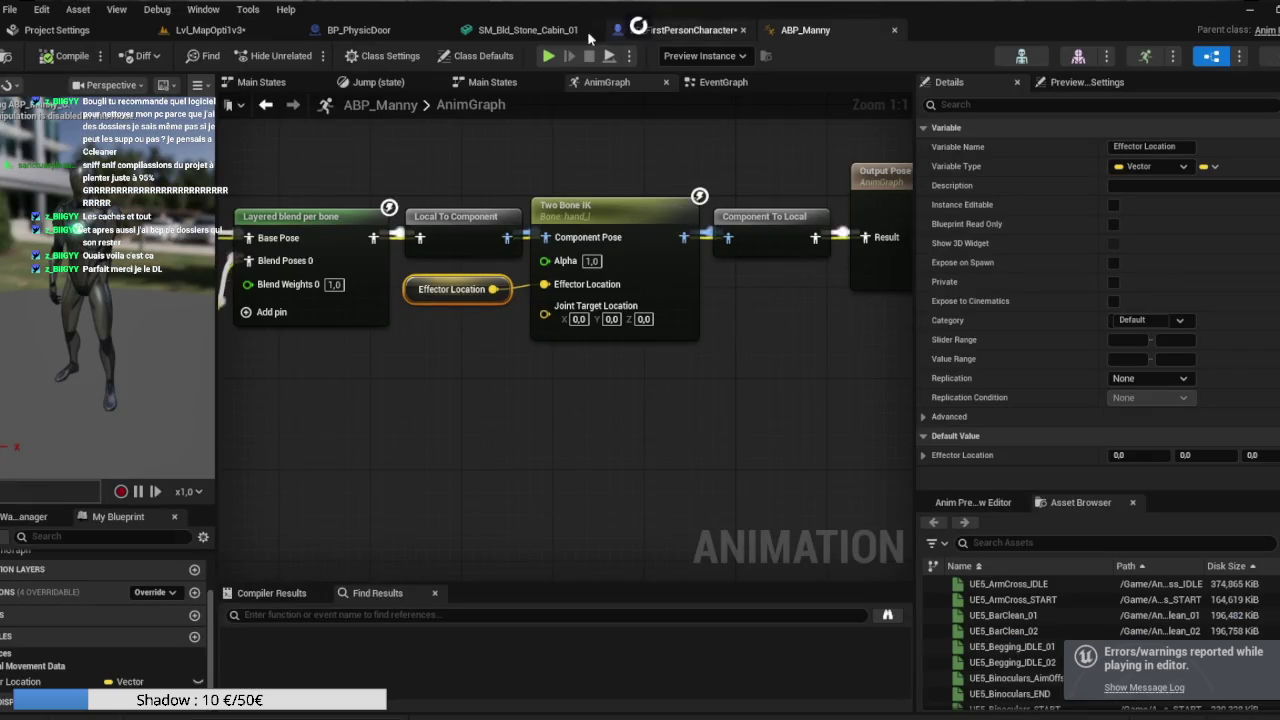
click(716, 84)
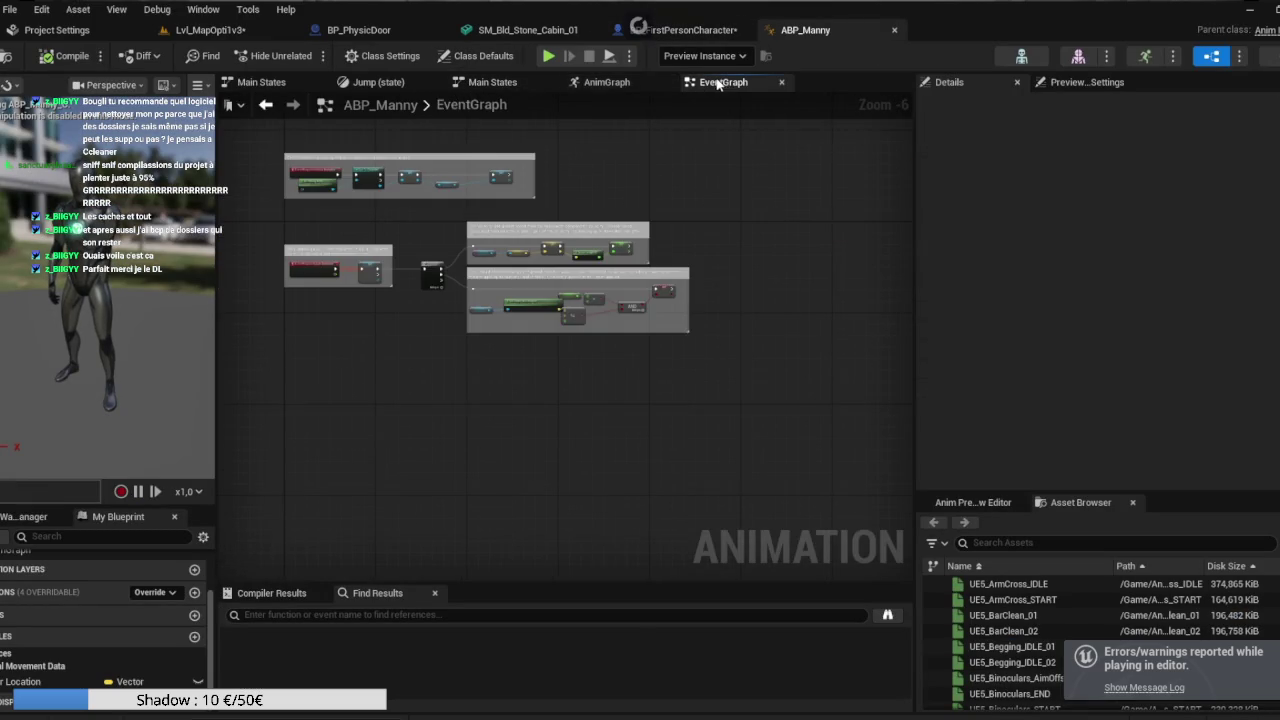
scroll(440, 284, up, 4)
mouse_move(425, 323)
mouse_down()
mouse_move(606, 449)
mouse_move(749, 515)
mouse_move(712, 558)
mouse_move(475, 439)
mouse_move(400, 419)
mouse_move(341, 353)
mouse_move(283, 355)
mouse_up()
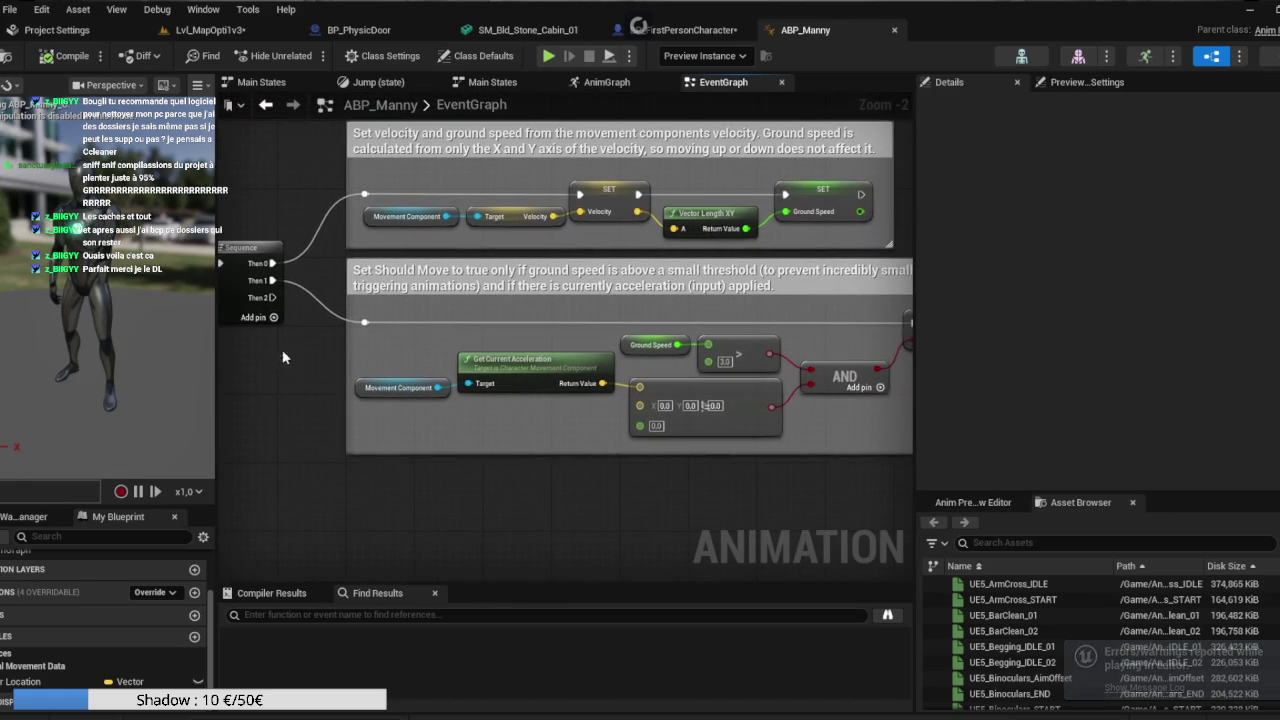
Return to the level editor and open an enlarged Content Browser.
click(216, 29)
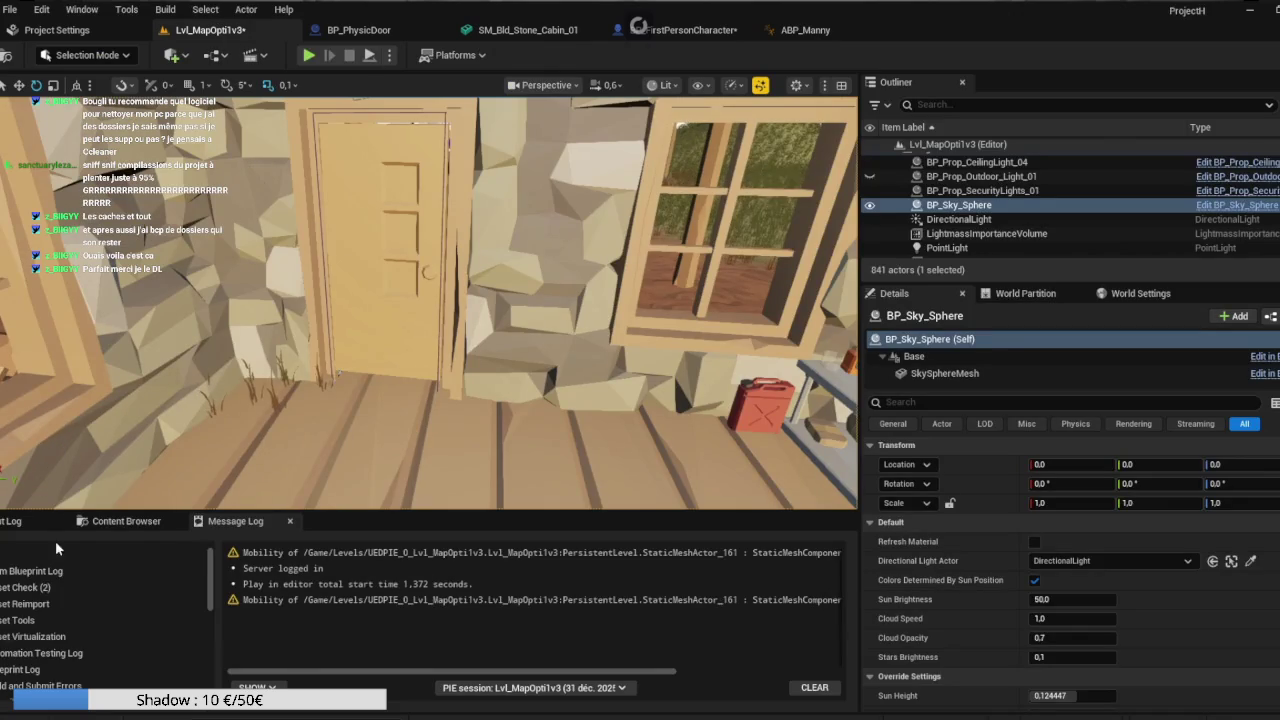
click(135, 521)
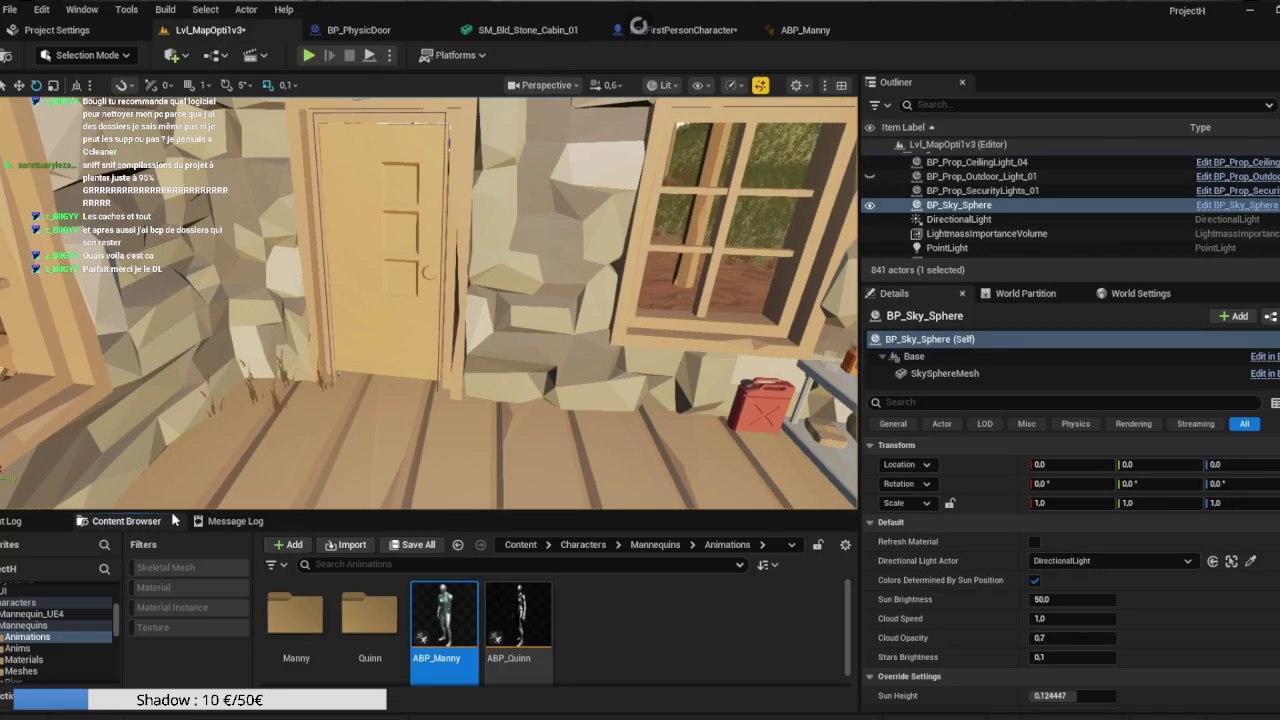
drag(164, 510, 216, 237)
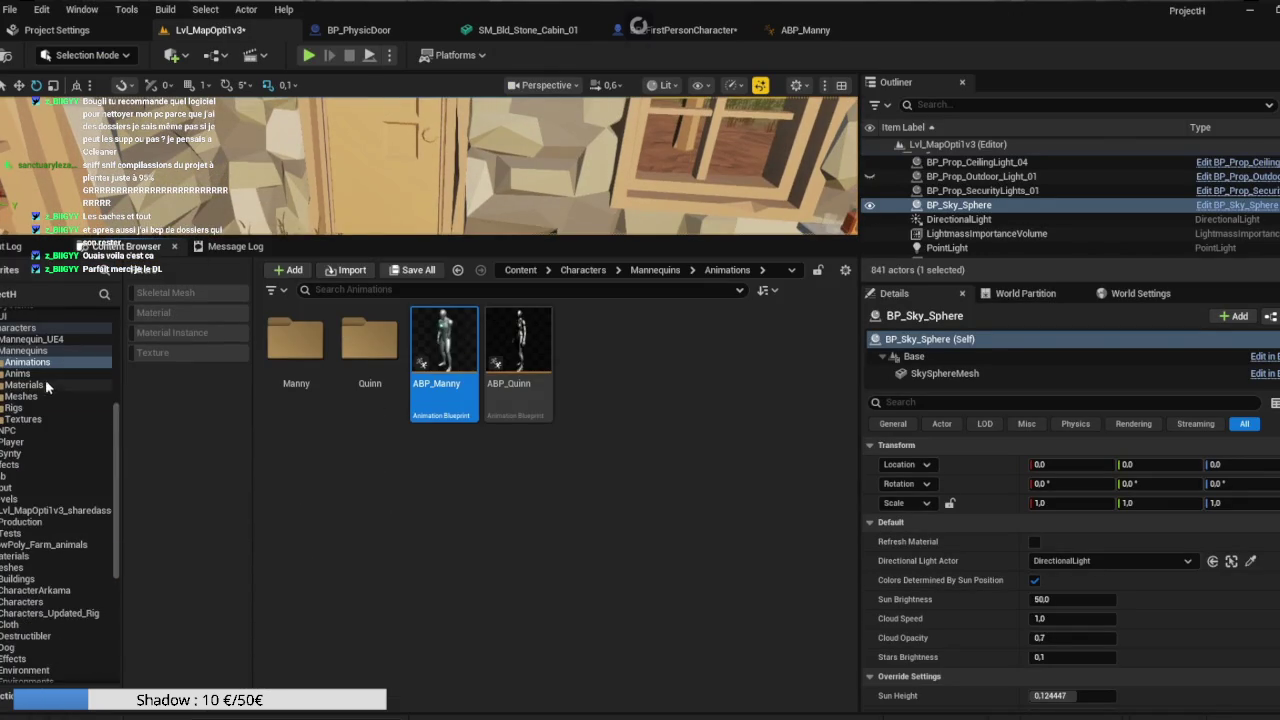
scroll(46, 385, up, 5)
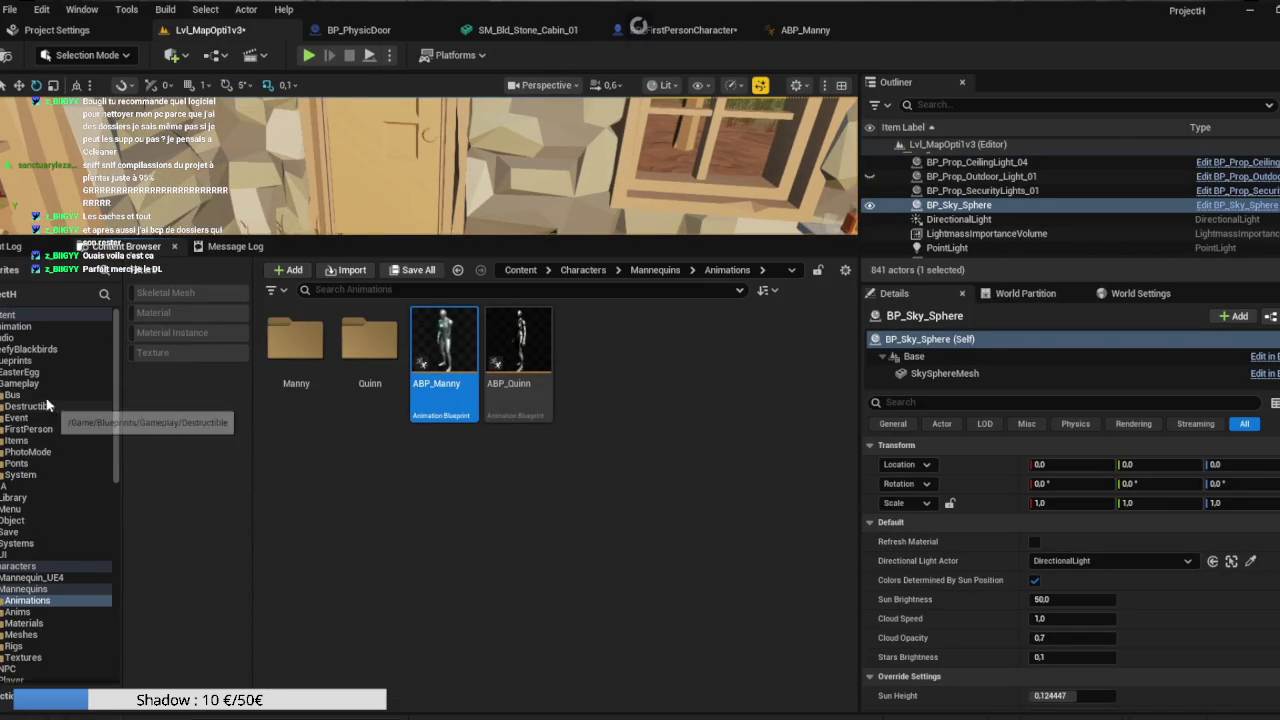
Navigate to Blueprints/IA/TestBougli and select the ABP_Player_Driver animation blueprint.
click(16, 395)
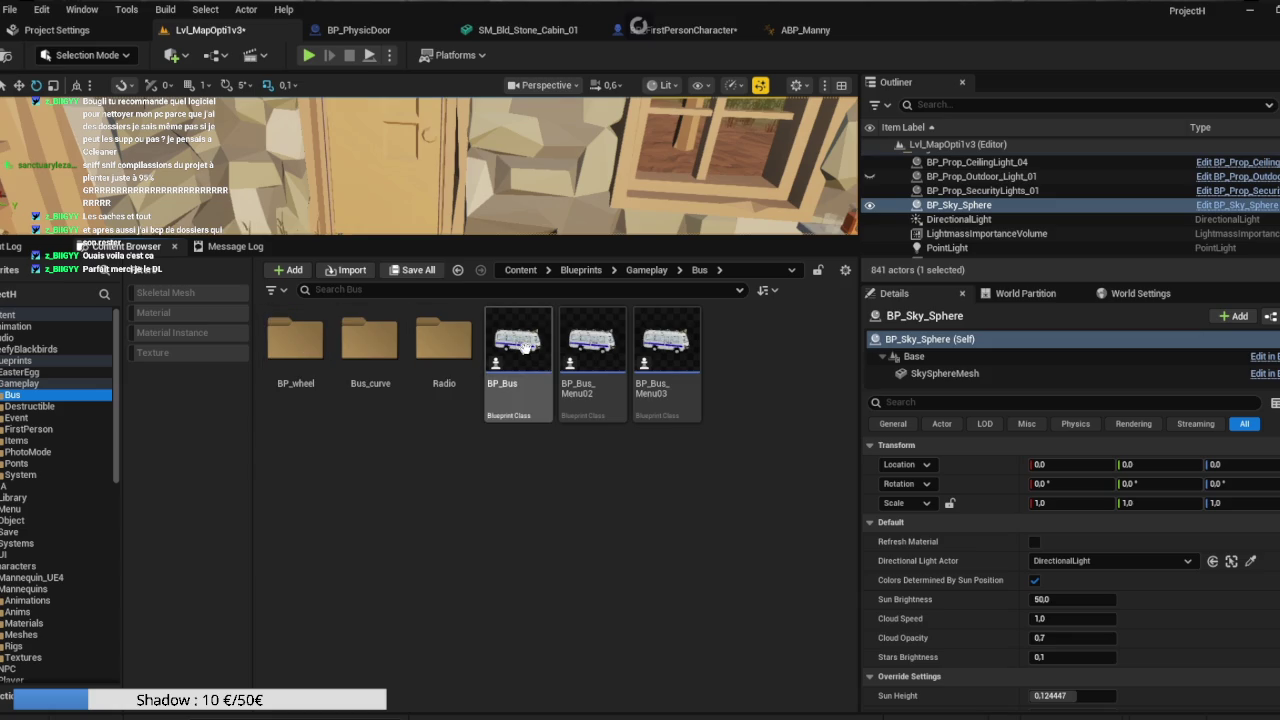
click(52, 431)
click(50, 418)
click(40, 406)
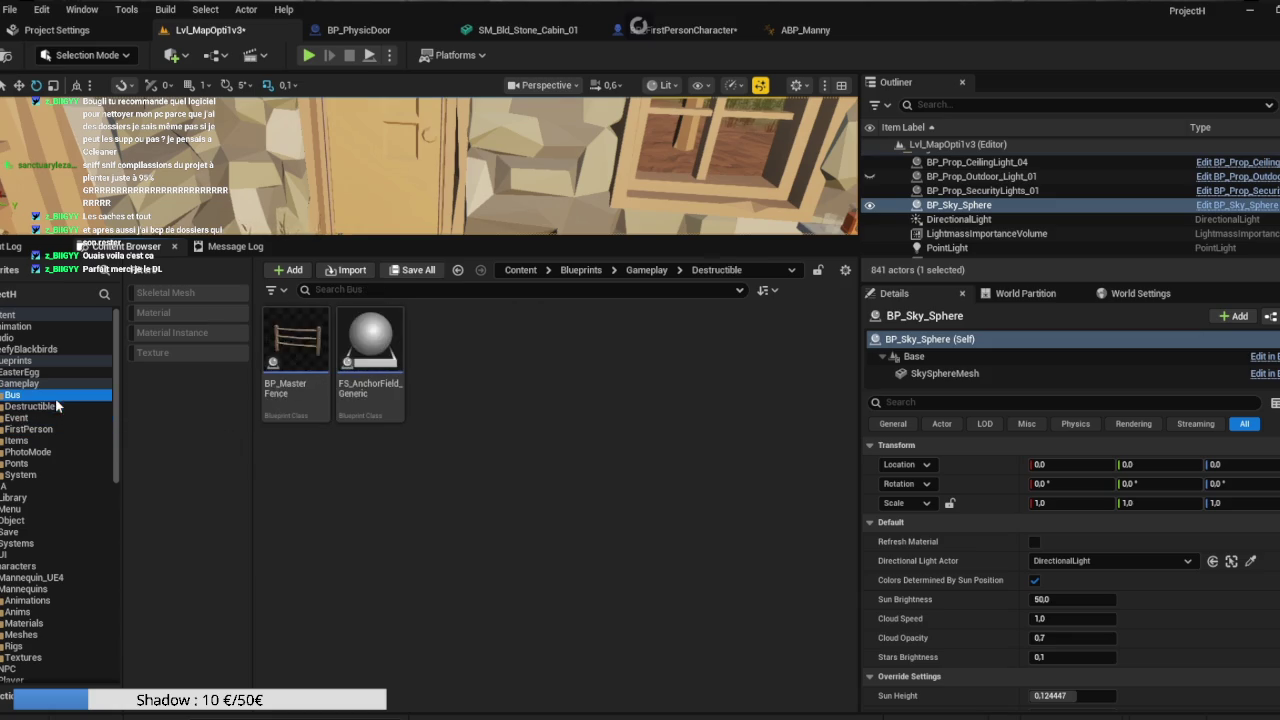
click(30, 395)
click(40, 487)
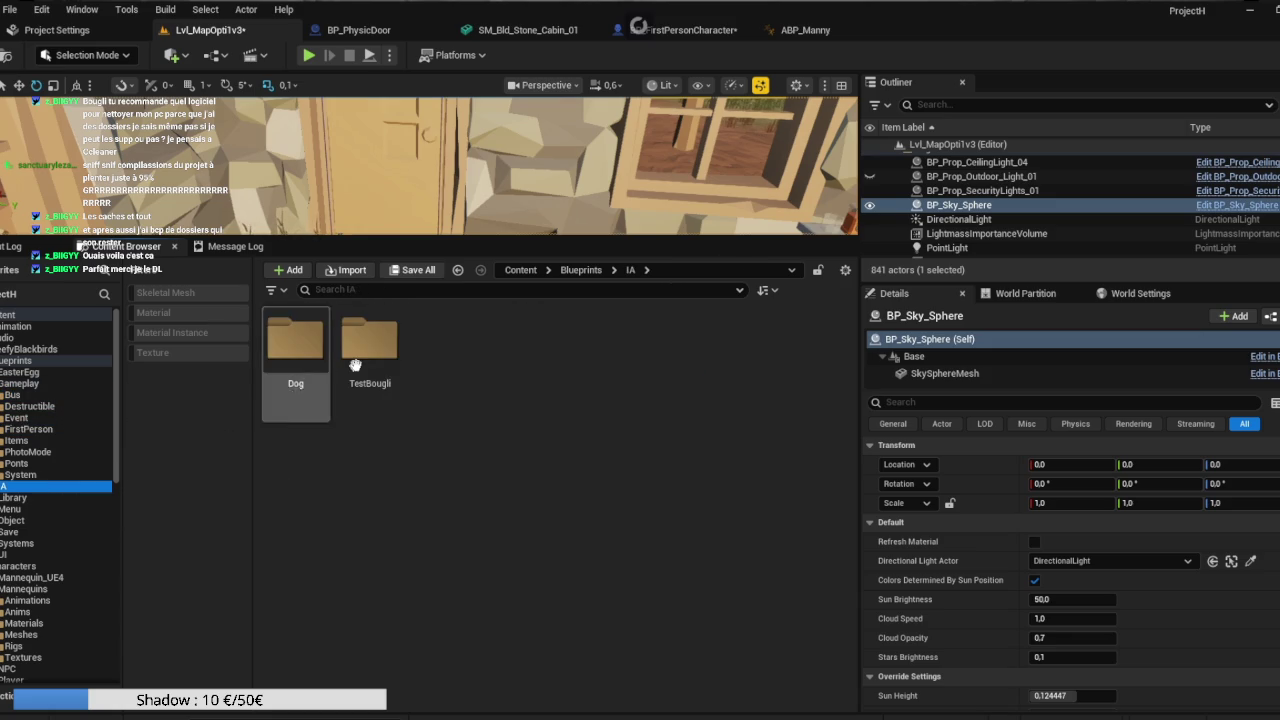
double_click(346, 368)
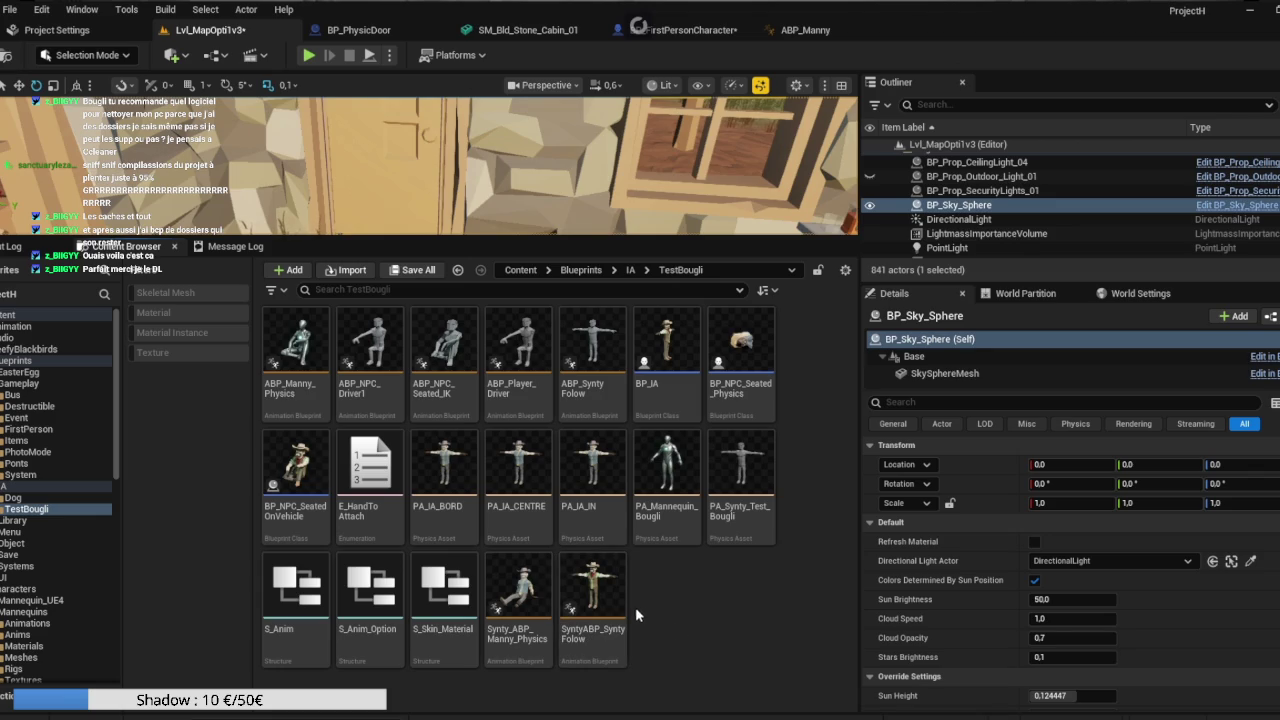
mouse_move(519, 368)
click(524, 345)
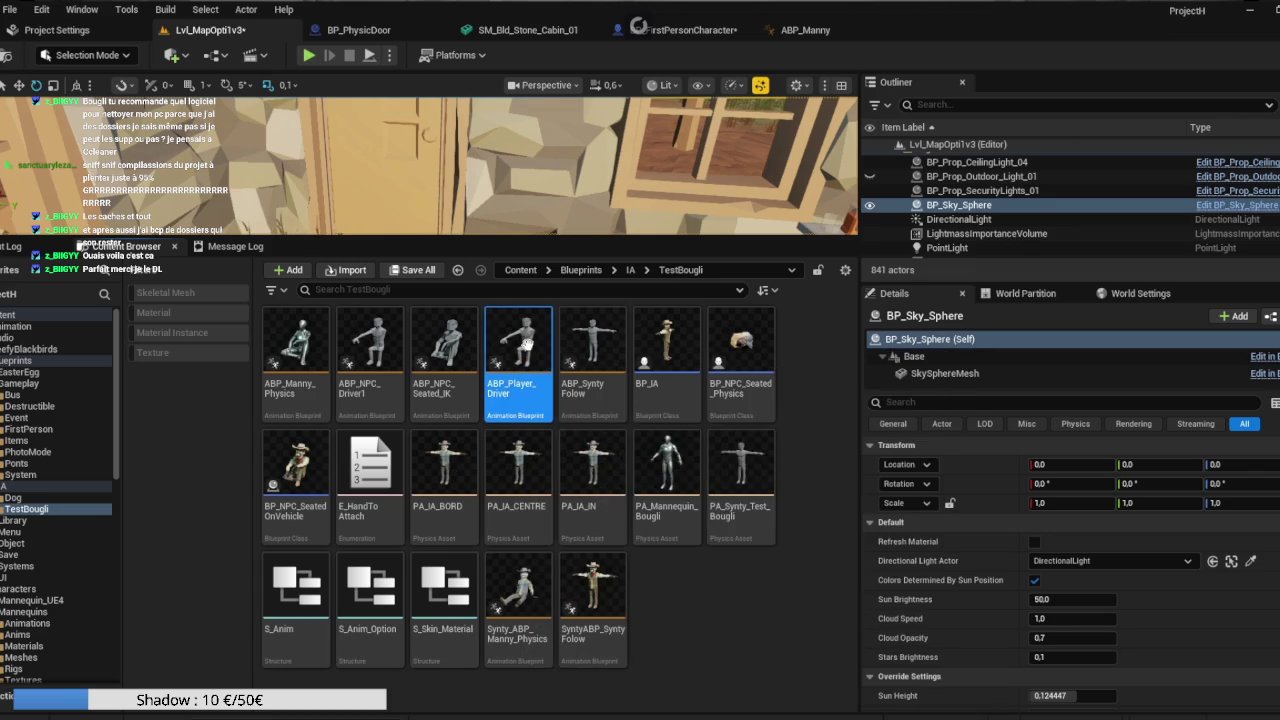
Open ABP_Player_Driver and review the hand interpolation logic in its EventGraph.
double_click(547, 424)
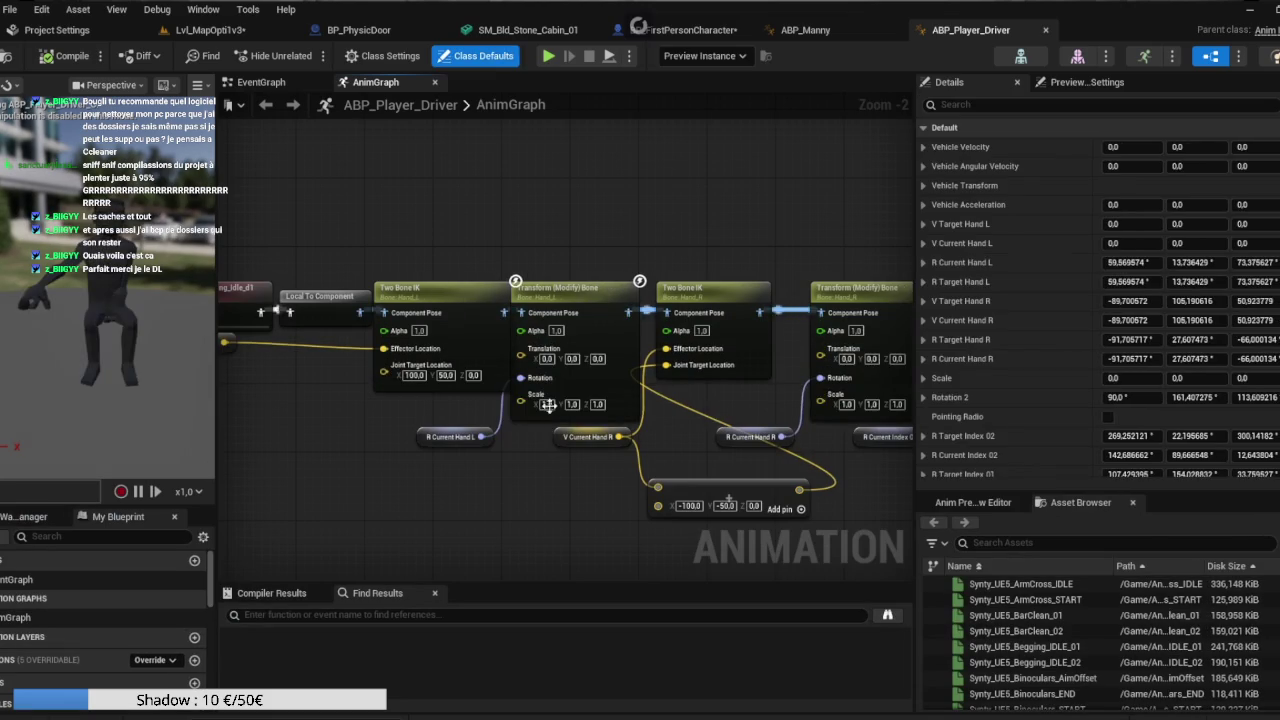
mouse_move(607, 496)
mouse_down()
mouse_move(591, 491)
mouse_move(644, 493)
mouse_move(536, 498)
mouse_up()
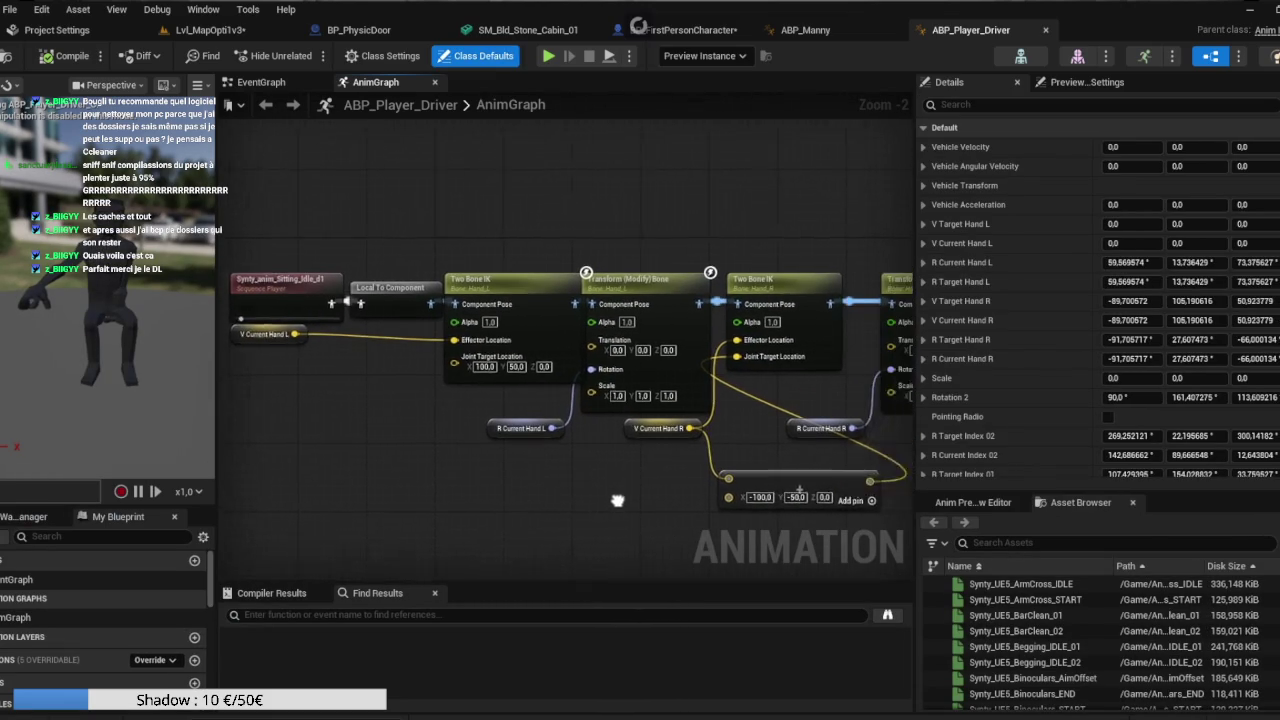
click(260, 82)
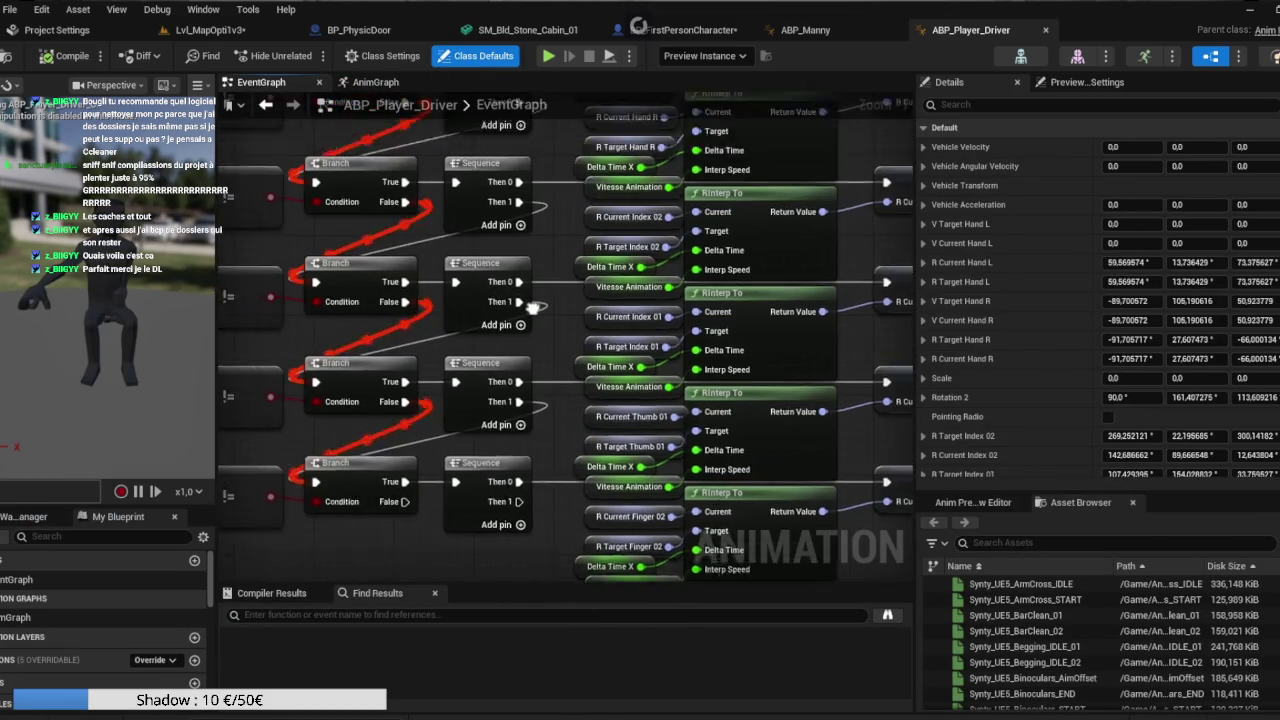
scroll(601, 356, down, 4)
scroll(560, 320, up, 5)
mouse_move(548, 298)
mouse_down()
mouse_move(341, 294)
mouse_move(796, 305)
mouse_move(350, 322)
mouse_move(290, 180)
mouse_move(225, 100)
mouse_move(330, 250)
mouse_move(410, 251)
mouse_move(587, 305)
mouse_up()
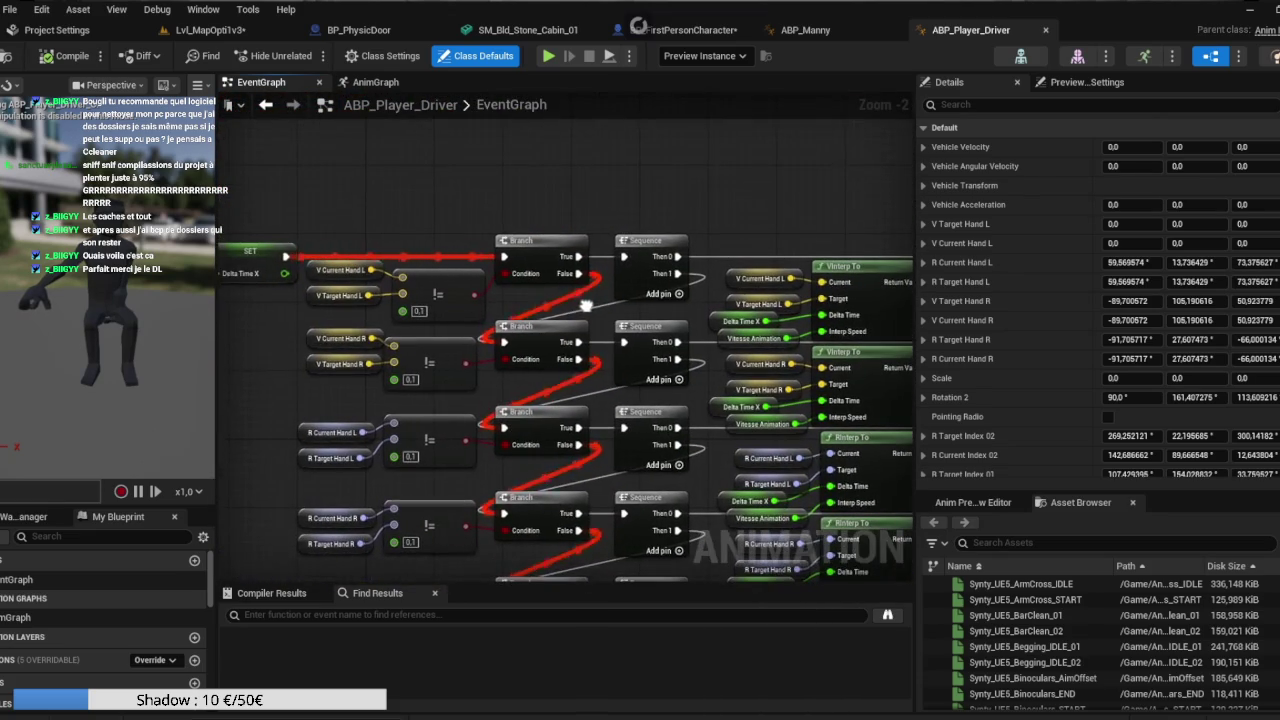
Review ABP_Player_Driver's AnimGraph Two Bone IK nodes, then return to ABP_Manny's EventGraph.
click(375, 82)
mouse_move(701, 214)
mouse_down()
mouse_move(507, 198)
mouse_move(775, 198)
mouse_move(558, 170)
mouse_up()
click(828, 32)
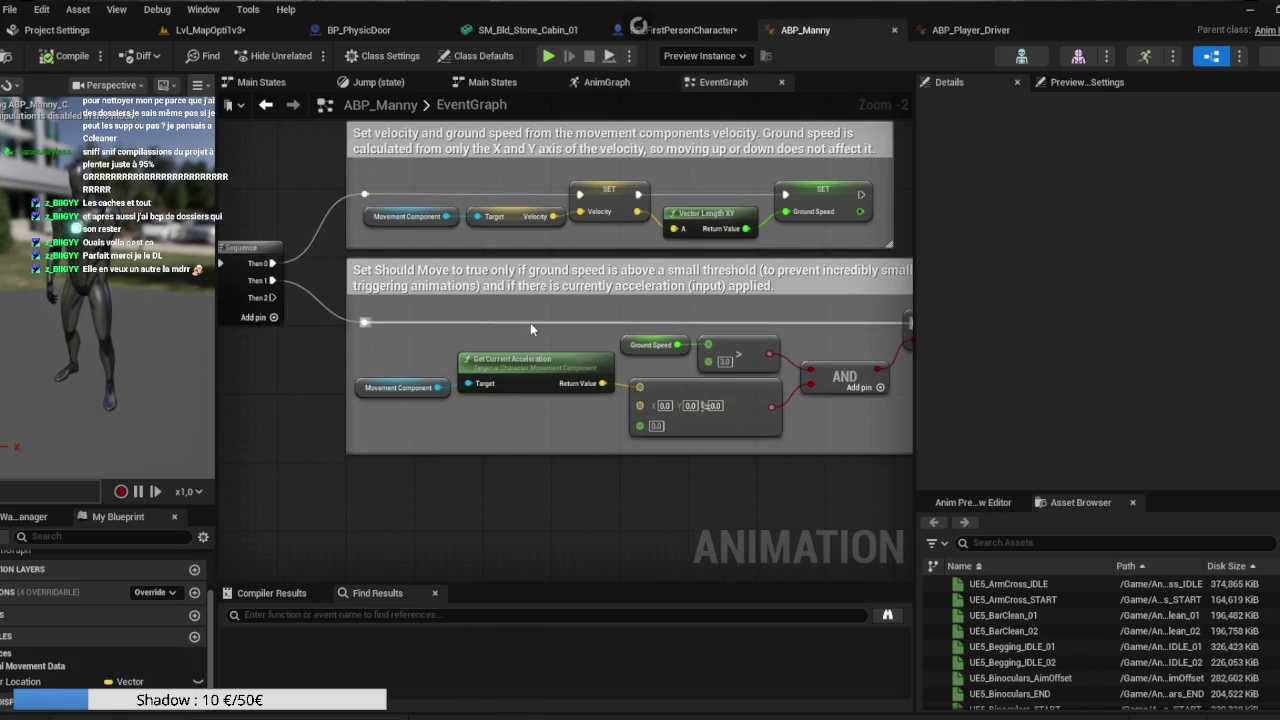
Set the Two Bone IK node's IK bone to ik_hand_l and compile ABP_Manny.
click(600, 82)
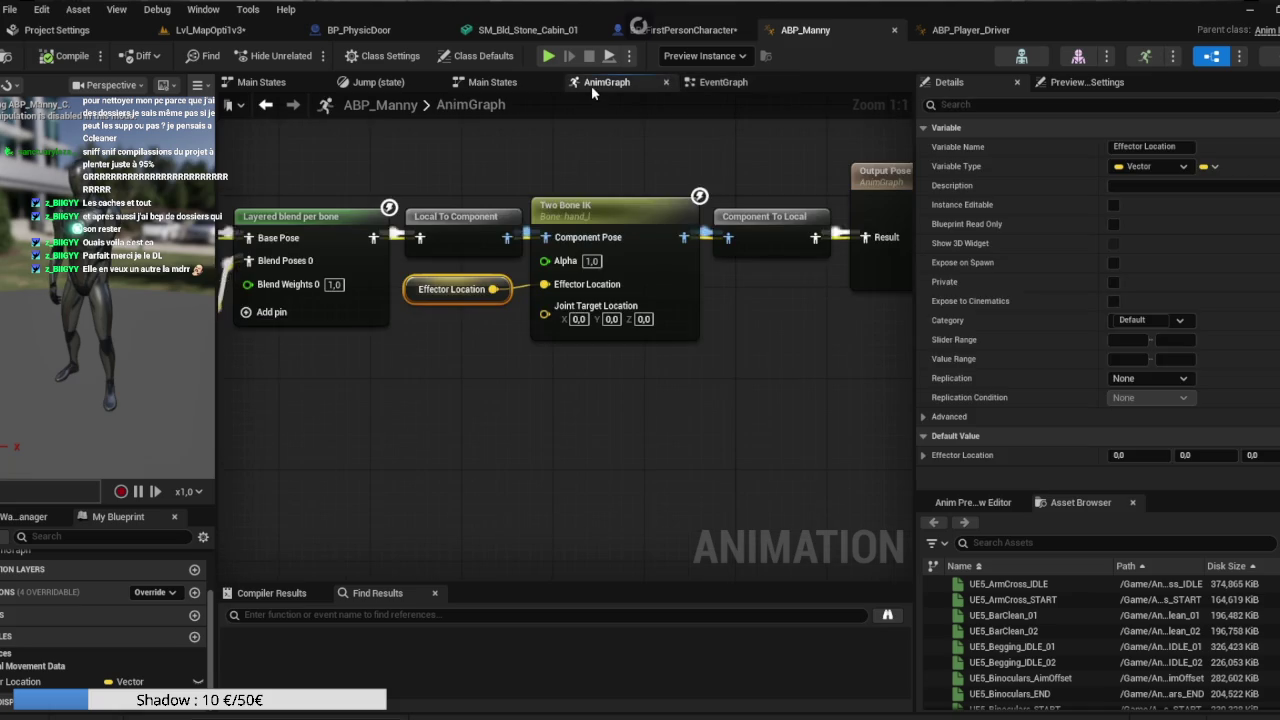
mouse_move(643, 157)
mouse_down()
mouse_move(718, 190)
mouse_move(620, 190)
mouse_up()
click(604, 236)
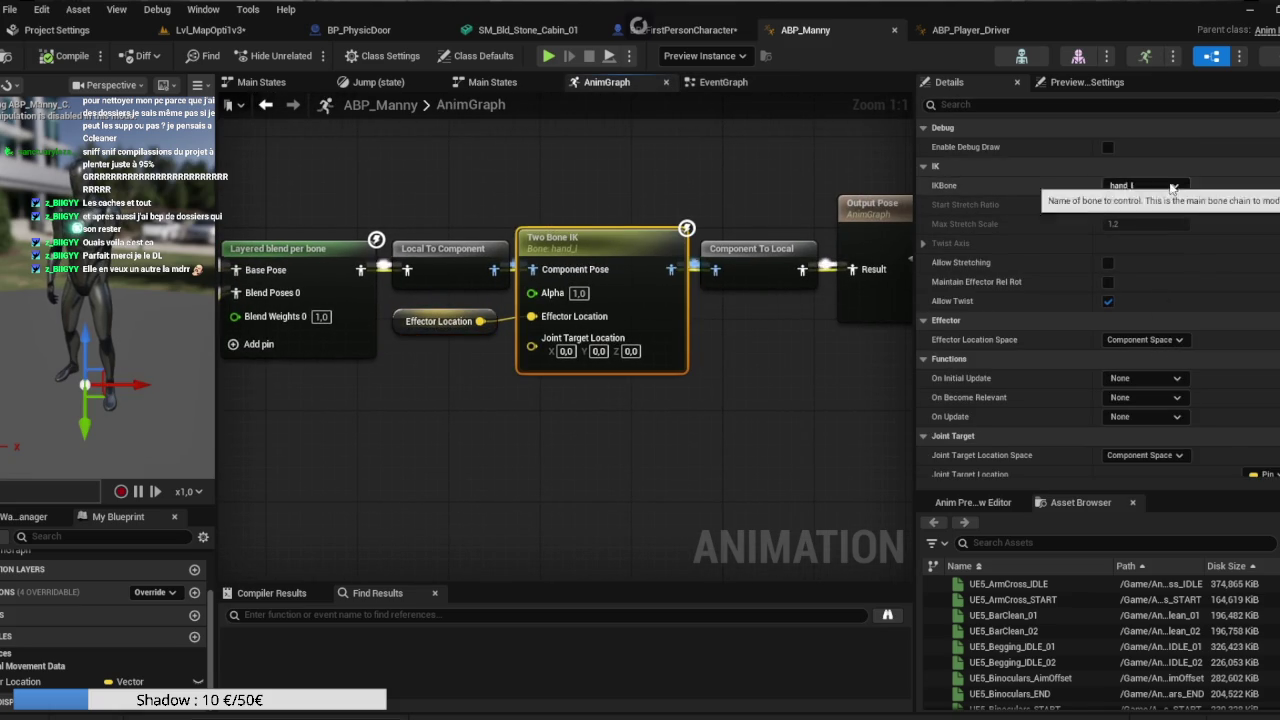
click(1143, 185)
scroll(1190, 390, down, 5)
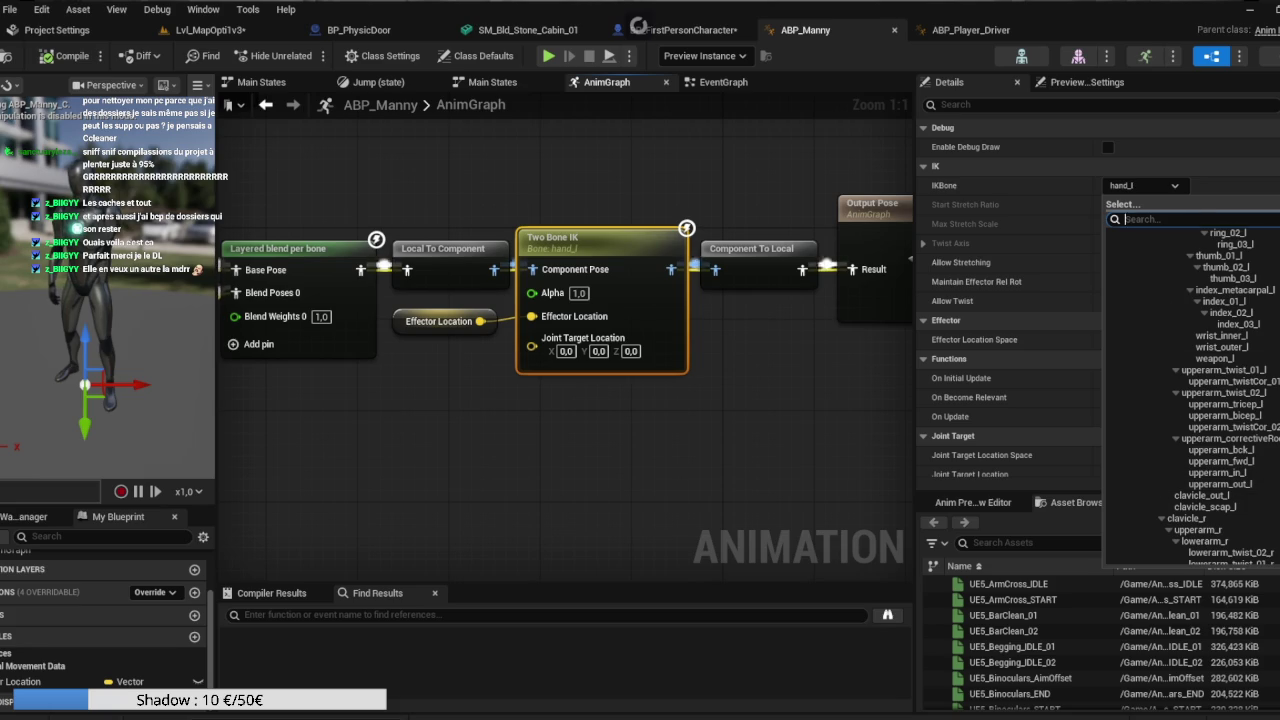
scroll(1190, 390, down, 10)
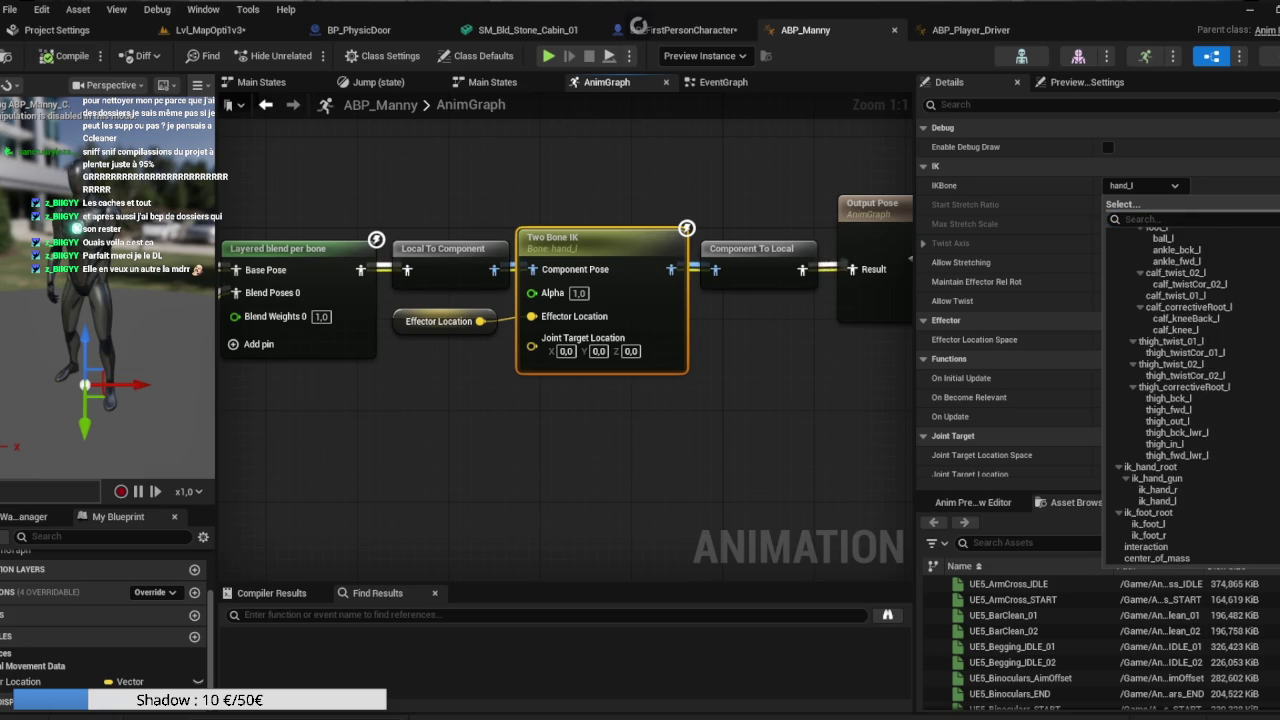
click(1180, 499)
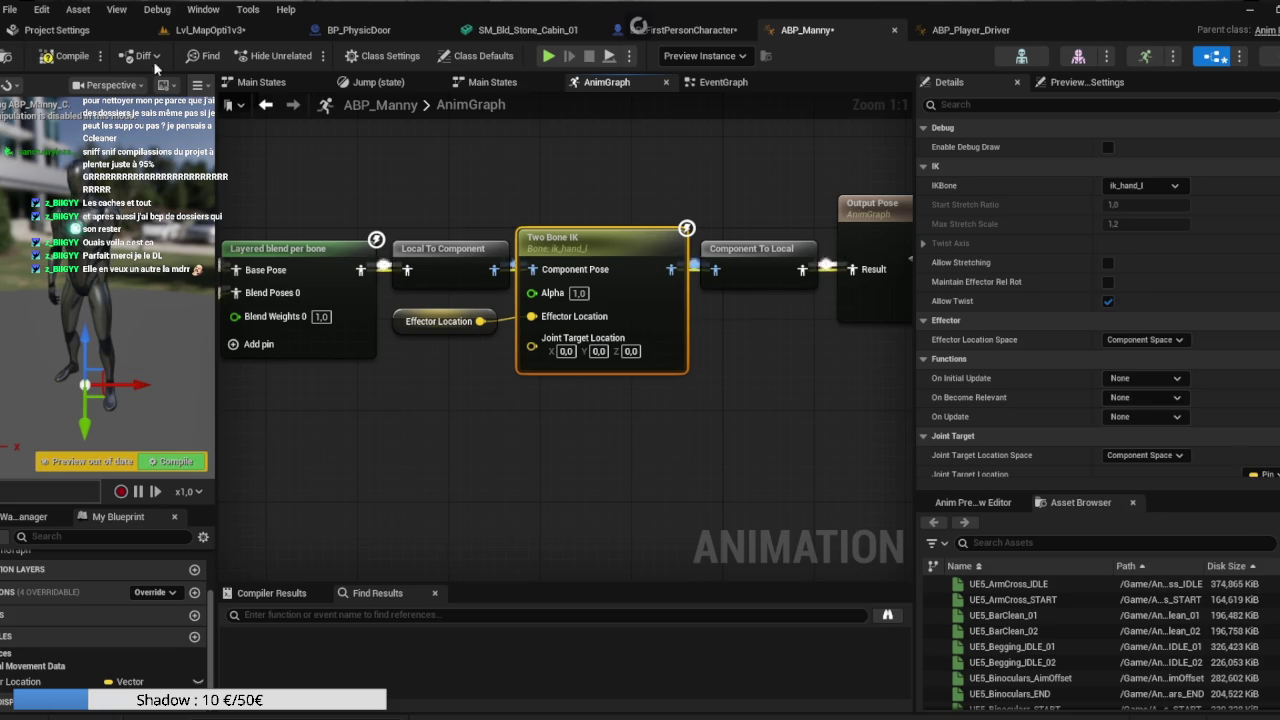
click(72, 57)
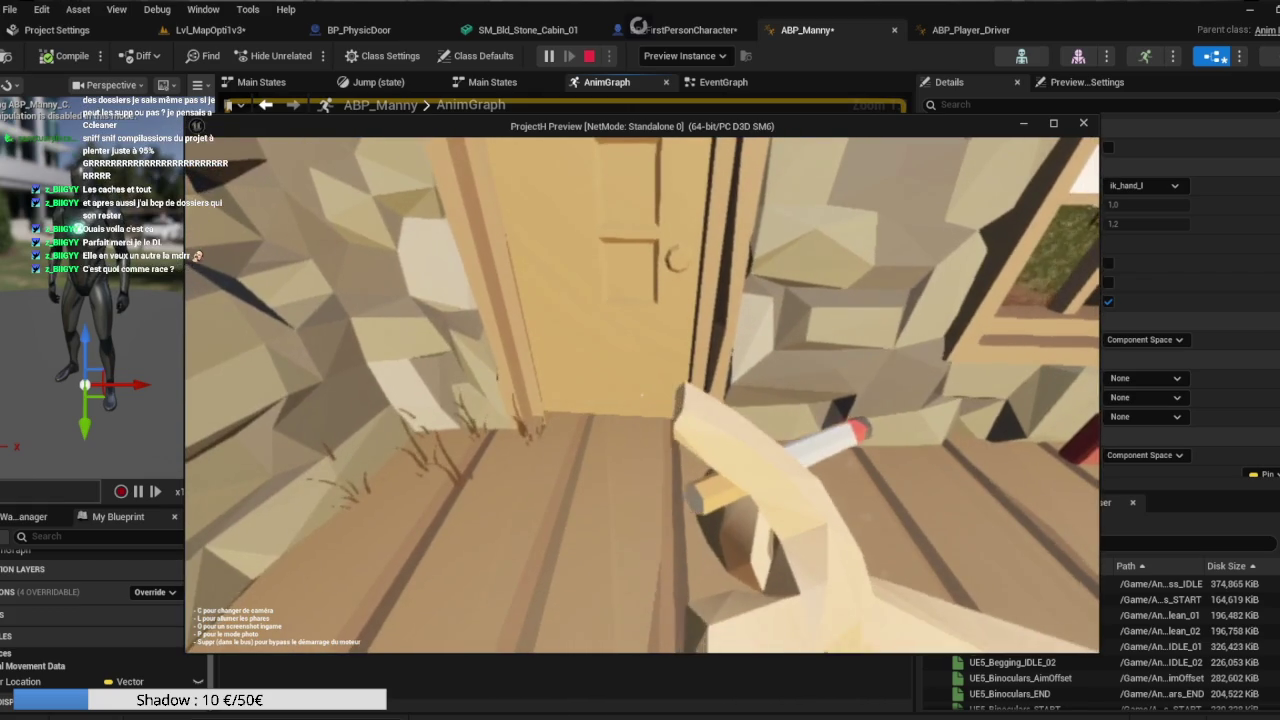
Stop the play session, enlarge the level view, and go back to ABP_Manny.
key(Escape)
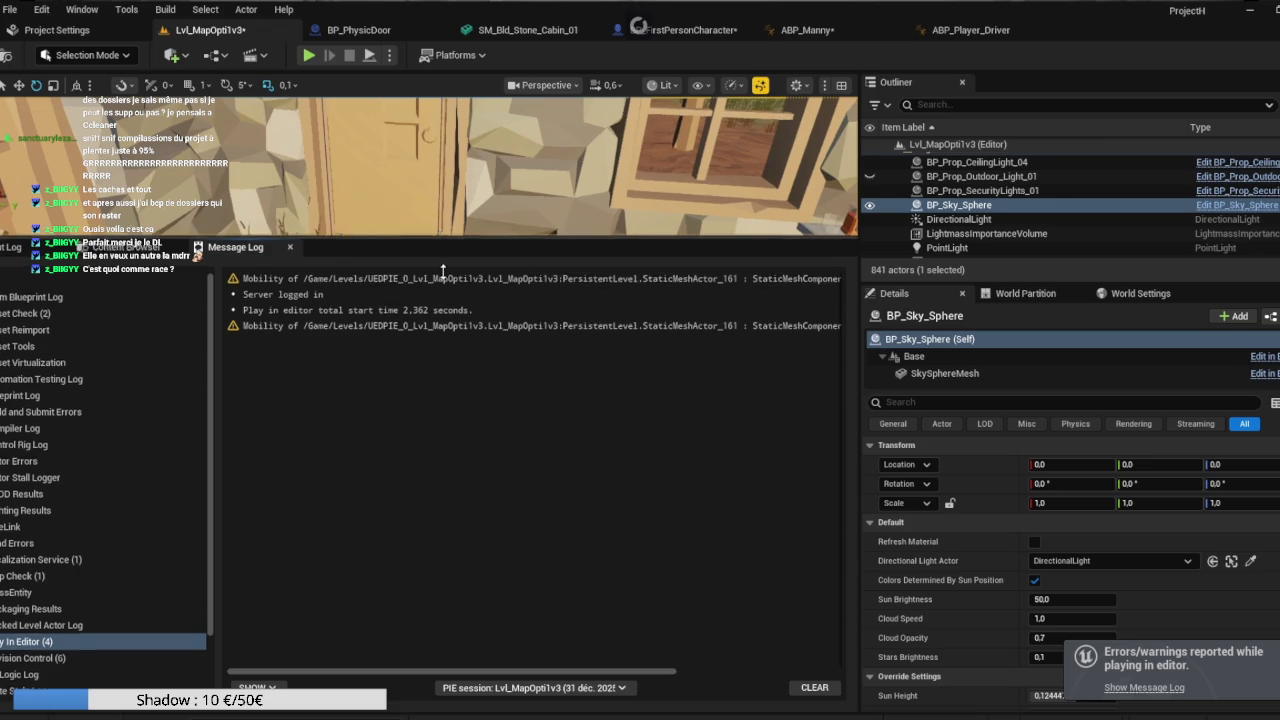
drag(441, 239, 447, 415)
click(809, 32)
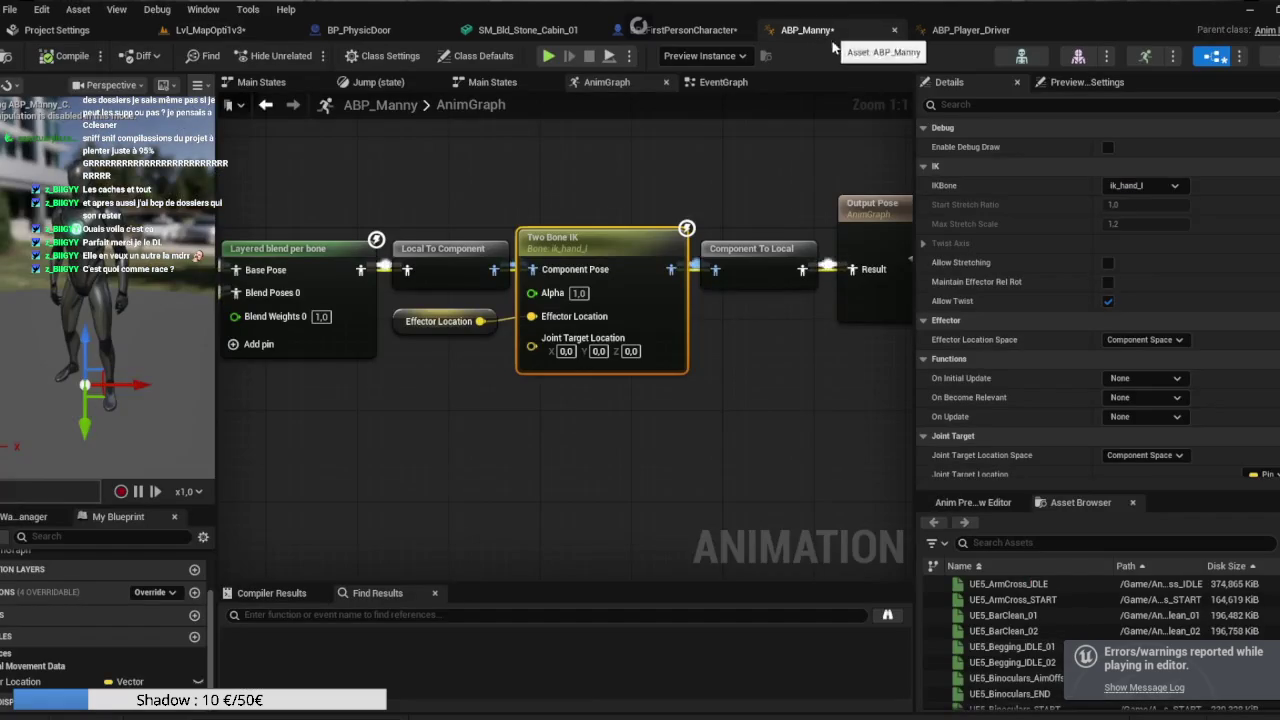
Retarget the Two Bone IK node from ik_hand_l to the hand_l bone.
mouse_move(721, 166)
mouse_down()
mouse_move(710, 160)
mouse_move(1125, 153)
mouse_move(815, 160)
mouse_move(831, 477)
mouse_move(1015, 458)
mouse_move(753, 313)
mouse_move(844, 263)
mouse_move(930, 259)
mouse_move(503, 263)
mouse_move(919, 272)
mouse_move(1075, 261)
mouse_move(929, 296)
mouse_move(643, 262)
mouse_move(589, 210)
mouse_up()
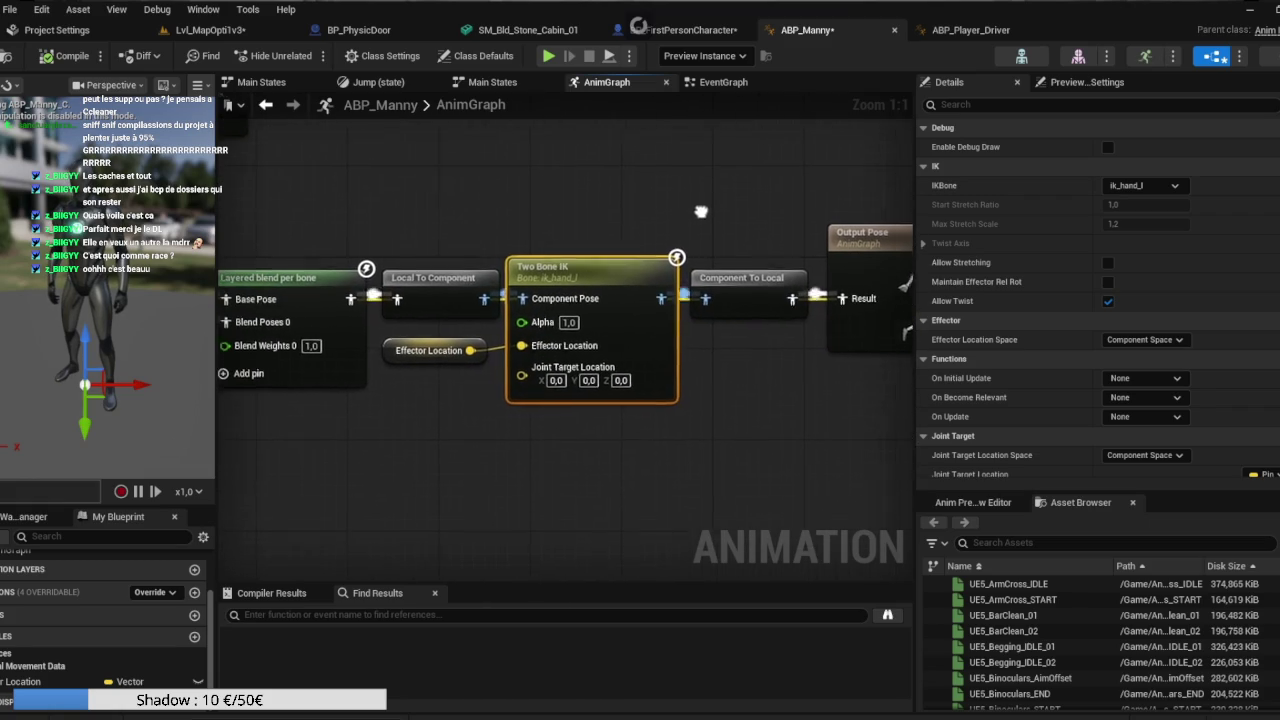
click(1145, 186)
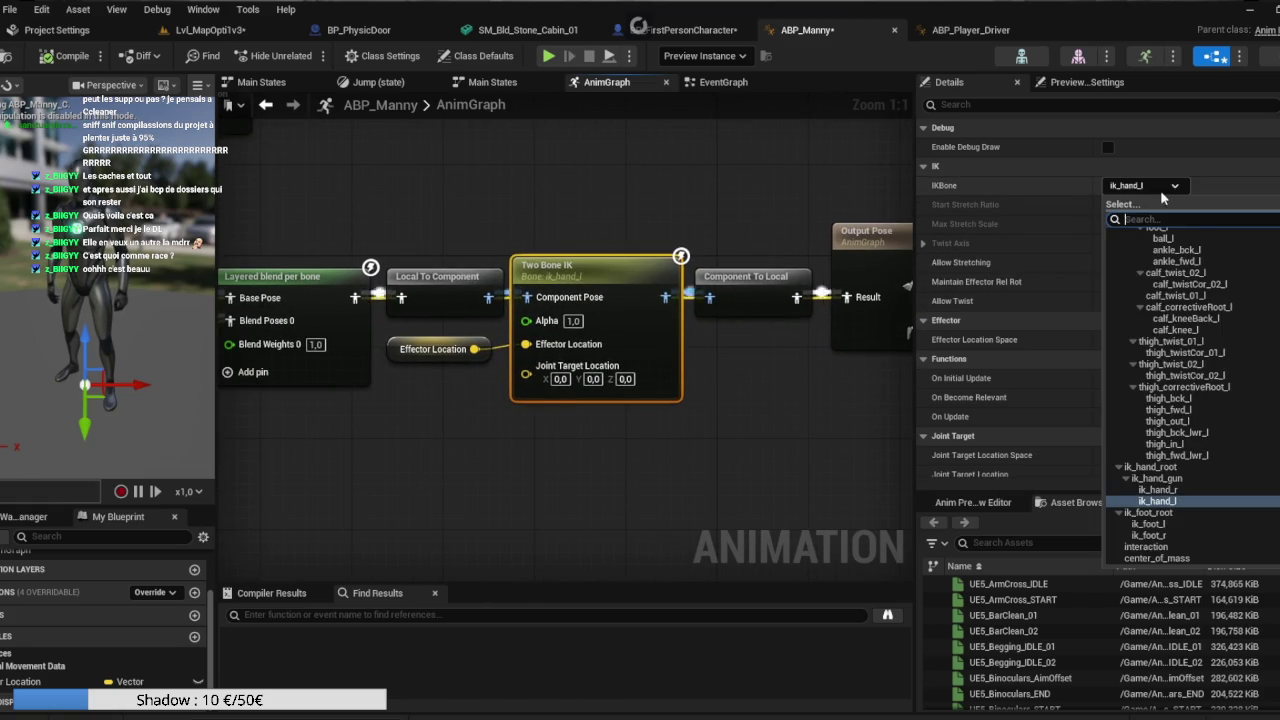
scroll(1192, 452, down, 10)
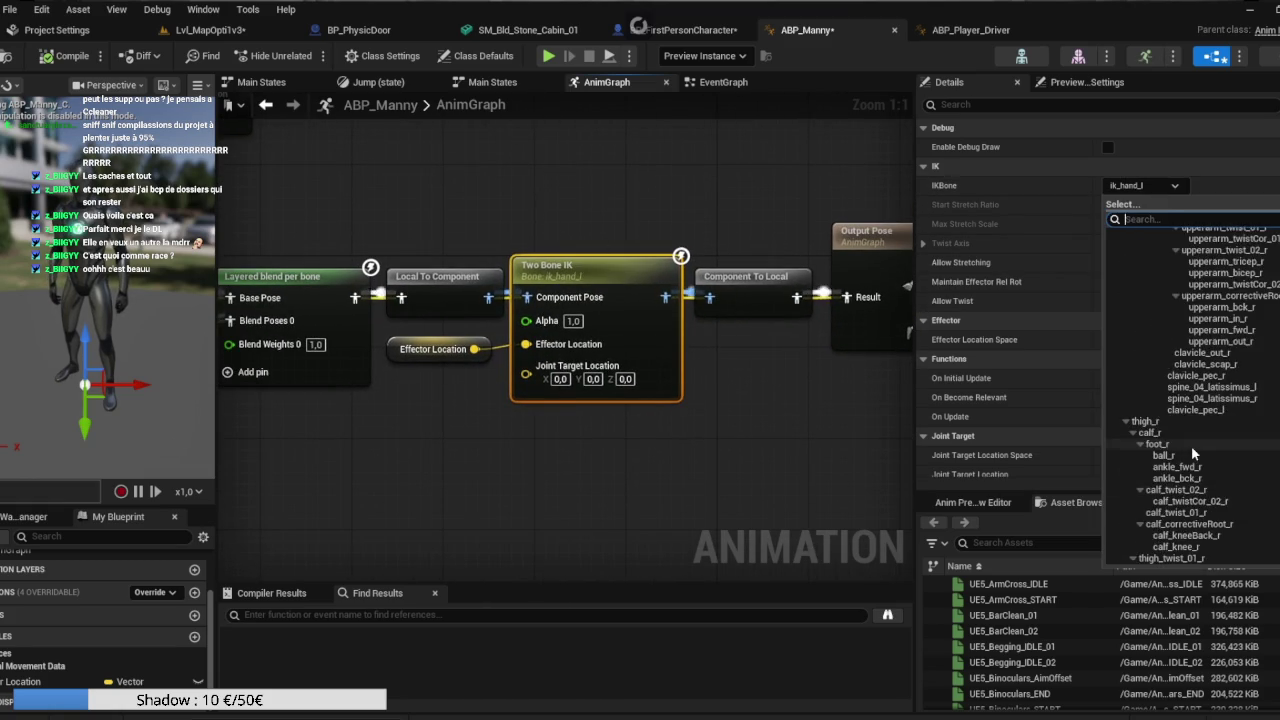
scroll(1192, 452, up, 10)
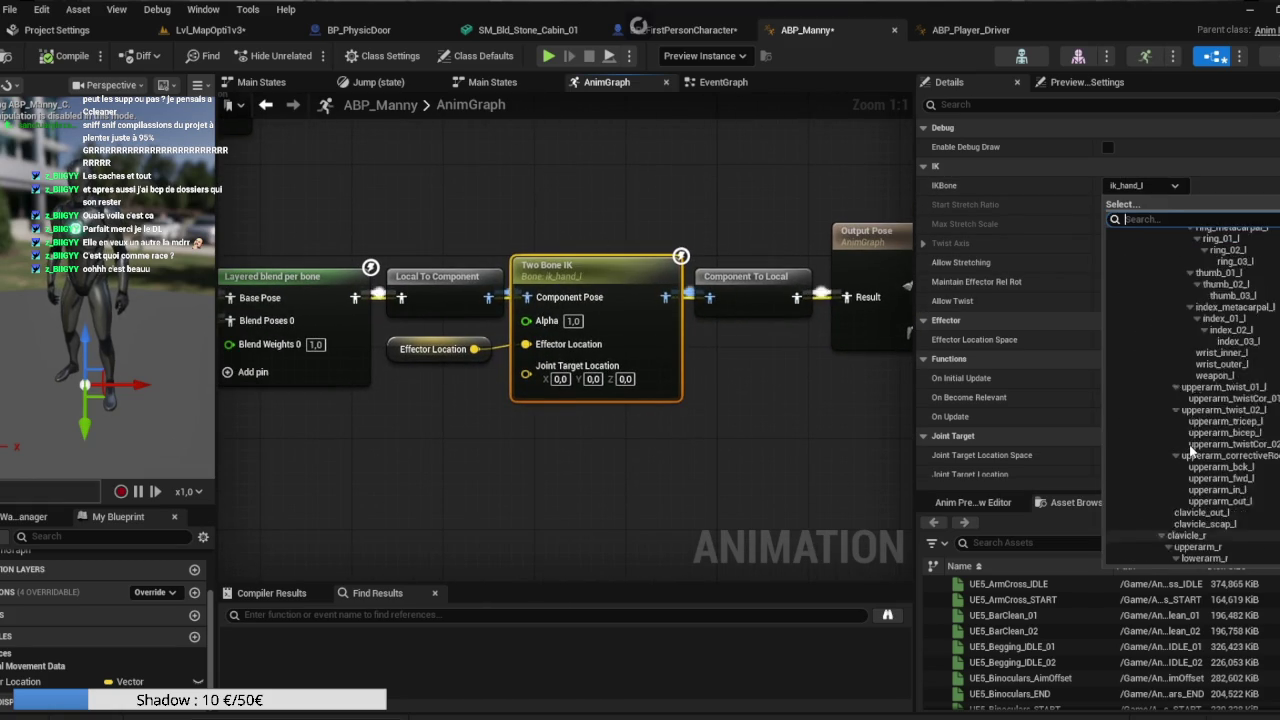
scroll(1190, 445, up, 3)
scroll(1192, 380, down, 2)
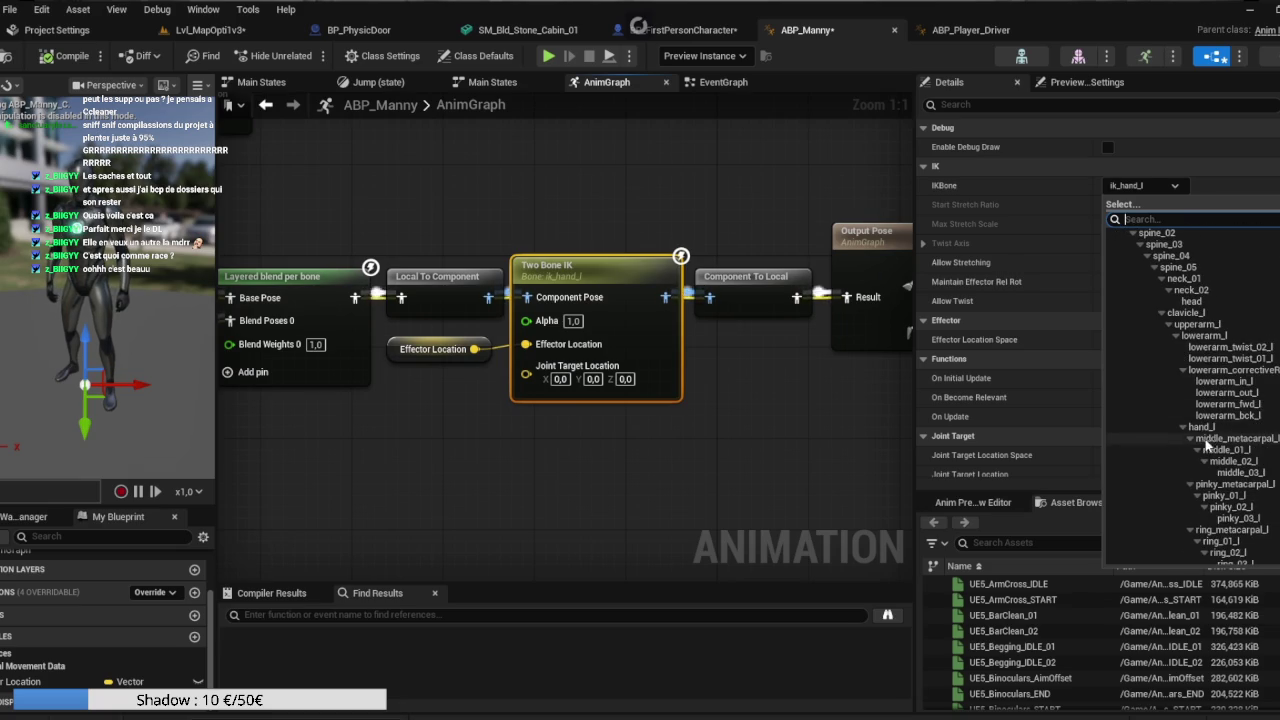
click(1201, 427)
drag(794, 445, 711, 444)
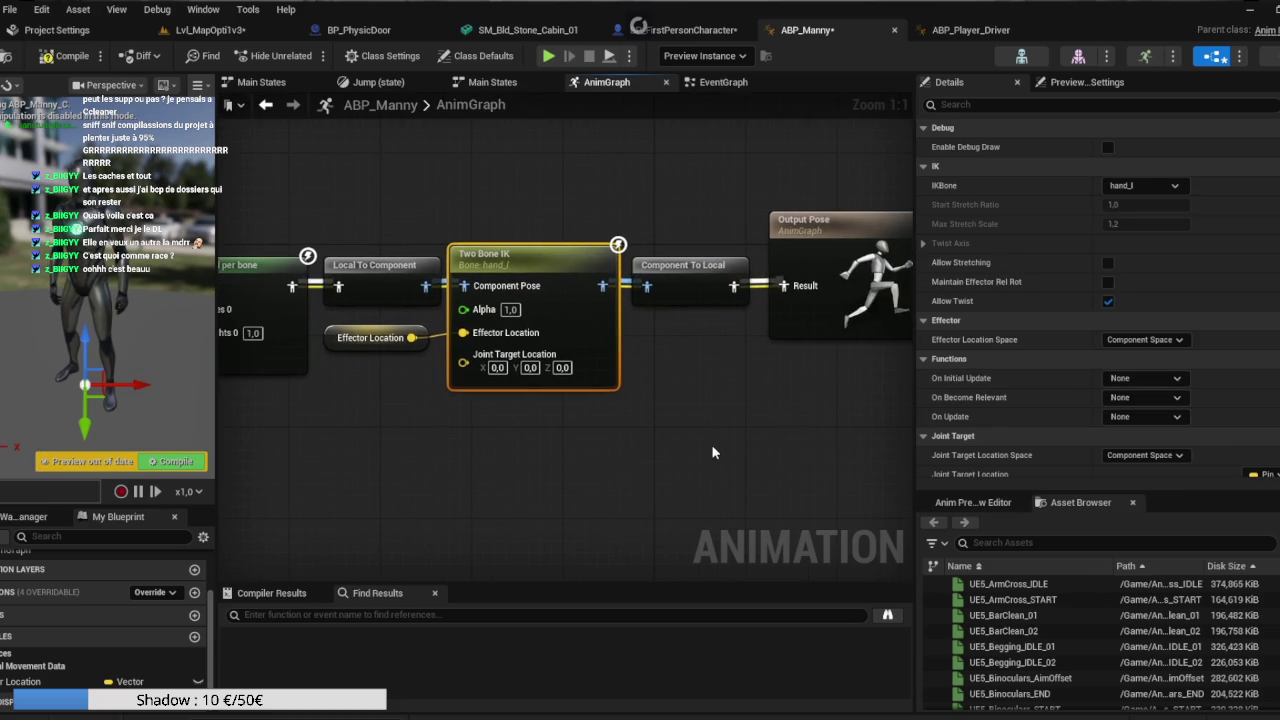
click(403, 345)
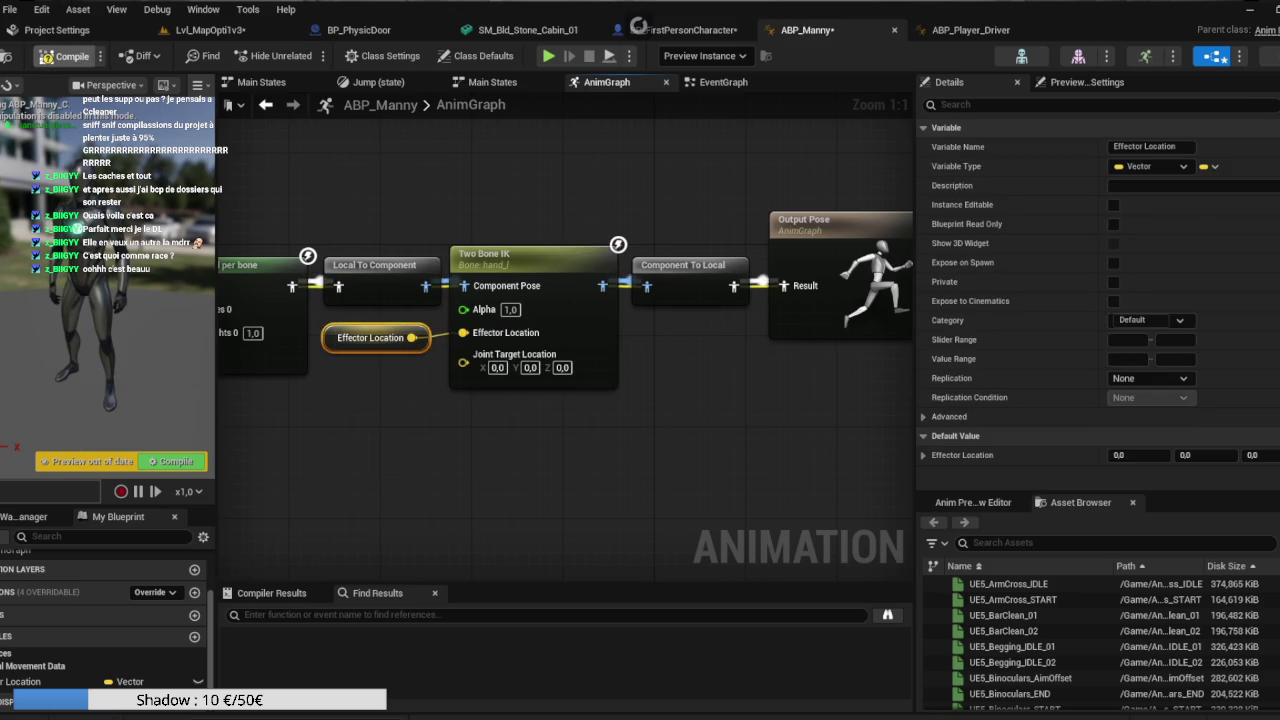
Compile ABP_Manny, then wire Break Hit Result's Location into Inverse Transform Location's Location input.
click(65, 56)
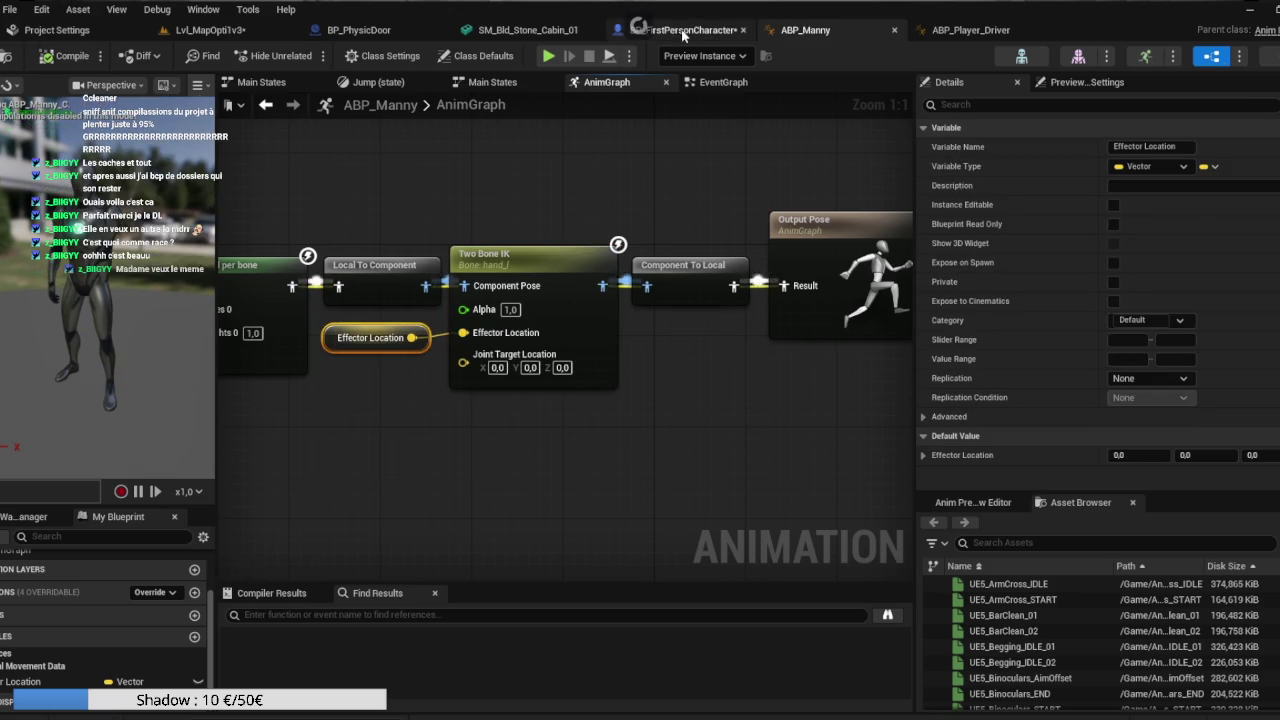
click(683, 32)
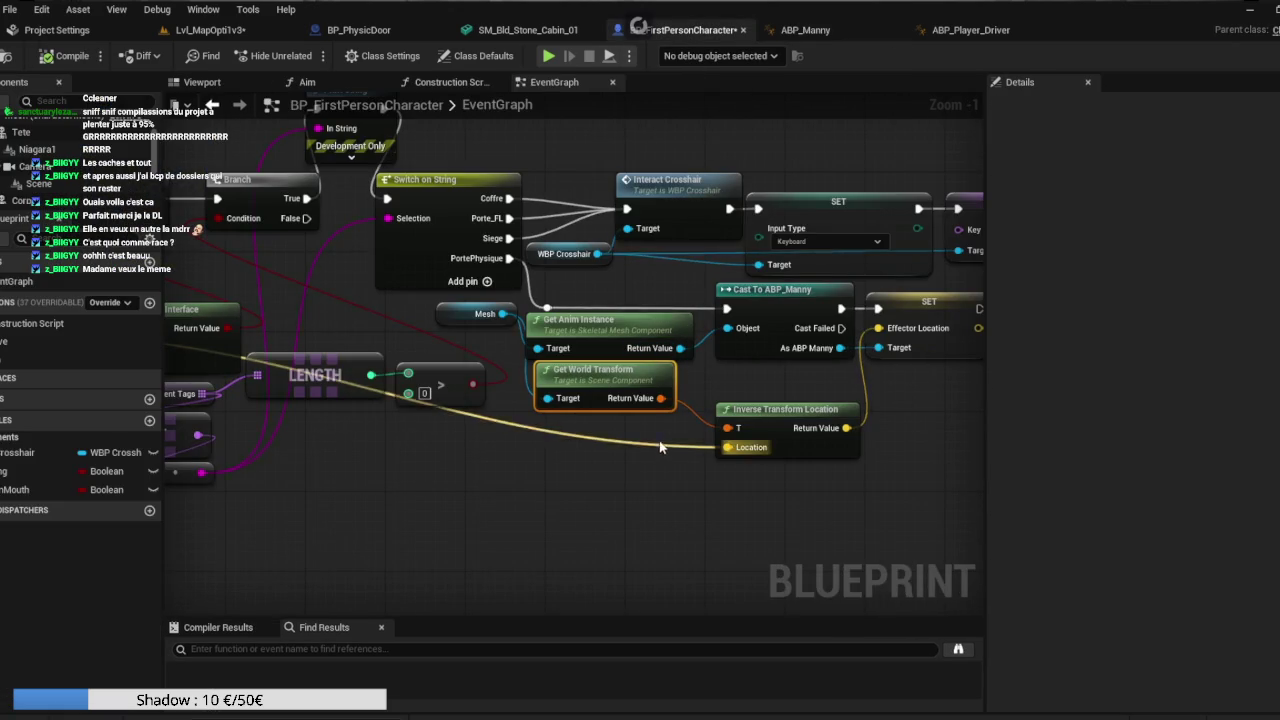
drag(659, 487, 558, 481)
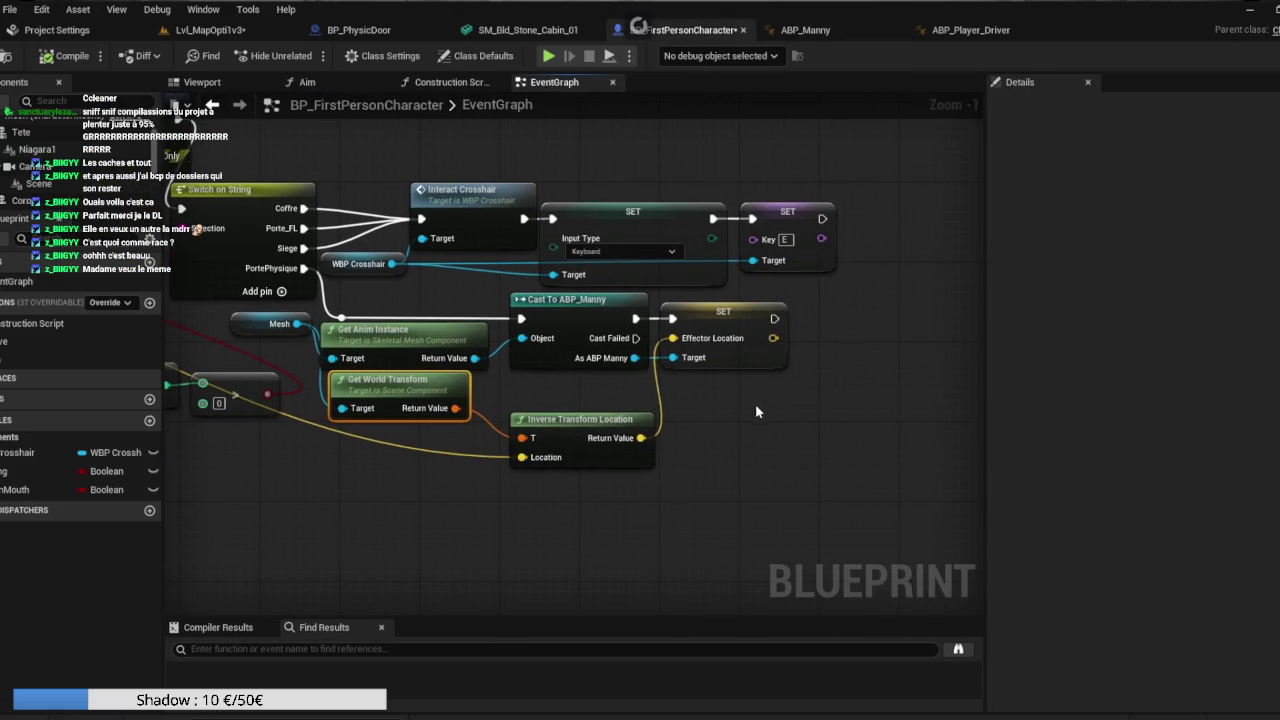
drag(733, 333, 742, 330)
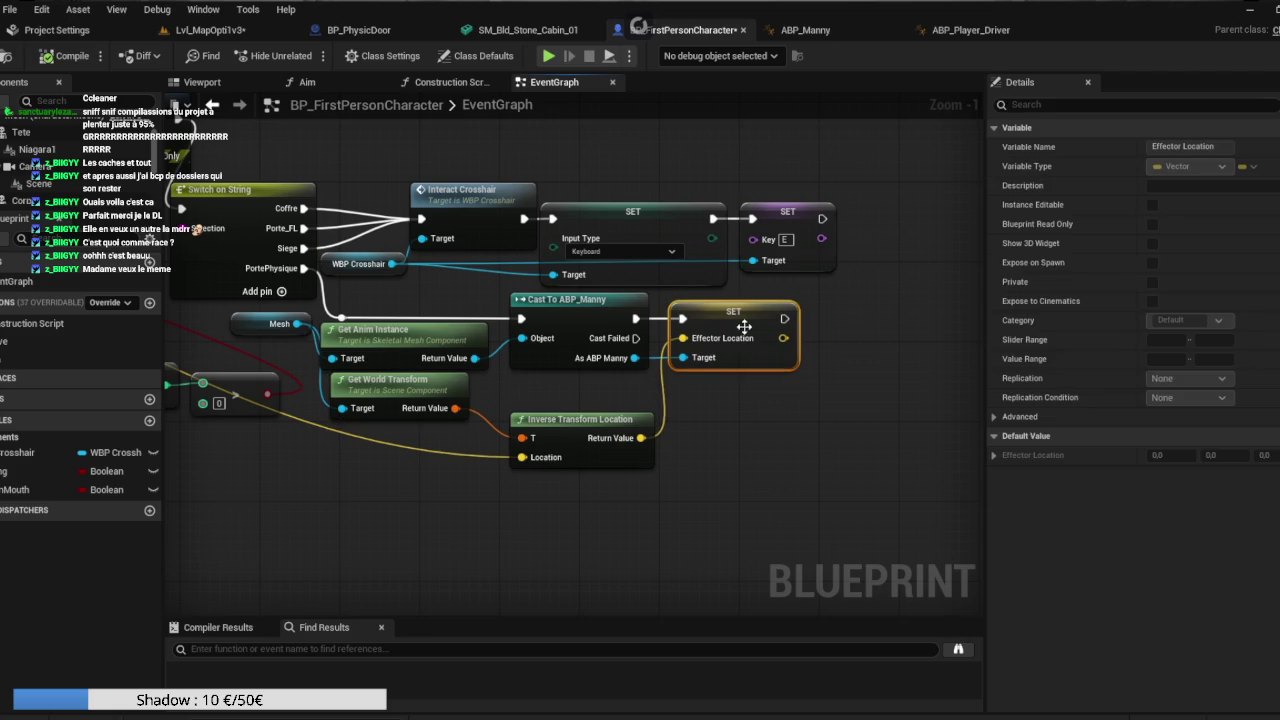
drag(545, 430, 545, 390)
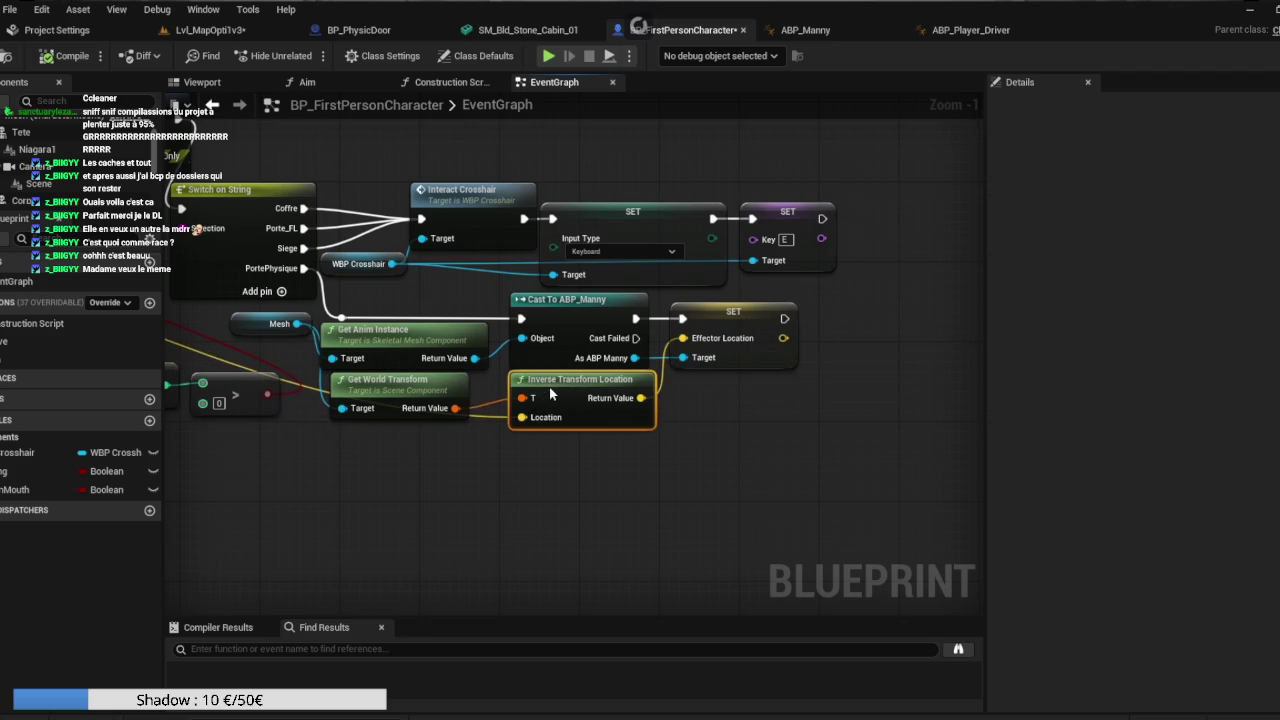
mouse_move(608, 508)
mouse_down()
mouse_move(900, 460)
mouse_move(1270, 475)
mouse_up()
drag(689, 324, 435, 325)
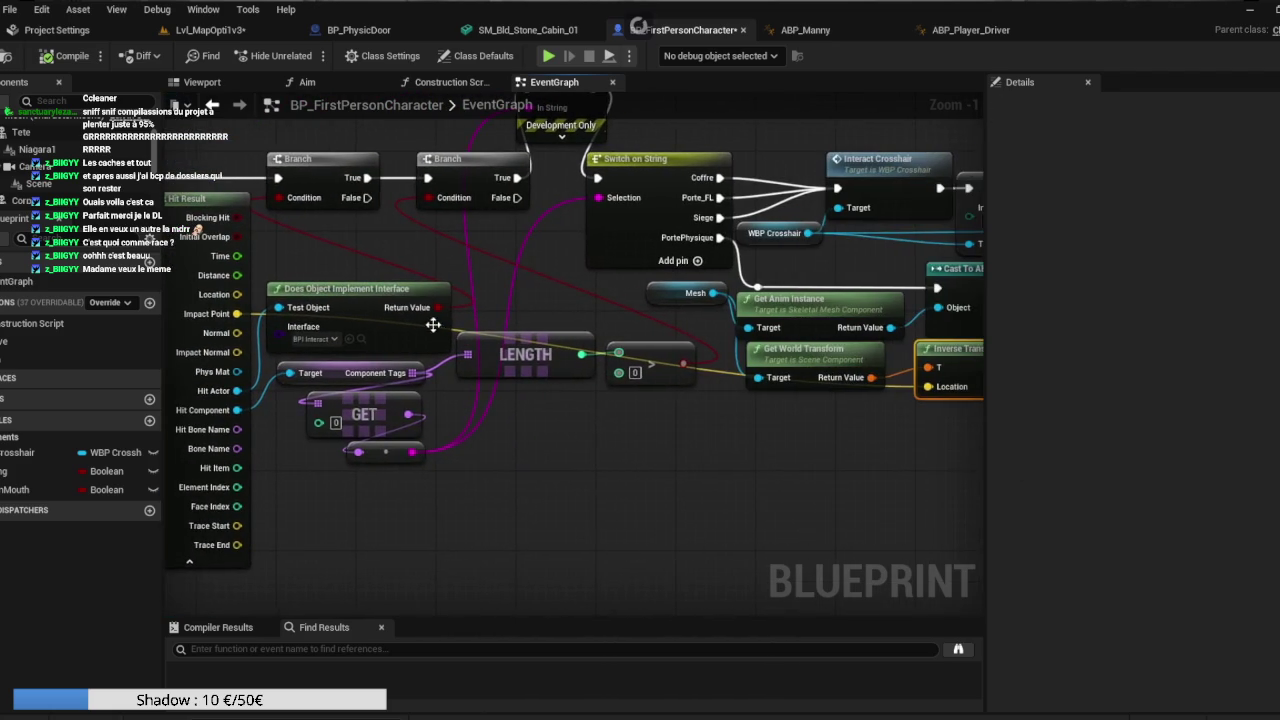
mouse_move(233, 295)
mouse_down()
mouse_move(480, 380)
mouse_move(890, 420)
mouse_move(928, 388)
mouse_move(843, 443)
mouse_move(438, 308)
mouse_up()
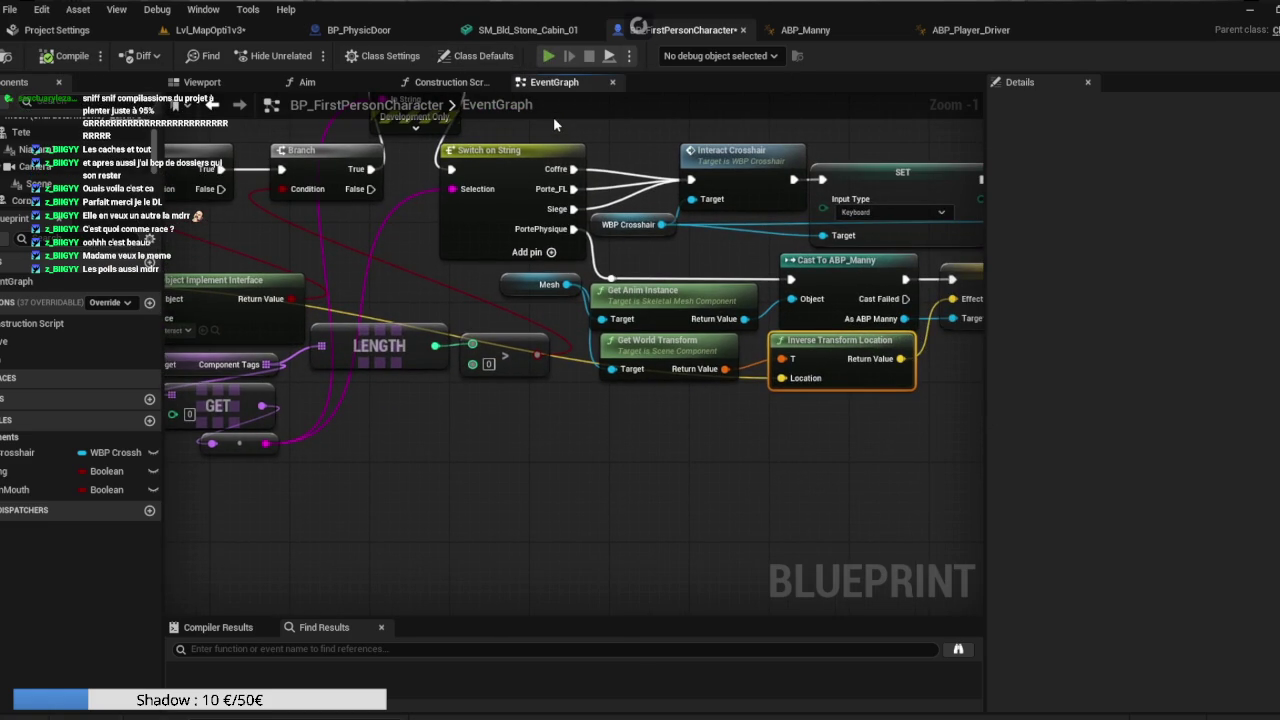
Play-test in editor, walking the character up to the cabin door, then stop.
key(alt+p)
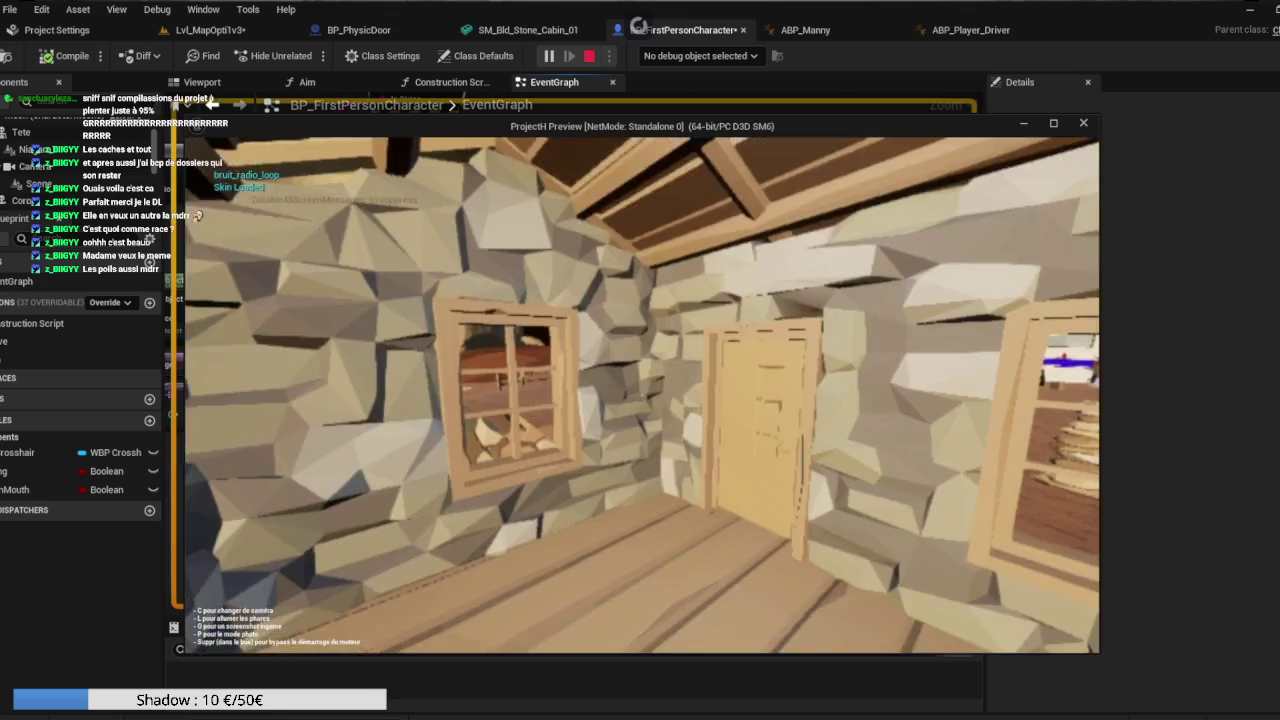
key(c)
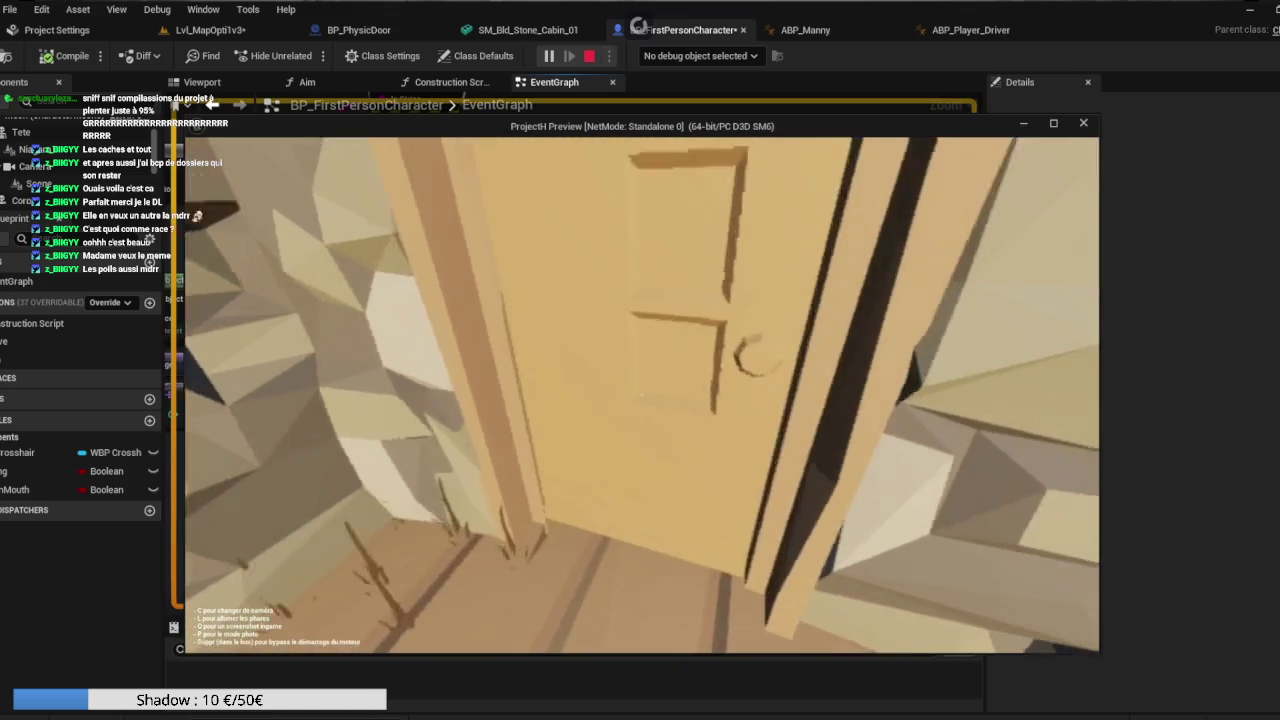
key(c)
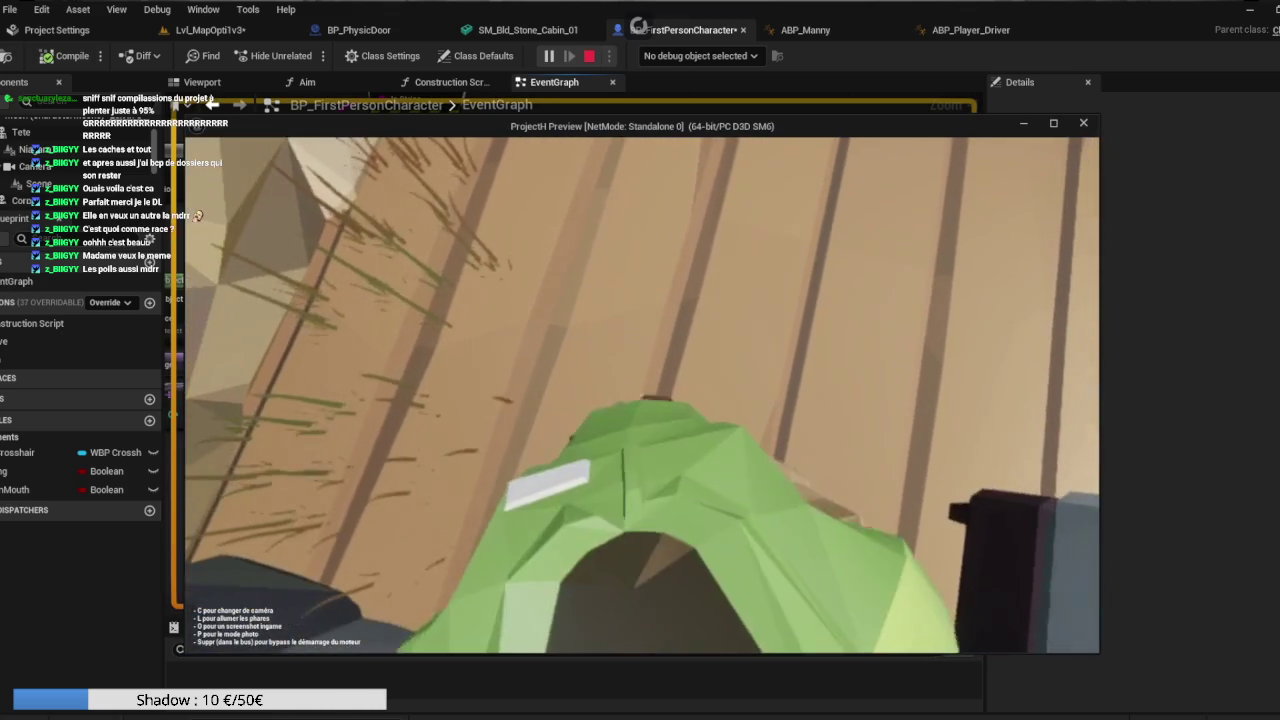
key(w)
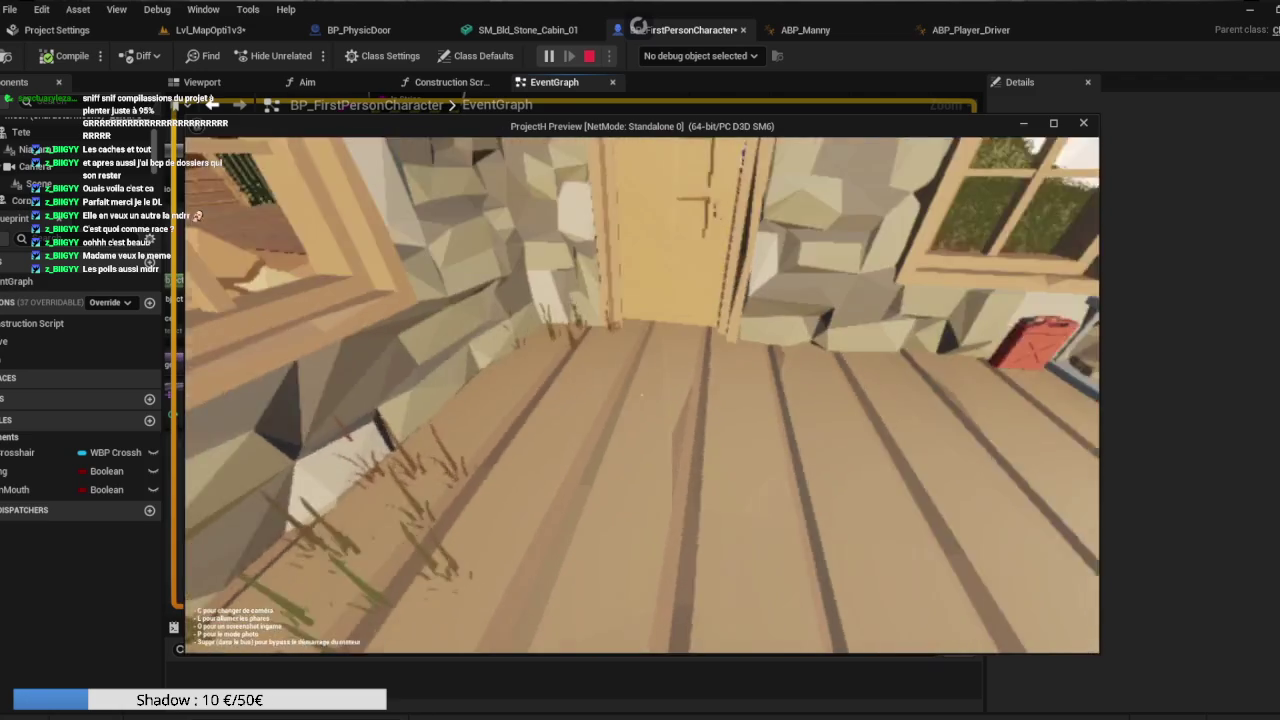
key(s)
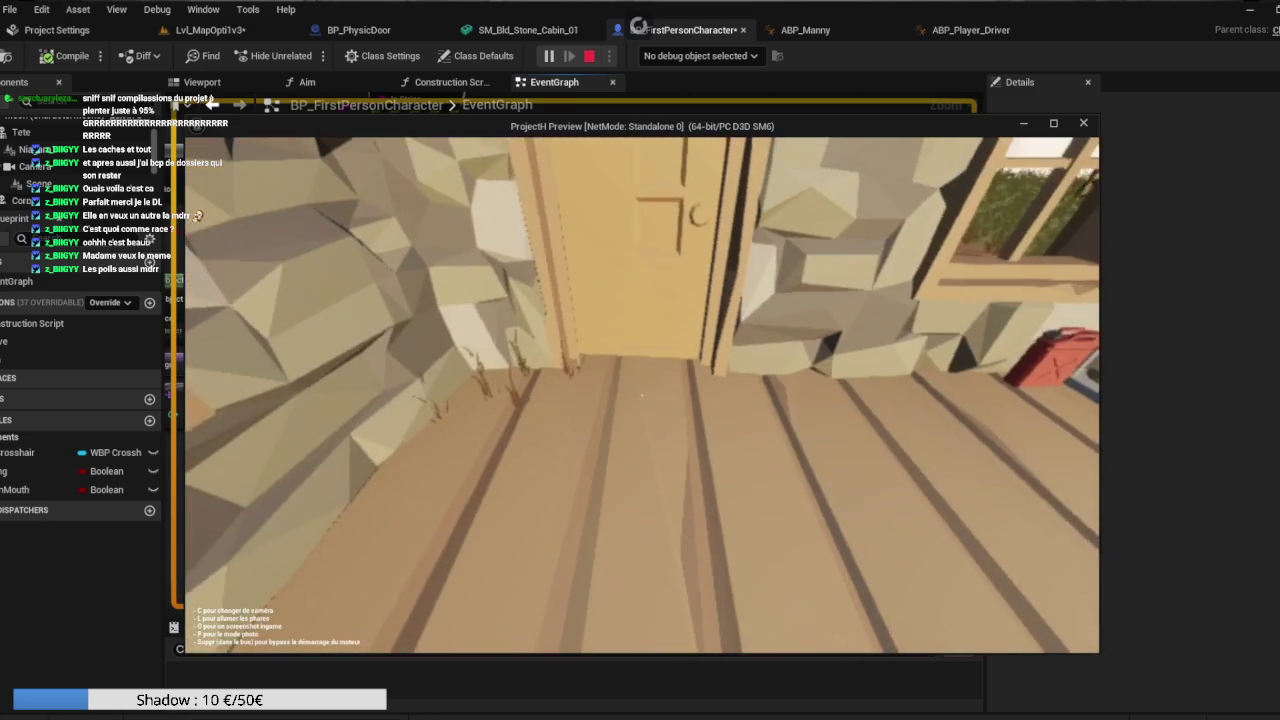
key(Escape)
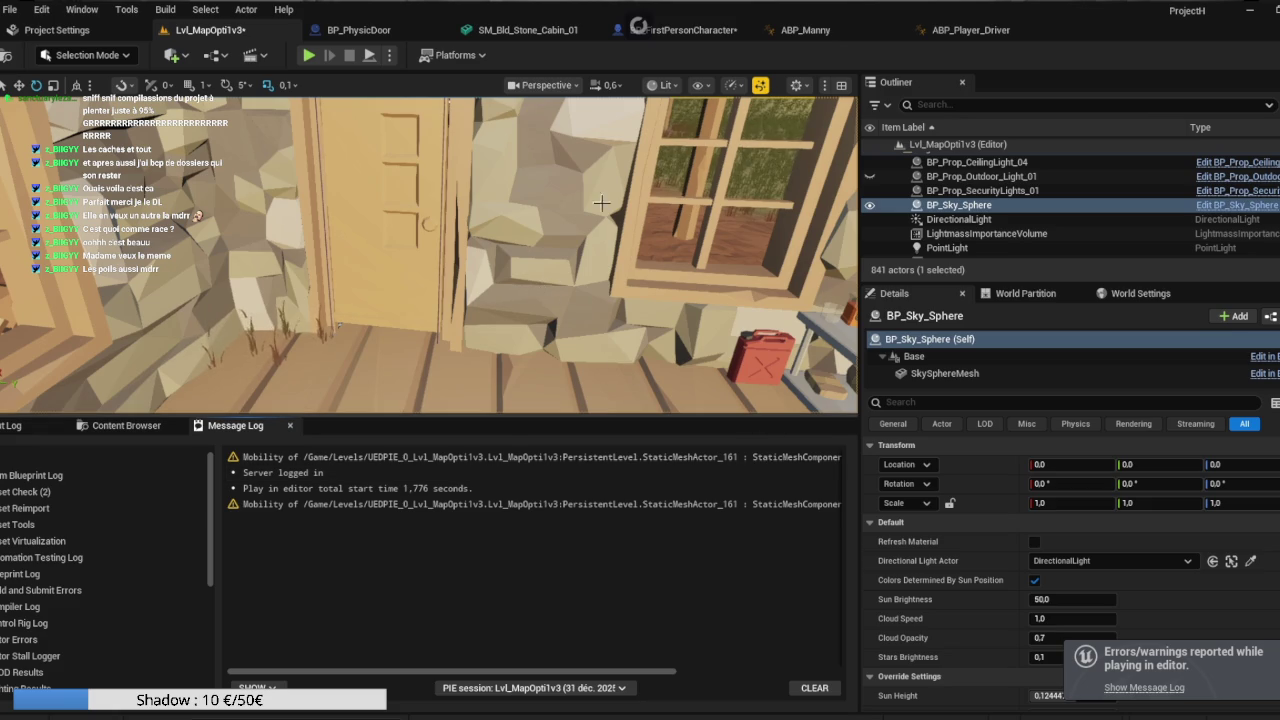
In ABP_Manny's AnimGraph, wire an input into the Two Bone IK's Joint Target Location.
click(943, 33)
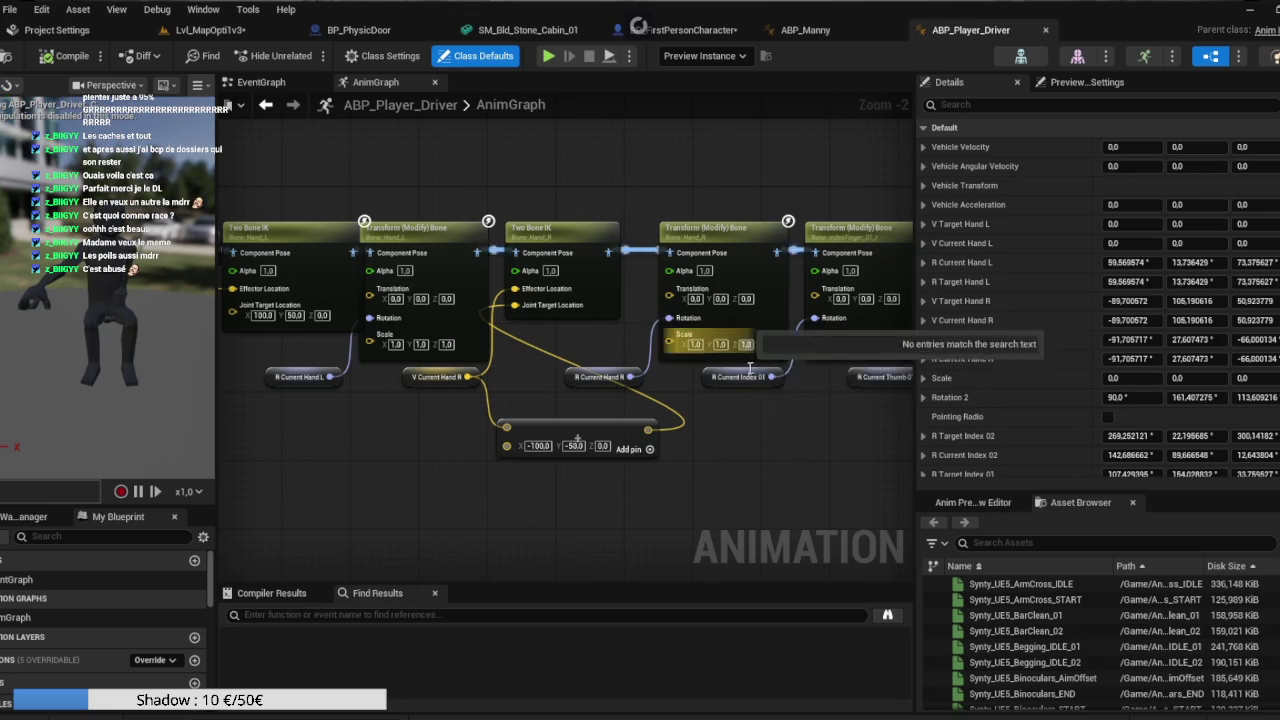
click(836, 29)
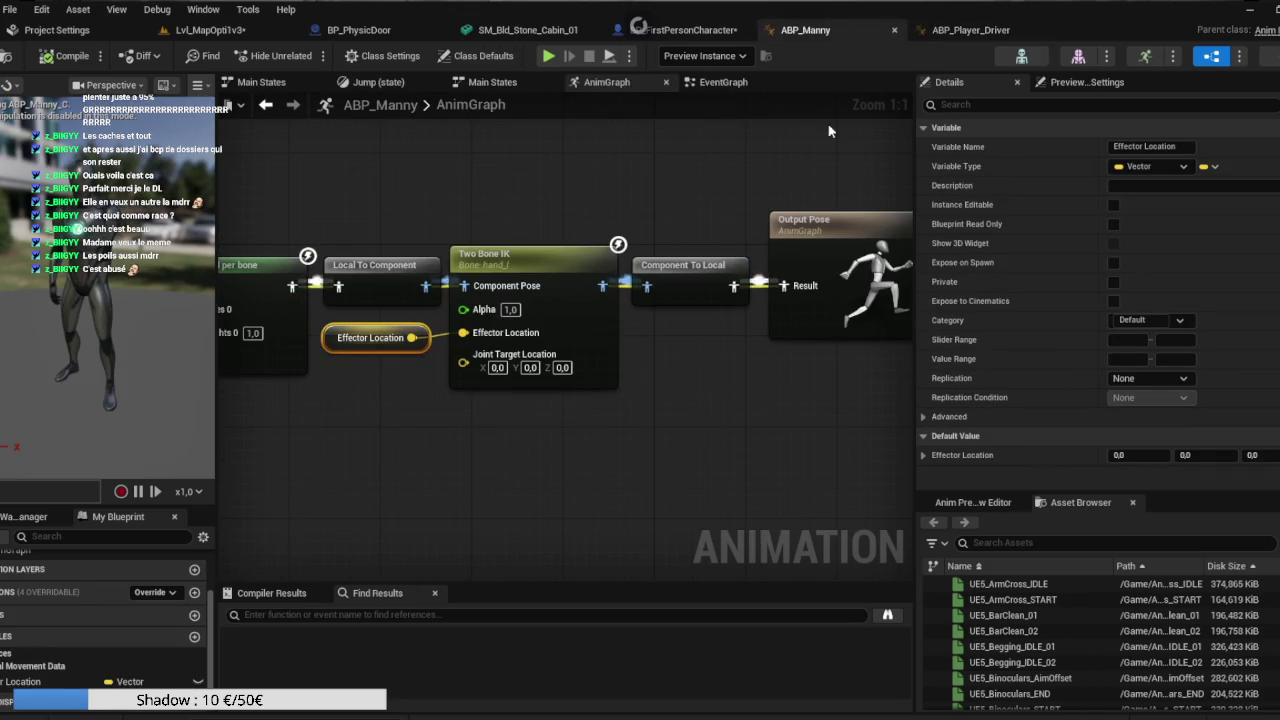
click(572, 295)
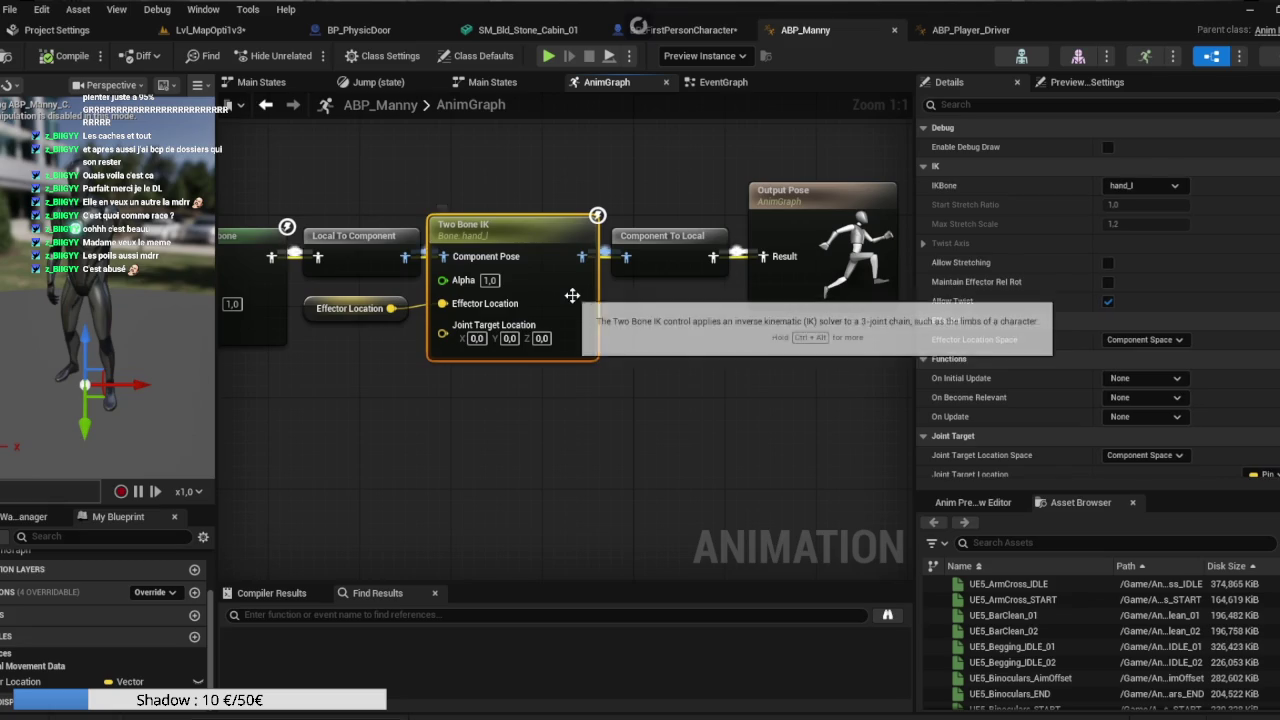
drag(401, 318, 441, 326)
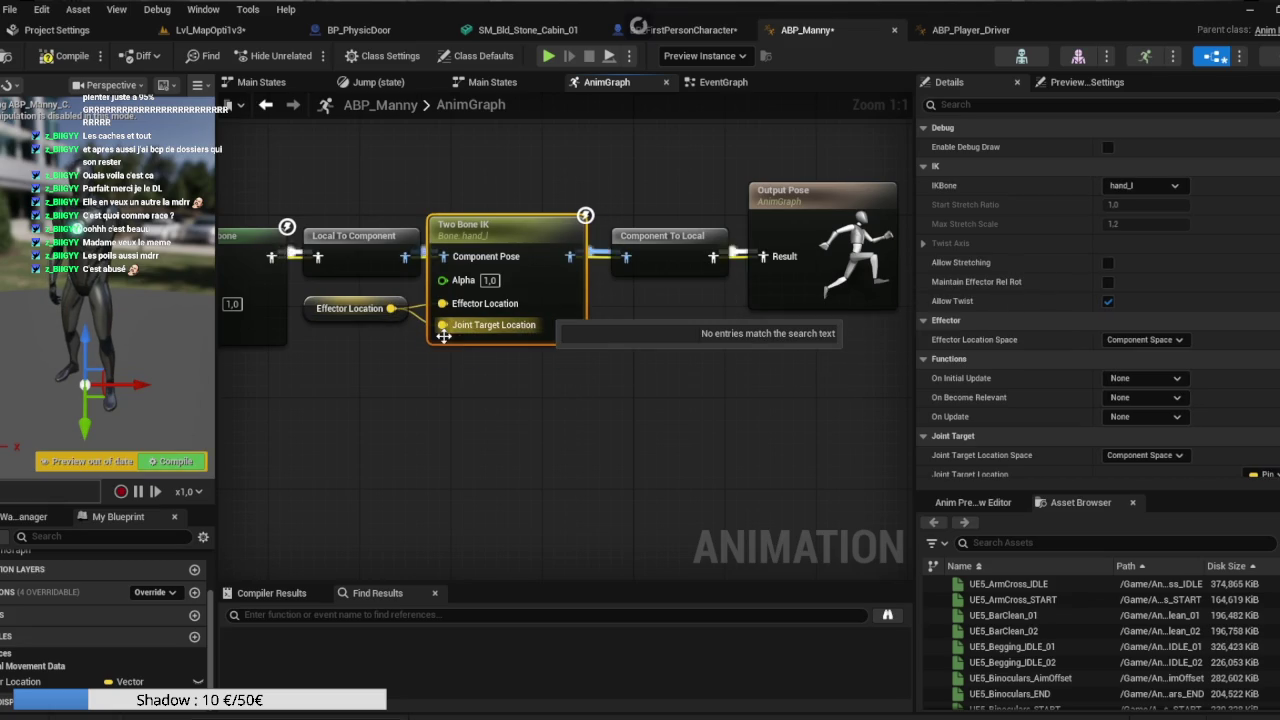
Disconnect the Joint Target Location wire and recompile ABP_Manny.
click(55, 57)
mouse_move(426, 311)
mouse_move(426, 311)
mouse_down()
mouse_move(440, 332)
mouse_move(425, 405)
mouse_move(344, 462)
mouse_move(442, 303)
mouse_up()
mouse_move(425, 396)
mouse_down()
mouse_move(546, 357)
mouse_move(421, 378)
mouse_up()
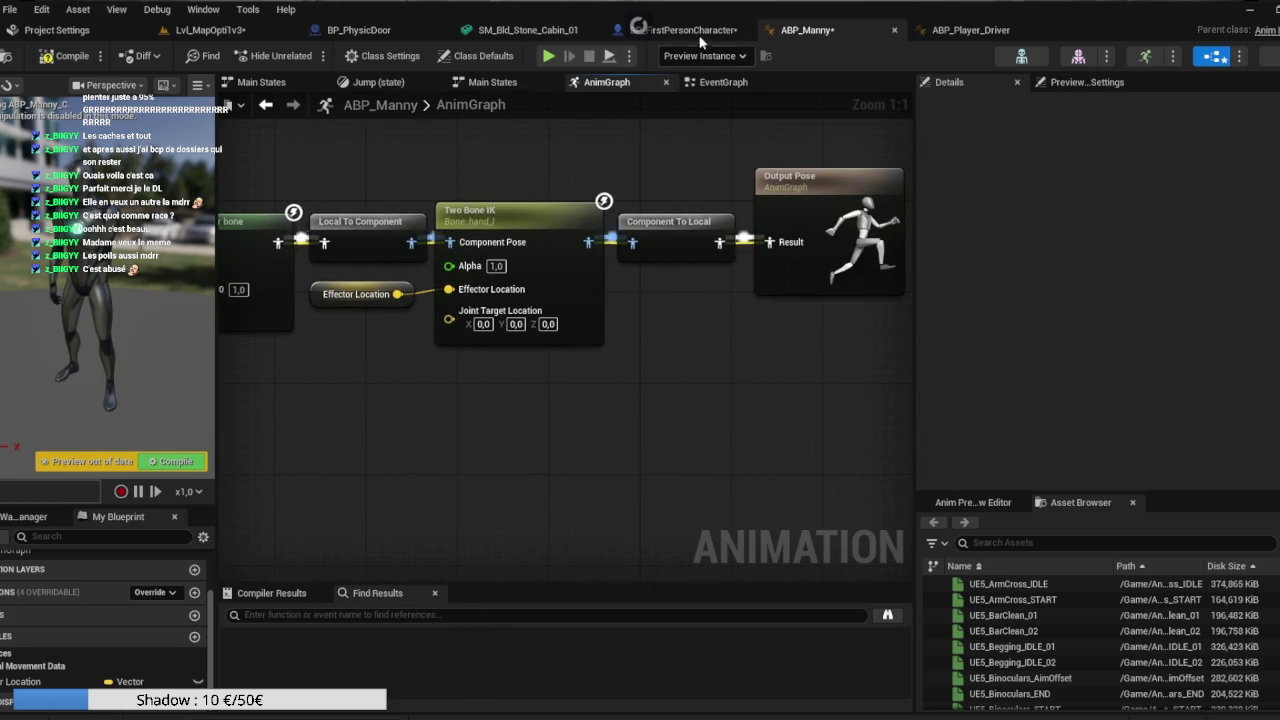
click(62, 56)
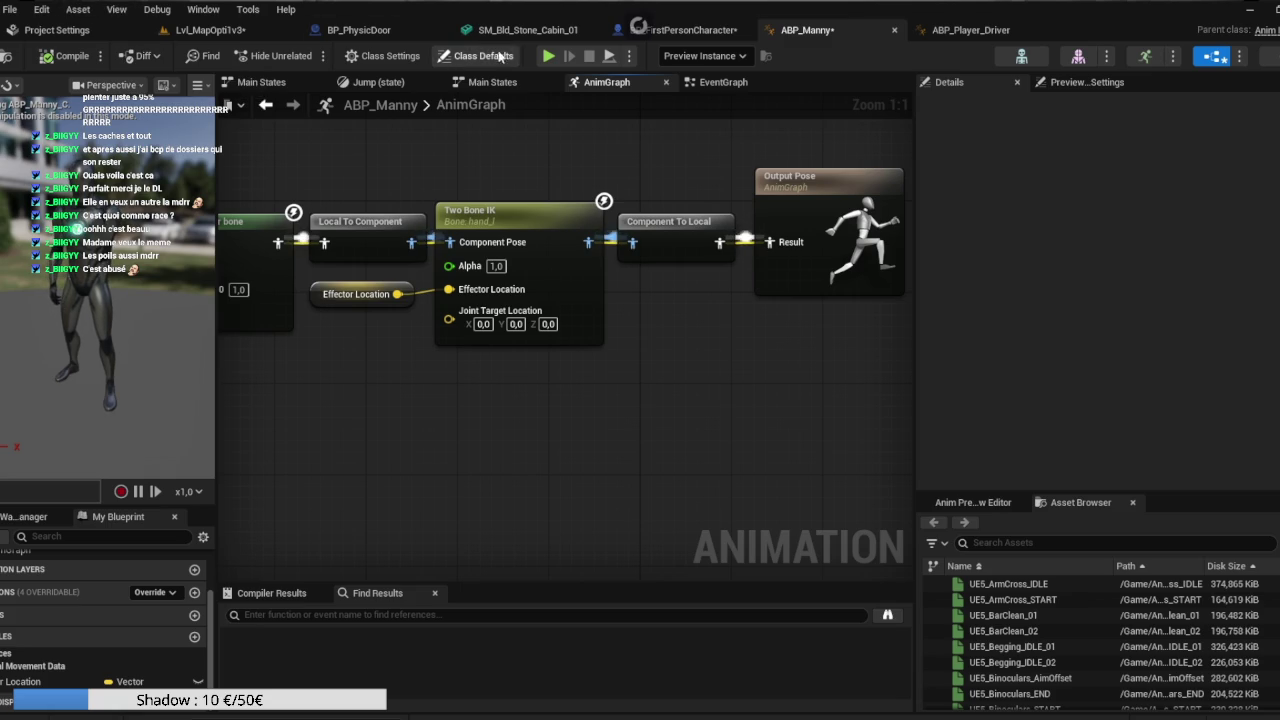
In BP_FirstPersonCharacter's event graph, nudge Inverse Transform Location down near SET Effector Location.
click(668, 29)
mouse_move(760, 467)
mouse_down()
mouse_move(520, 431)
mouse_move(466, 512)
mouse_move(583, 502)
mouse_up()
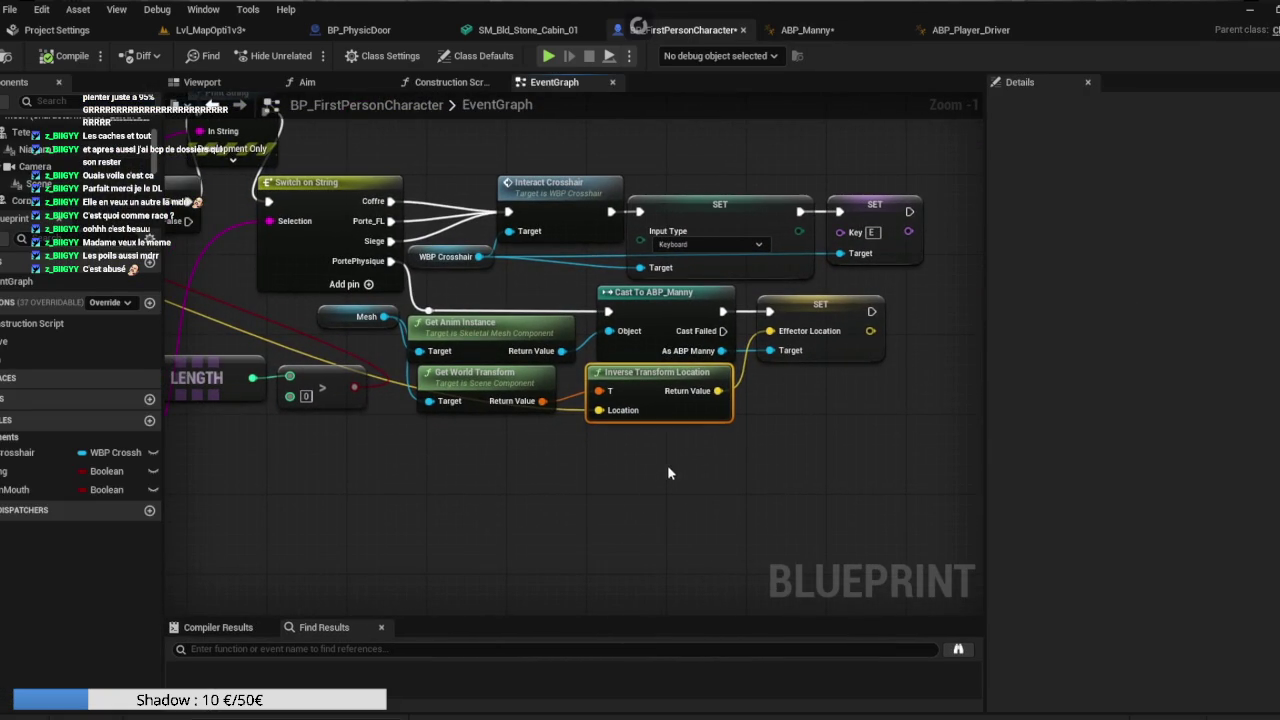
mouse_move(507, 465)
mouse_down()
mouse_move(597, 457)
mouse_move(861, 480)
mouse_move(1040, 448)
mouse_move(940, 455)
mouse_move(740, 434)
mouse_move(557, 443)
mouse_move(517, 429)
mouse_up()
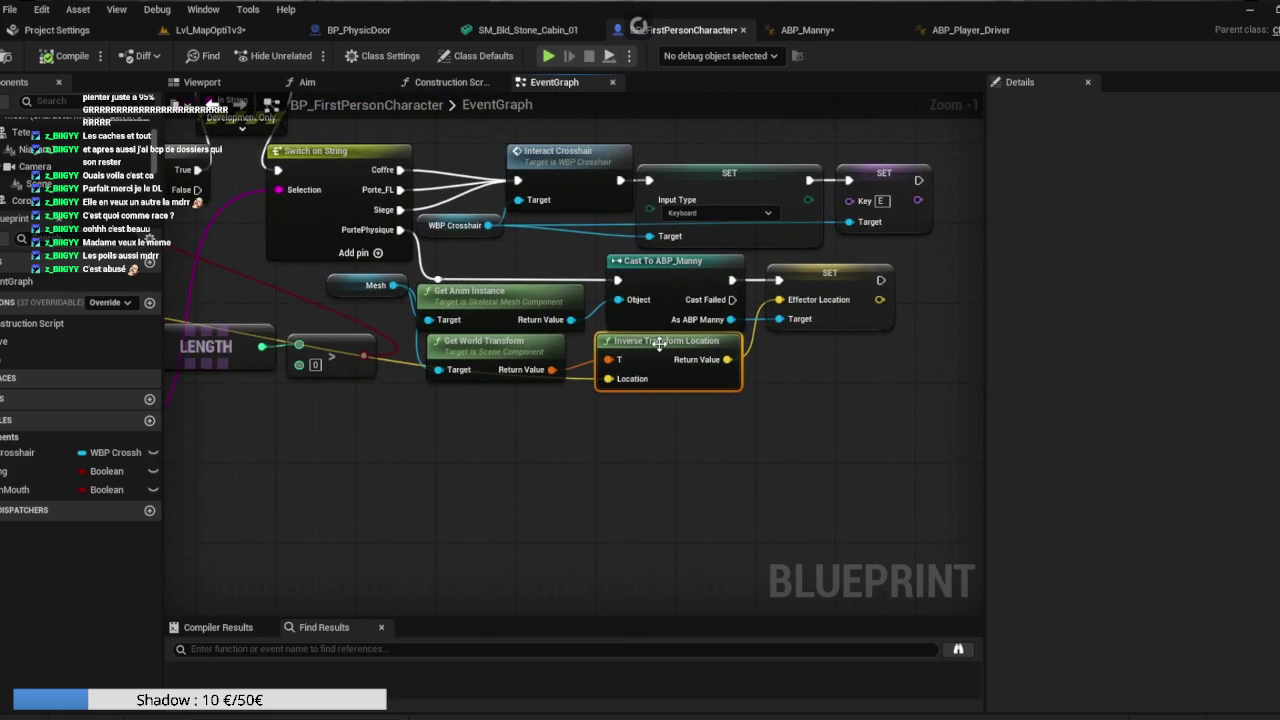
drag(660, 342, 661, 355)
click(608, 424)
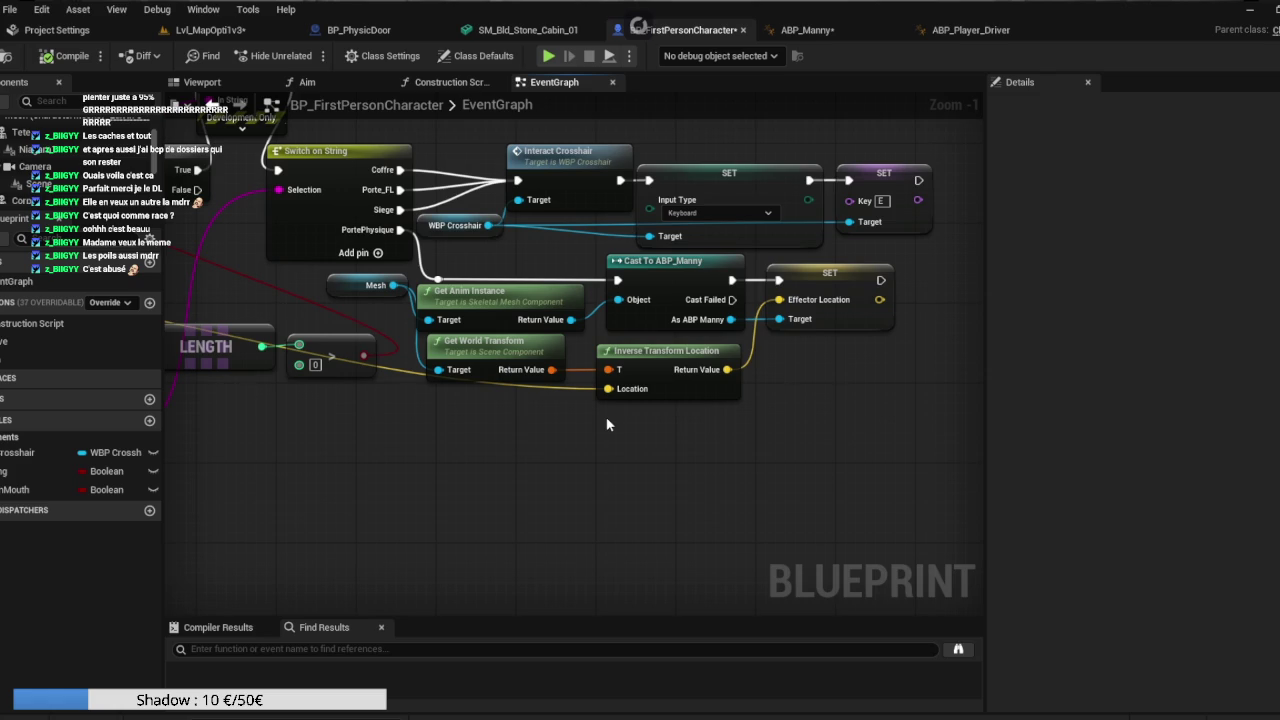
Review the Inverse Transform Location, Print String and Break Hit Result nodes' wiring.
mouse_move(603, 461)
mouse_down()
mouse_move(847, 468)
mouse_move(915, 486)
mouse_move(903, 484)
mouse_move(922, 457)
mouse_up()
right_click(710, 446)
drag(710, 433, 303, 486)
click(641, 449)
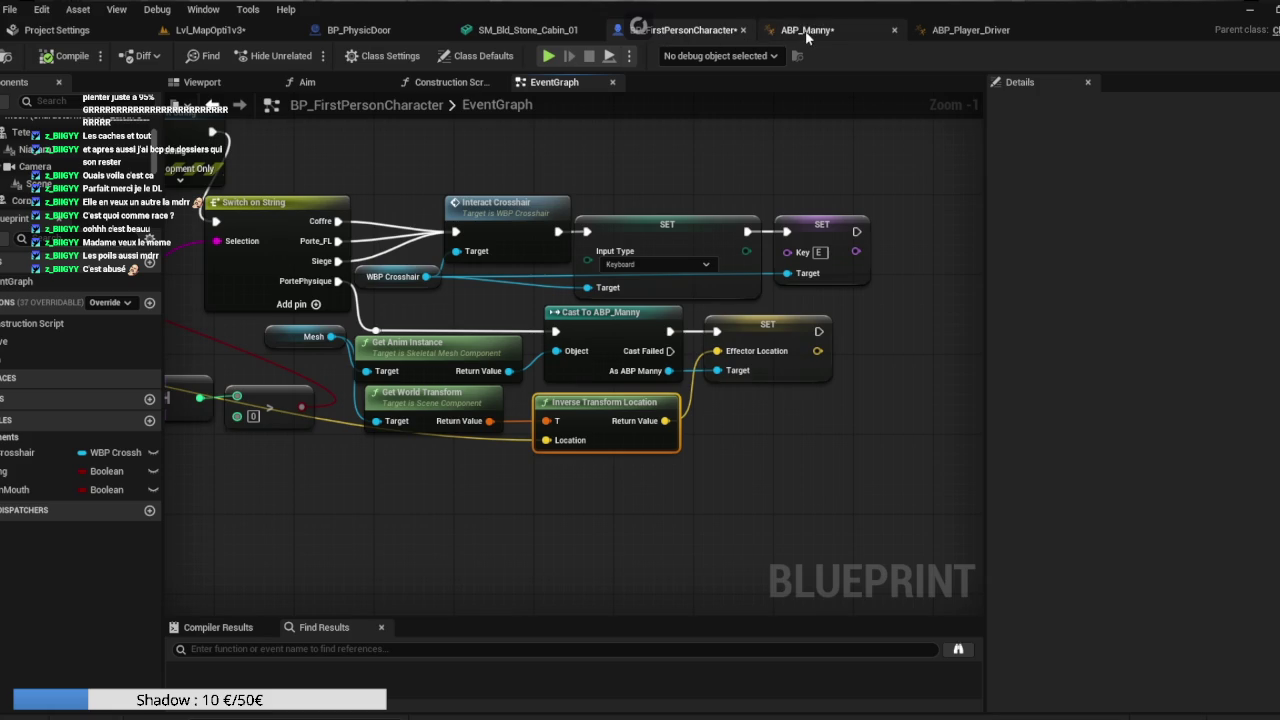
mouse_move(405, 192)
mouse_down()
mouse_move(837, 237)
mouse_move(953, 217)
mouse_up()
right_click(548, 306)
click(484, 313)
right_click(483, 285)
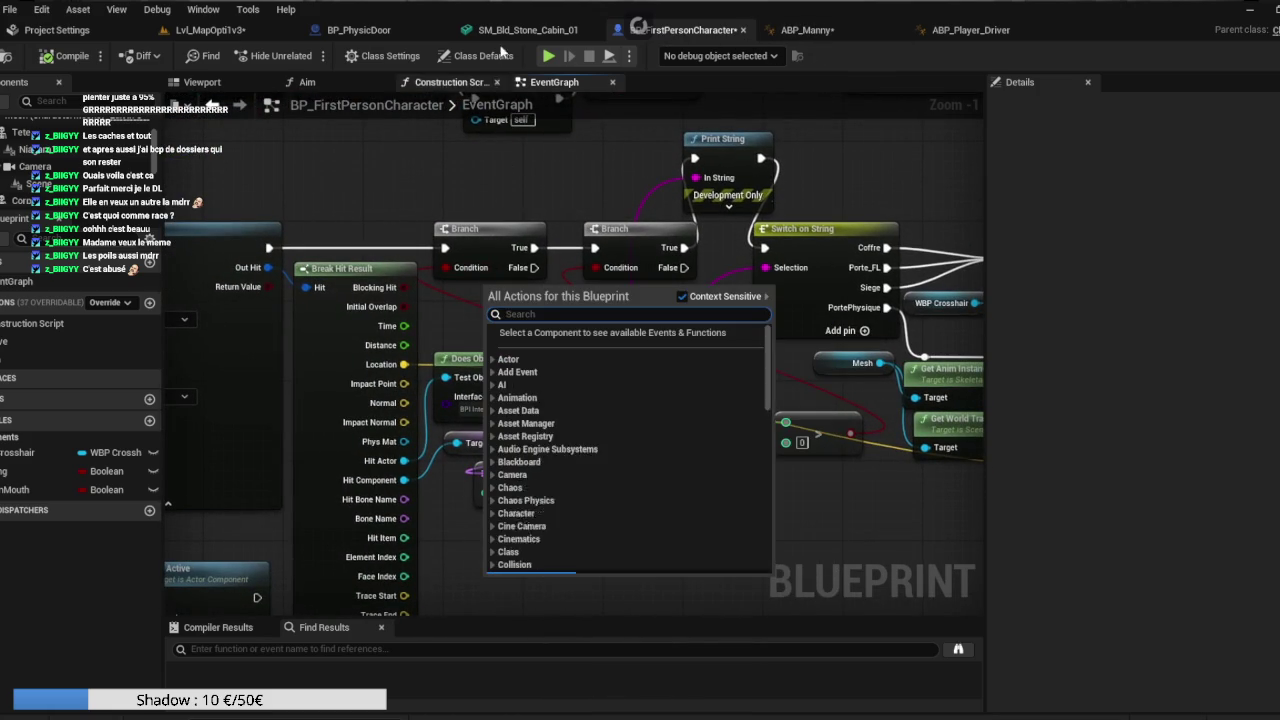
click(355, 30)
Add an interface to BP_PhysicDoor's Implemented Interfaces in Class Settings.
click(355, 30)
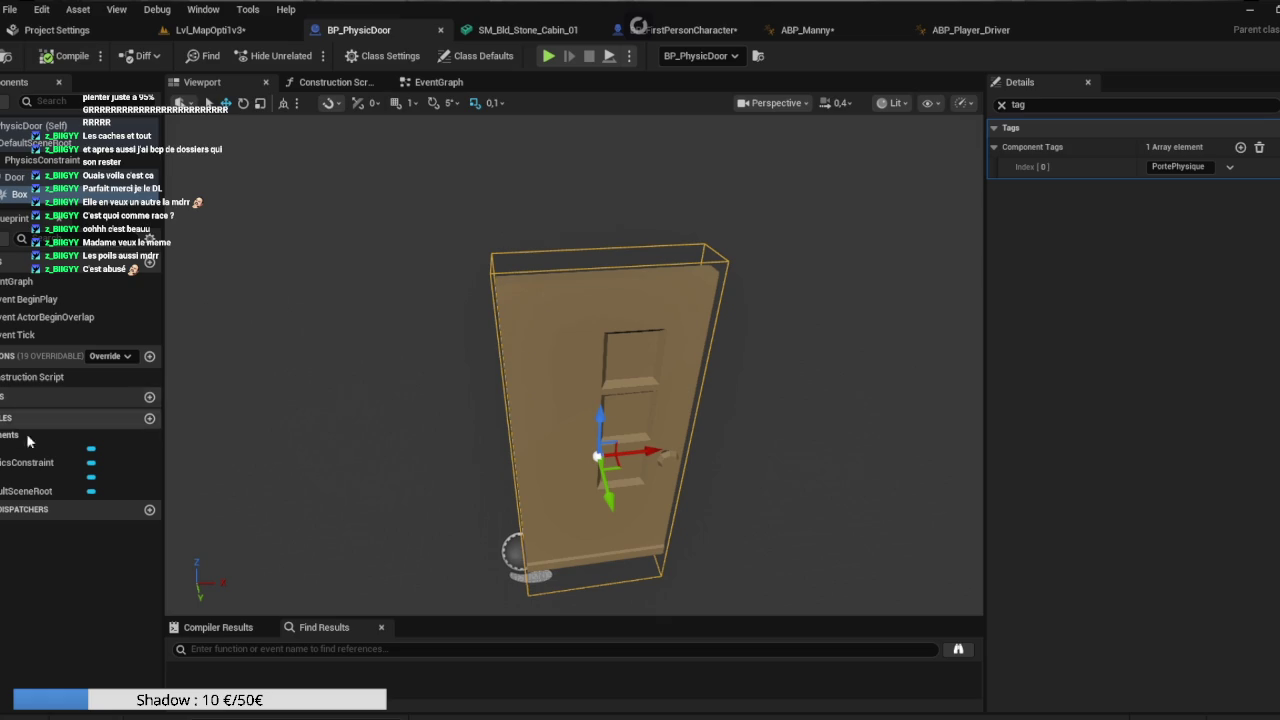
click(1002, 104)
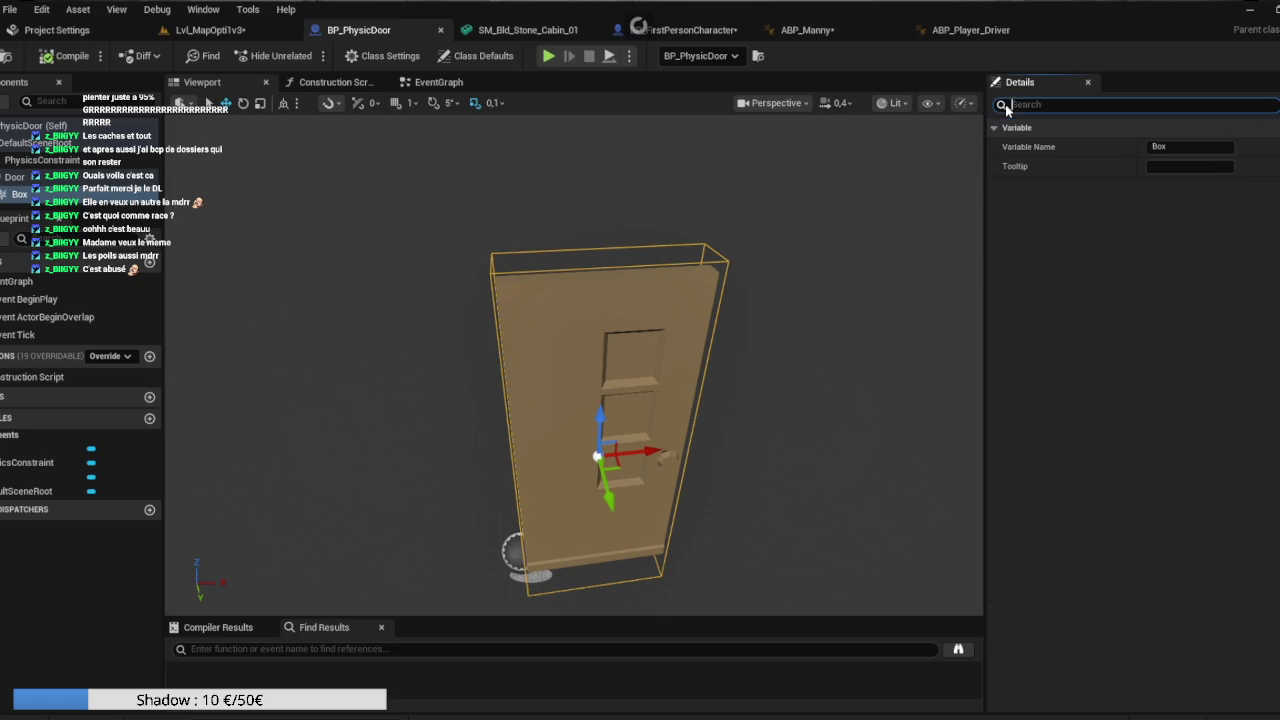
click(395, 56)
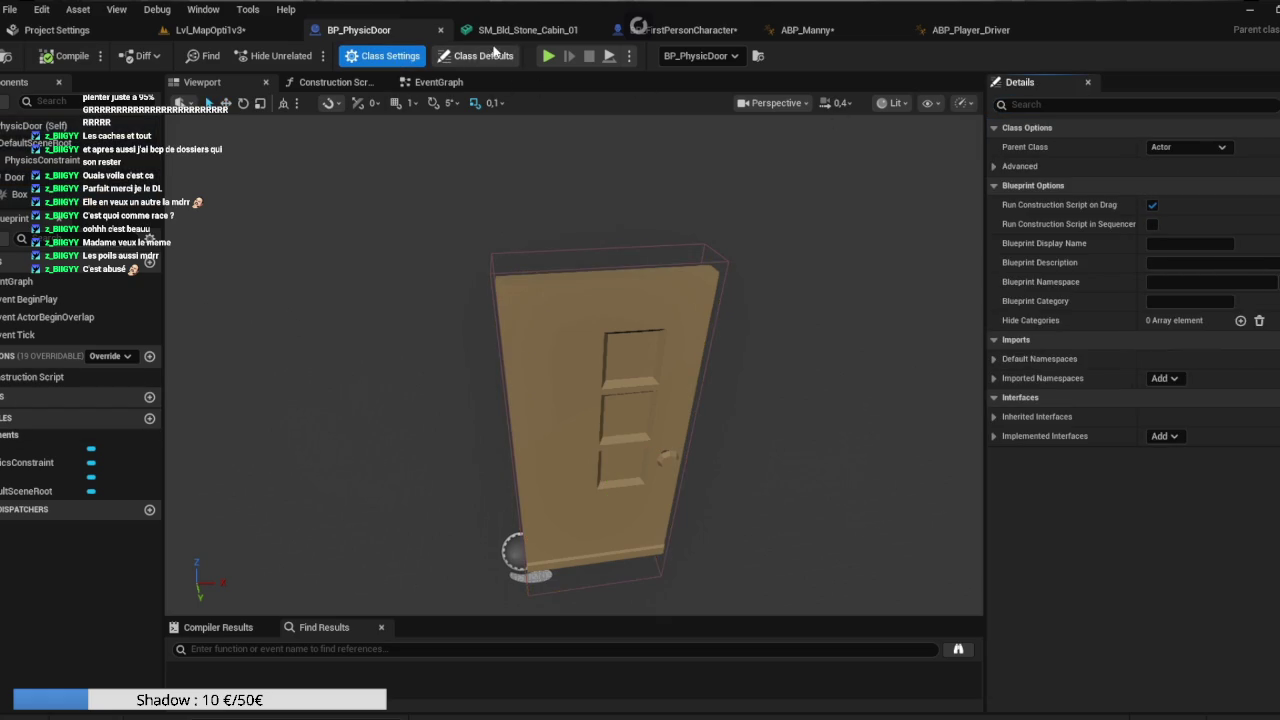
click(1097, 416)
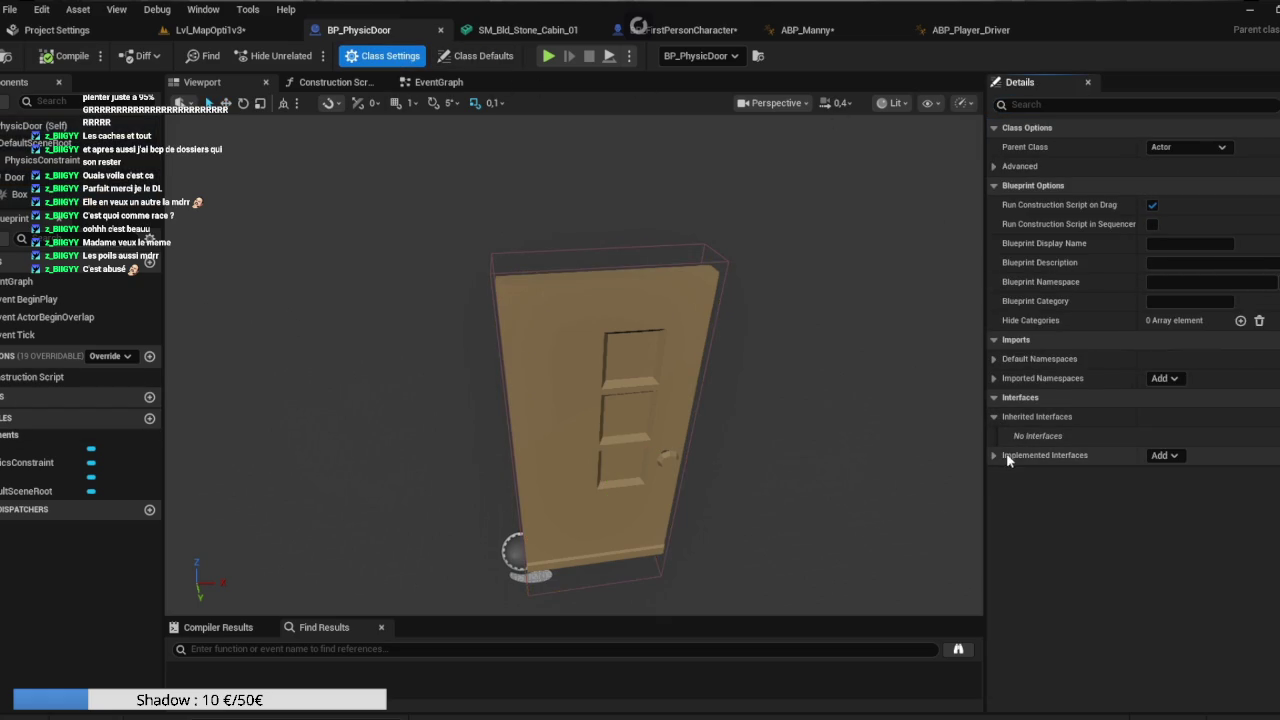
click(1164, 455)
click(1109, 562)
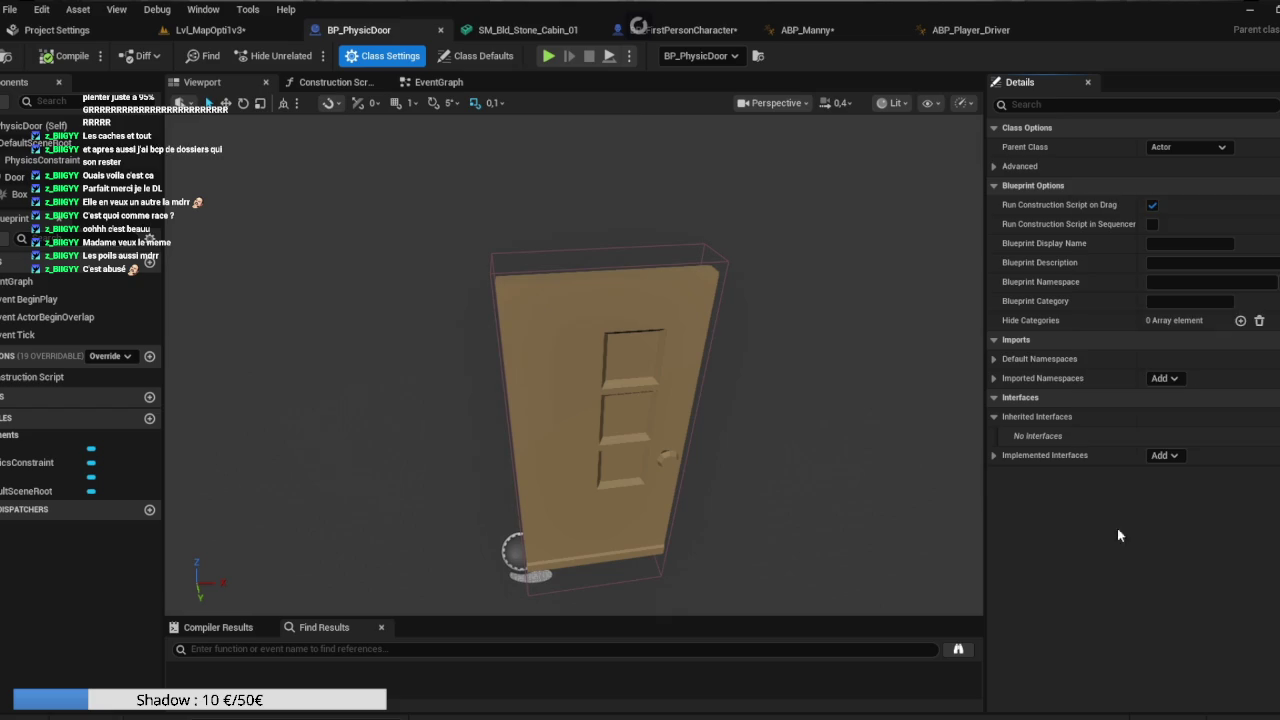
click(1164, 455)
scroll(1166, 336, down, 5)
click(1150, 295)
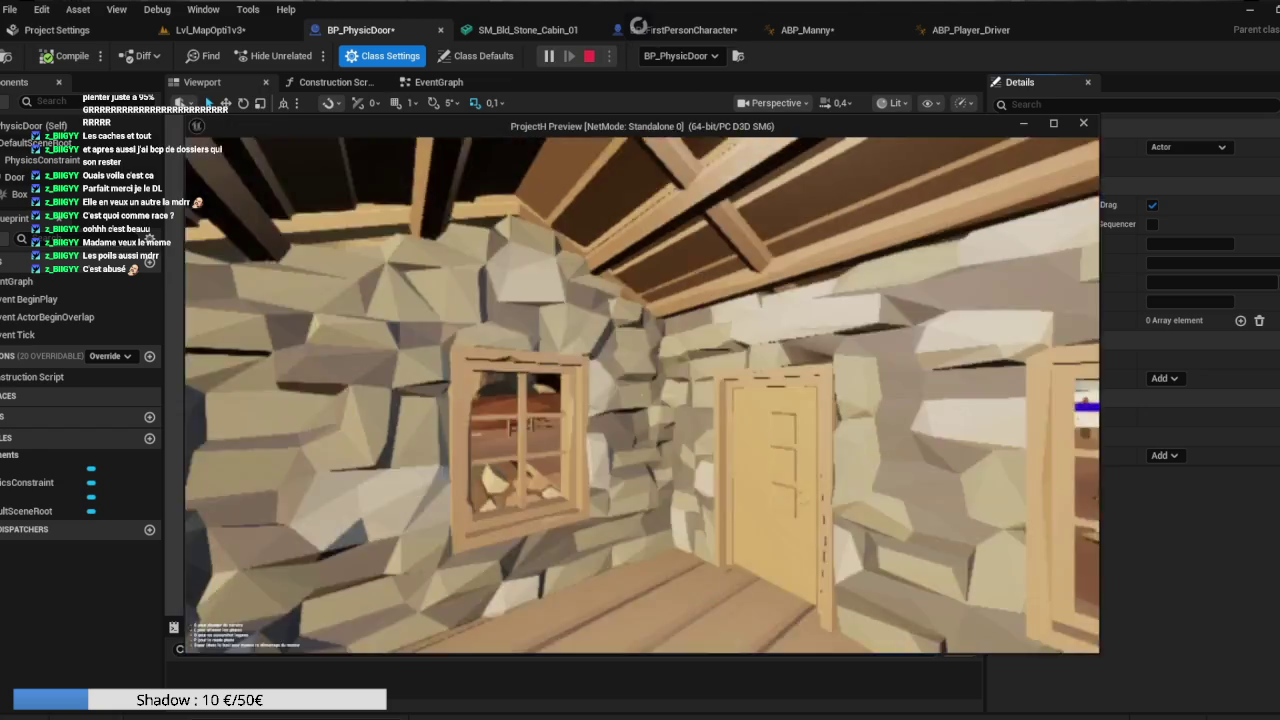
Walk to the door, stop the play test, and return to BP_PhysicDoor.
key(w)
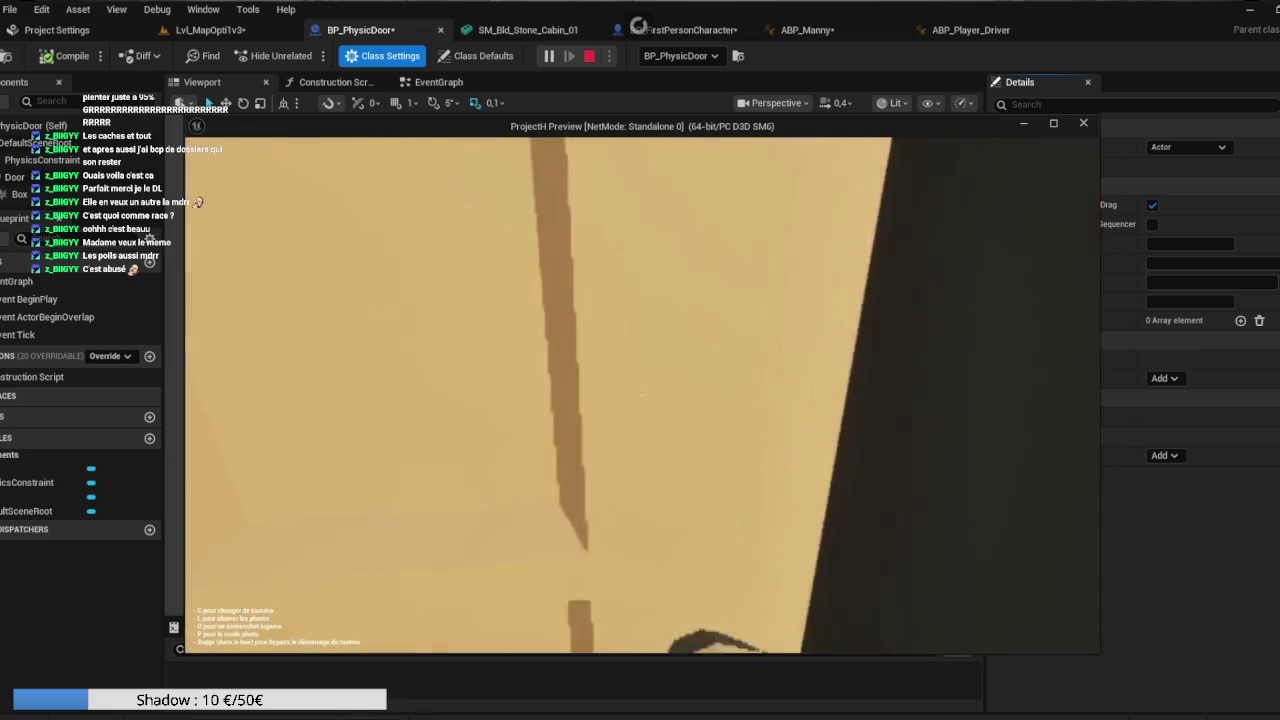
key(Escape)
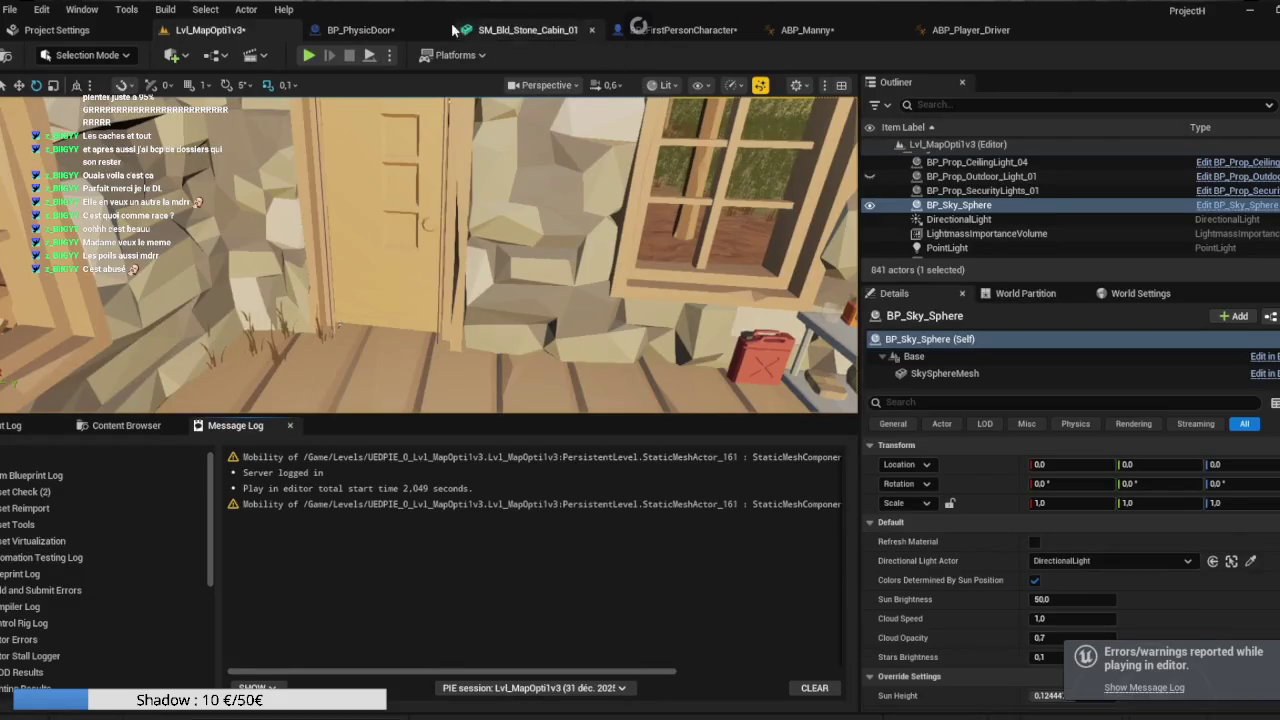
click(360, 30)
click(527, 30)
click(693, 30)
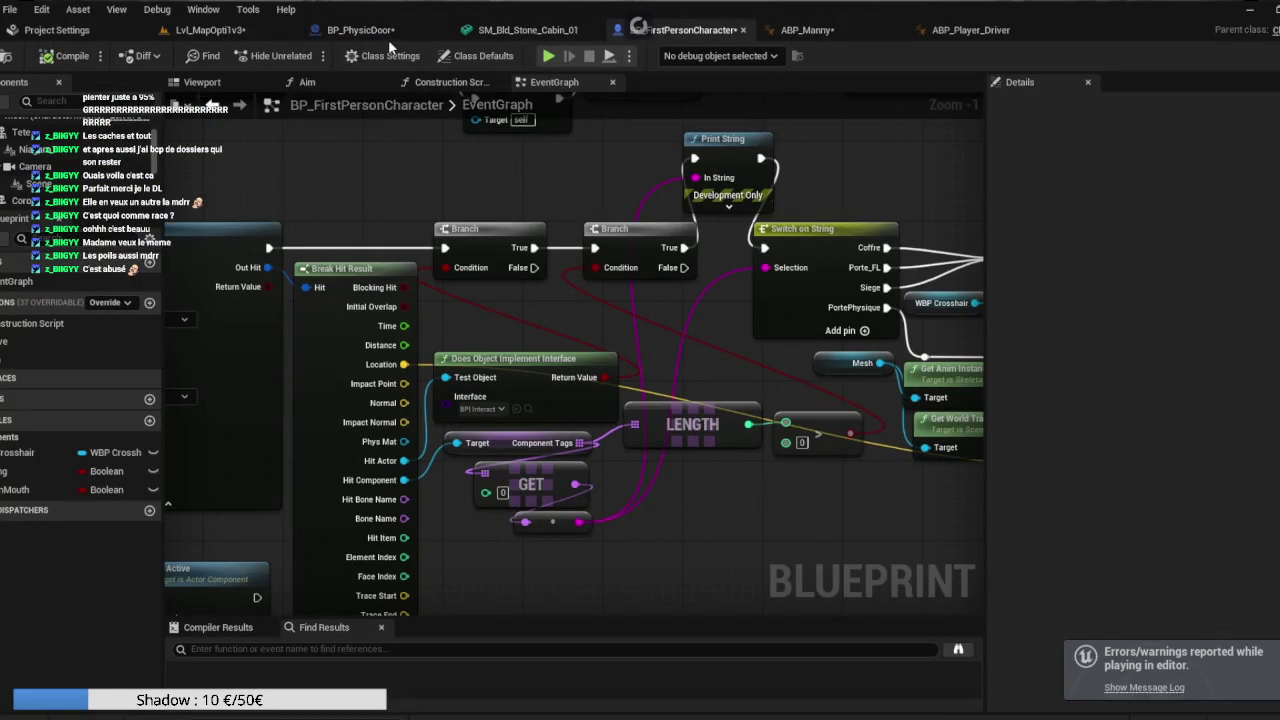
click(421, 35)
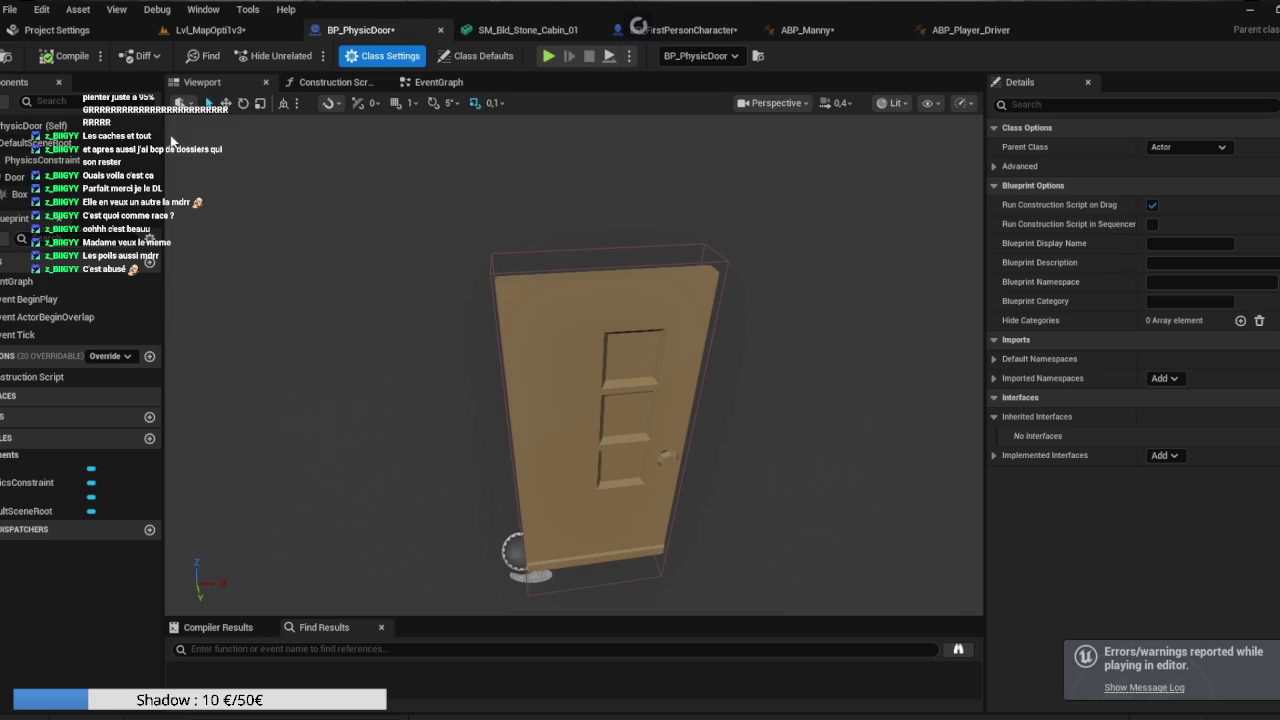
Check that the door's Box component carries the PortePhysique component tag.
click(95, 177)
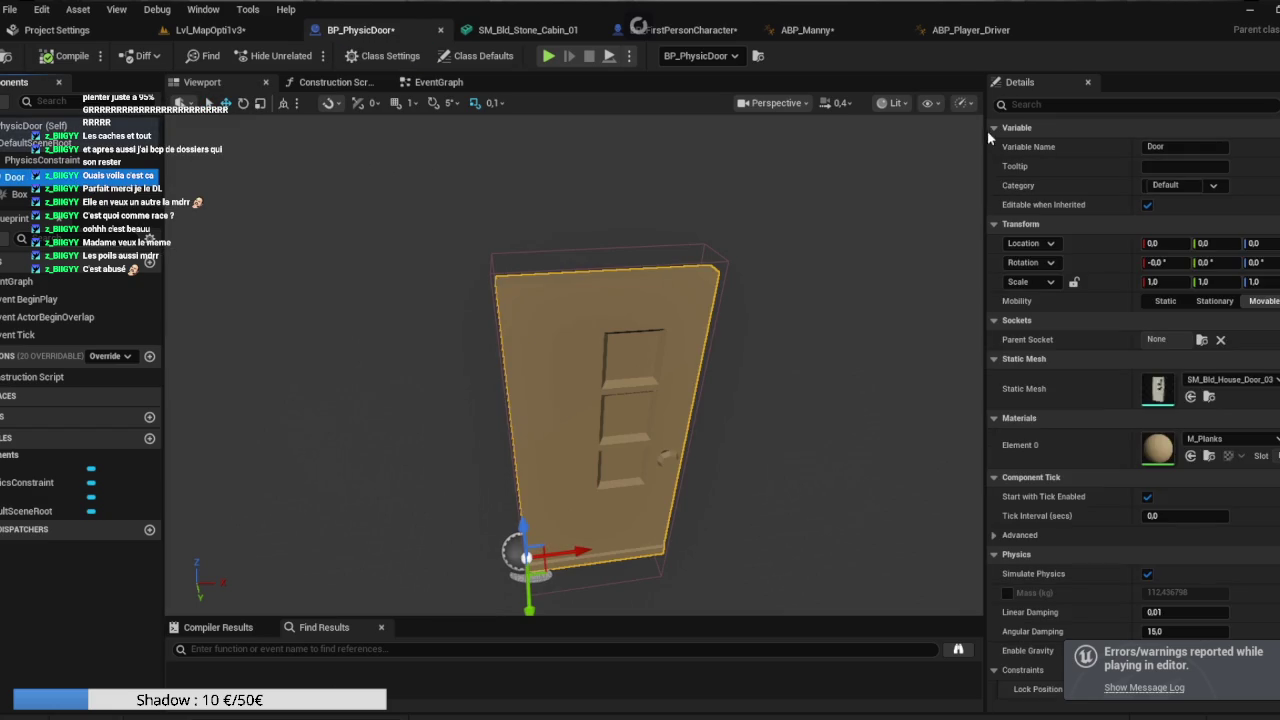
drag(80, 196, 46, 146)
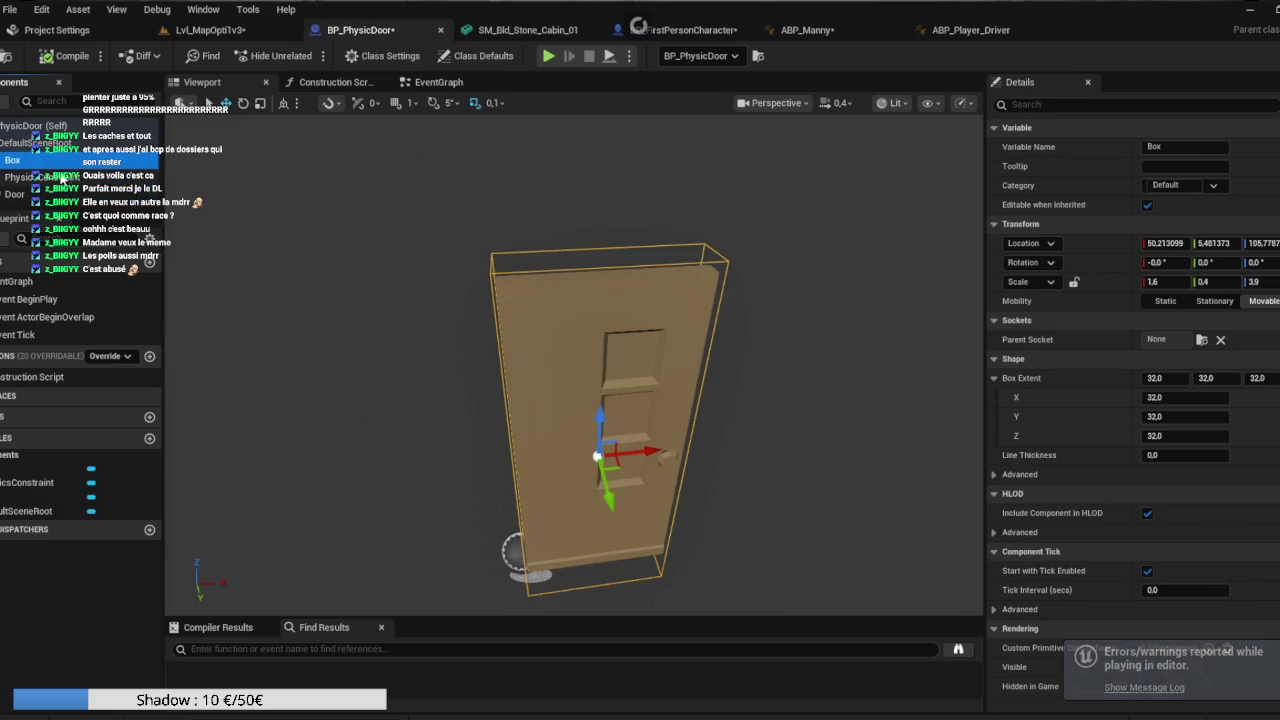
click(1125, 101)
text(tag)
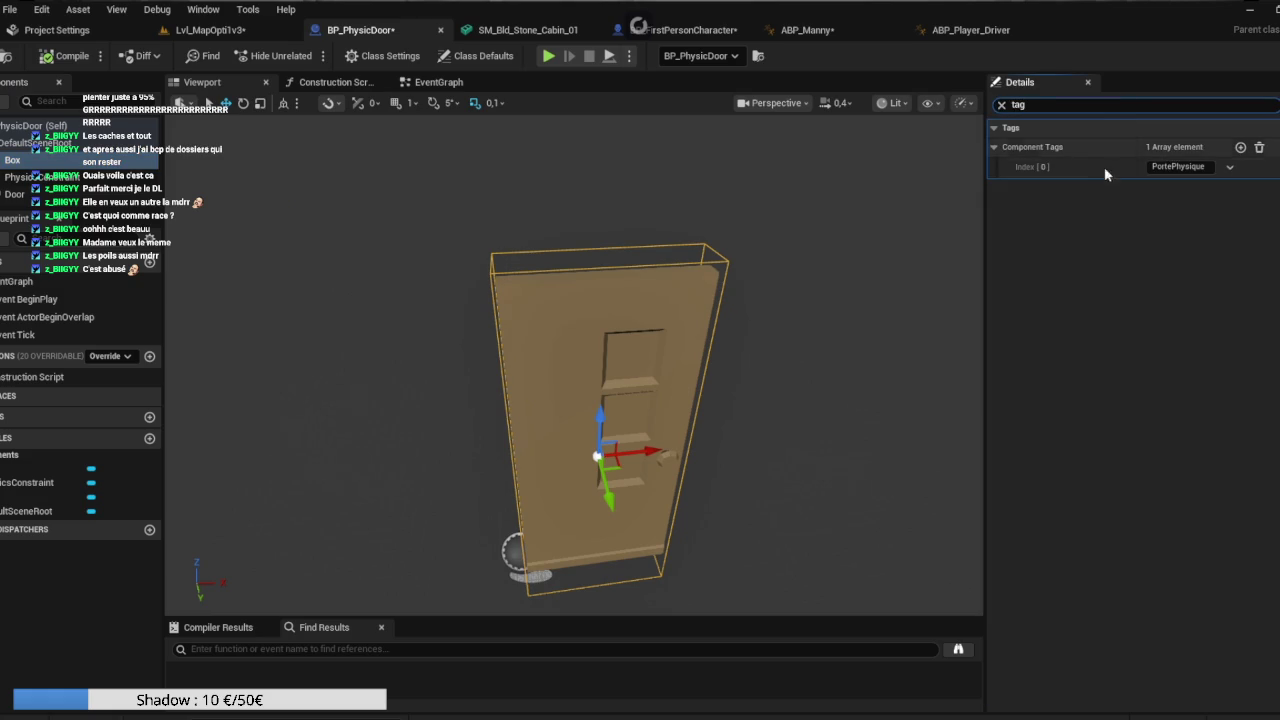
click(1191, 167)
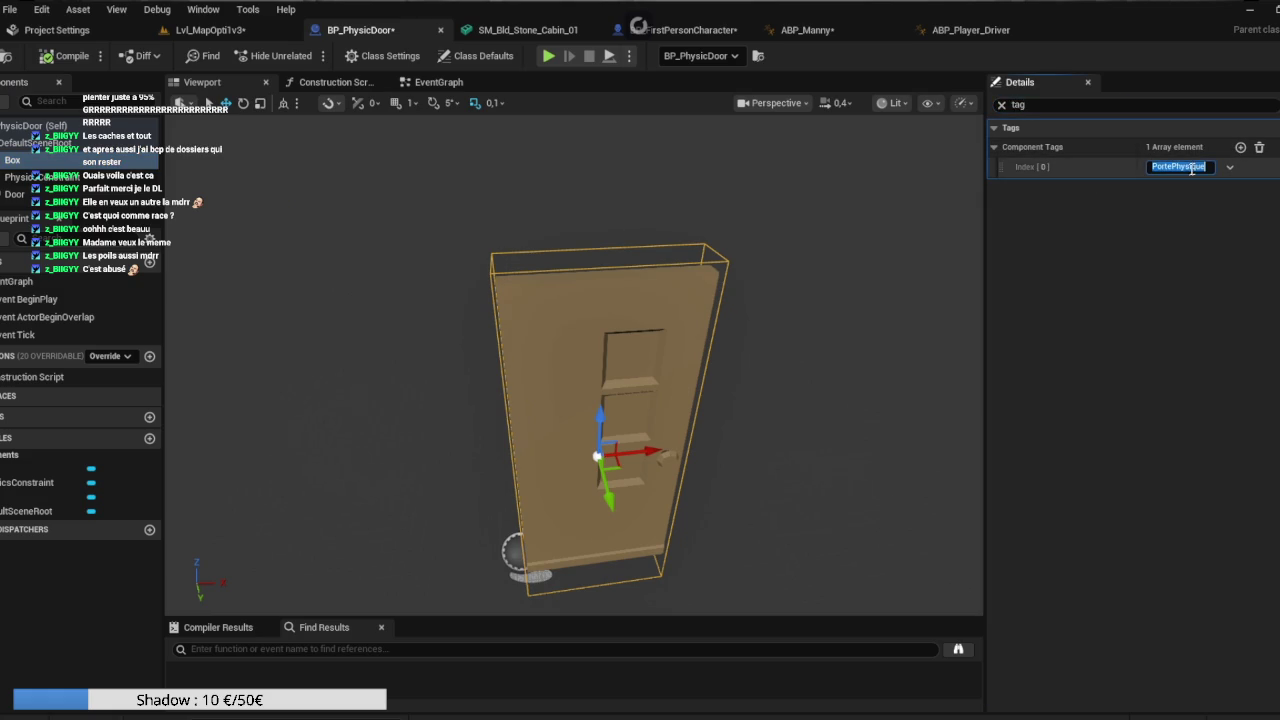
click(1028, 281)
Compile BP_PhysicDoor, review the actor's tags, and return to BP_FirstPersonCharacter.
click(60, 56)
click(45, 126)
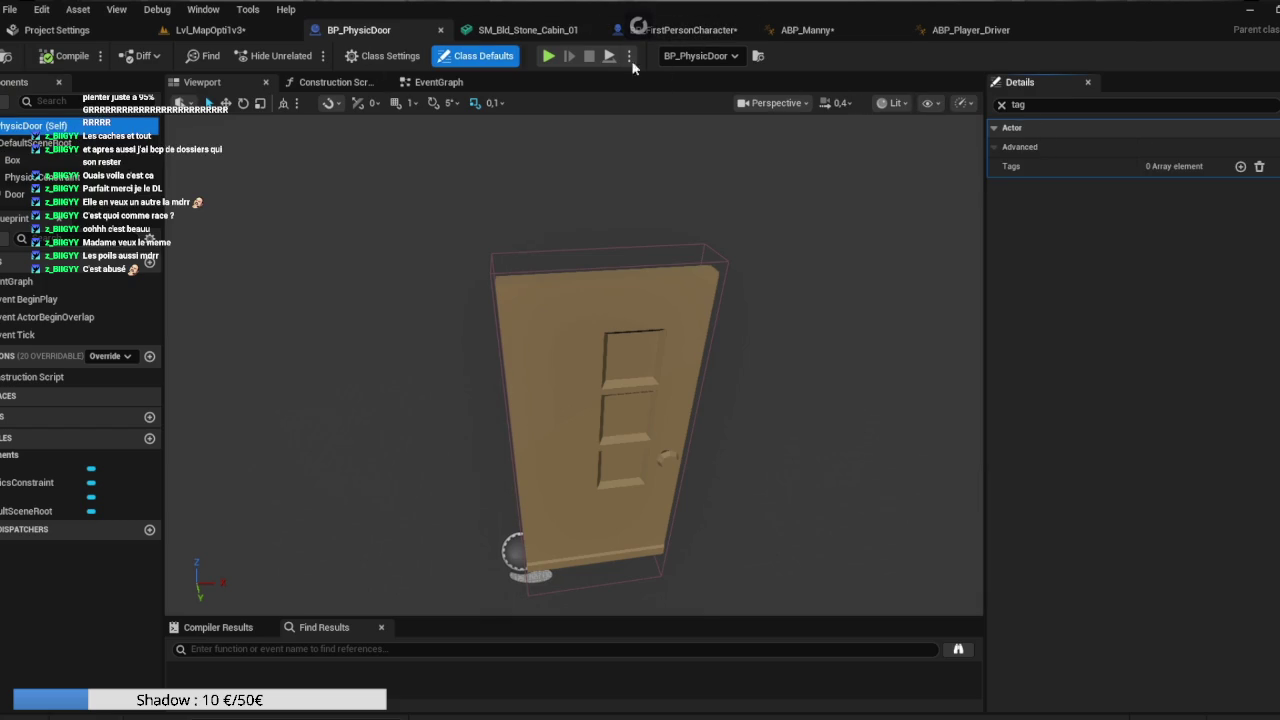
click(690, 30)
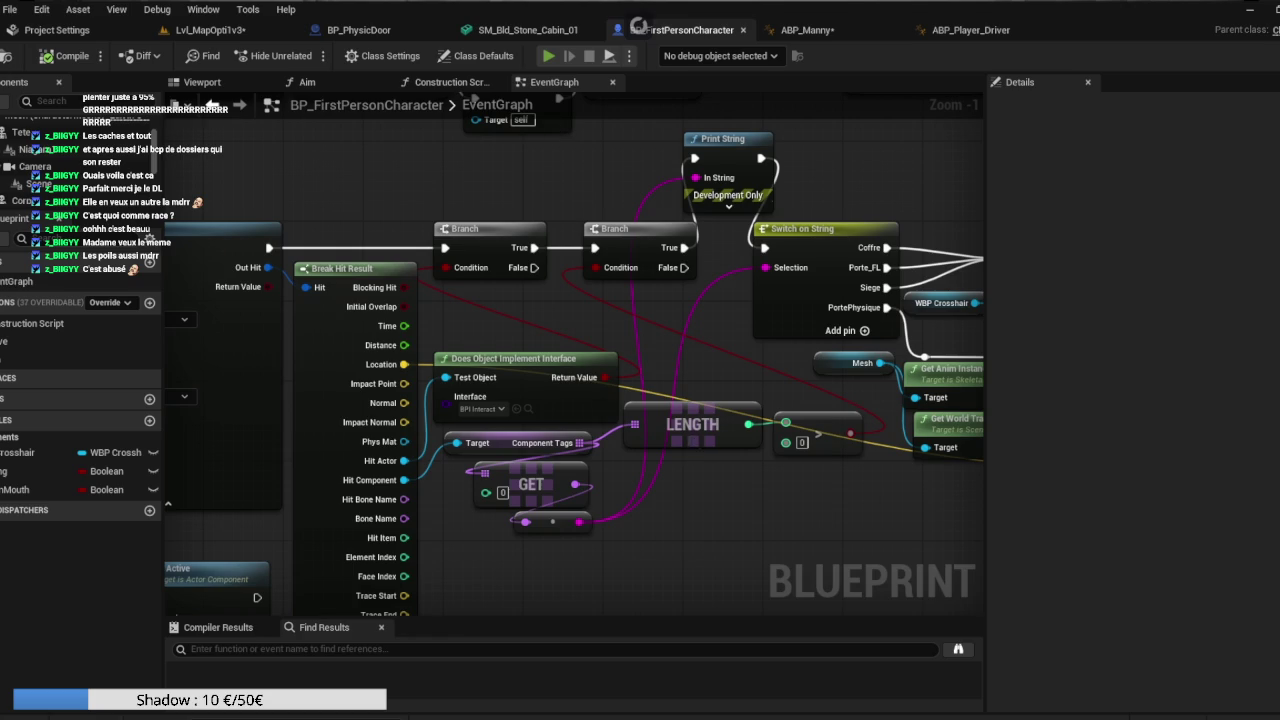
Play-test the door interaction in the level, then stop the session.
key(alt+p)
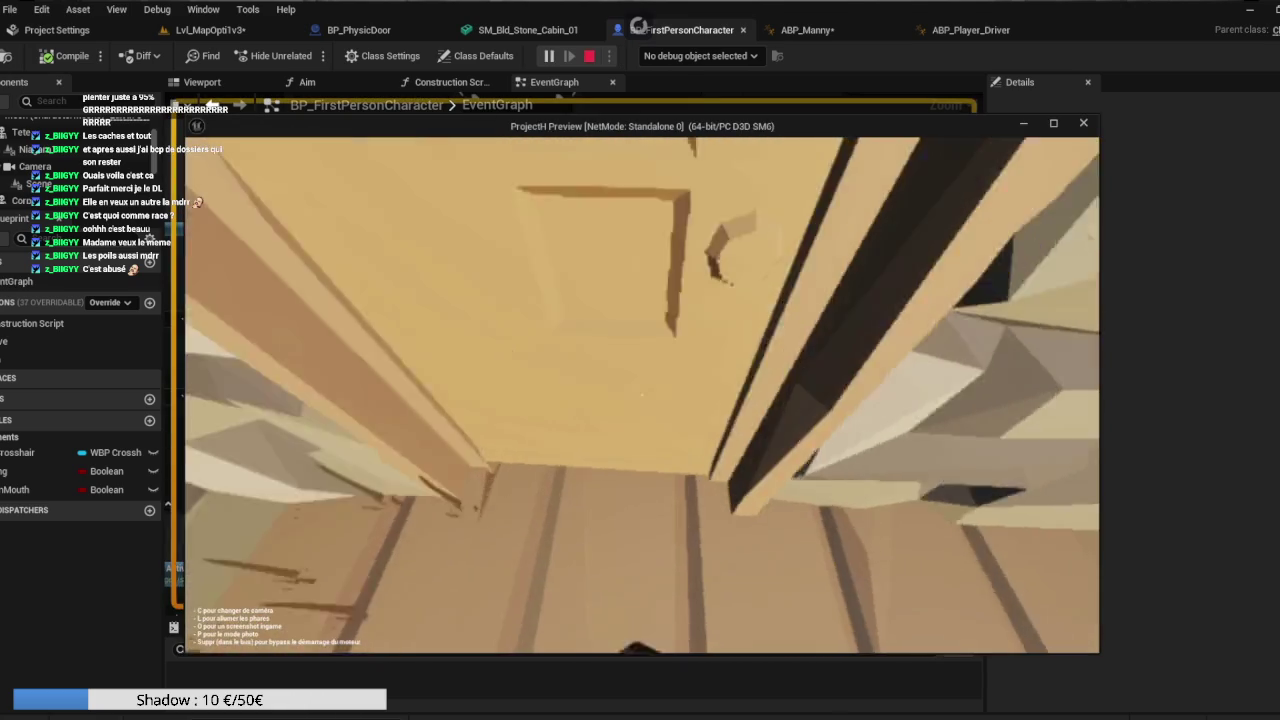
key(alt+Tab)
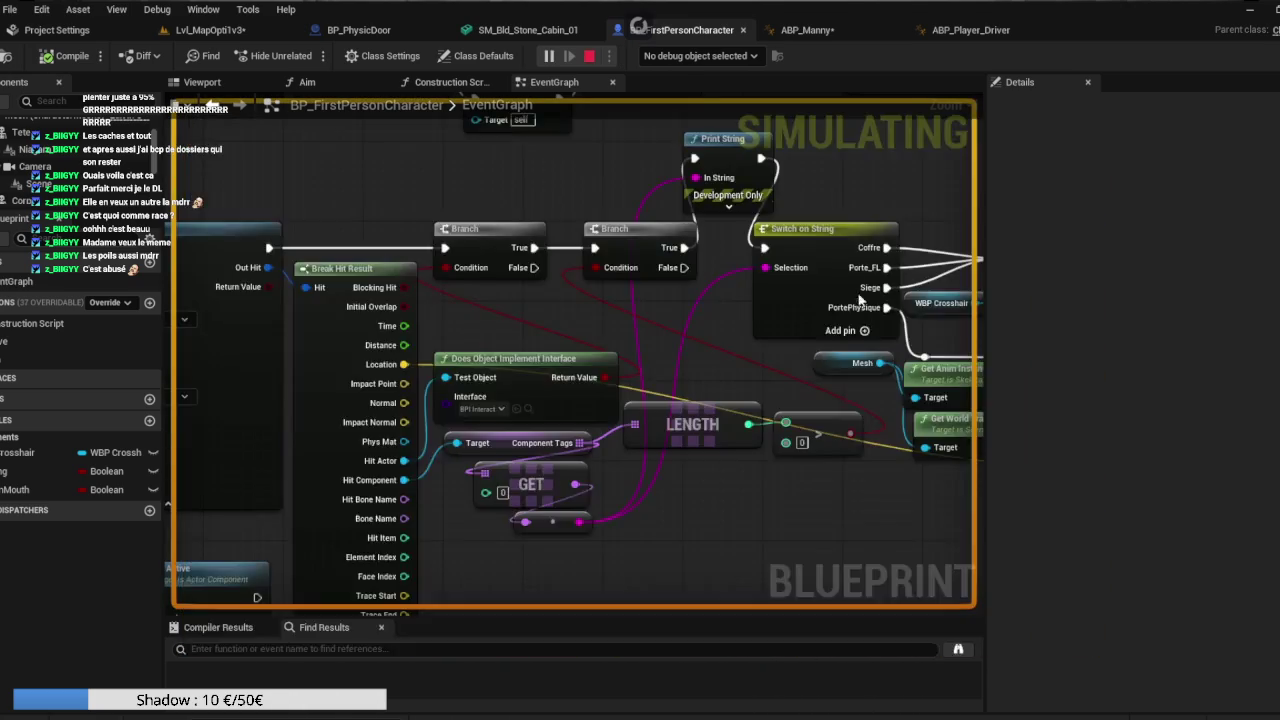
key(Escape)
Review the LookAt and Line Trace nodes in the character's event graph.
click(680, 30)
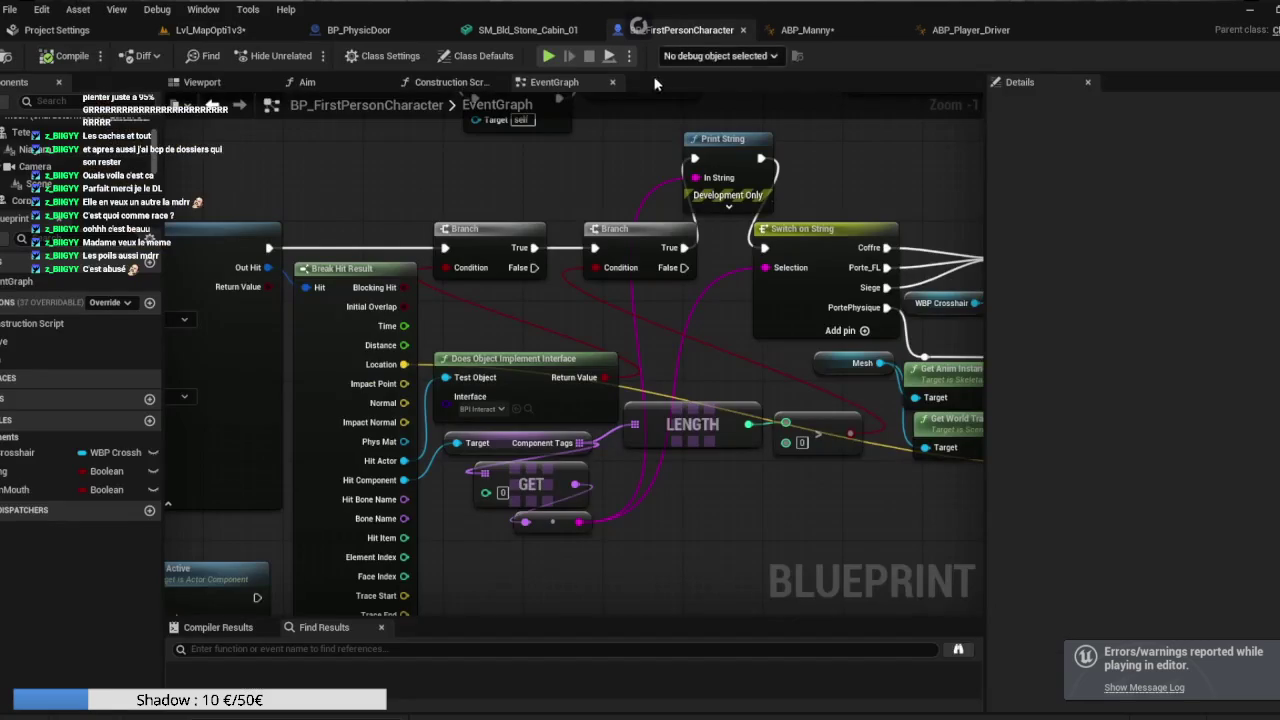
mouse_move(598, 214)
mouse_down()
mouse_move(837, 180)
mouse_move(792, 183)
mouse_up()
drag(695, 184, 629, 184)
Check BP_PhysicDoor's implemented interfaces, then the character's Component Tags check.
click(380, 38)
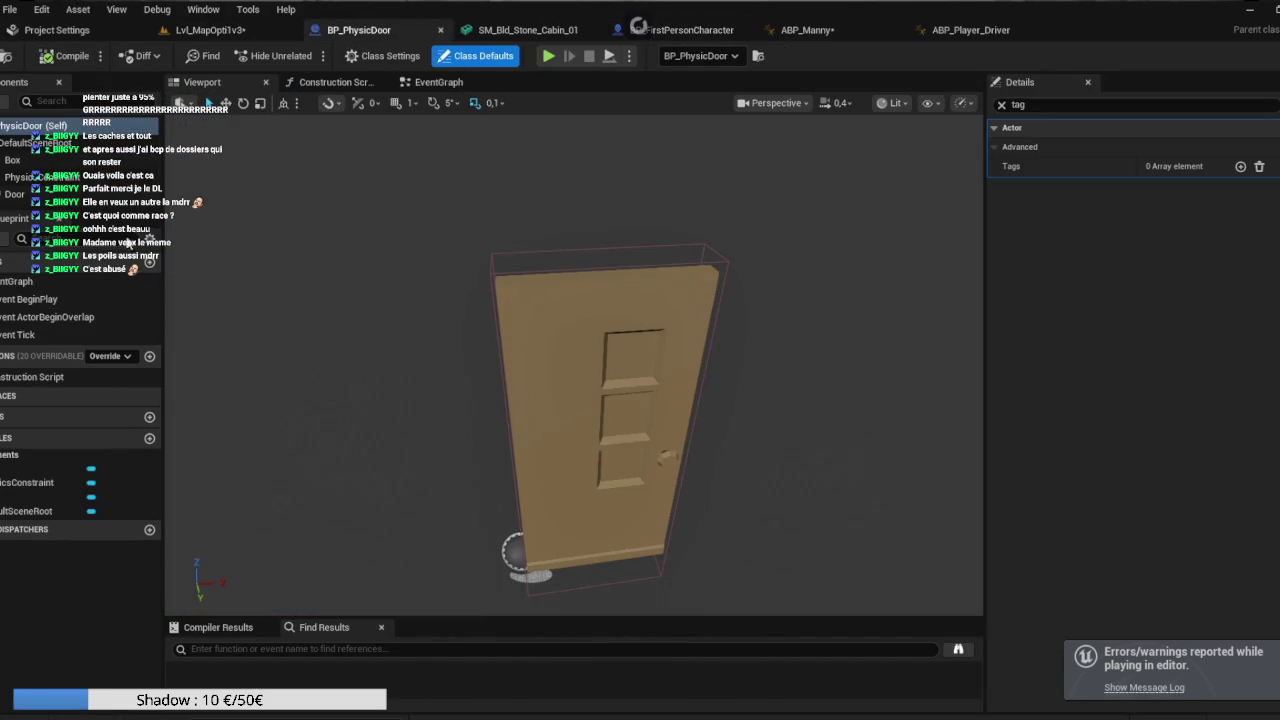
click(10, 395)
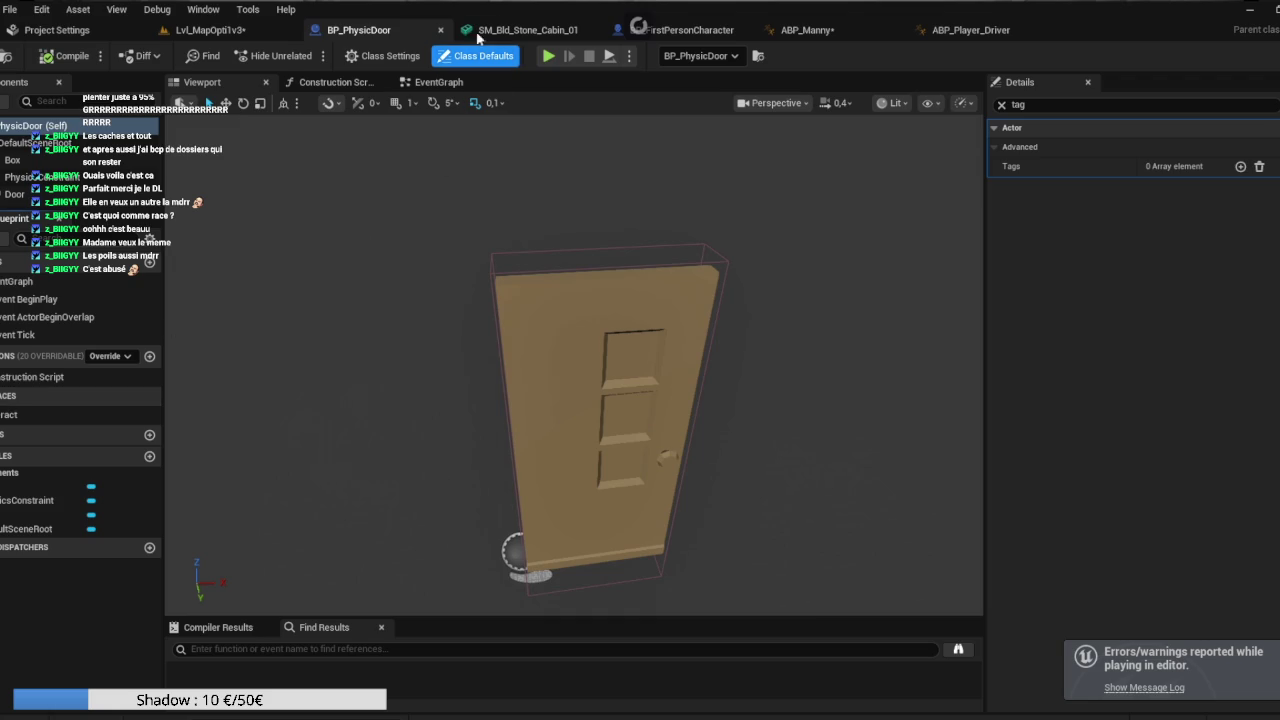
click(528, 30)
click(688, 30)
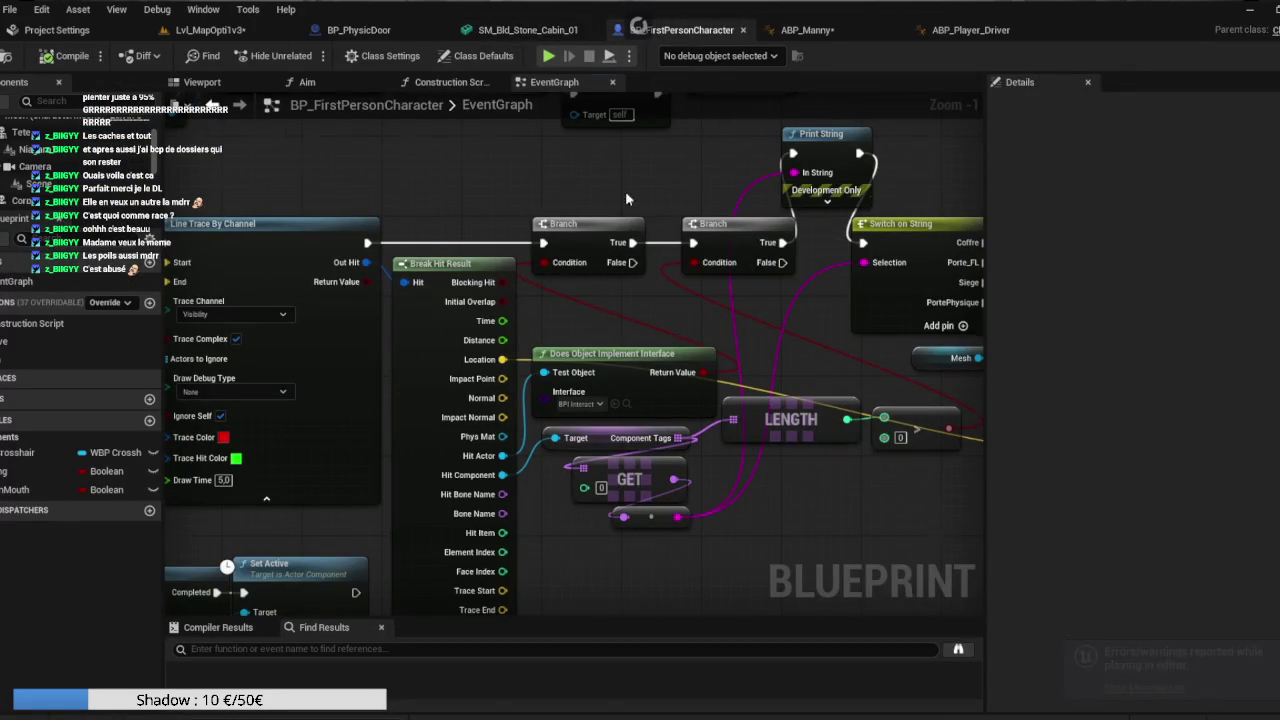
drag(641, 199, 490, 179)
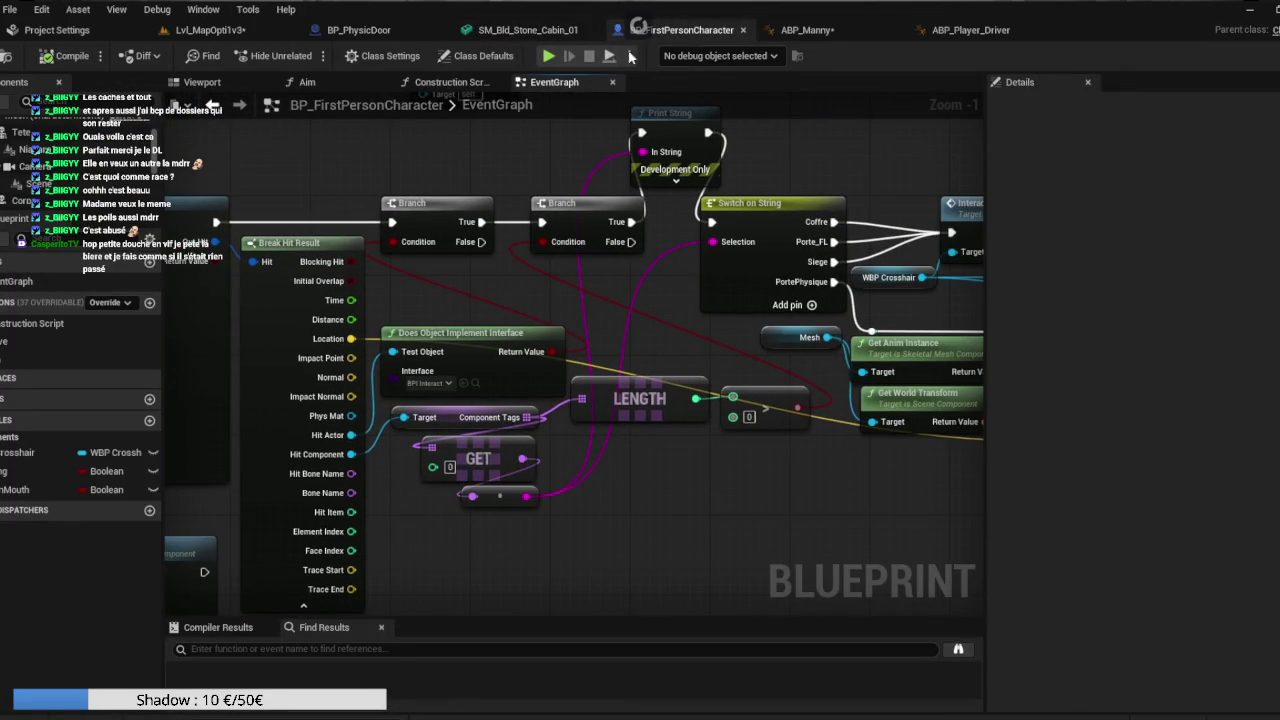
Select the Box component in the BP_PhysicDoor blueprint.
click(273, 32)
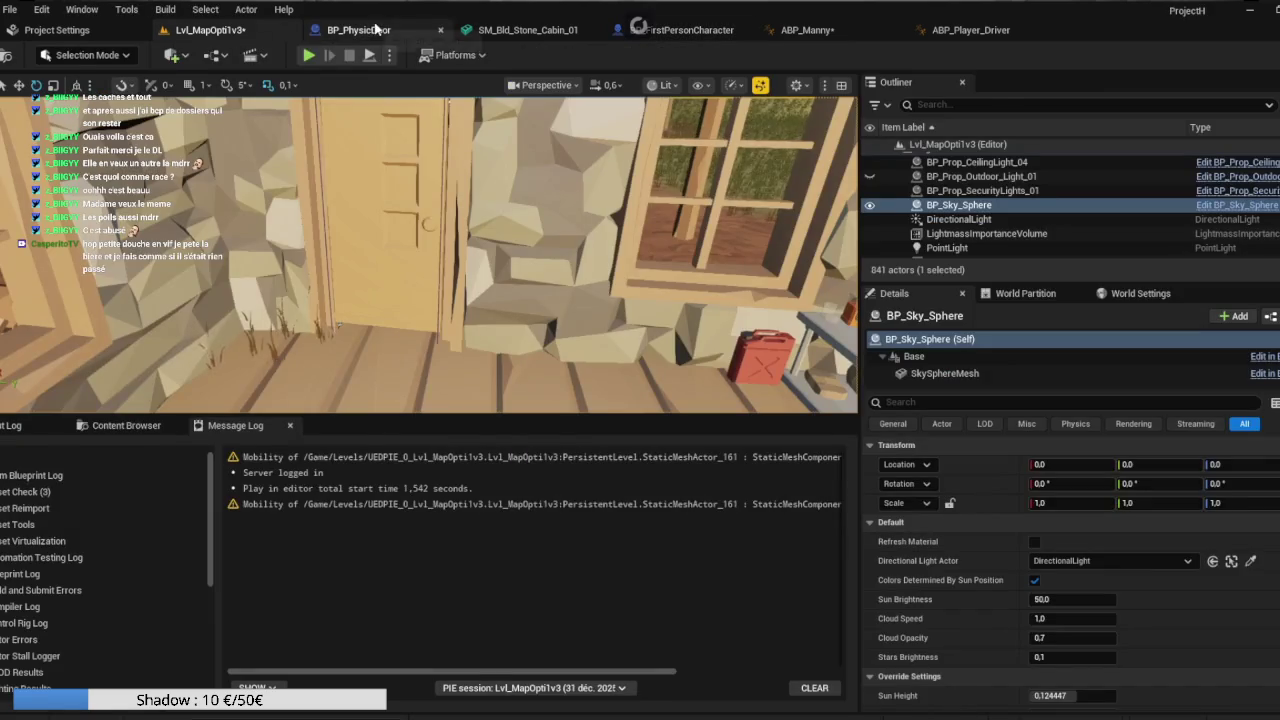
click(358, 30)
click(12, 160)
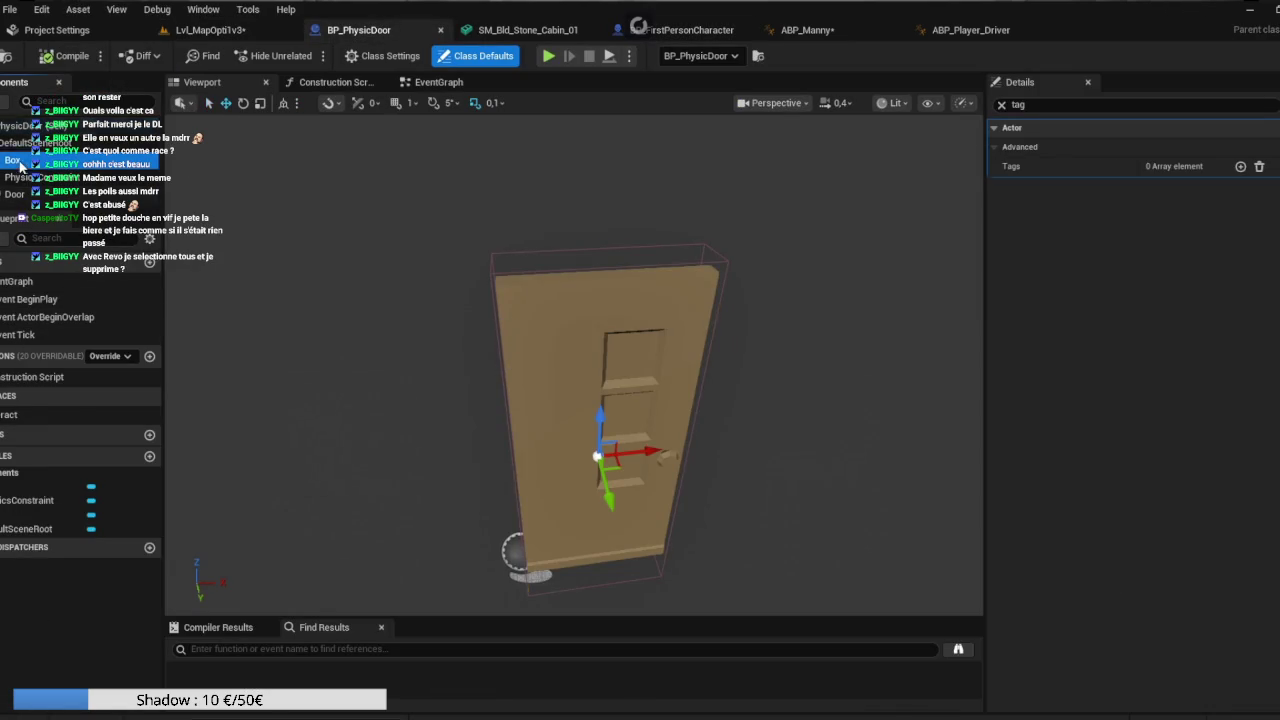
Clear the 'tag' search so all of the Box component's Details appear.
click(1002, 104)
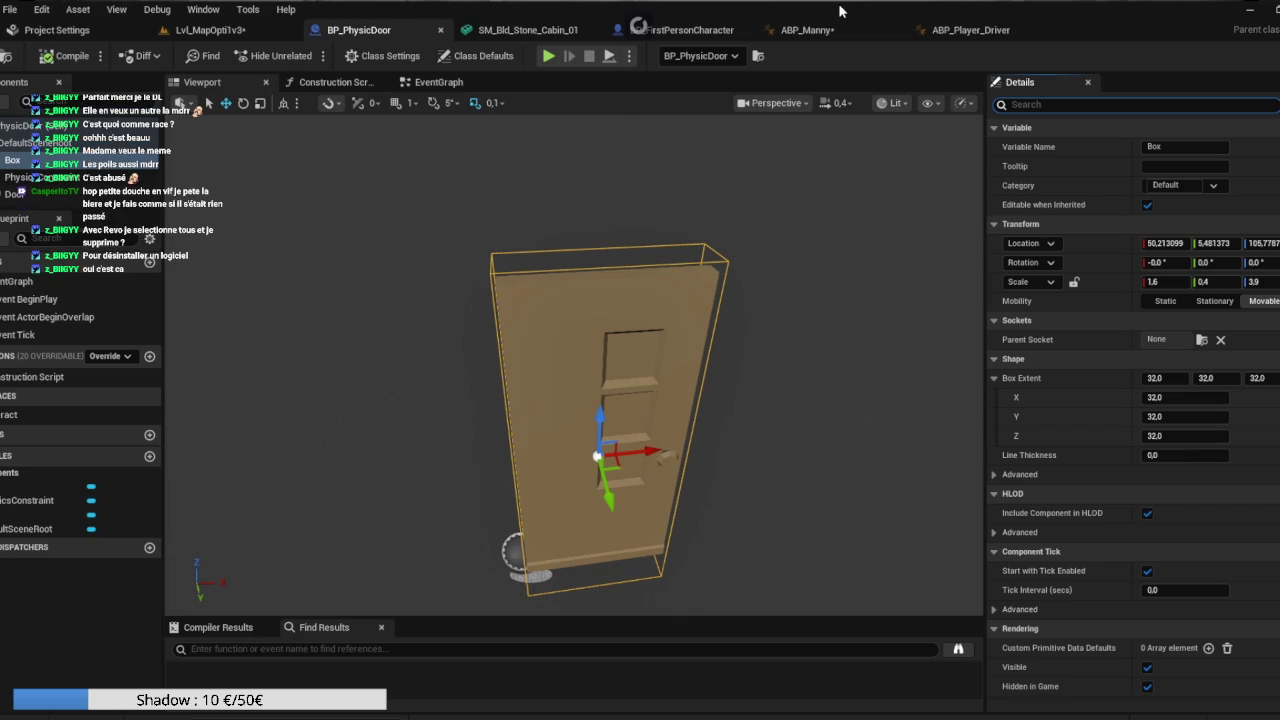
Compare the ABP_Manny and ABP_Player_Driver anim graphs, then return to the character graph.
click(808, 30)
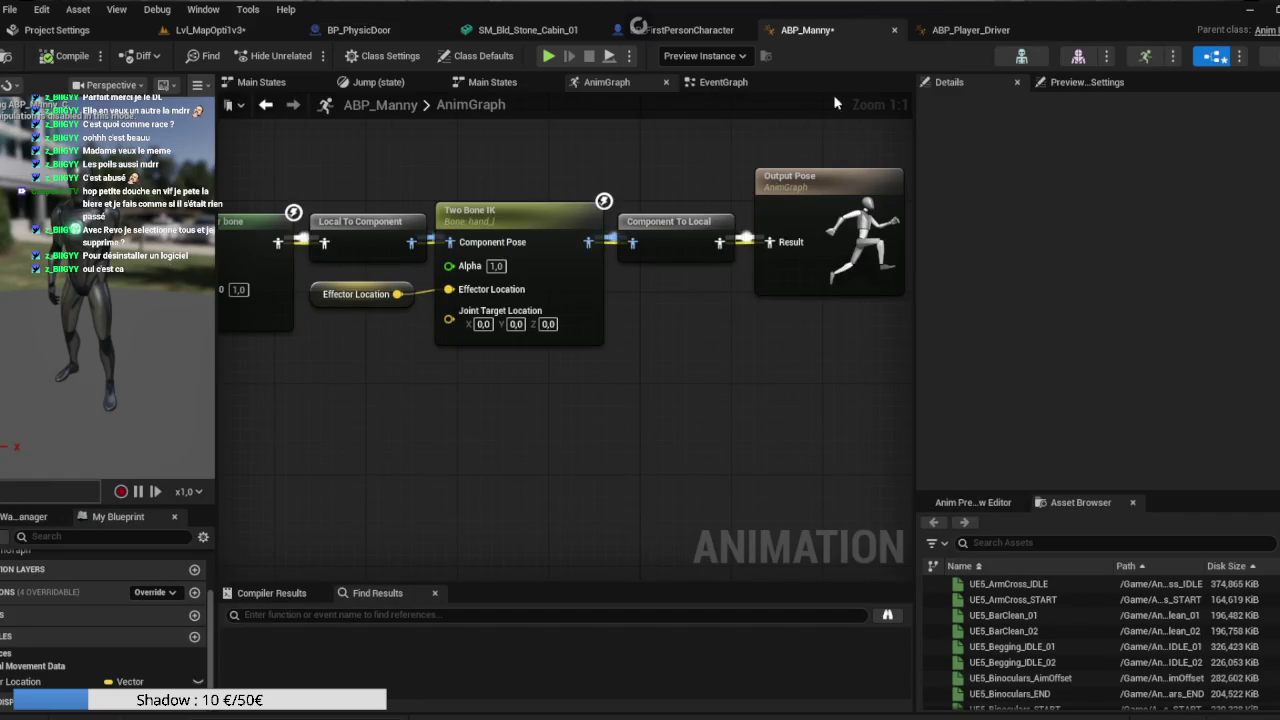
click(970, 30)
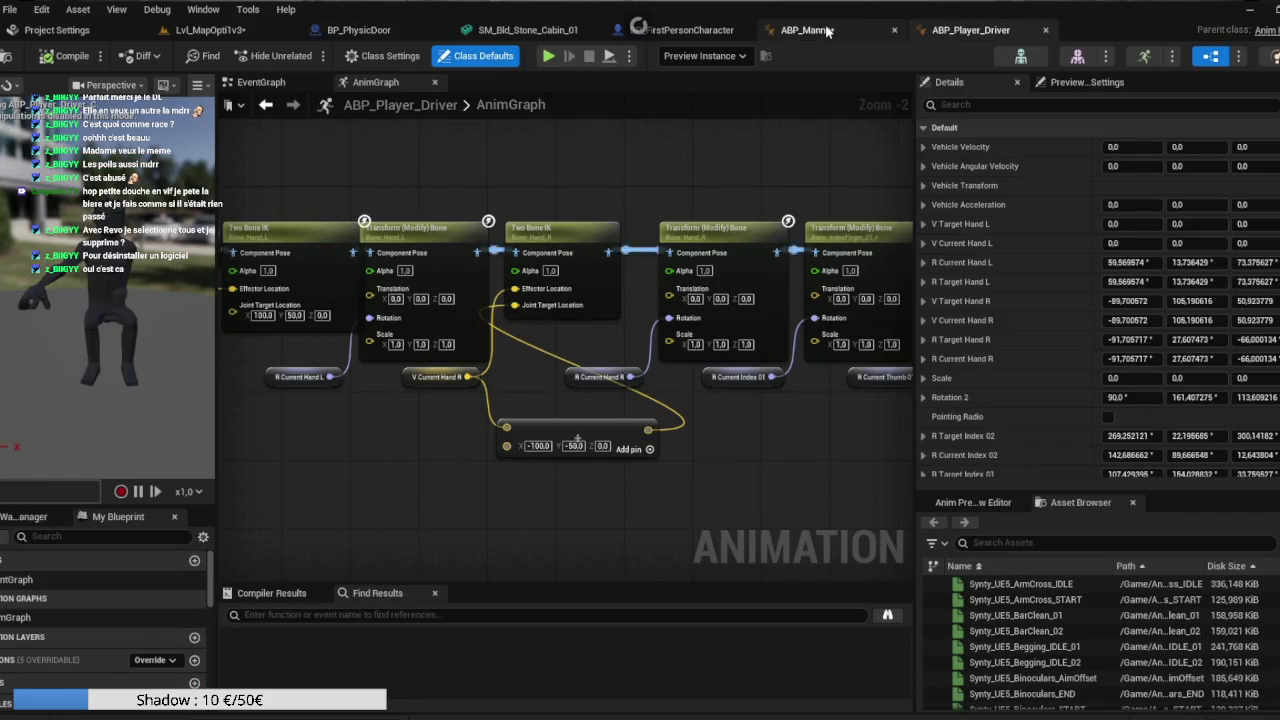
click(826, 31)
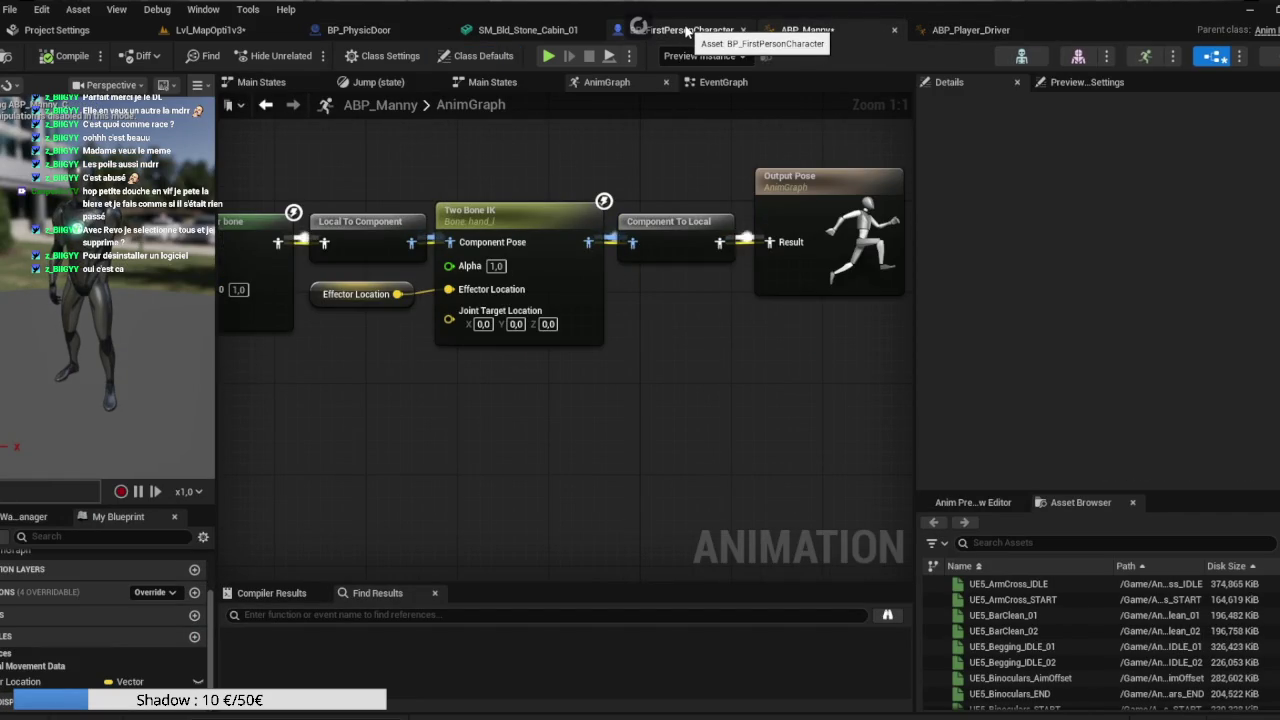
click(686, 31)
Rearrange the LENGTH and compare nodes together in BP_FirstPersonCharacter's event graph.
mouse_move(660, 330)
mouse_down()
mouse_move(611, 298)
mouse_move(627, 313)
mouse_move(594, 325)
mouse_up()
mouse_move(765, 440)
mouse_down()
mouse_move(659, 427)
mouse_move(525, 385)
mouse_up()
mouse_move(702, 398)
mouse_down()
mouse_move(705, 449)
mouse_move(674, 530)
mouse_move(607, 512)
mouse_move(621, 498)
mouse_up()
click(662, 415)
click(583, 550)
click(605, 483)
drag(648, 432, 550, 550)
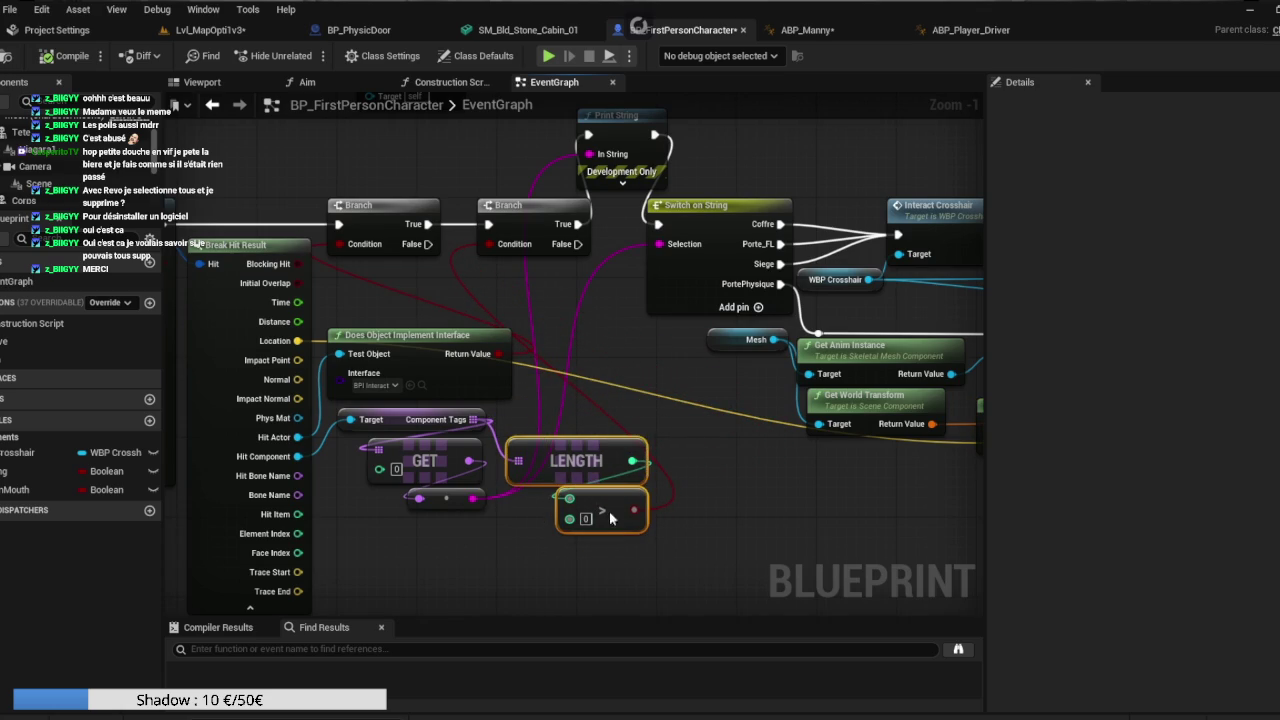
drag(609, 512, 609, 483)
click(609, 481)
click(710, 419)
Move the Get Display Name node off the GET node and compile the character blueprint.
mouse_move(656, 373)
mouse_down()
mouse_move(644, 347)
mouse_move(441, 401)
mouse_up()
scroll(441, 401, down, 2)
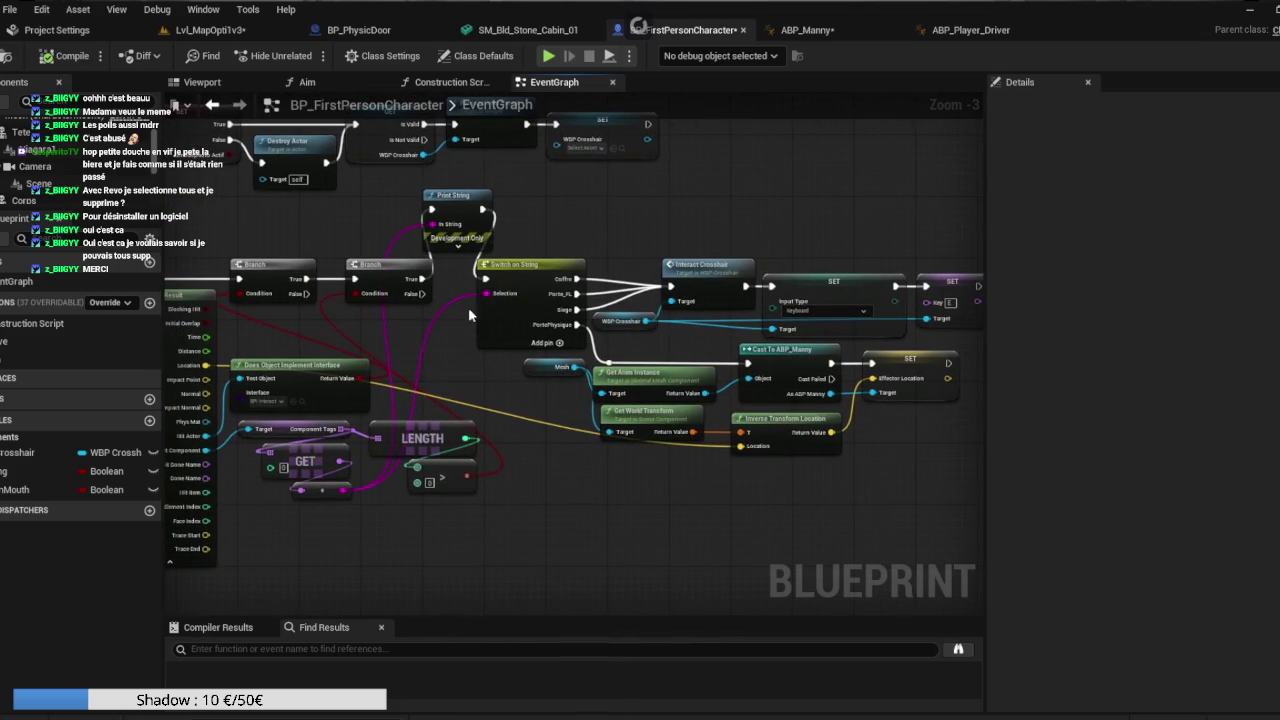
mouse_move(458, 360)
mouse_down()
mouse_move(573, 357)
mouse_move(652, 417)
mouse_up()
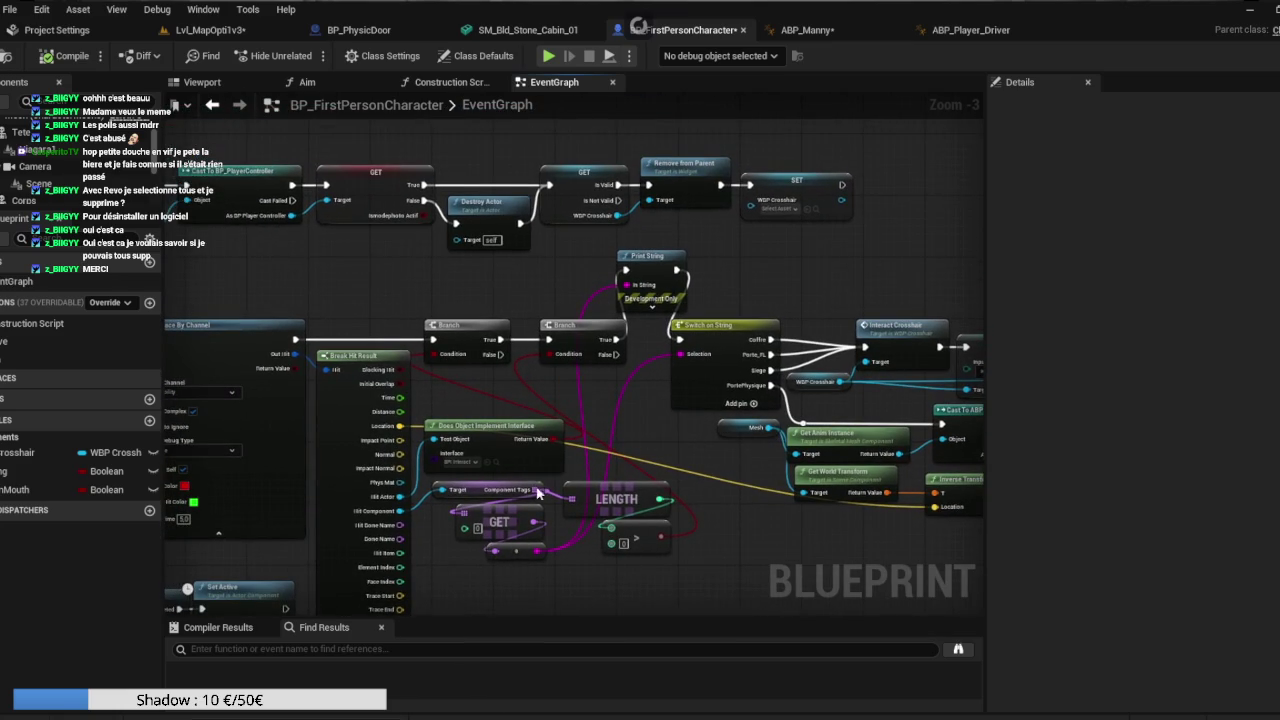
mouse_move(512, 514)
mouse_down()
mouse_move(500, 450)
mouse_move(560, 340)
mouse_move(512, 306)
mouse_up()
click(65, 55)
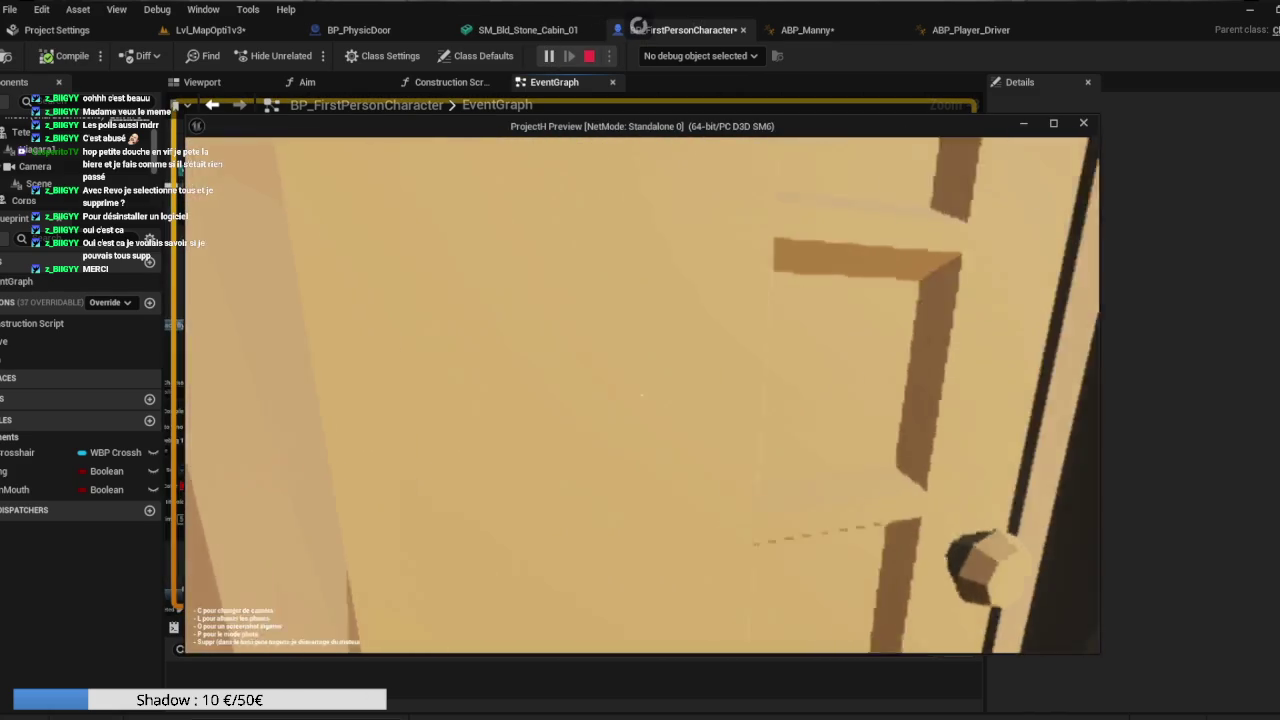
End the play session and review the Line Trace By Channel nodes.
key(Escape)
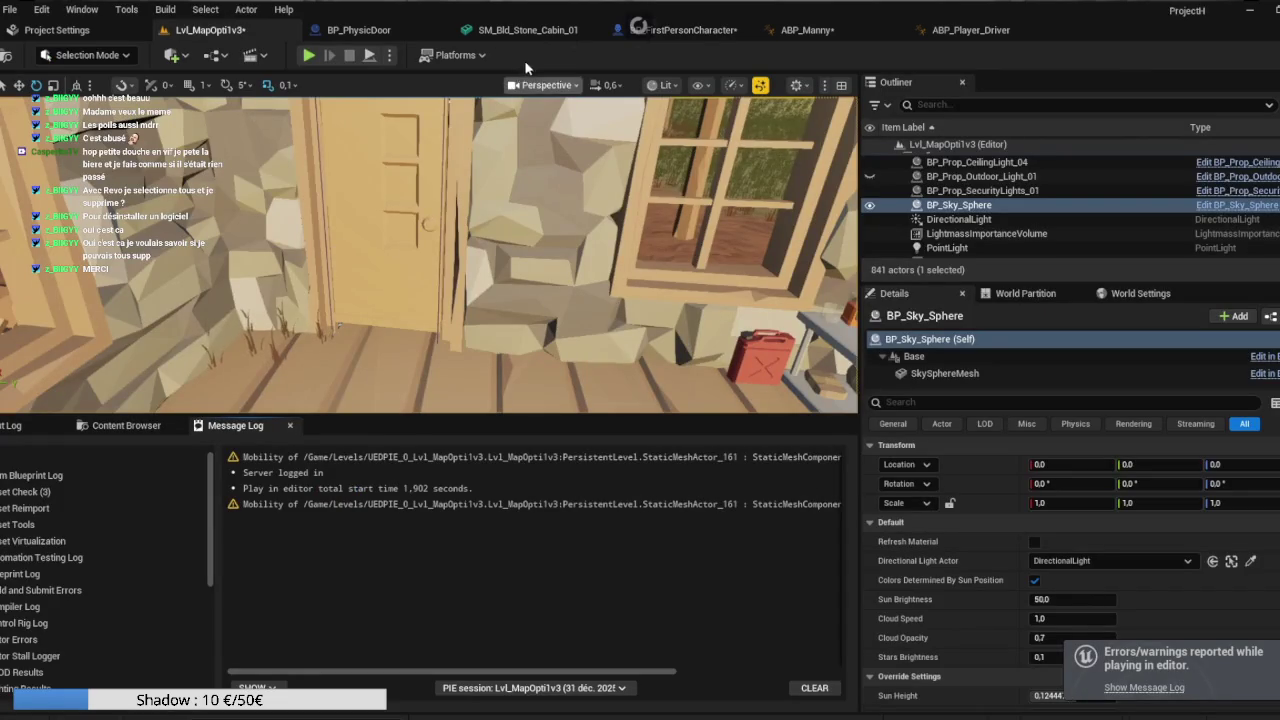
click(697, 32)
drag(343, 290, 694, 218)
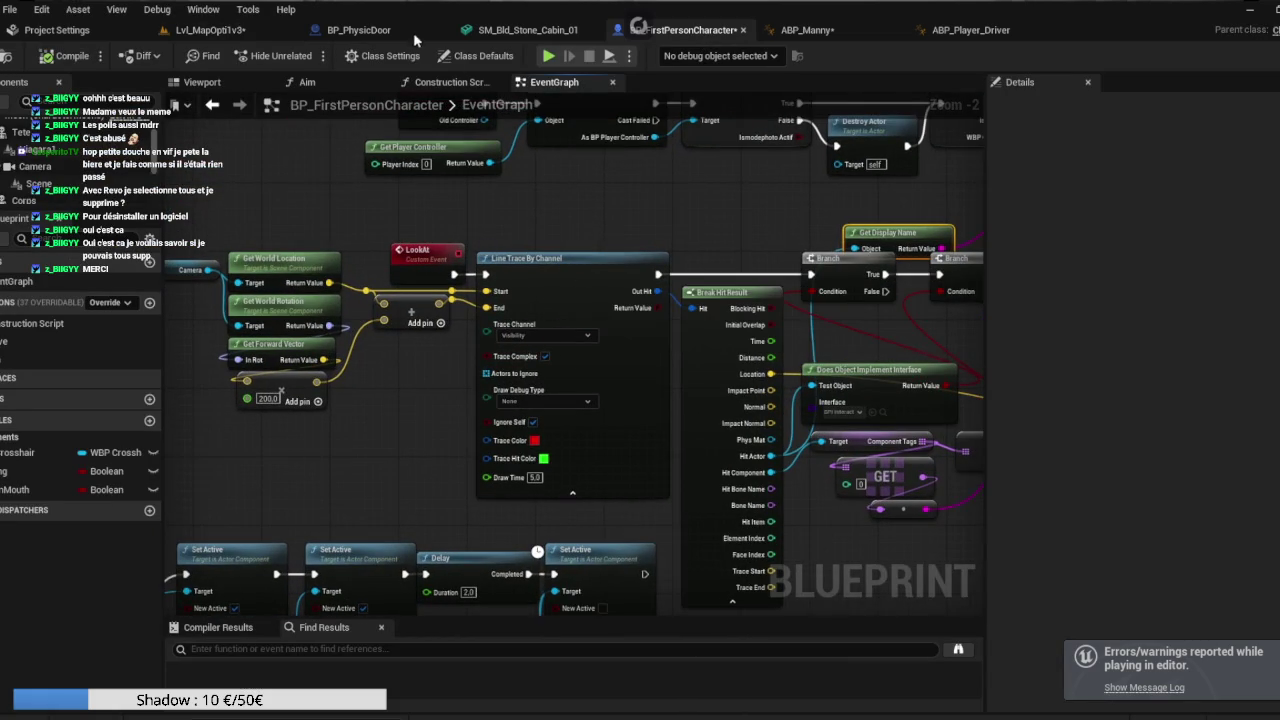
Review BP_PhysicDoor's Class Defaults, then play-test pushing through the cabin door.
click(358, 31)
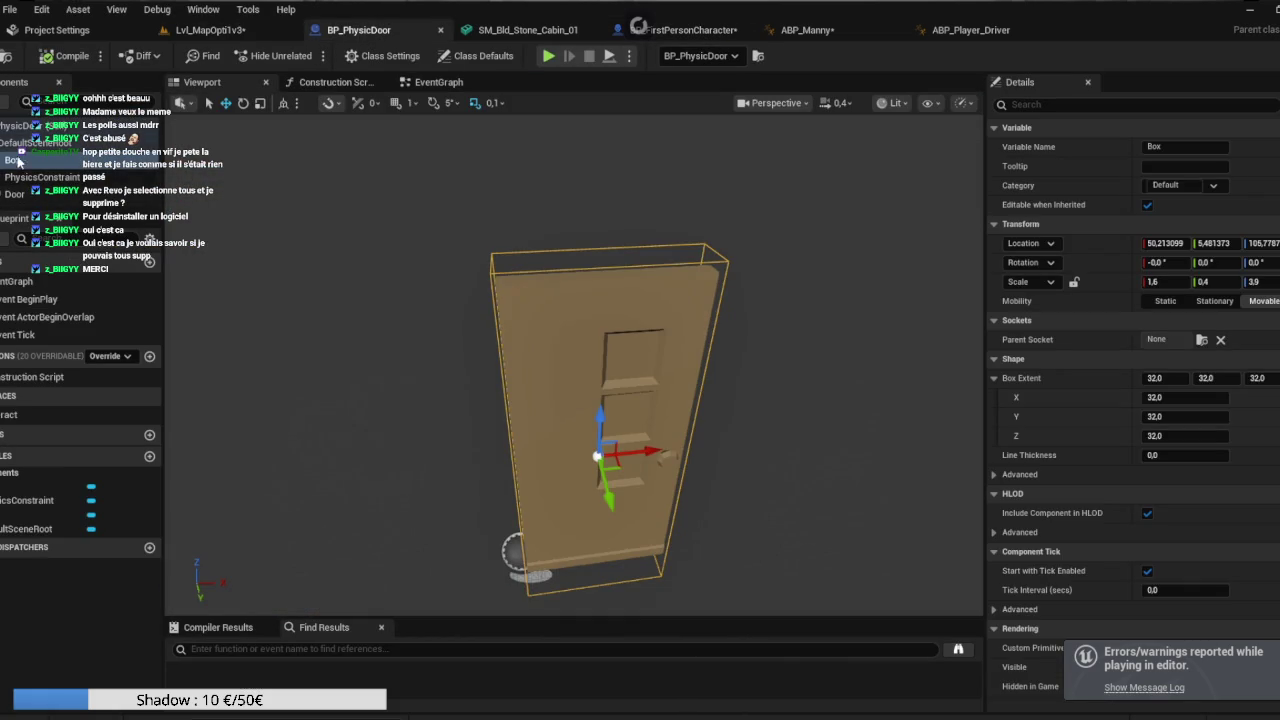
click(20, 125)
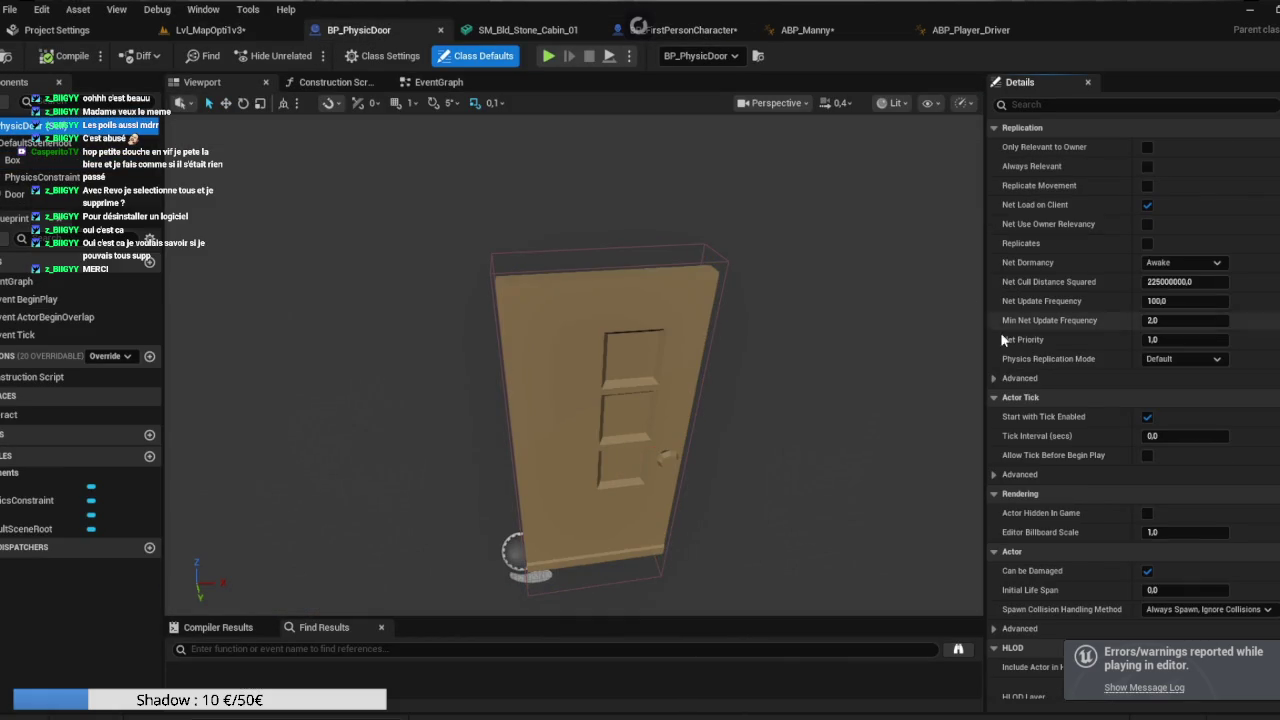
scroll(1036, 350, down, 10)
scroll(1036, 348, down, 3)
scroll(1036, 348, up, 6)
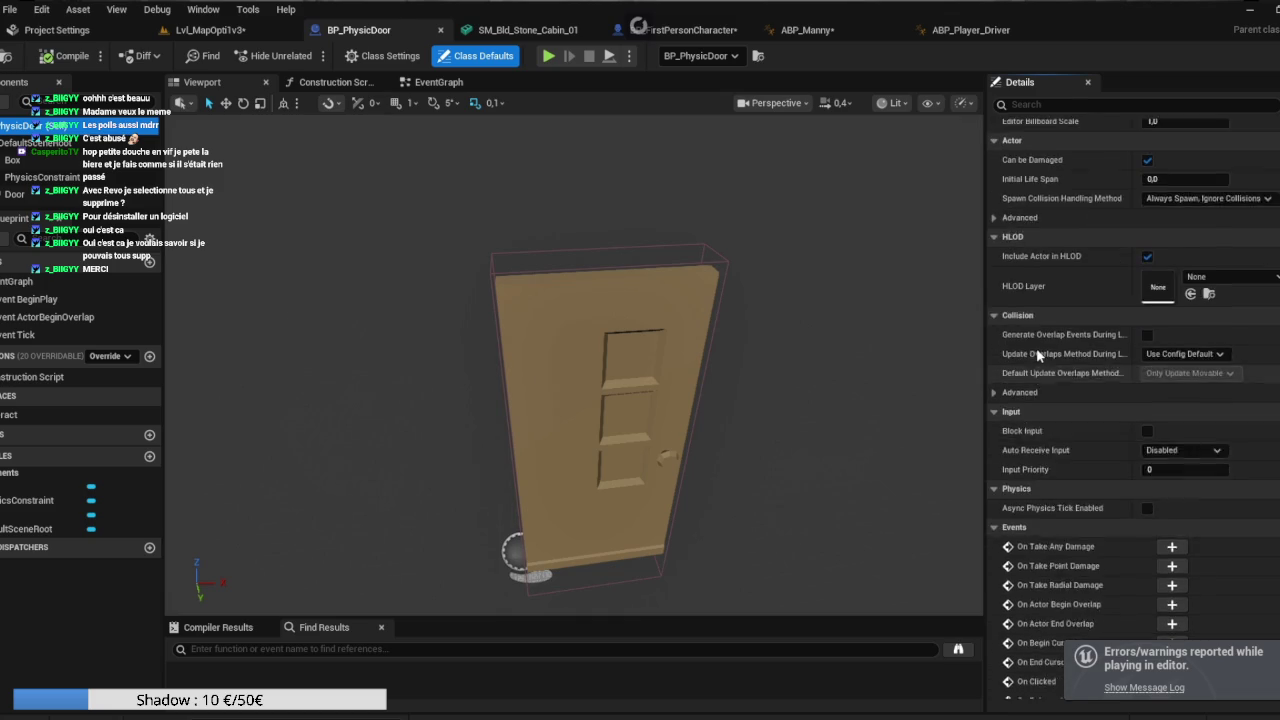
scroll(1036, 348, up, 3)
key(alt+p)
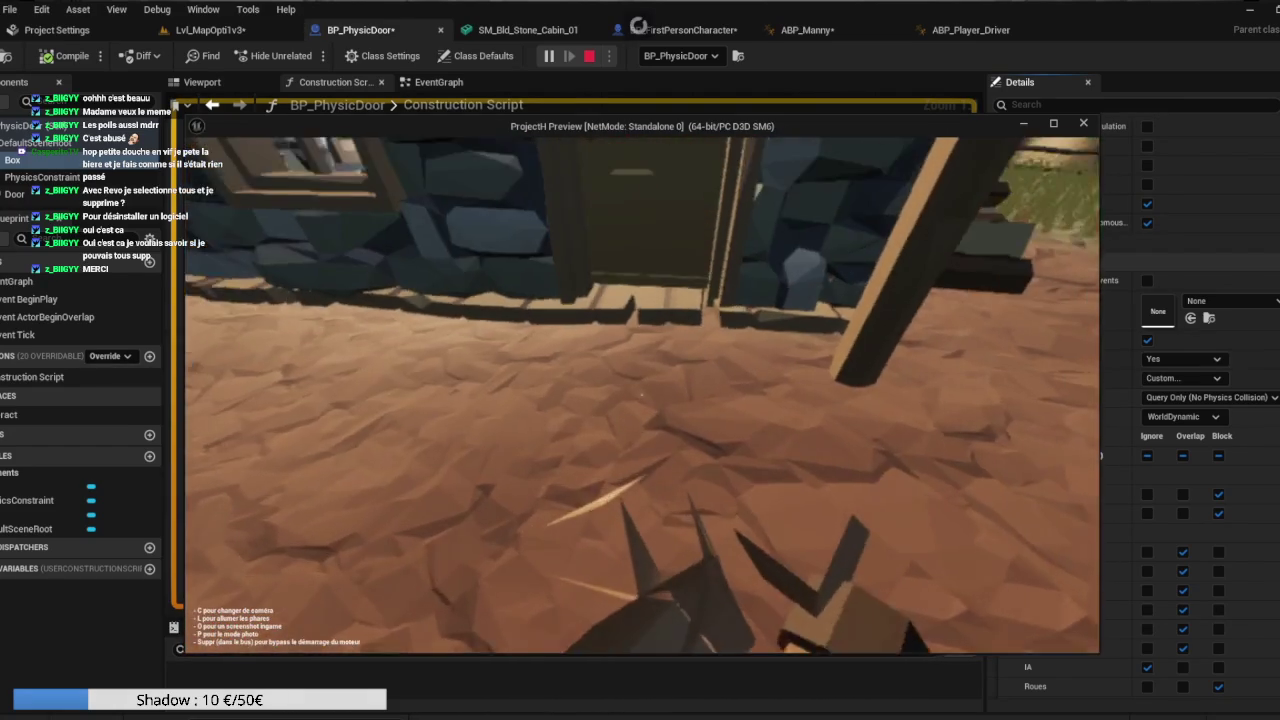
key(Escape)
Delete the Get World Transform and Inverse Transform Location nodes in BP_FirstPersonCharacter.
click(958, 30)
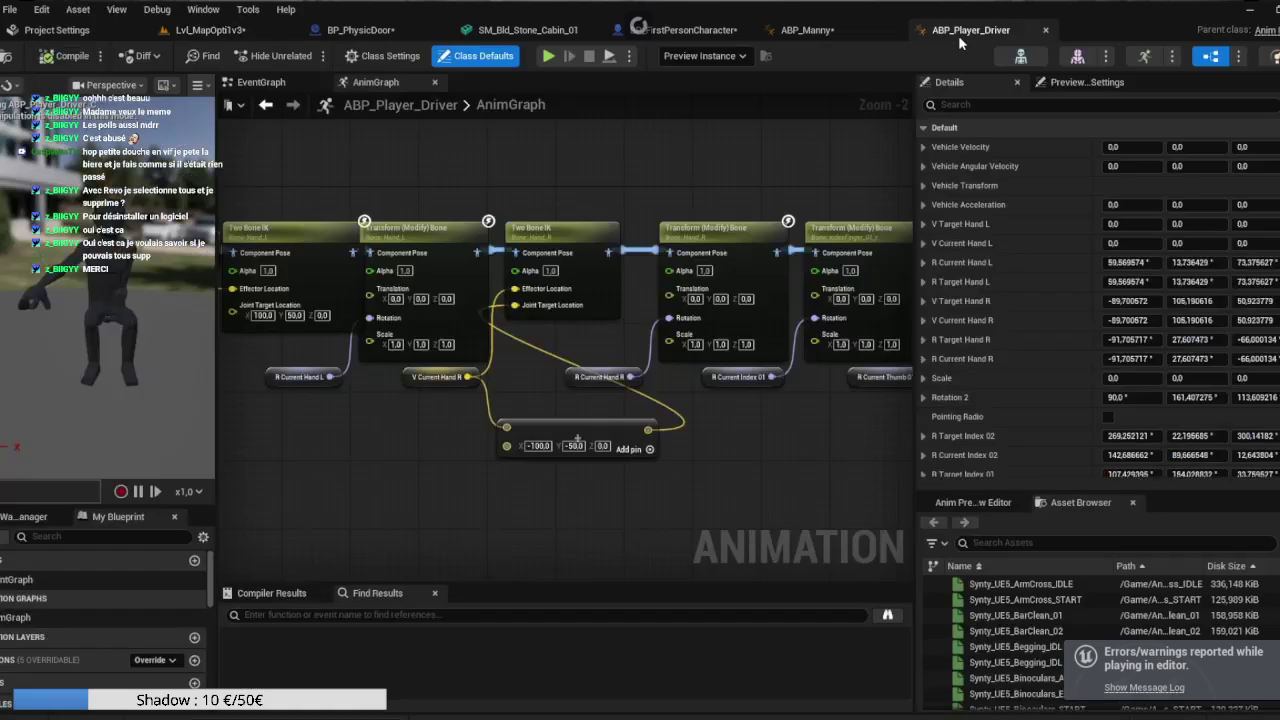
click(815, 30)
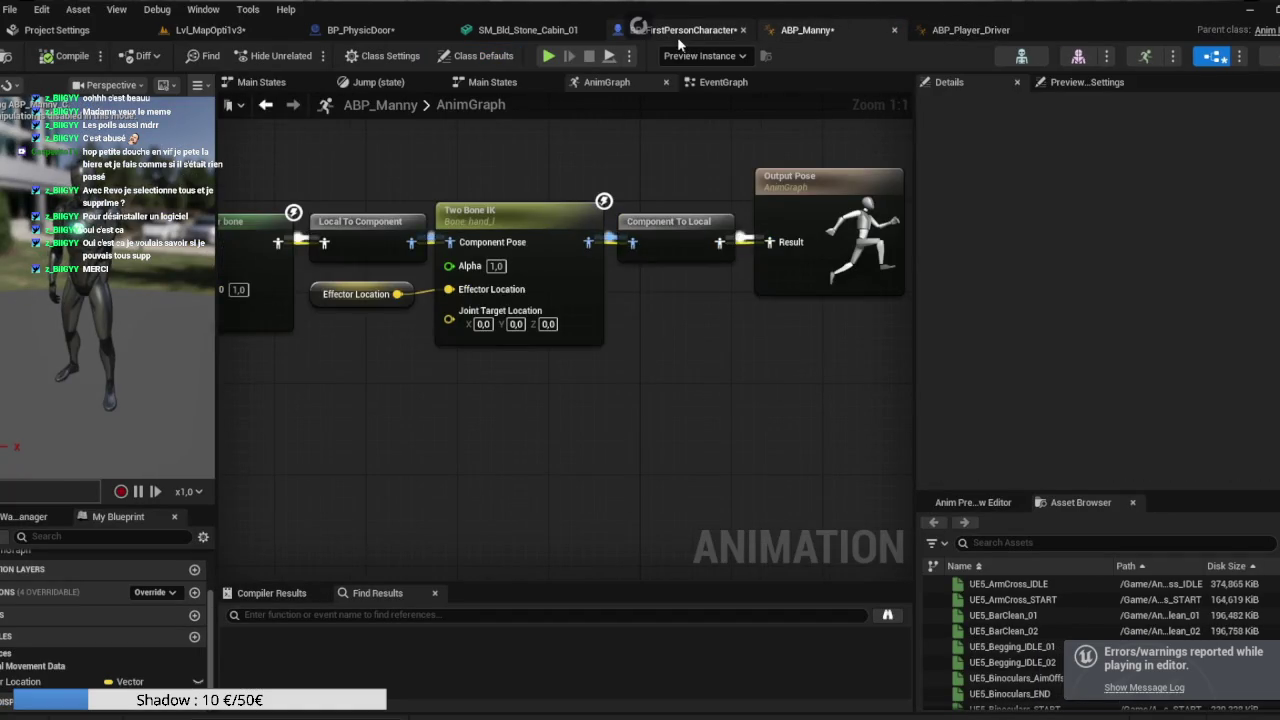
click(693, 30)
drag(716, 182, 240, 150)
drag(368, 388, 170, 375)
mouse_move(754, 492)
mouse_down()
mouse_move(620, 470)
mouse_move(541, 480)
mouse_up()
drag(399, 449, 700, 360)
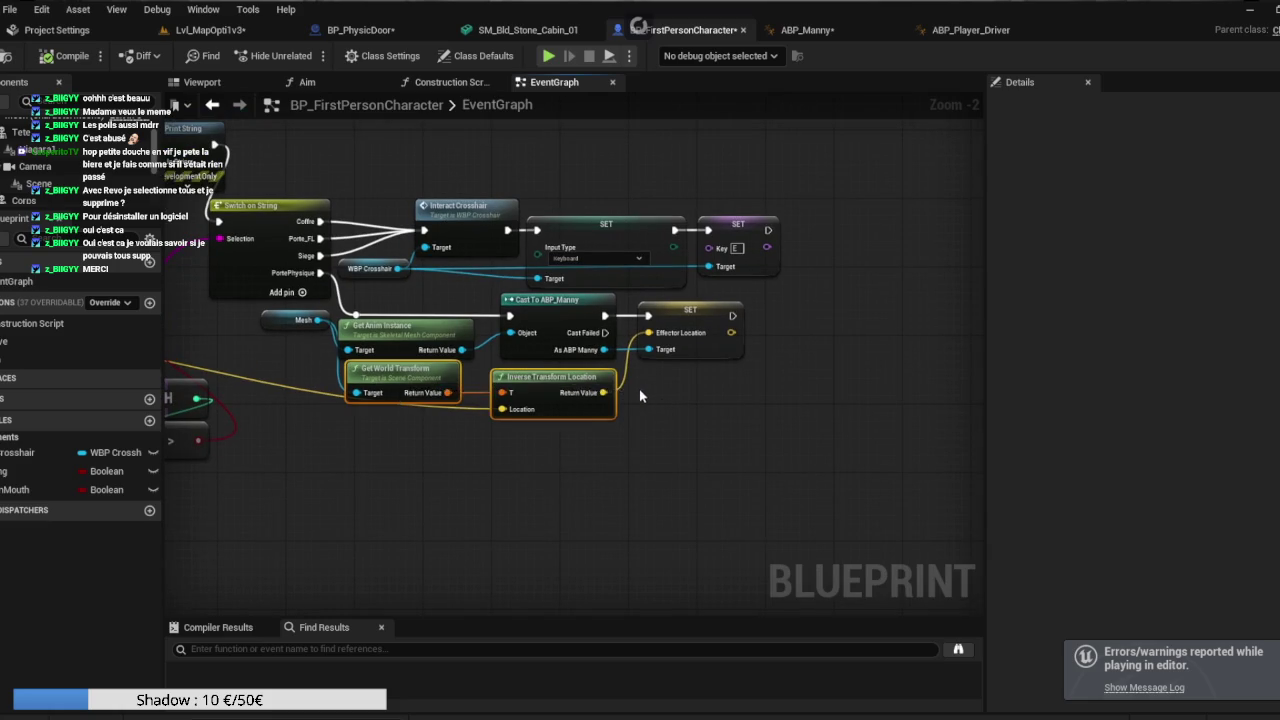
key(Delete)
Edit the Effector Location SET node's Z value and return to ABP_Manny.
drag(690, 413, 398, 335)
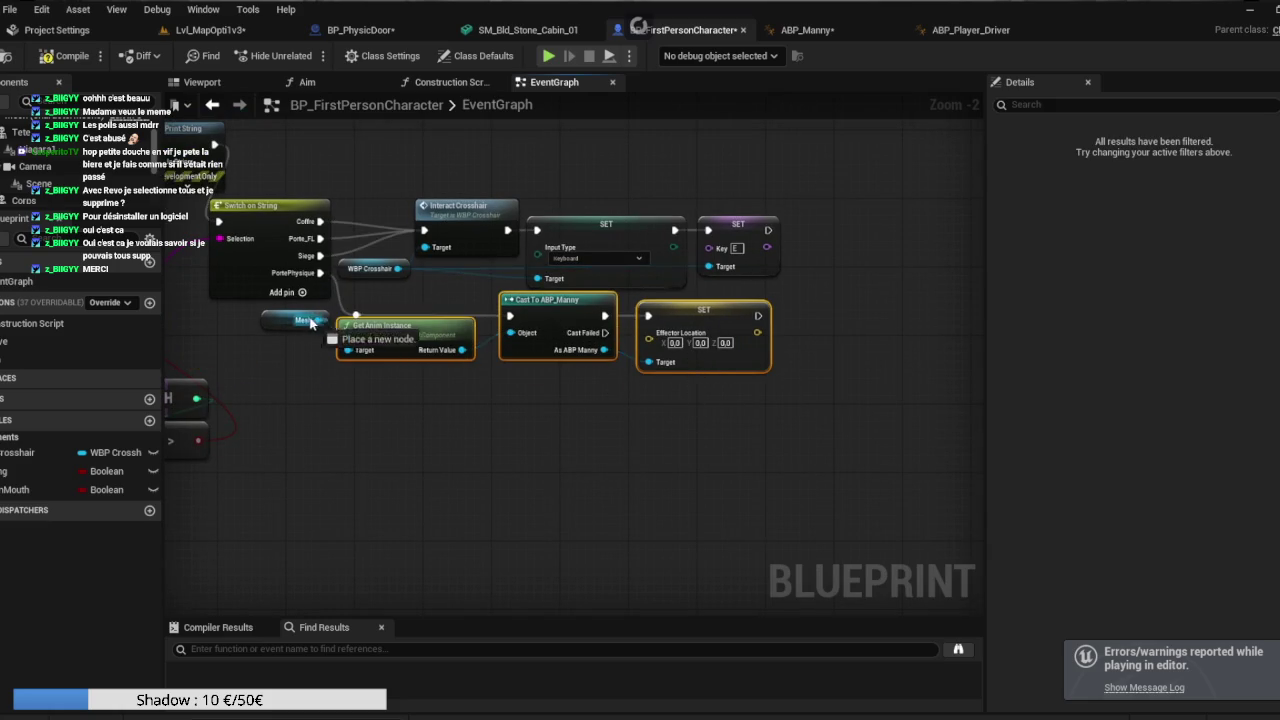
ctrl+click(298, 319)
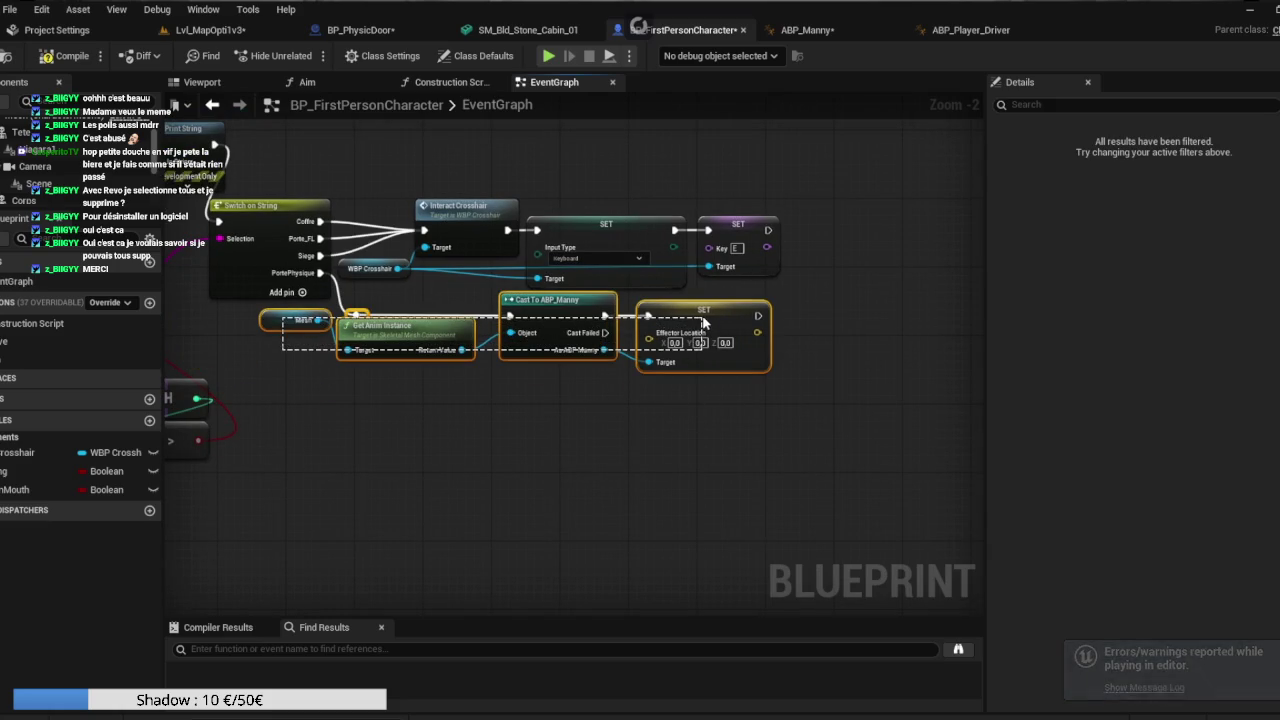
click(640, 418)
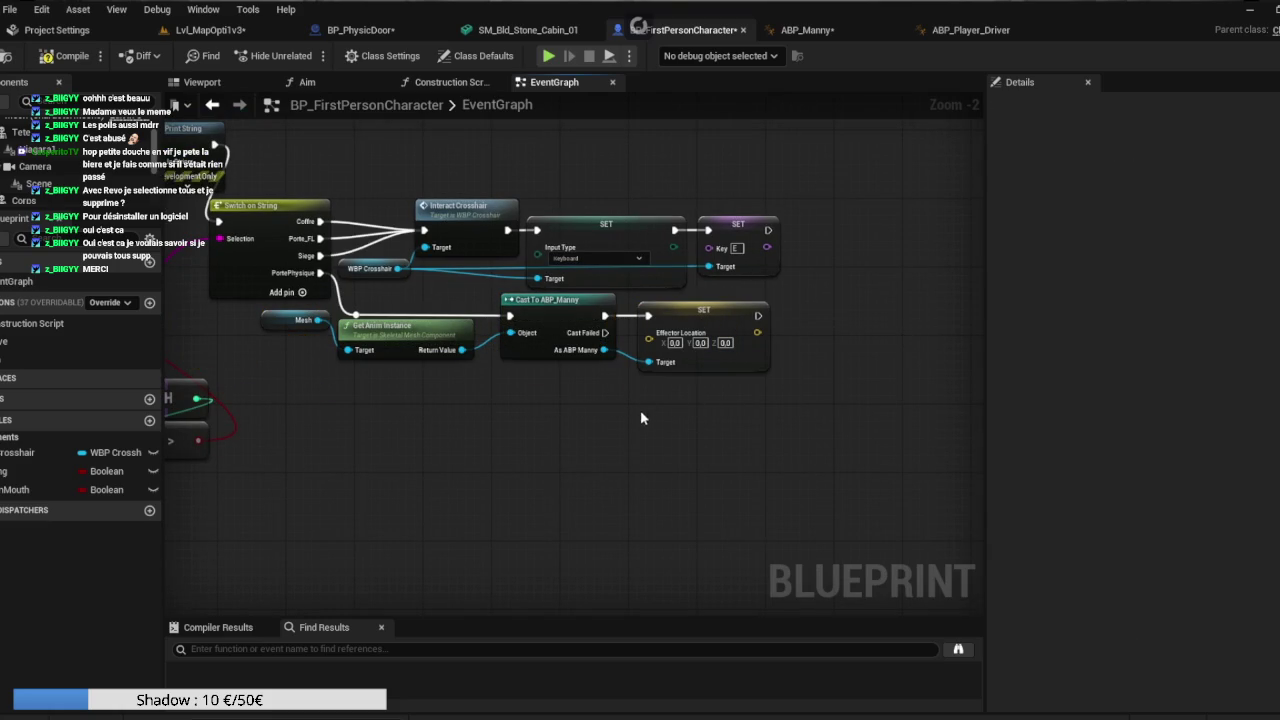
click(706, 365)
click(725, 343)
key(Return)
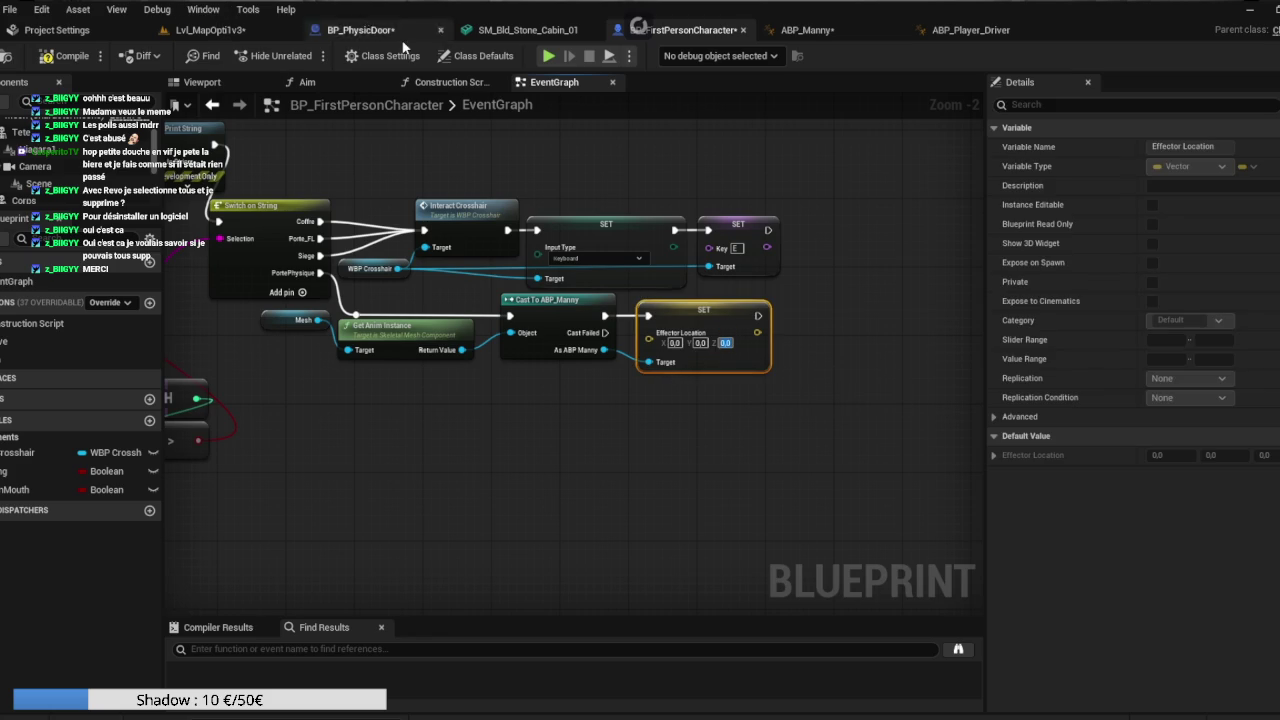
click(462, 30)
click(805, 30)
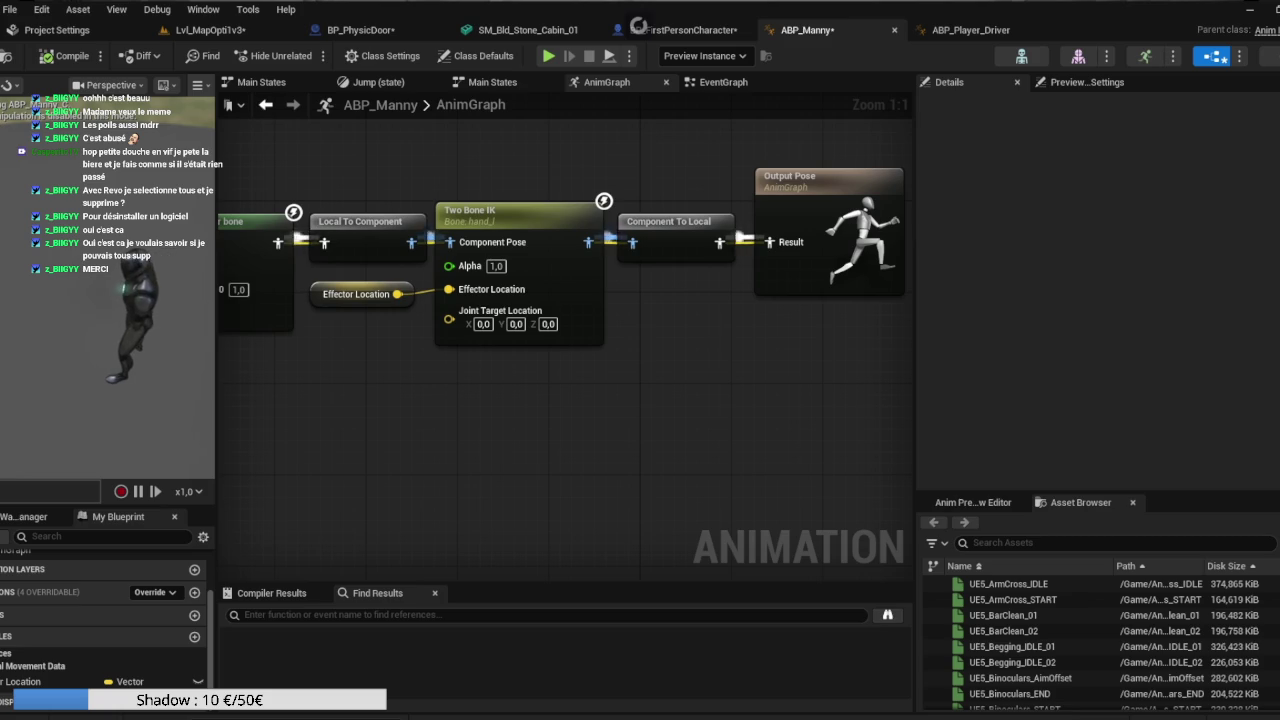
Drag Effector Location's default to about X -17.3, Y 63.88, Z 140.85.
click(362, 294)
mouse_move(1255, 455)
mouse_down()
mouse_move(1270, 455)
mouse_move(1209, 455)
mouse_up()
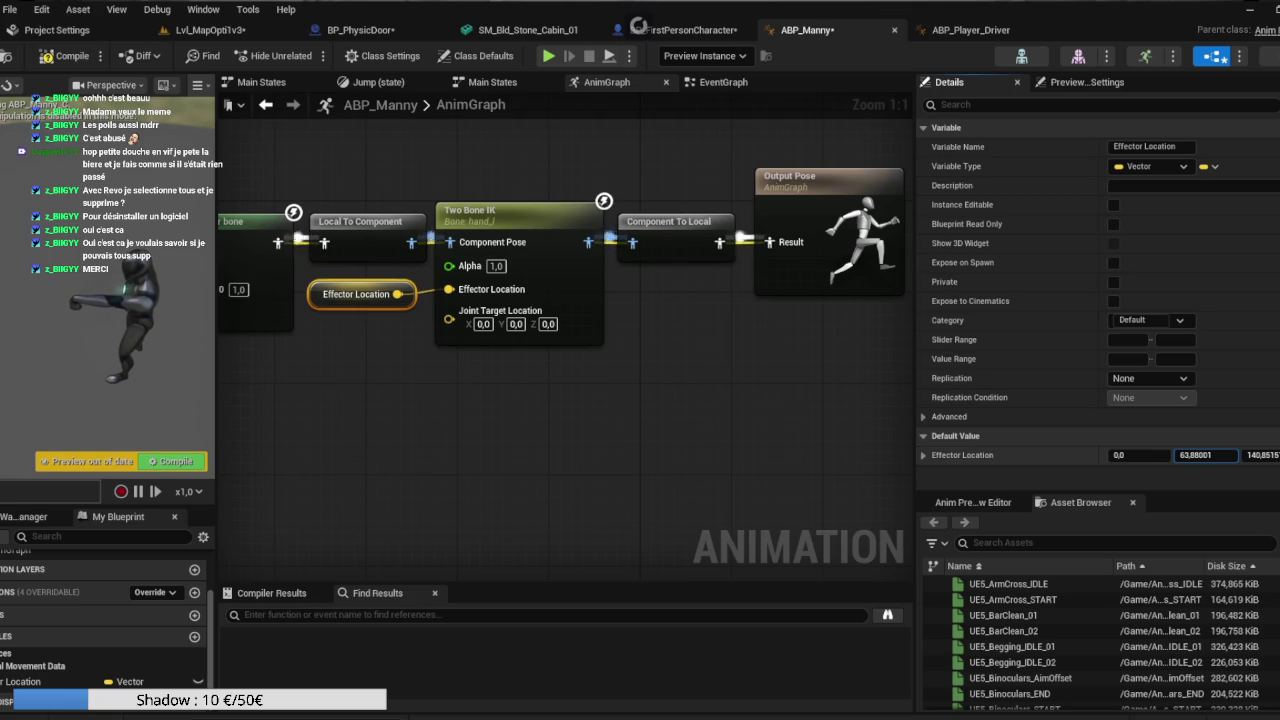
drag(1138, 455, 1132, 455)
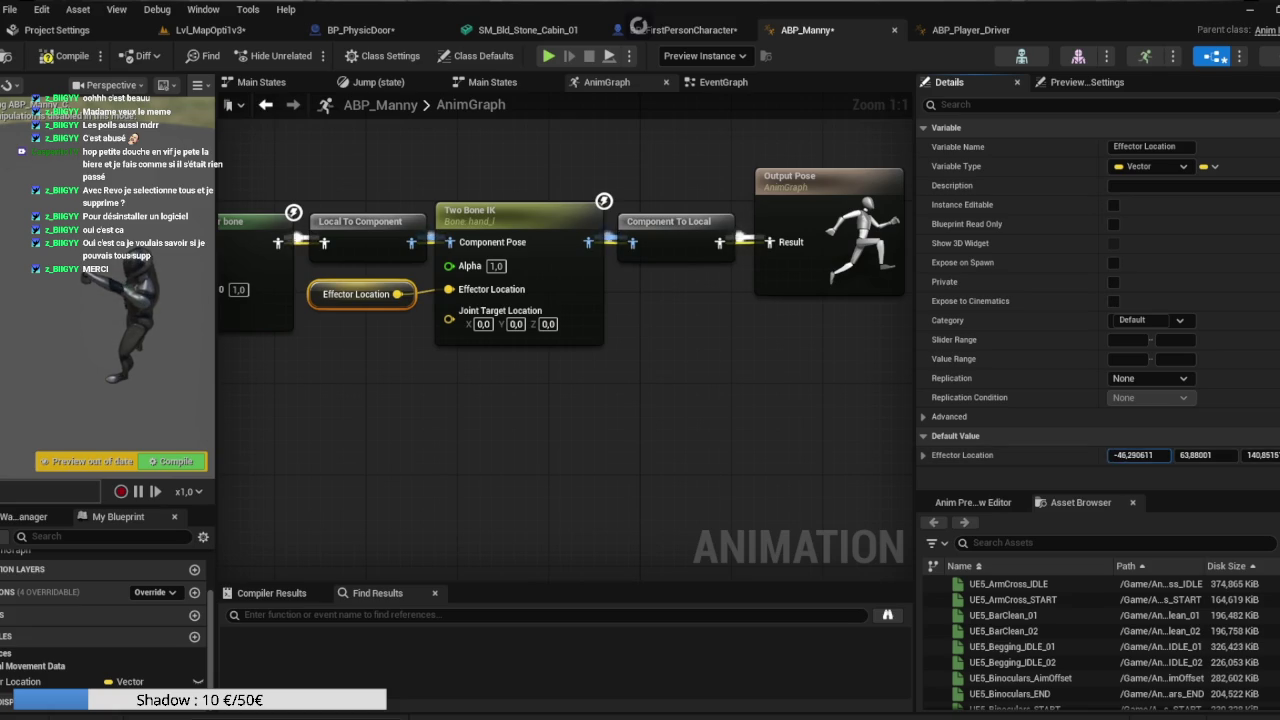
drag(1140, 455, 1137, 455)
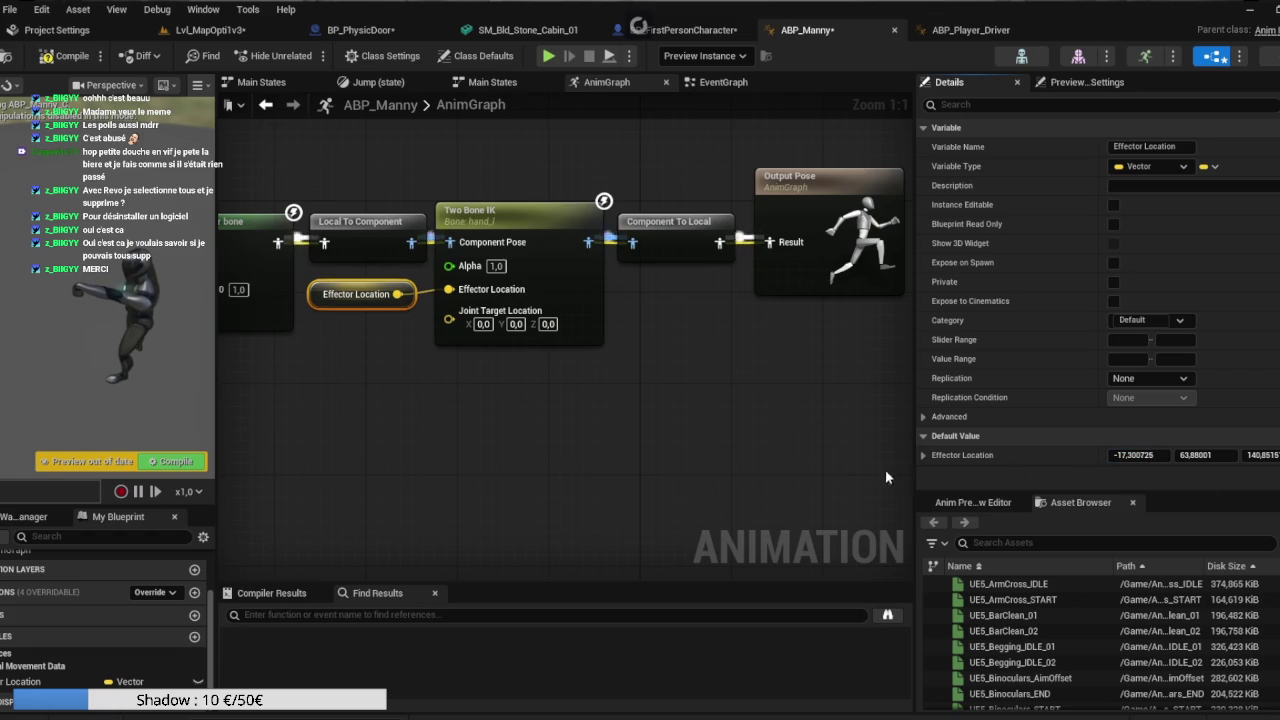
drag(594, 364, 637, 364)
drag(519, 360, 454, 366)
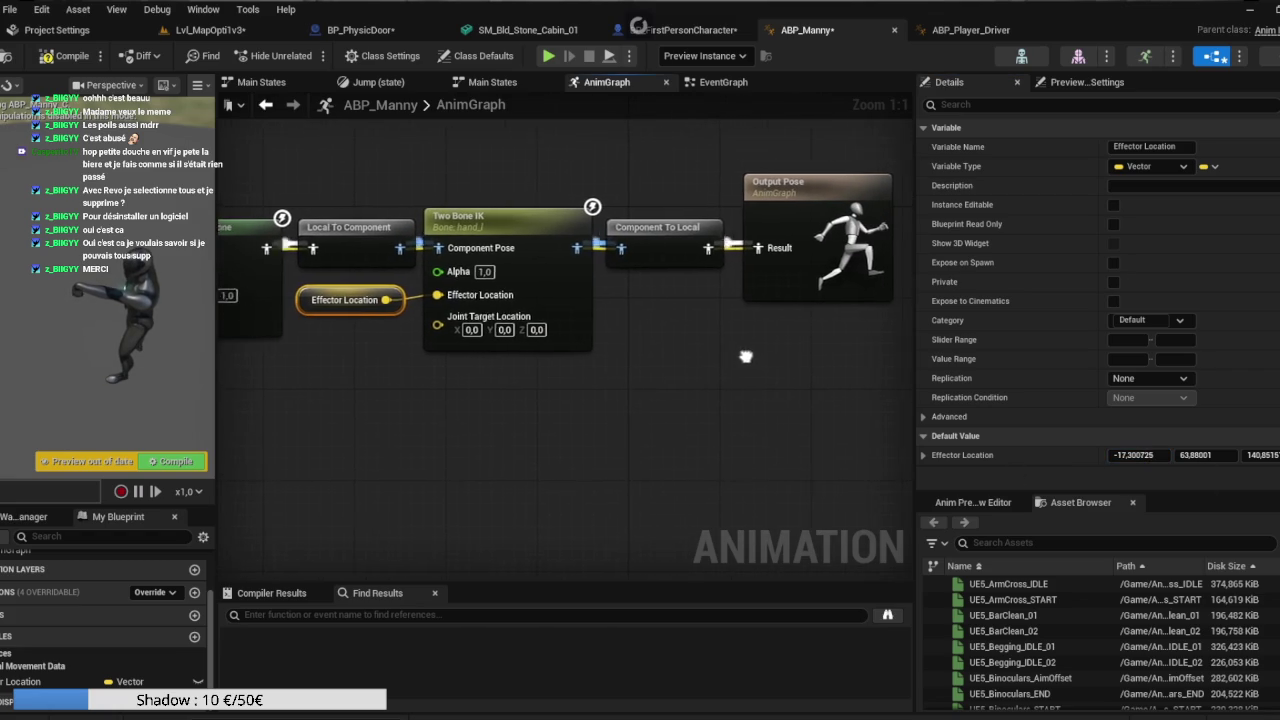
Search AnimGraph actions for 'two' and bring Layered blend per bone into view.
right_click(474, 416)
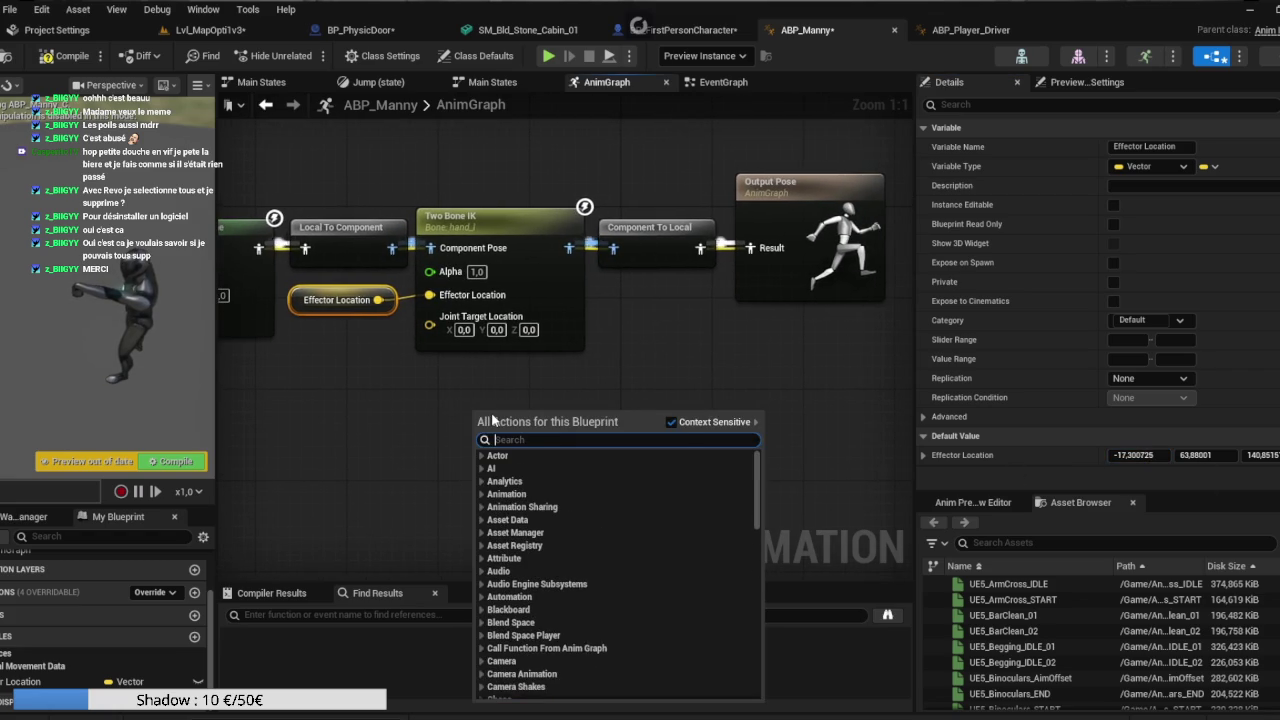
click(410, 397)
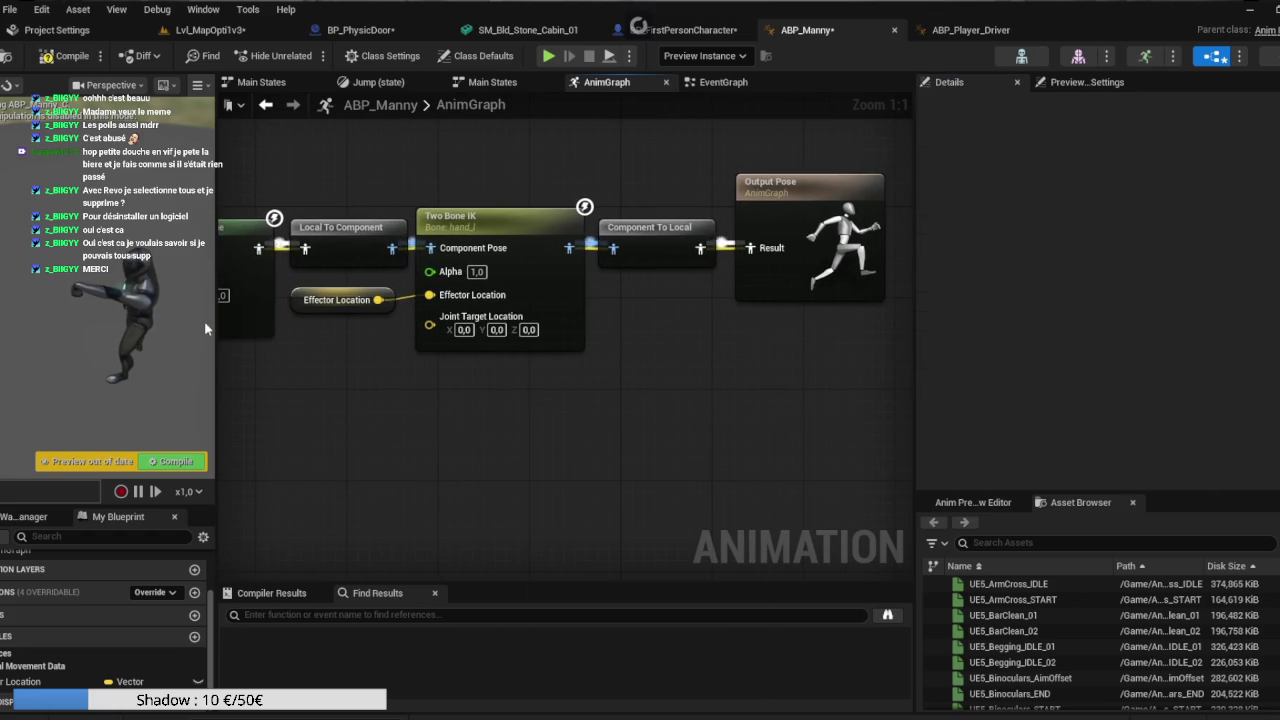
right_click(417, 376)
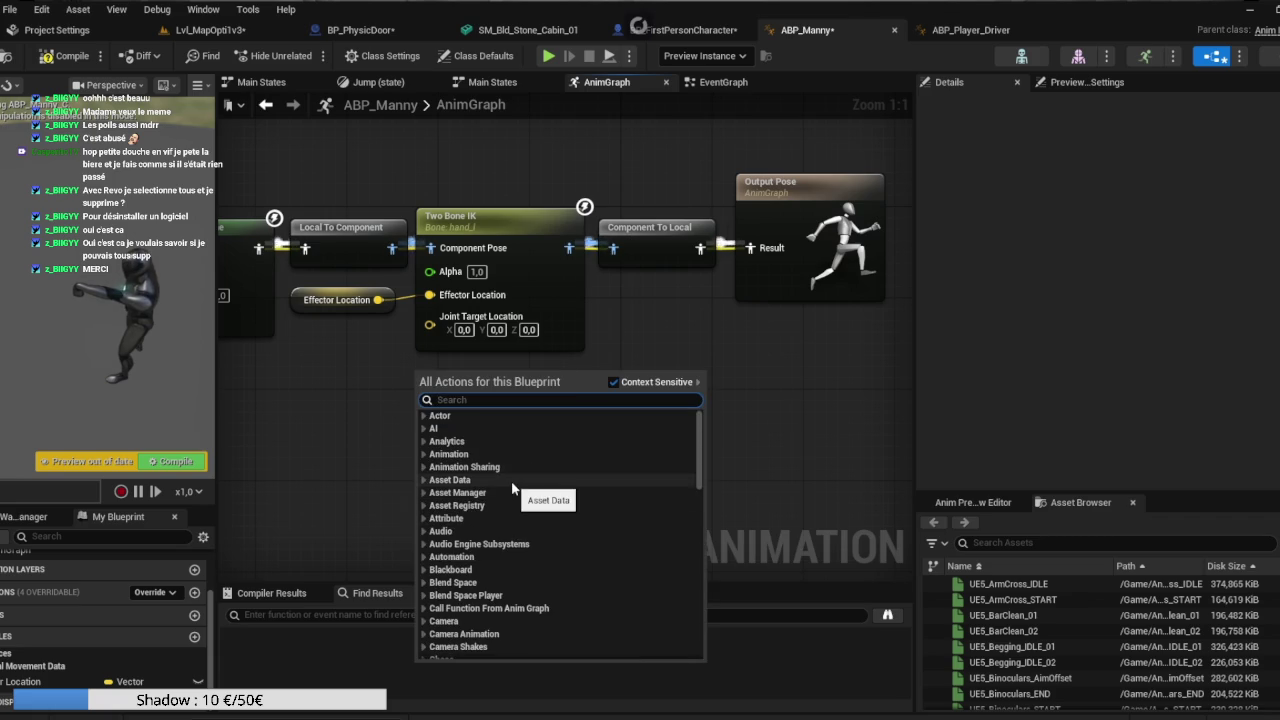
text(two)
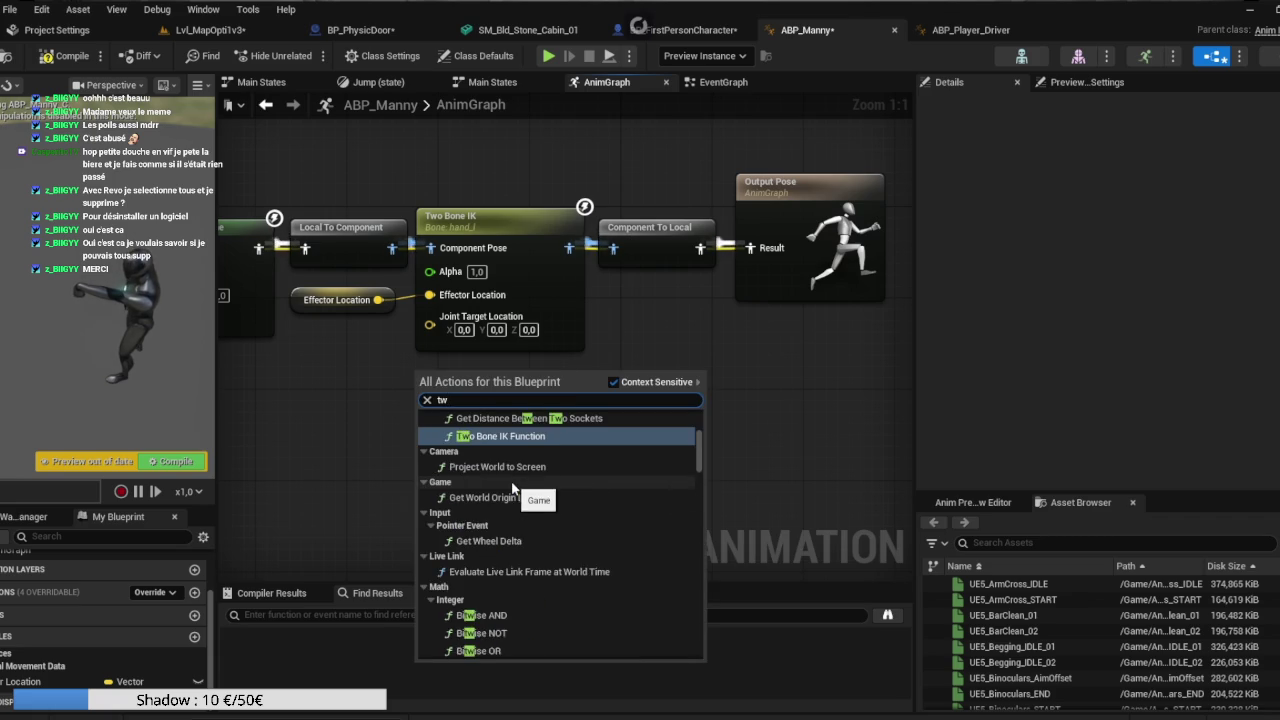
scroll(511, 485, up, 3)
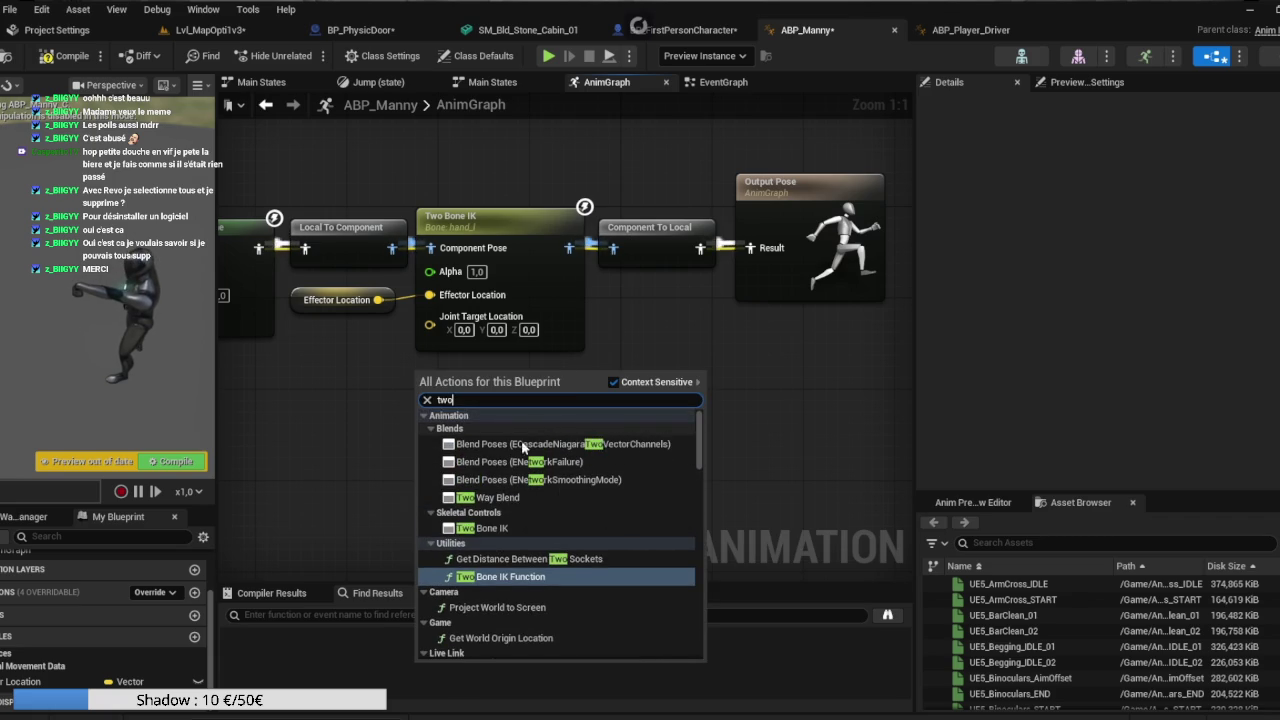
click(313, 438)
right_click(449, 408)
click(339, 410)
drag(339, 410, 548, 410)
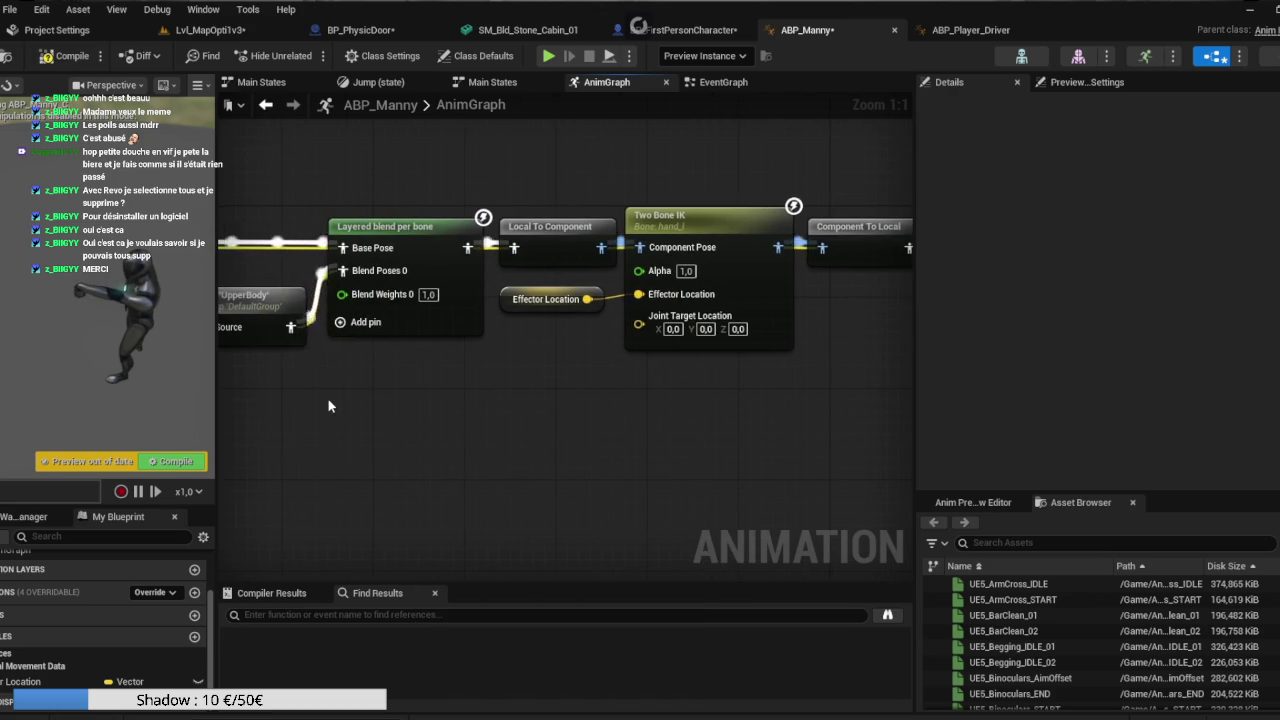
right_click(313, 412)
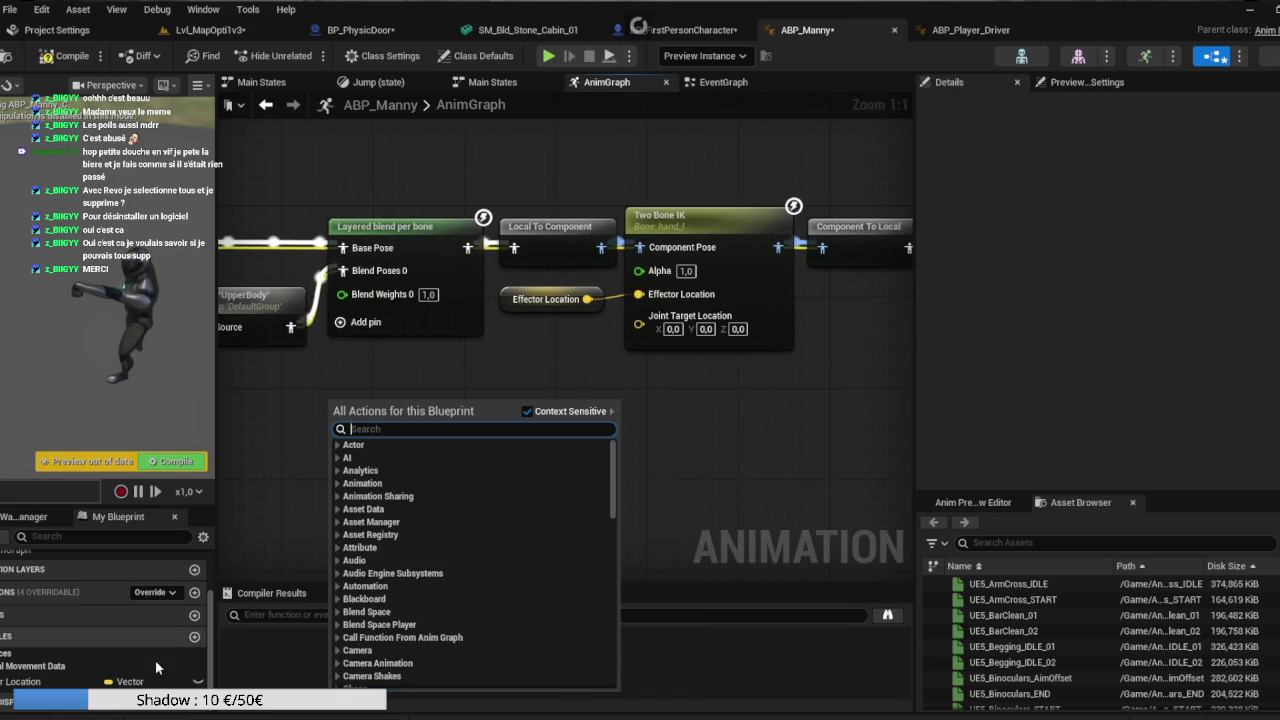
Add a Boolean variable named Customanim to ABP_Manny.
click(194, 636)
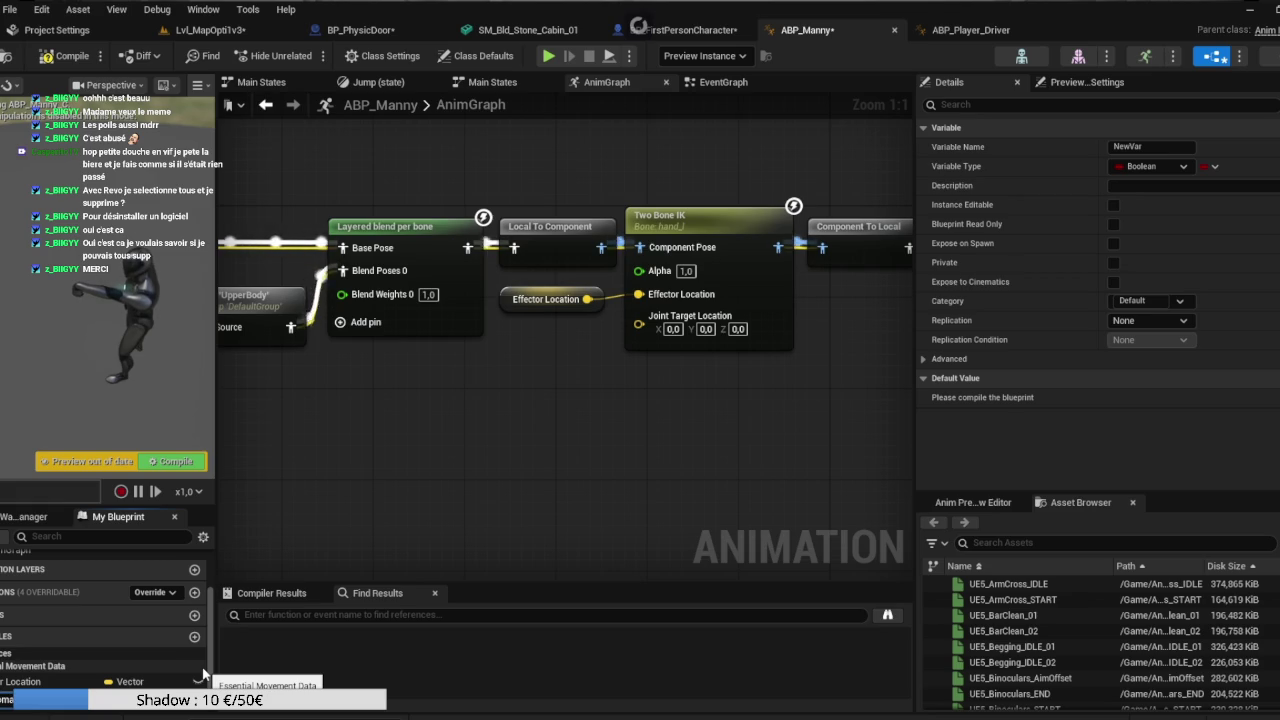
text(Customanim)
key(Return)
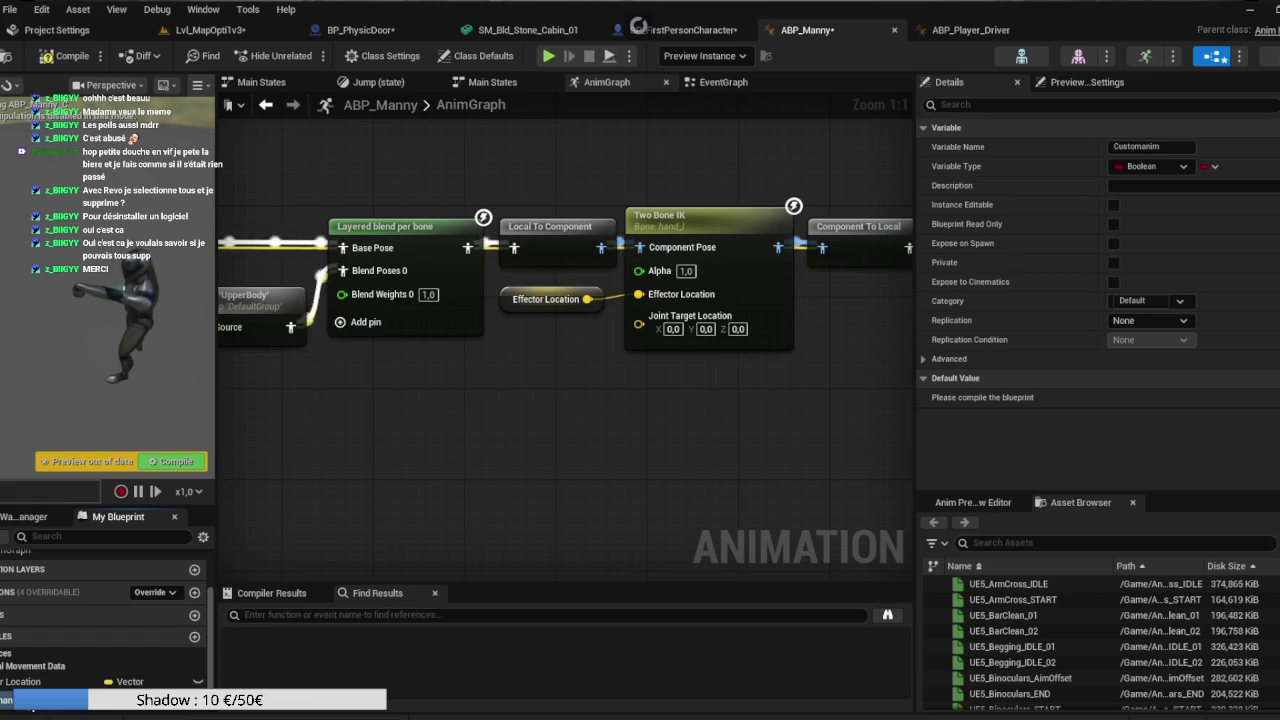
Place a Customanim getter and wire it into a new Blend Poses by bool node.
mouse_move(369, 431)
mouse_down()
mouse_move(380, 404)
mouse_move(483, 406)
mouse_up()
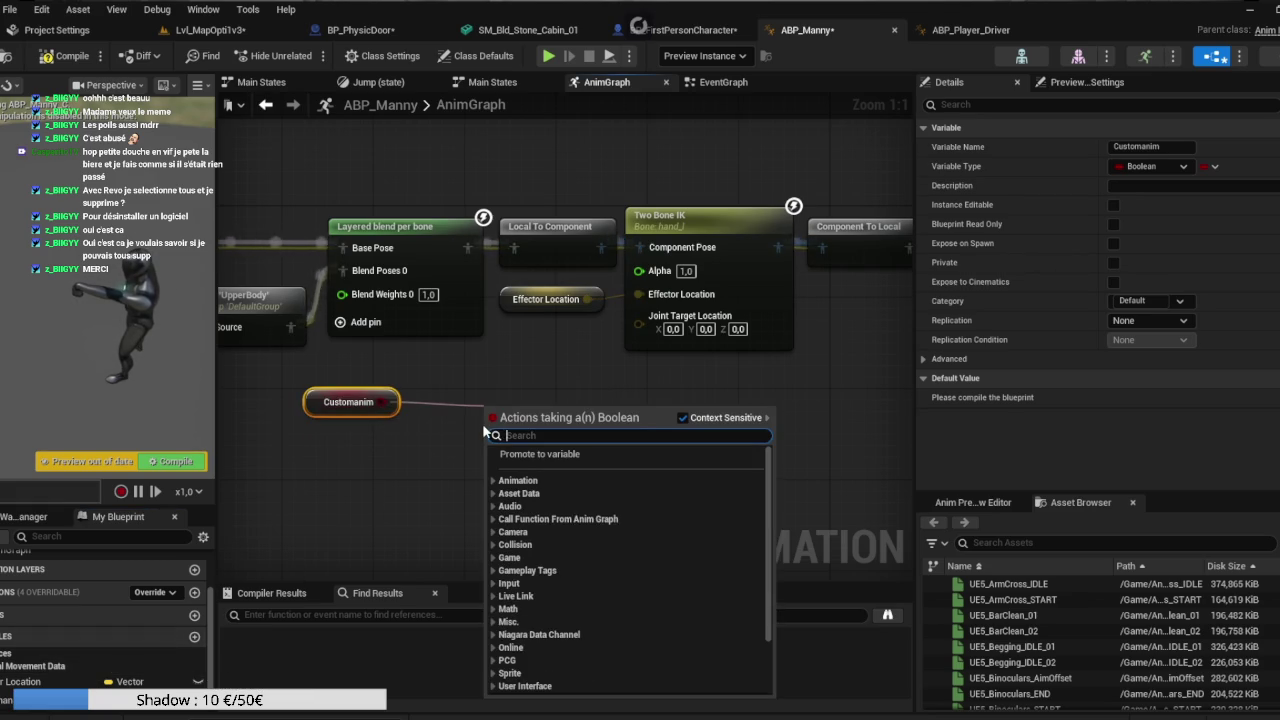
text(layer)
scroll(630, 552, down, 3)
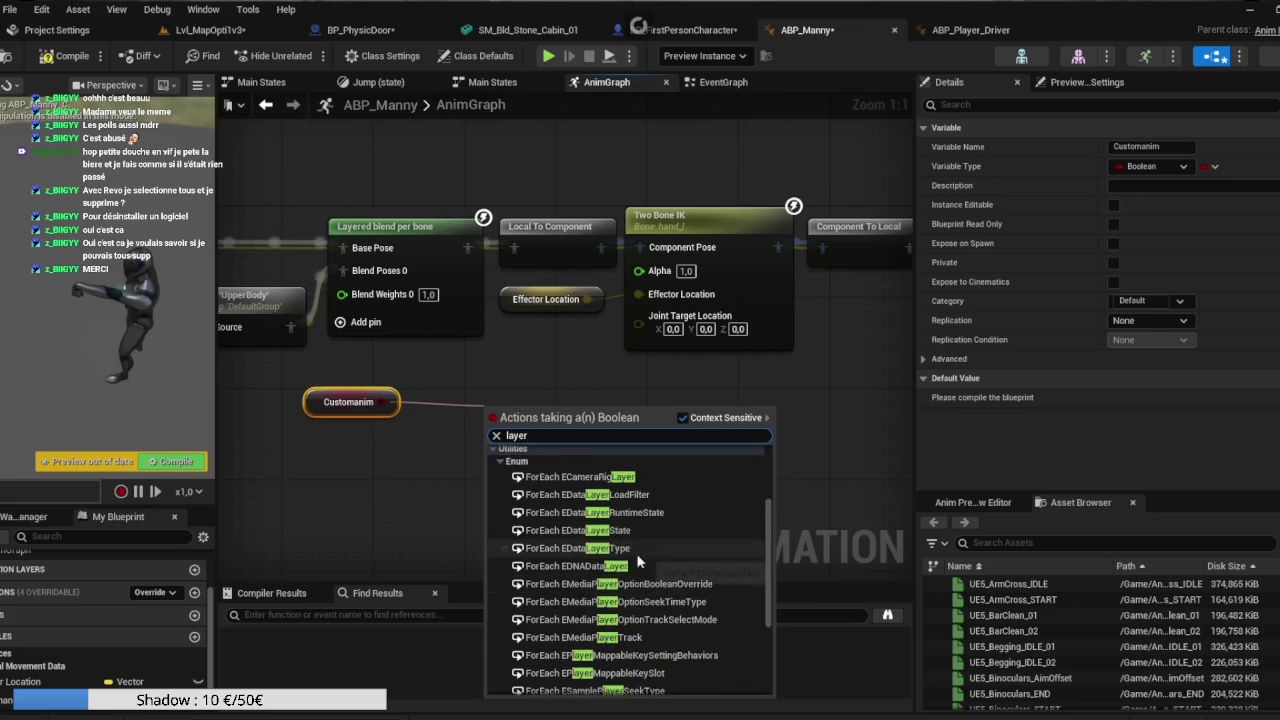
scroll(640, 554, up, 3)
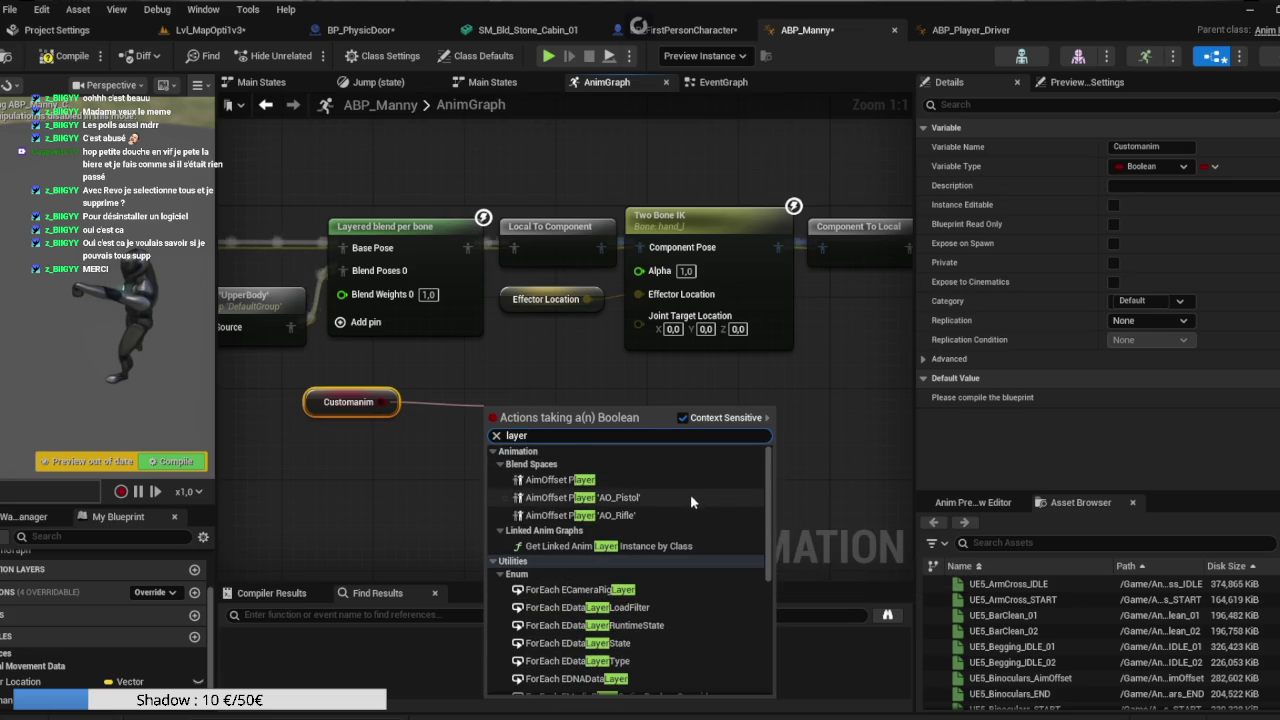
scroll(667, 558, down, 5)
scroll(667, 558, down, 3)
click(436, 470)
drag(382, 402, 517, 399)
text(bool)
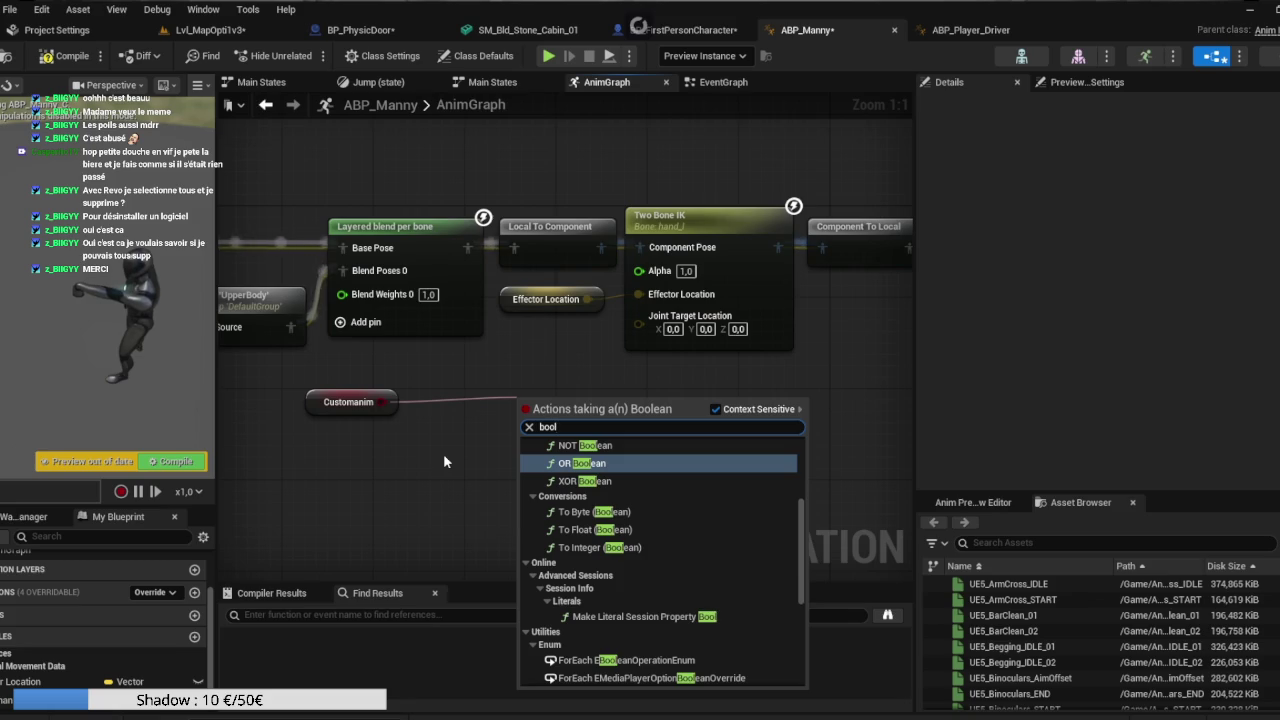
scroll(665, 578, up, 5)
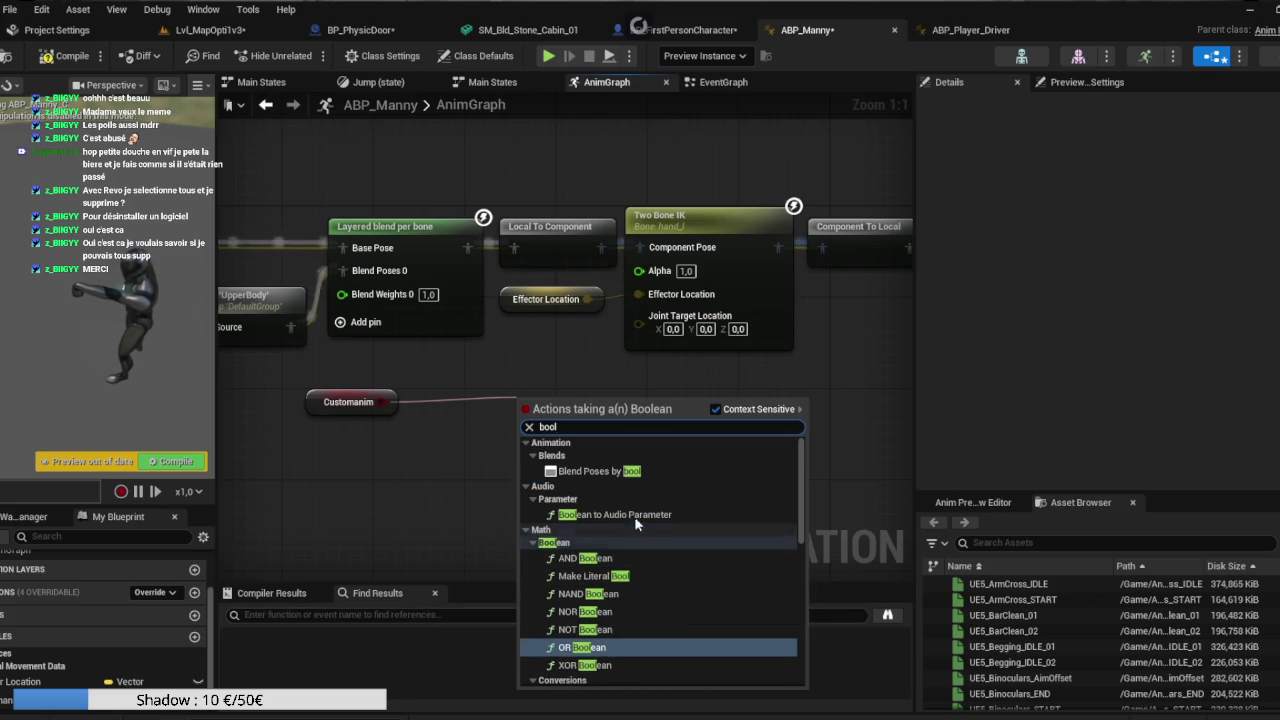
click(597, 471)
drag(593, 411, 578, 385)
Reposition the Two Bone IK chain and Blend Poses by bool near Output Pose.
scroll(649, 391, down, 2)
scroll(652, 390, down, 2)
scroll(652, 390, up, 1)
scroll(557, 243, up, 1)
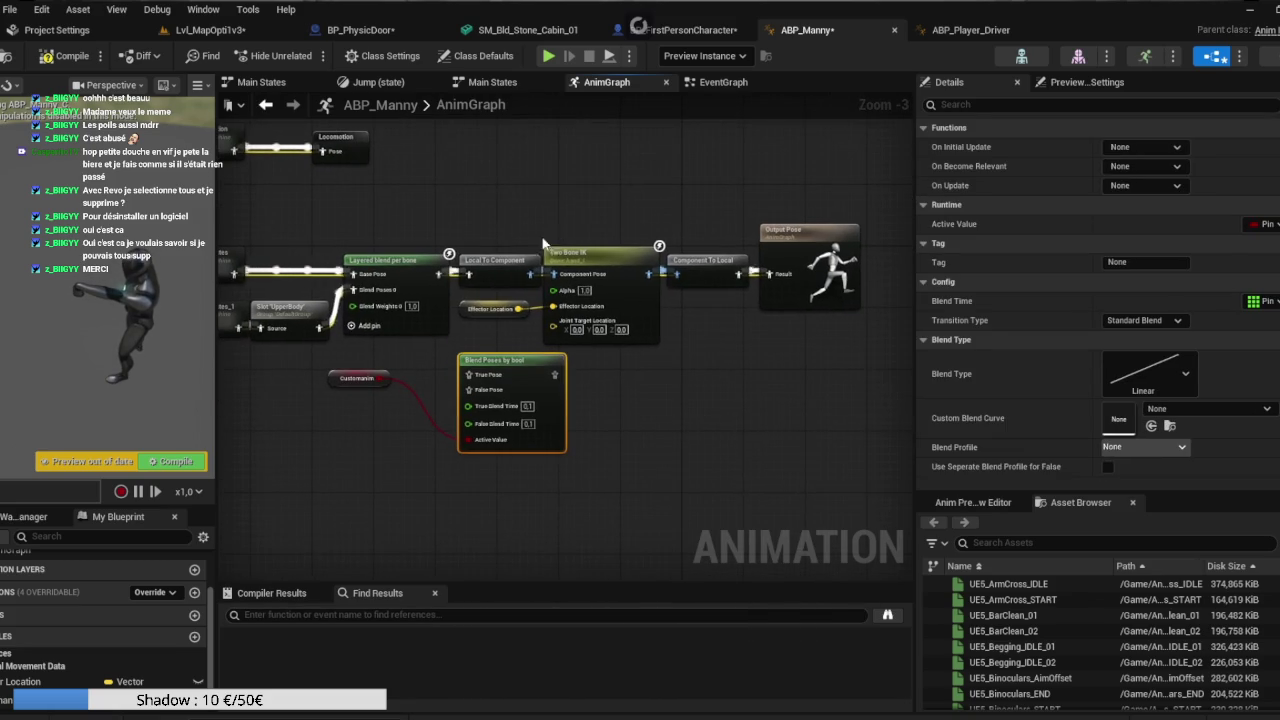
drag(455, 230, 755, 349)
drag(634, 292, 802, 460)
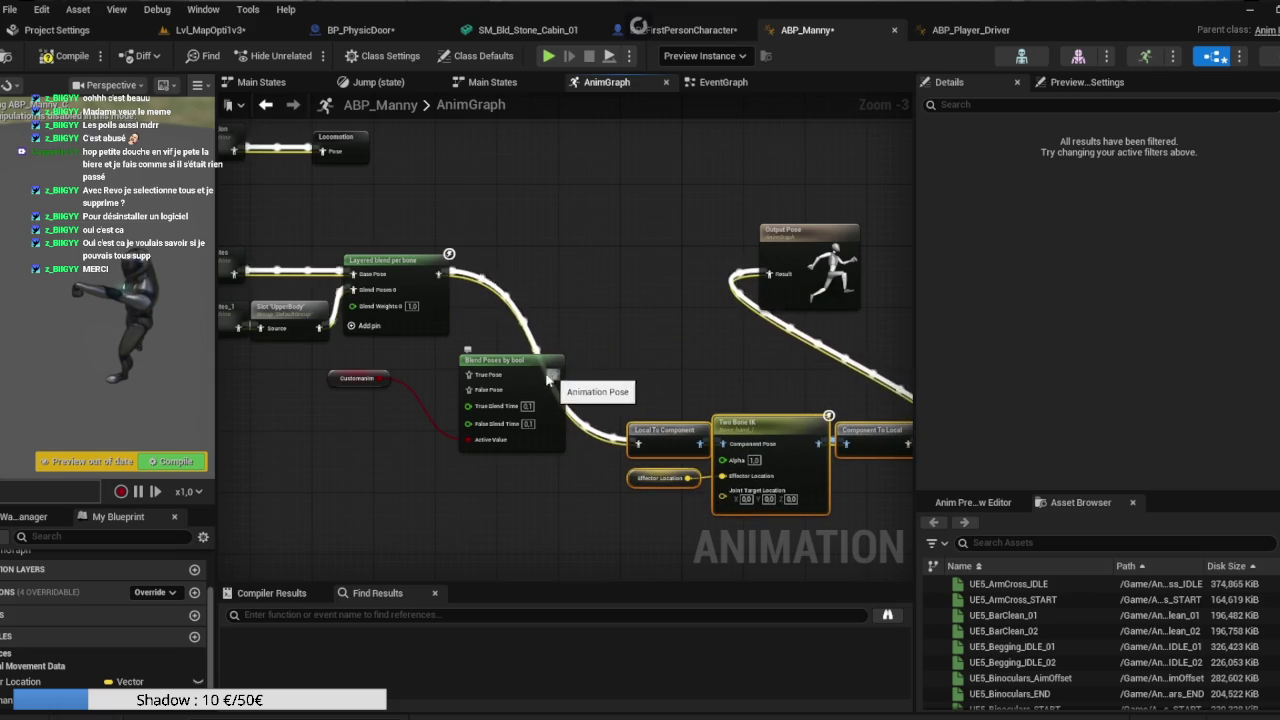
mouse_move(507, 366)
mouse_down()
mouse_move(668, 268)
mouse_move(739, 285)
mouse_up()
key(ctrl+z)
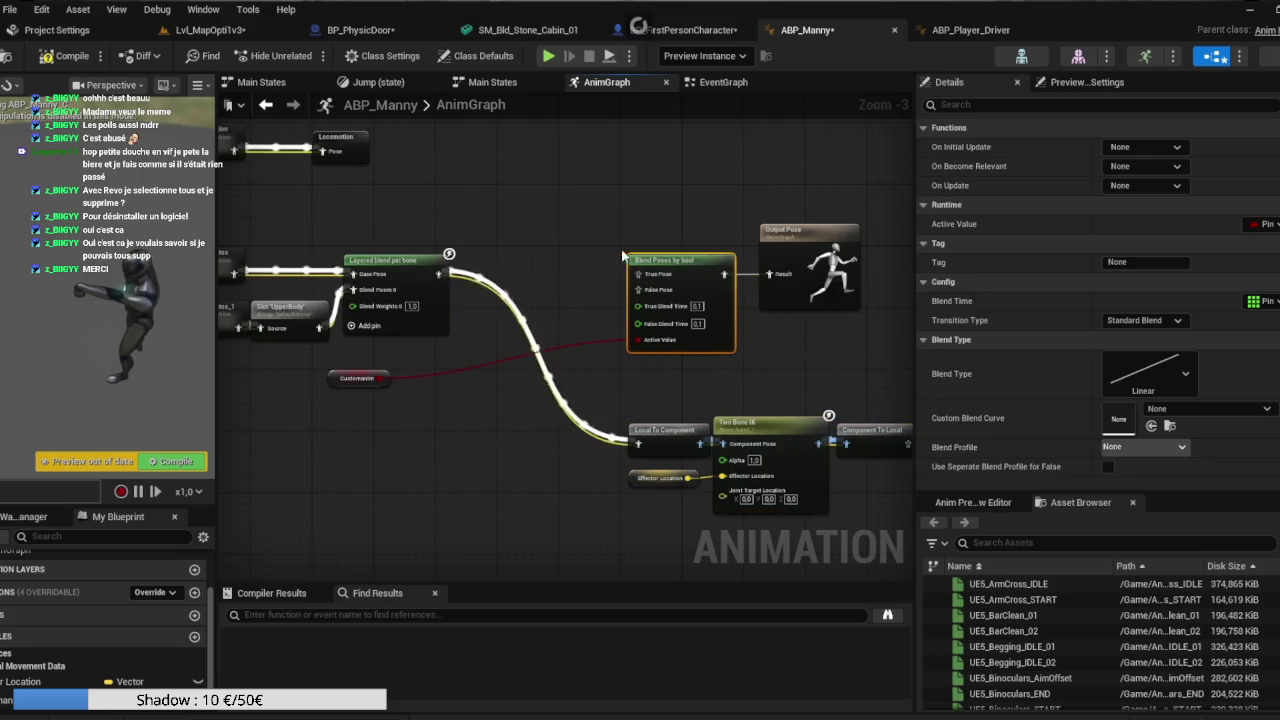
Wire Layered blend per bone into False Pose and Local To Component, aligning the IK chain.
mouse_move(438, 273)
mouse_down()
mouse_move(610, 315)
mouse_move(652, 290)
mouse_up()
drag(334, 384, 562, 322)
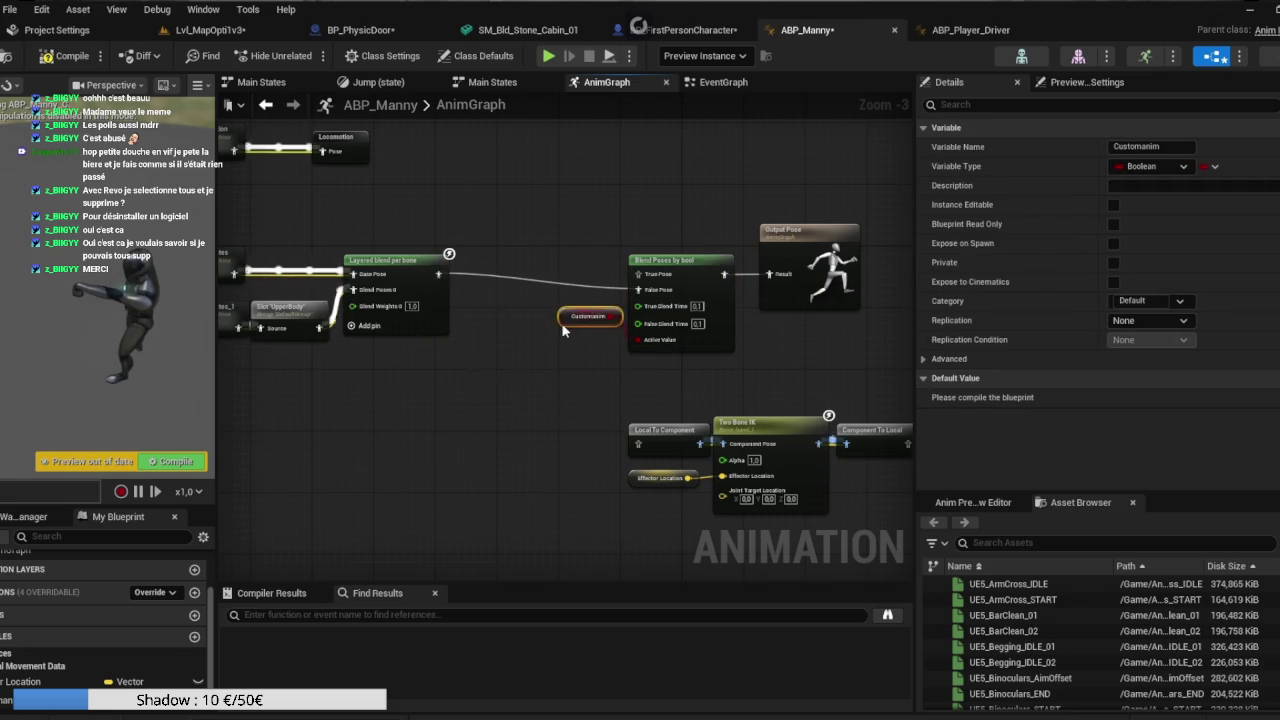
drag(446, 277, 636, 442)
drag(622, 398, 912, 512)
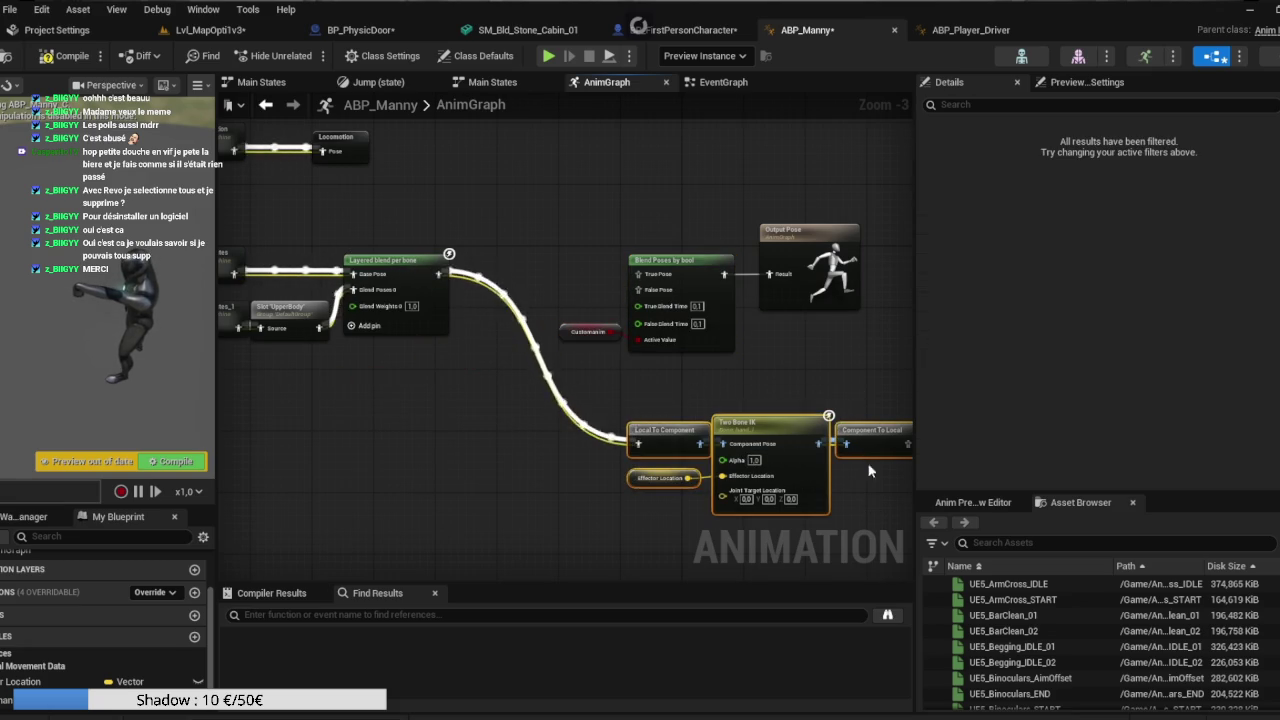
mouse_move(872, 439)
mouse_down()
mouse_move(544, 421)
mouse_move(494, 401)
mouse_move(530, 405)
mouse_move(518, 326)
mouse_move(528, 412)
mouse_move(638, 274)
mouse_up()
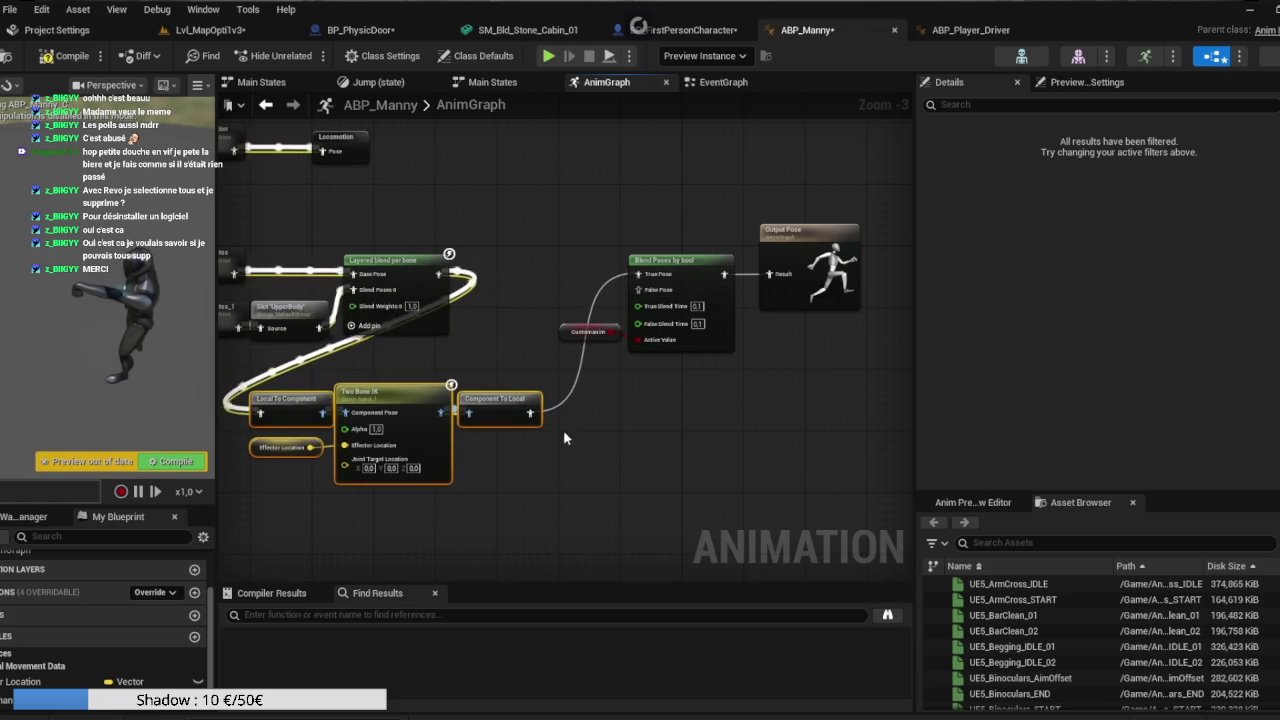
mouse_move(500, 400)
mouse_down()
mouse_move(598, 402)
mouse_move(463, 390)
mouse_move(594, 394)
mouse_up()
click(463, 389)
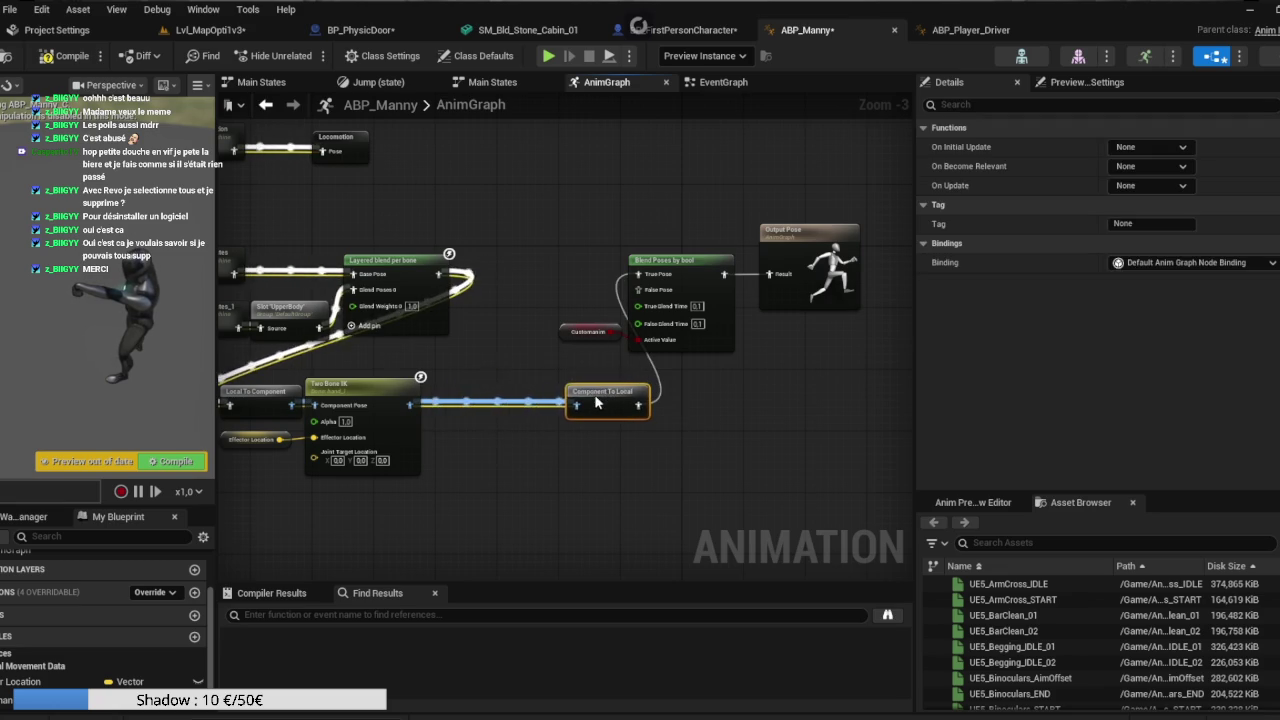
Insert a Transform (Modify) Bone node between Two Bone IK and Component To Local.
right_click(496, 454)
text(modi)
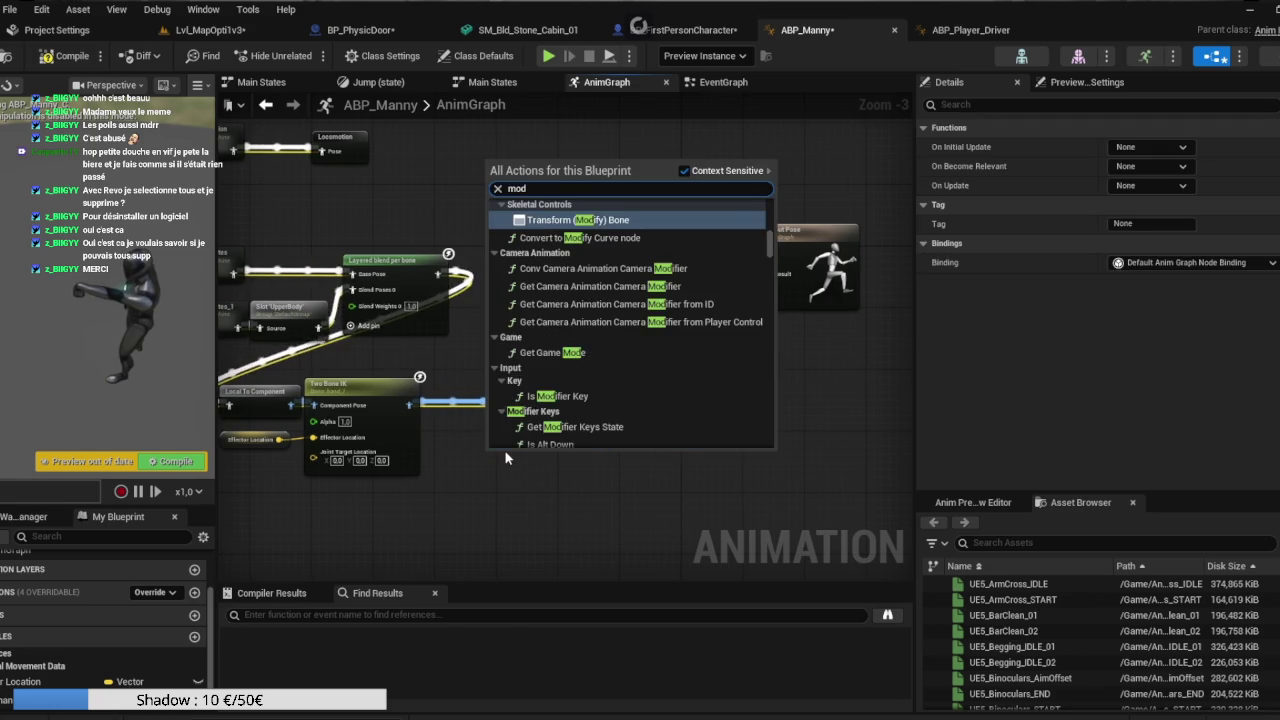
scroll(682, 268, up, 2)
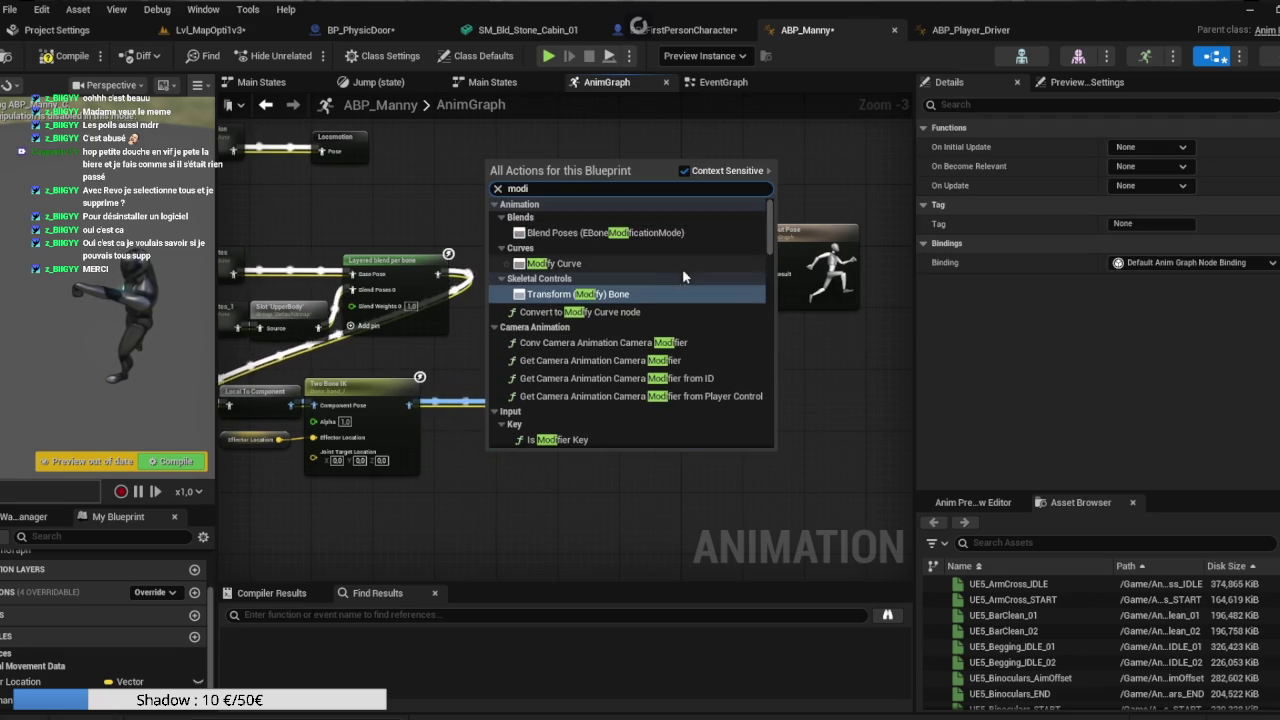
click(637, 292)
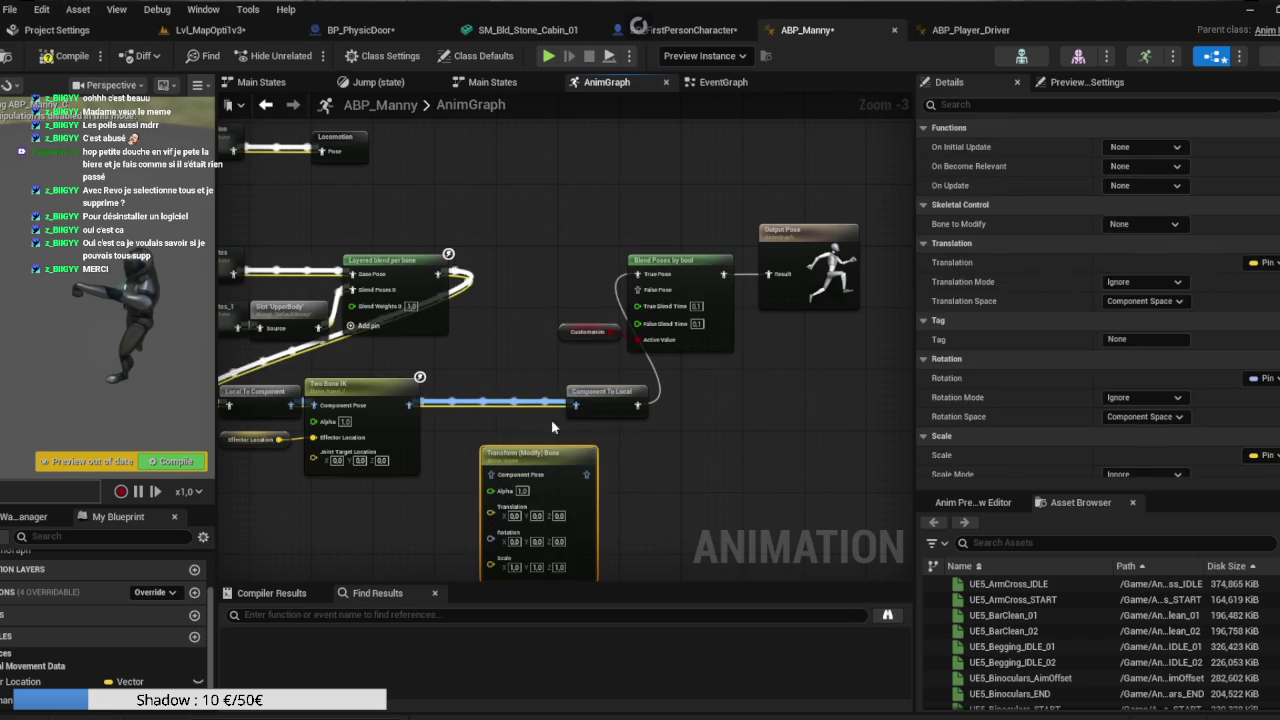
drag(542, 450, 450, 392)
alt+click(408, 405)
drag(540, 404, 577, 407)
Make Customanim default to true and recompile ABP_Manny.
click(588, 331)
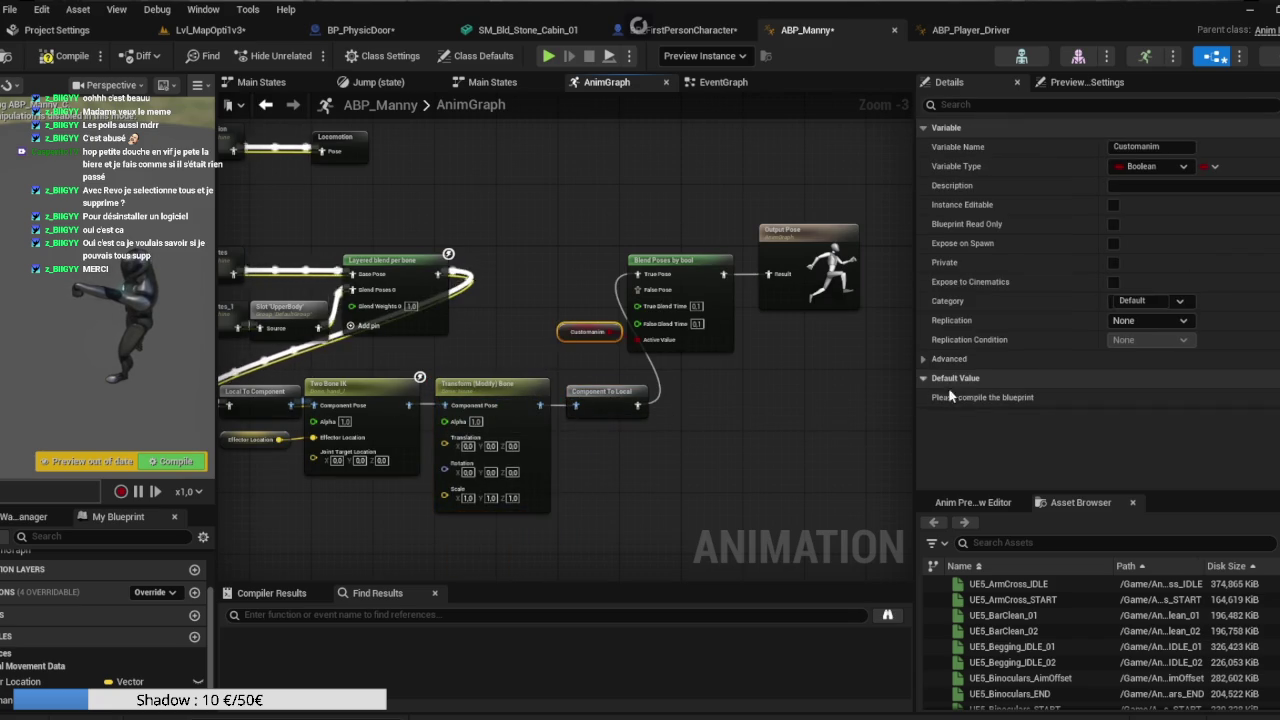
click(65, 55)
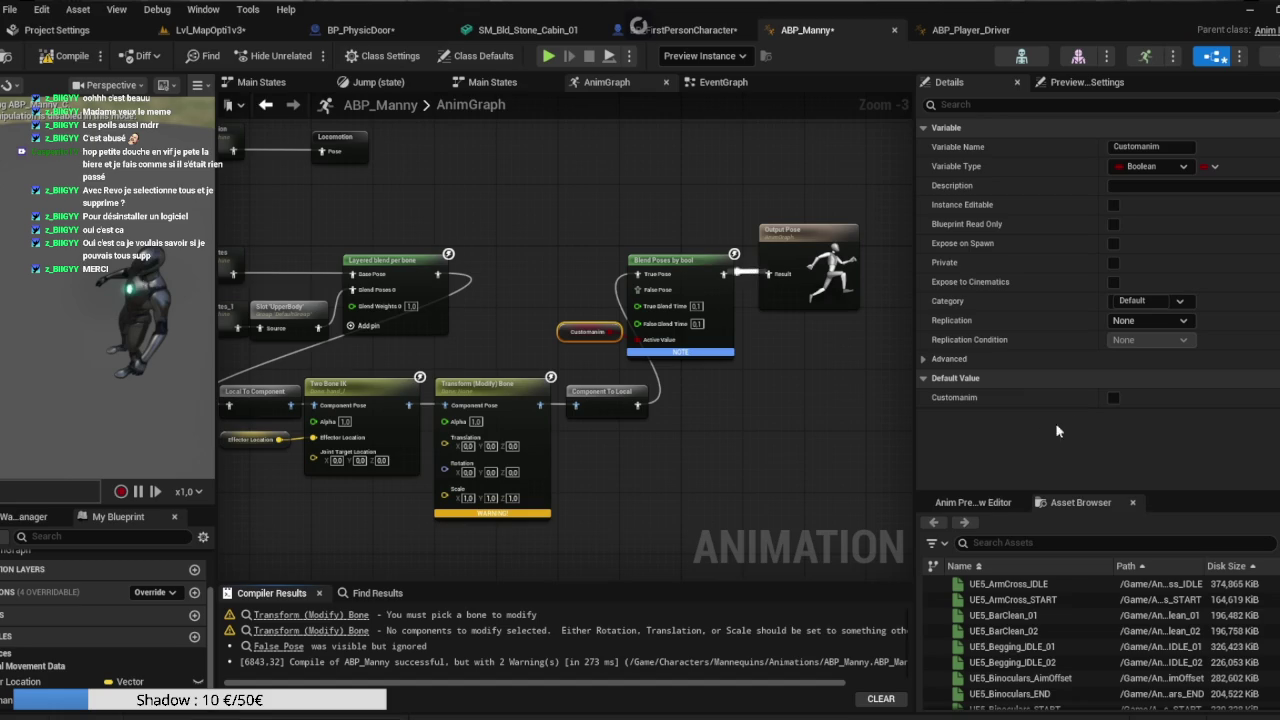
click(1113, 398)
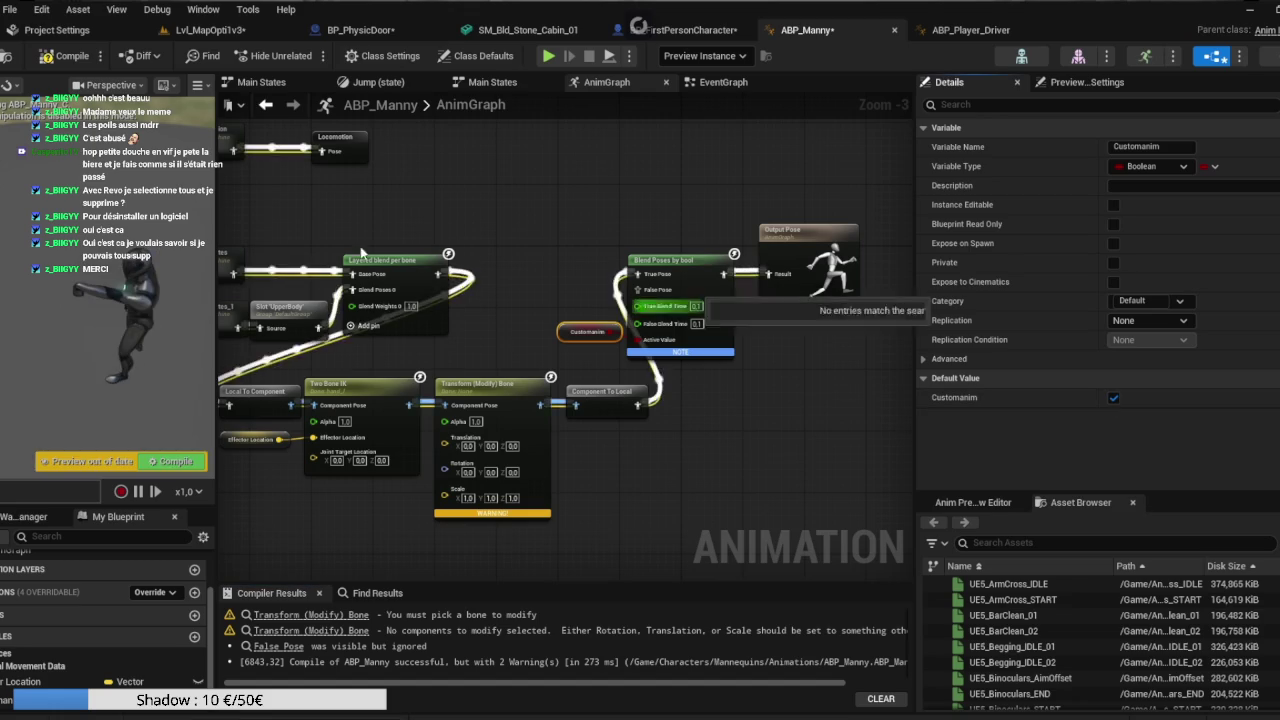
click(70, 60)
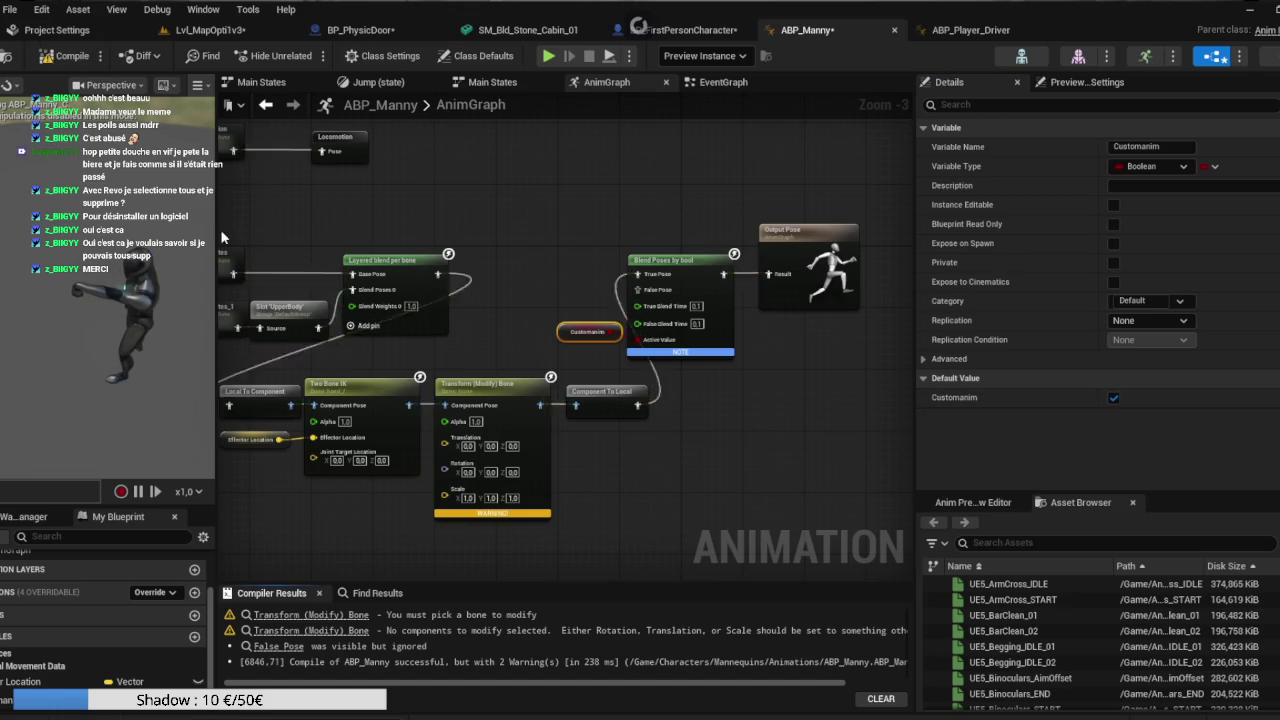
Set the Transform (Modify) Bone to hand_l with Rotation Mode Replace Existing.
click(488, 410)
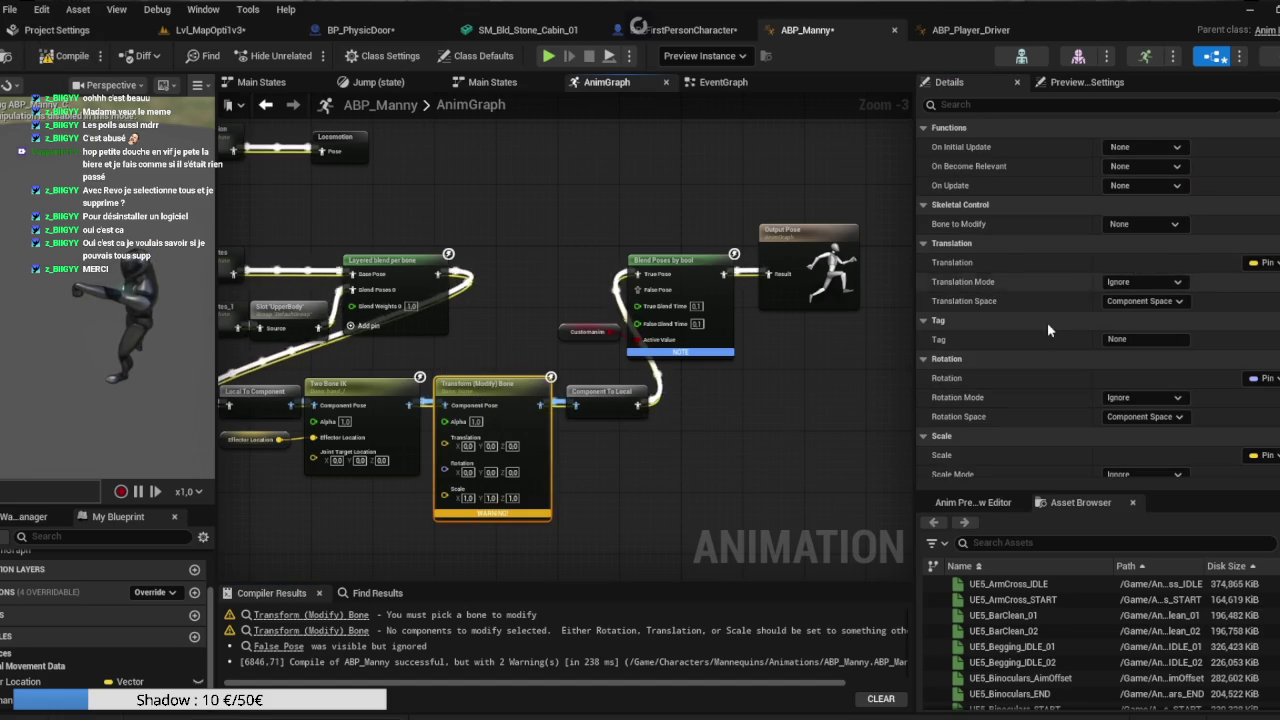
click(1140, 397)
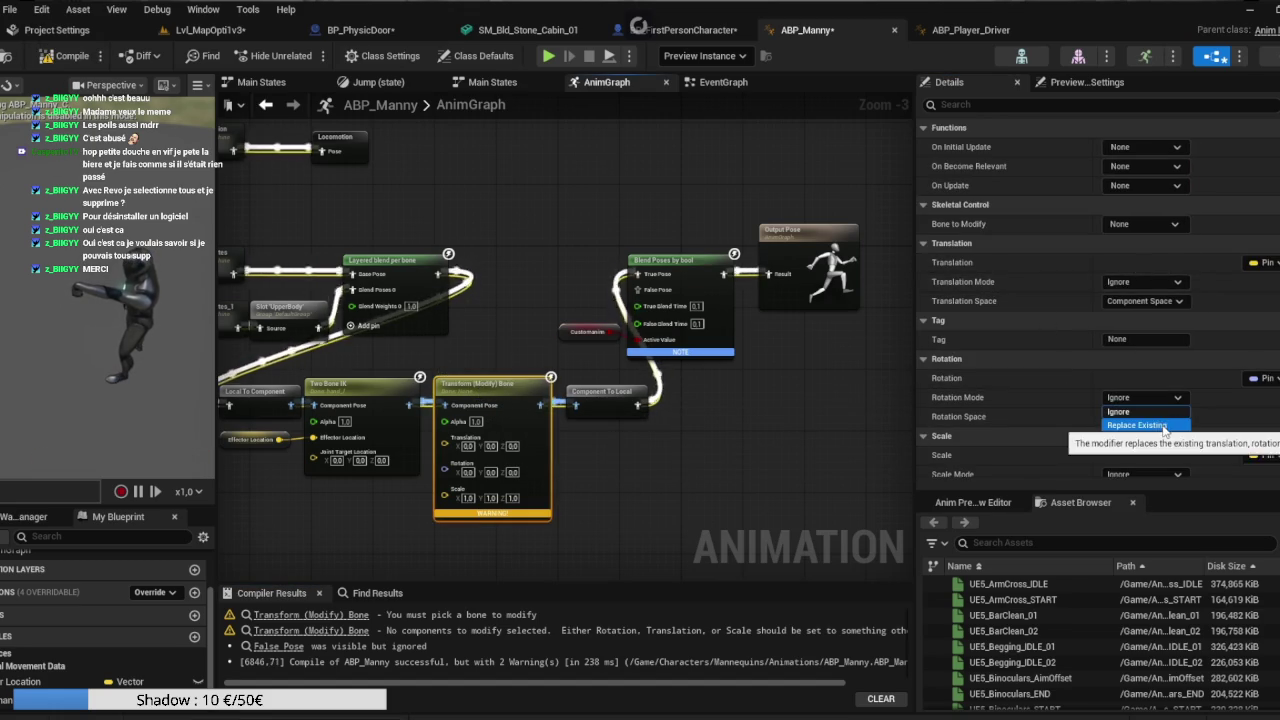
click(1161, 426)
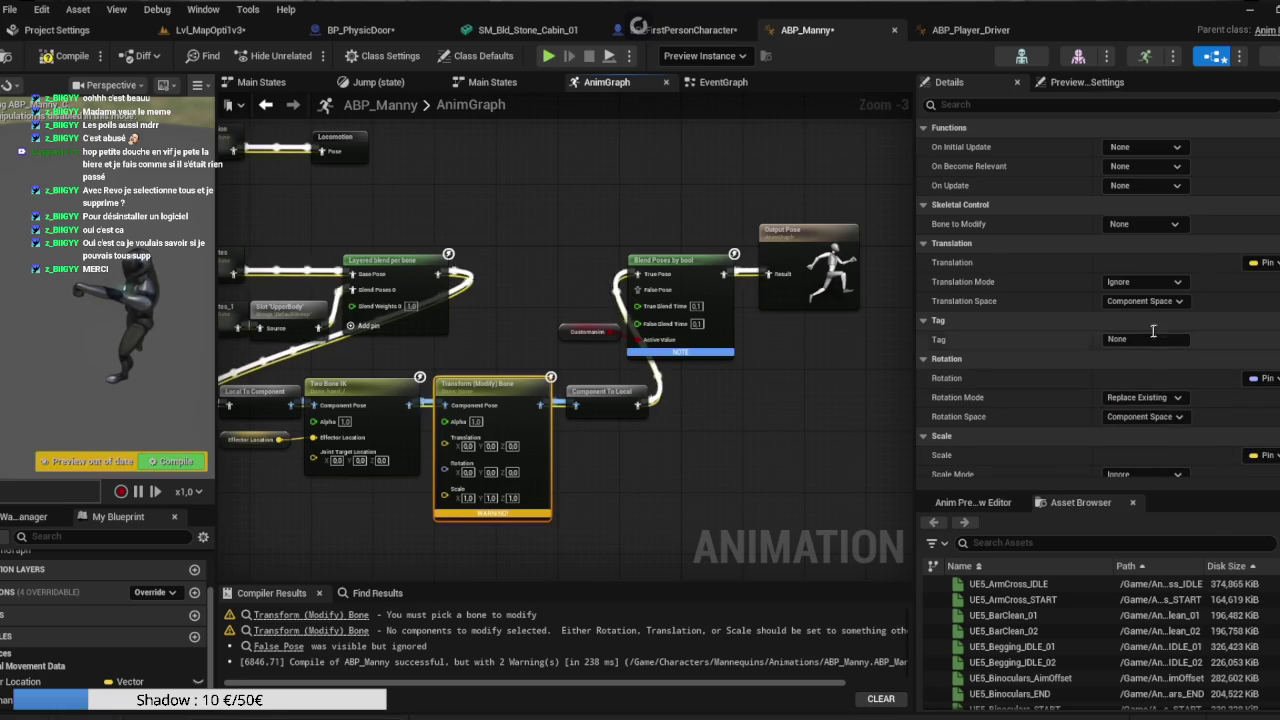
click(1140, 224)
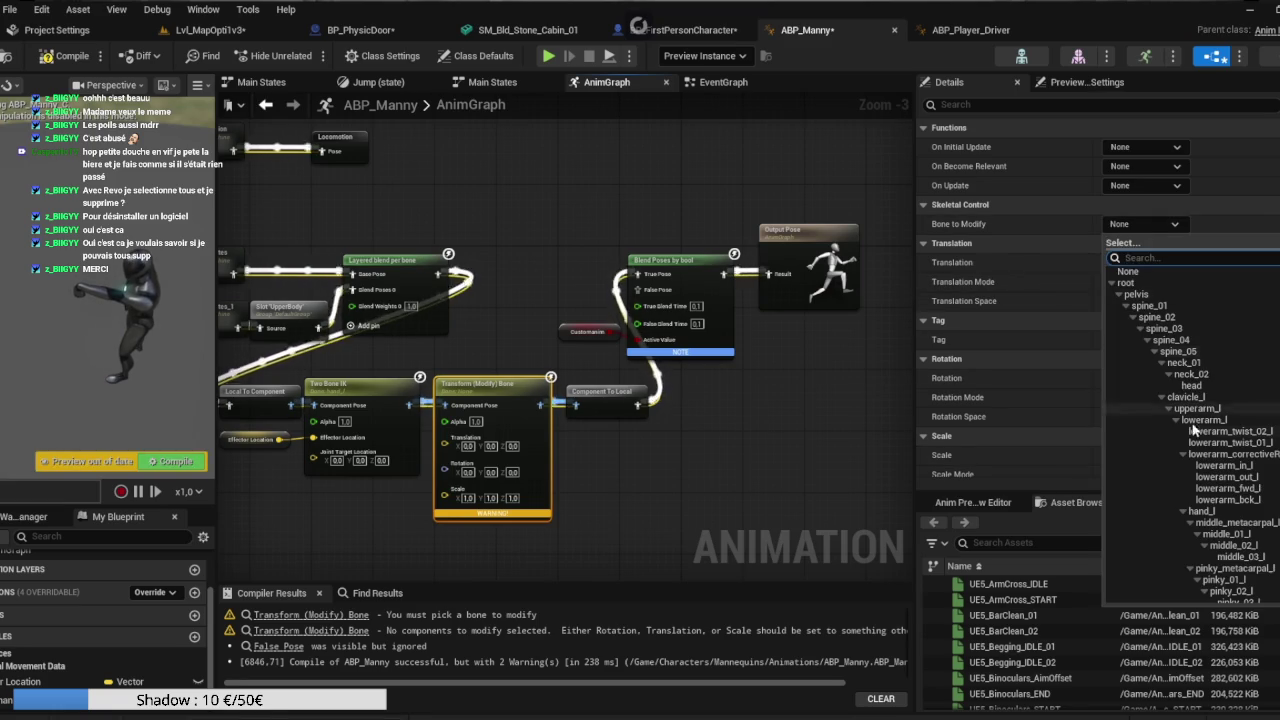
click(1203, 511)
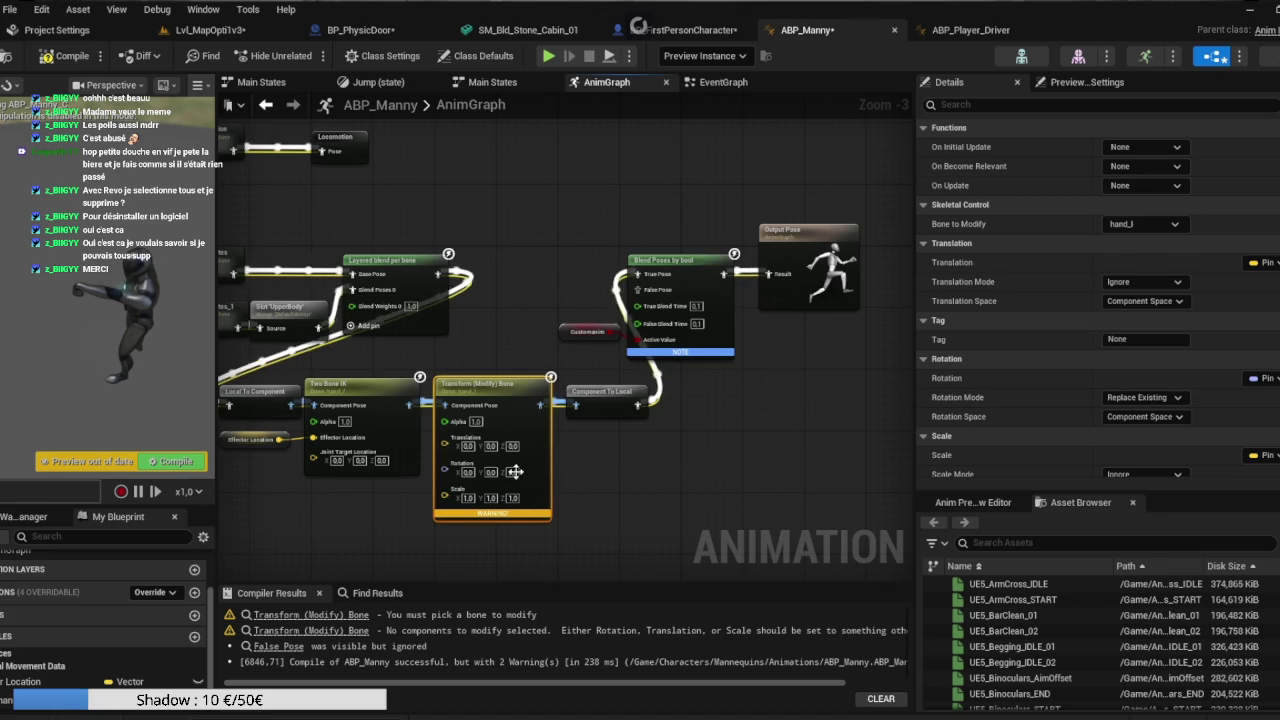
Promote the Transform (Modify) Bone's Rotation input to a Rotation variable.
drag(369, 497, 482, 461)
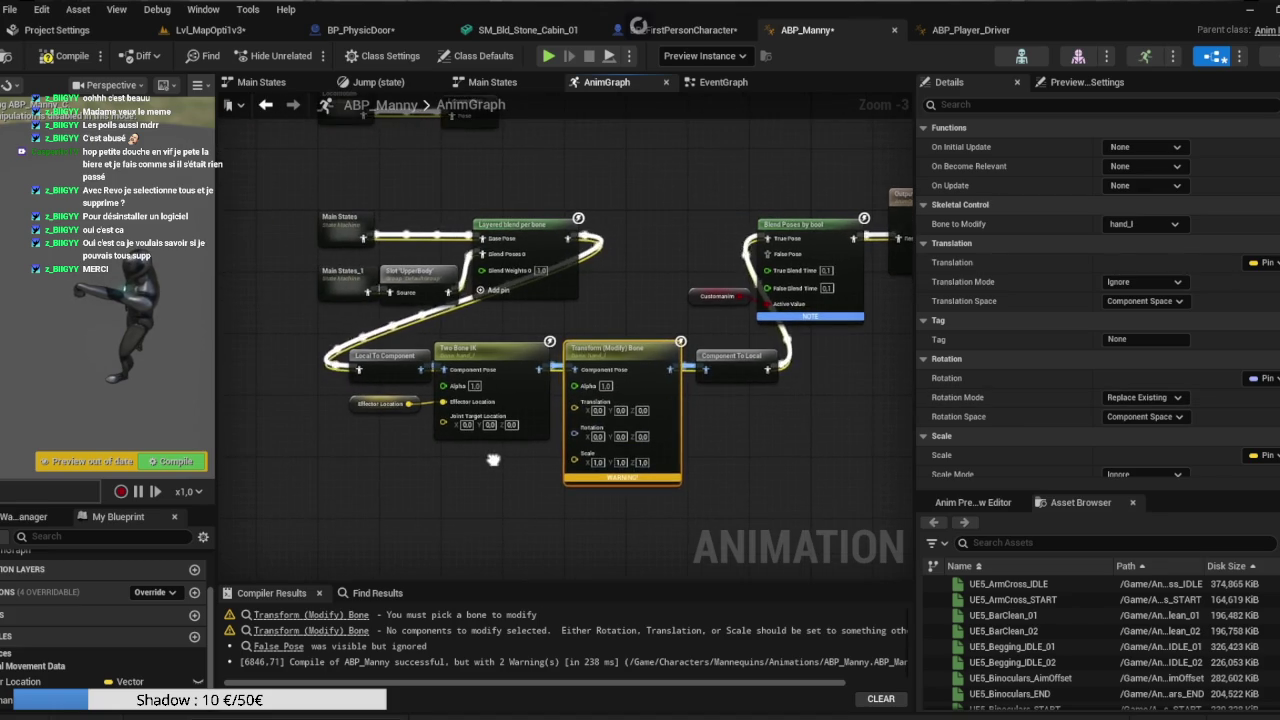
click(625, 437)
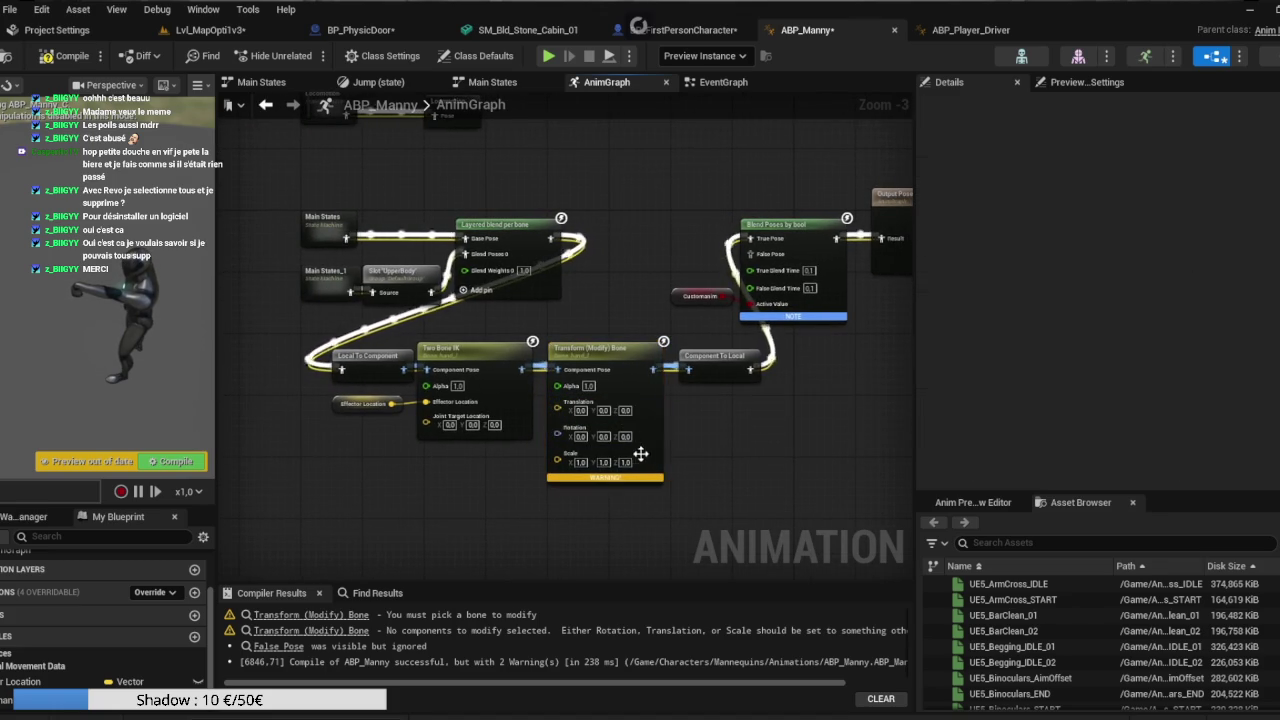
click(566, 432)
scroll(1008, 370, down, 5)
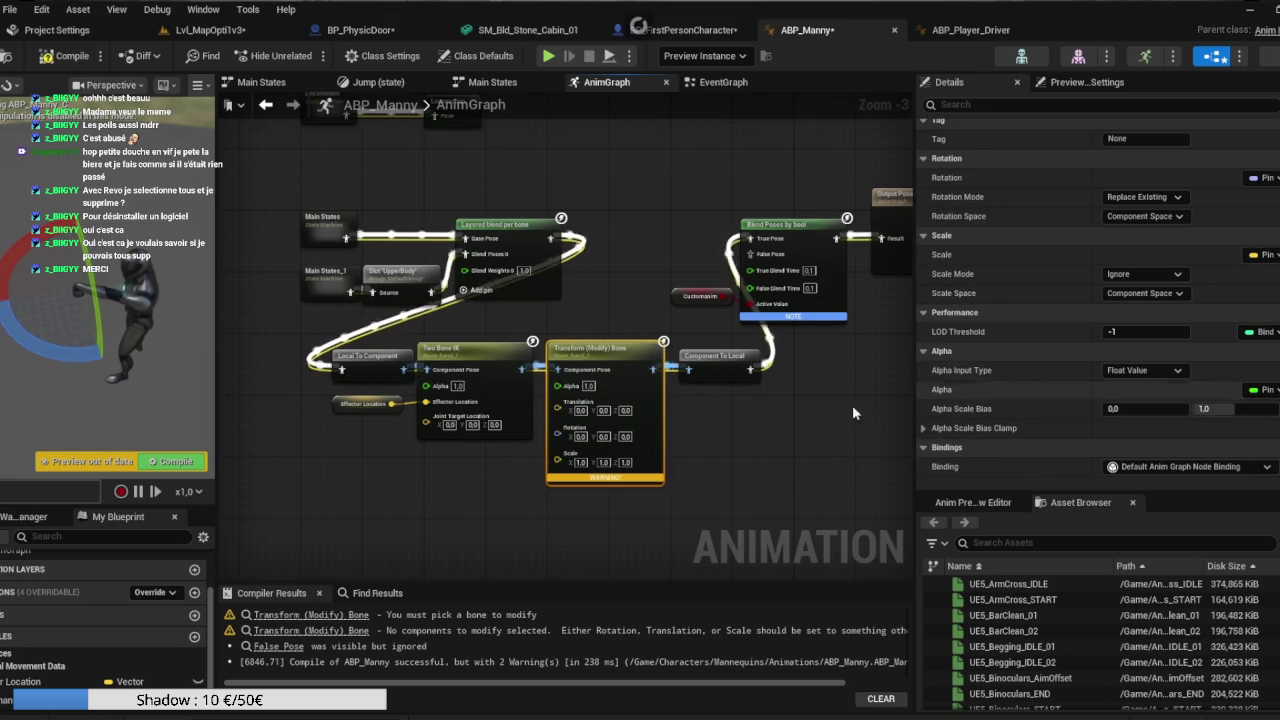
drag(561, 436, 505, 186)
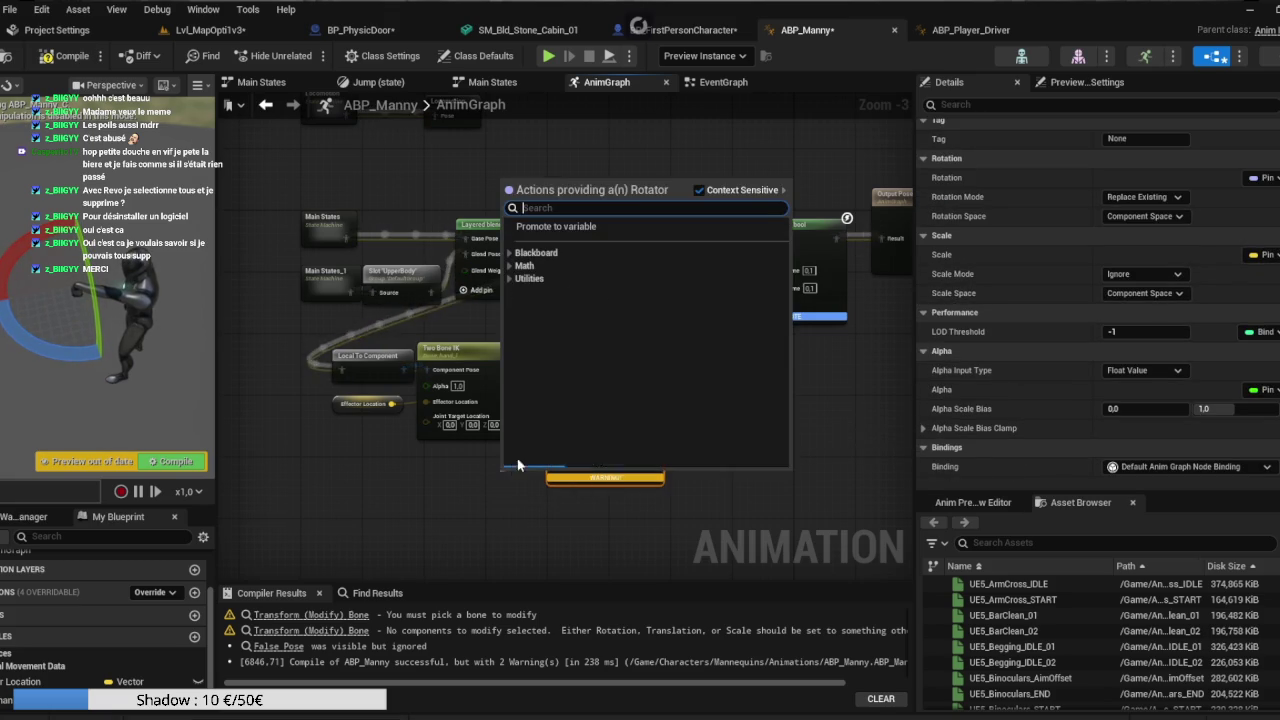
click(553, 225)
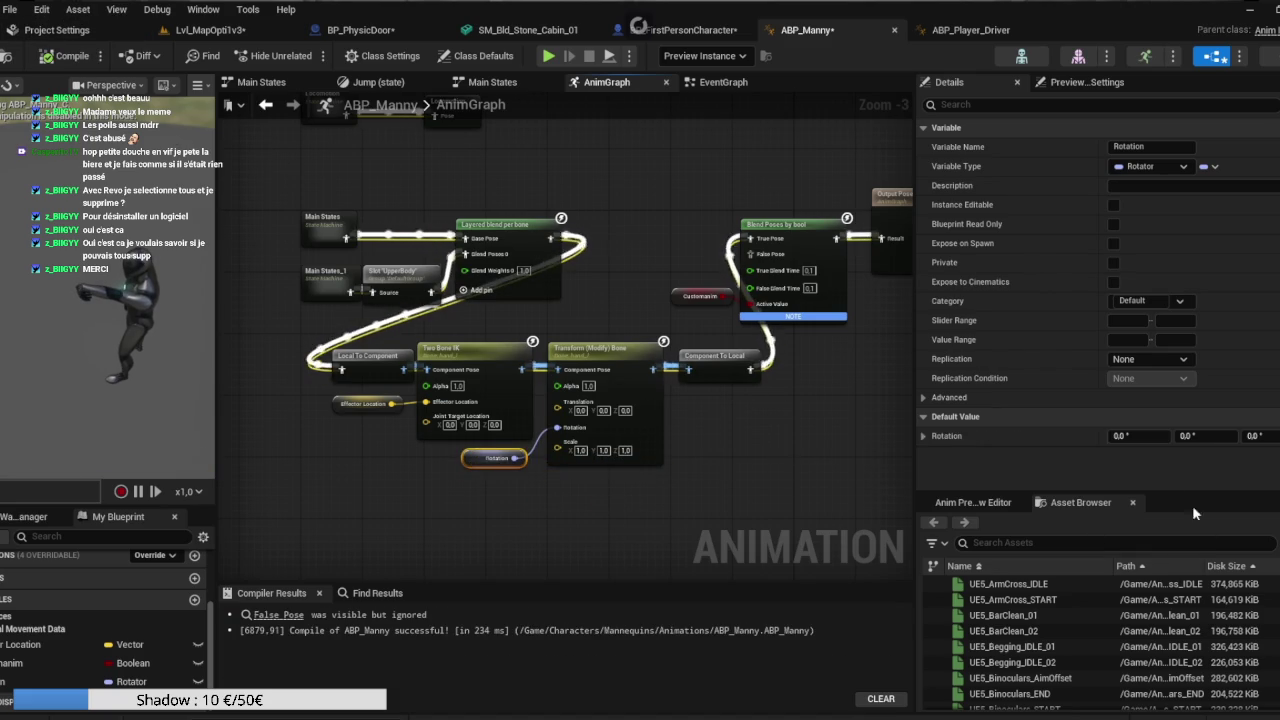
Set the Rotation default to about 0, 80.98, 209.06, then compile and save ABP_Manny.
mouse_move(1256, 436)
mouse_down()
mouse_move(1272, 436)
mouse_move(1256, 436)
mouse_up()
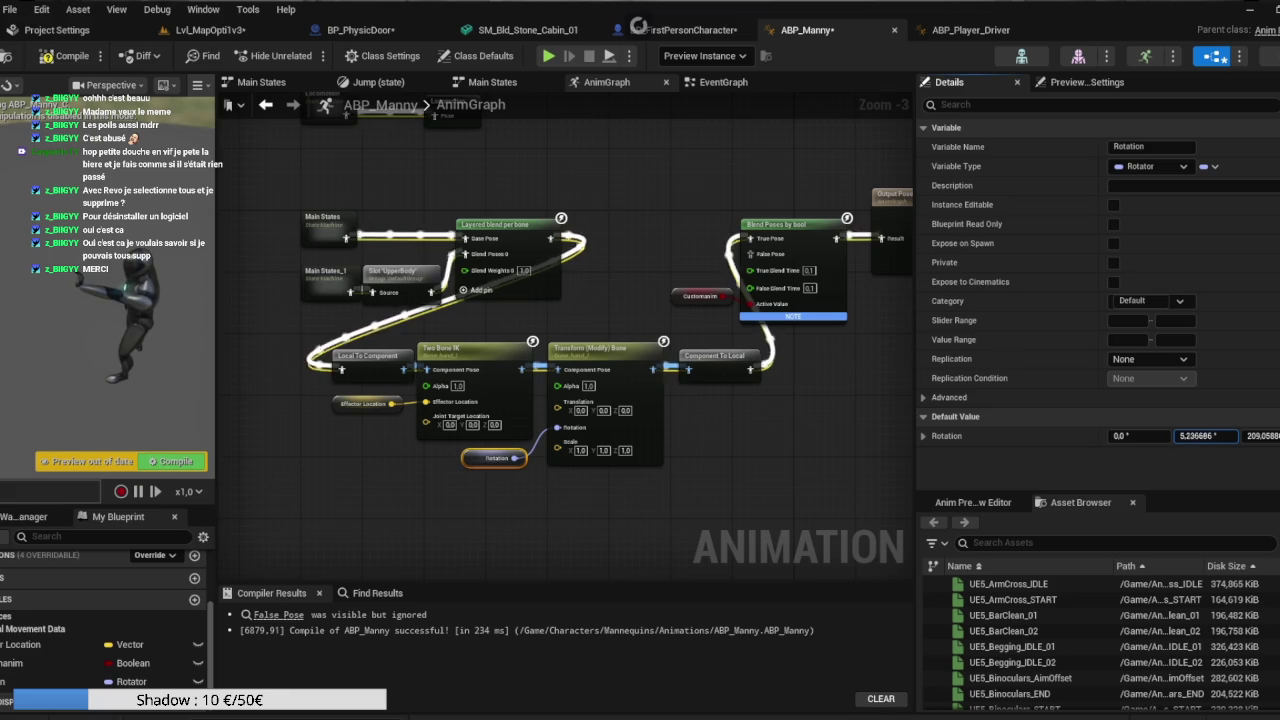
mouse_move(1205, 436)
mouse_down()
mouse_move(1185, 436)
mouse_move(1215, 436)
mouse_up()
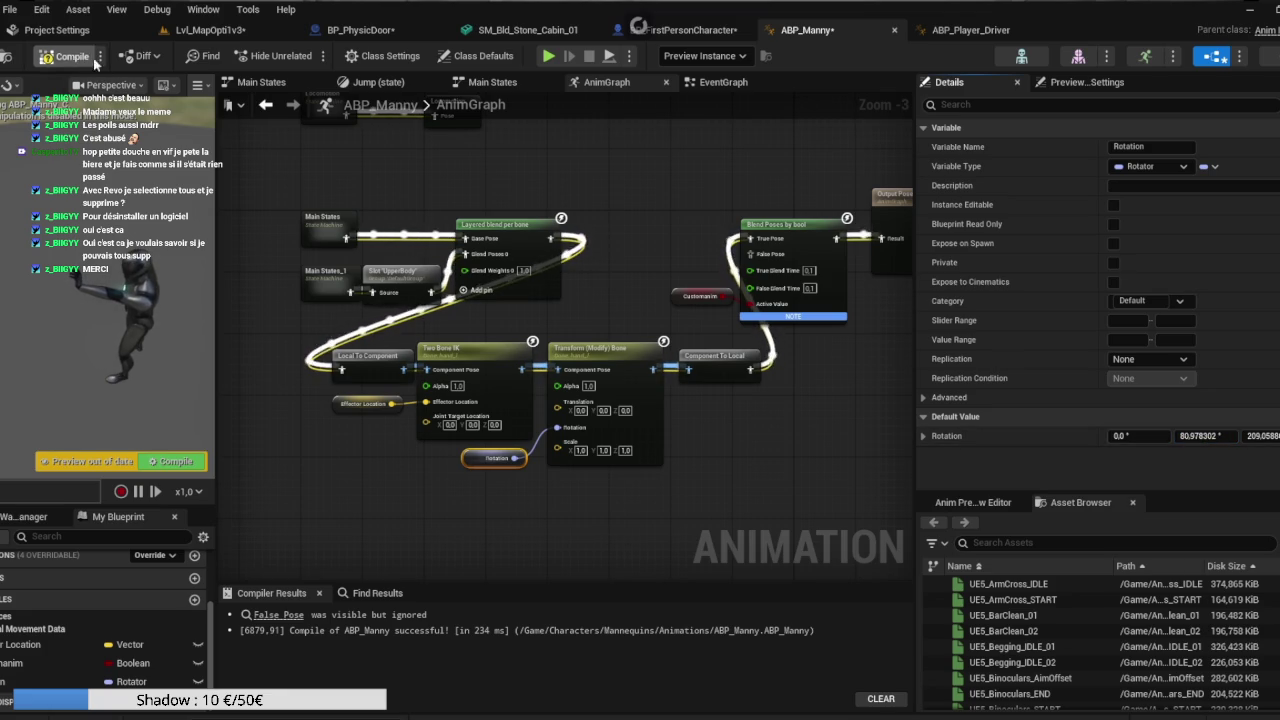
click(62, 56)
click(613, 173)
key(ctrl+s)
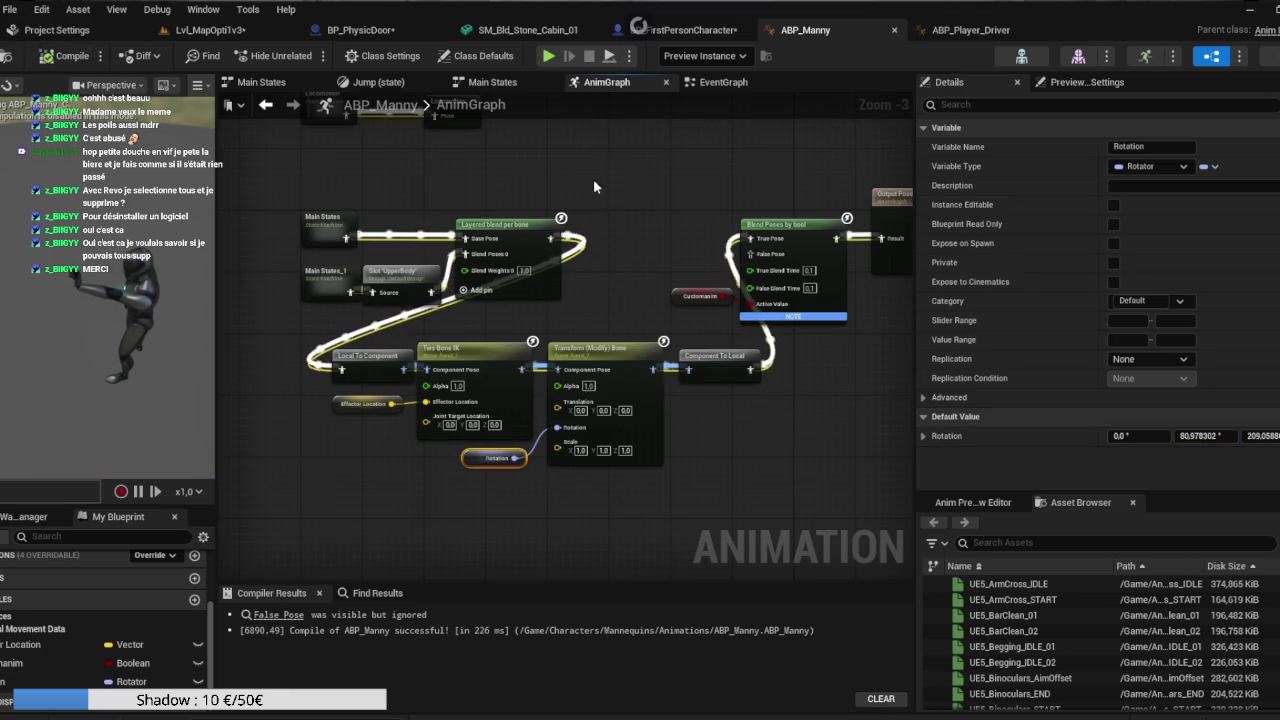
Move the Effector Location SET node to the right in BP_FirstPersonCharacter's event graph.
click(254, 28)
click(692, 30)
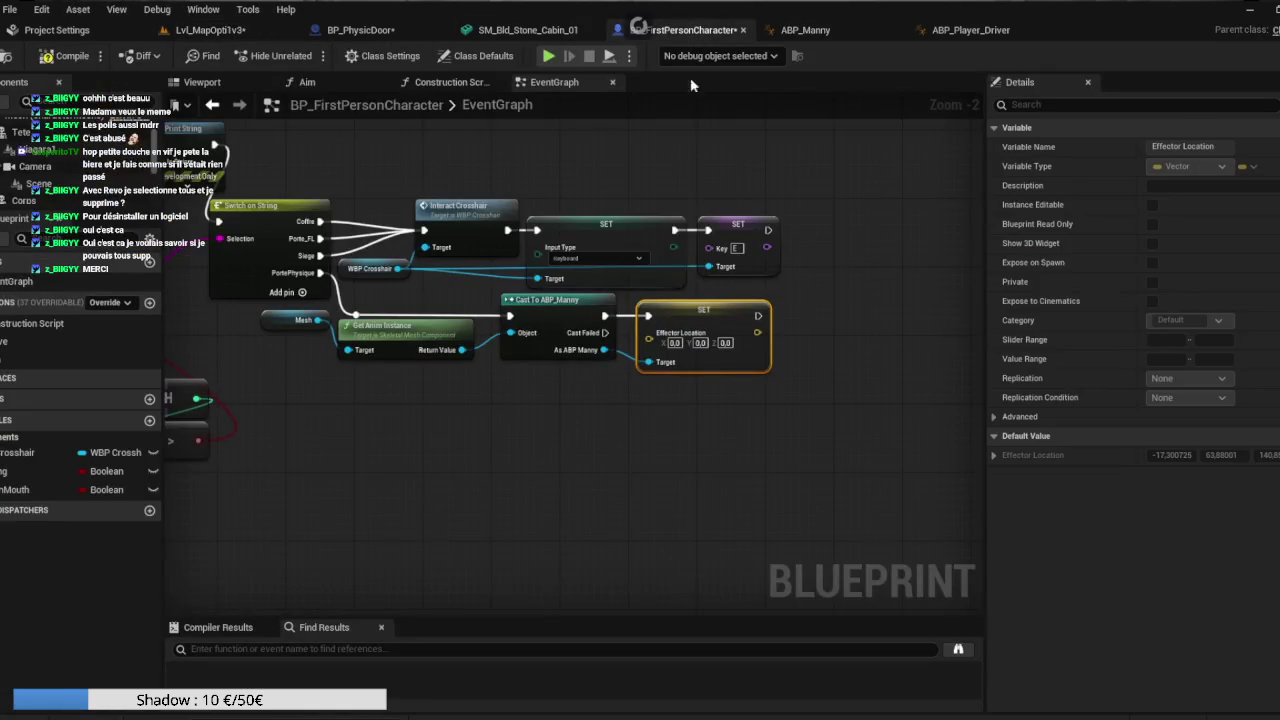
drag(515, 285, 700, 285)
drag(423, 291, 436, 285)
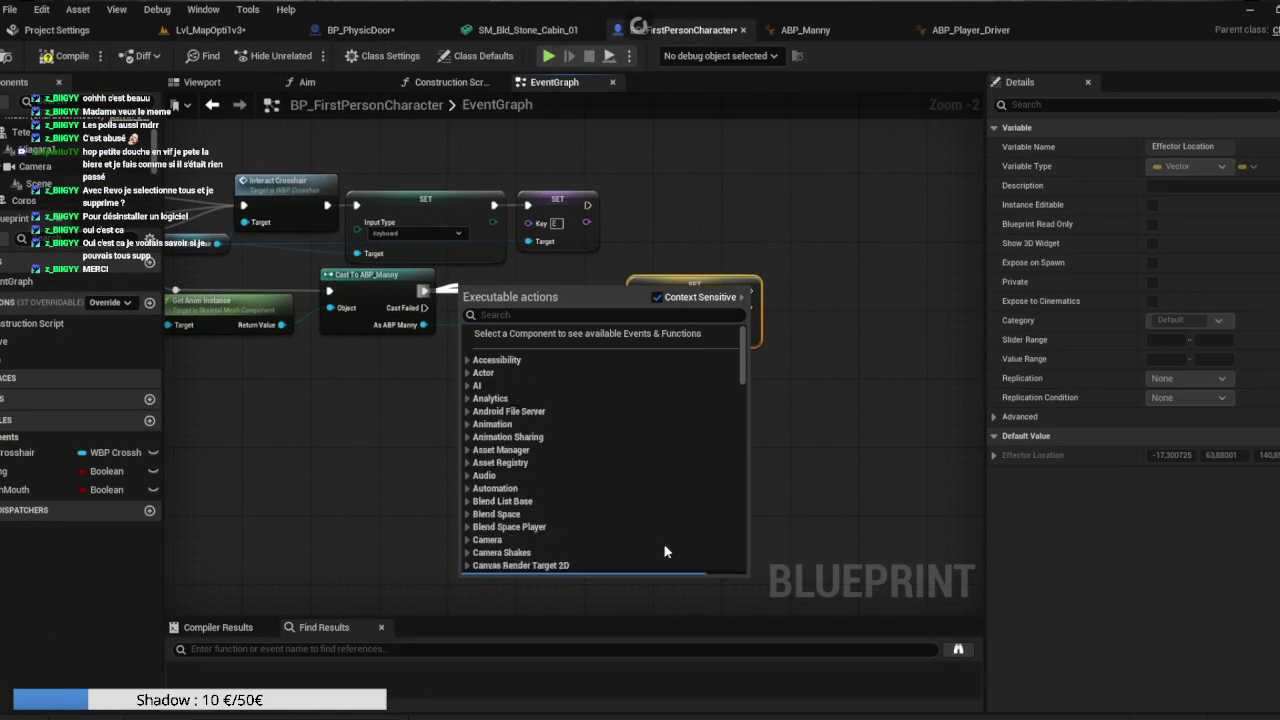
click(853, 692)
Briefly check the Discord window, then toggle the editor out of and back into fullscreen.
key(alt+Tab)
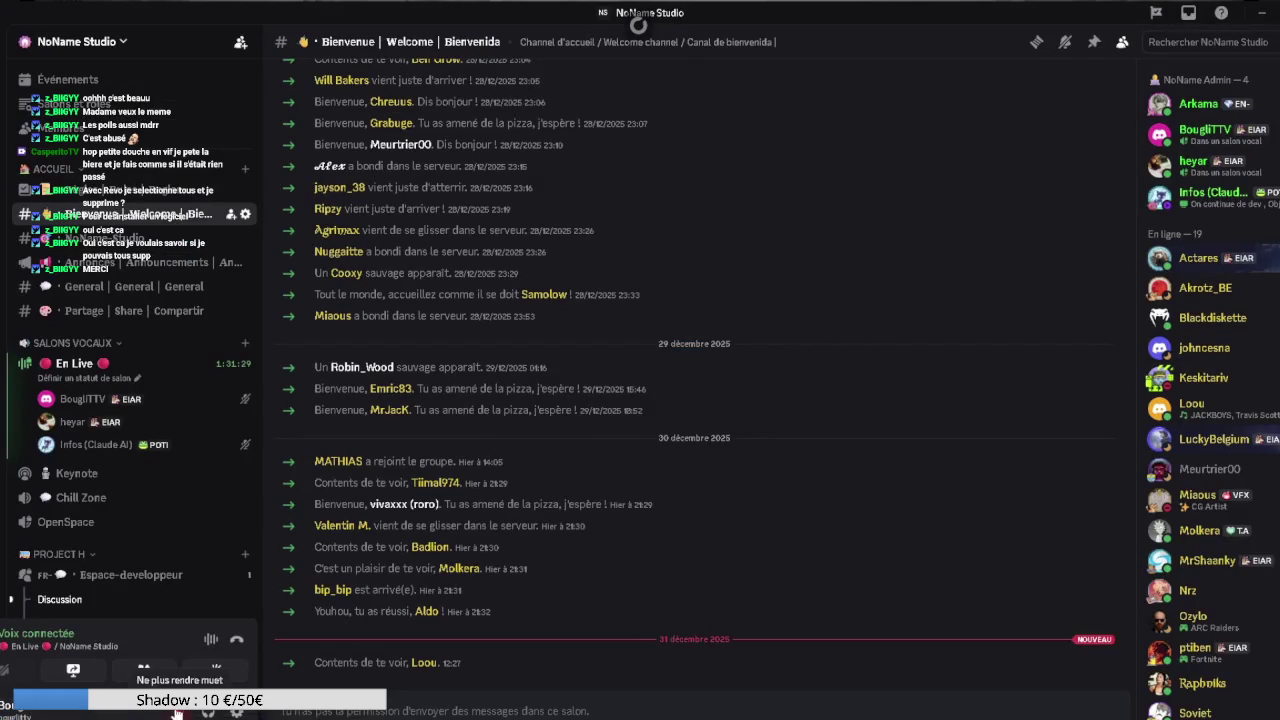
key(alt+Tab)
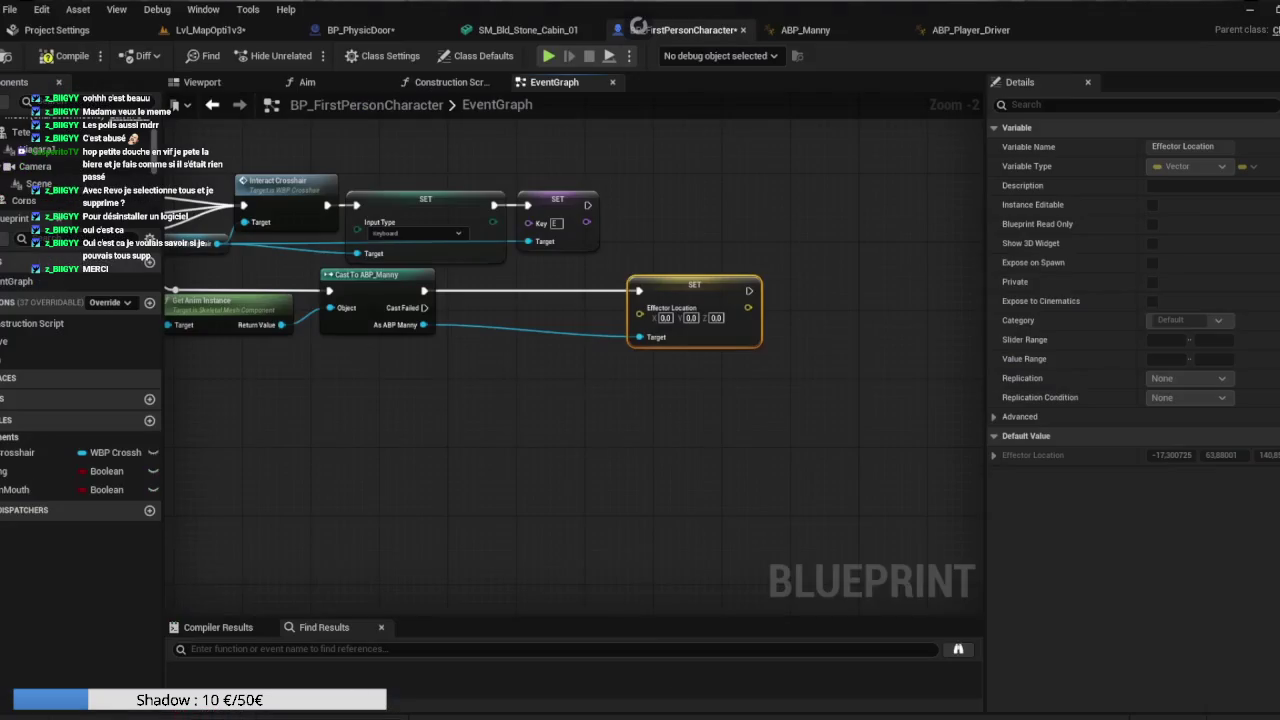
key(super+alt+f)
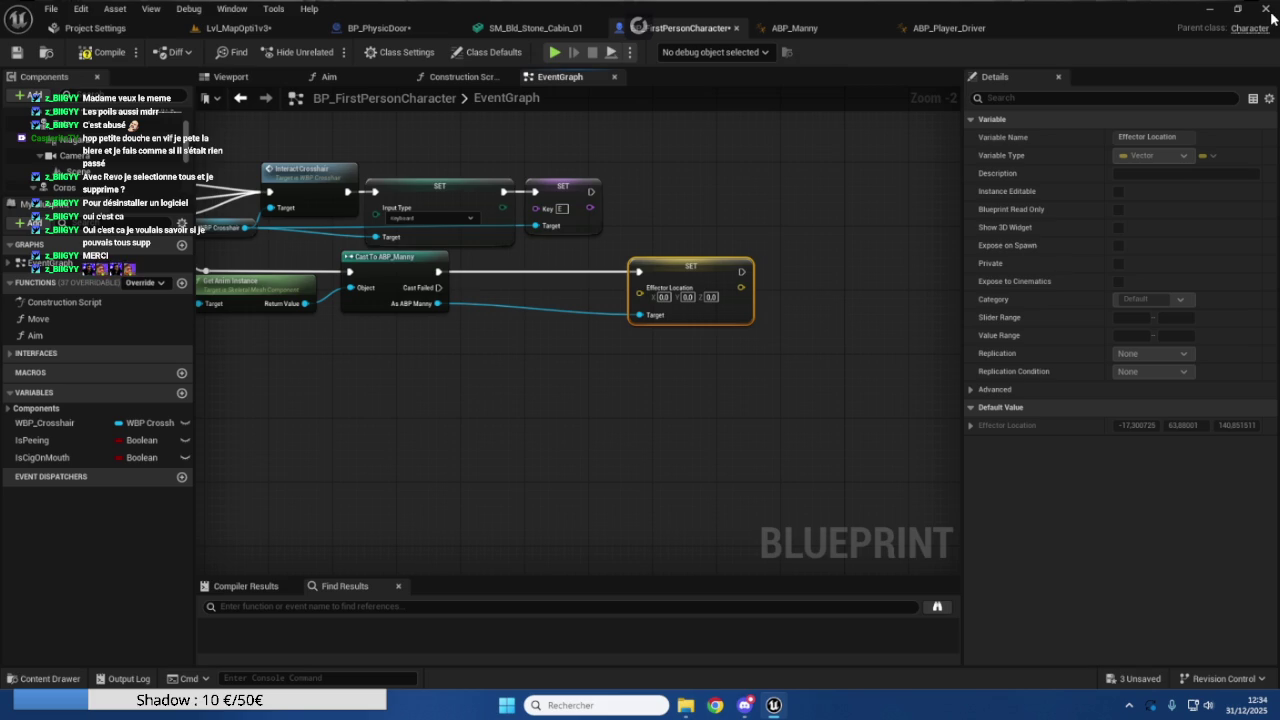
key(super+alt+f)
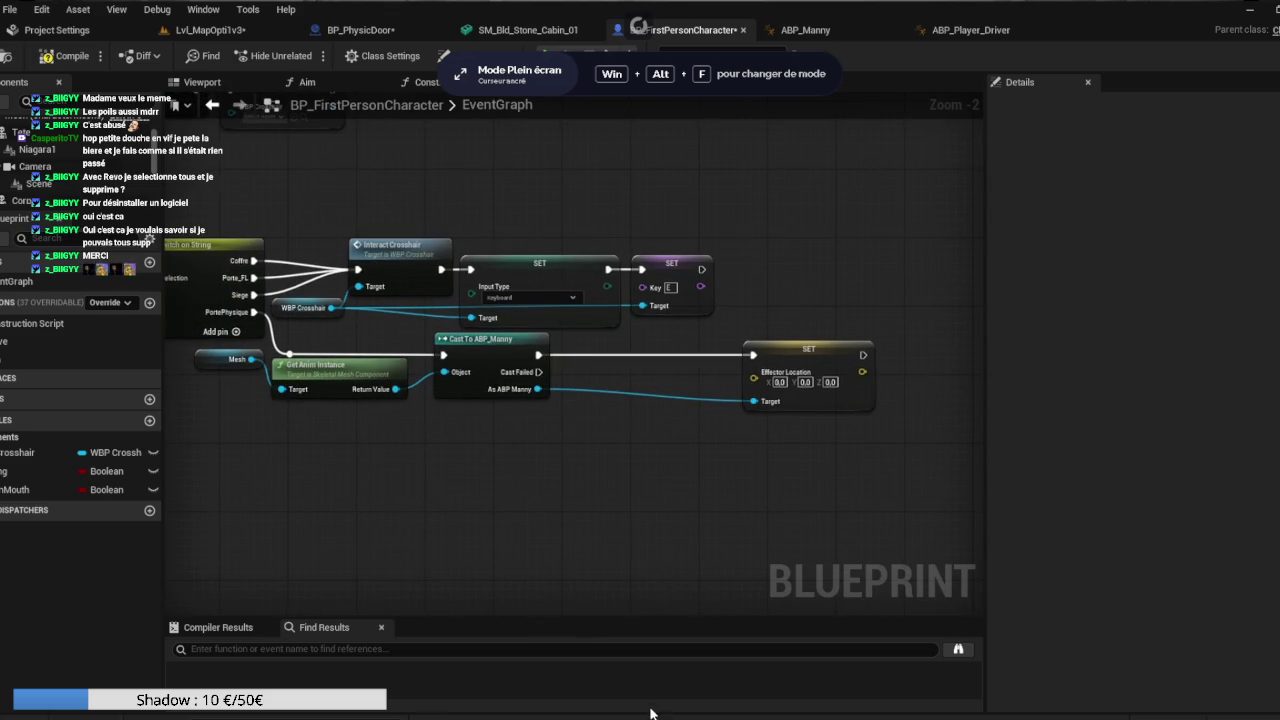
key(super+alt+f)
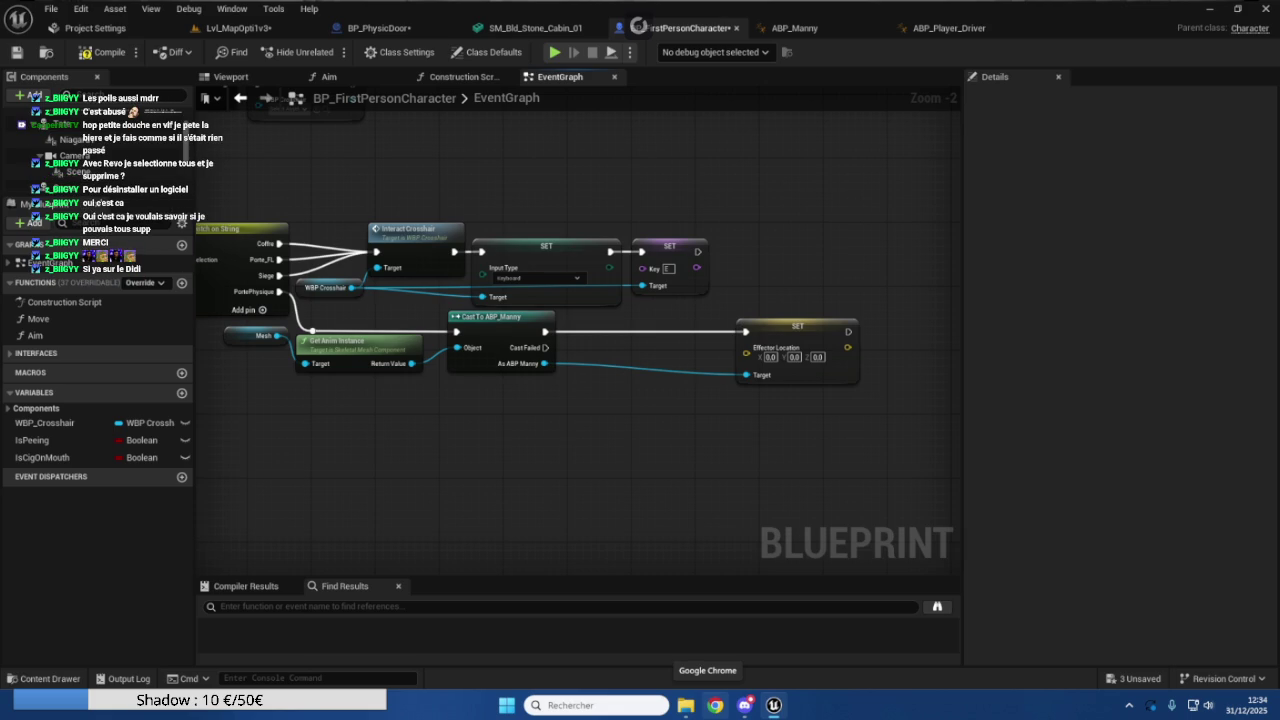
key(super+alt+f)
Review the Switch on String, cast and SET nodes, then bring up the Lvl_MapOpti1v3 level editor.
mouse_move(536, 450)
mouse_down()
mouse_move(590, 492)
mouse_move(628, 500)
mouse_up()
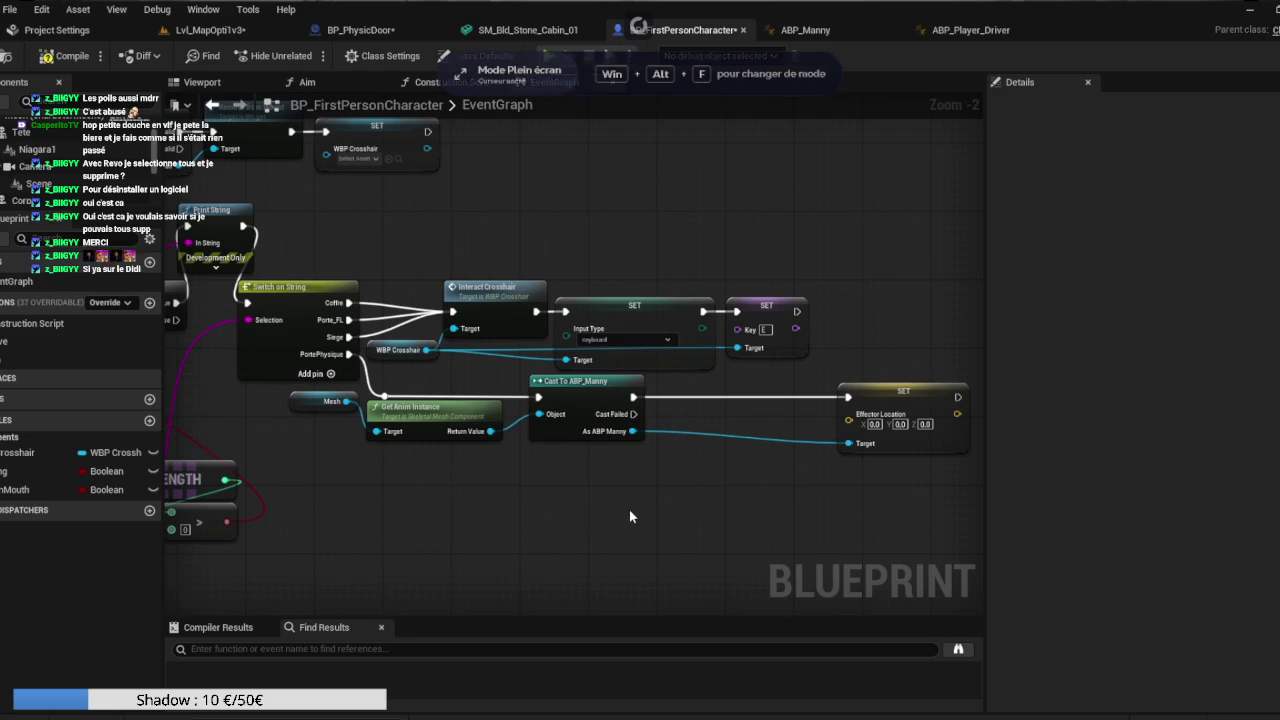
scroll(728, 443, up, 2)
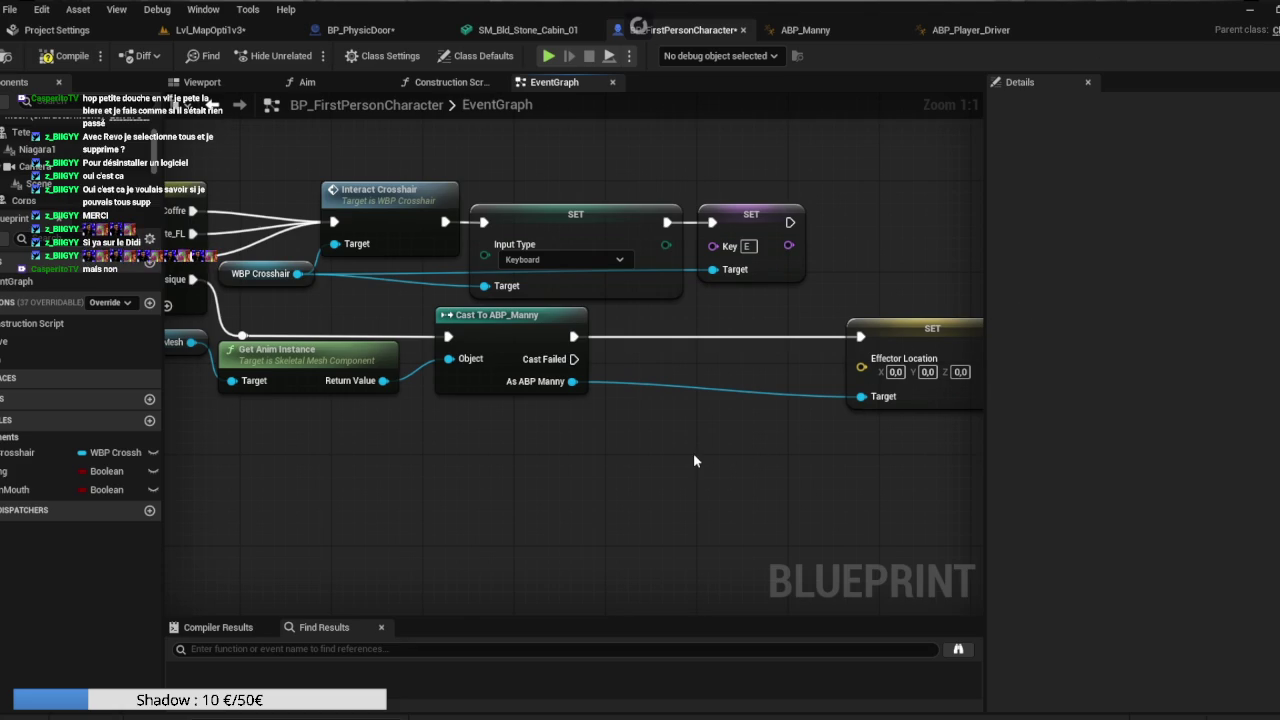
mouse_move(510, 470)
mouse_down()
mouse_move(463, 391)
mouse_move(466, 442)
mouse_up()
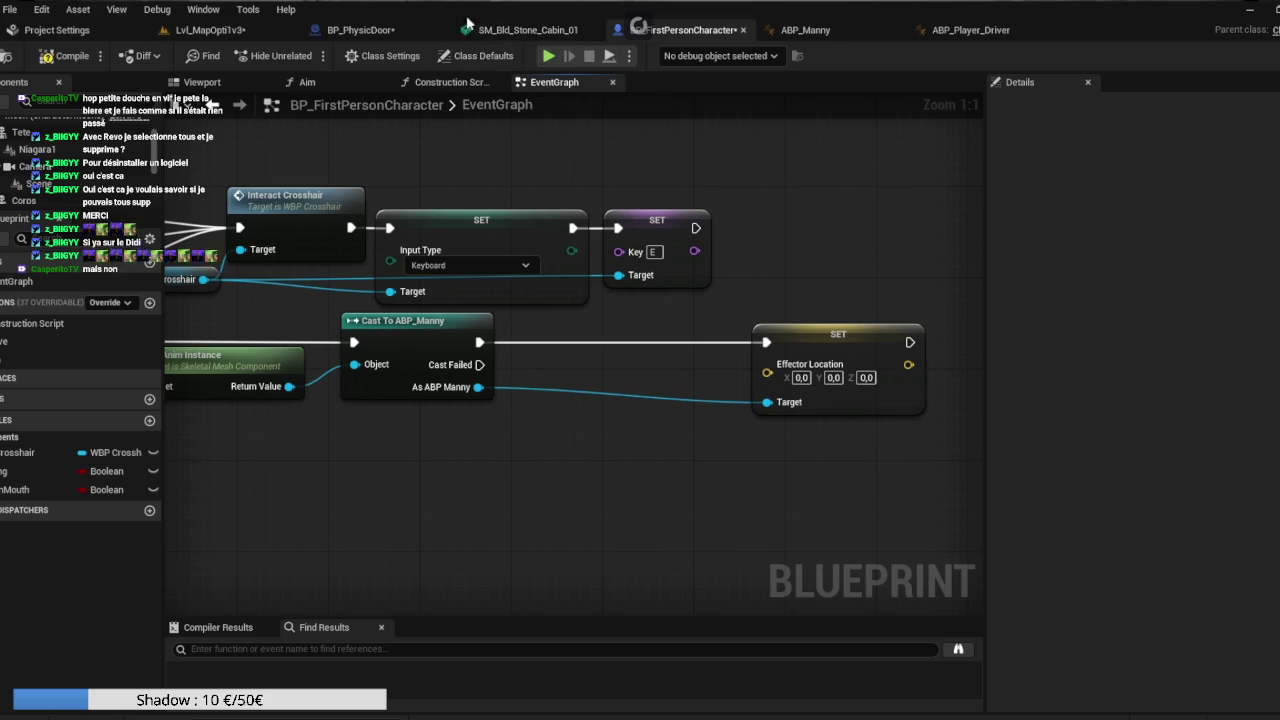
click(296, 34)
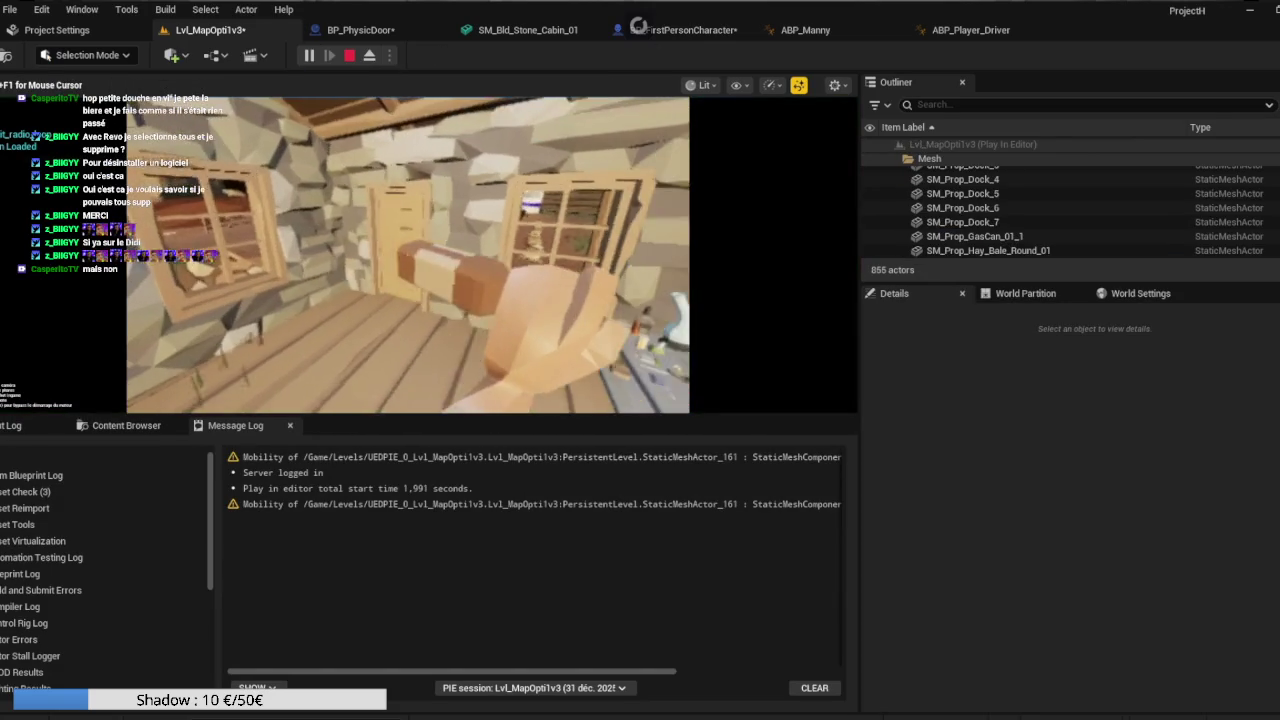
Walk the character up to the door in the playtest, stop it, and return to BP_FirstPersonCharacter.
key(w)
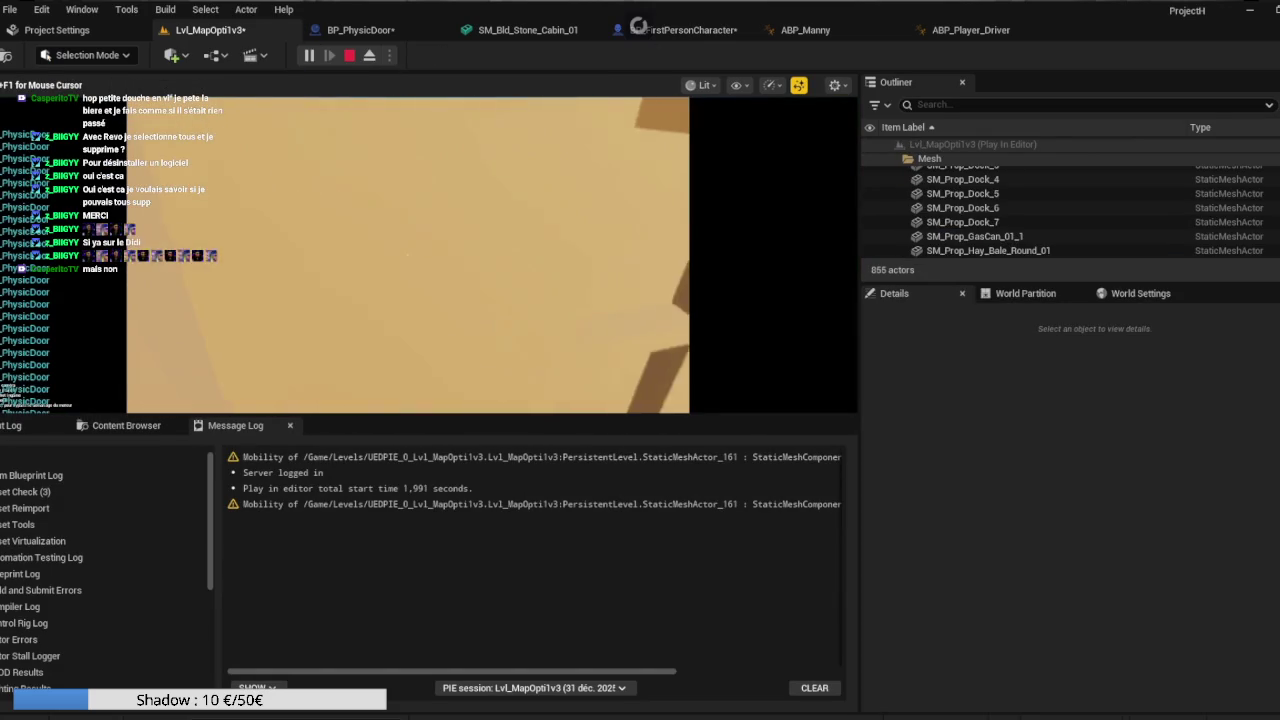
key(s)
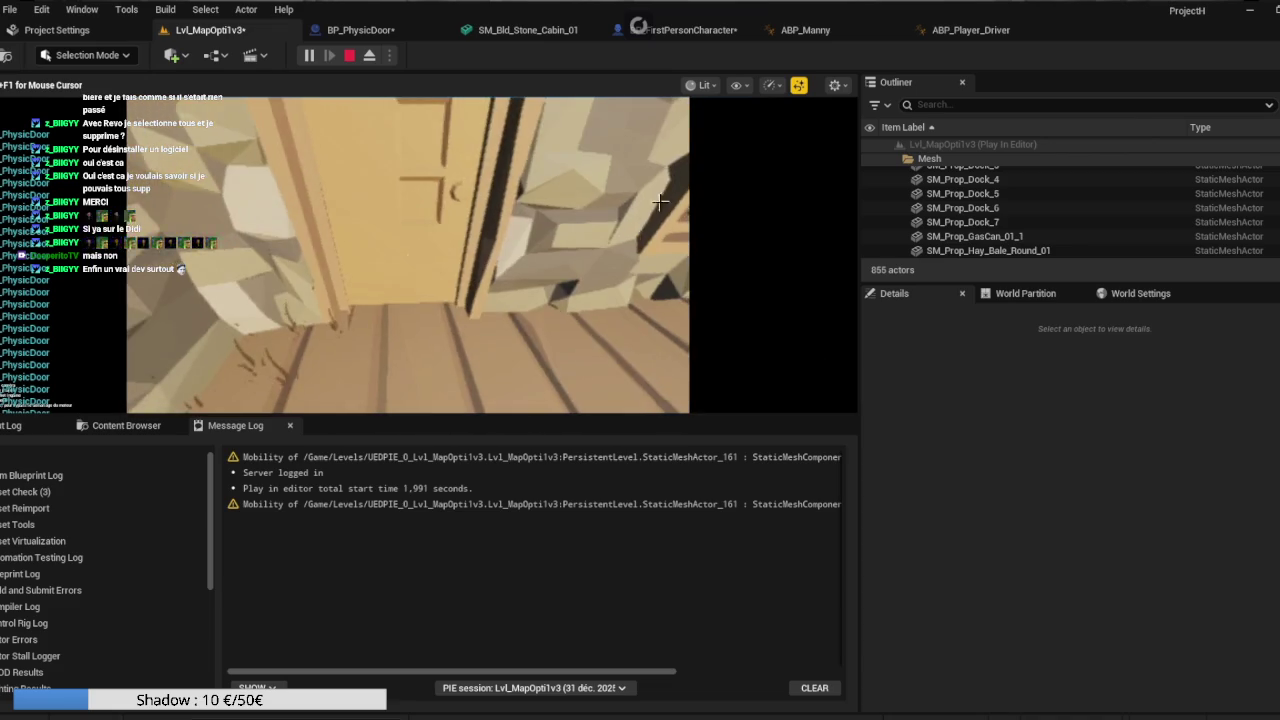
key(Escape)
click(688, 34)
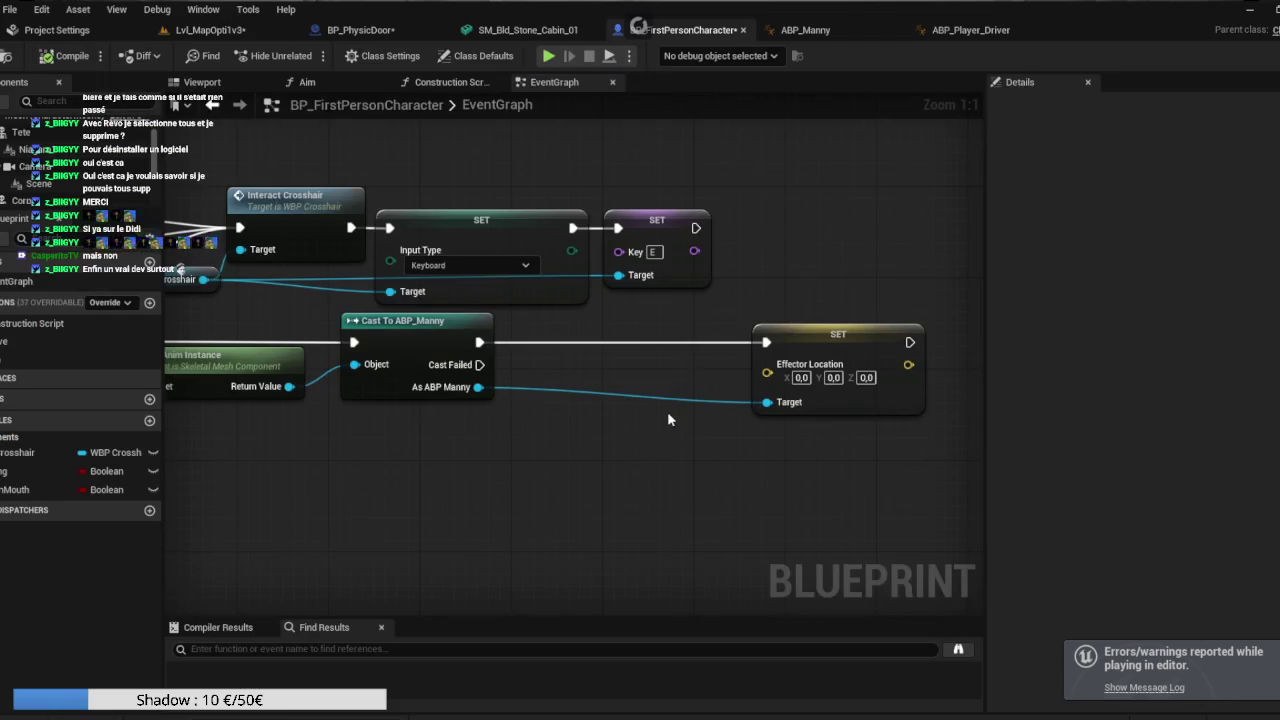
Add a SET Customanim node from As ABP Manny and chain it before the Effector Location set.
drag(544, 376, 592, 398)
text(custpm)
key(BackSpace)
text(om)
key(Down)
key(Return)
mouse_move(629, 406)
mouse_down()
mouse_move(594, 327)
mouse_move(585, 332)
mouse_move(739, 335)
mouse_up()
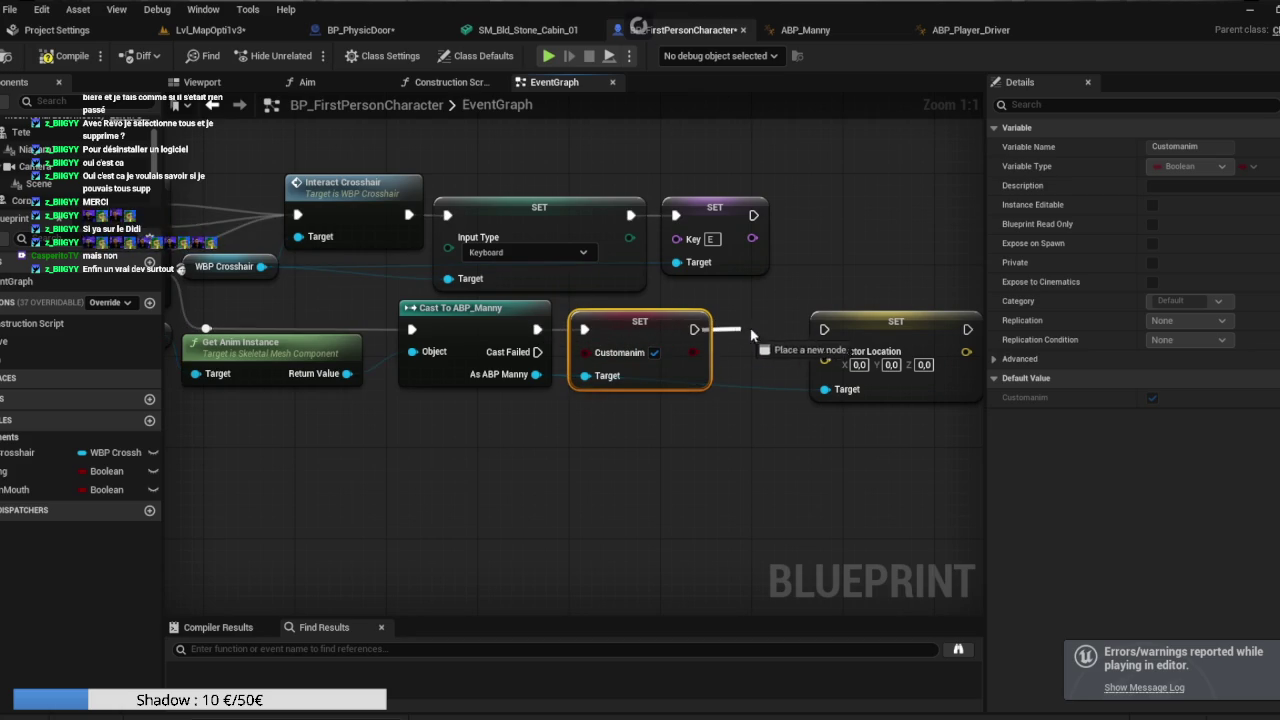
drag(823, 333, 823, 331)
click(725, 438)
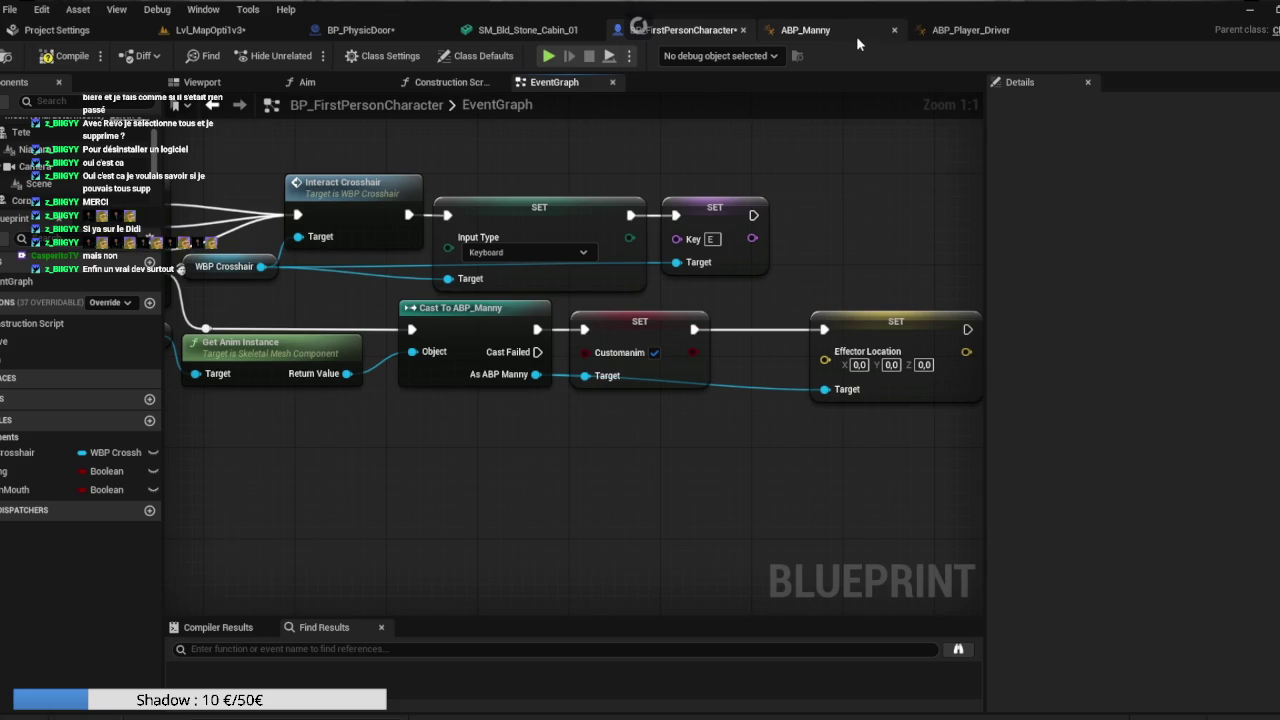
Switch to the ABP_Manny animation blueprint and select its Customanim variable.
click(985, 30)
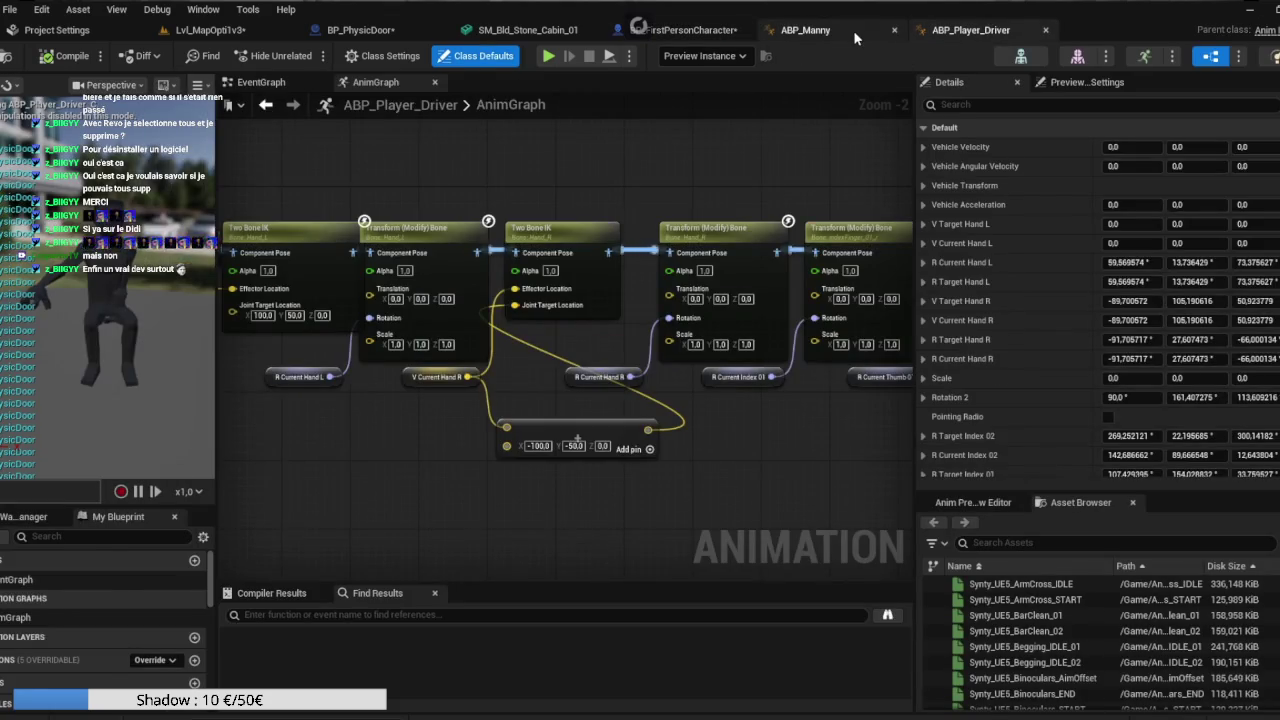
click(853, 30)
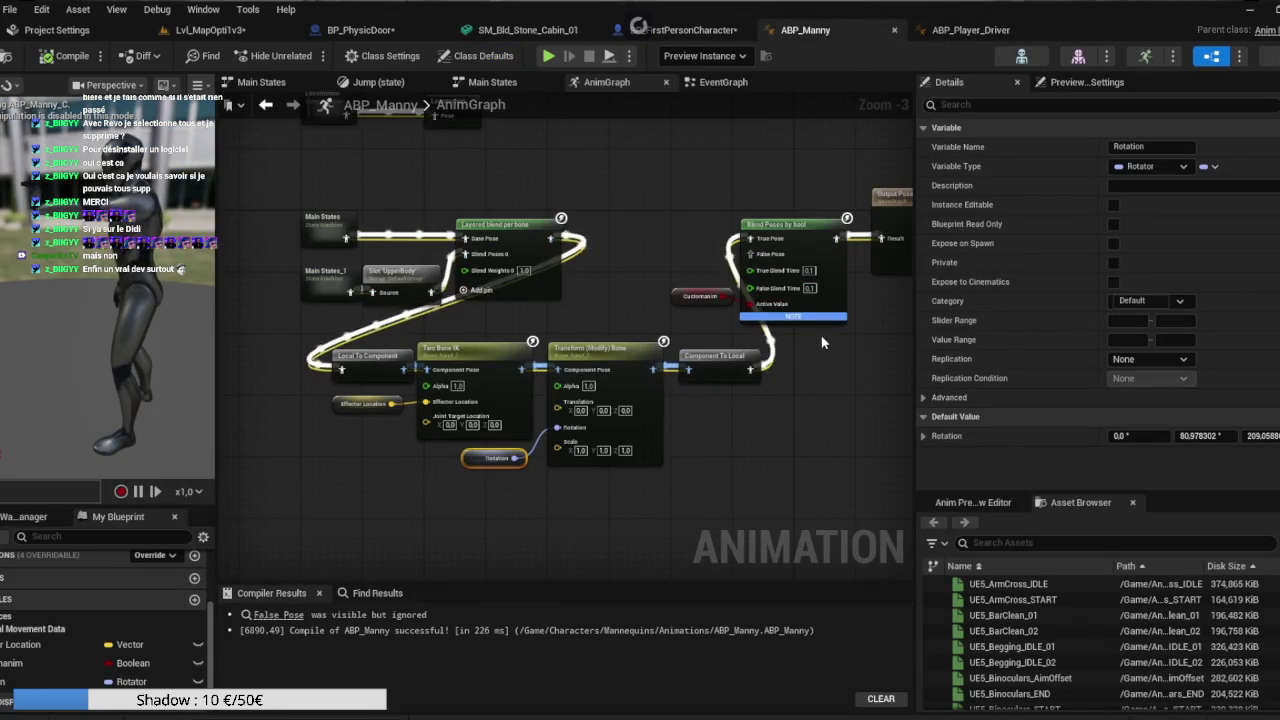
click(678, 297)
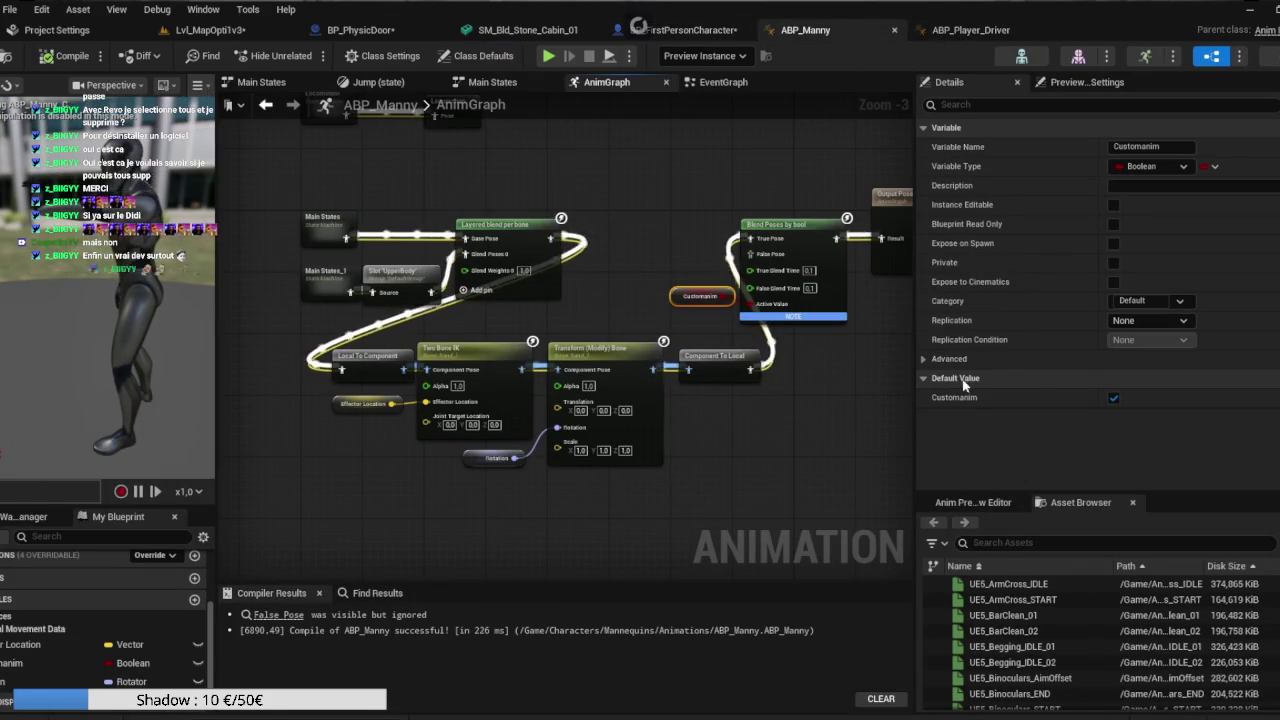
Make Customanim default to false and recompile ABP_Manny.
click(1114, 398)
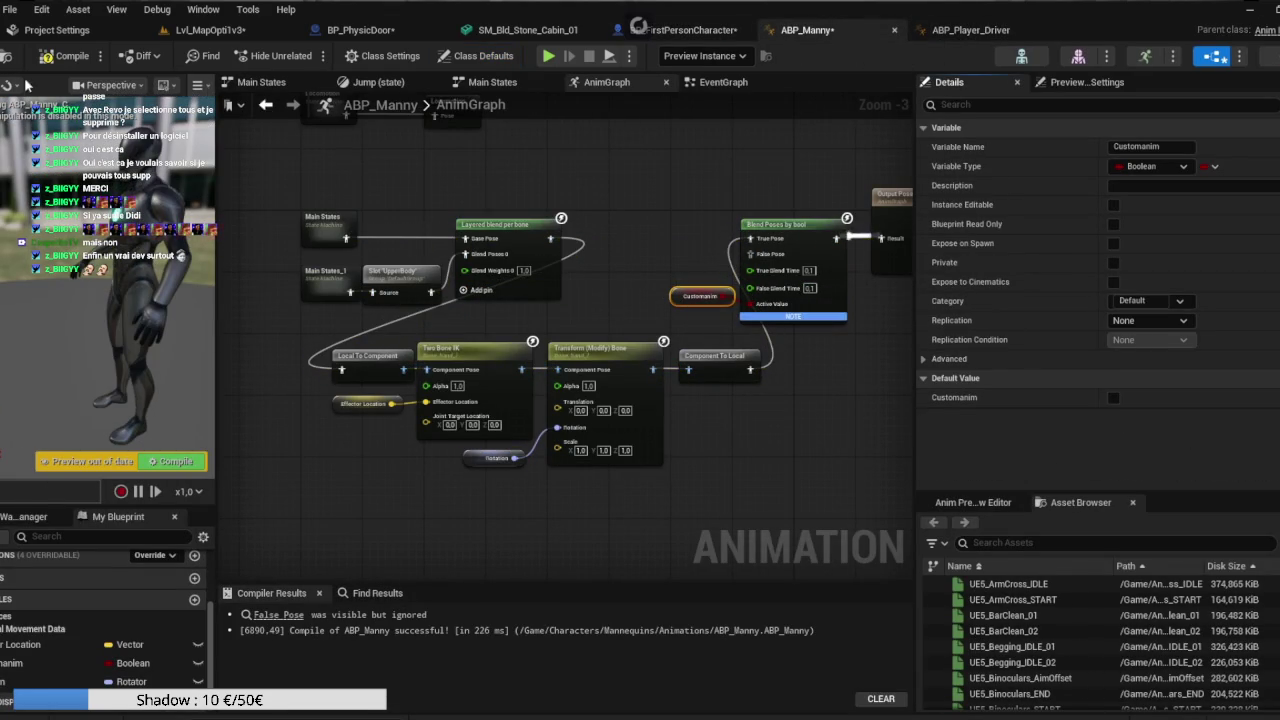
click(44, 60)
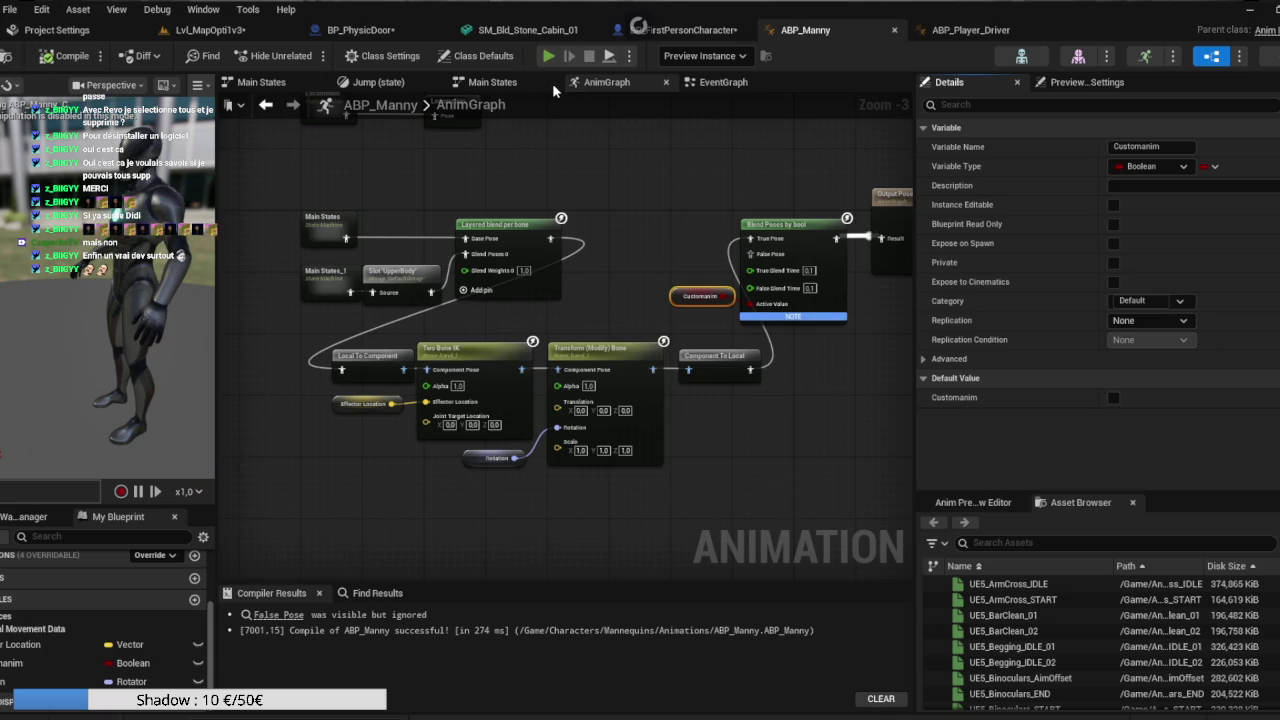
key(Escape)
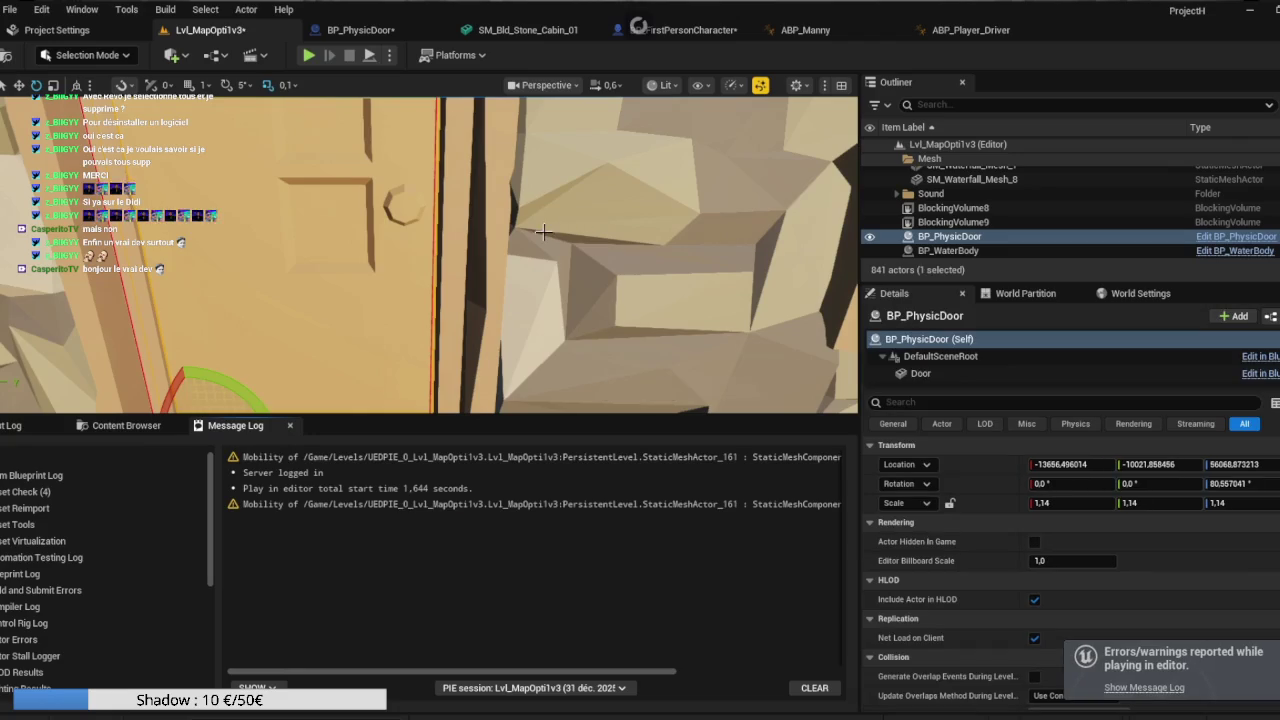
click(671, 38)
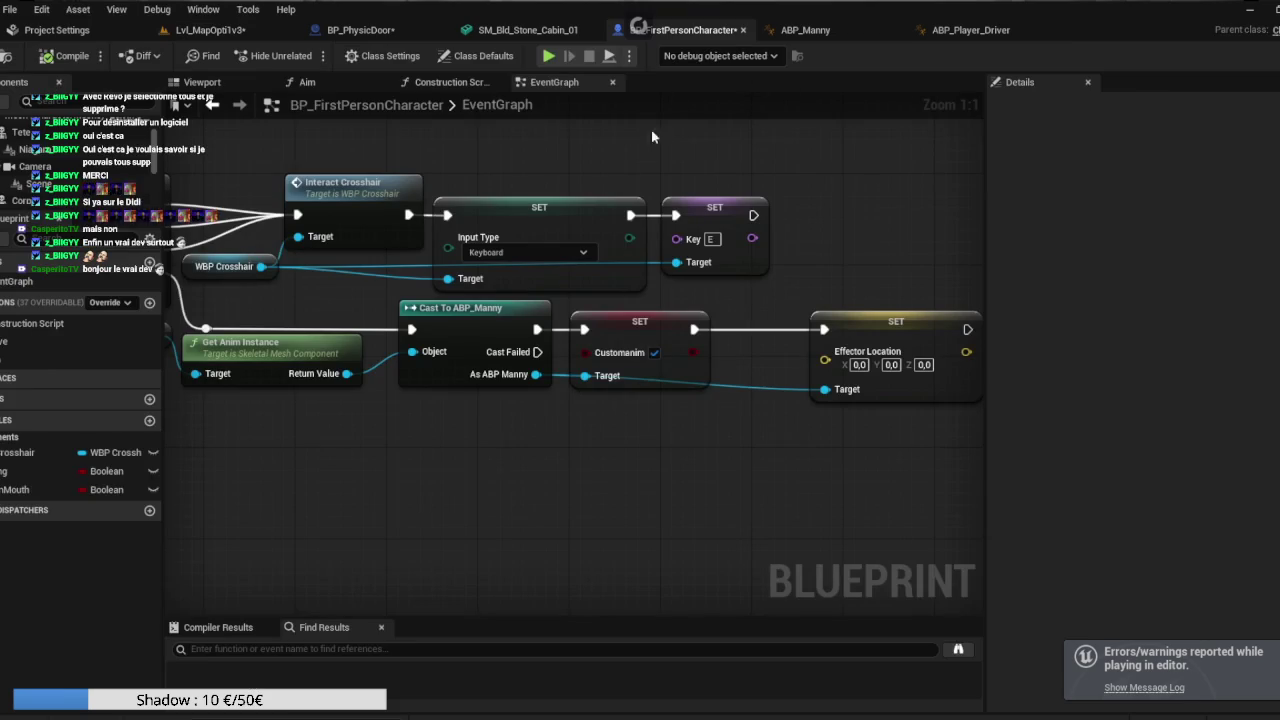
click(810, 30)
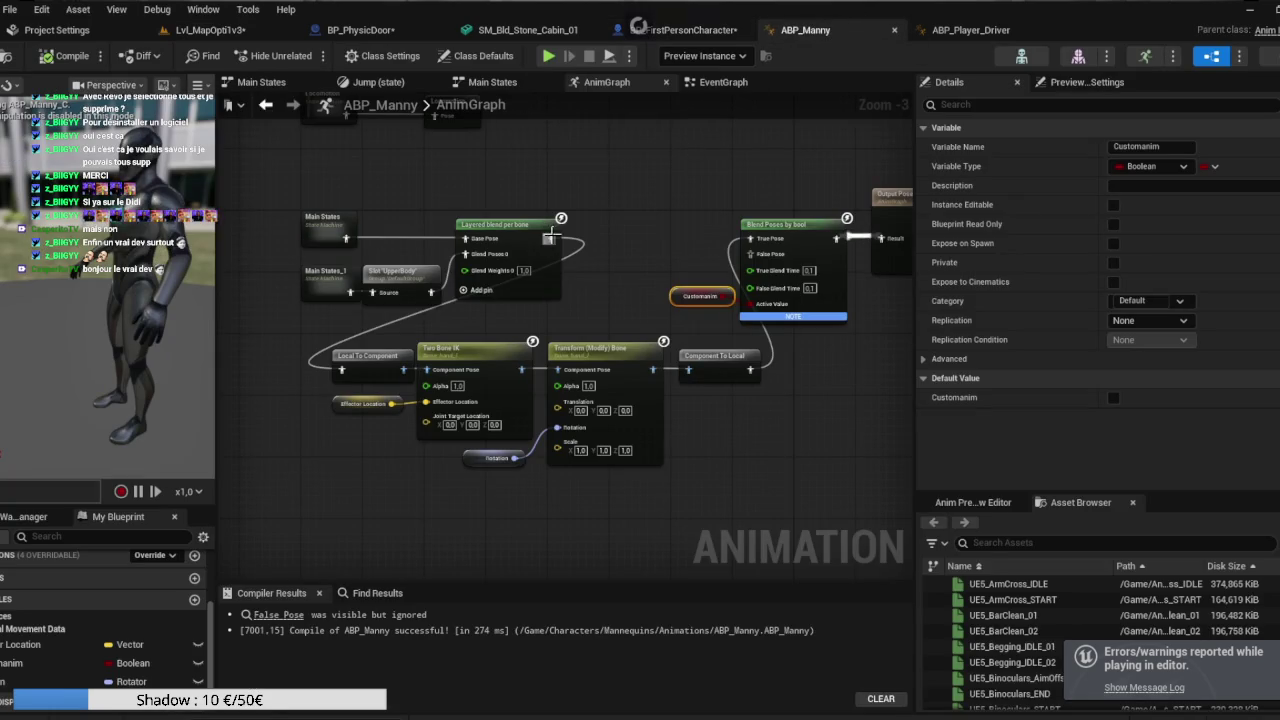
Wire Layered blend per bone into False Pose, duplicate Main States/Slot/blend beside the IK chain, compile and save.
drag(549, 238, 751, 254)
drag(379, 180, 449, 170)
drag(540, 281, 541, 283)
key(ctrl+c)
drag(286, 302, 514, 277)
key(ctrl+v)
mouse_move(613, 315)
mouse_down()
mouse_move(522, 317)
mouse_move(648, 343)
mouse_move(590, 330)
mouse_up()
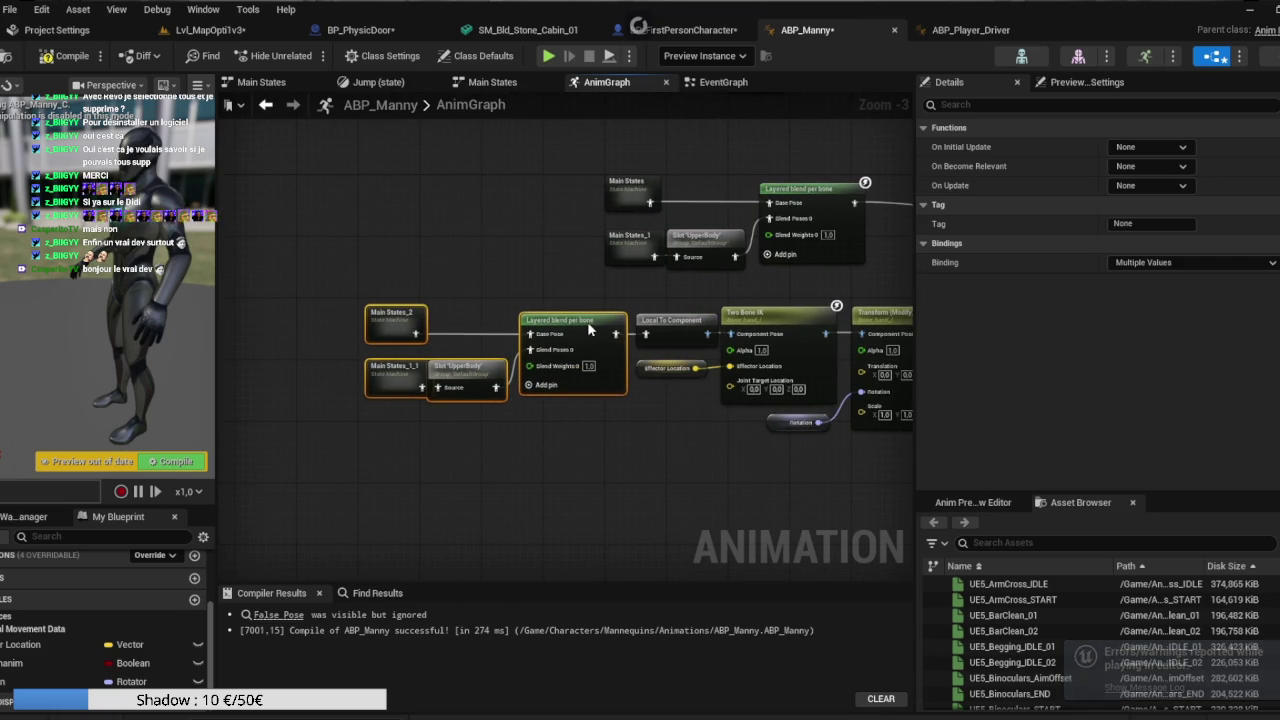
click(46, 55)
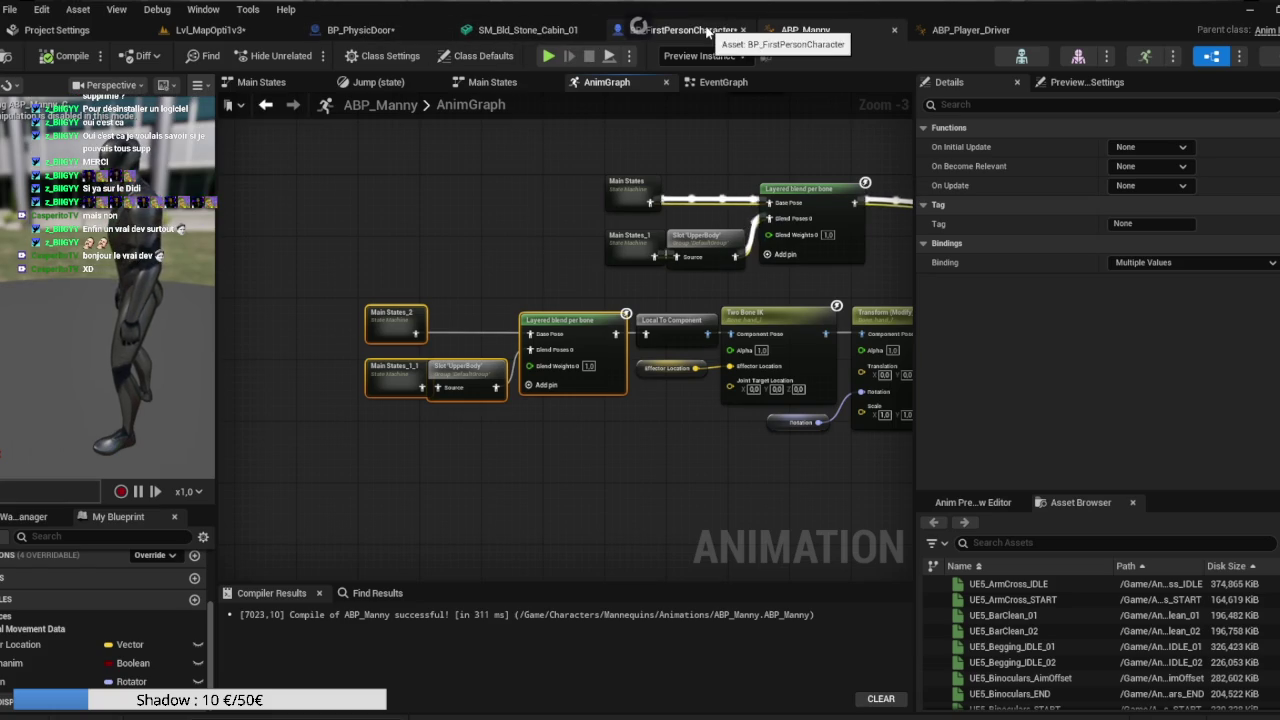
Play-test the level, stop, and return to ABP_Manny's AnimGraph.
click(285, 30)
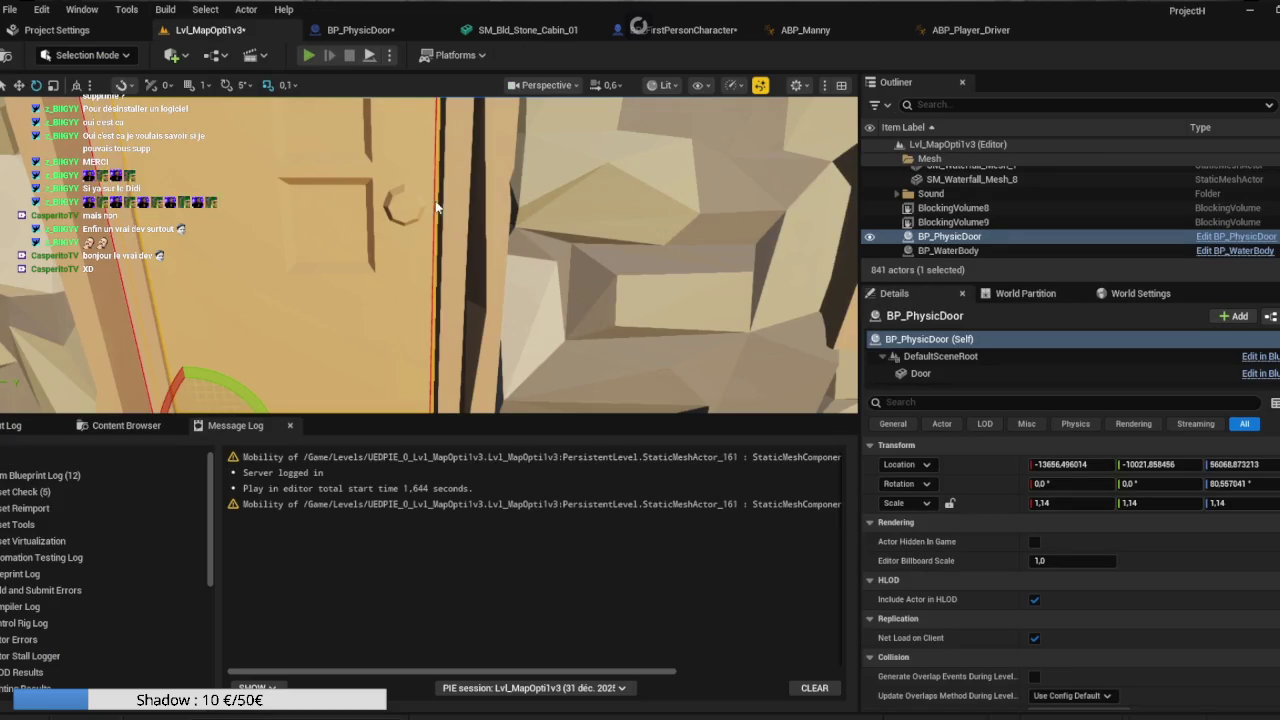
key(alt+p)
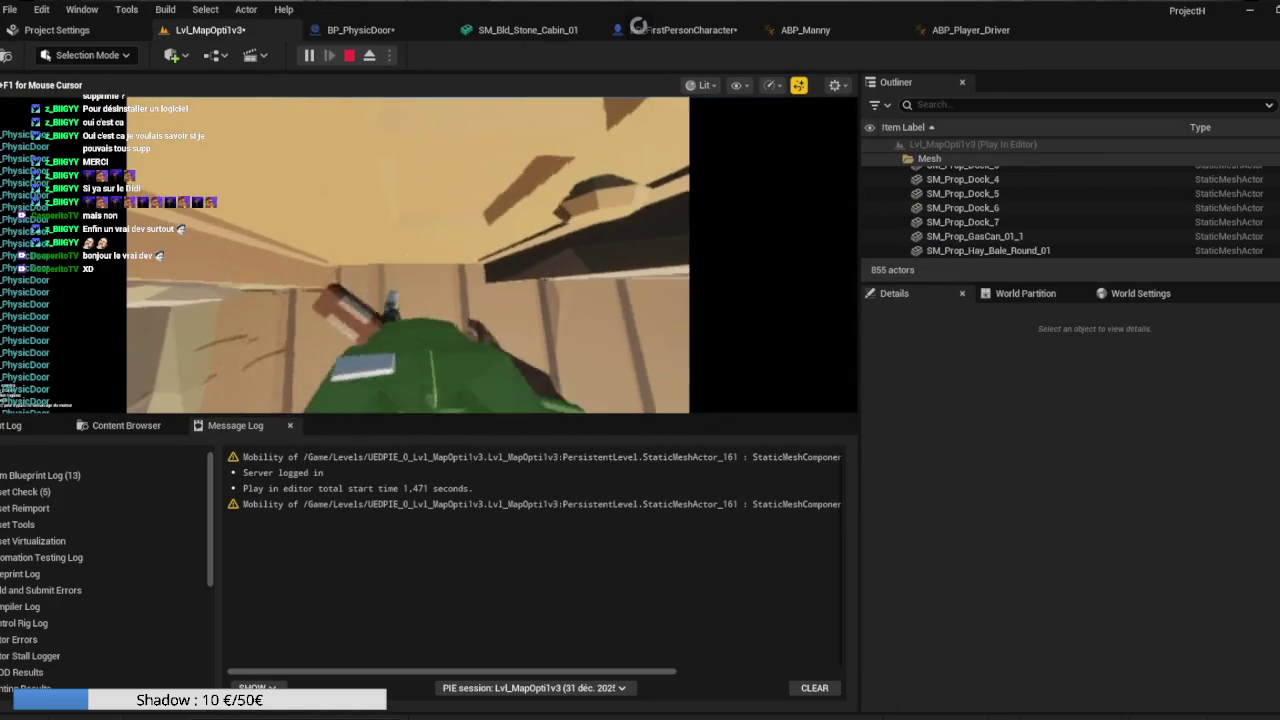
key(Escape)
click(841, 28)
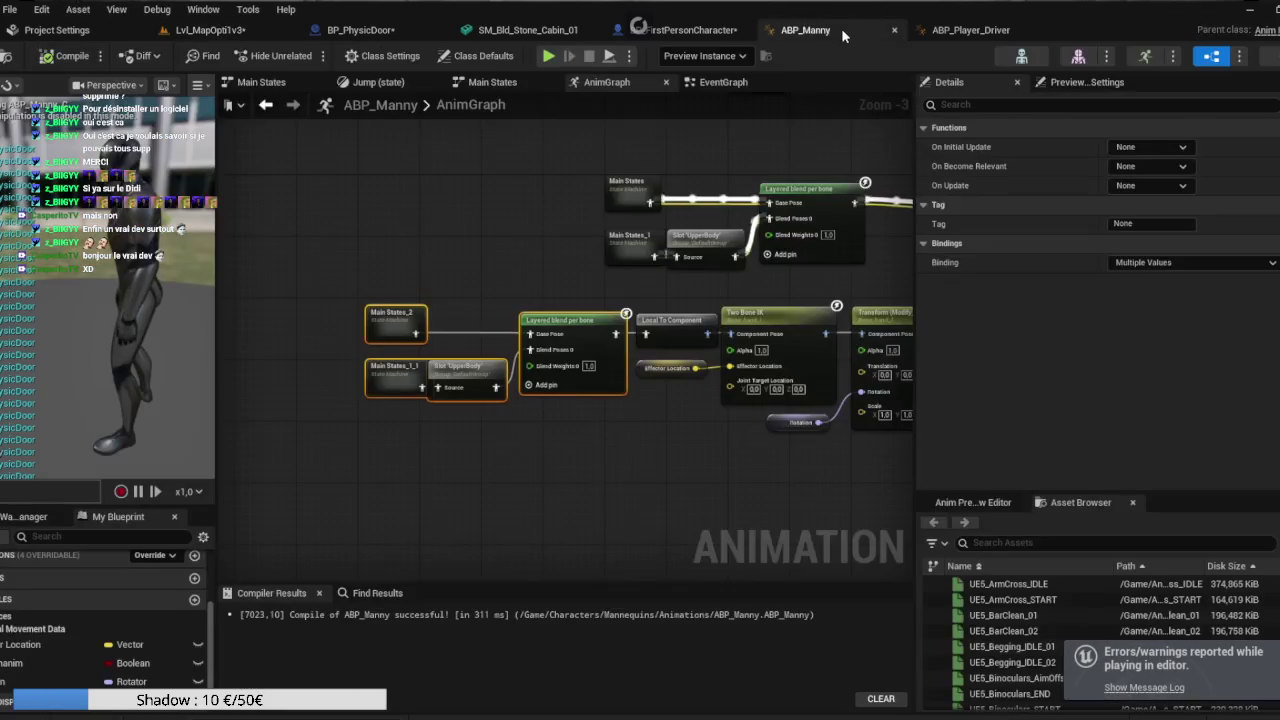
Copy ABP_Manny's Effector Location X default and paste -17,300725 into the SET node's X.
drag(697, 405, 423, 363)
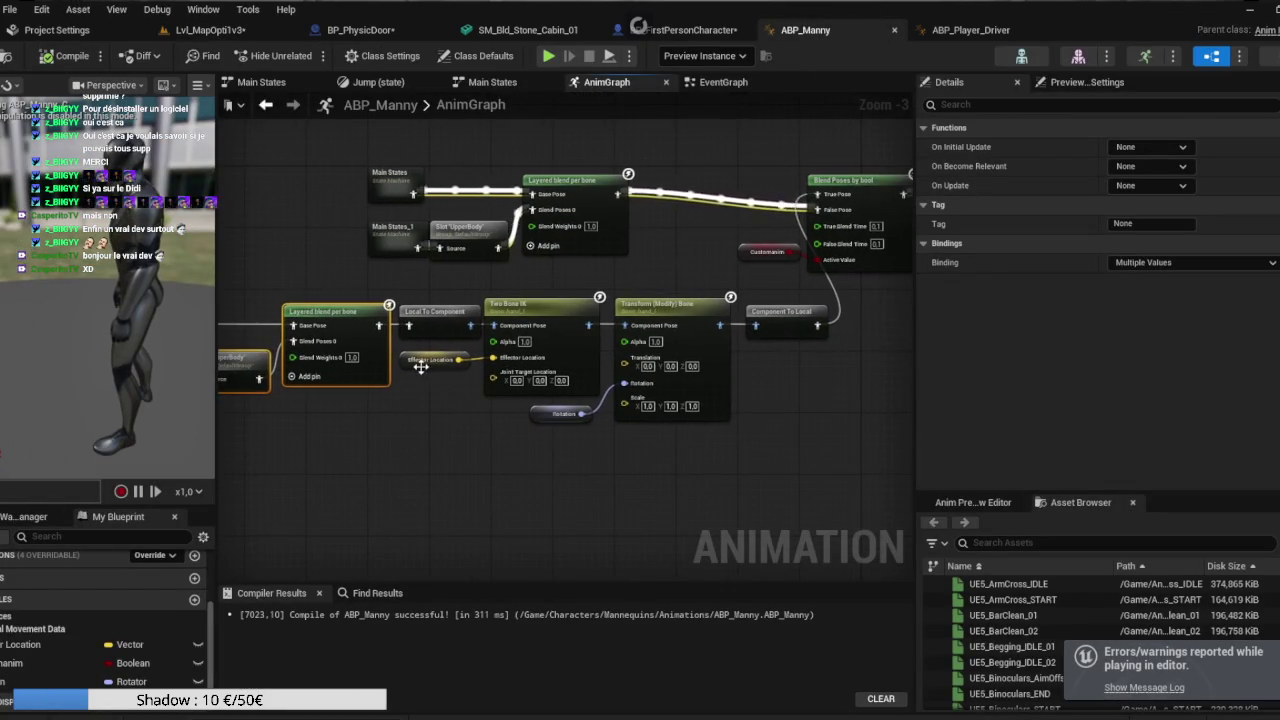
click(425, 360)
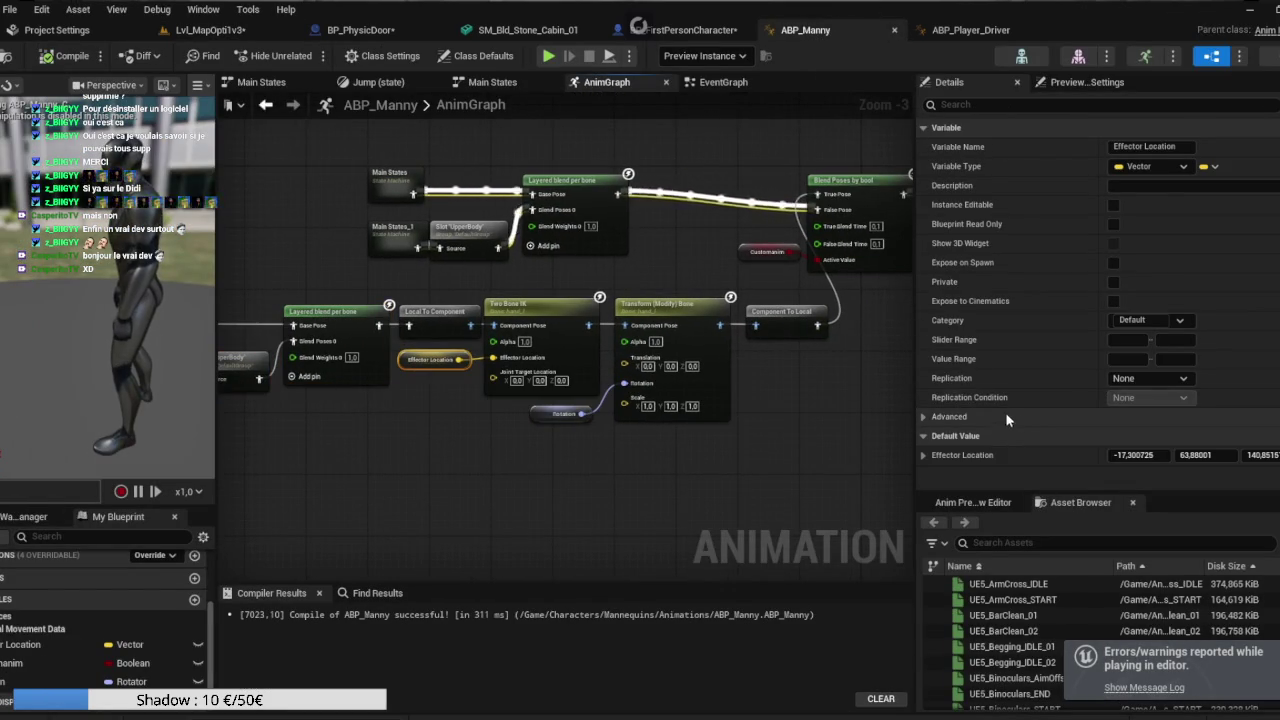
click(1151, 454)
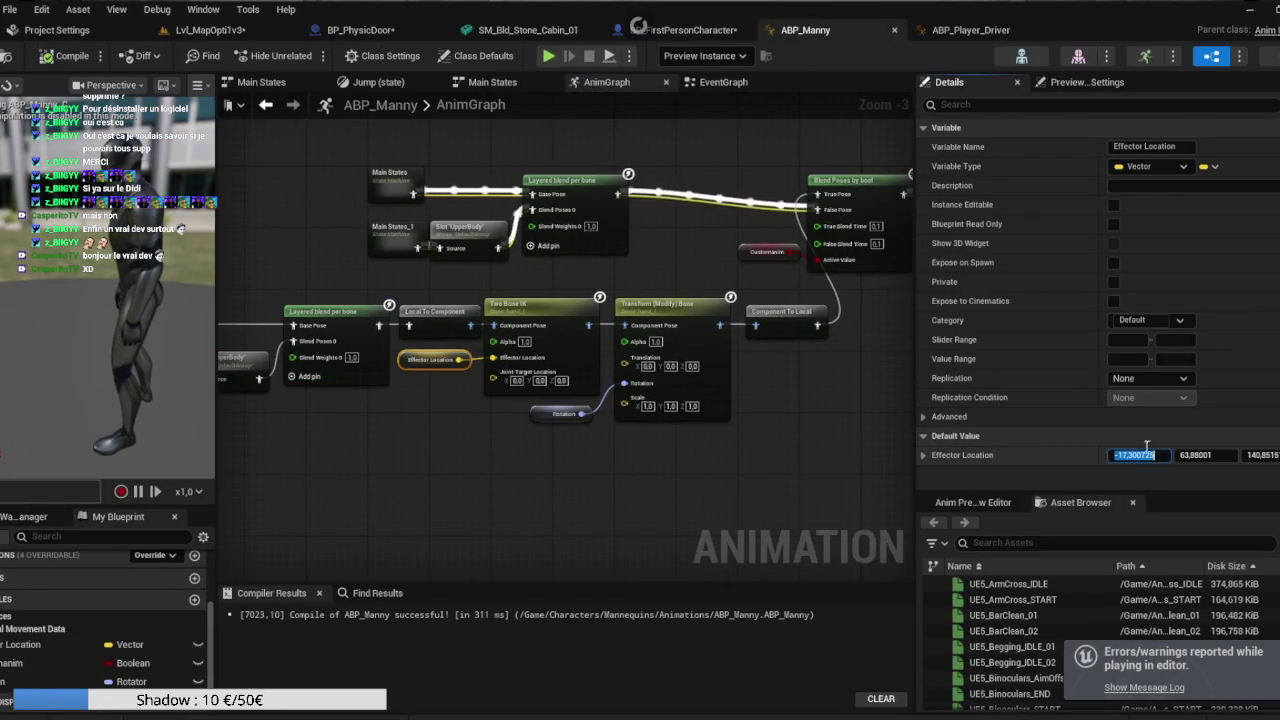
click(700, 30)
drag(830, 335, 585, 310)
click(597, 310)
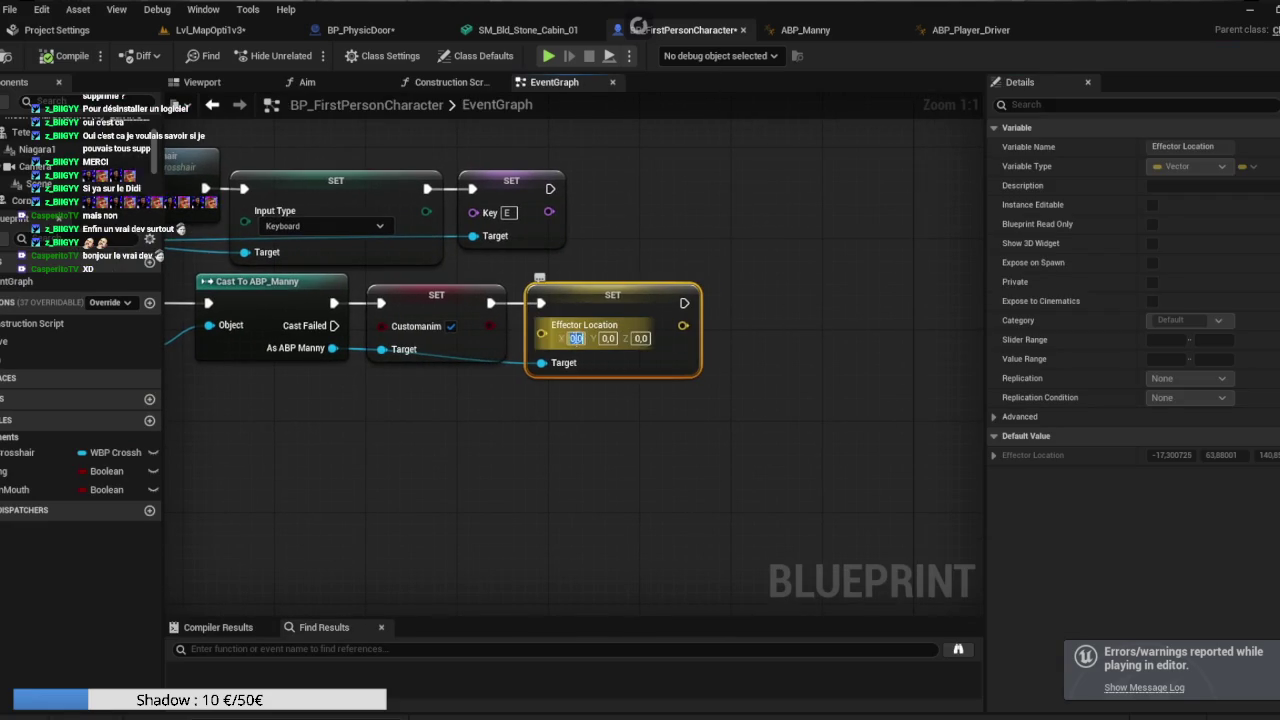
key(ctrl+v)
key(Return)
Paste Y 63,88001 and Z 140,851511 from ABP_Manny into the SET Effector Location node.
click(805, 30)
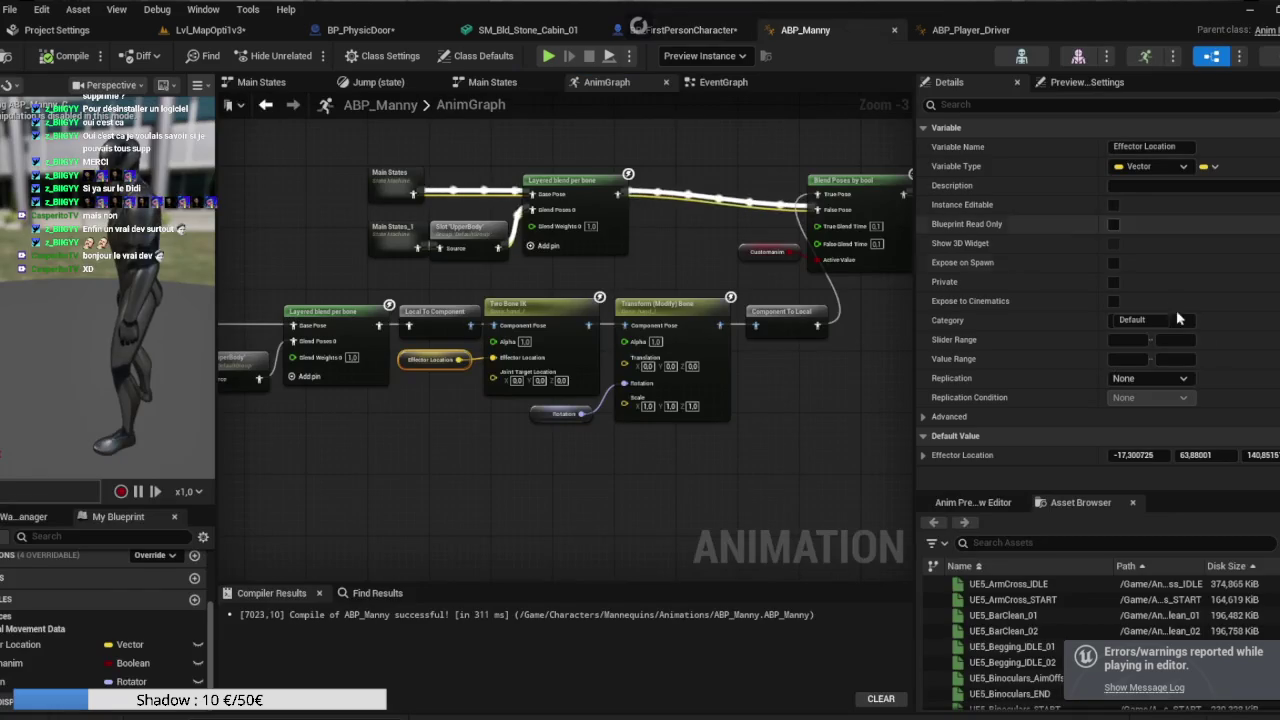
click(1195, 455)
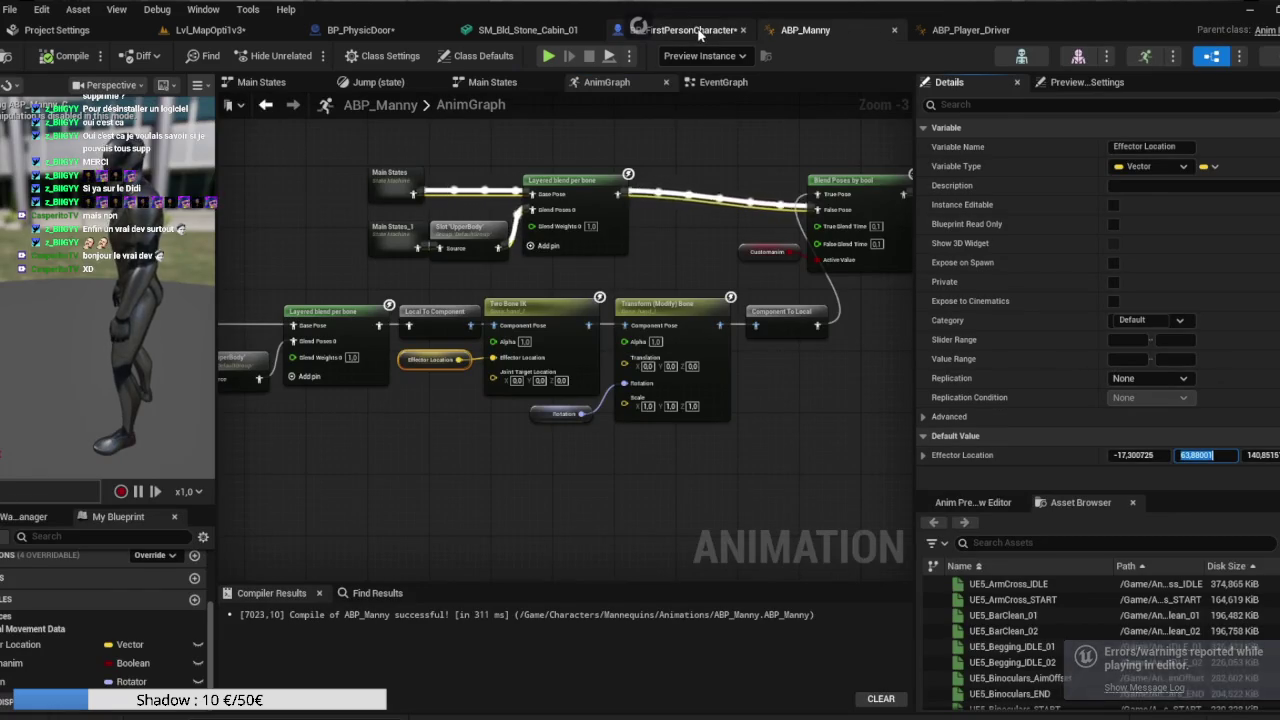
click(690, 30)
key(ctrl+v)
key(Return)
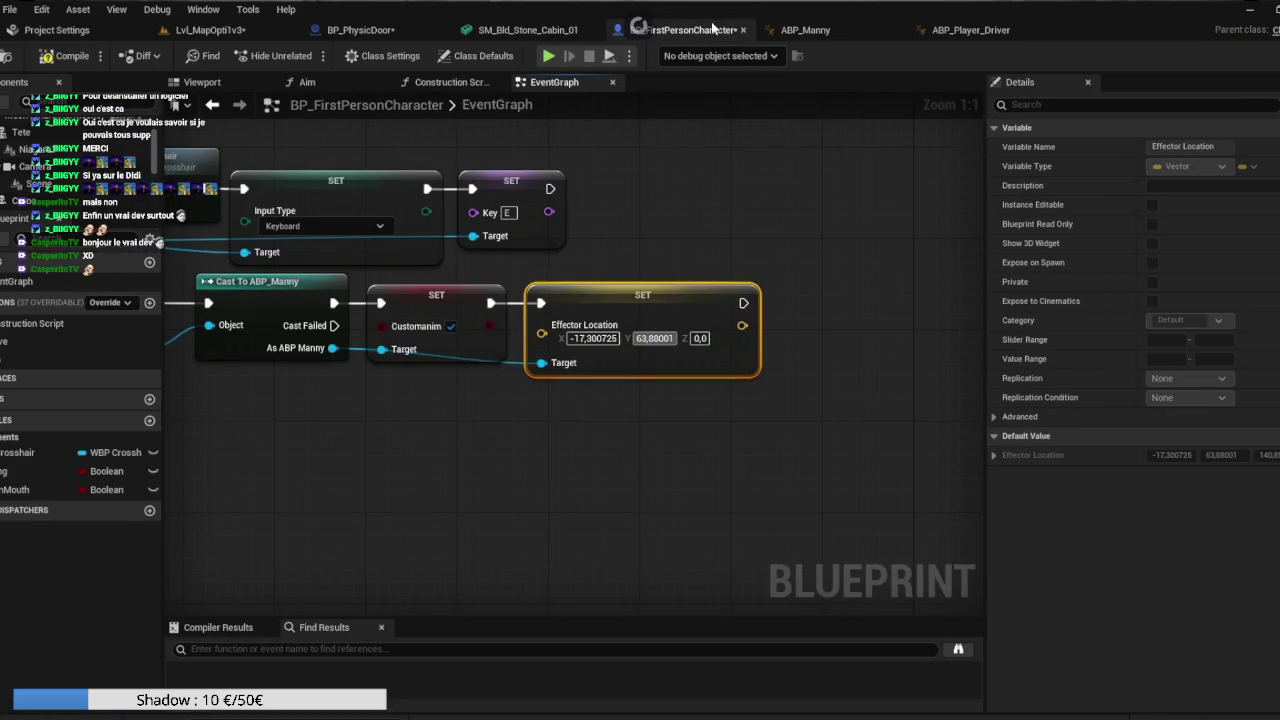
click(805, 30)
click(1262, 455)
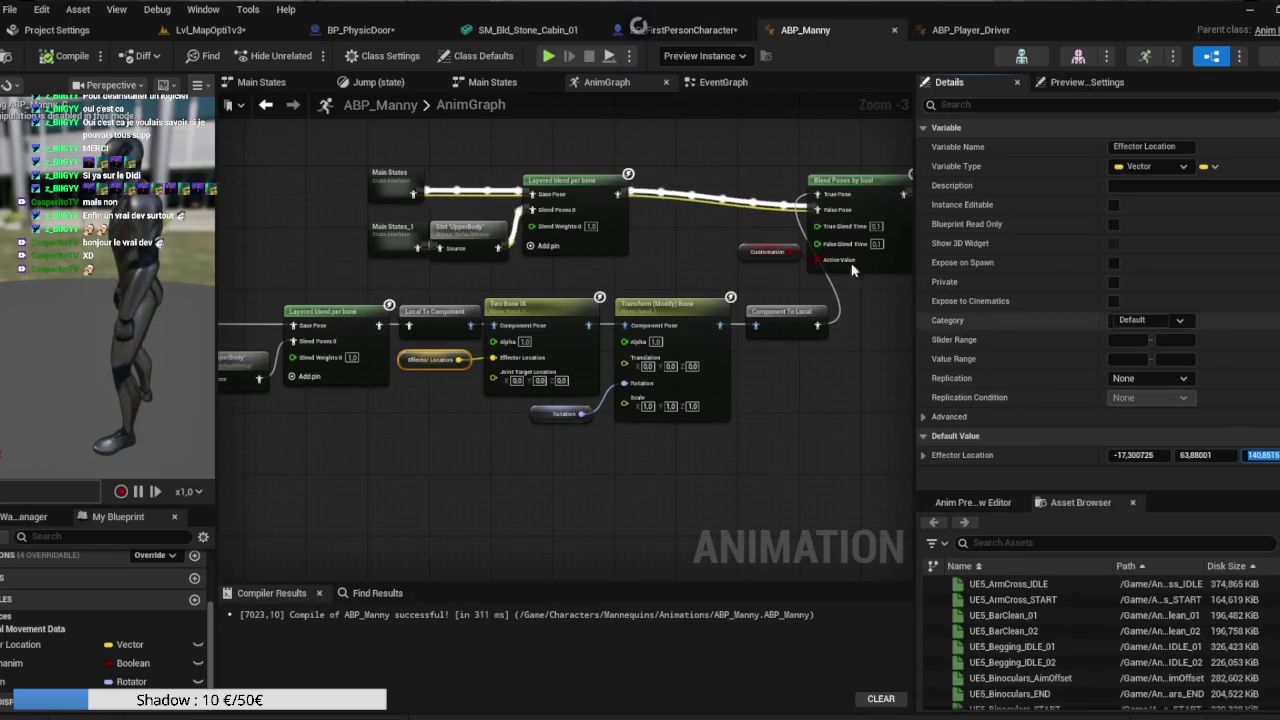
click(690, 30)
click(720, 338)
text(140,851511)
click(773, 429)
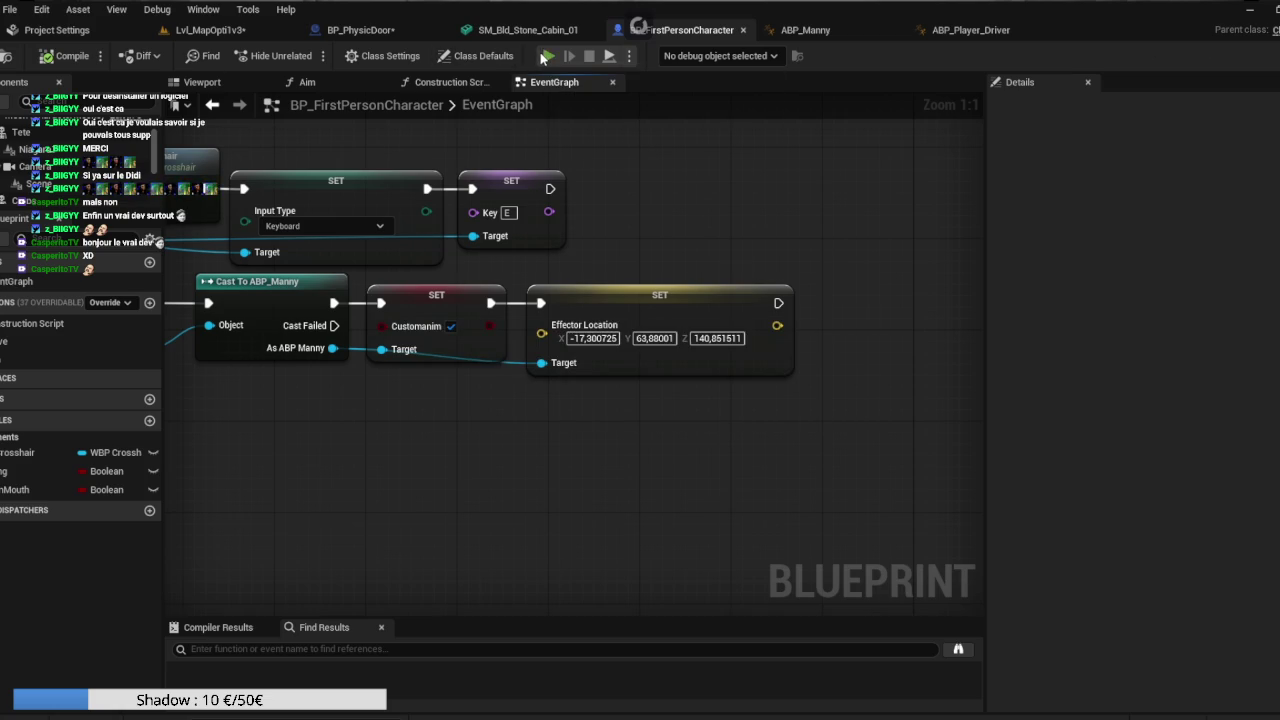
Play the level, walk to the cabin door, grab the knob and swing it open, then stop.
key(alt+p)
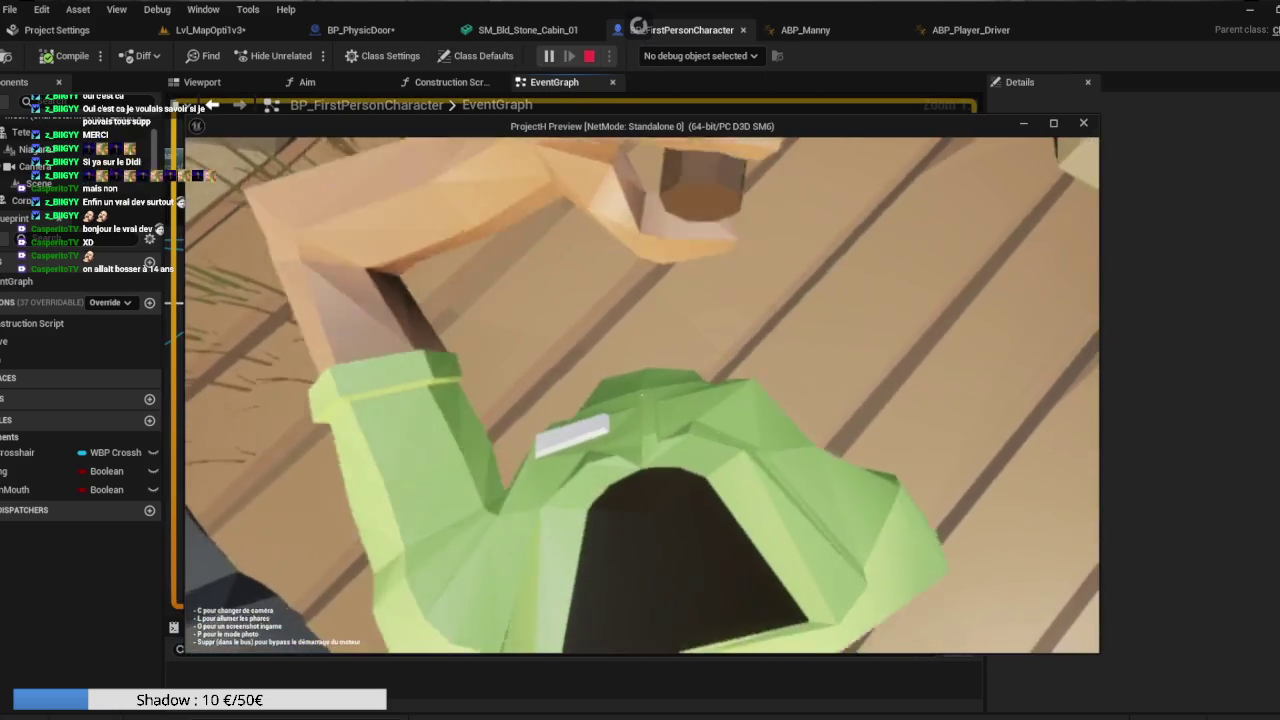
mouse_move(640, 395)
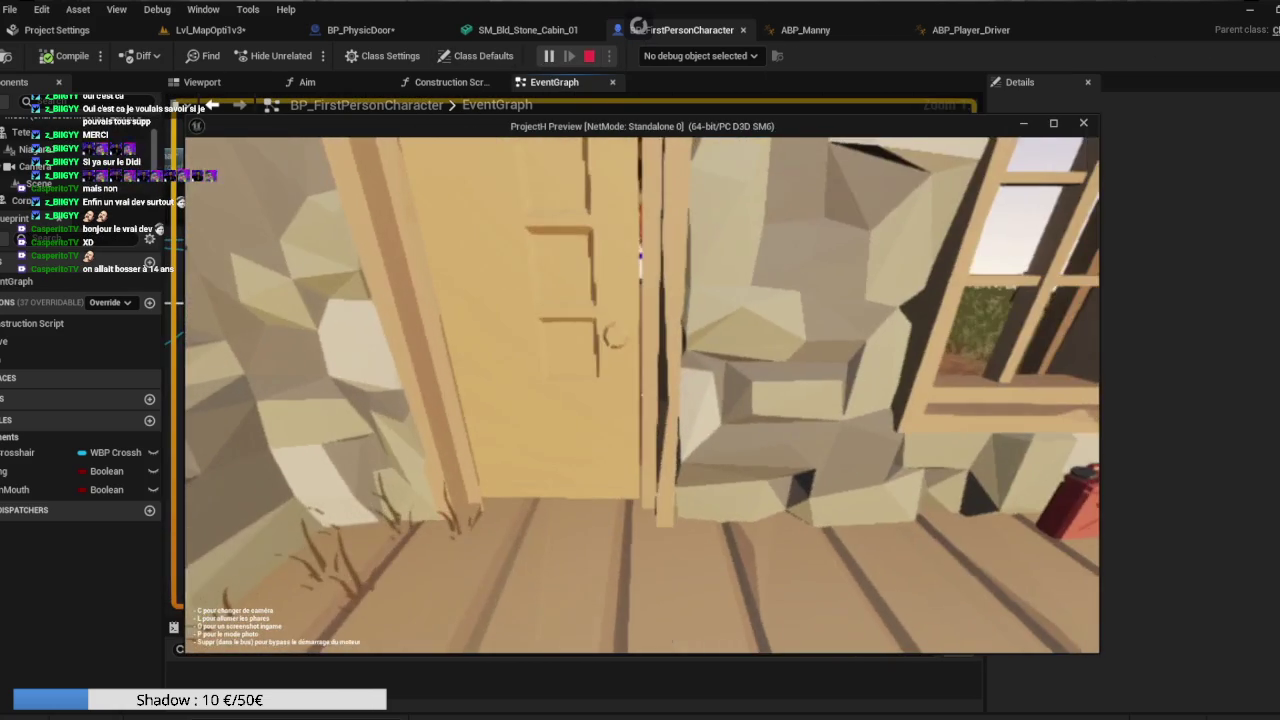
key(w)
click(640, 256)
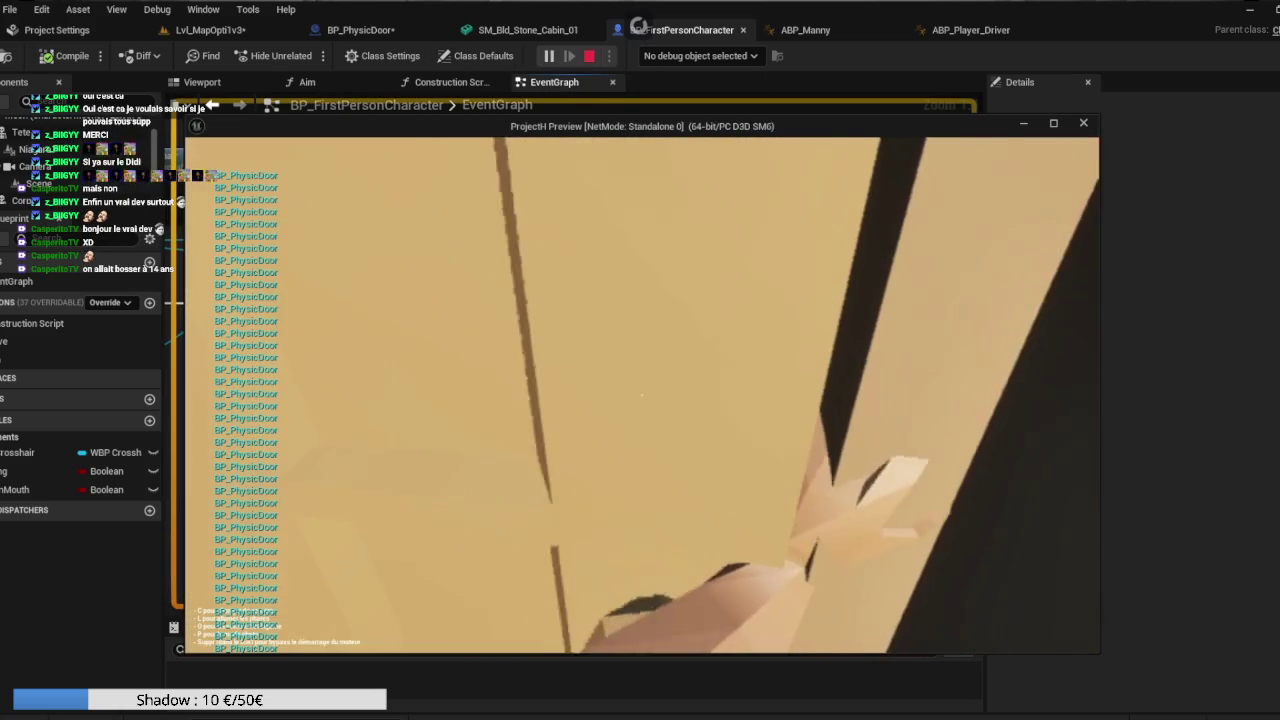
mouse_move(640, 395)
mouse_down()
mouse_move(720, 420)
mouse_move(760, 450)
mouse_up()
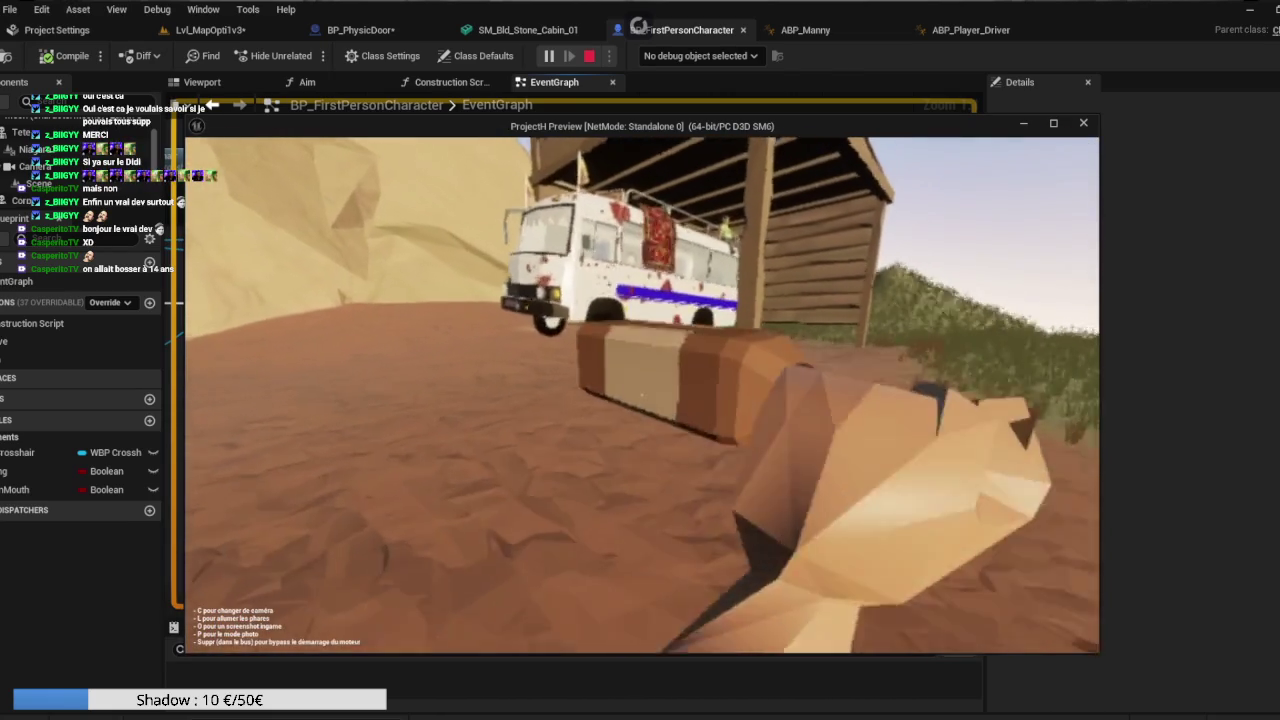
key(Escape)
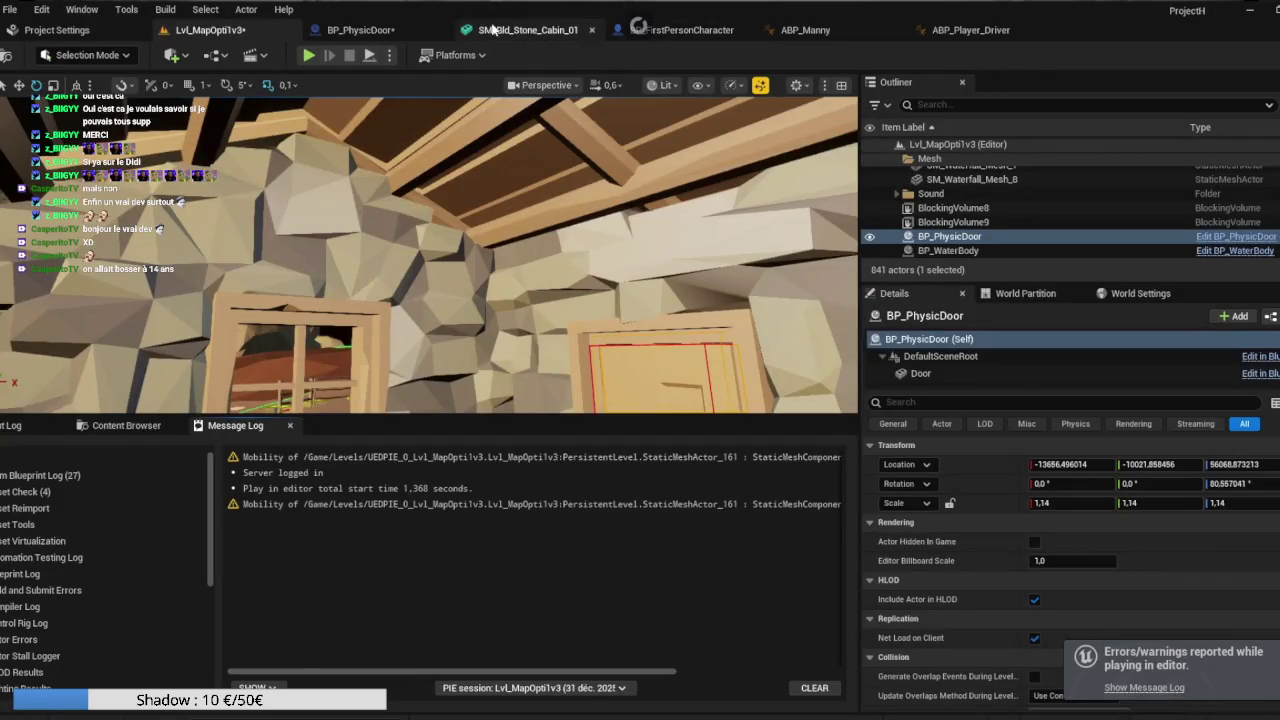
click(360, 29)
Duplicate the Mesh/Get Anim Instance/Cast/SET chain and wire the first Branch's False output into it.
click(685, 29)
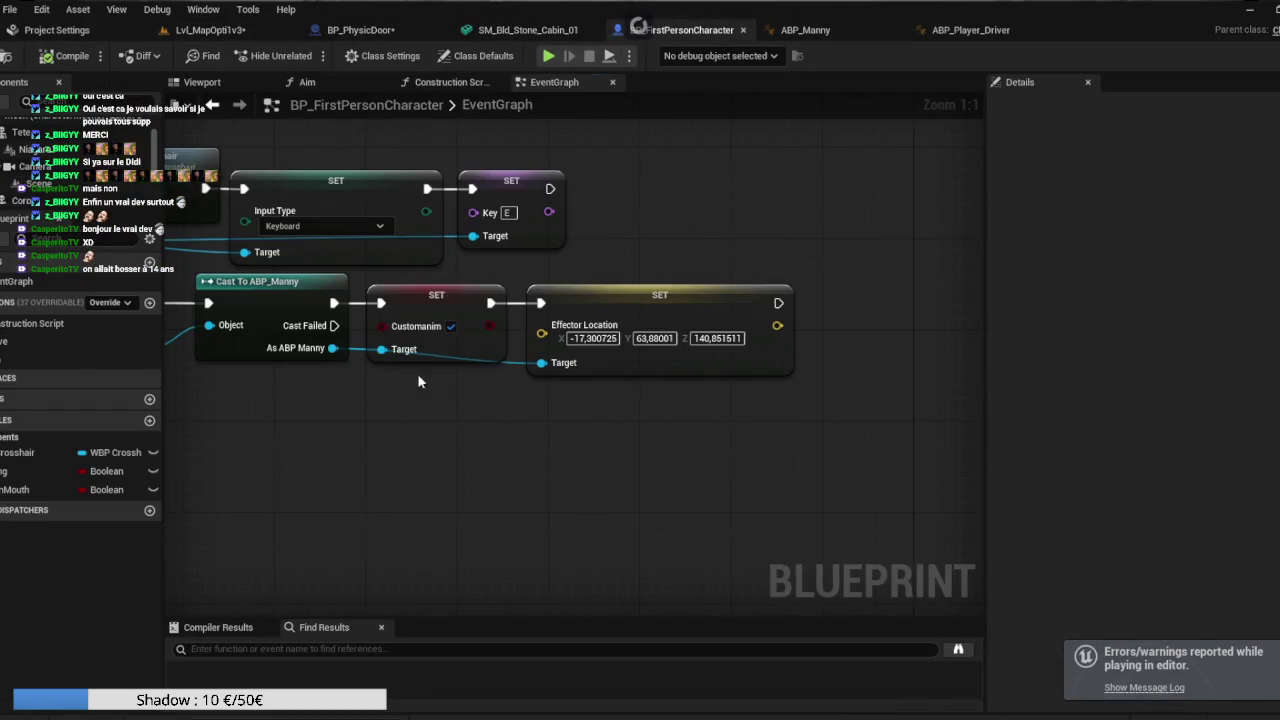
scroll(839, 372, down, 3)
mouse_move(655, 428)
mouse_down()
mouse_move(663, 400)
mouse_move(771, 371)
mouse_move(843, 400)
mouse_move(679, 409)
mouse_up()
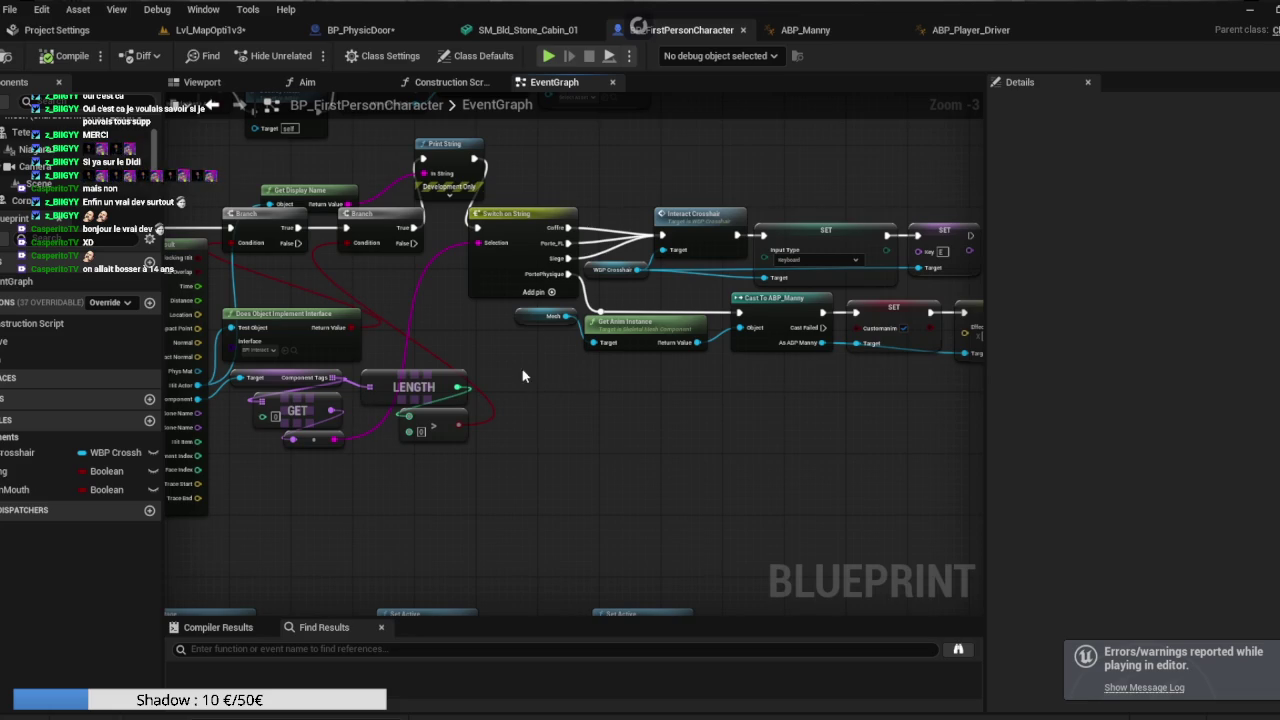
drag(865, 366, 881, 327)
key(ctrl+c)
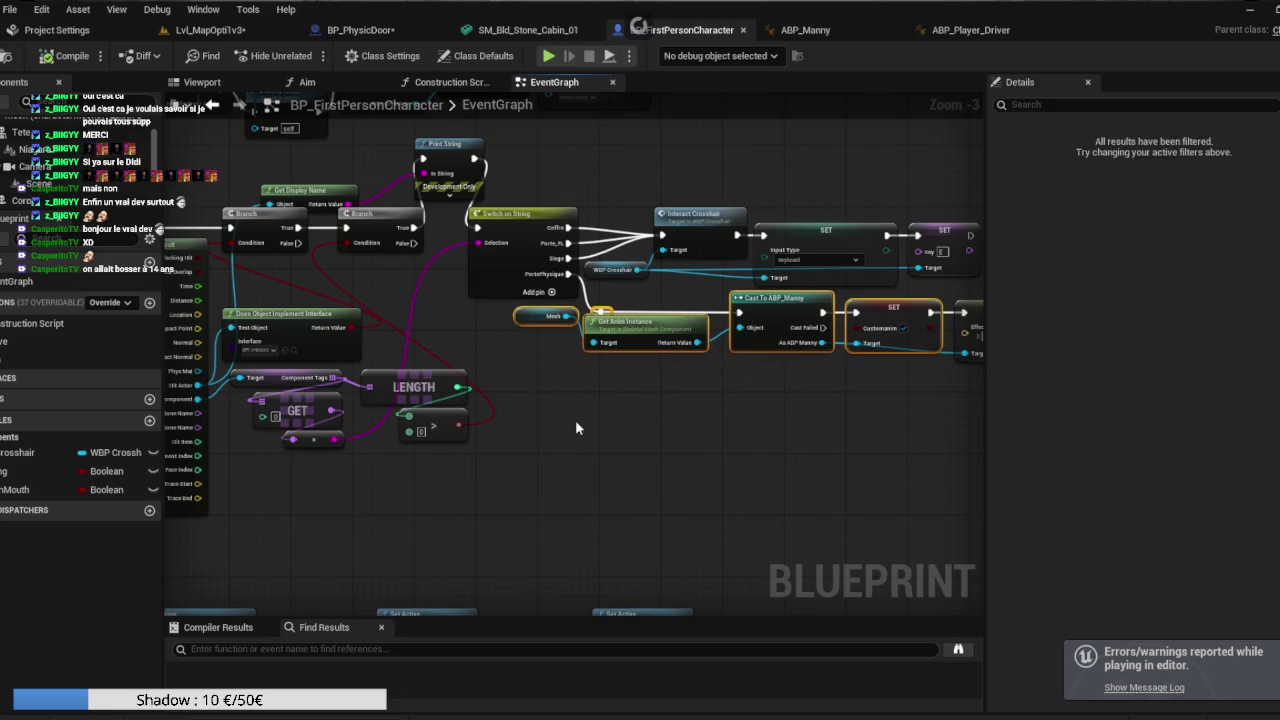
key(ctrl+v)
drag(690, 407, 582, 477)
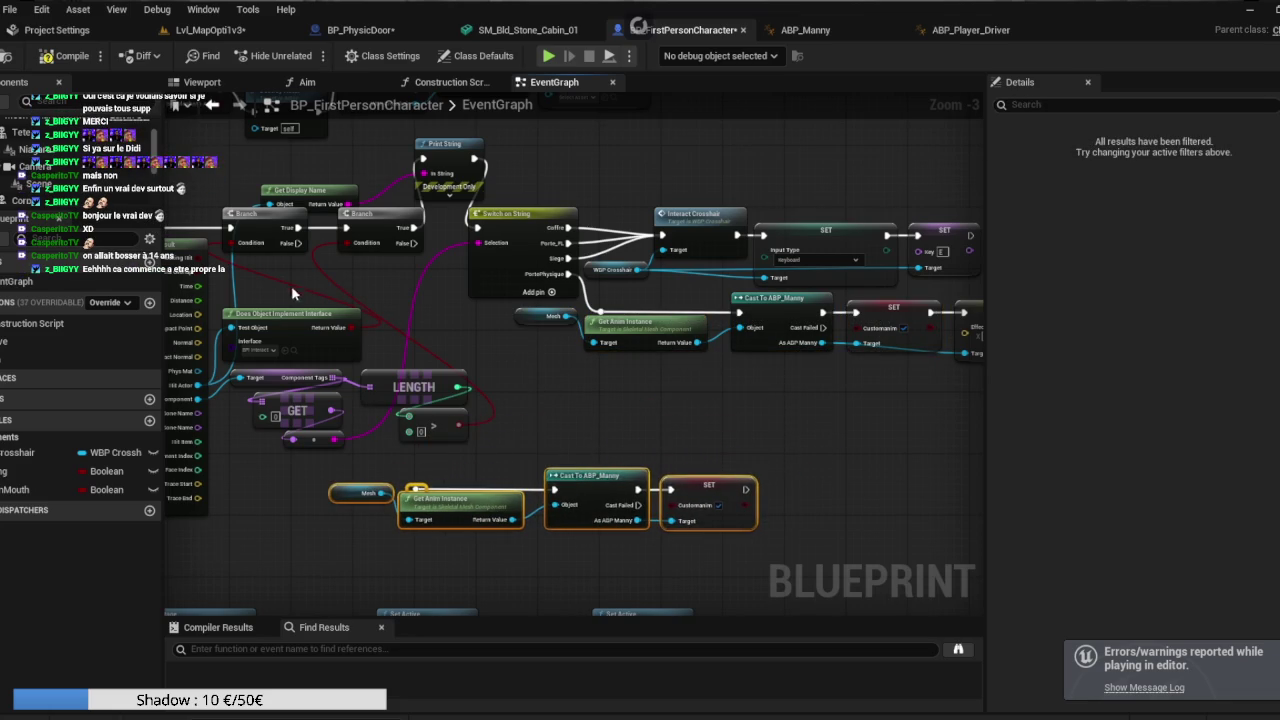
mouse_move(297, 243)
mouse_down()
mouse_move(358, 490)
mouse_move(622, 482)
mouse_up()
Add a Get Customanim node from the pasted cast's ABP Manny reference.
scroll(535, 474, up, 3)
drag(760, 432, 548, 435)
drag(608, 390, 797, 391)
drag(503, 432, 567, 476)
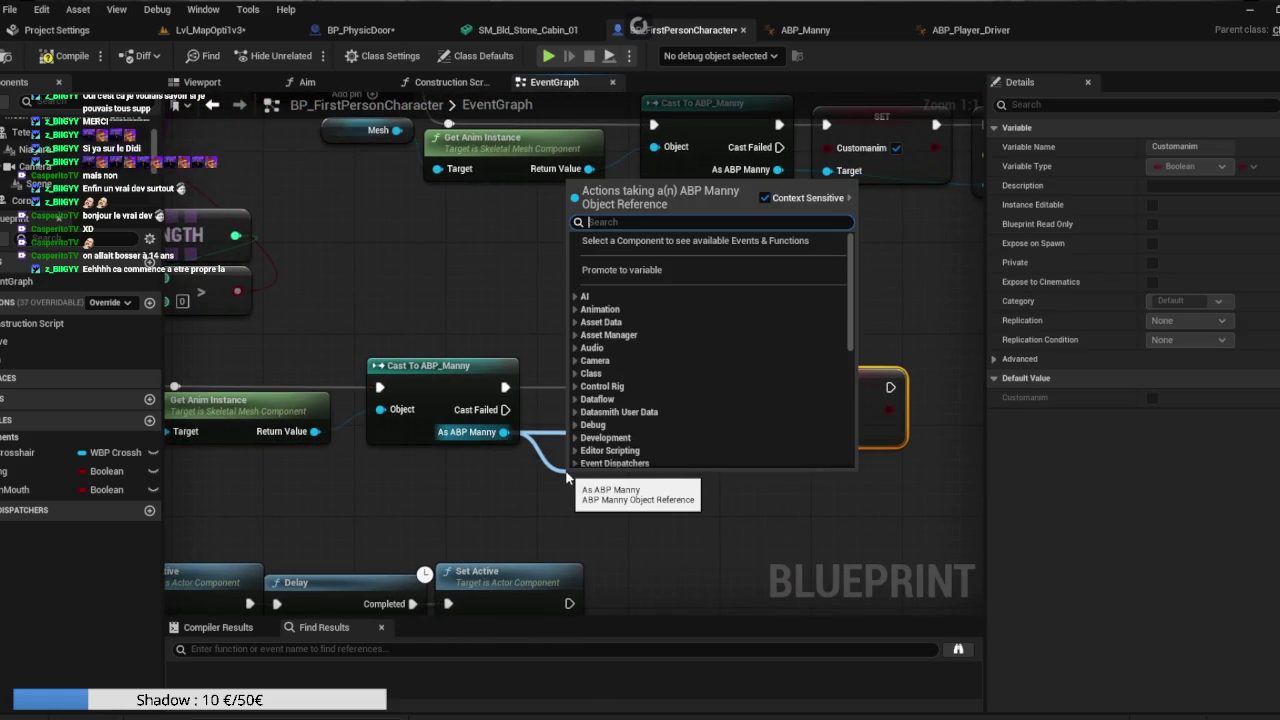
text(get cust)
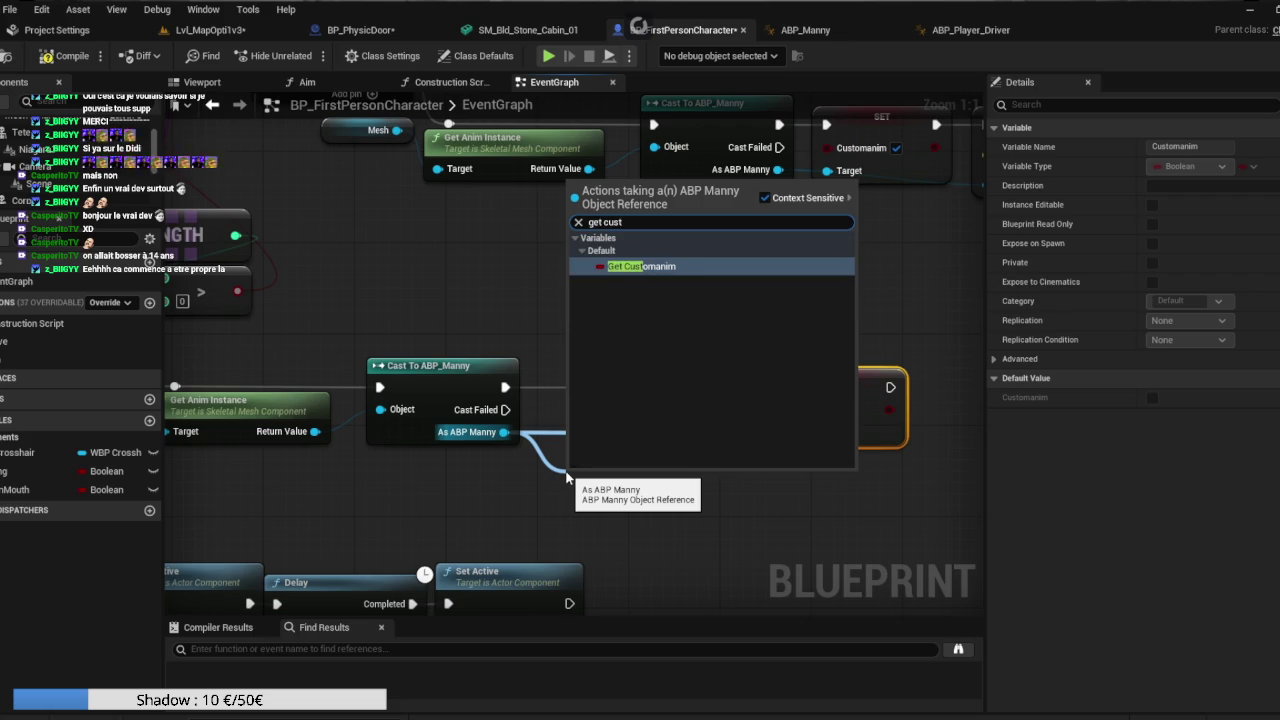
click(645, 267)
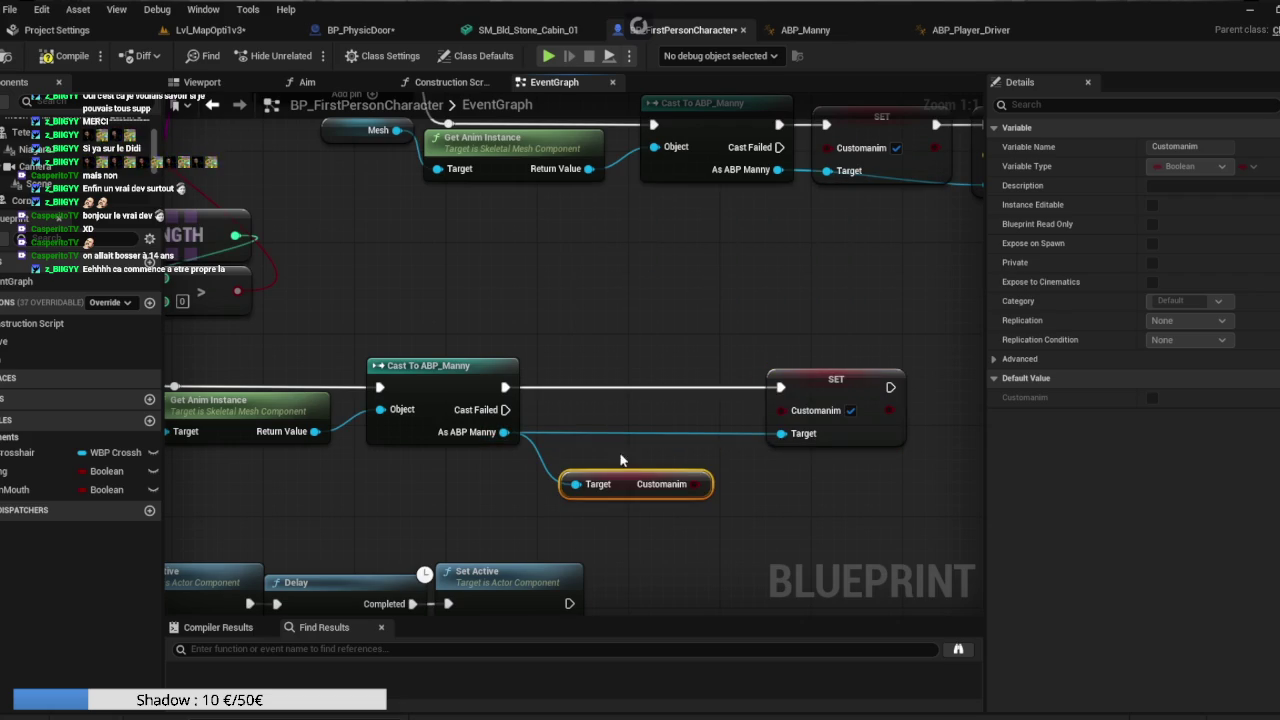
Convert Get Customanim to a branch between Cast and SET, True into SET Customanim false.
right_click(691, 486)
click(735, 622)
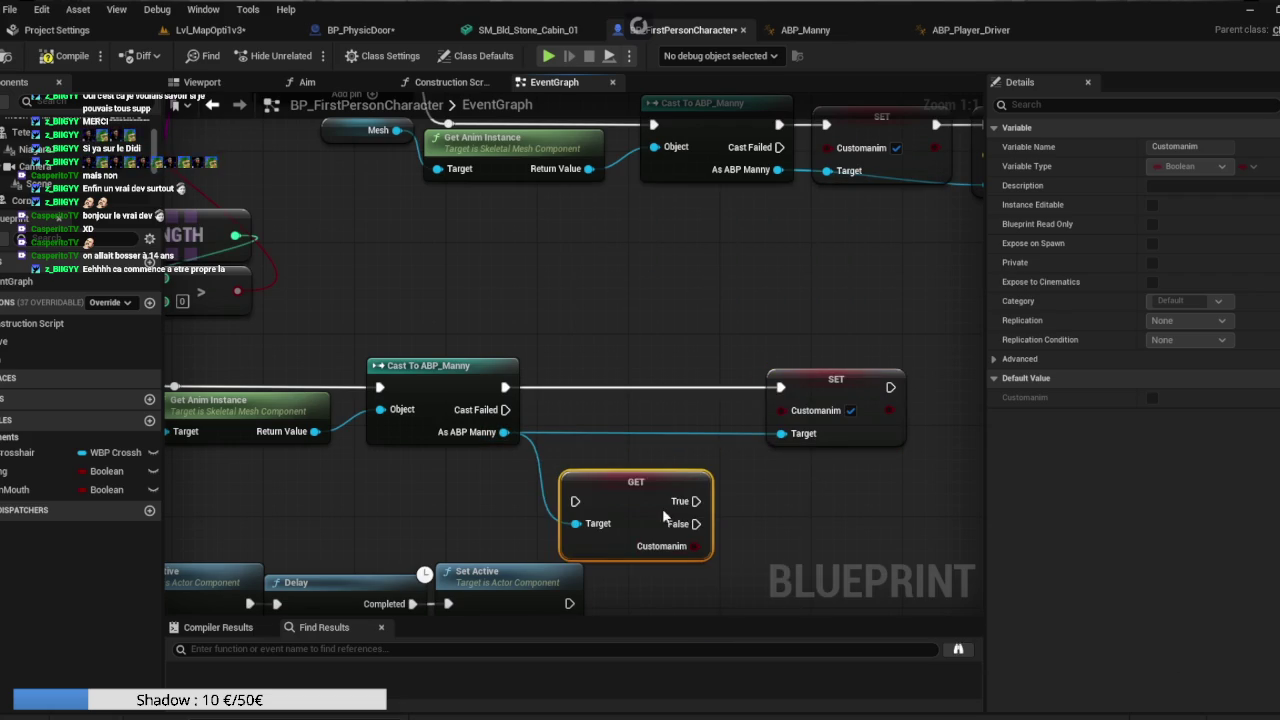
drag(632, 494, 587, 379)
drag(505, 387, 553, 388)
mouse_move(673, 387)
mouse_down()
mouse_move(780, 390)
mouse_move(770, 397)
mouse_up()
click(793, 410)
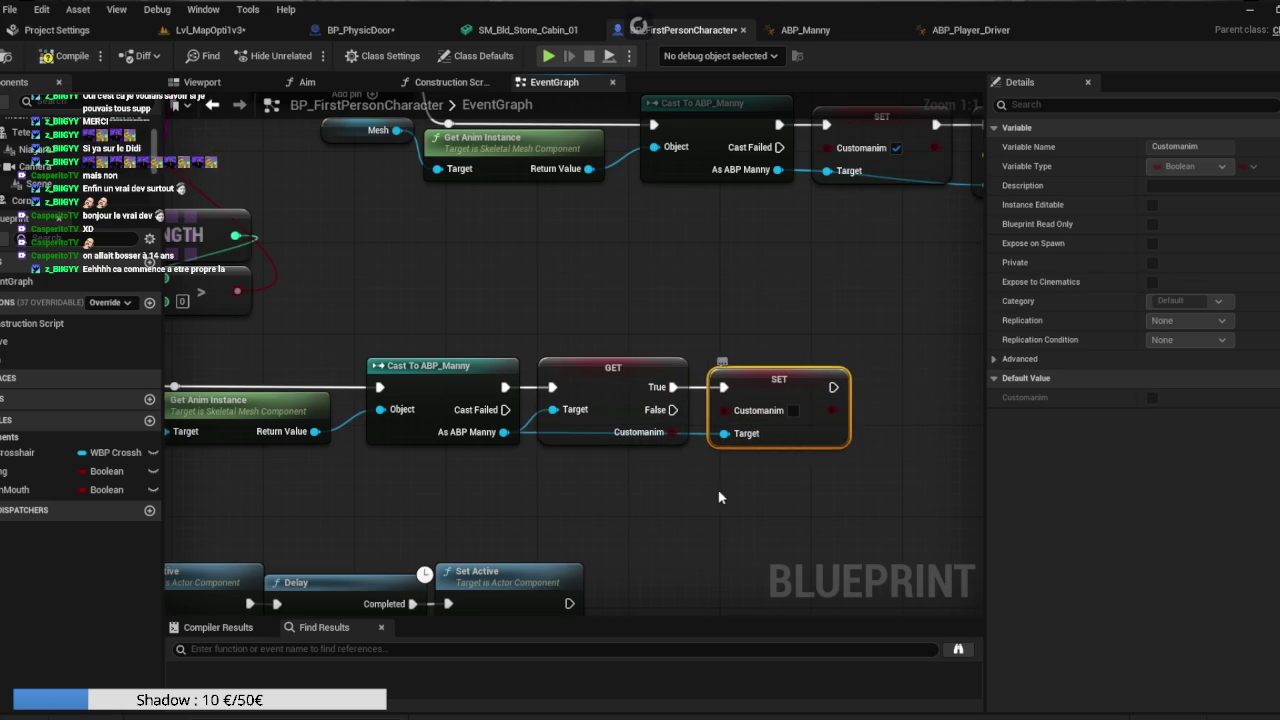
click(734, 463)
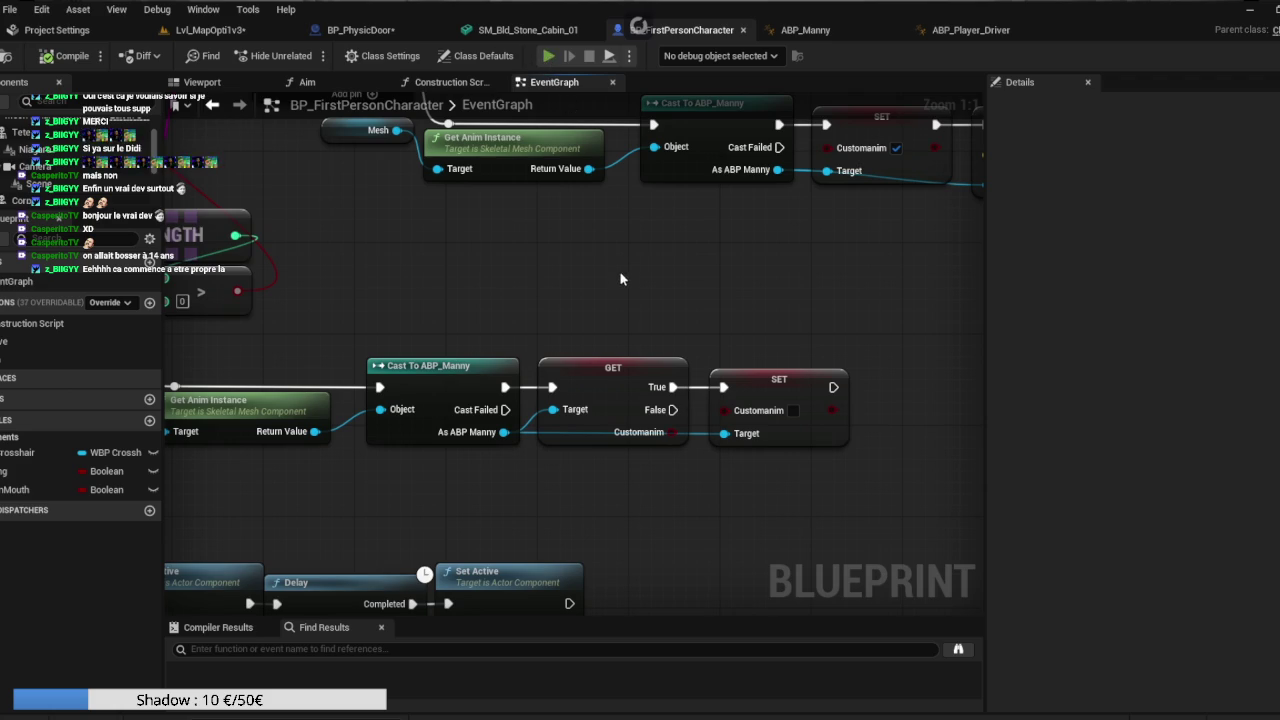
Launch a play test, walk the player to the door, then end the session.
key(alt+p)
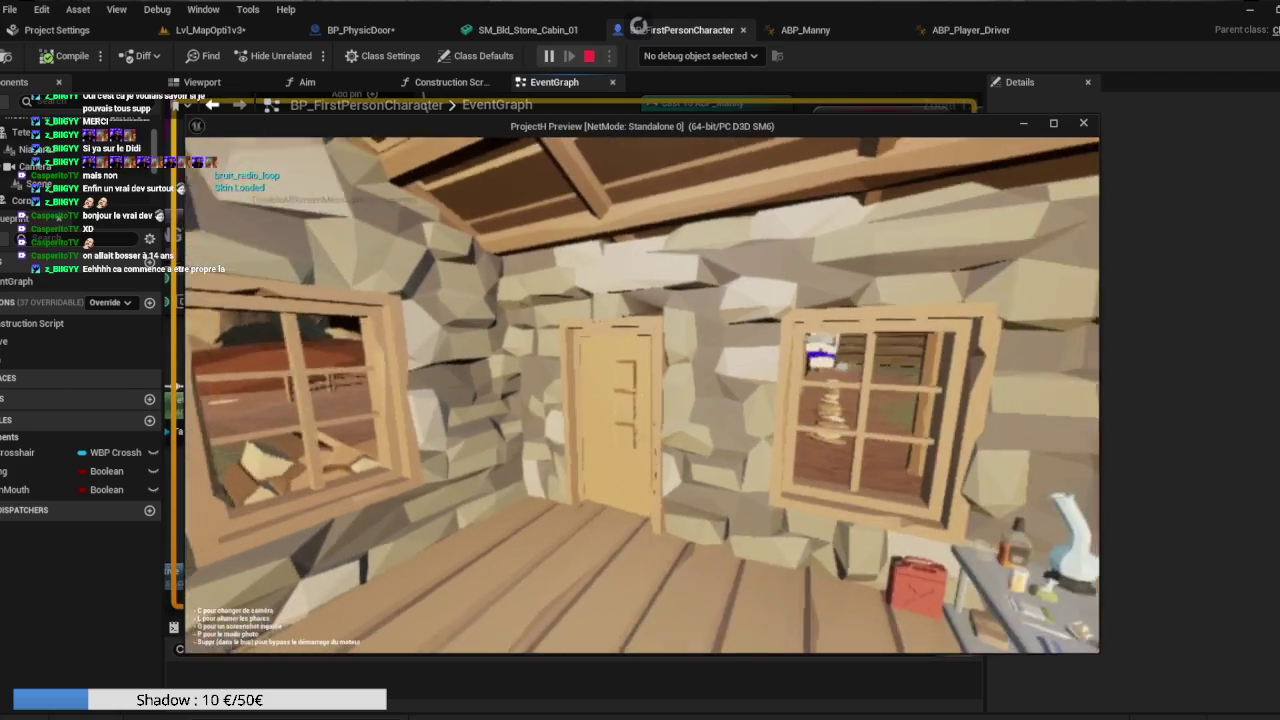
key(w)
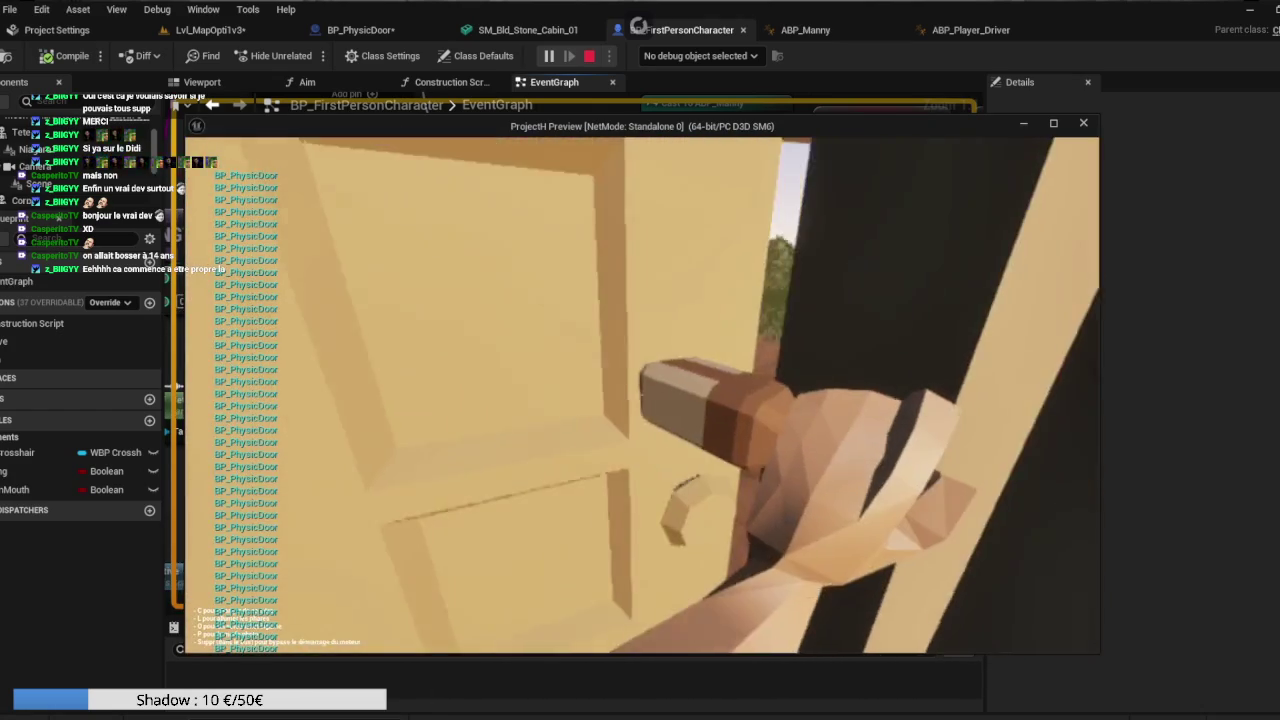
key(Escape)
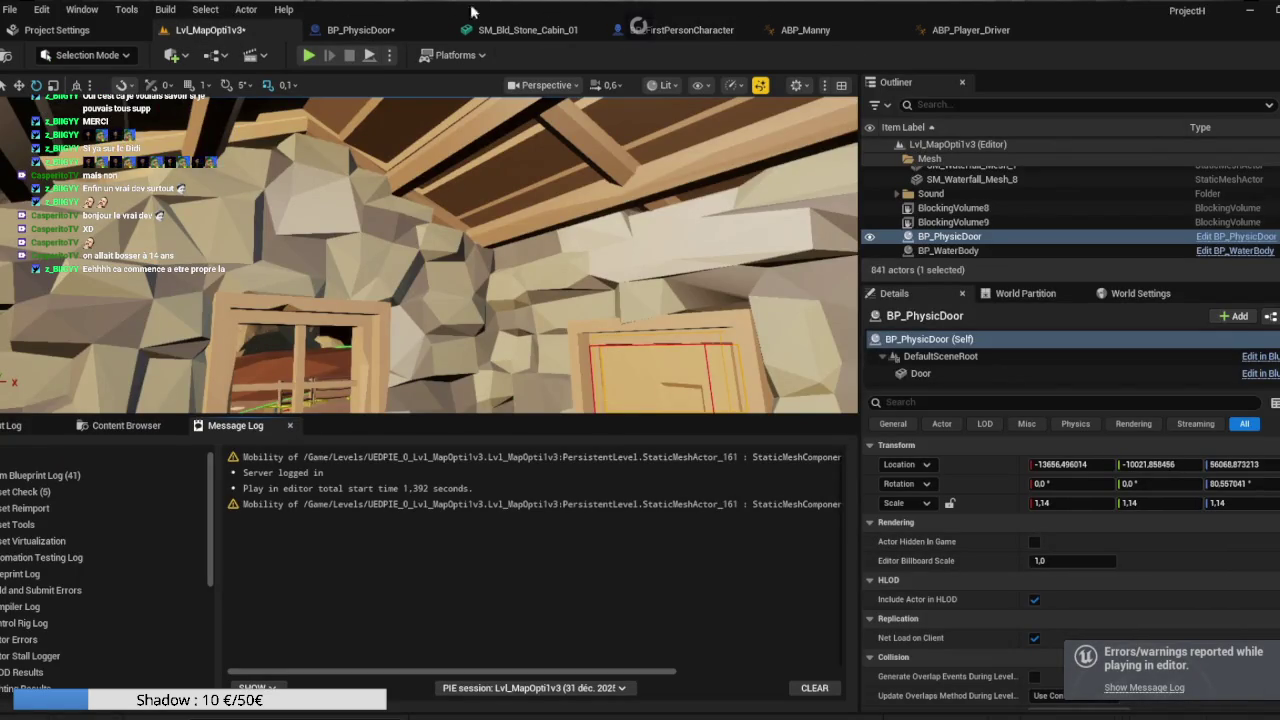
Inspect the LookAt and Line Trace By Channel nodes, then play-test walking to the door.
click(360, 31)
click(686, 30)
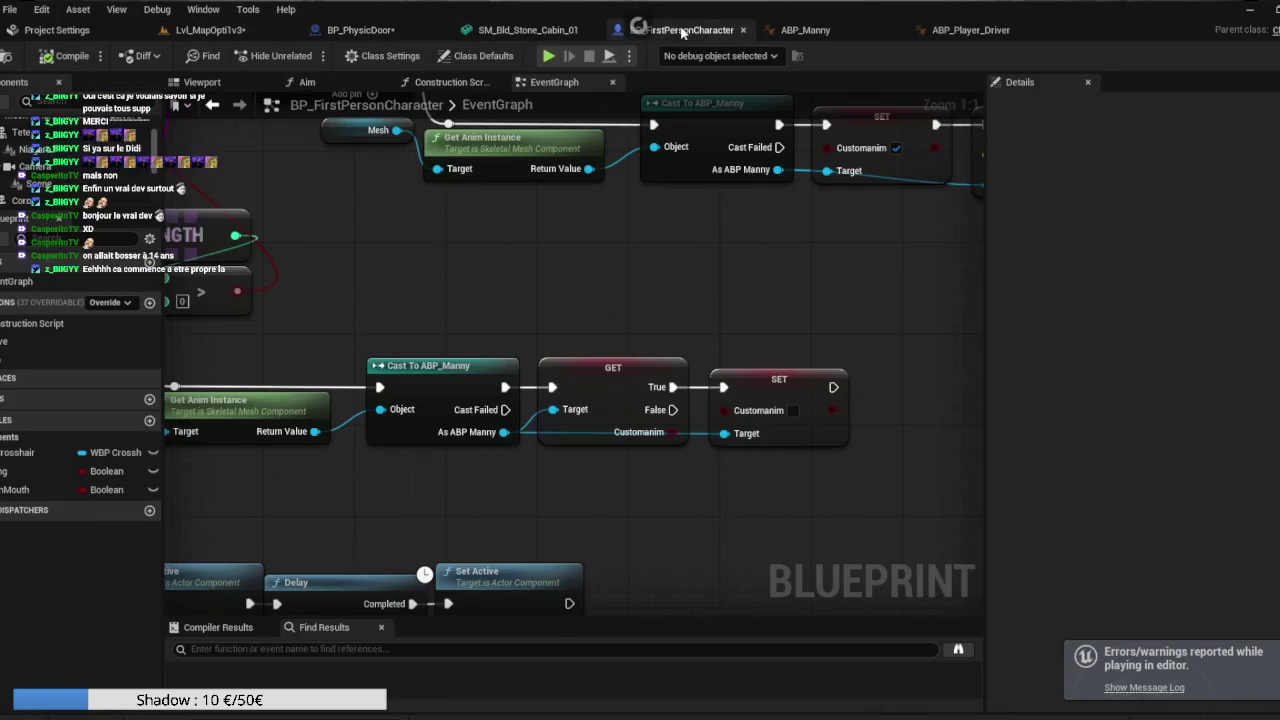
mouse_move(357, 187)
mouse_down()
mouse_move(500, 190)
mouse_move(725, 337)
mouse_move(477, 418)
mouse_move(819, 438)
mouse_up()
scroll(725, 337, down, 1)
drag(372, 369, 477, 408)
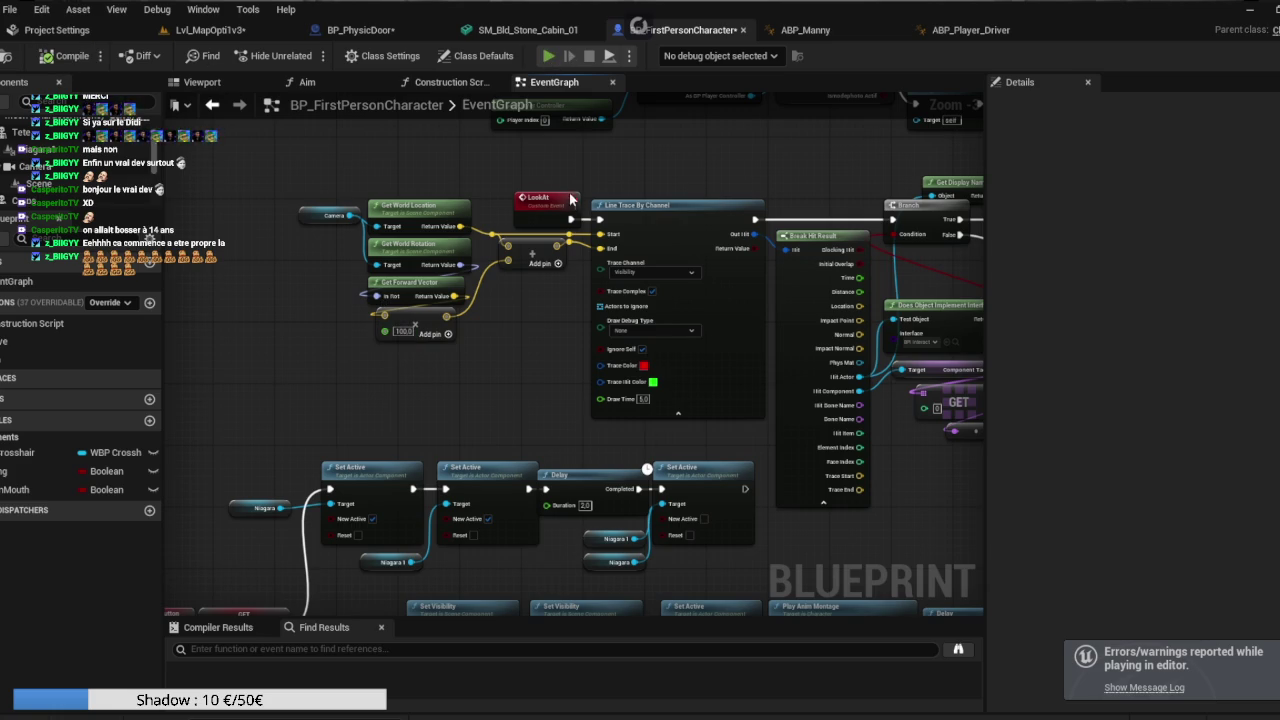
key(alt+p)
key(w)
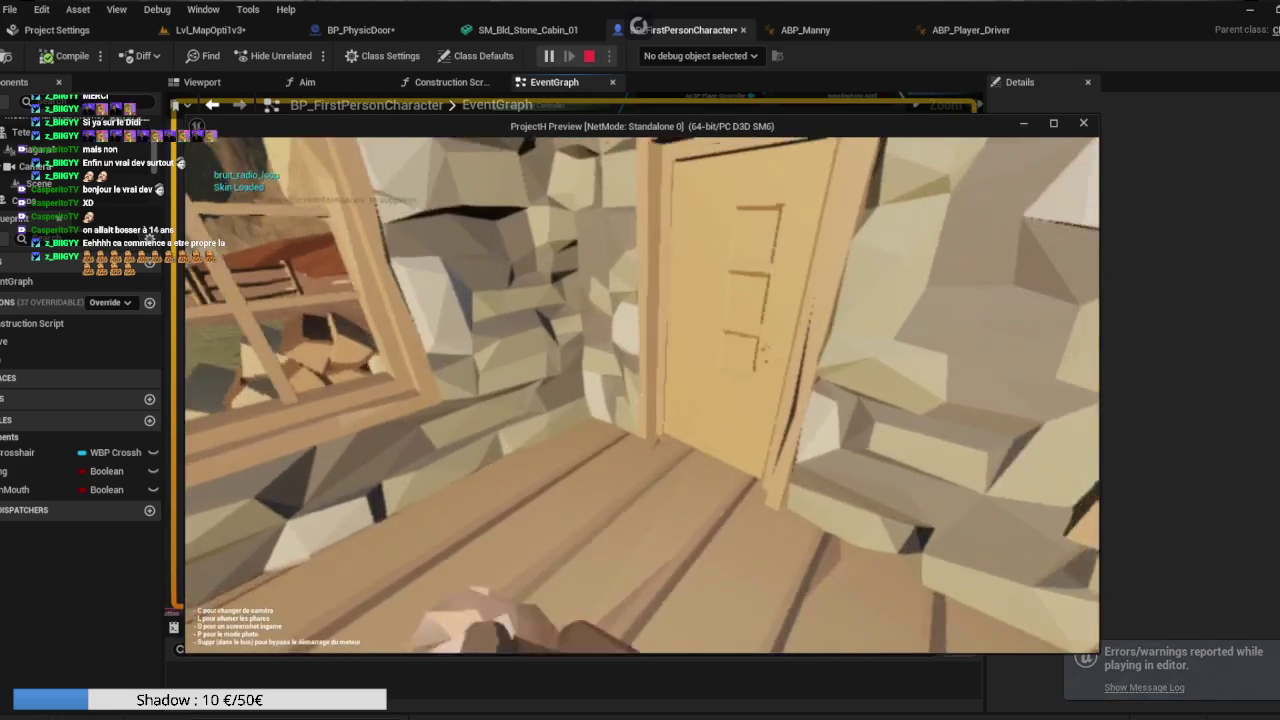
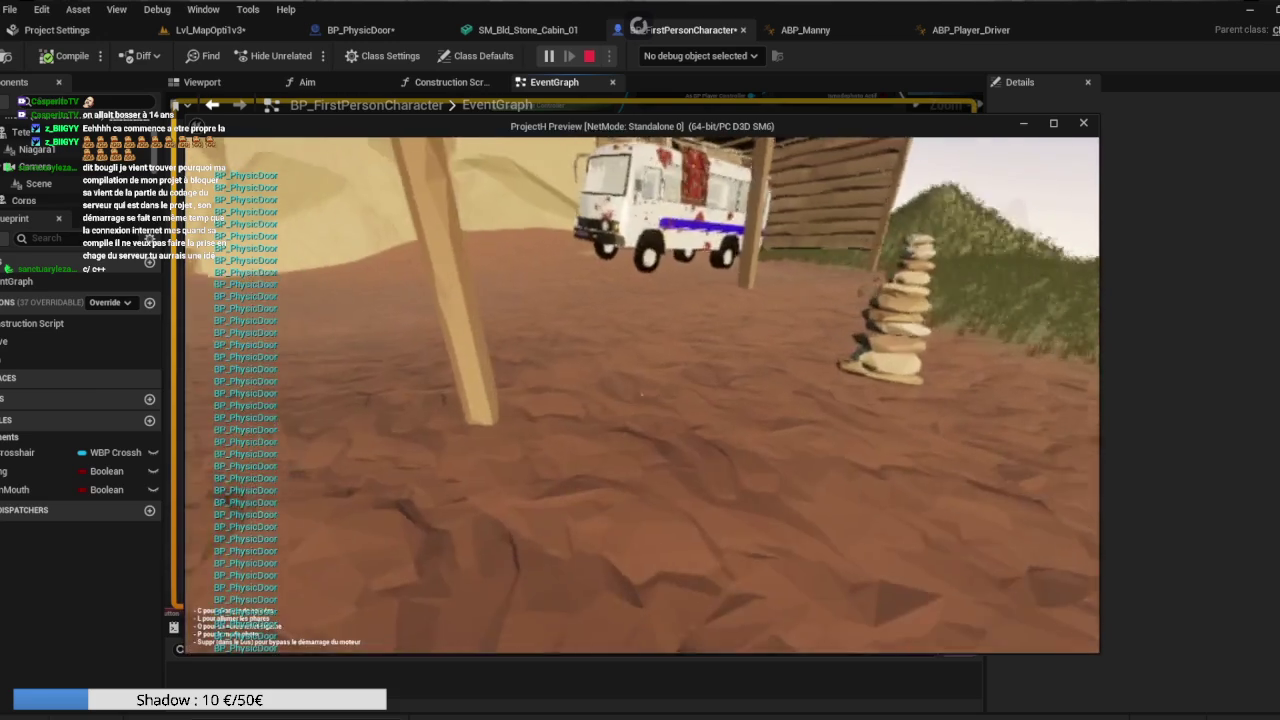
Stop the game preview and bring the line trace nodes into view in the character's event graph.
key(Escape)
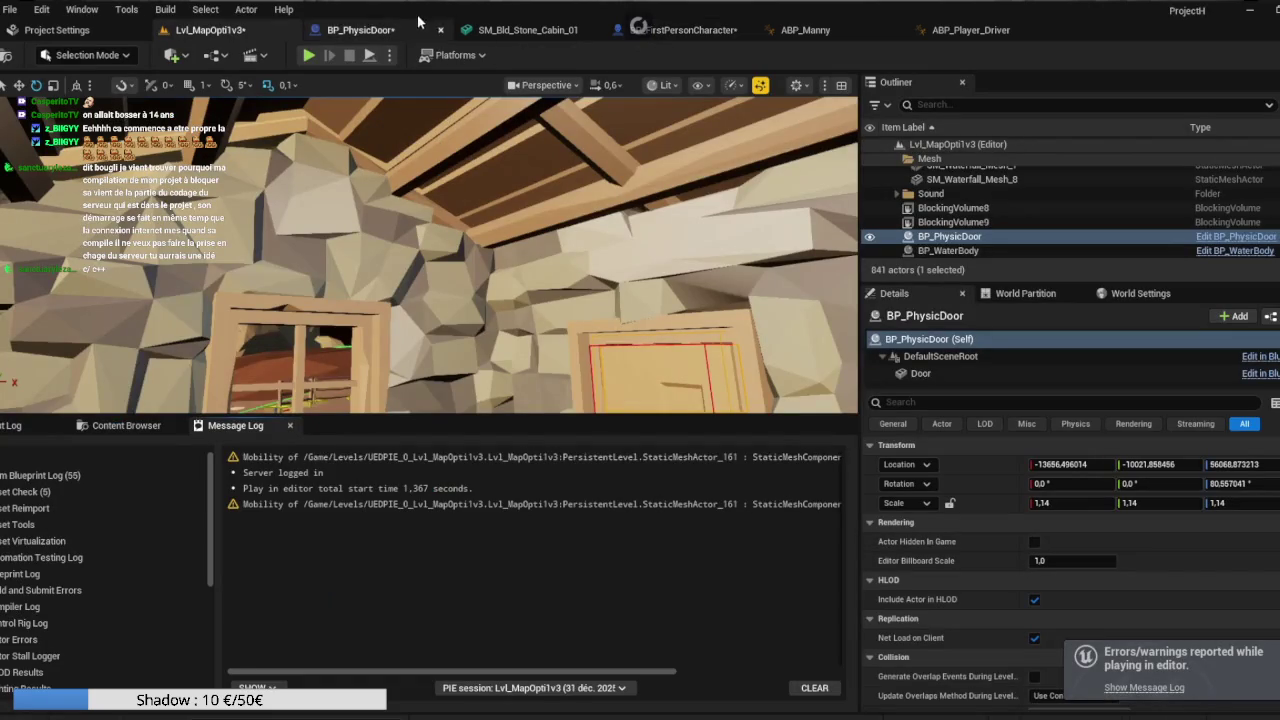
click(680, 30)
mouse_move(441, 302)
mouse_down()
mouse_move(191, 275)
mouse_move(141, 242)
mouse_move(586, 309)
mouse_up()
scroll(586, 309, up, 2)
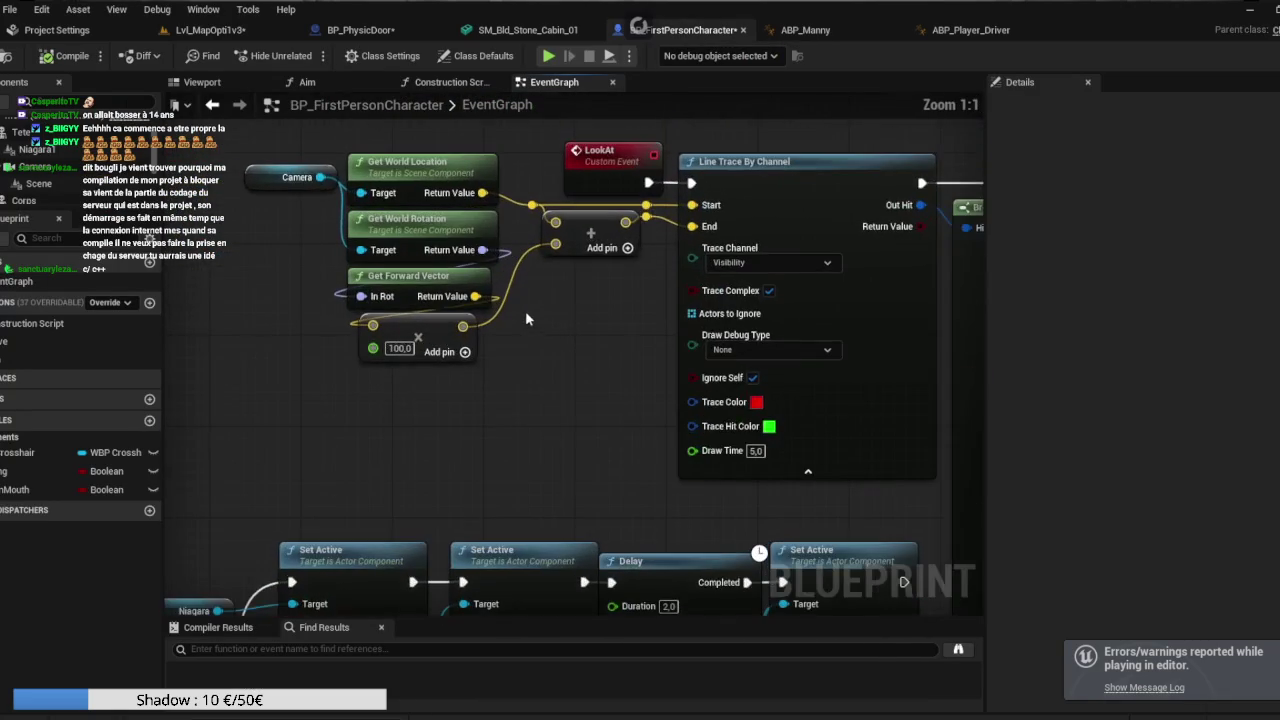
drag(320, 347, 420, 378)
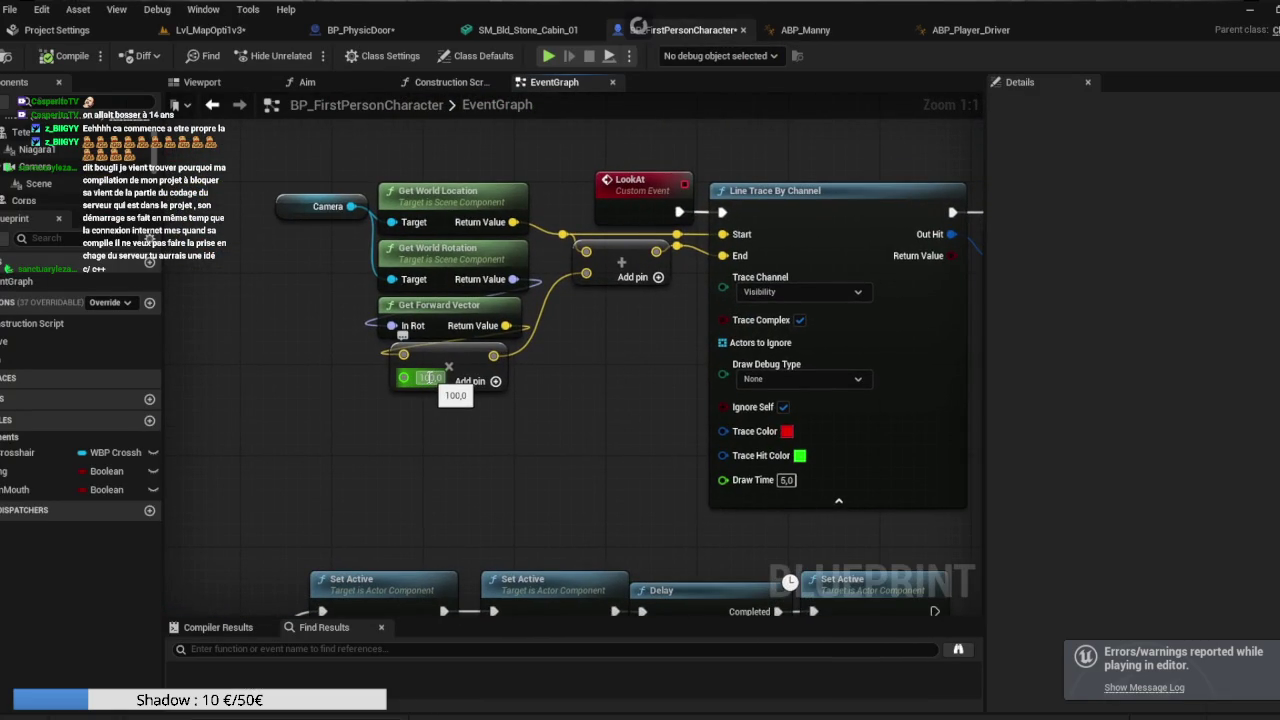
drag(100, 216, 108, 389)
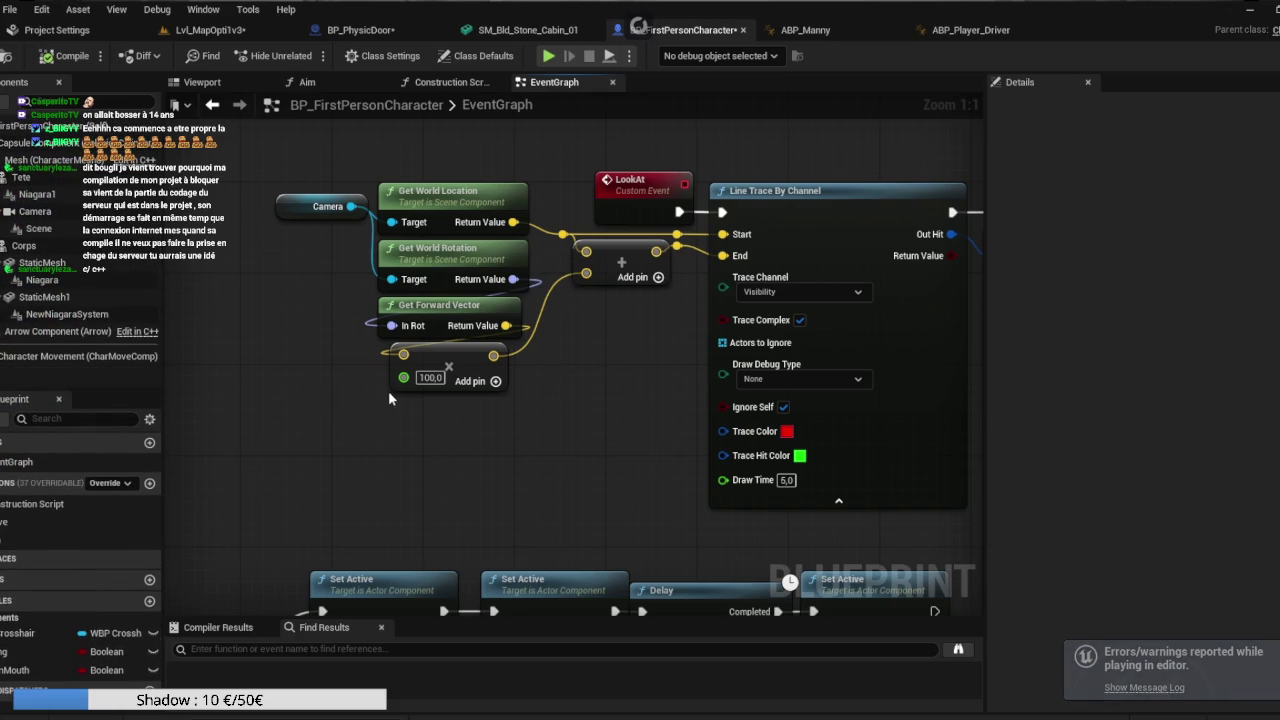
scroll(390, 395, down, 3)
Change the forward-vector multiplier from 100,0 to 5 and recompile the blueprint.
right_click(390, 409)
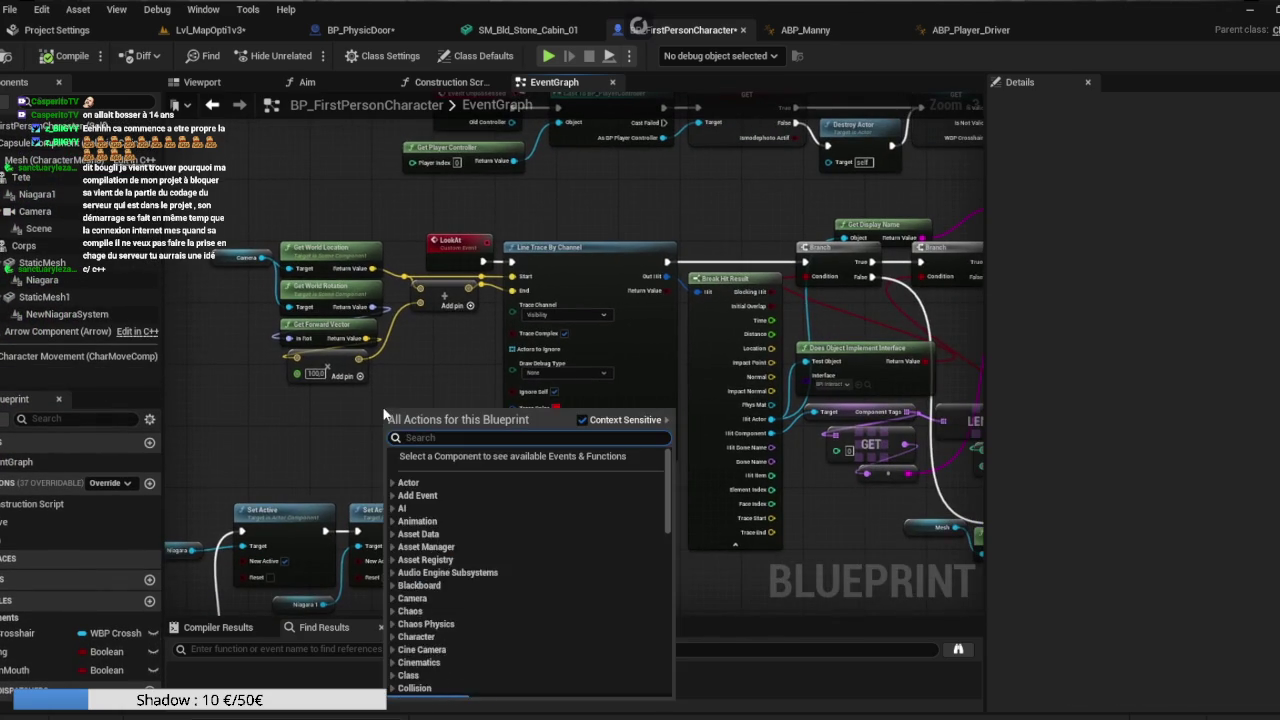
click(357, 396)
text(5)
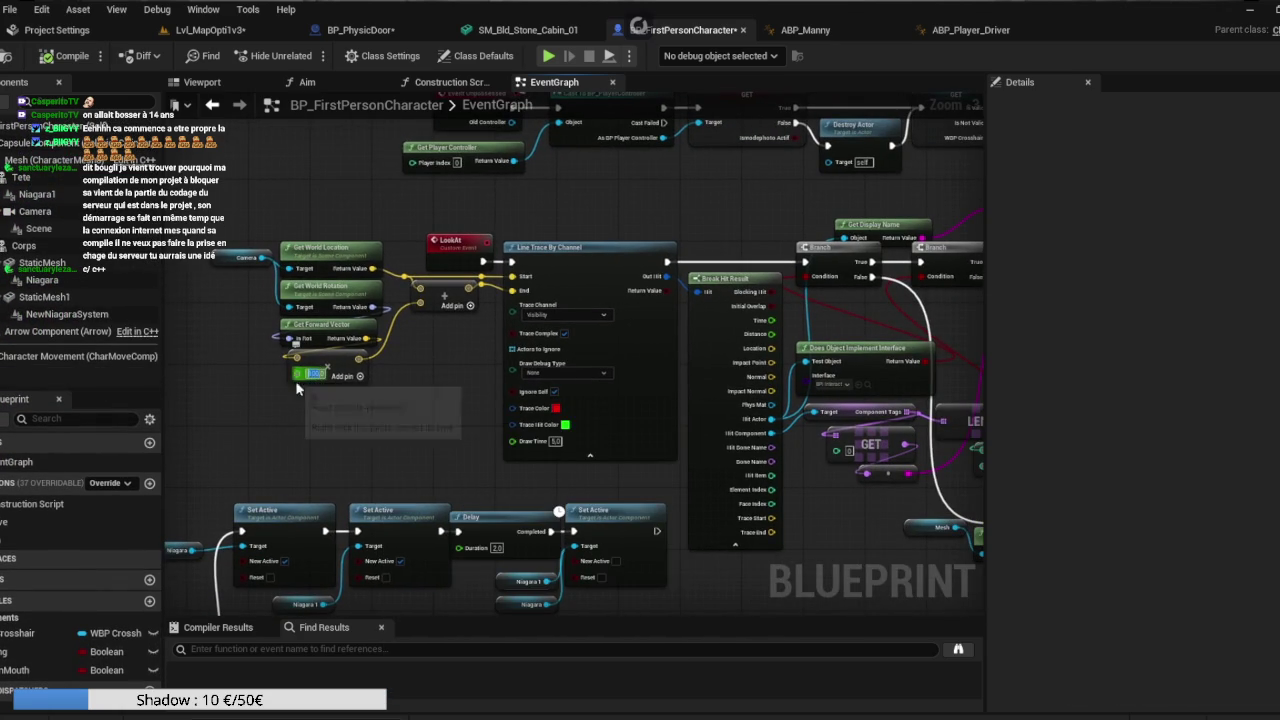
key(Return)
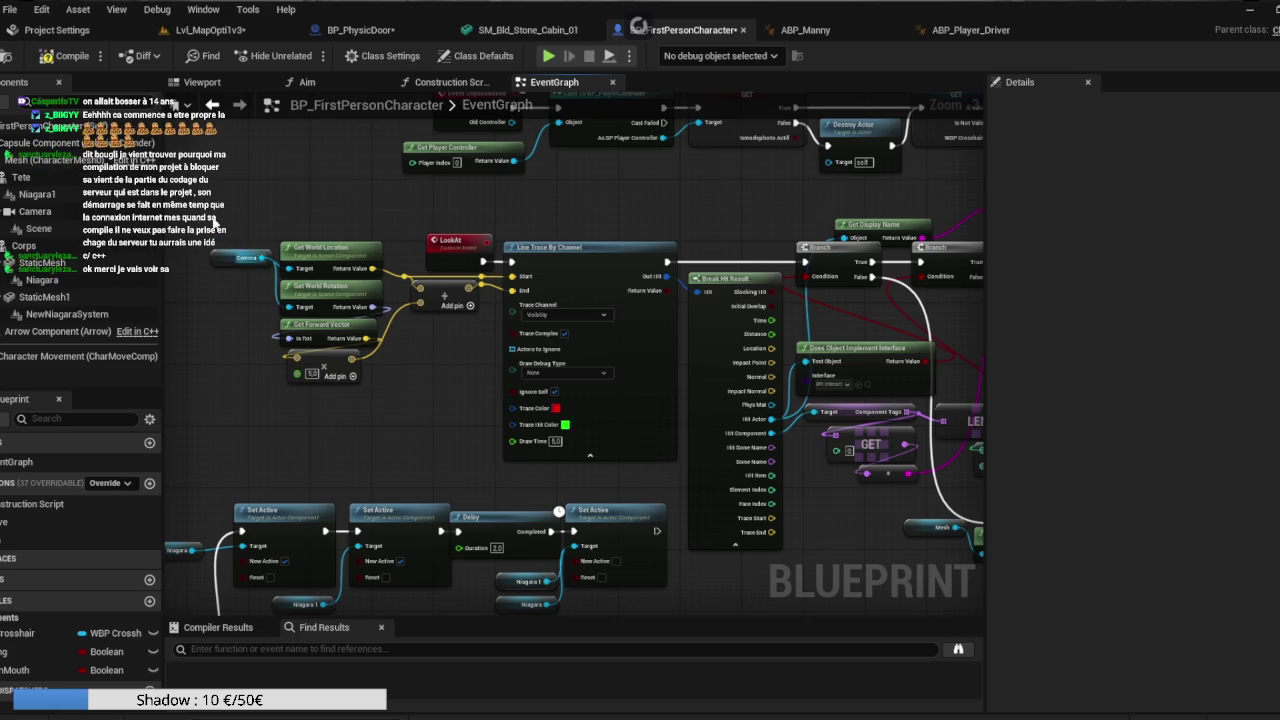
click(64, 56)
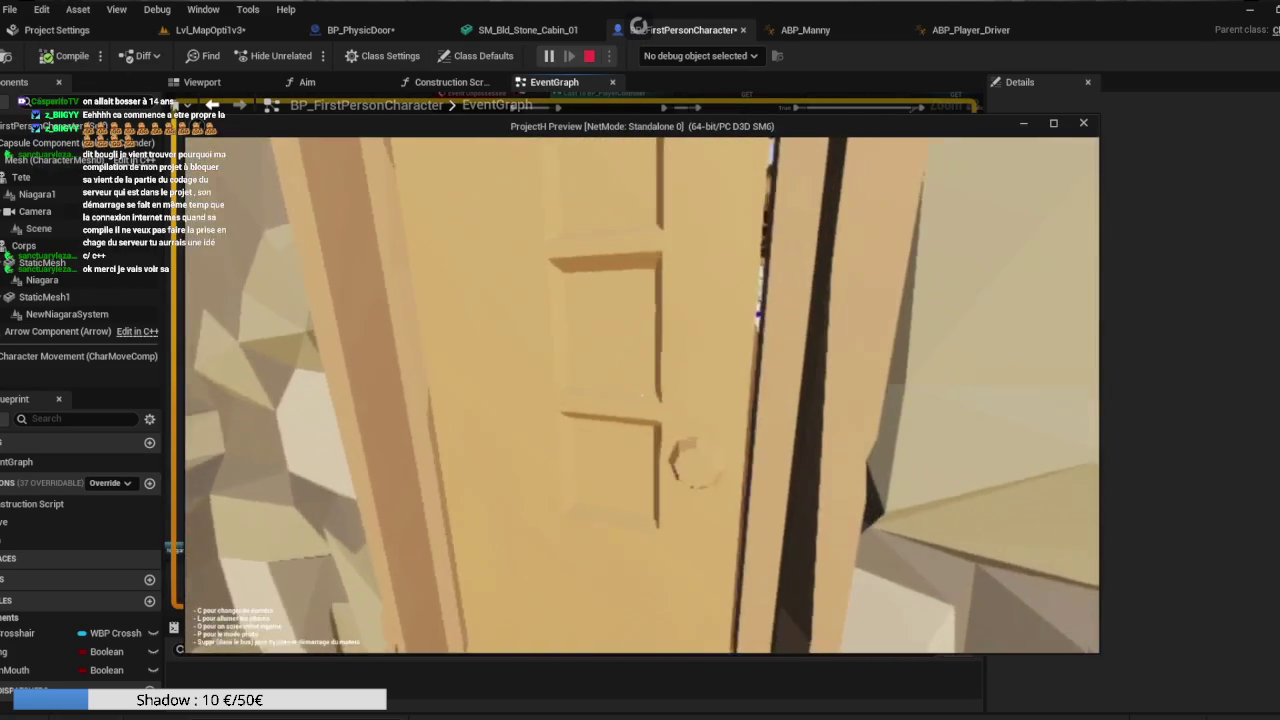
key(e)
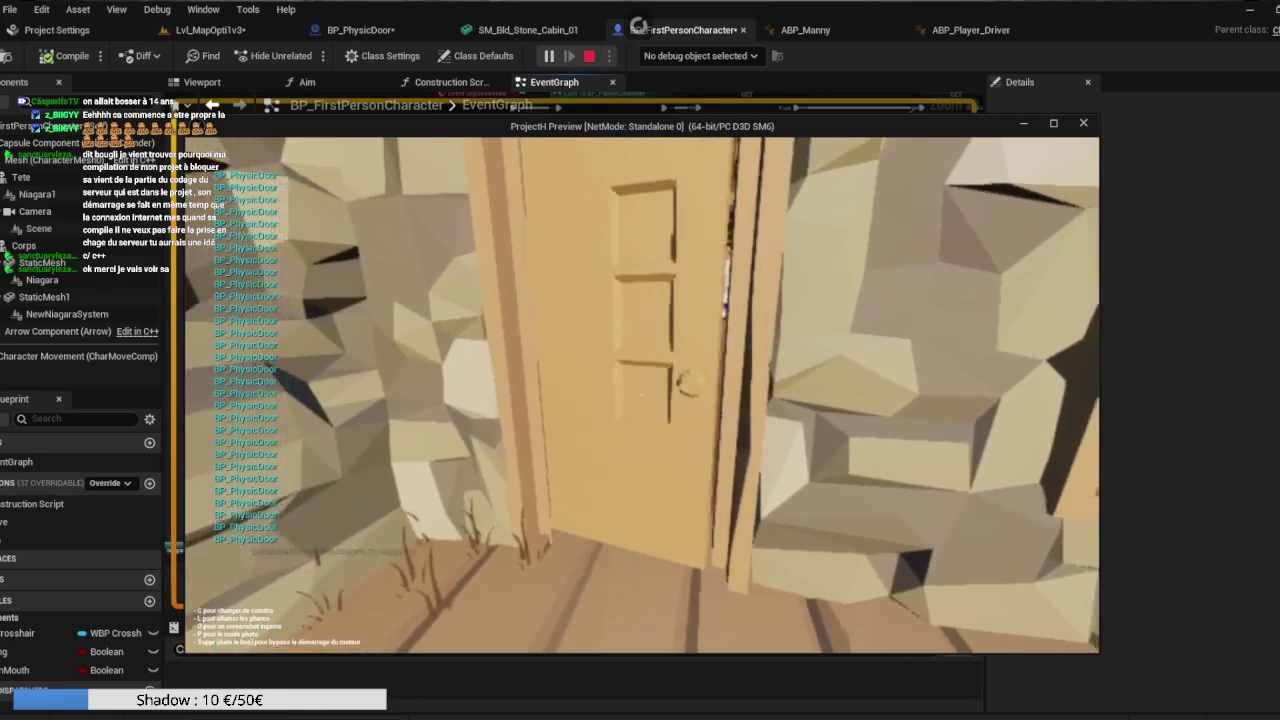
key(Escape)
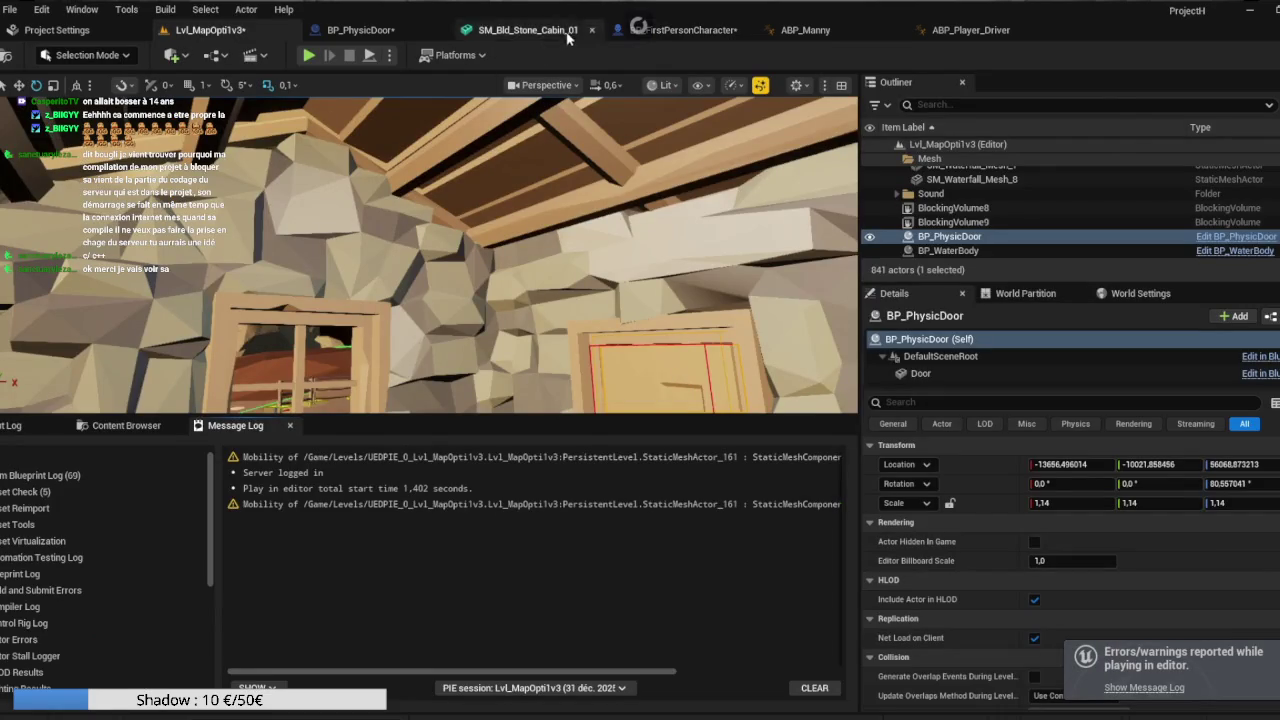
click(688, 30)
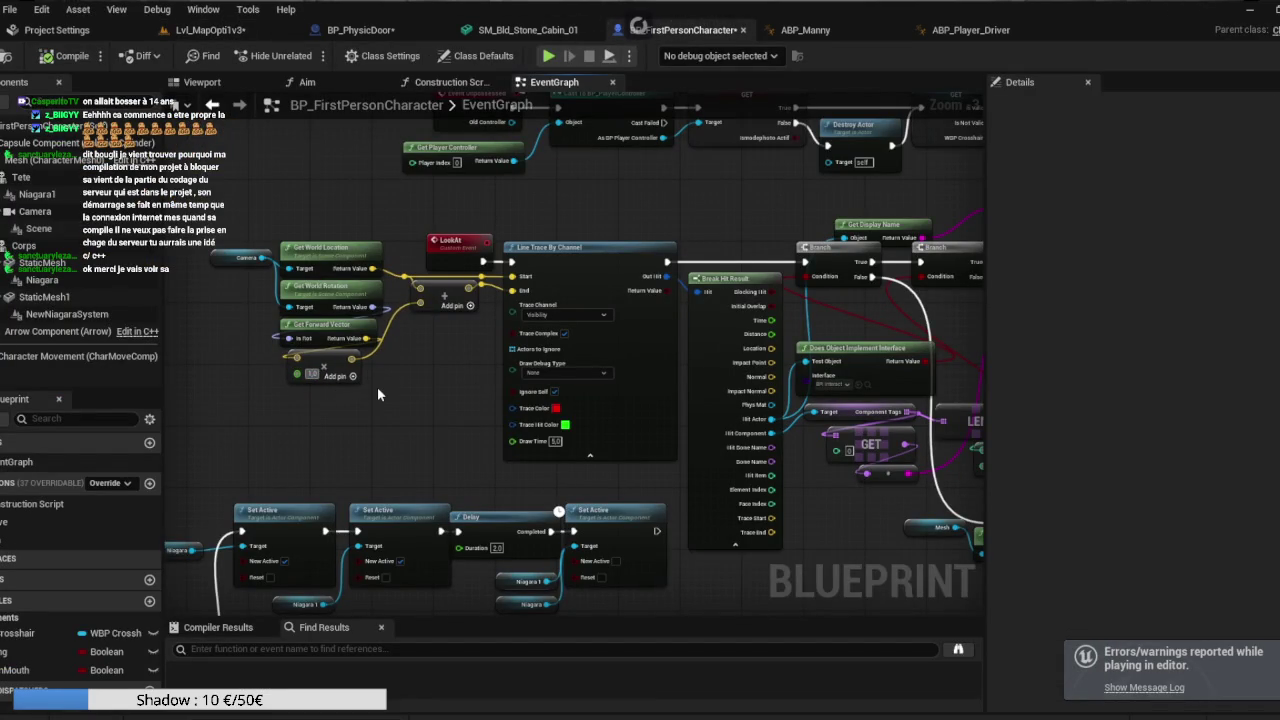
Set Line Trace By Channel's Draw Debug Type to For Duration and recompile.
click(567, 371)
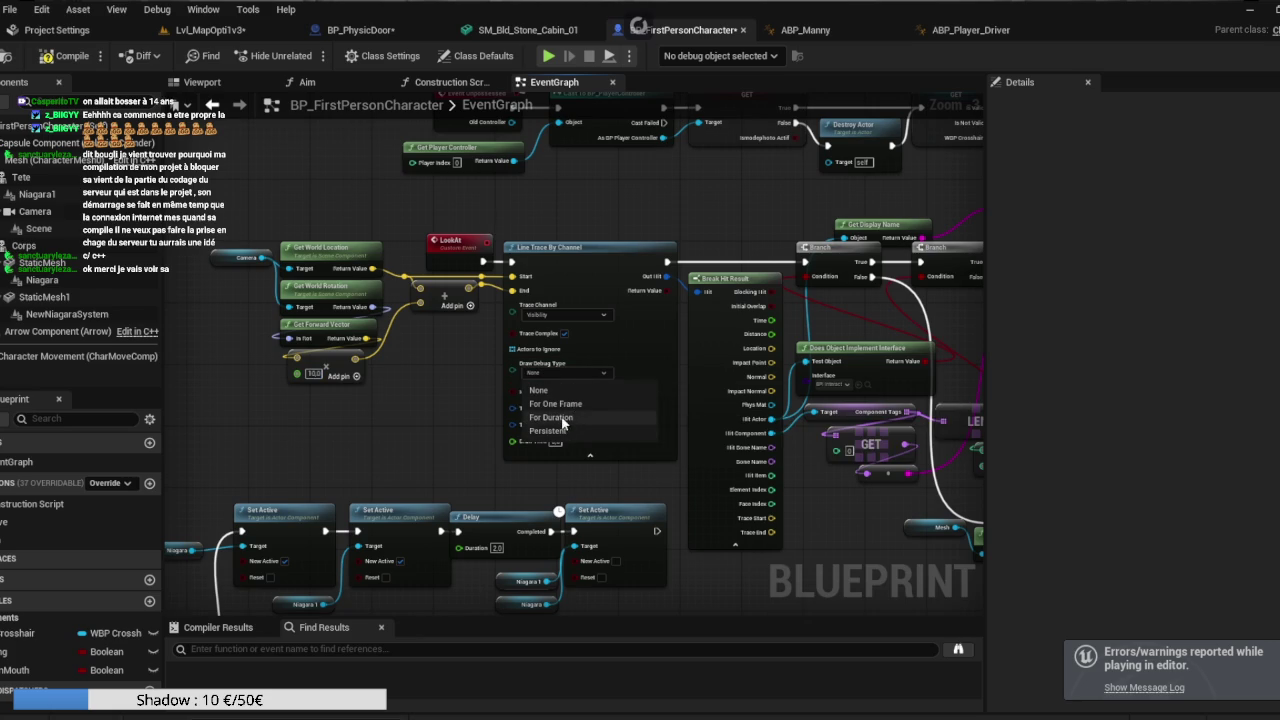
click(553, 417)
click(70, 60)
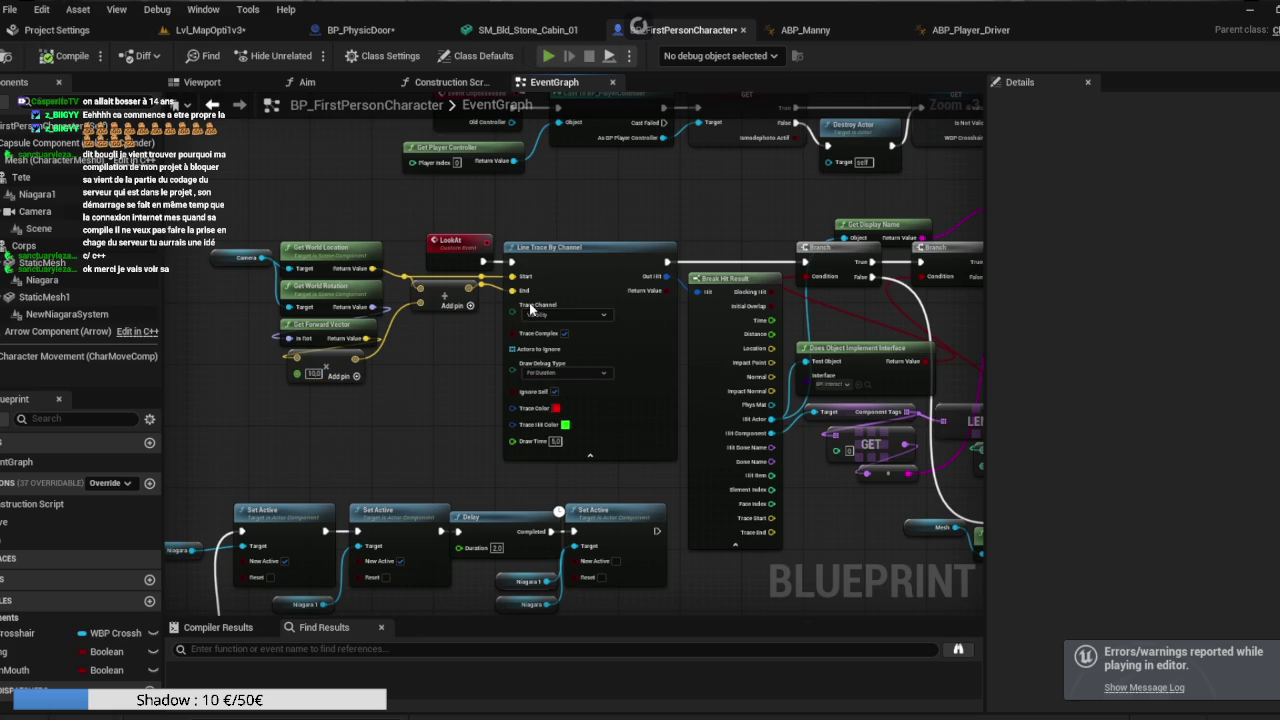
Test-play the level, walking up to the door to see the trace lines, then stop.
key(alt+p)
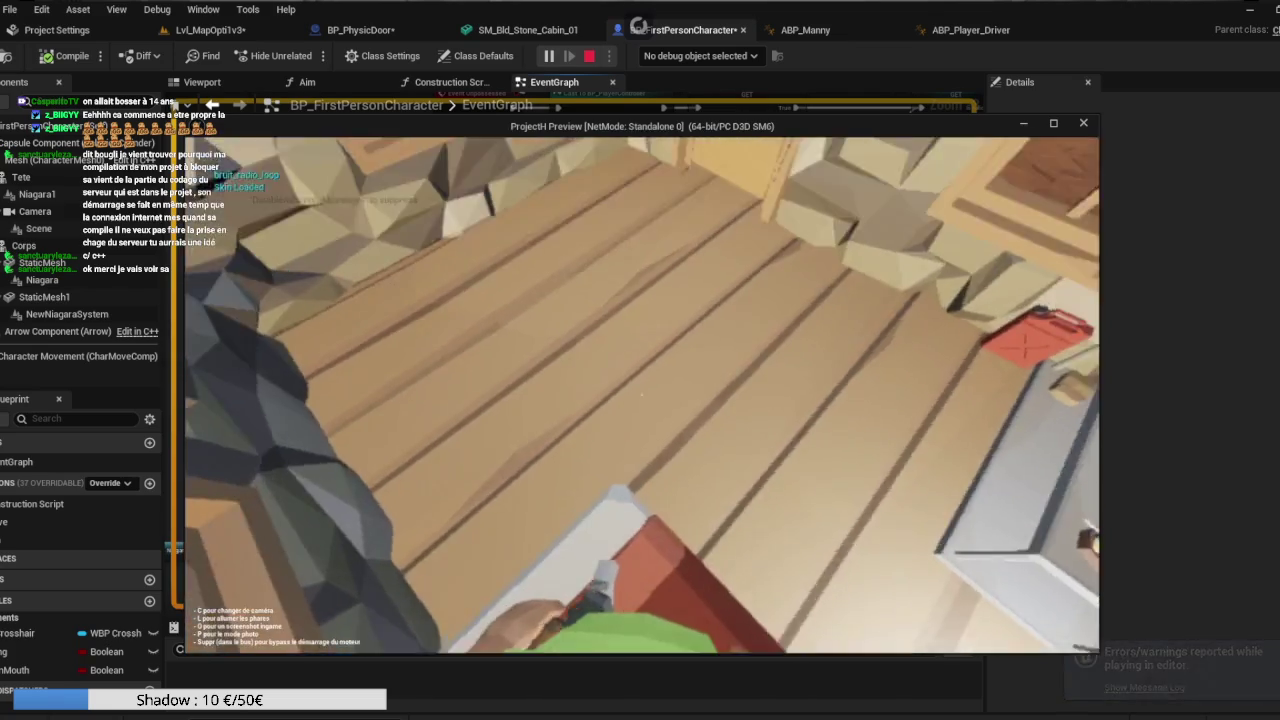
key(w)
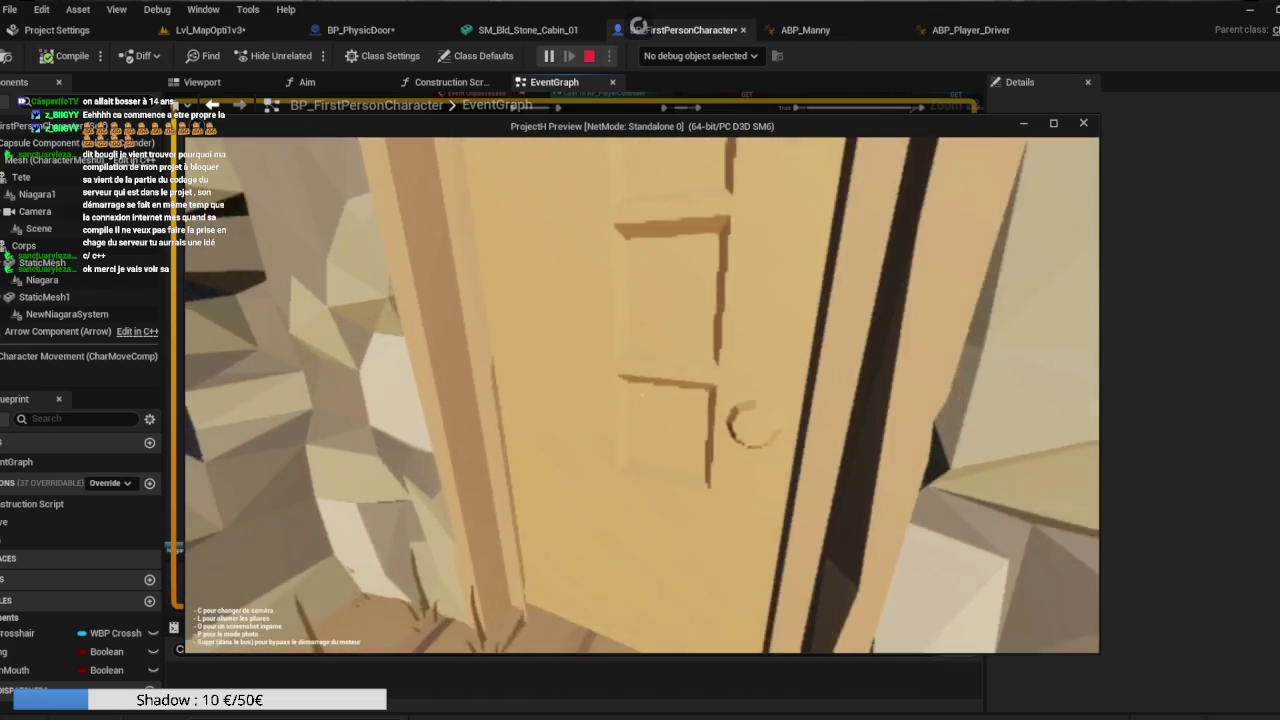
mouse_move(640, 395)
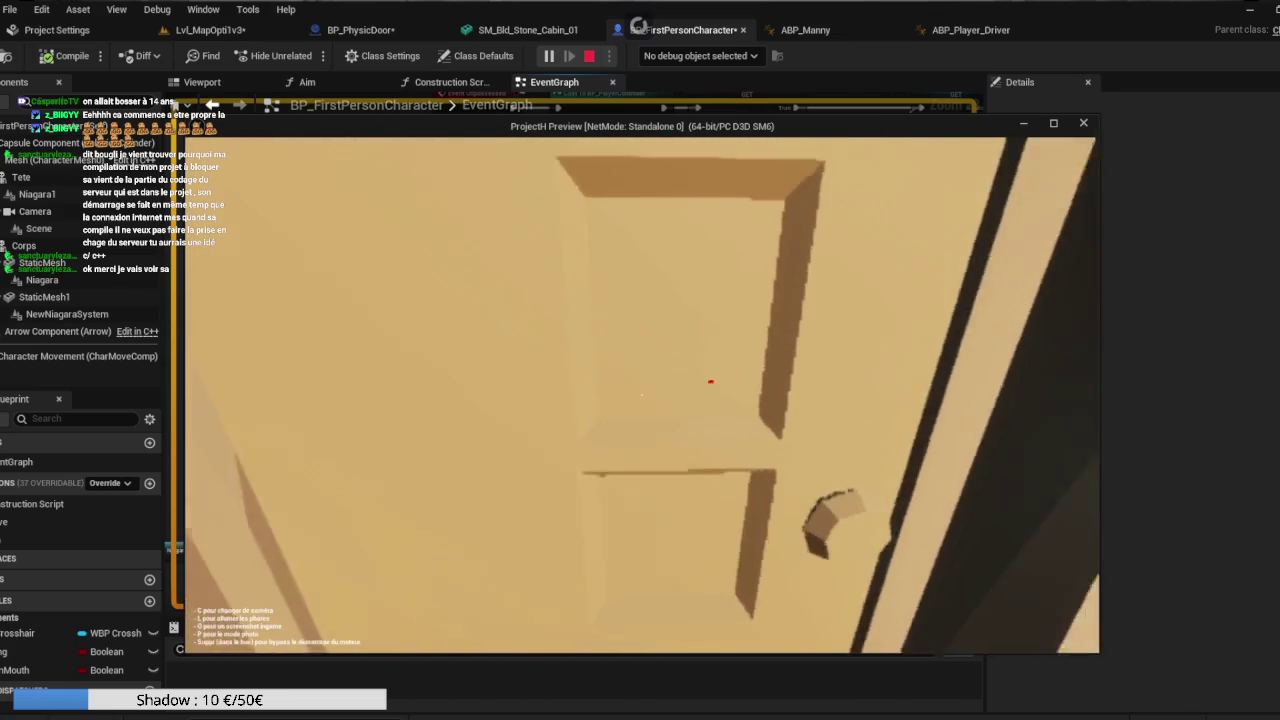
key(Escape)
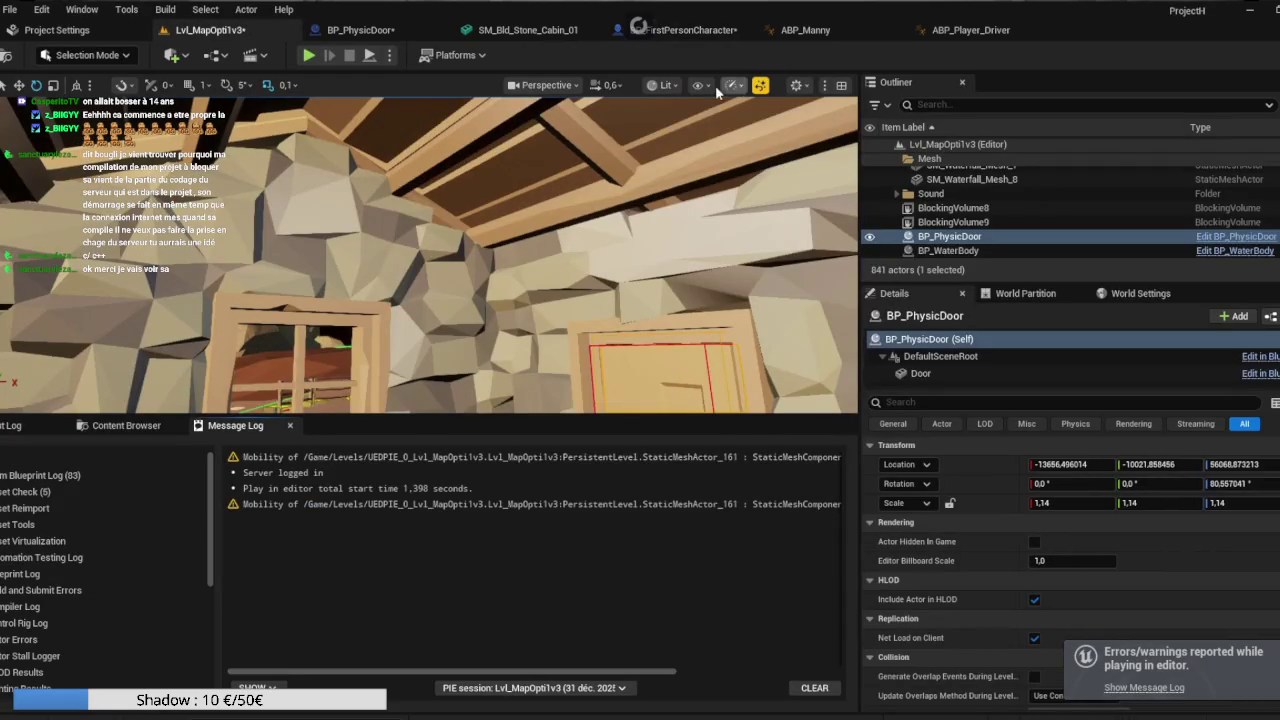
click(697, 85)
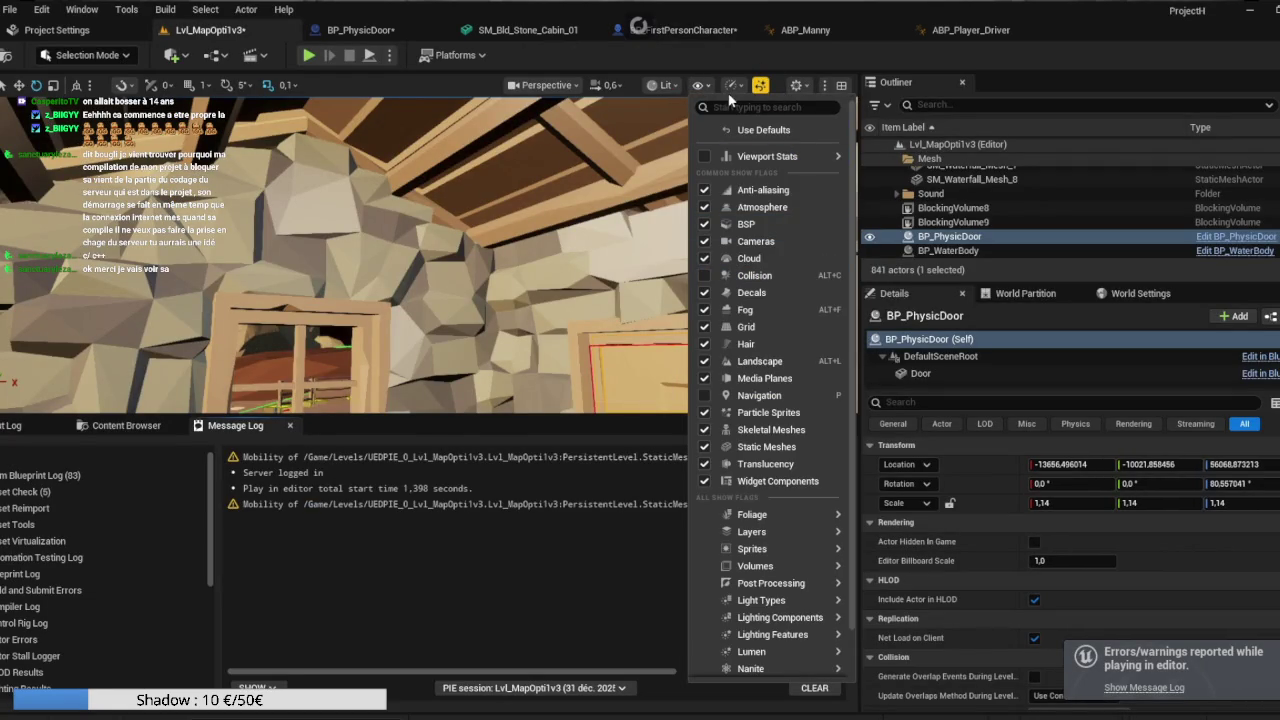
click(733, 85)
mouse_move(790, 169)
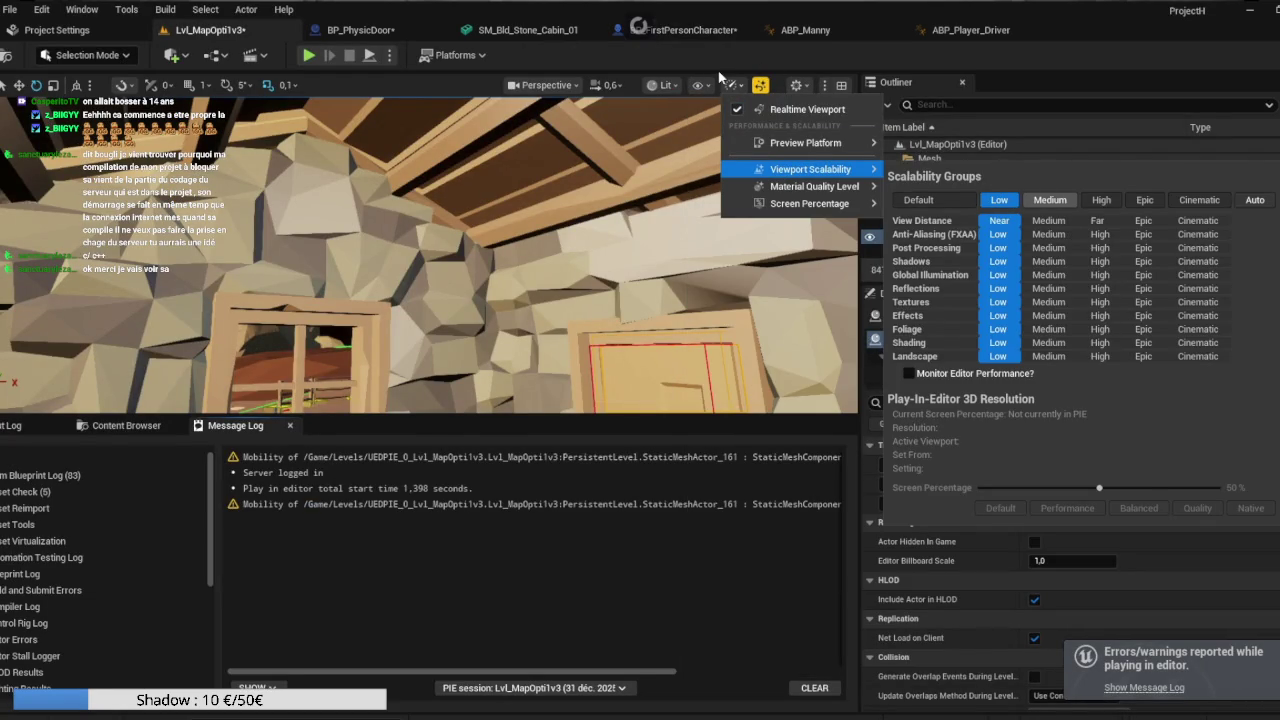
click(310, 55)
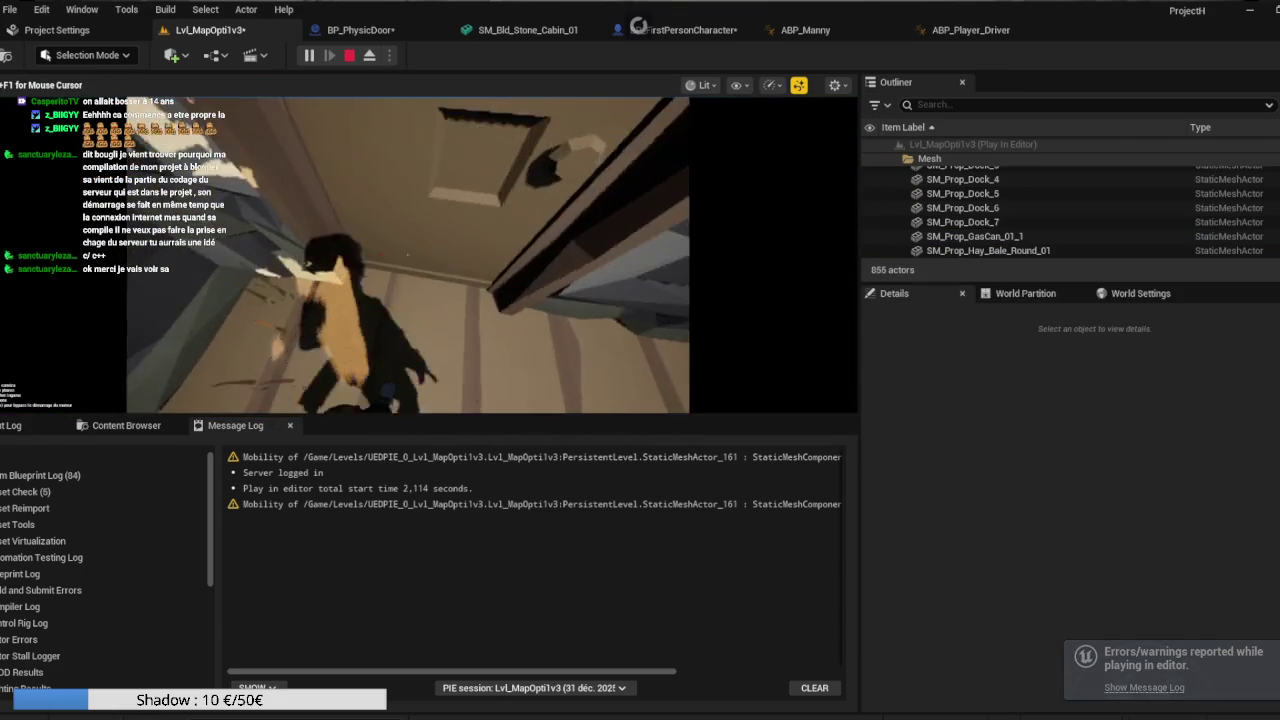
key(e)
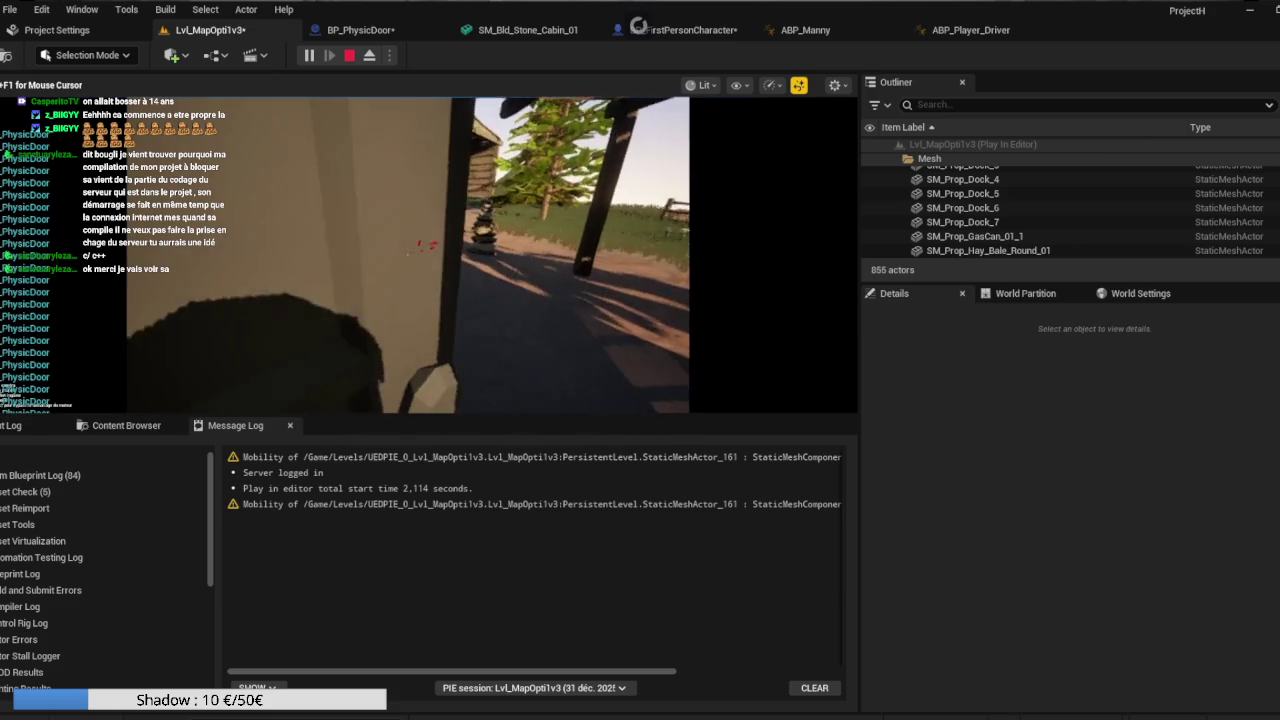
key(Escape)
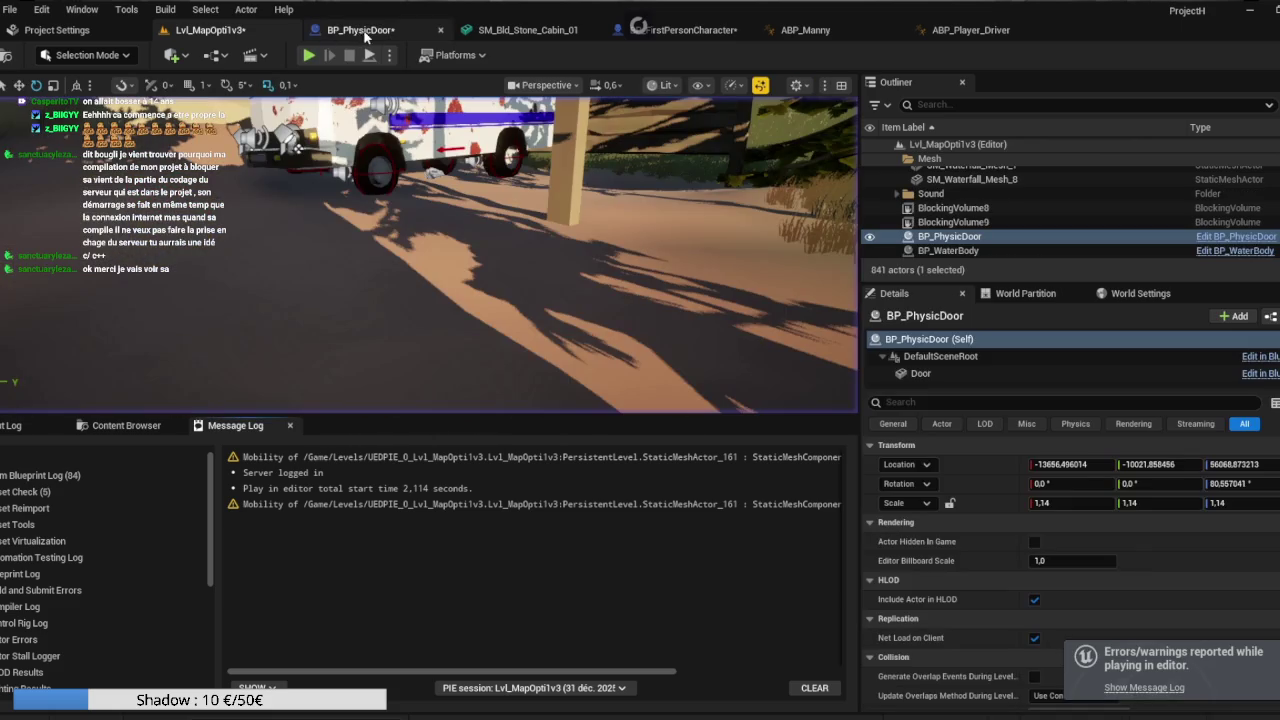
click(686, 32)
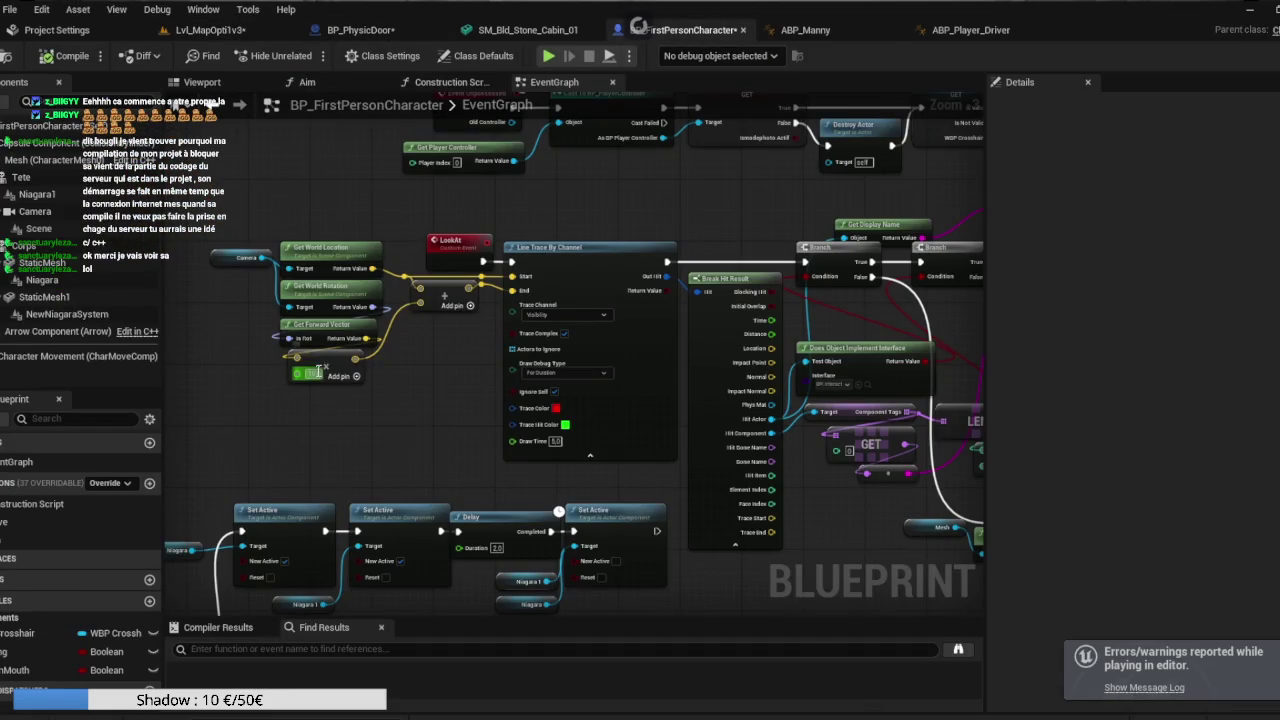
Confirm the multiplier at 50.0, recompile, then walk outside and push the cabin door open.
key(Return)
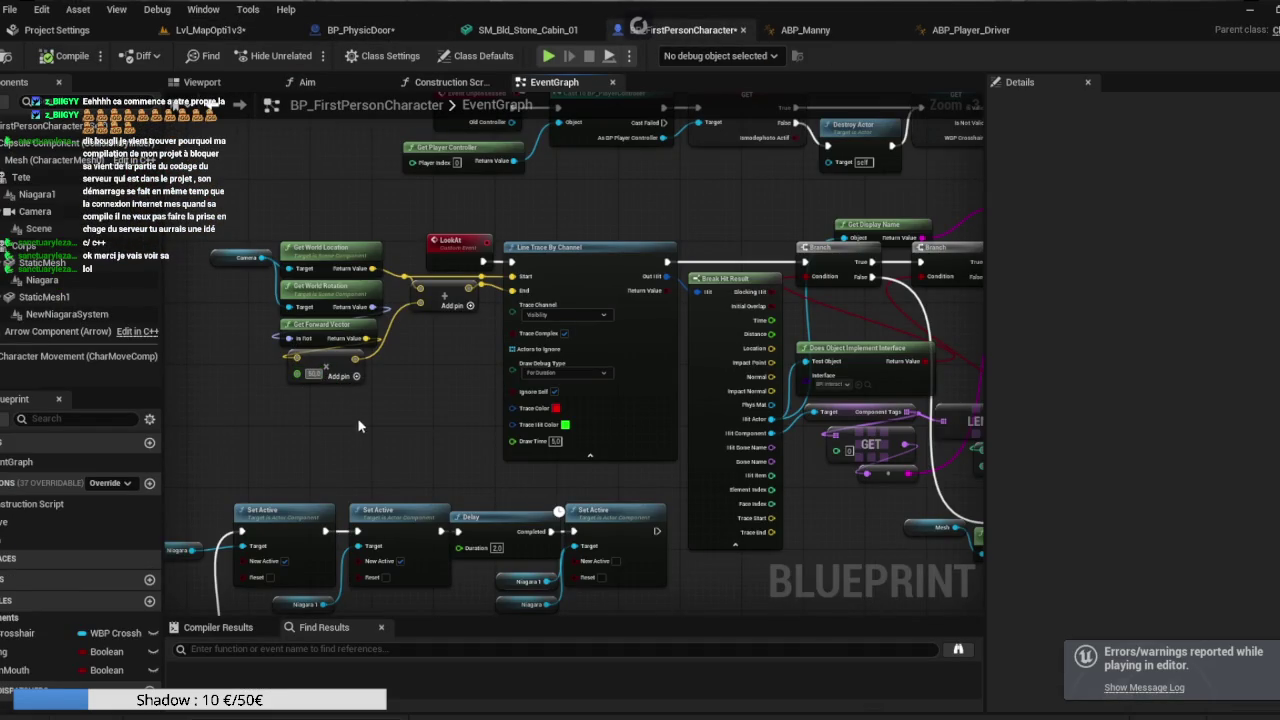
click(65, 56)
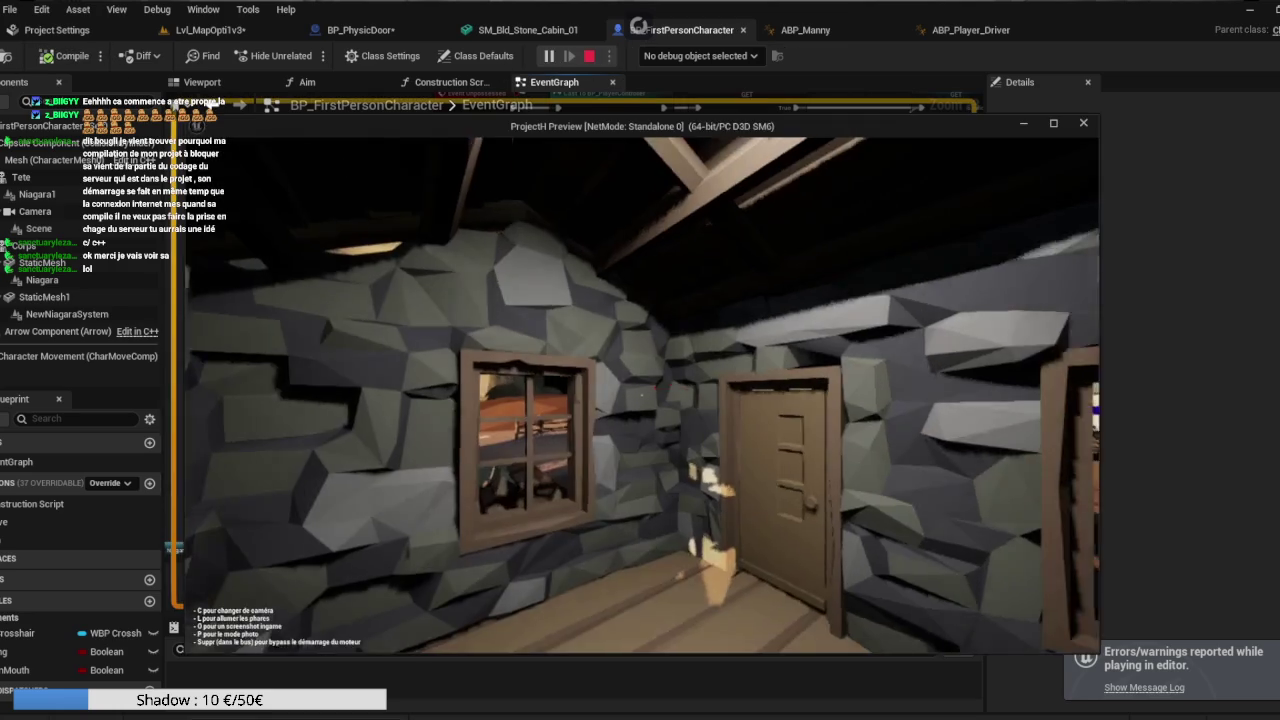
key(w)
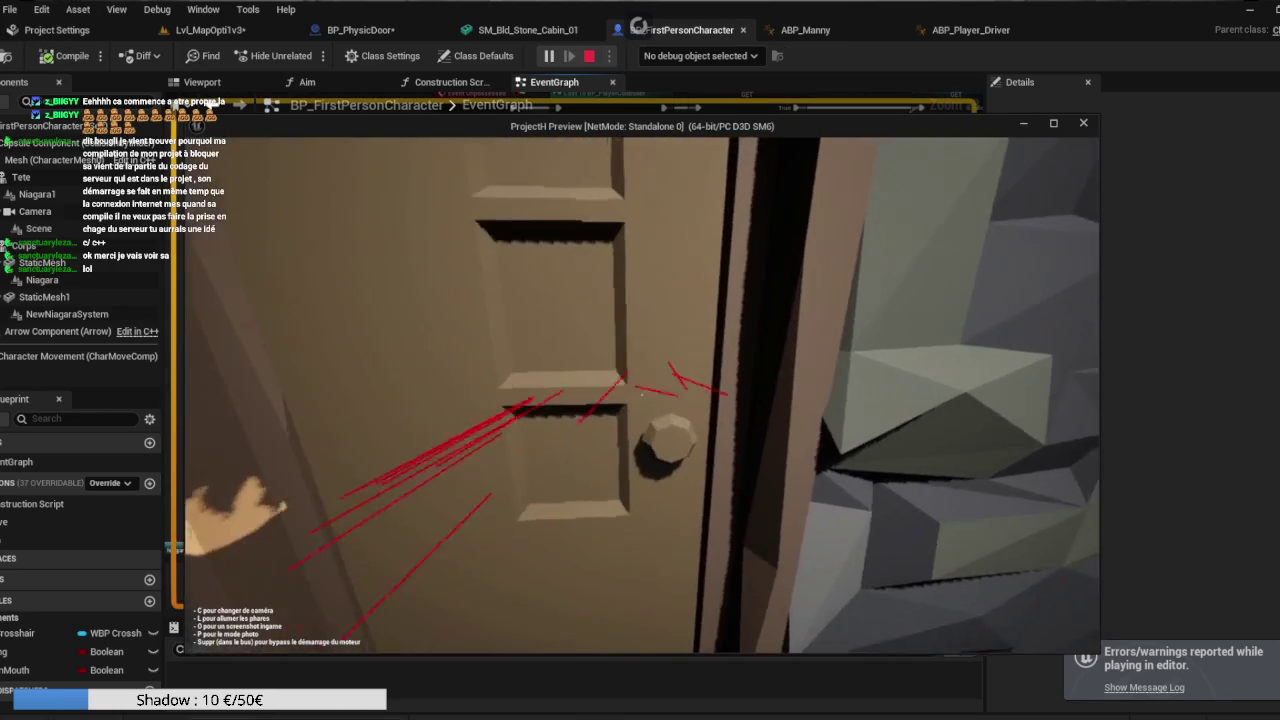
key(w)
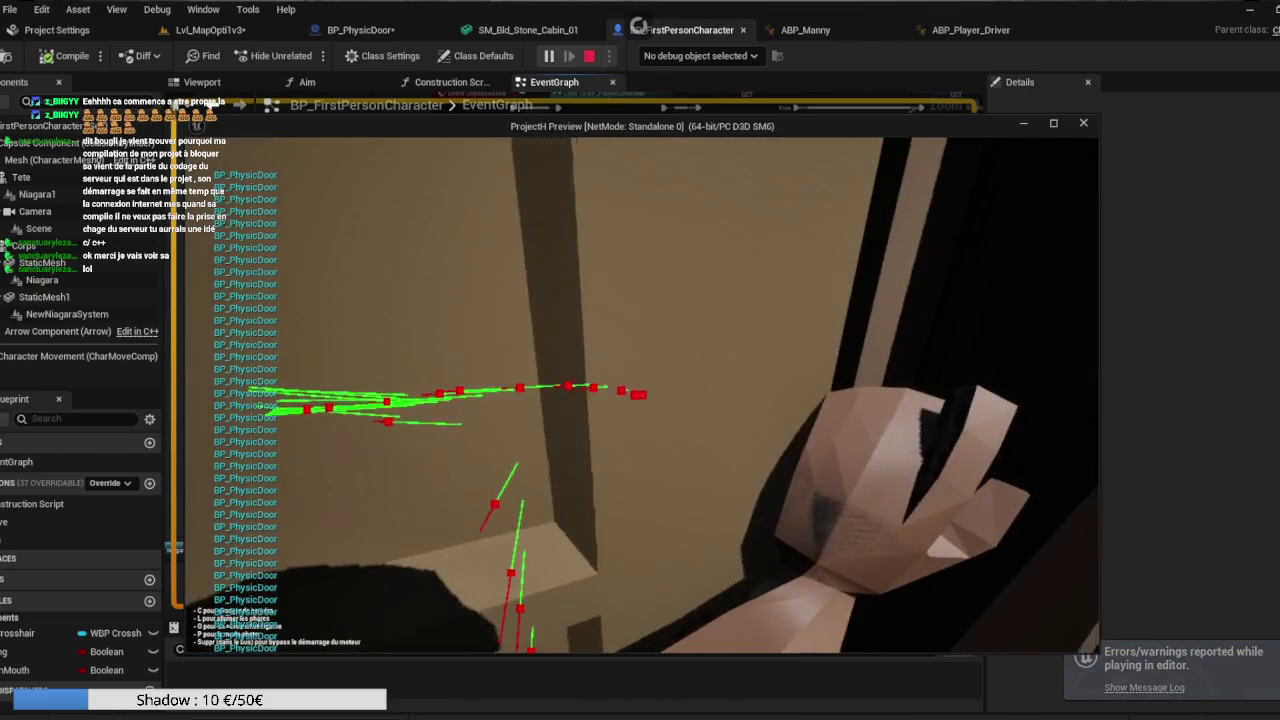
key(w)
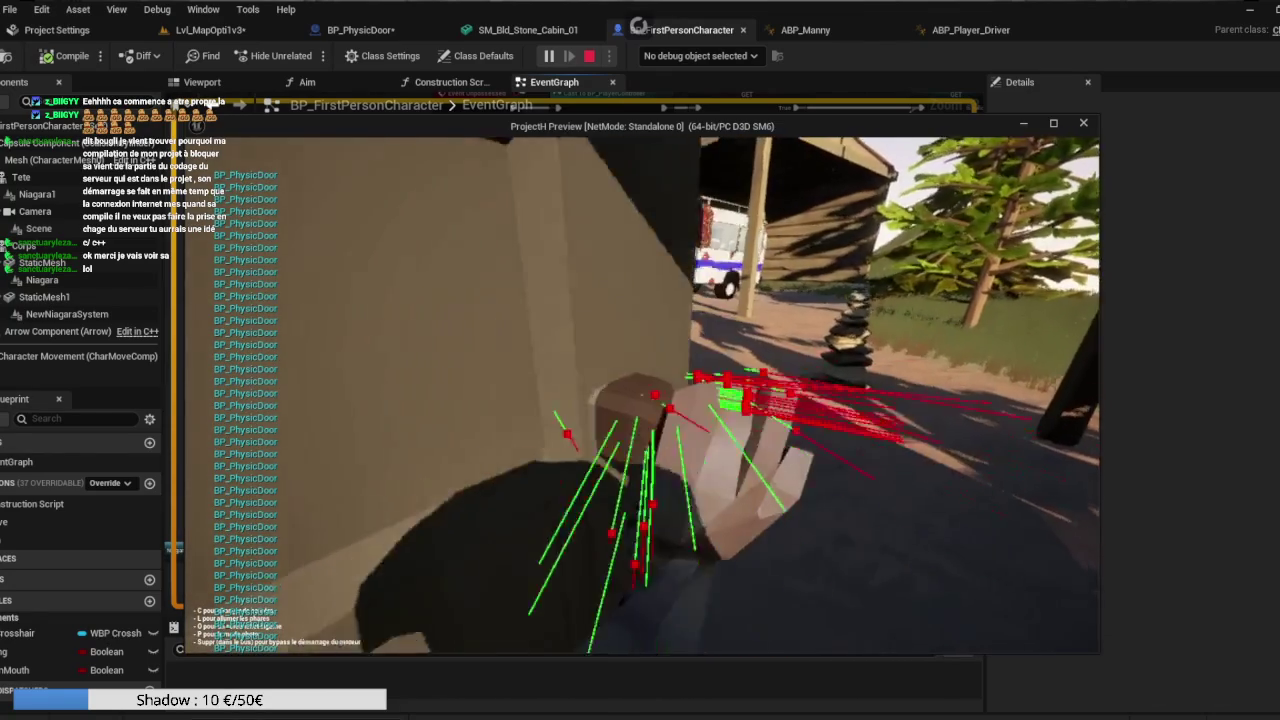
key(w)
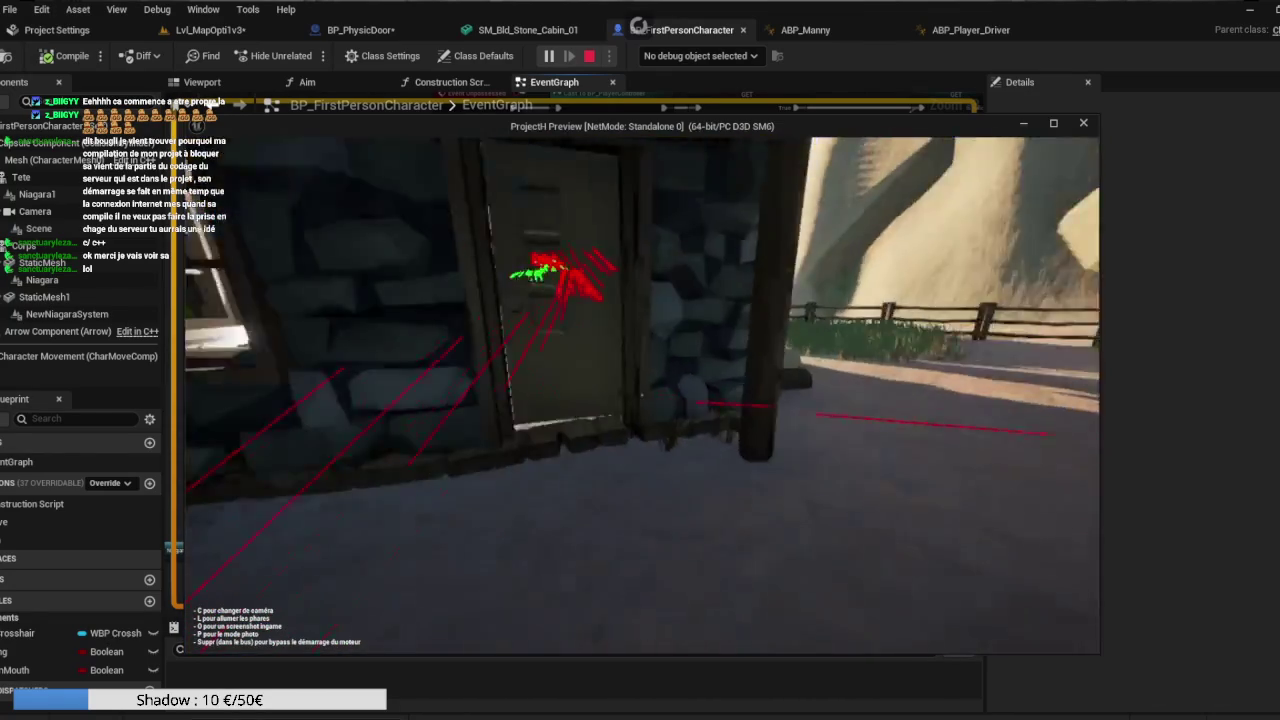
key(e)
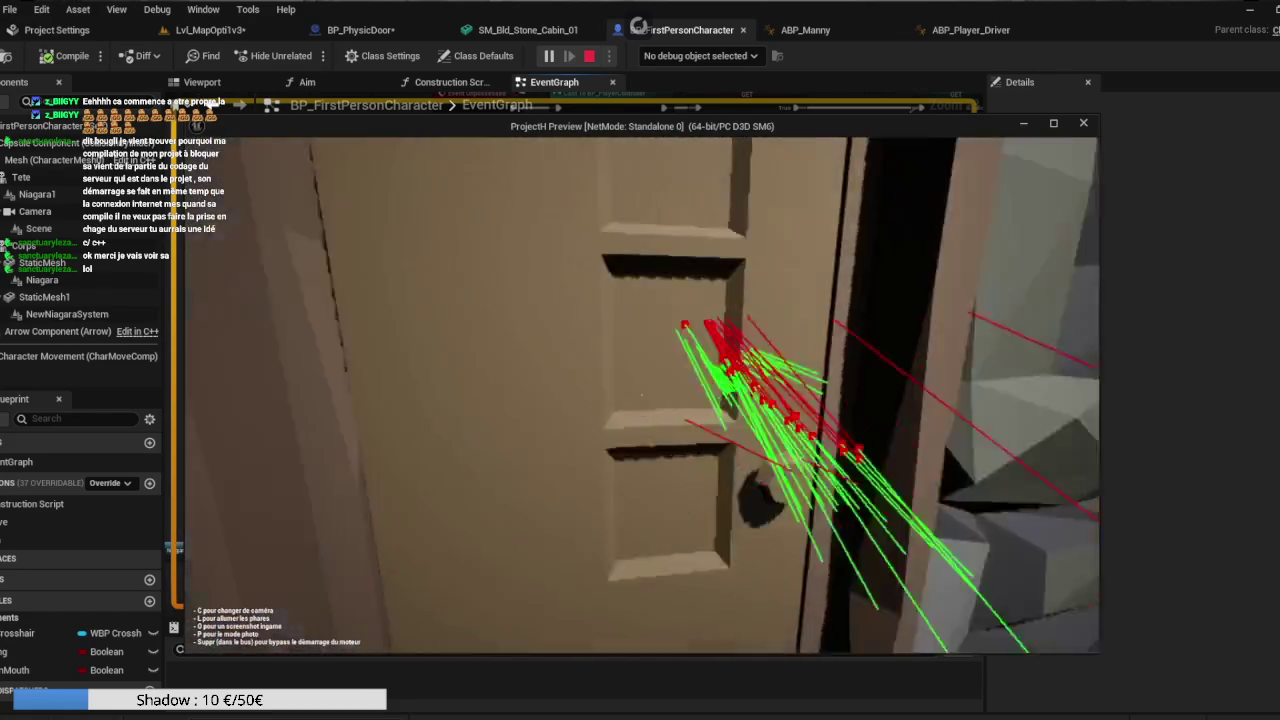
Walk in and out through the cabin doors in the test play, then end the session.
key(w)
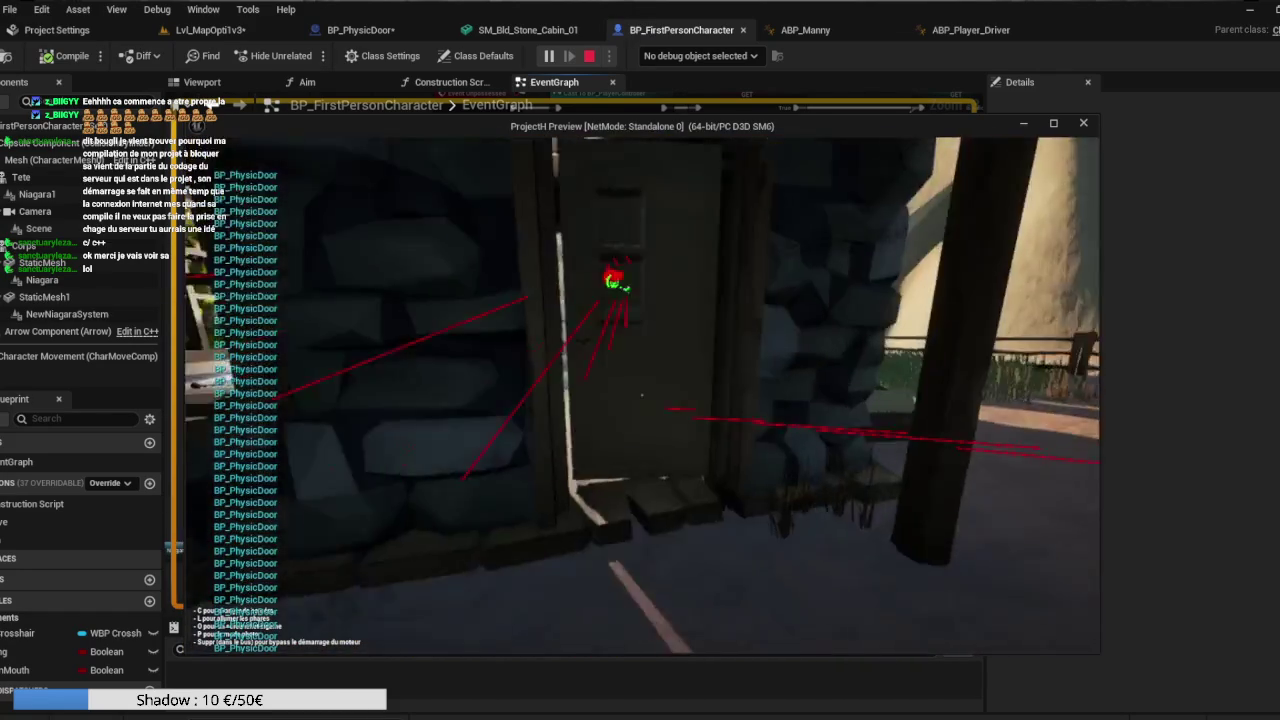
key(e)
key(w)
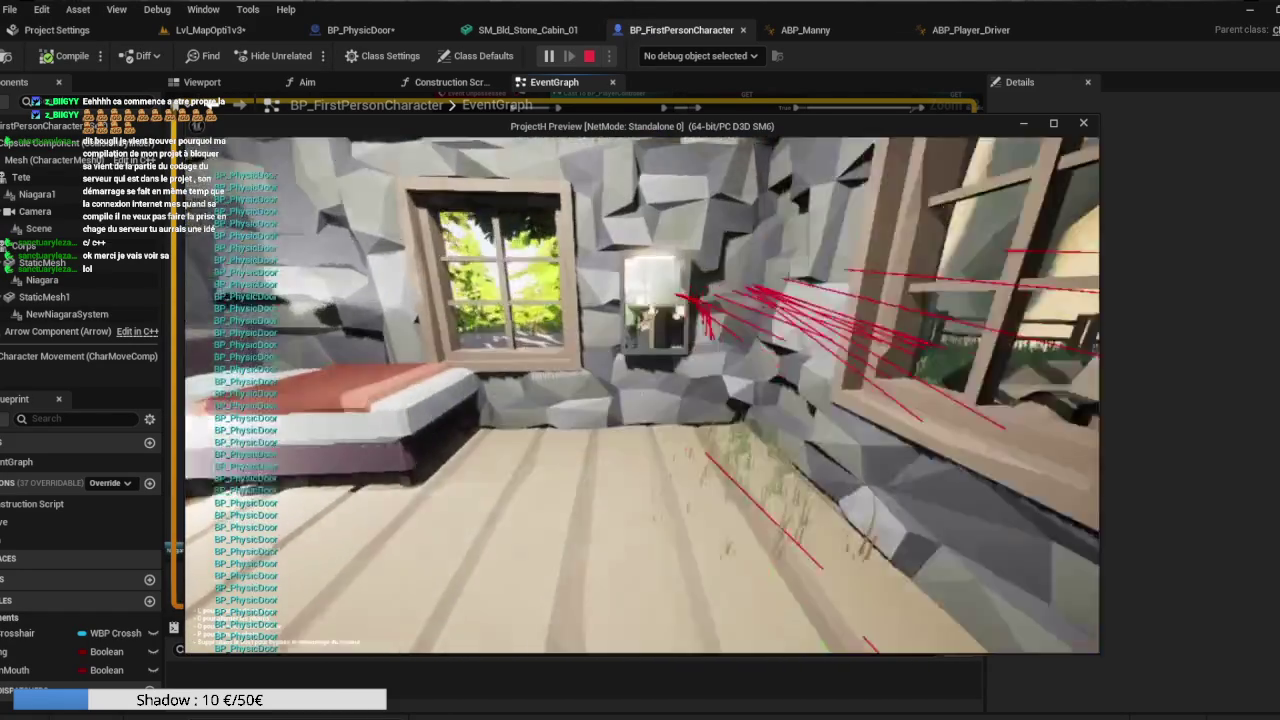
key(w)
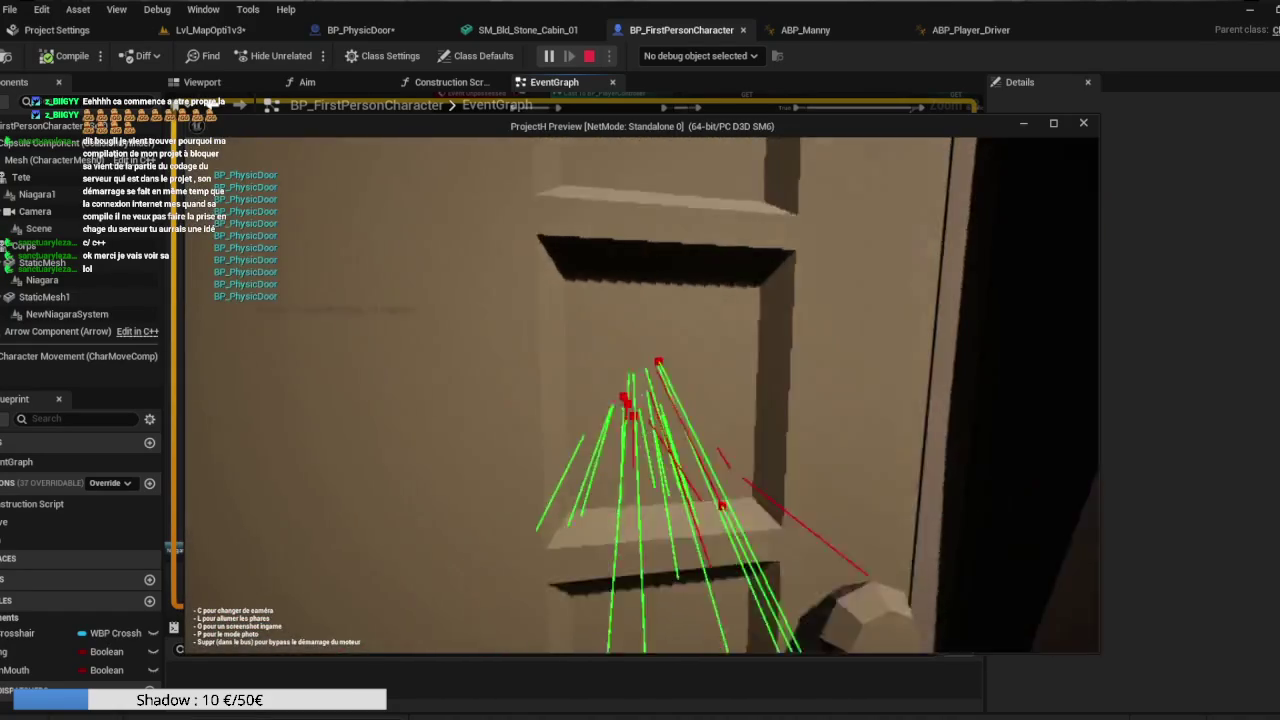
key(w)
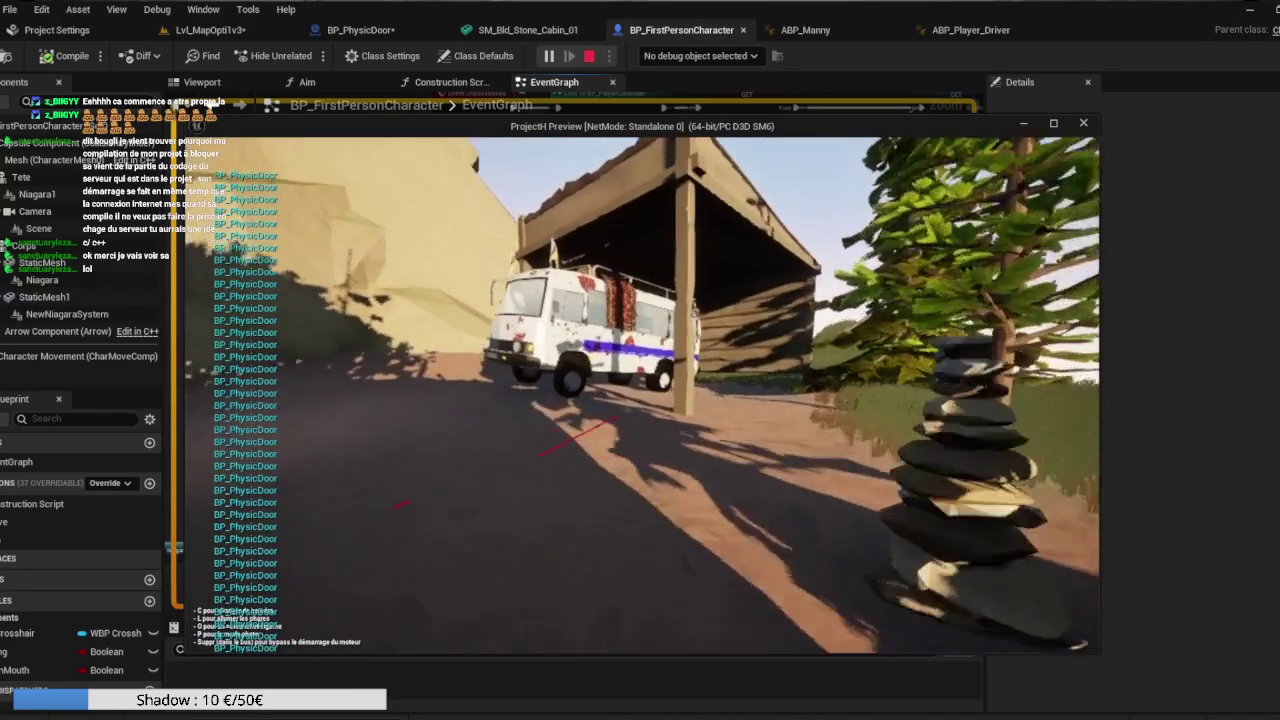
key(w)
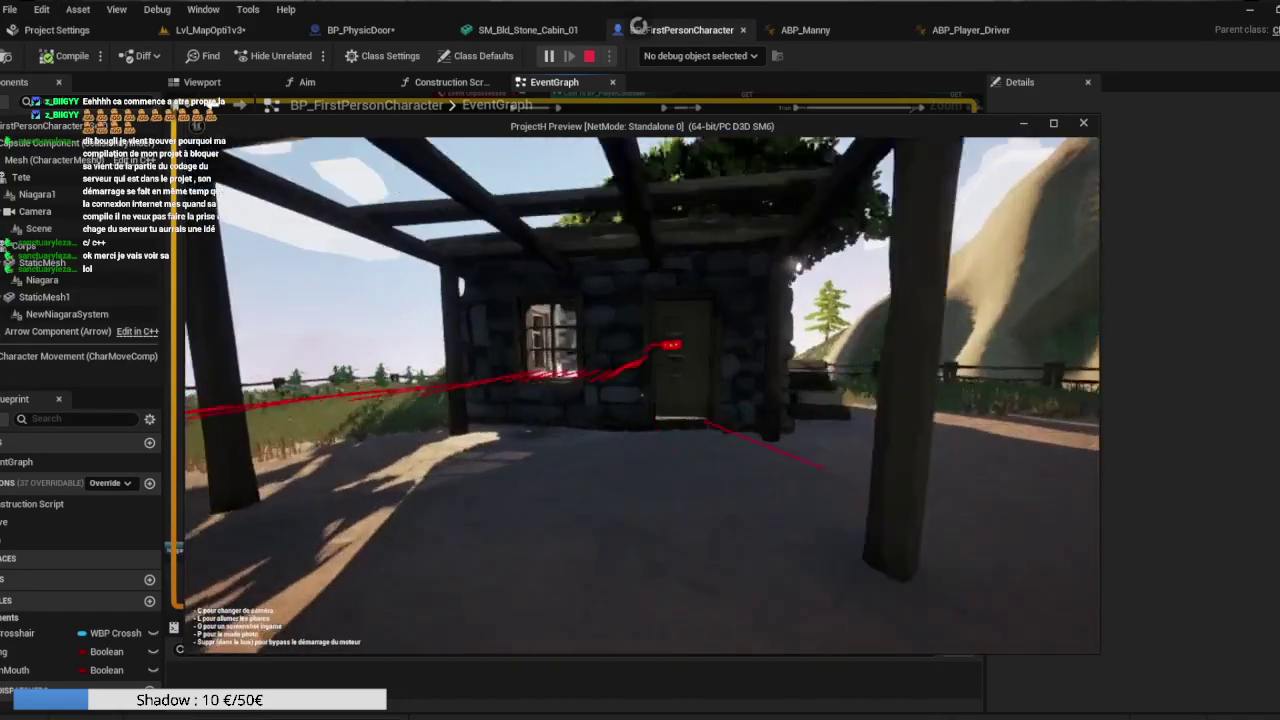
key(w)
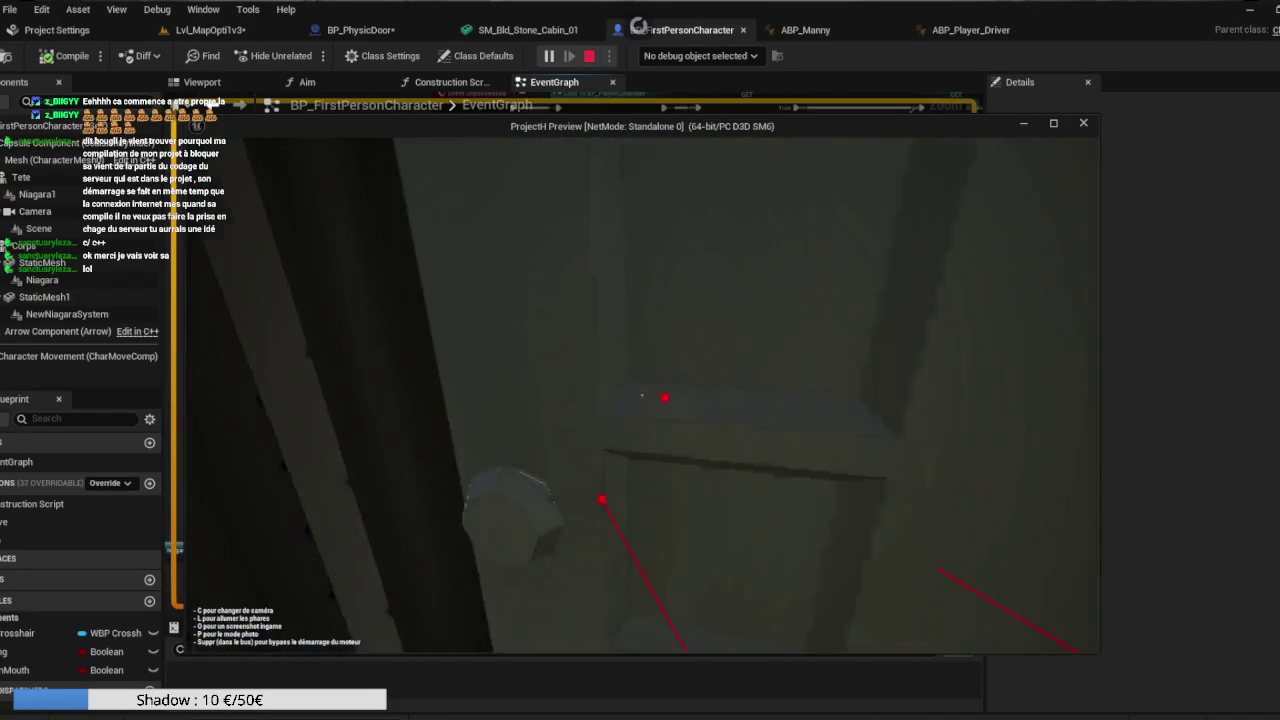
key(w)
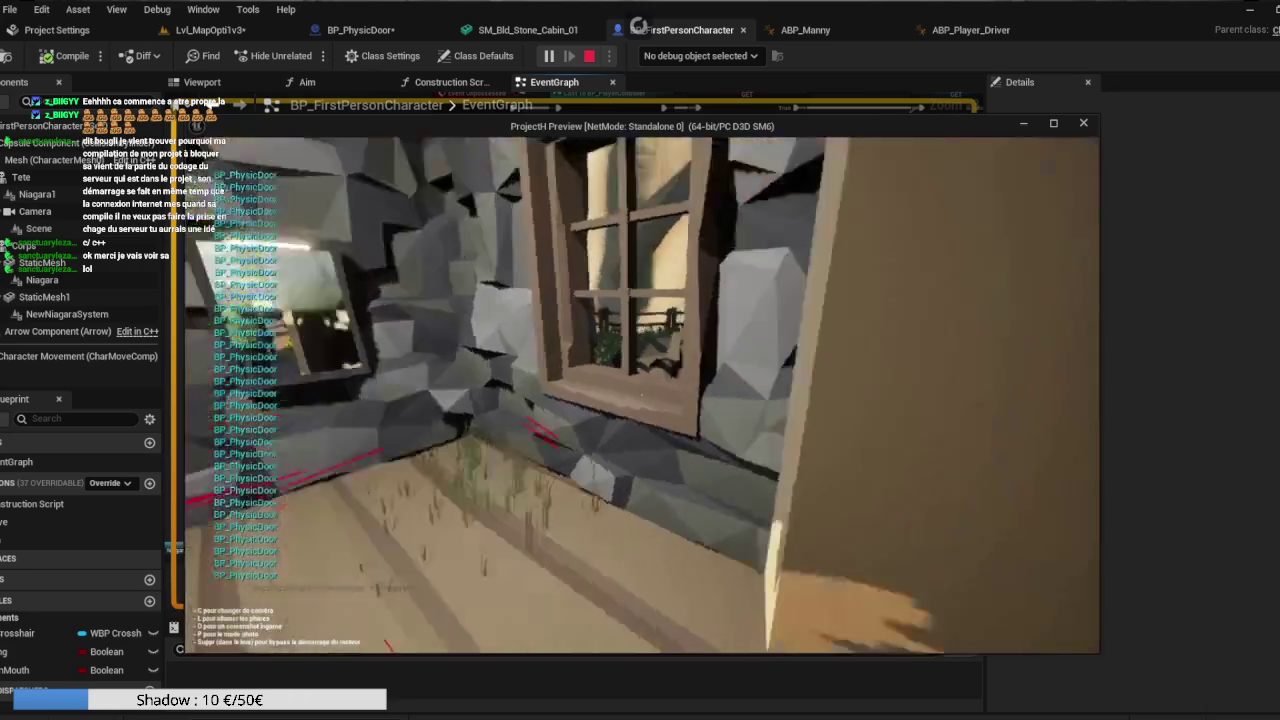
key(Escape)
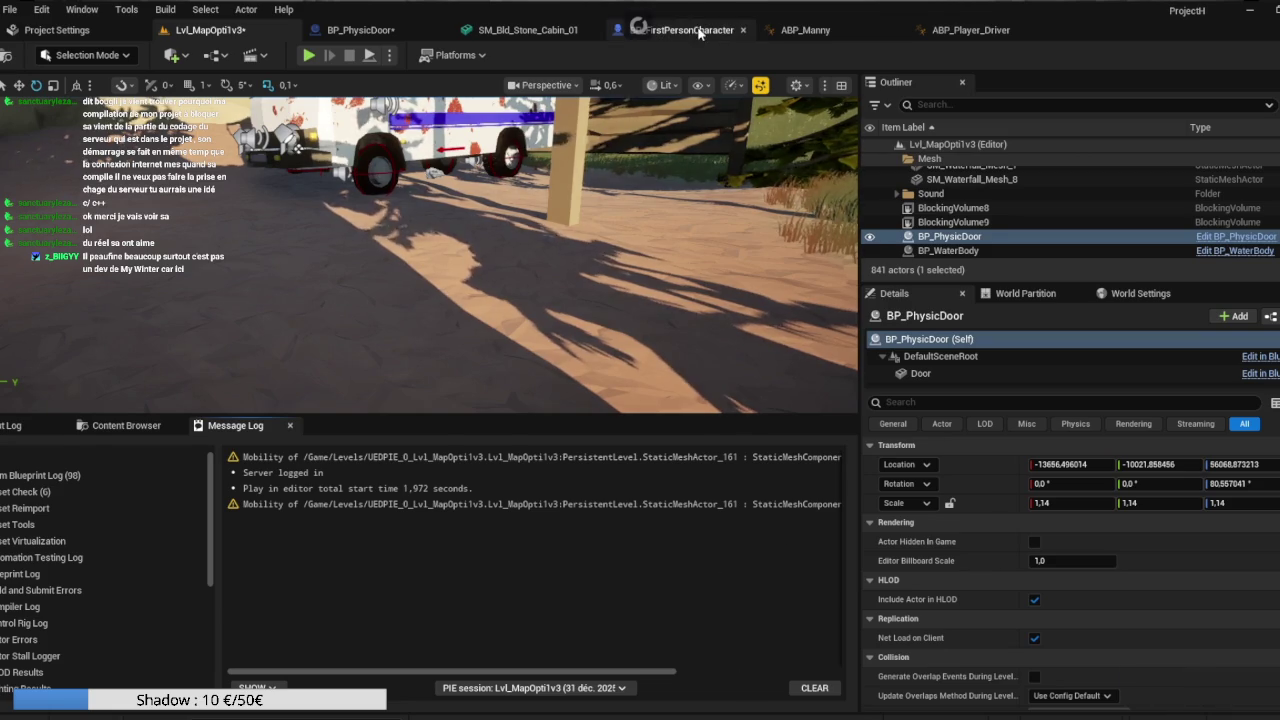
Pan the character event graph to inspect the Switch on String and Cast To ABP_Manny nodes.
click(640, 28)
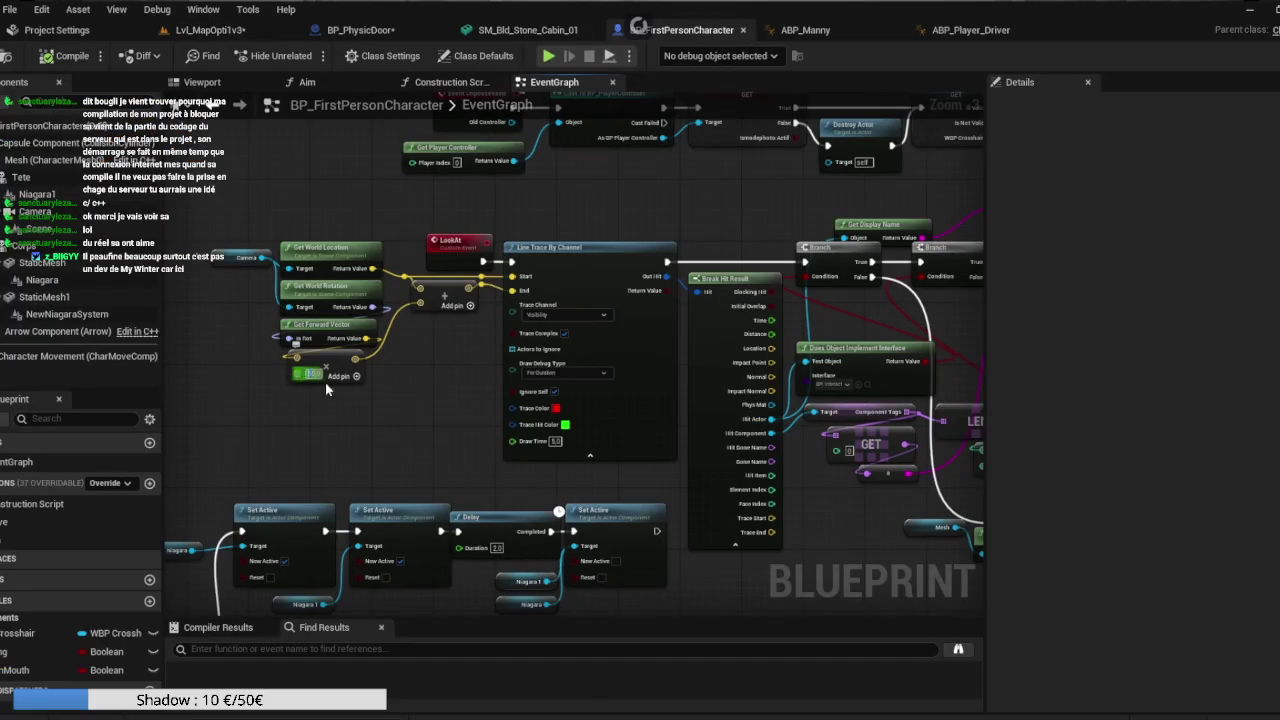
mouse_move(457, 382)
mouse_down()
mouse_move(666, 507)
mouse_move(364, 398)
mouse_up()
mouse_move(730, 298)
mouse_down()
mouse_move(679, 378)
mouse_move(507, 355)
mouse_move(433, 428)
mouse_up()
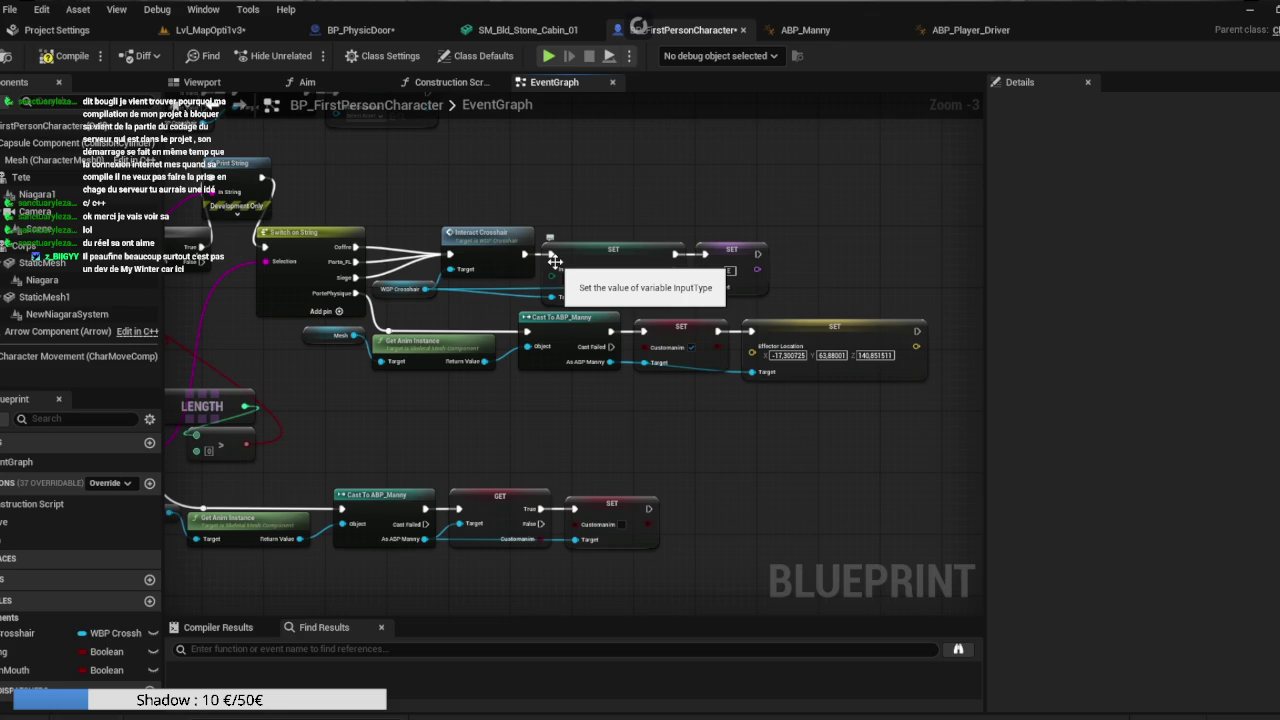
mouse_move(803, 480)
mouse_down()
mouse_move(797, 379)
mouse_move(681, 389)
mouse_up()
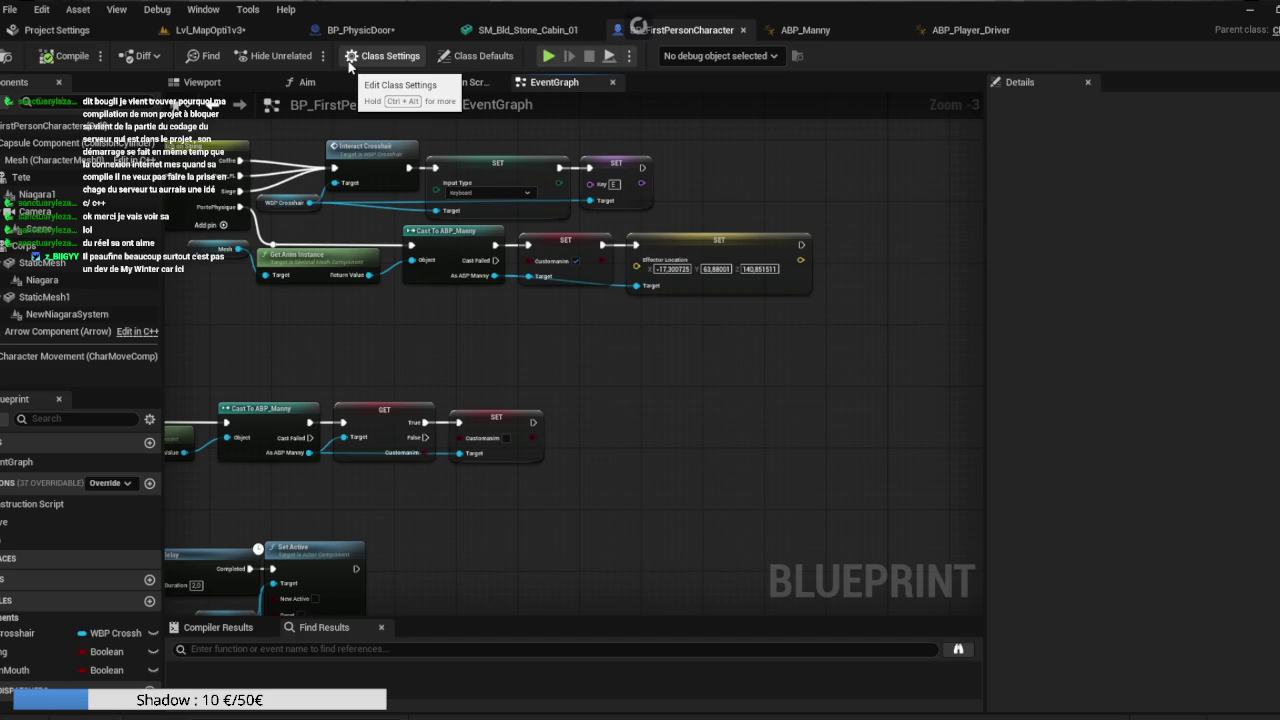
Save the BP_PhysicDoor blueprint and return to the level editor.
click(360, 30)
click(6, 57)
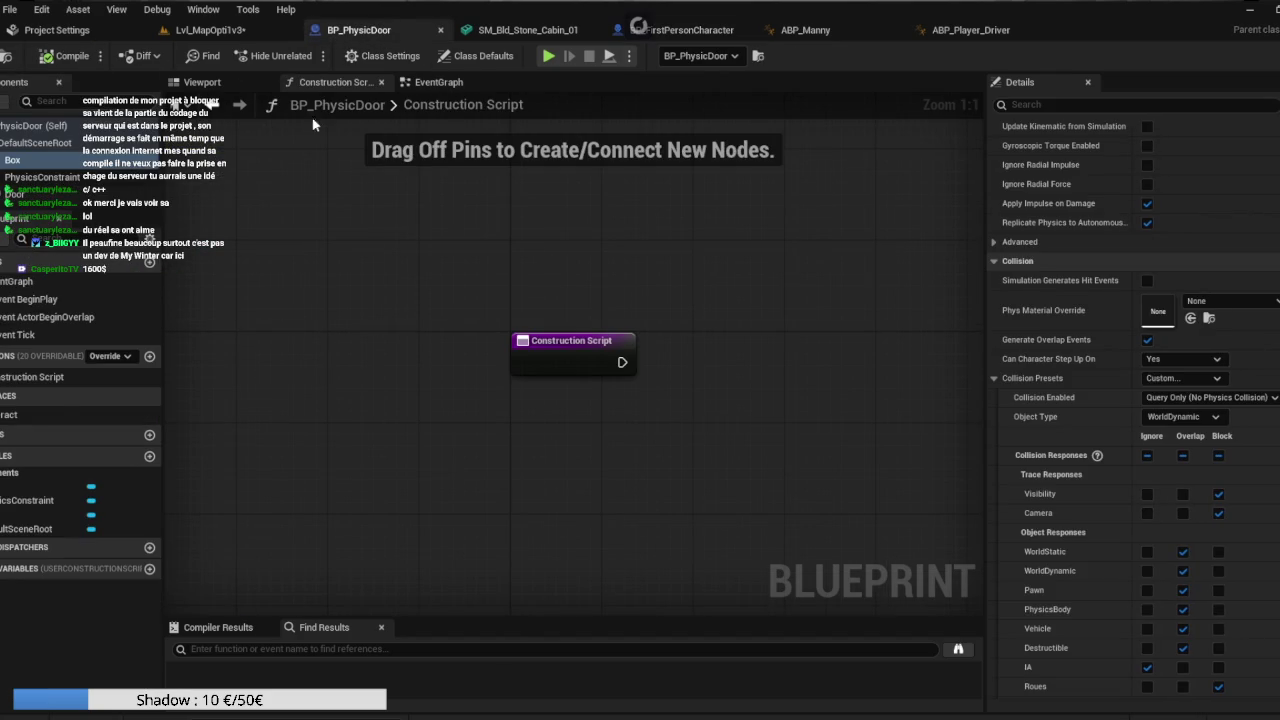
mouse_move(626, 229)
mouse_down()
mouse_move(606, 254)
mouse_move(483, 214)
mouse_up()
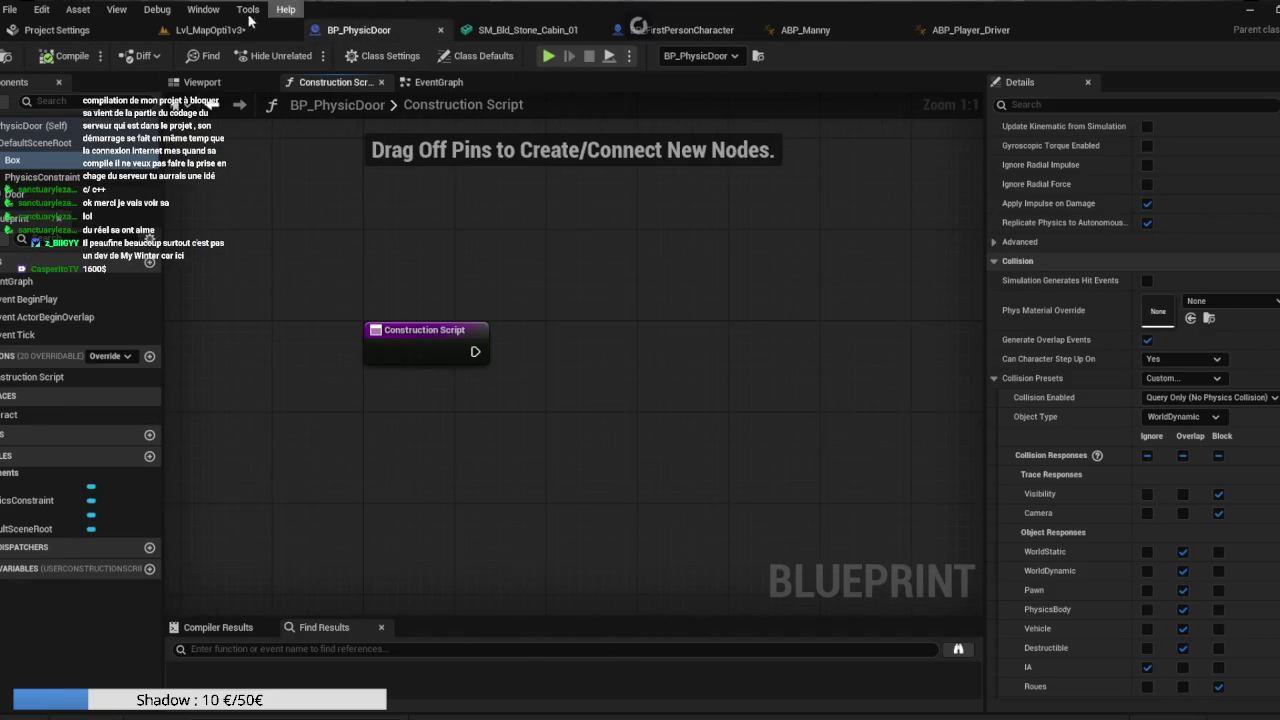
click(205, 30)
click(12, 10)
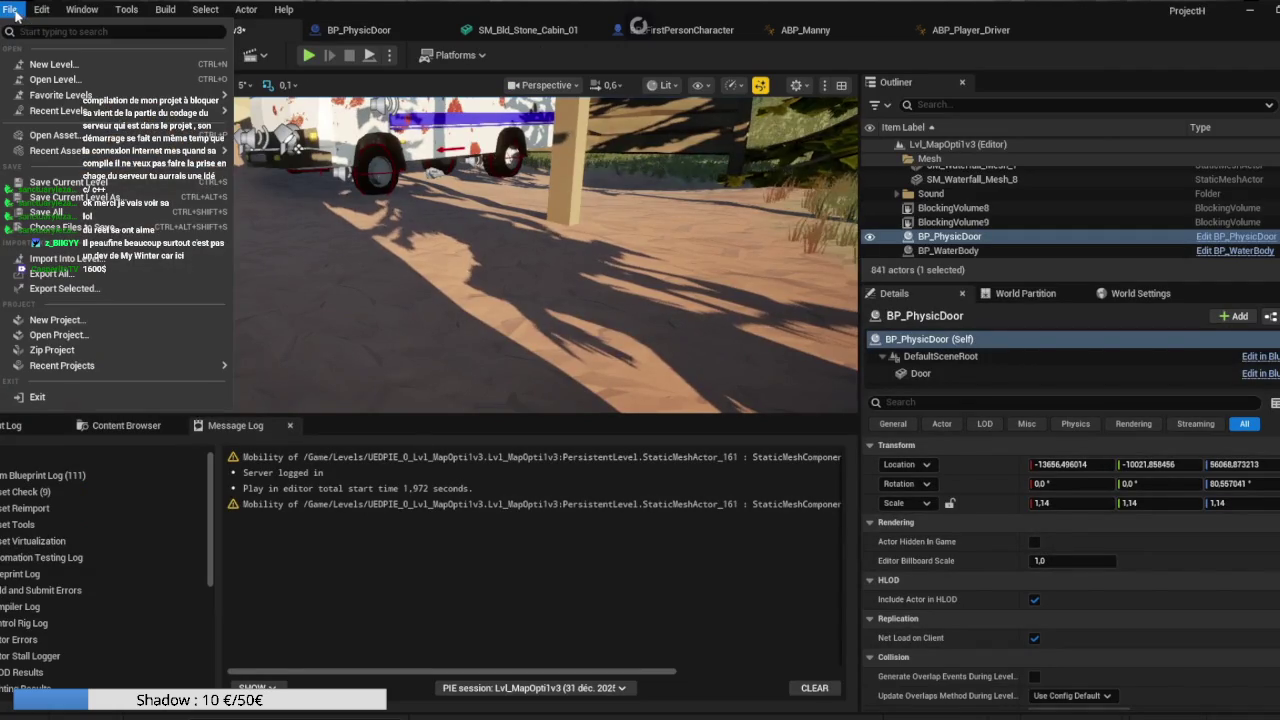
Save all assets with File > Save All and frame the BP_PhysicDoor at the cabin.
click(45, 212)
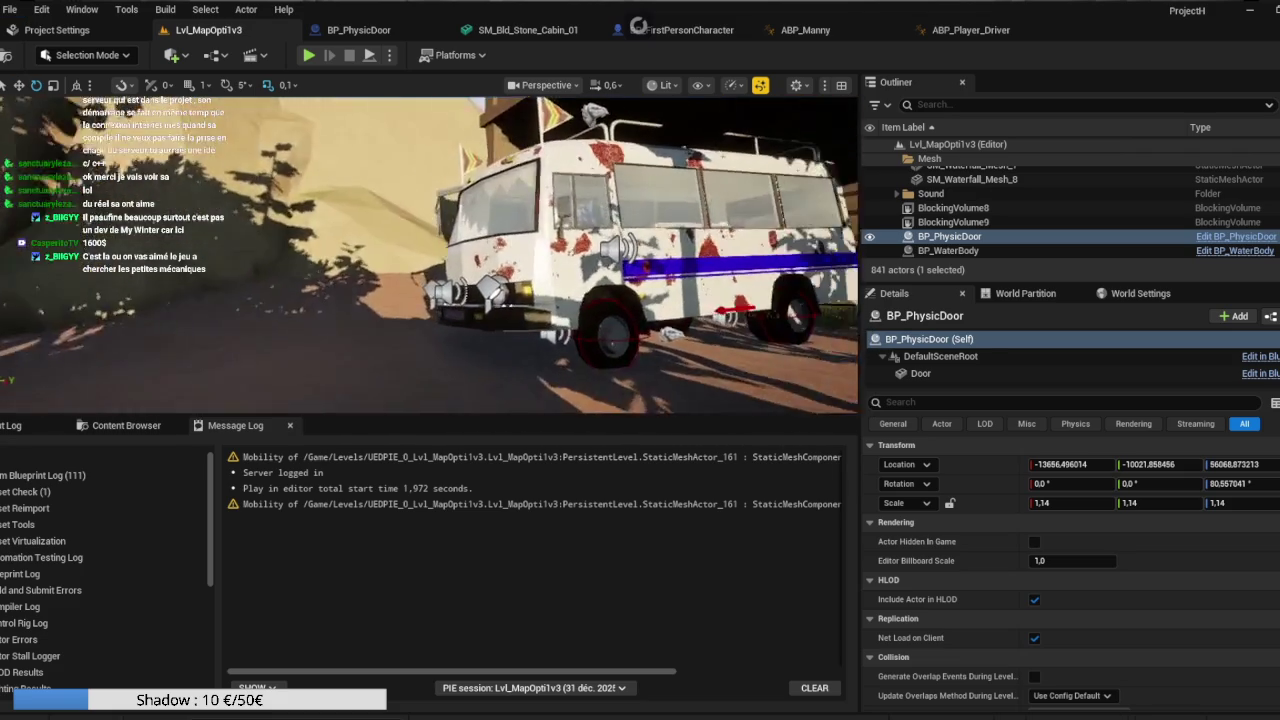
key(f)
mouse_move(747, 318)
mouse_down()
mouse_move(471, 286)
mouse_move(457, 329)
mouse_move(606, 337)
mouse_move(520, 340)
mouse_move(585, 345)
mouse_move(471, 371)
mouse_move(479, 400)
mouse_move(436, 242)
mouse_move(661, 251)
mouse_up()
drag(540, 256, 540, 256)
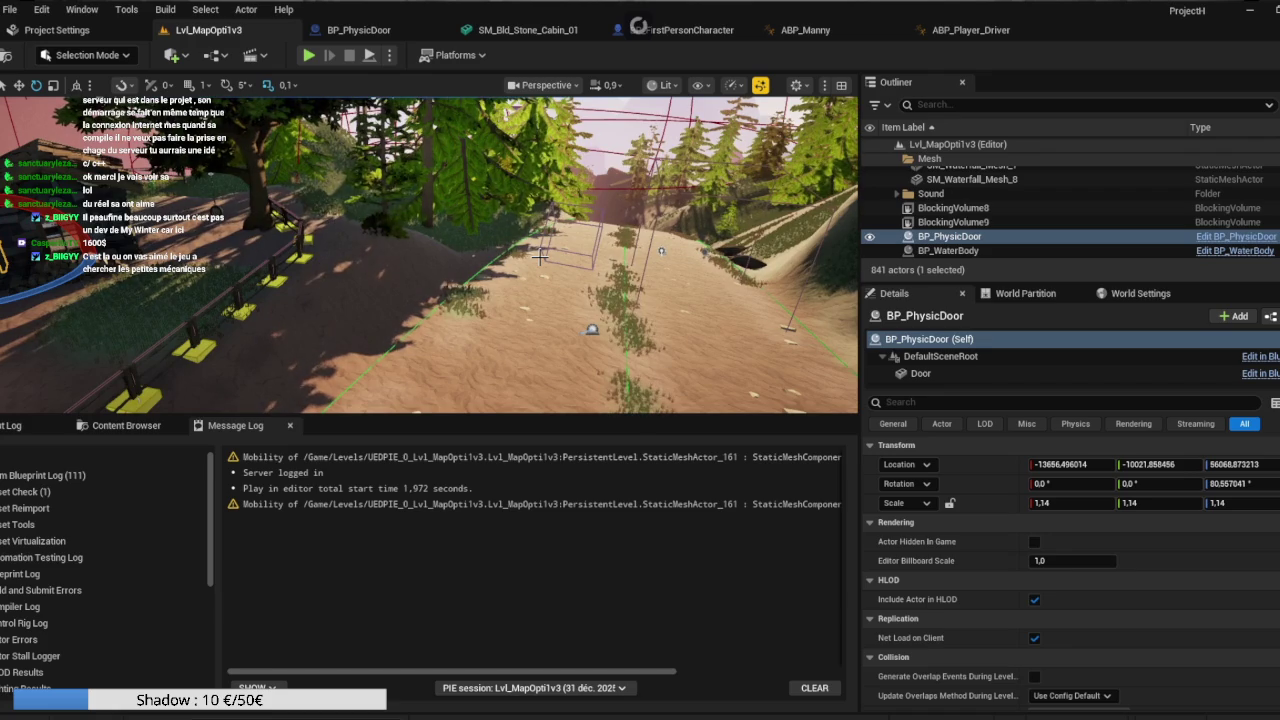
key(f)
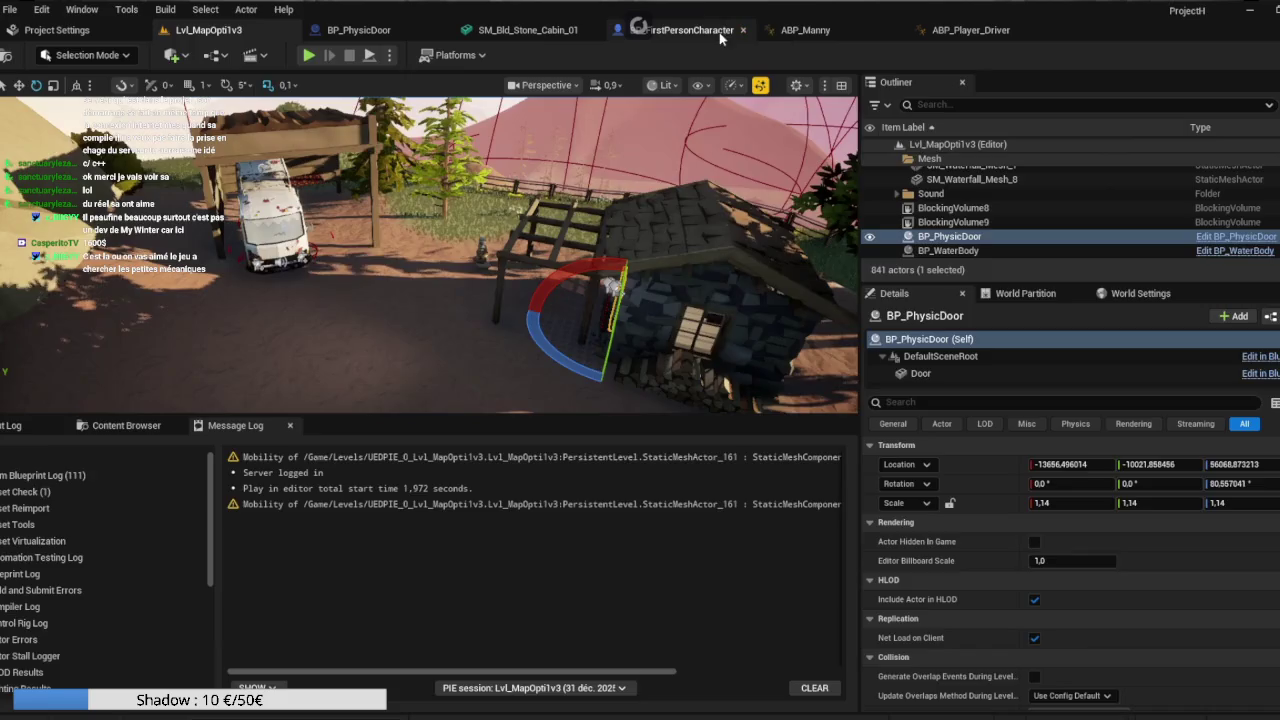
Check the character event graph, then return to the level and frame the cabin door.
click(723, 36)
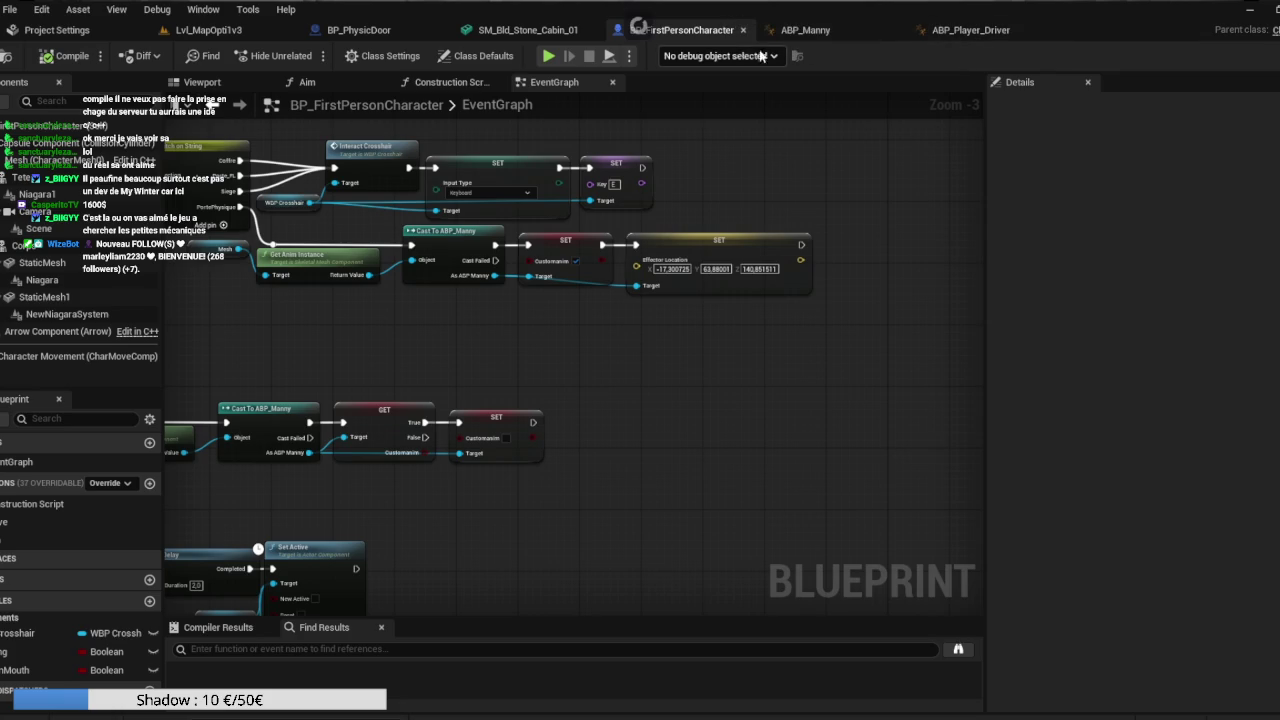
click(235, 30)
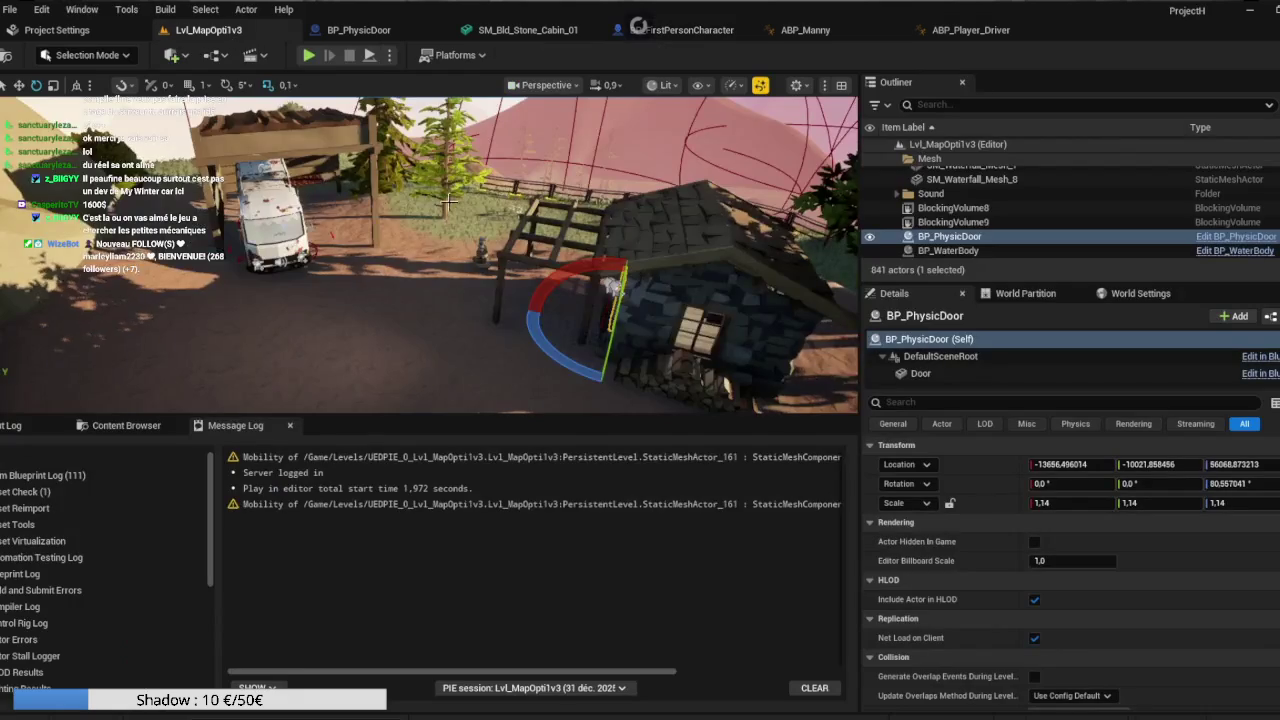
key(f)
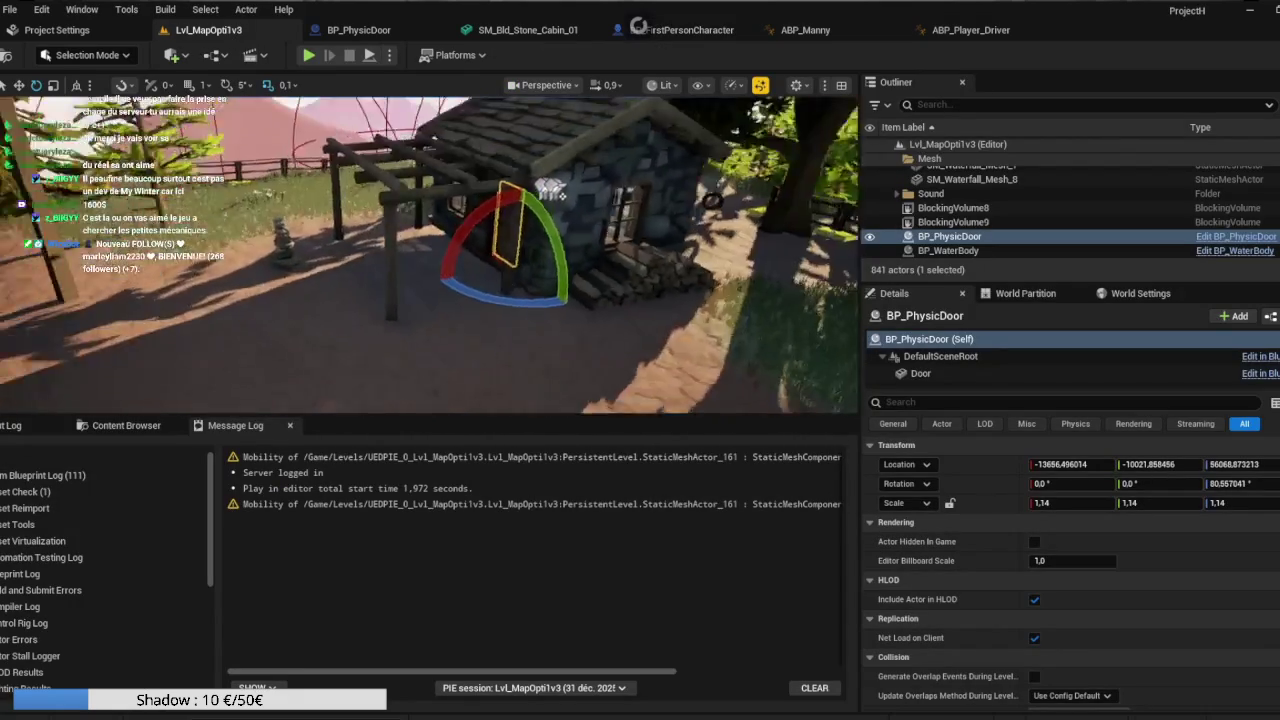
scroll(553, 333, up, 10)
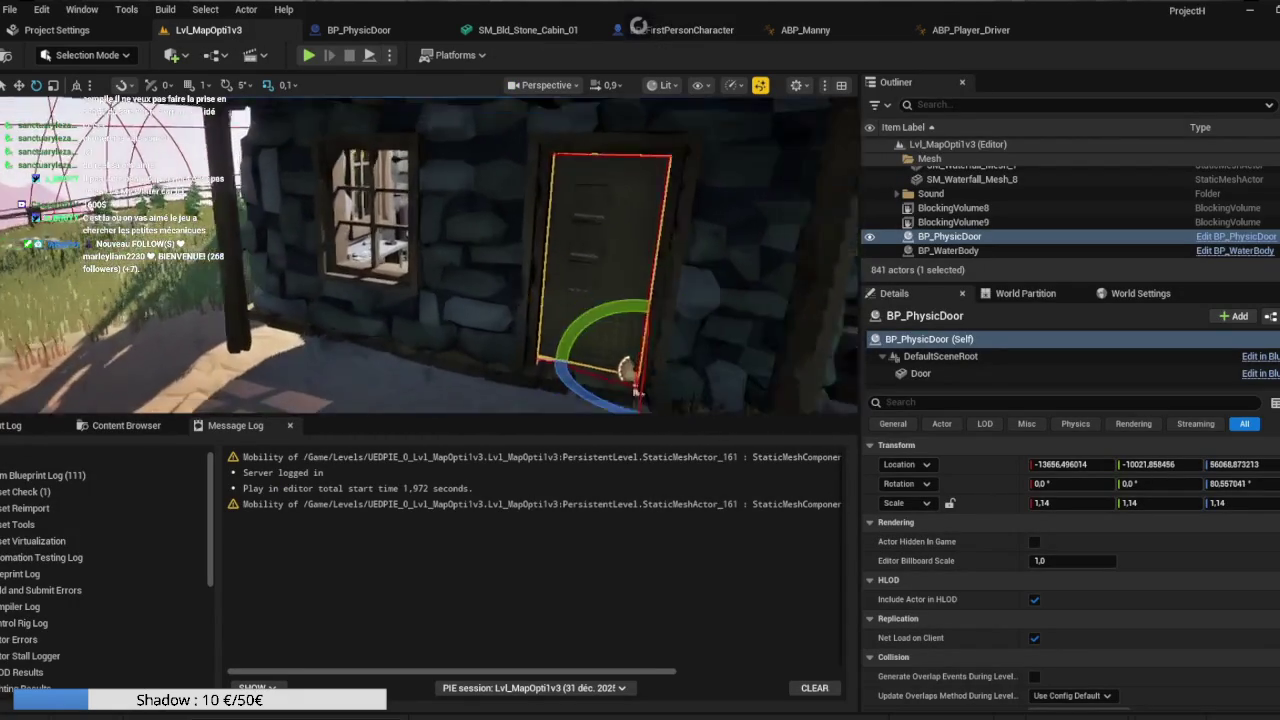
scroll(467, 355, down, 10)
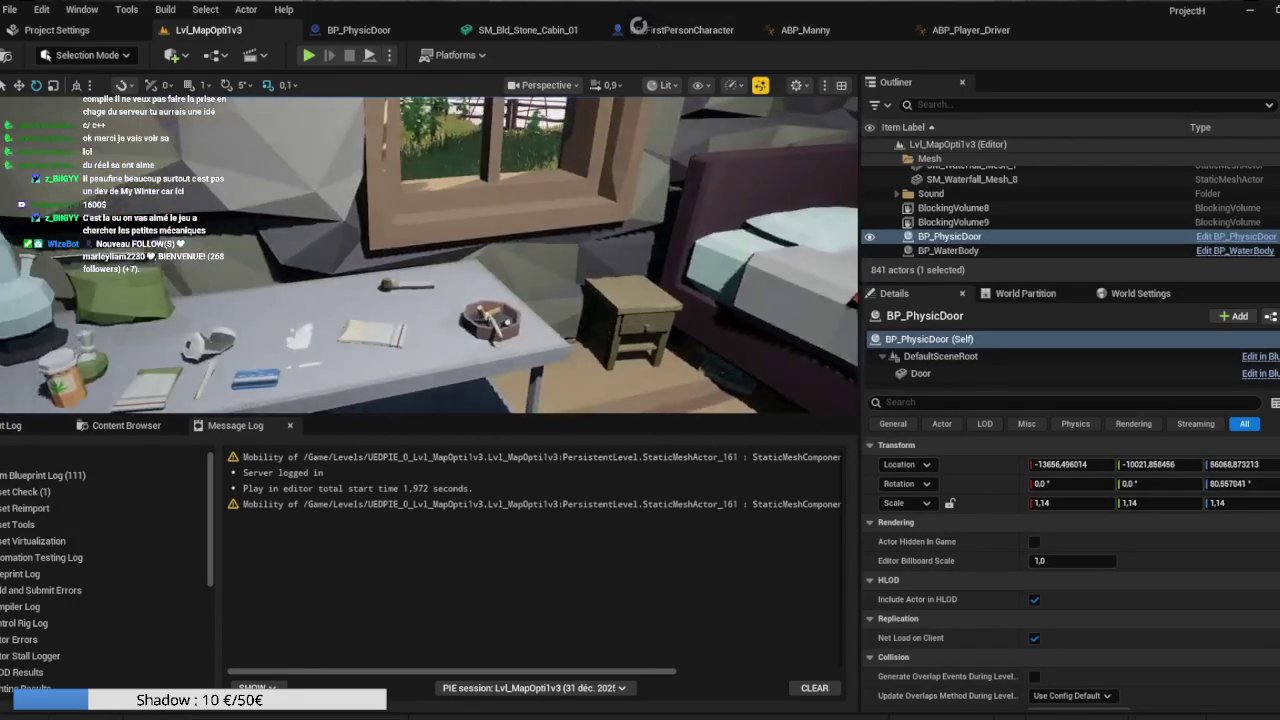
scroll(430, 255, down, 5)
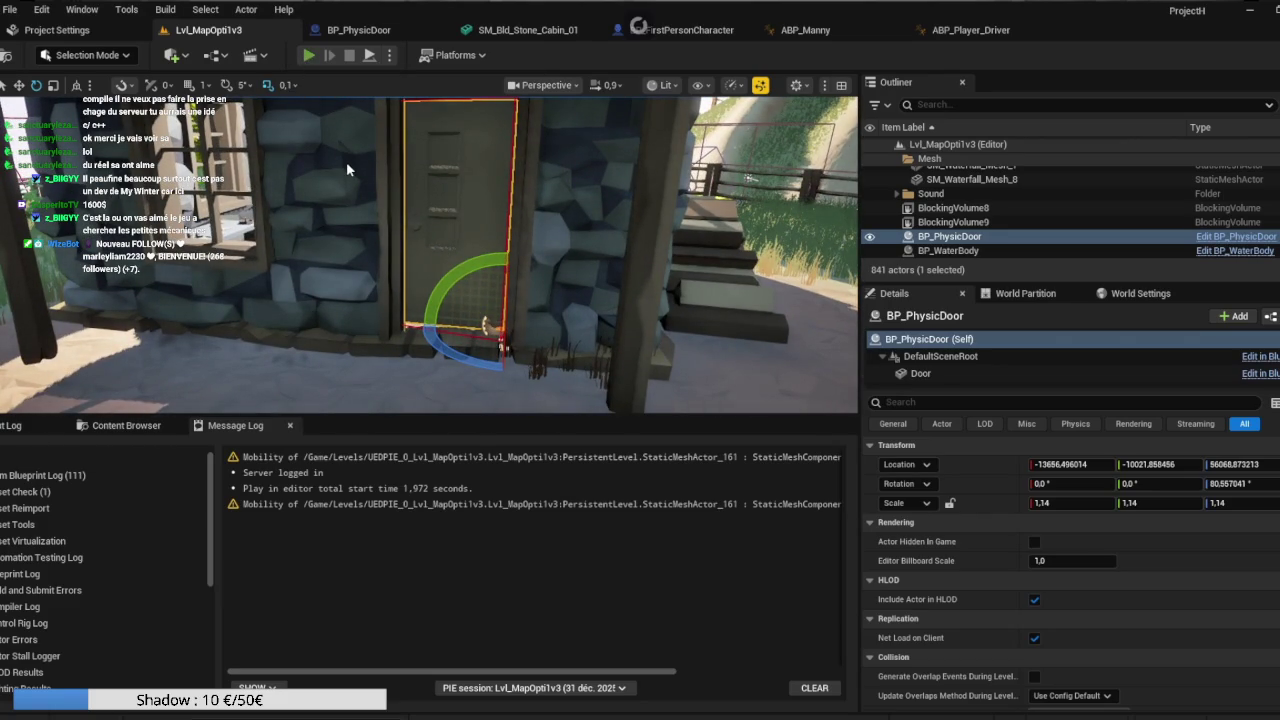
Play the level in the editor from the cabin, then release control with Shift+F1.
click(309, 55)
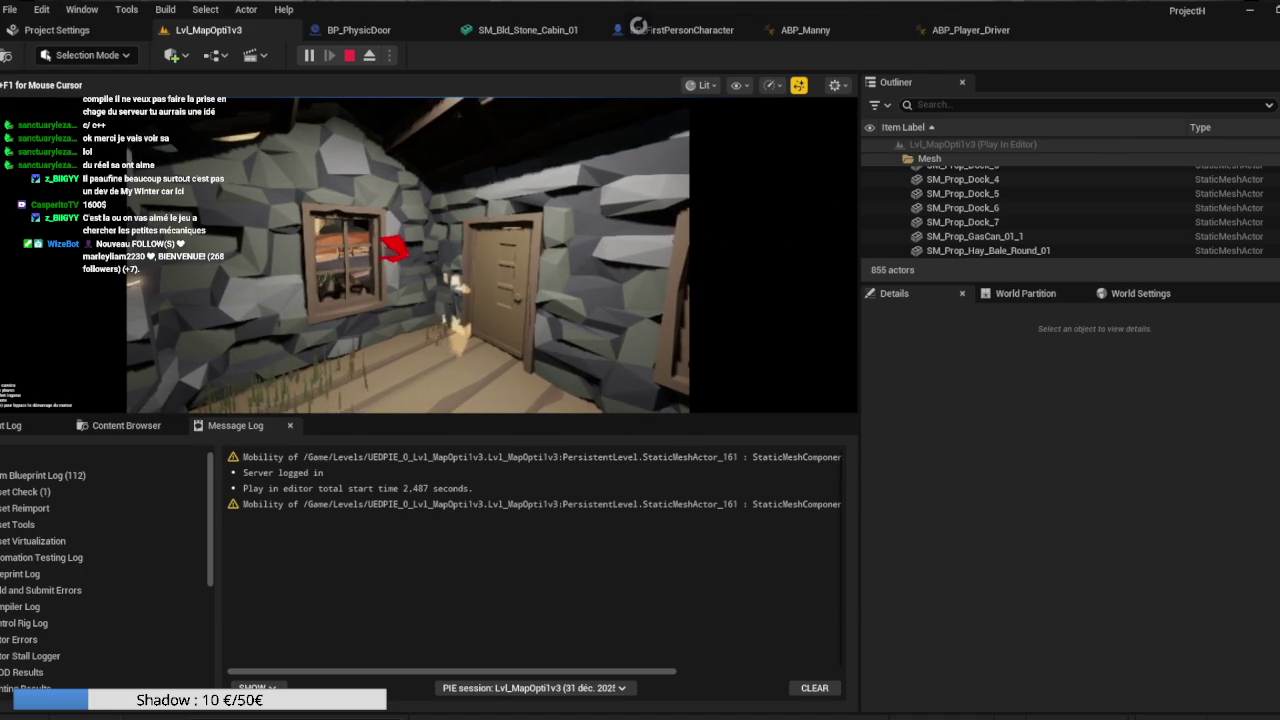
key(shift+F1)
click(359, 29)
Set Line Trace By Channel's Draw Debug Type to None in BP_FirstPersonCharacter and compile.
click(690, 29)
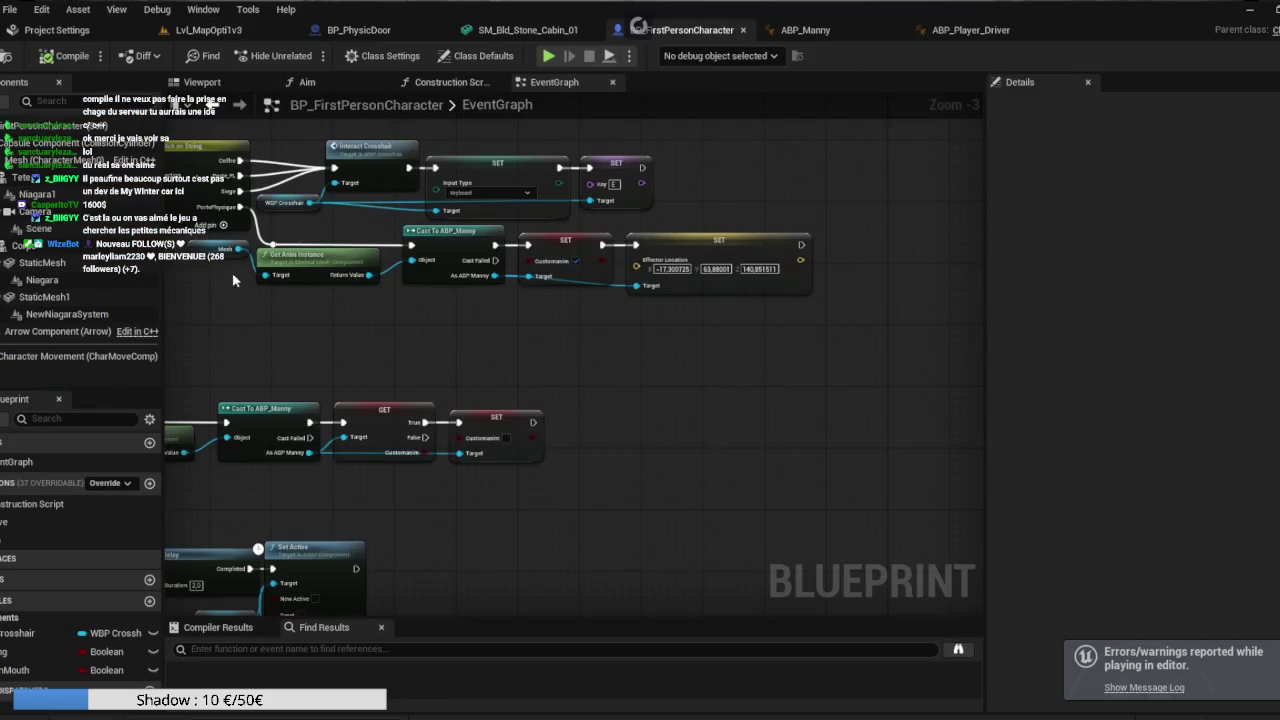
scroll(549, 329, up, 2)
drag(549, 329, 687, 333)
drag(200, 320, 452, 326)
click(335, 278)
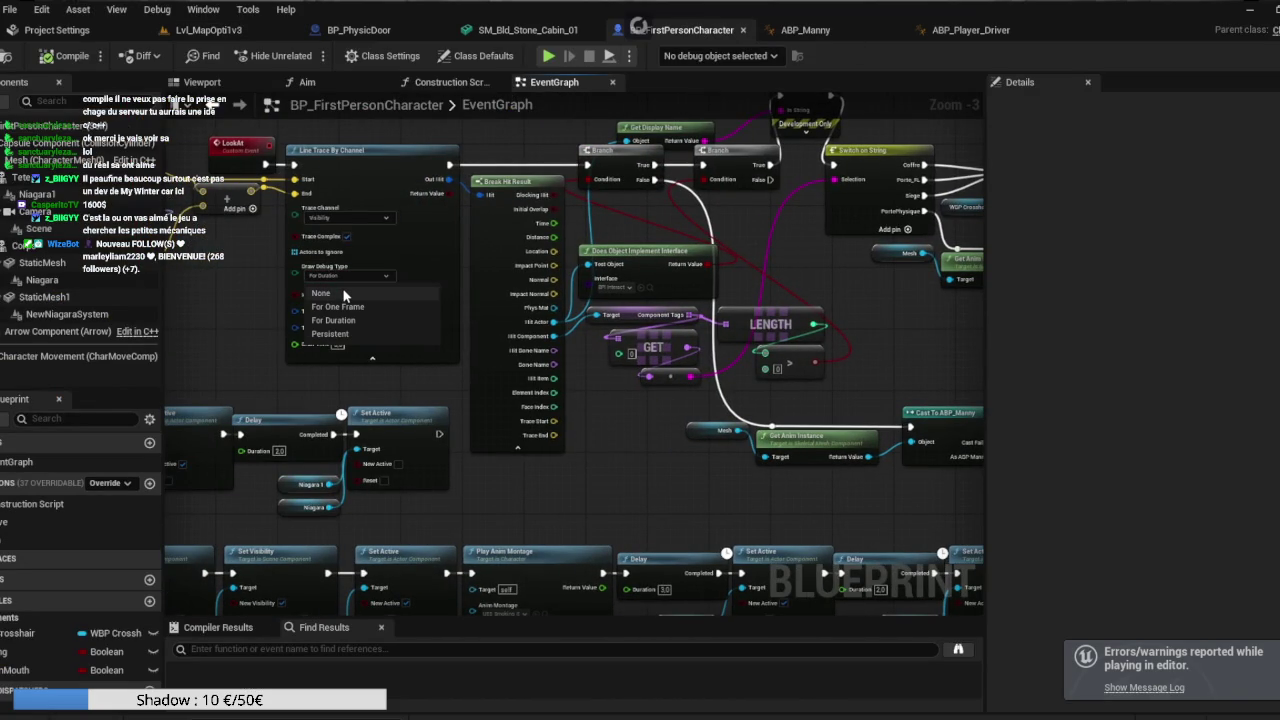
click(345, 292)
drag(275, 308, 343, 320)
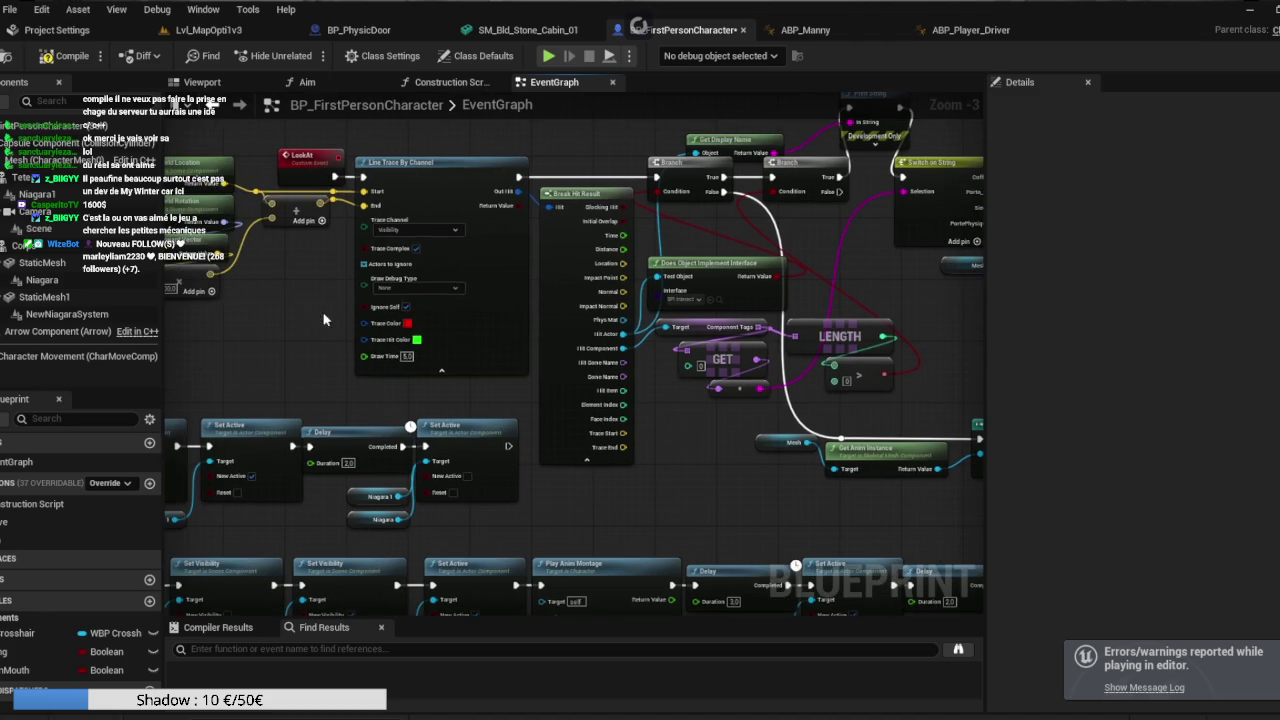
click(80, 60)
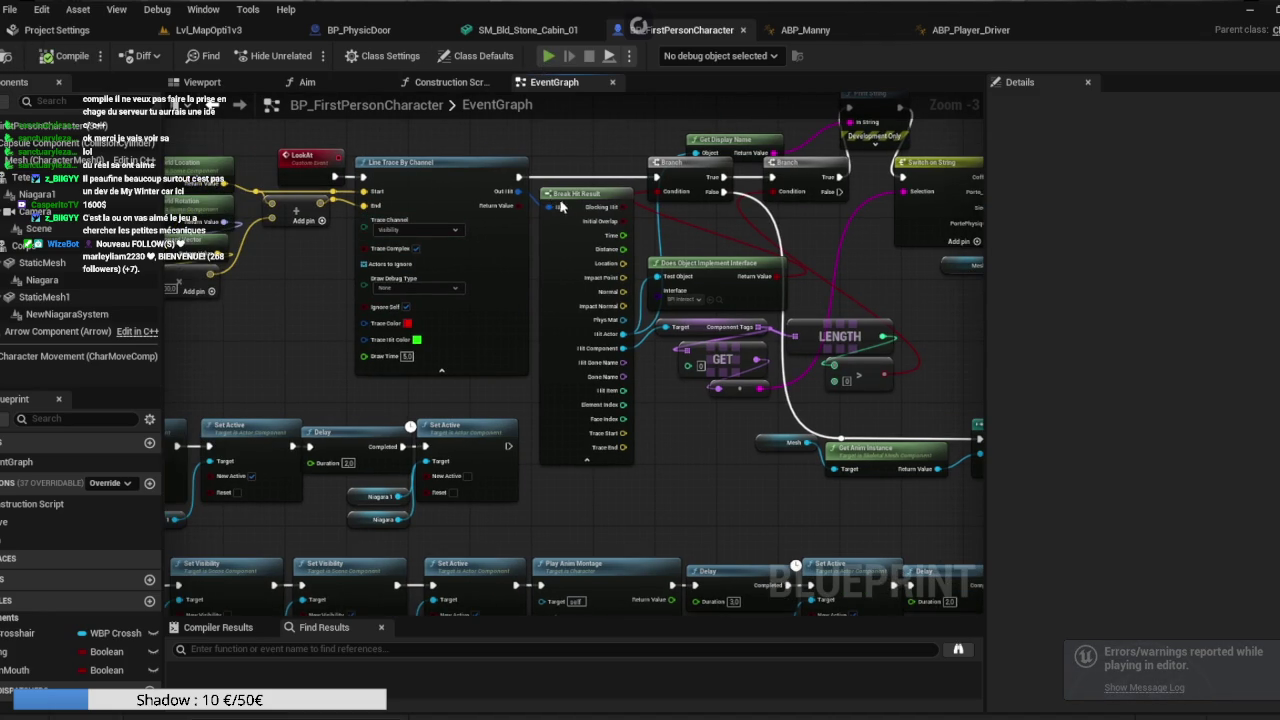
Walk out the cabin door and back along the wall in the playtest.
key(w)
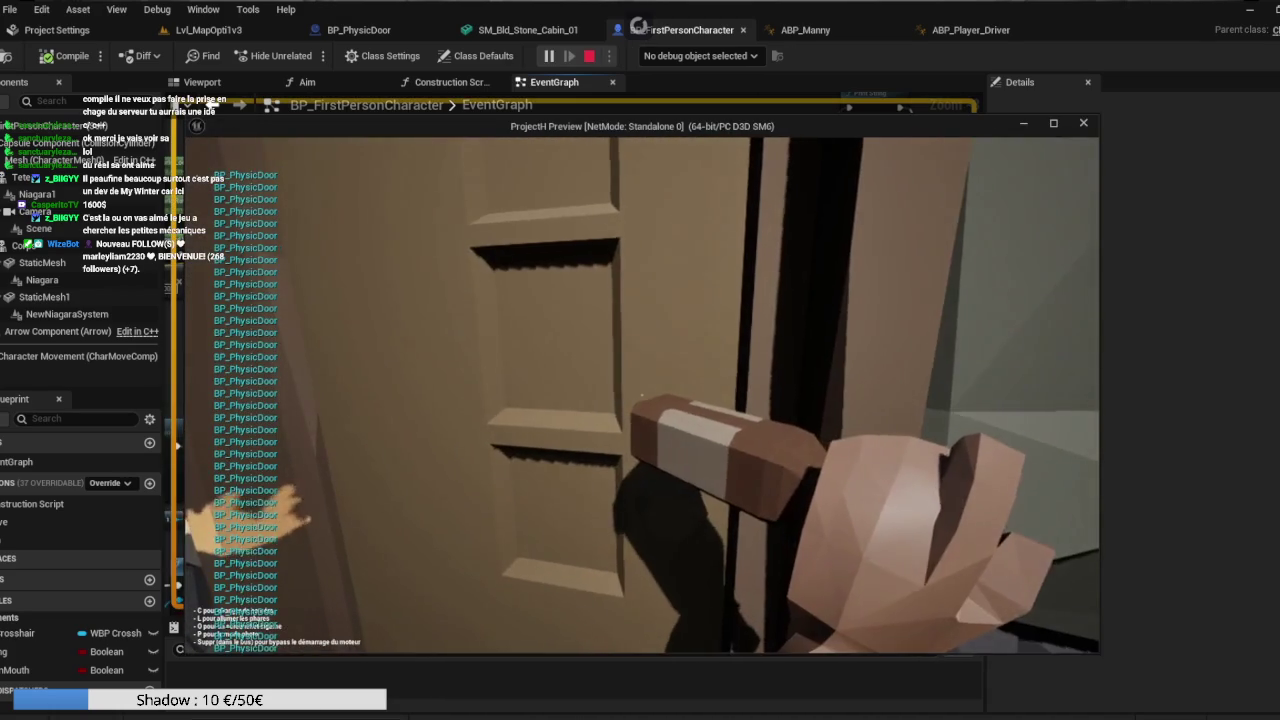
key(w)
key(w)
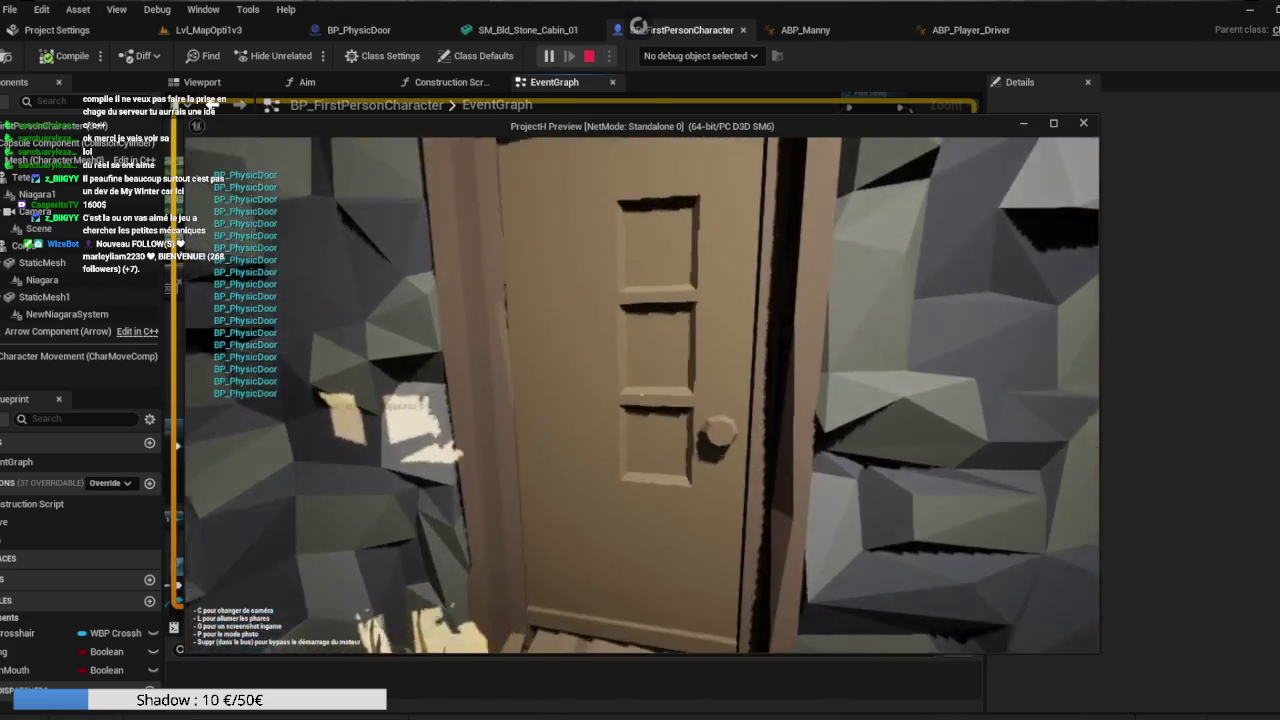
key(w)
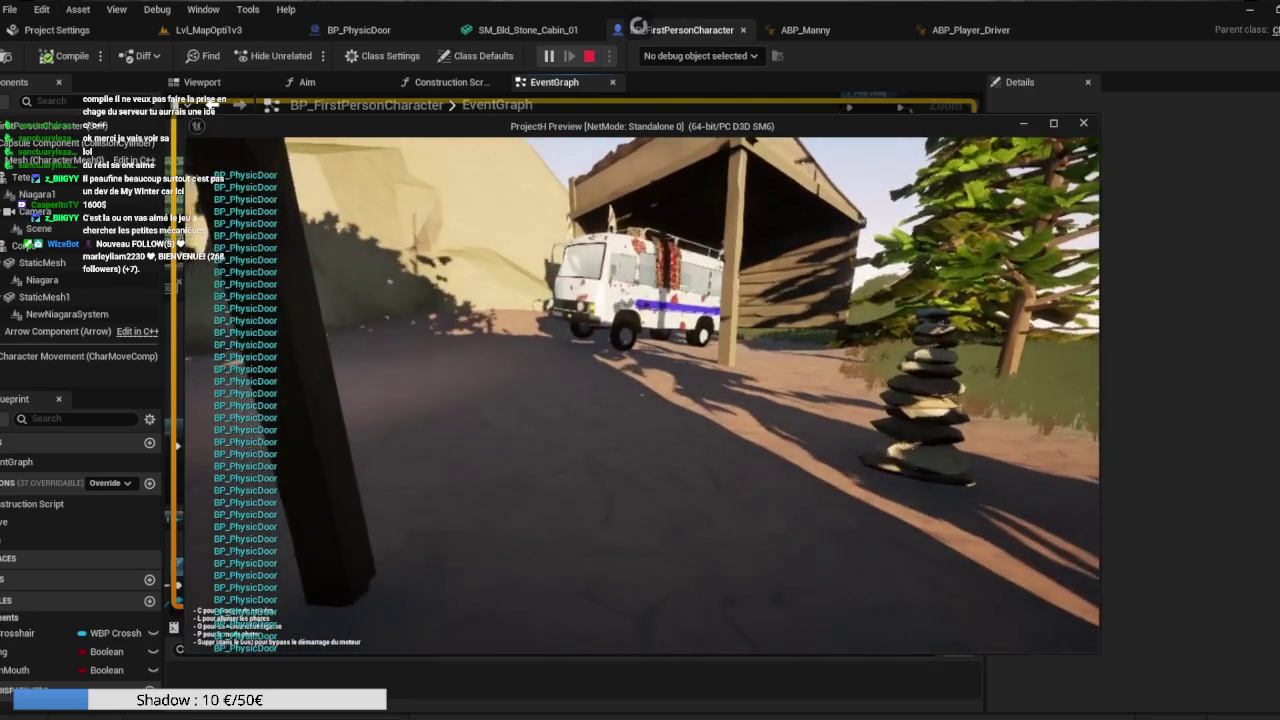
key(w)
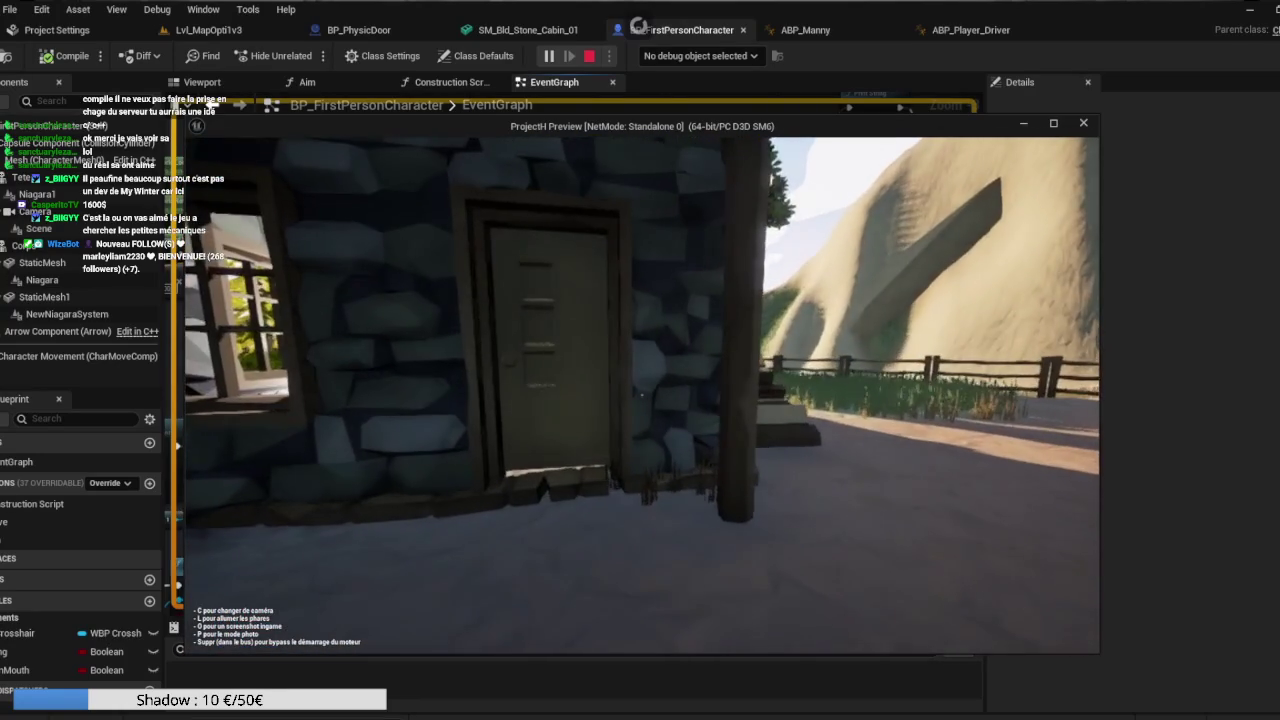
key(w)
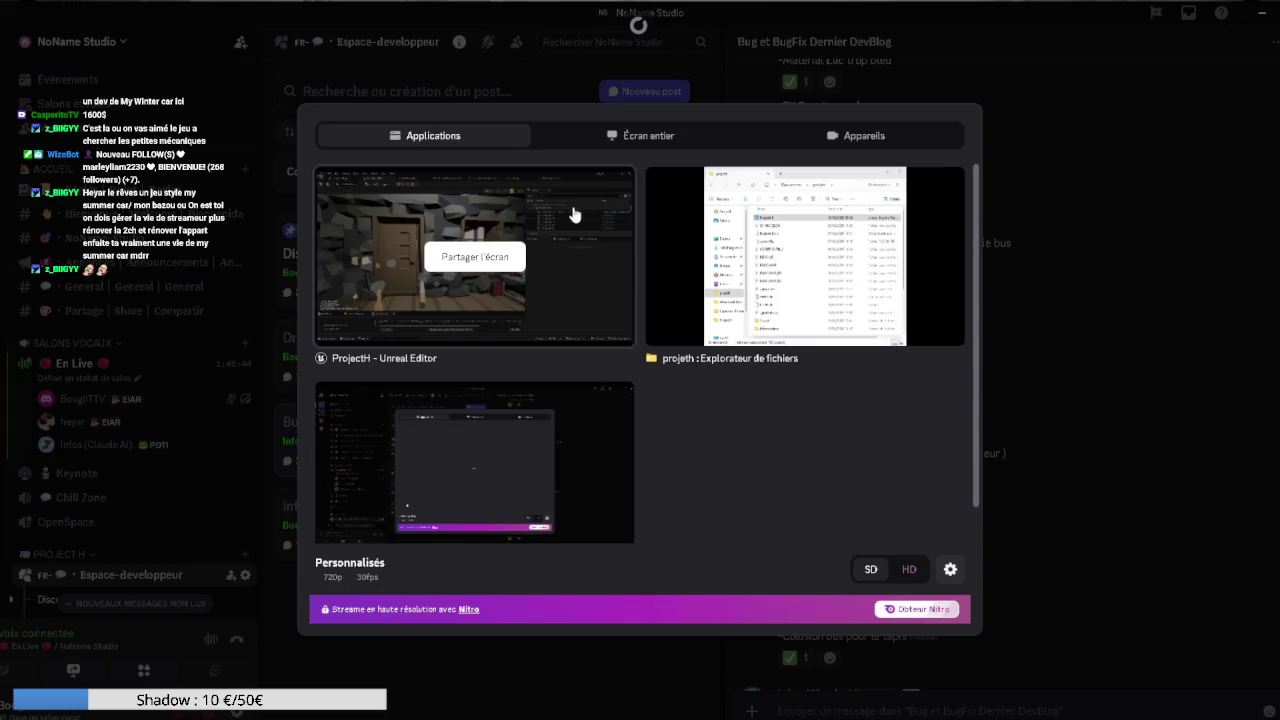
Share Écran 1 from Discord's entire-screen tab and return to the Unreal playtest.
click(612, 140)
click(497, 257)
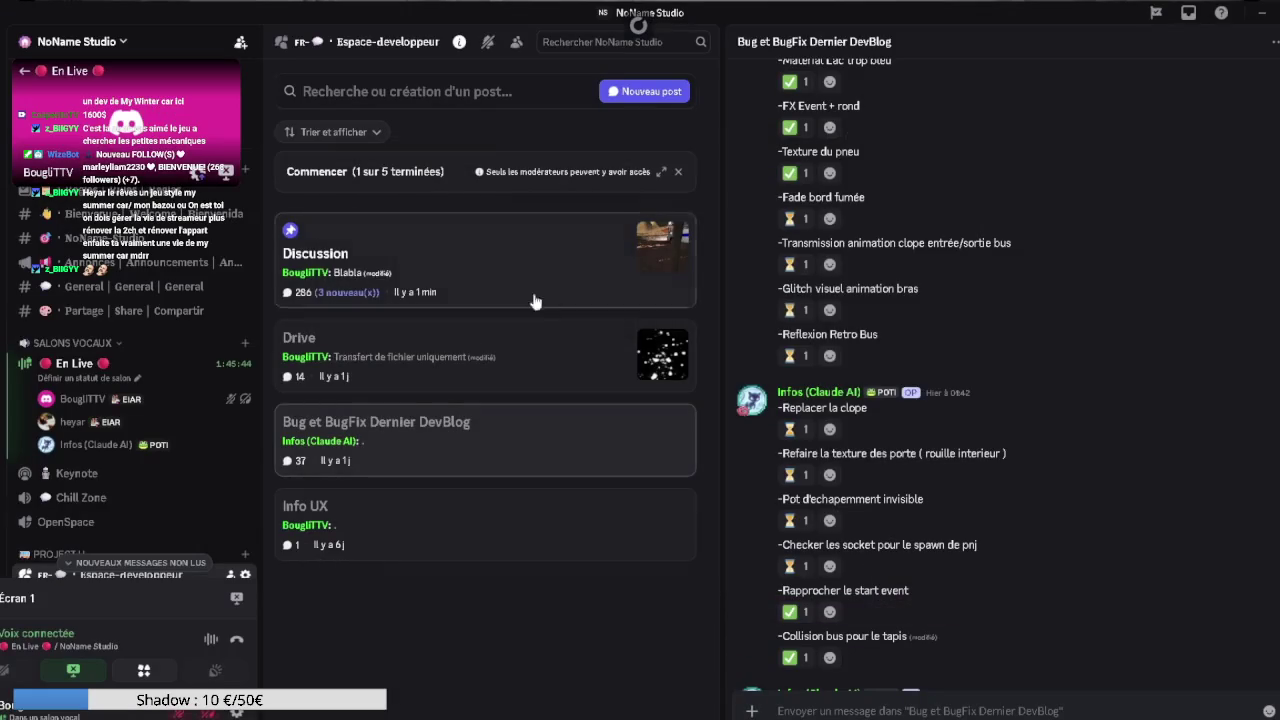
key(alt+Tab)
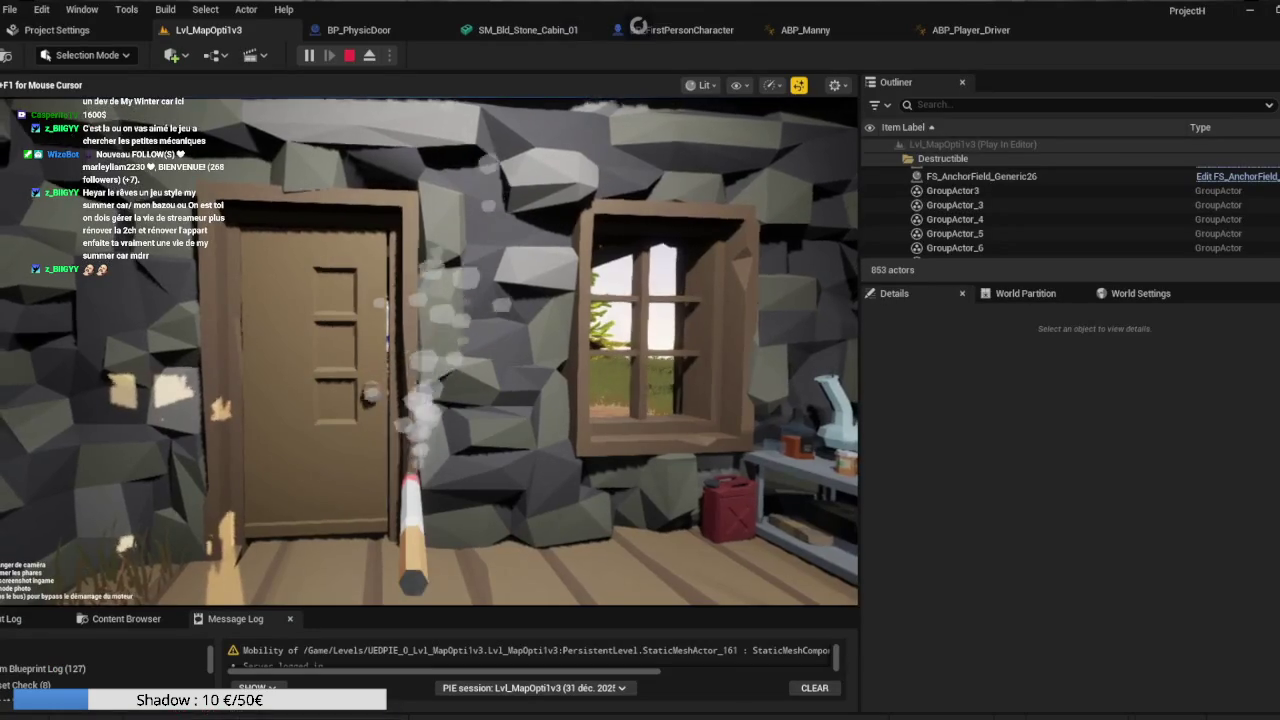
Stop the cabin playtest and open the BP_FirstPersonCharacter blueprint.
mouse_move(428, 350)
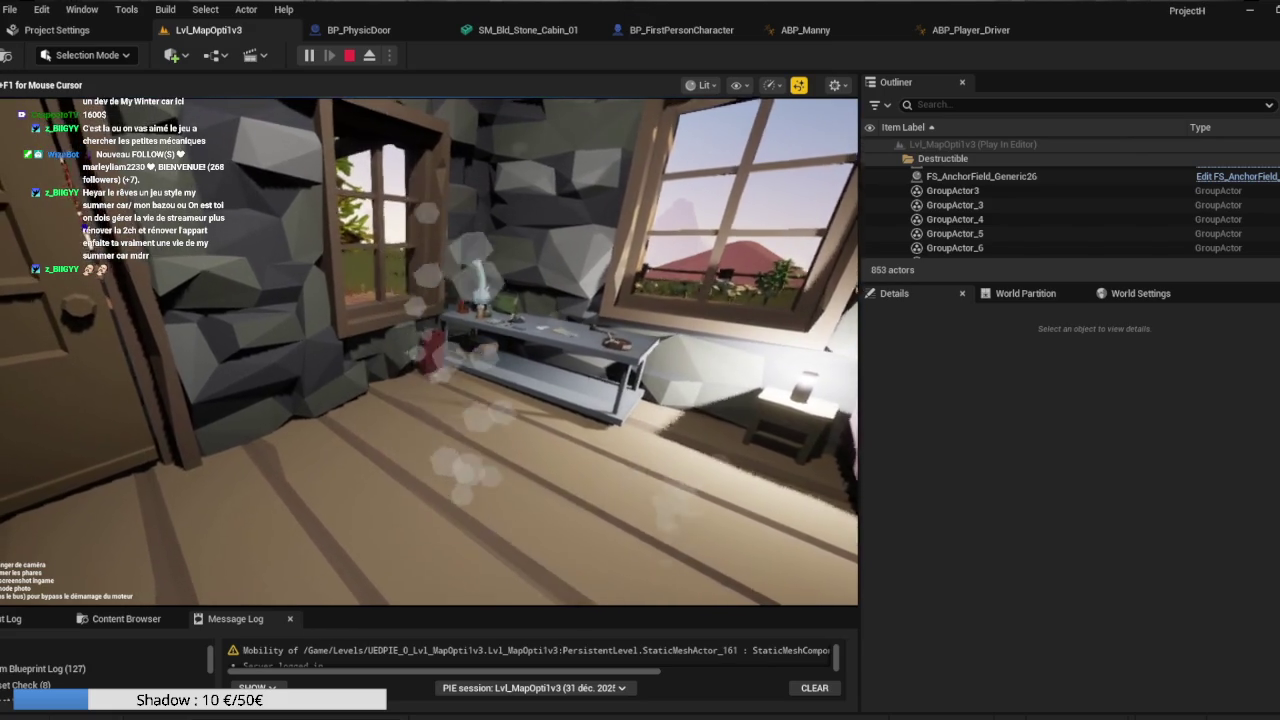
key(Escape)
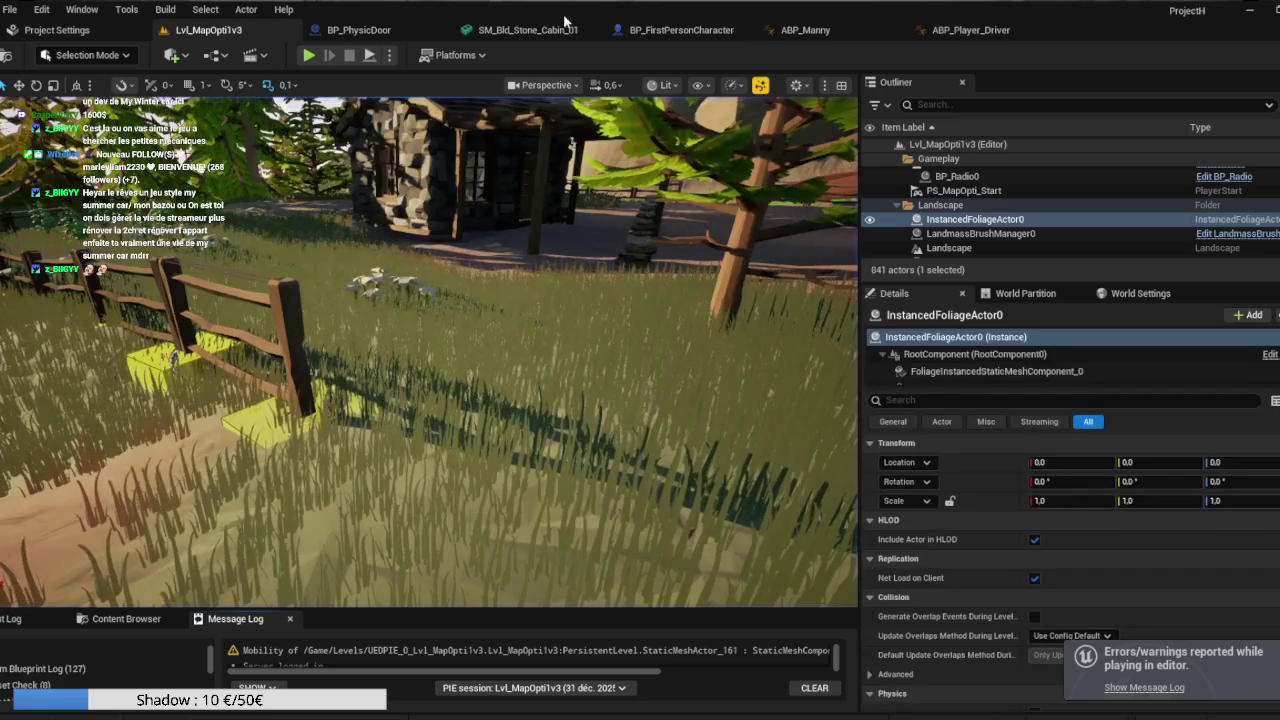
click(680, 30)
Select the Scene component in the character Viewport, undoing a trial drag move.
click(195, 82)
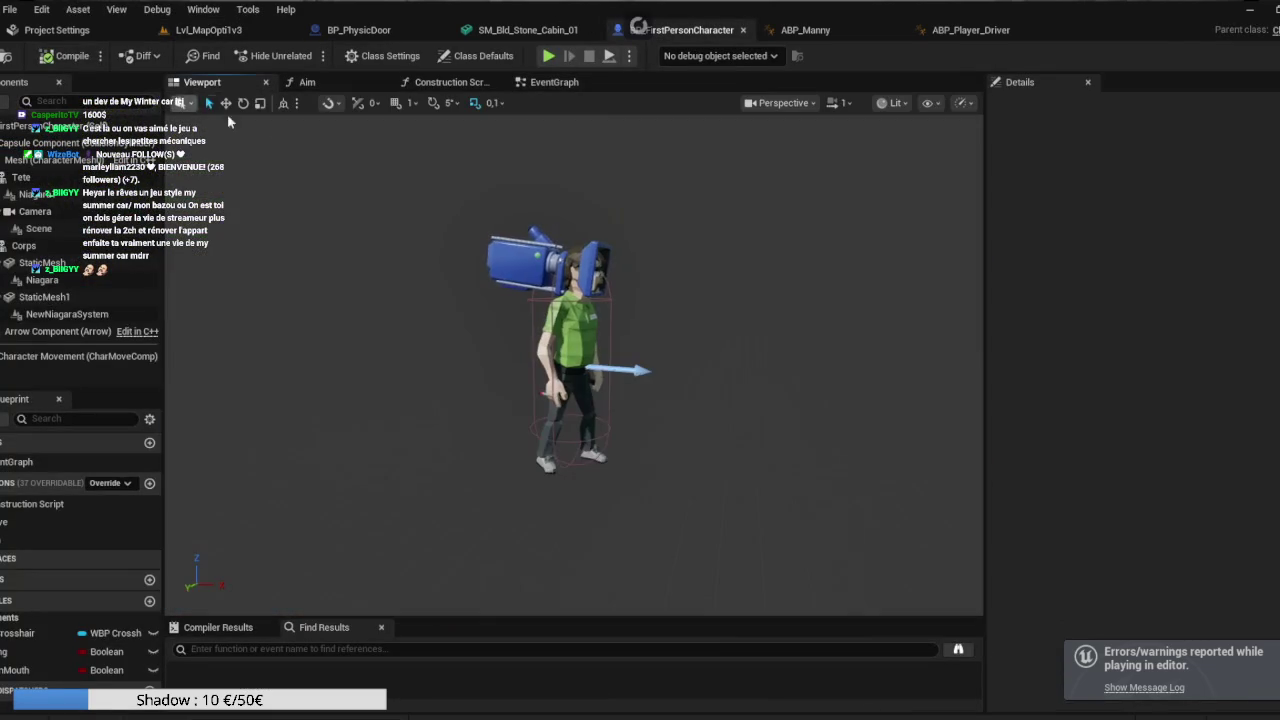
click(28, 229)
drag(600, 400, 480, 400)
mouse_move(645, 449)
mouse_down()
mouse_move(645, 400)
mouse_move(645, 449)
mouse_up()
mouse_move(514, 468)
mouse_down()
mouse_move(460, 448)
mouse_move(450, 545)
mouse_move(457, 477)
mouse_move(445, 478)
mouse_up()
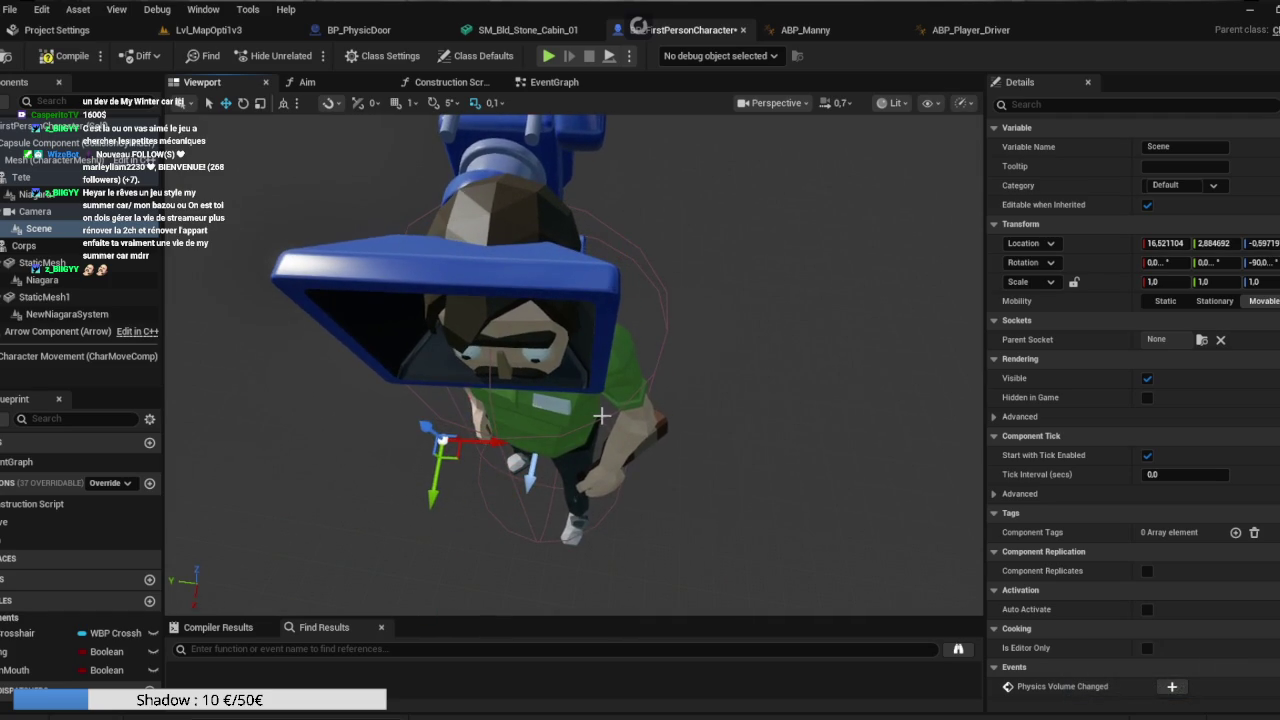
key(ctrl+z)
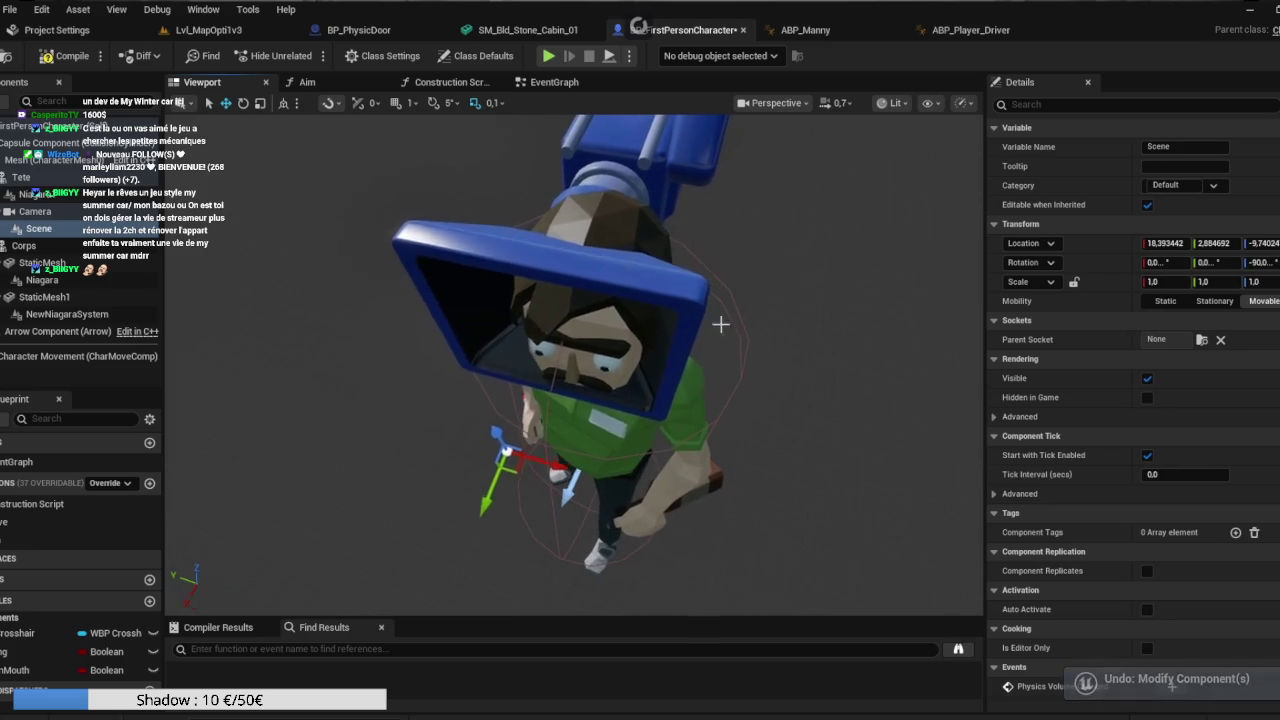
drag(766, 310, 740, 245)
mouse_move(512, 397)
mouse_down()
mouse_move(489, 421)
mouse_move(530, 416)
mouse_up()
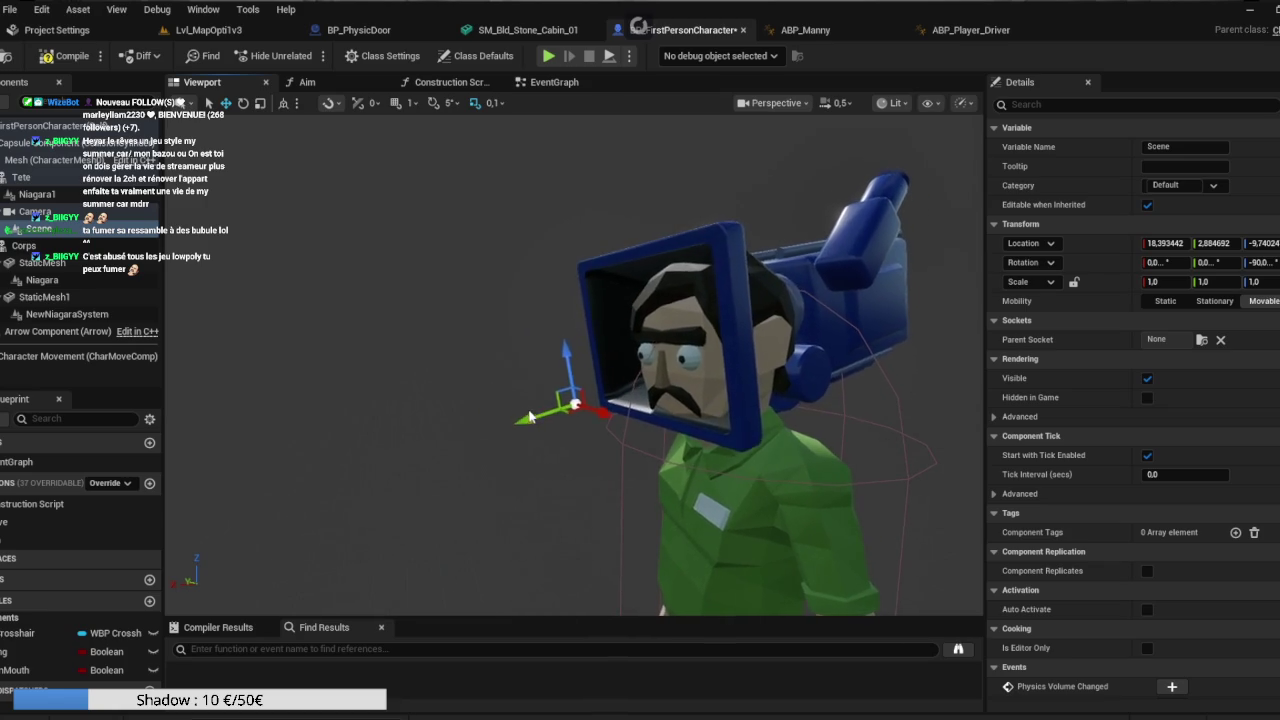
Set the Scene component's Y location to 2 and Z location to -11.
click(1215, 243)
text(2)
key(Return)
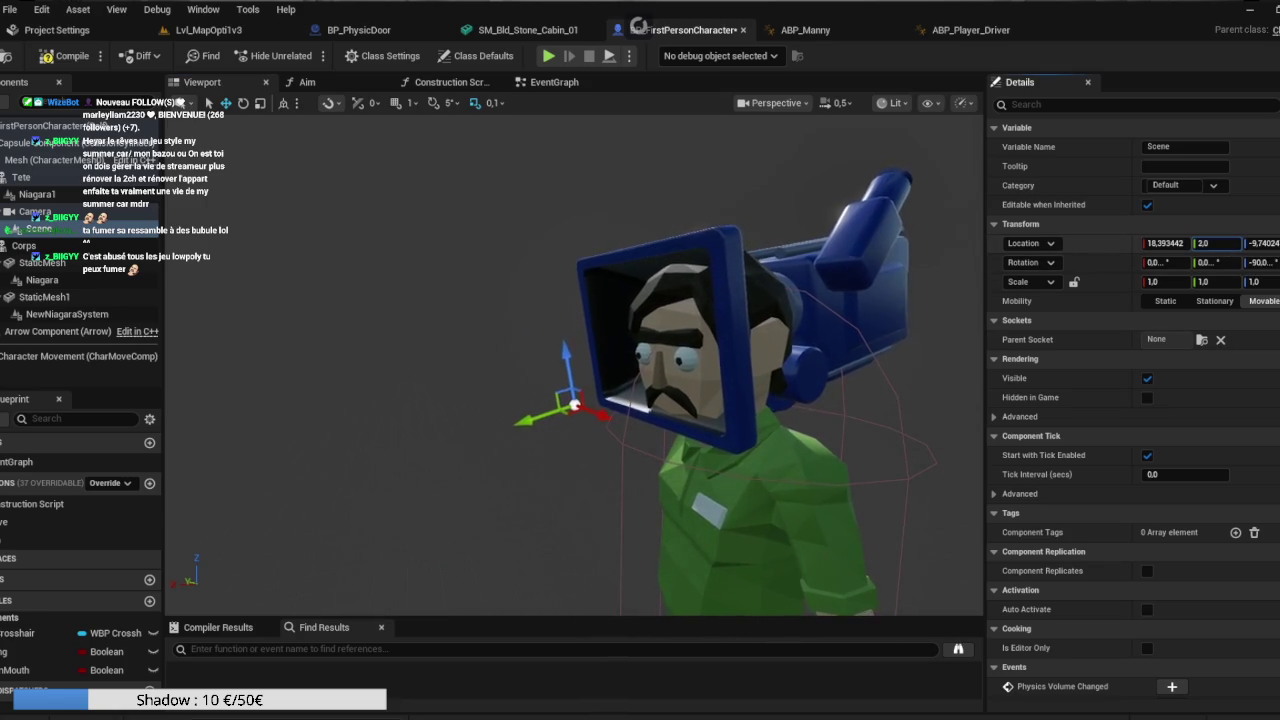
text(3)
key(Return)
text(2)
key(Tab)
text(-13)
key(Return)
text(-11)
key(Return)
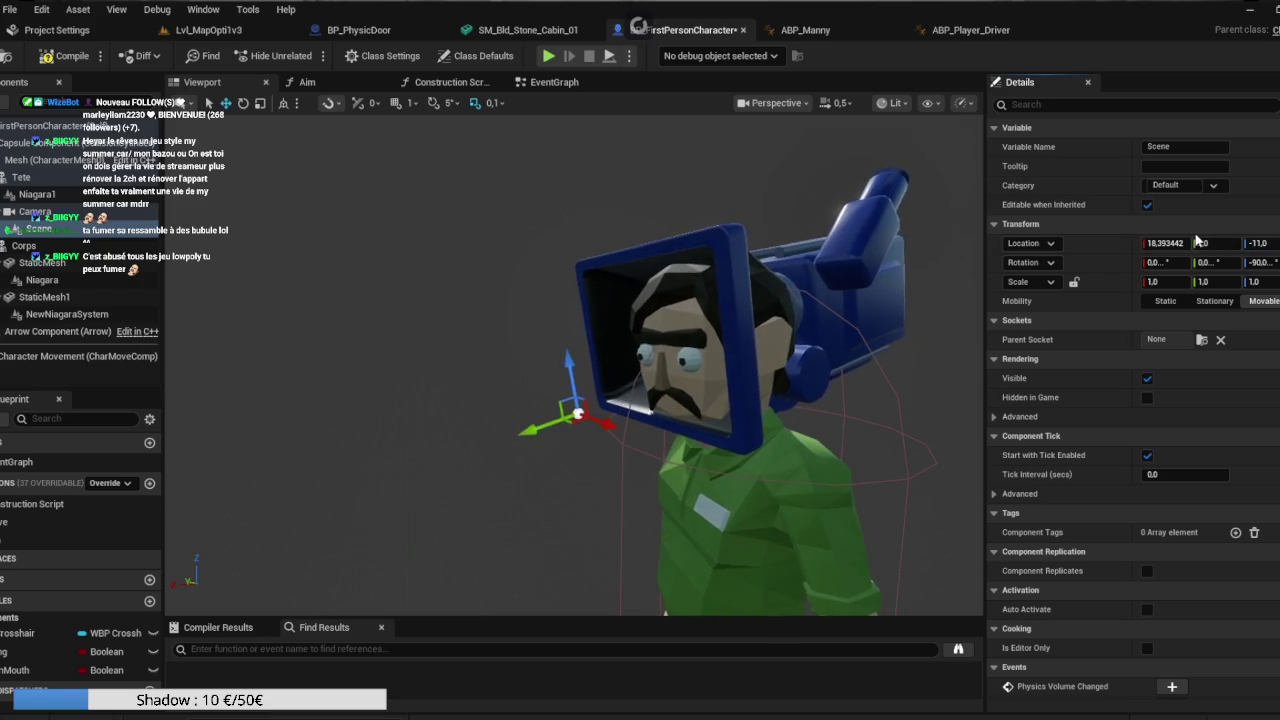
Set the Scene component's X location to 13 and compile the blueprint.
text(11)
key(Return)
click(1165, 243)
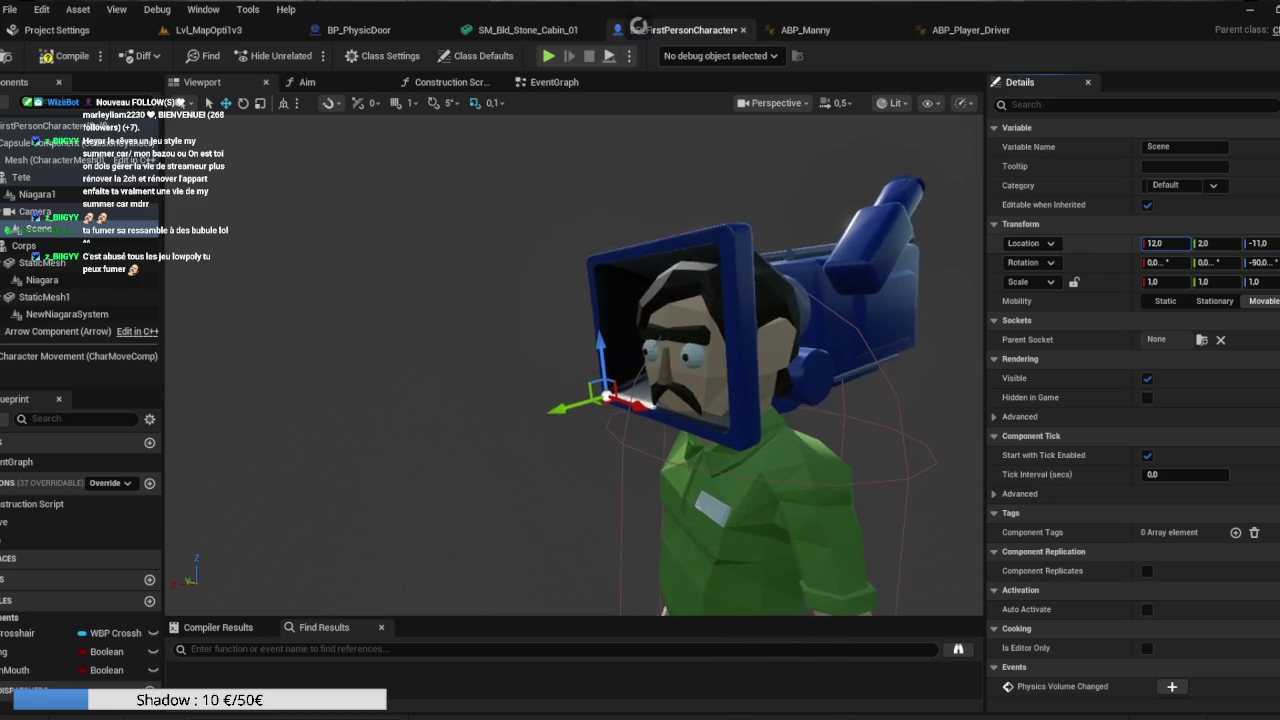
text(13)
key(Return)
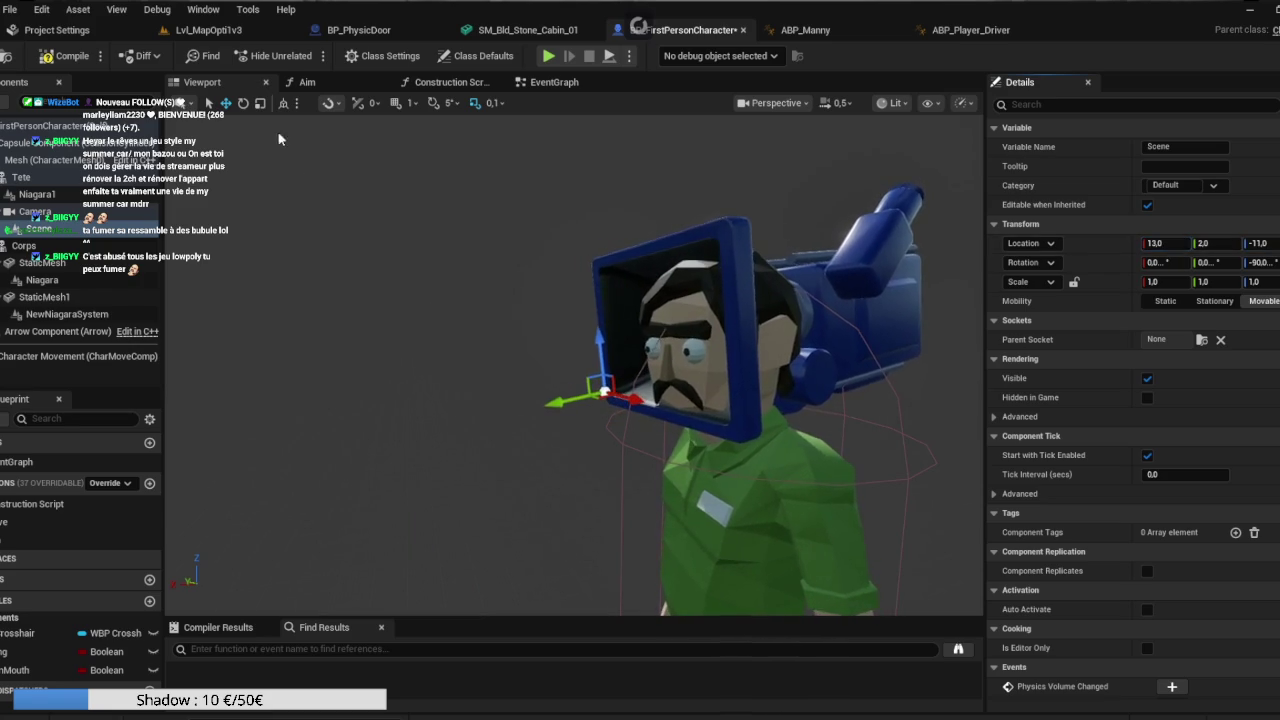
click(42, 56)
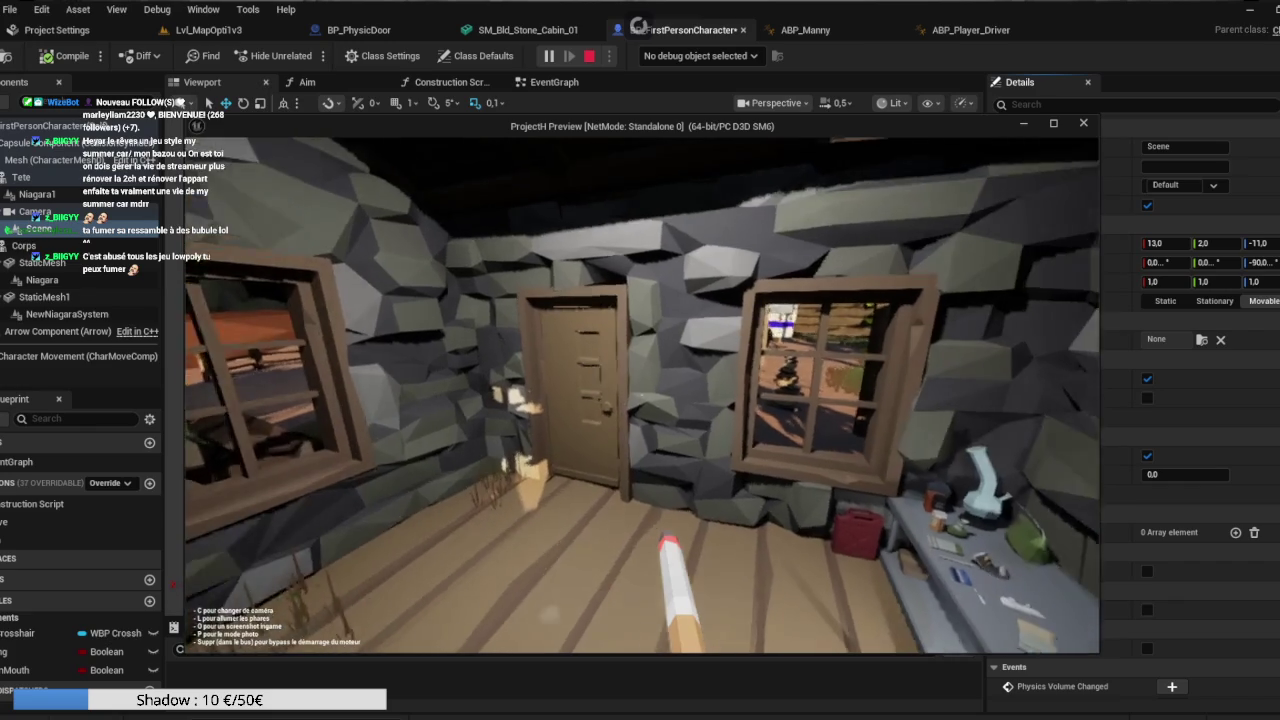
Stop the playtest, return to BP_FirstPersonCharacter and put its Scene component in rotate mode.
key(Escape)
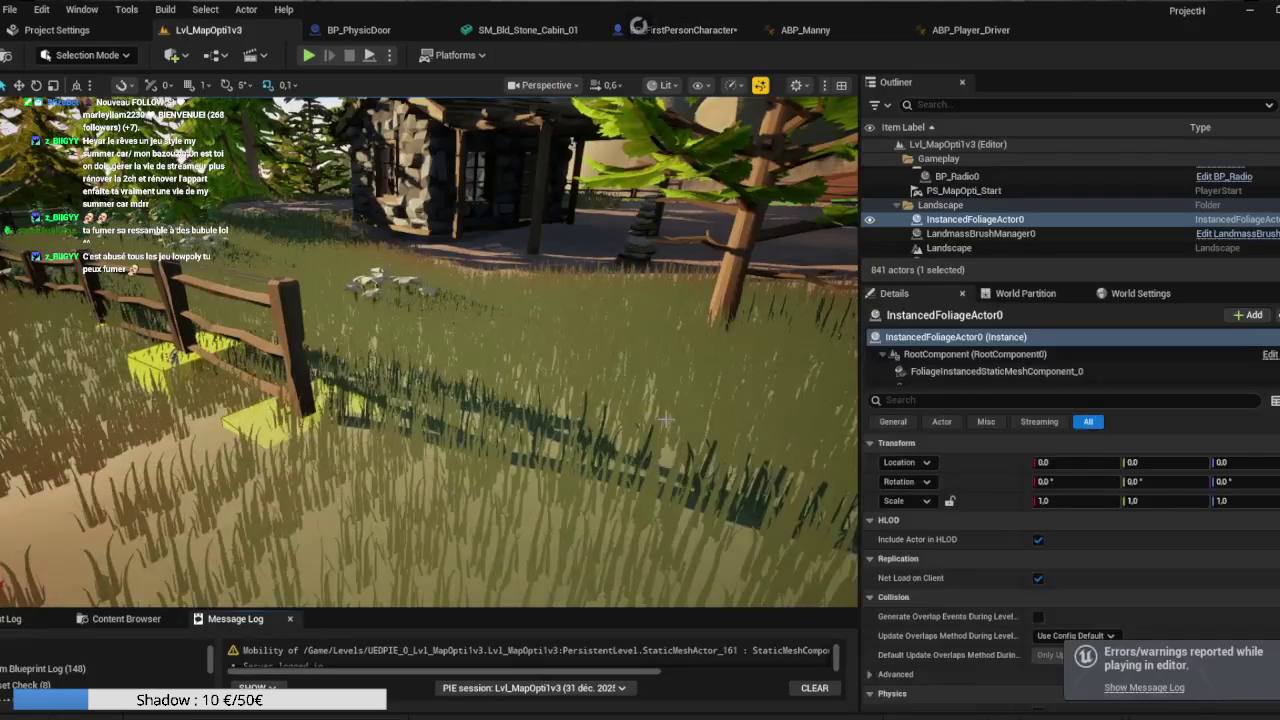
click(680, 30)
mouse_move(585, 362)
mouse_down()
mouse_move(471, 366)
mouse_move(417, 313)
mouse_up()
key(e)
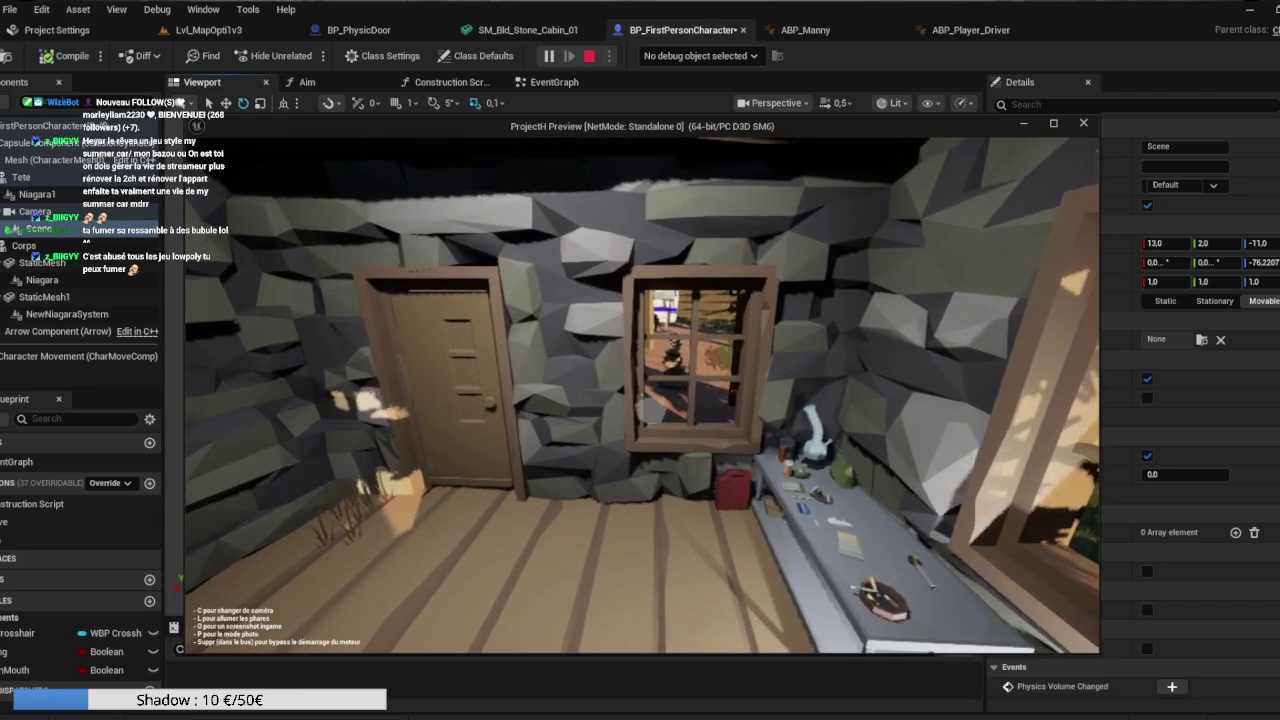
Stop the playtest again, reopen the blueprint and rotate the Scene component's Z toward -65.
key(Escape)
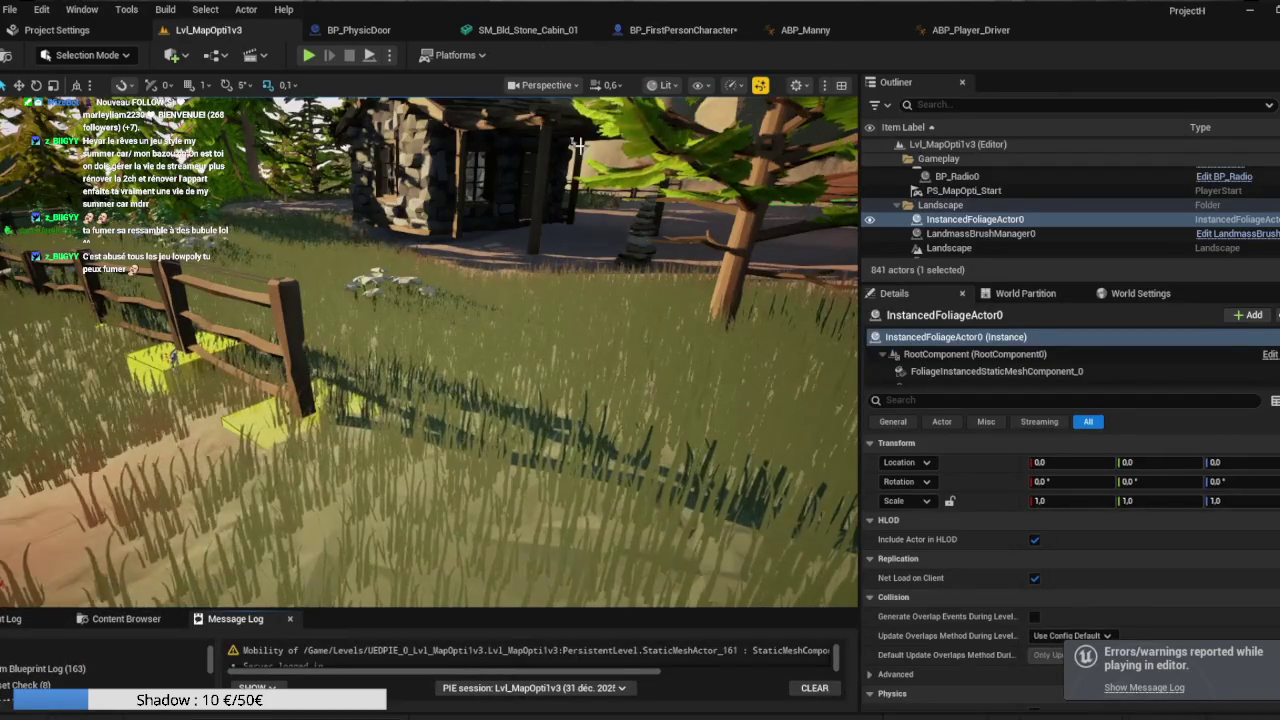
click(683, 30)
drag(460, 371, 468, 367)
drag(1262, 262, 1272, 262)
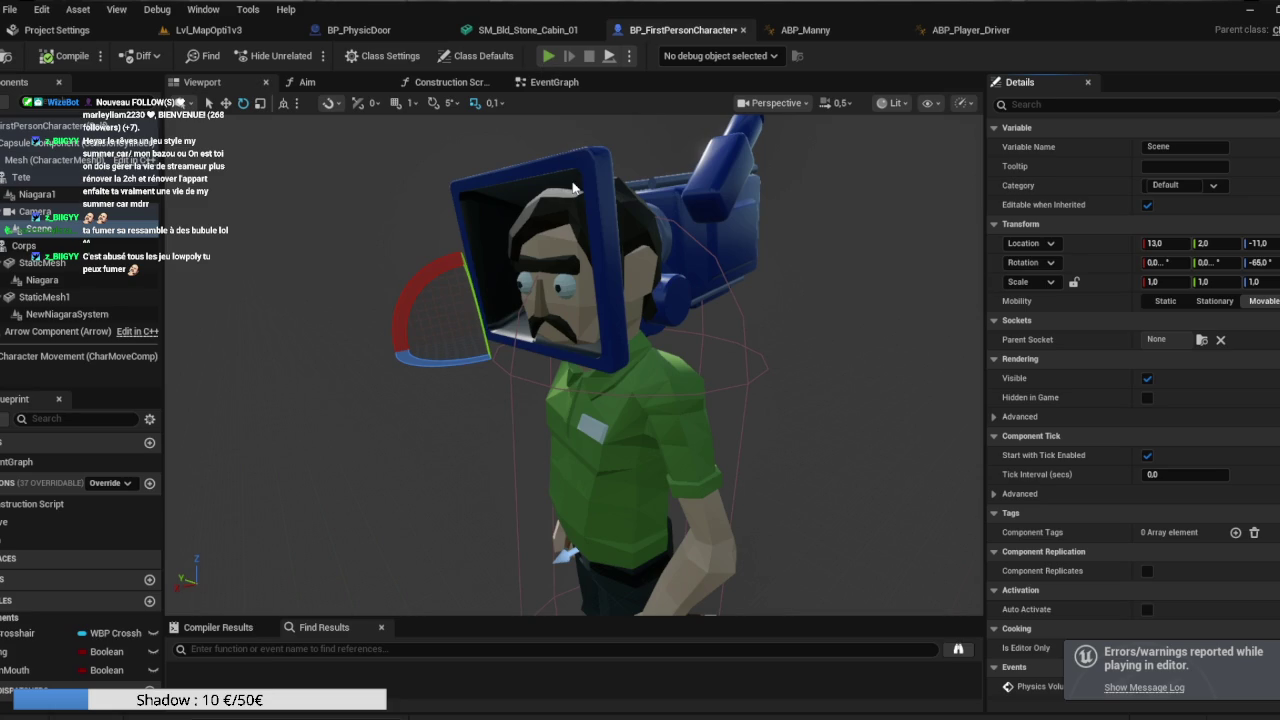
Playtest walking to the bus, driving it and raising the cigarette, then stop.
click(548, 56)
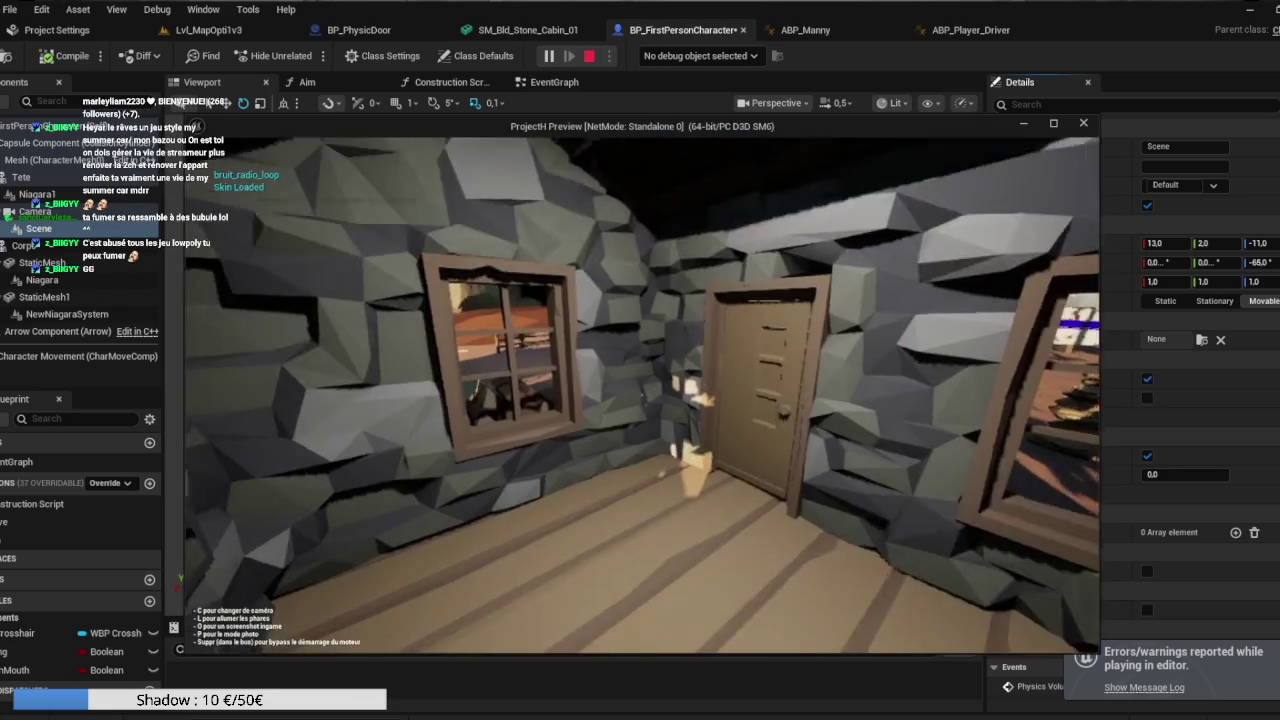
key(w)
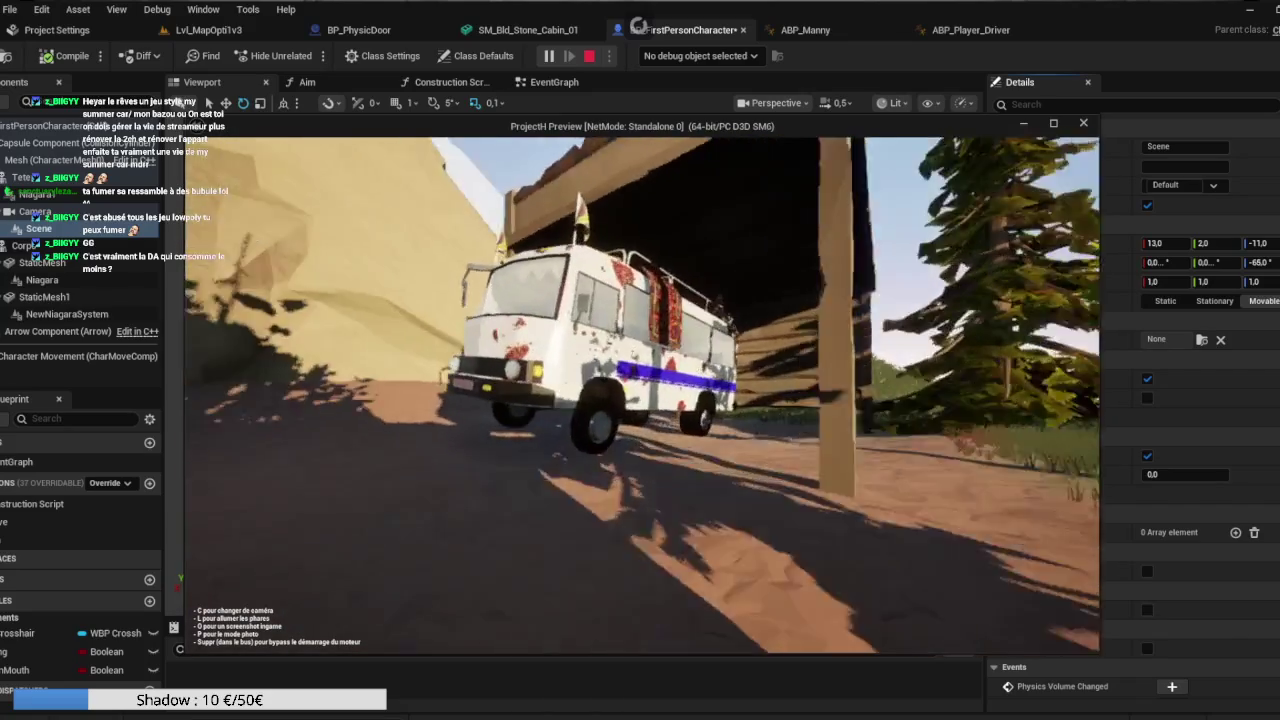
key(e)
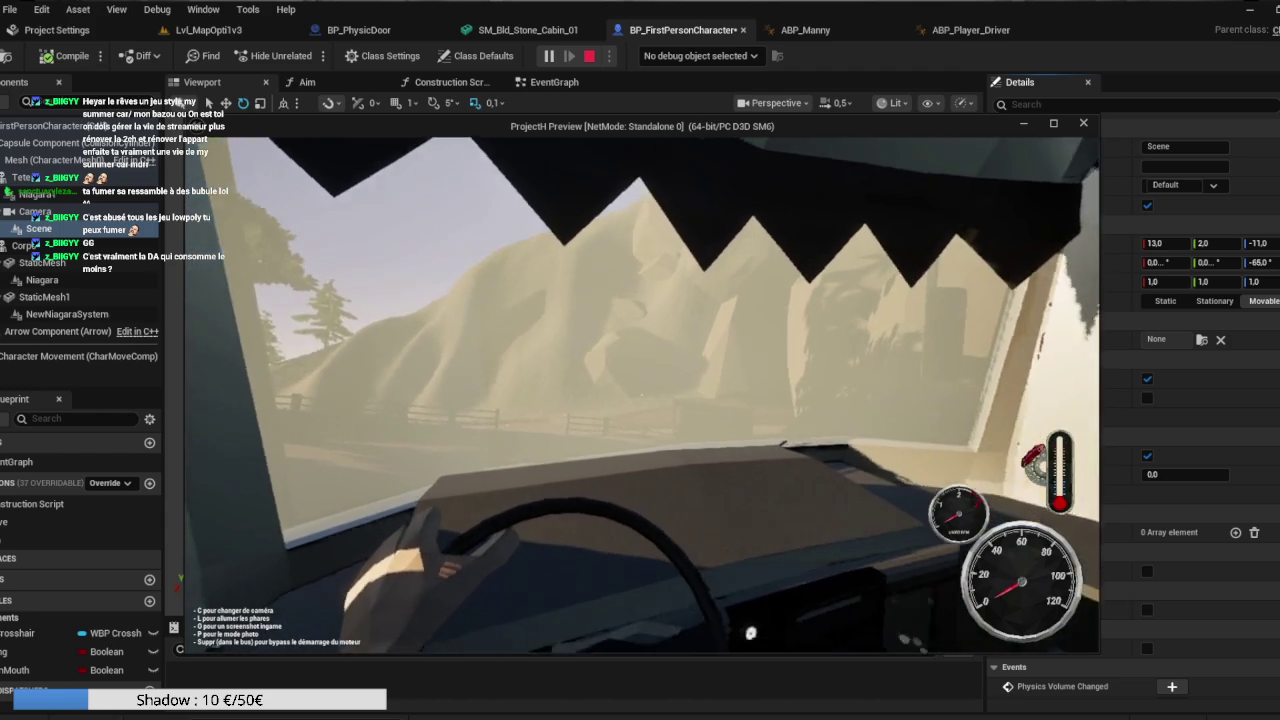
key(f)
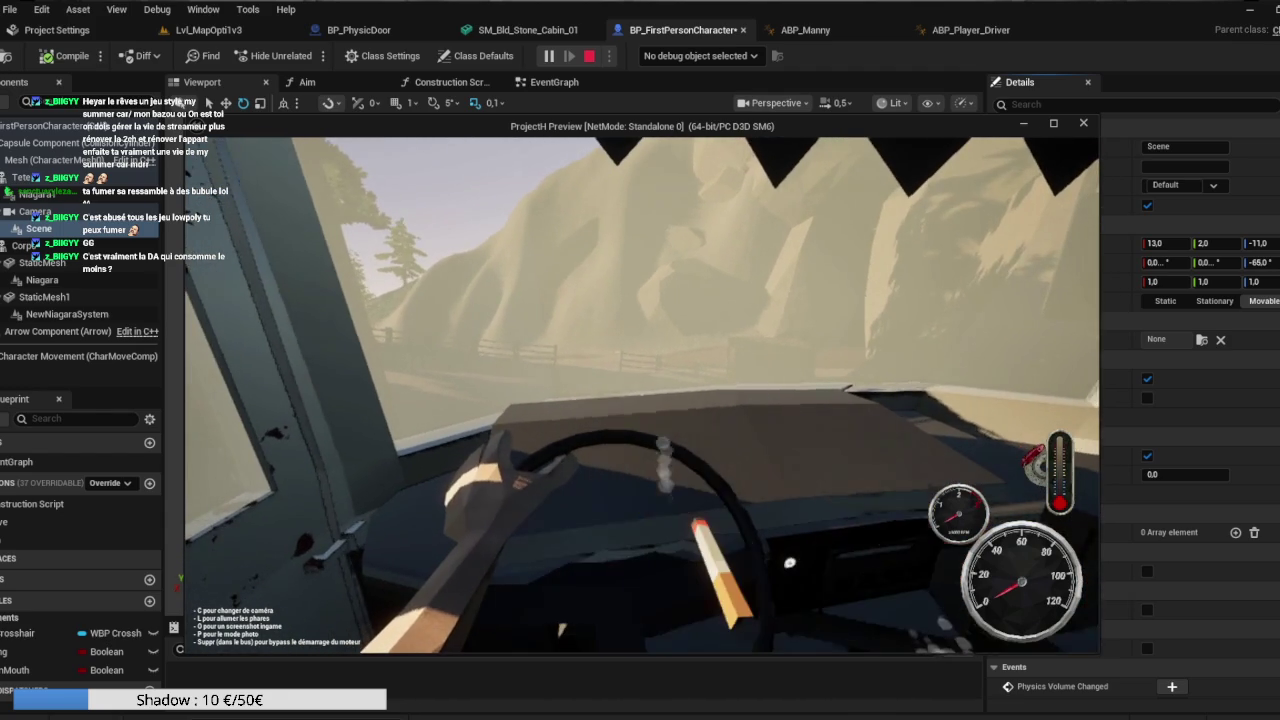
key(Escape)
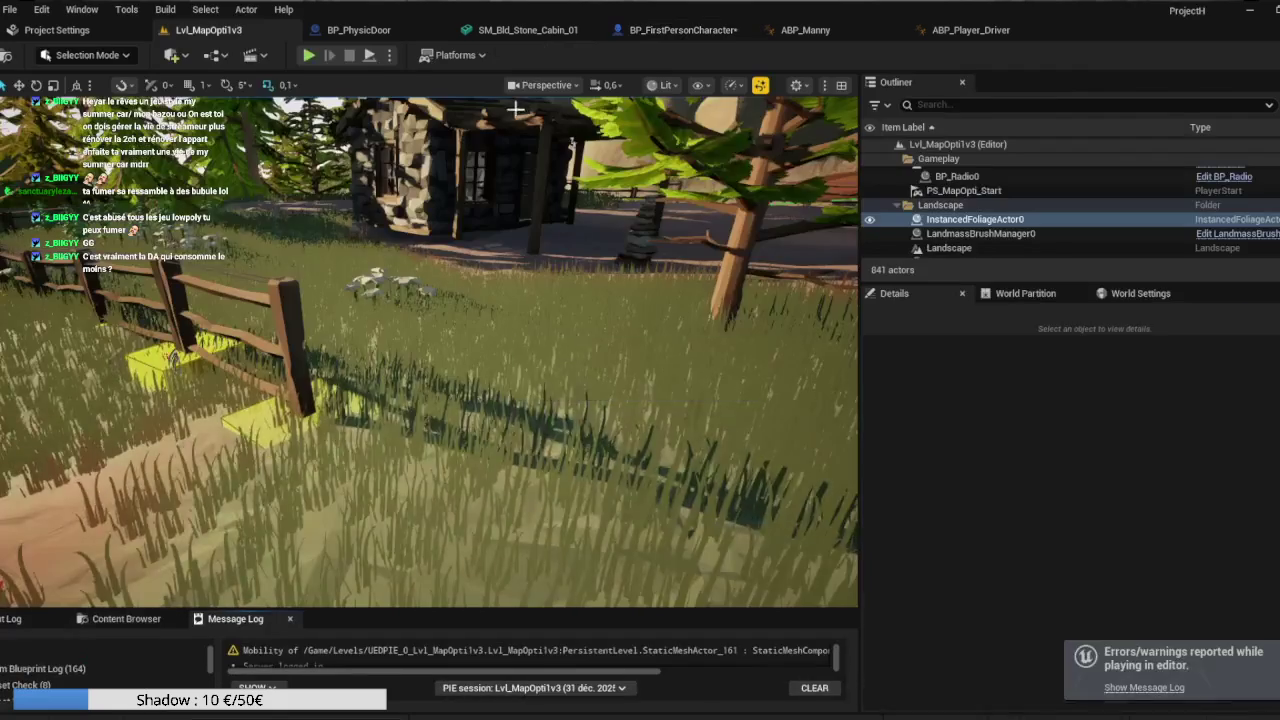
Select BP_Bus1 under the shelter, edit its blueprint and bring the LookingAt nodes into view.
mouse_move(430, 350)
mouse_down()
mouse_move(360, 325)
mouse_move(330, 275)
mouse_up()
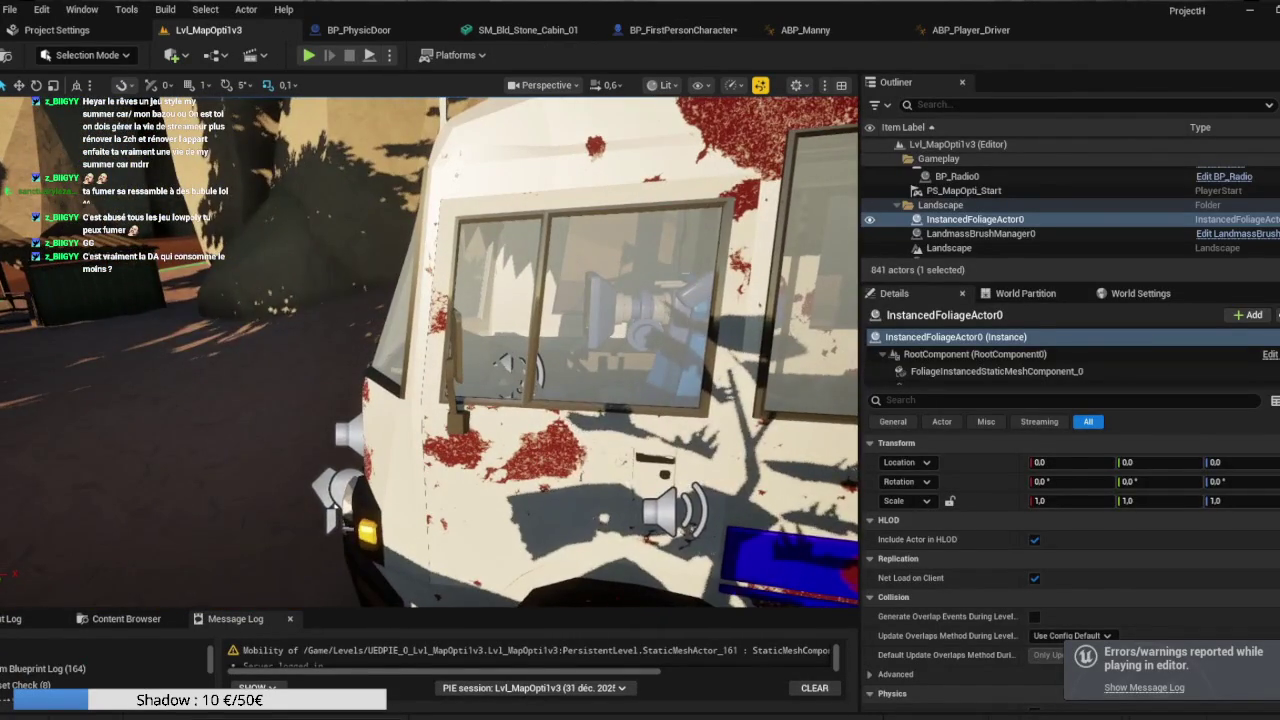
click(643, 298)
click(1237, 220)
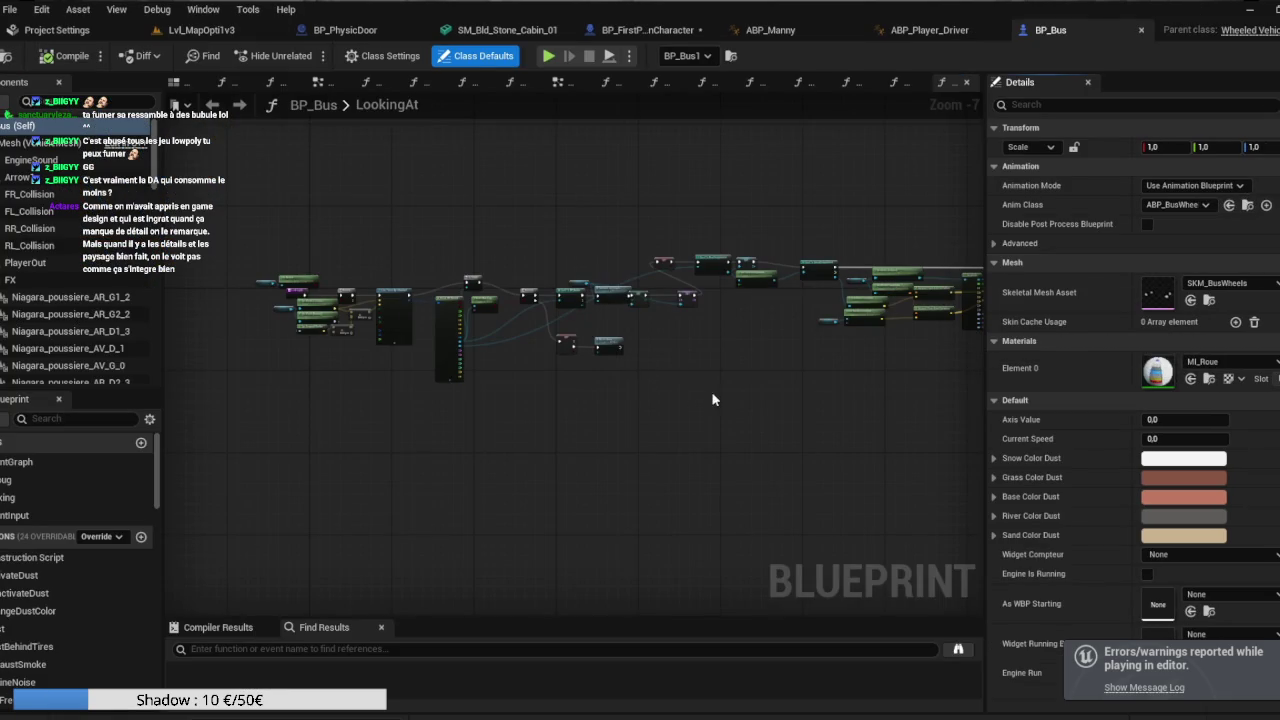
mouse_move(713, 399)
mouse_down()
mouse_move(660, 391)
mouse_move(680, 429)
mouse_move(815, 431)
mouse_move(814, 454)
mouse_move(851, 449)
mouse_move(833, 450)
mouse_up()
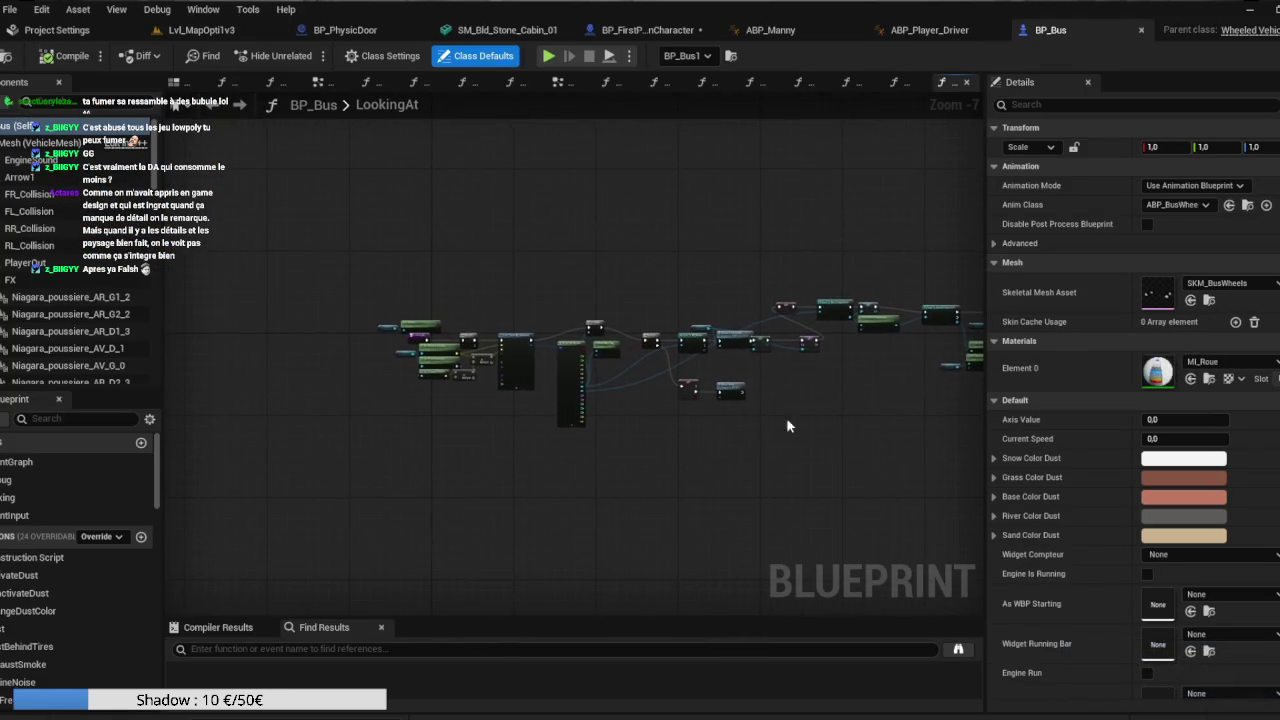
Center the LookingAt nodes, then show the bus blueprint's 3D Viewport preview.
scroll(692, 420, up, 2)
drag(697, 428, 885, 435)
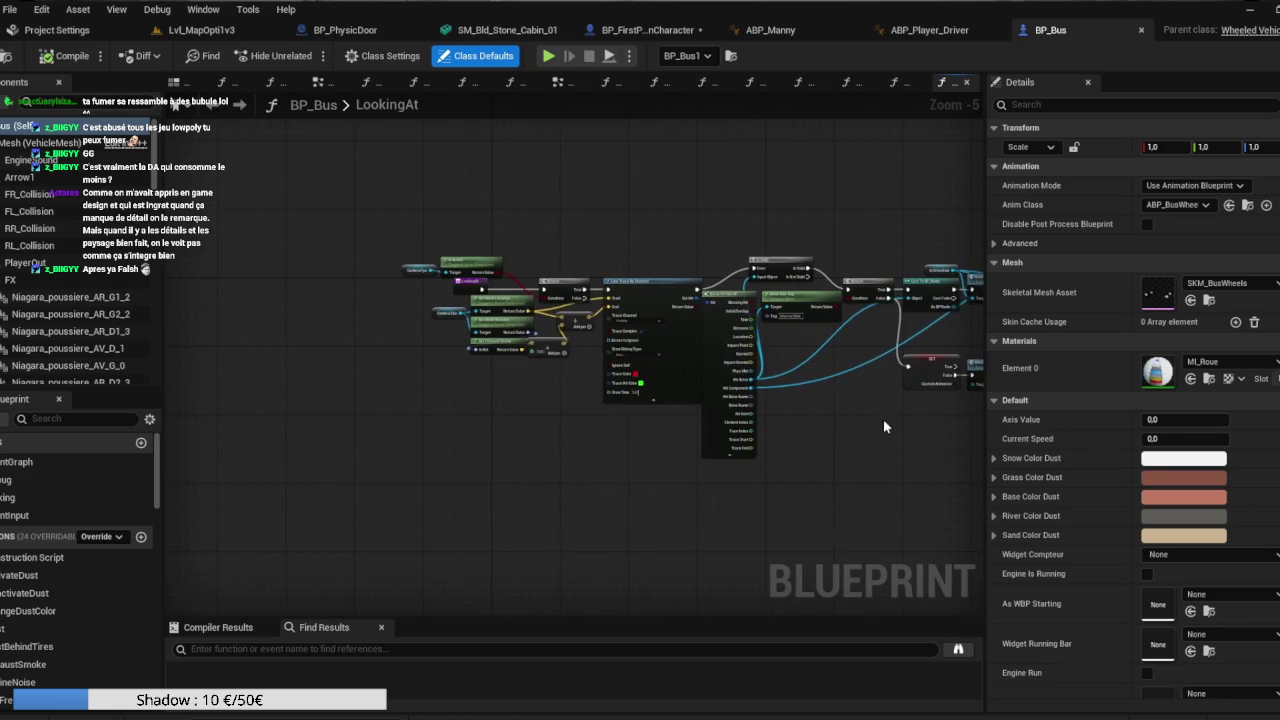
scroll(520, 225, up, 3)
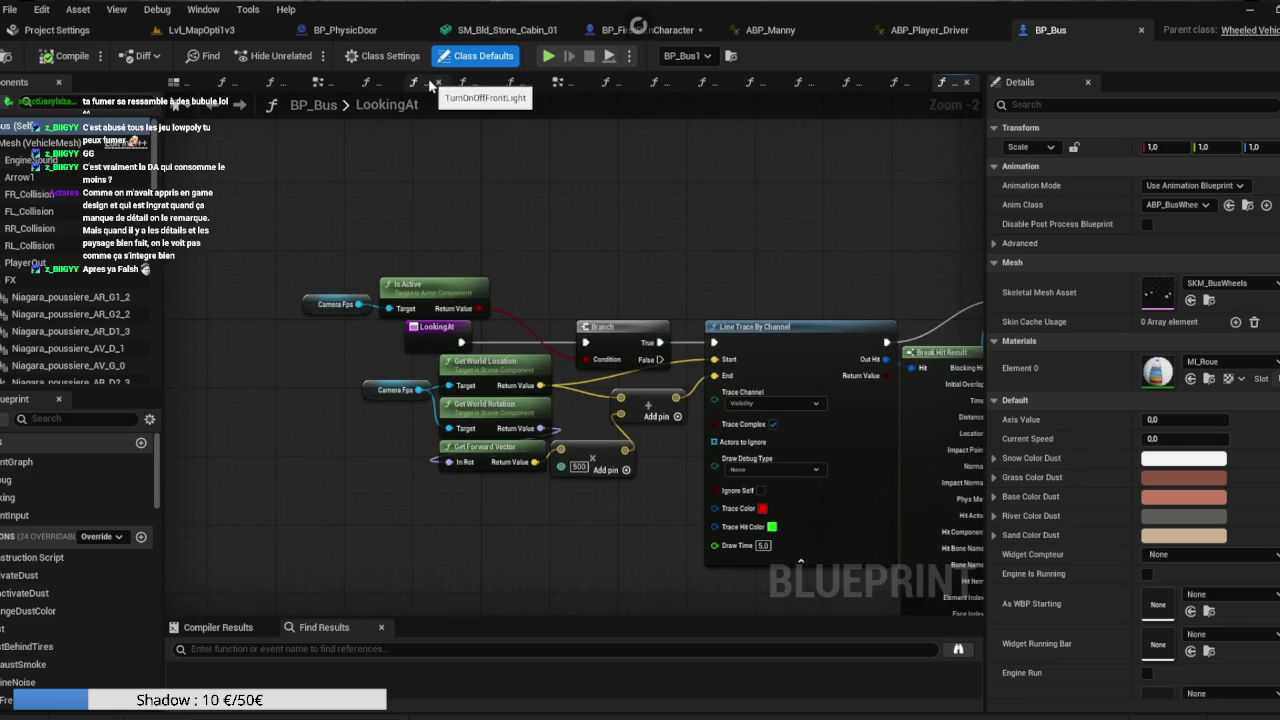
click(180, 86)
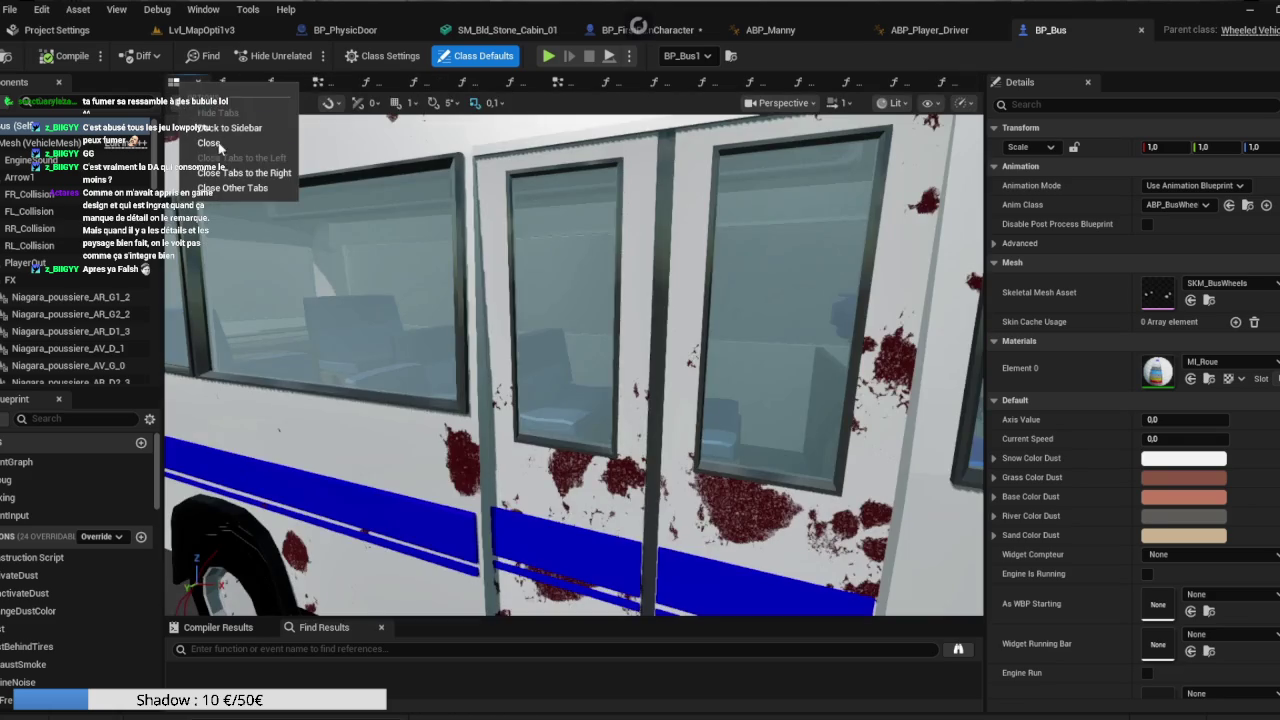
Frame the bus's Scene component at the driver's seat and rotate its yaw to about -81.19.
scroll(84, 295, down, 10)
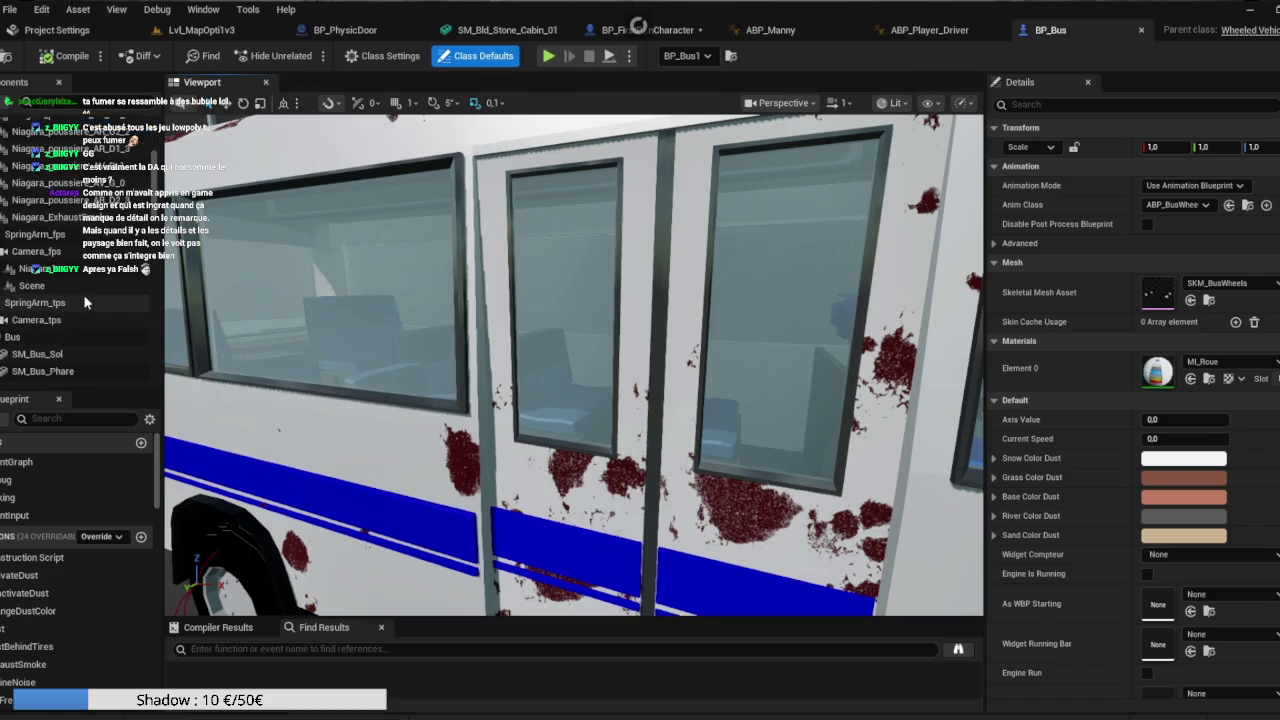
scroll(70, 232, down, 5)
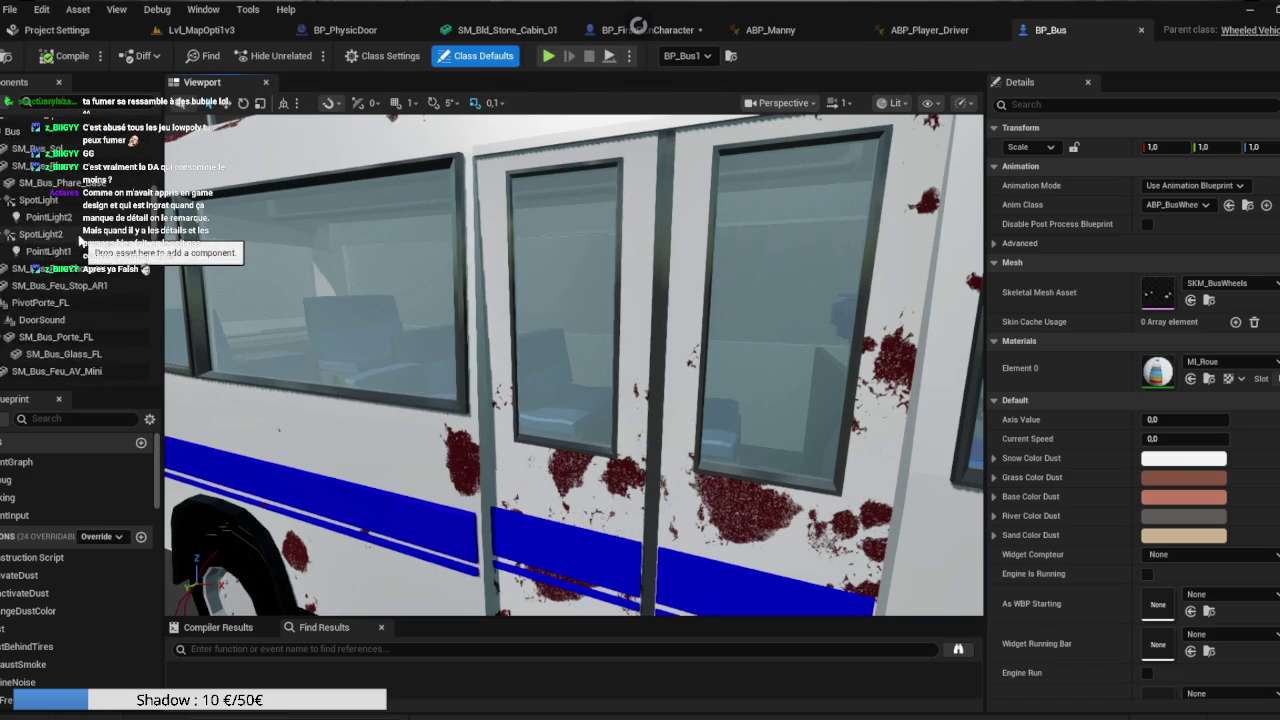
scroll(80, 250, up, 5)
click(82, 312)
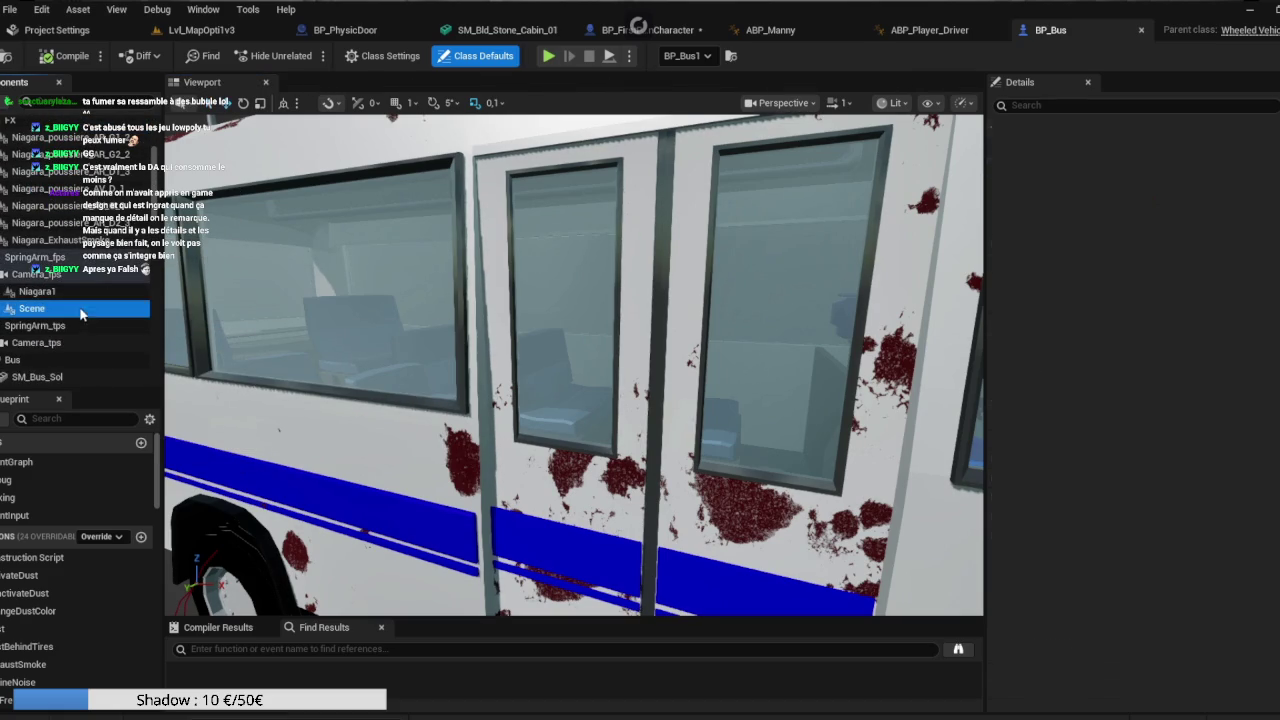
key(f)
mouse_move(664, 411)
mouse_down()
mouse_move(610, 360)
mouse_move(625, 335)
mouse_move(610, 305)
mouse_move(559, 420)
mouse_up()
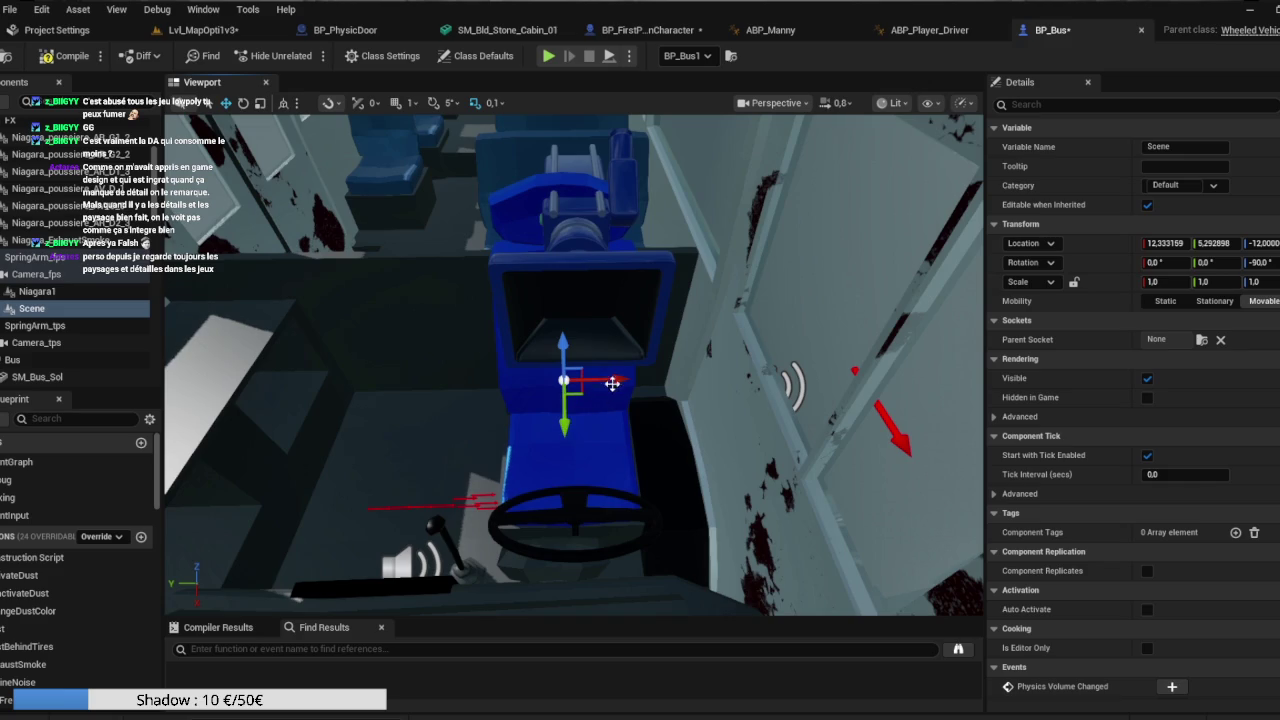
key(e)
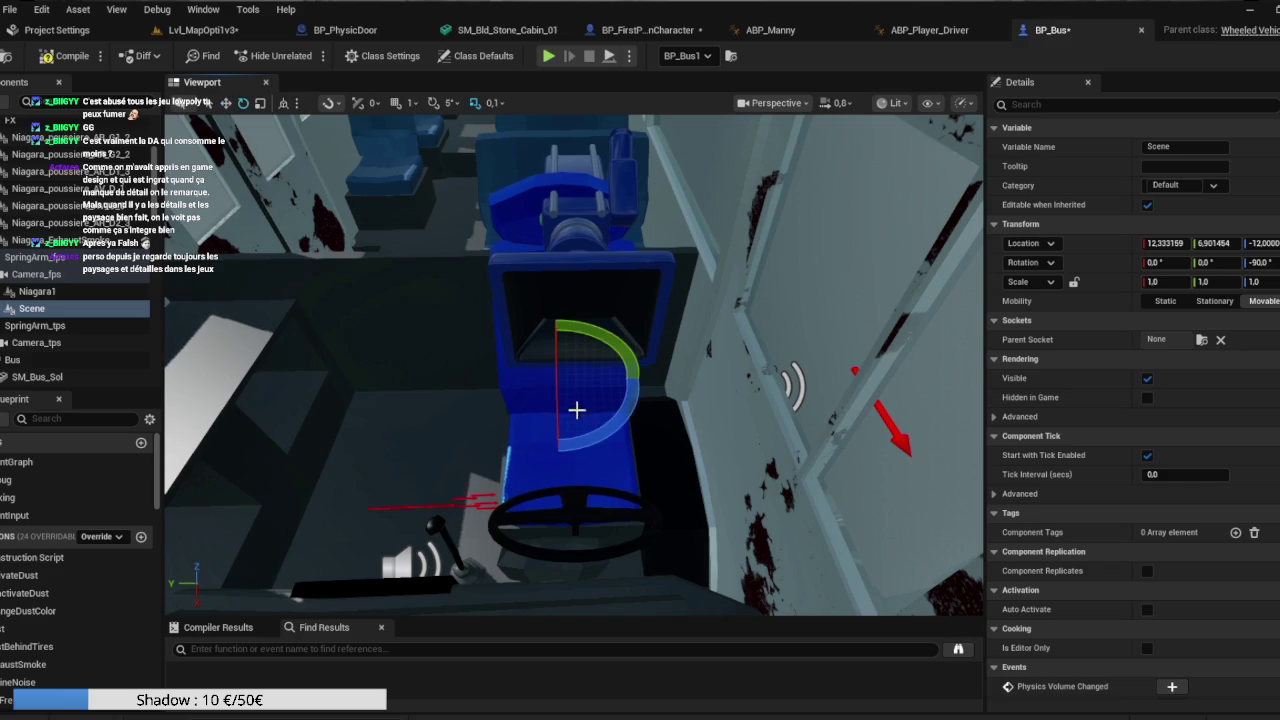
mouse_move(633, 420)
mouse_down()
mouse_move(620, 415)
mouse_move(636, 388)
mouse_up()
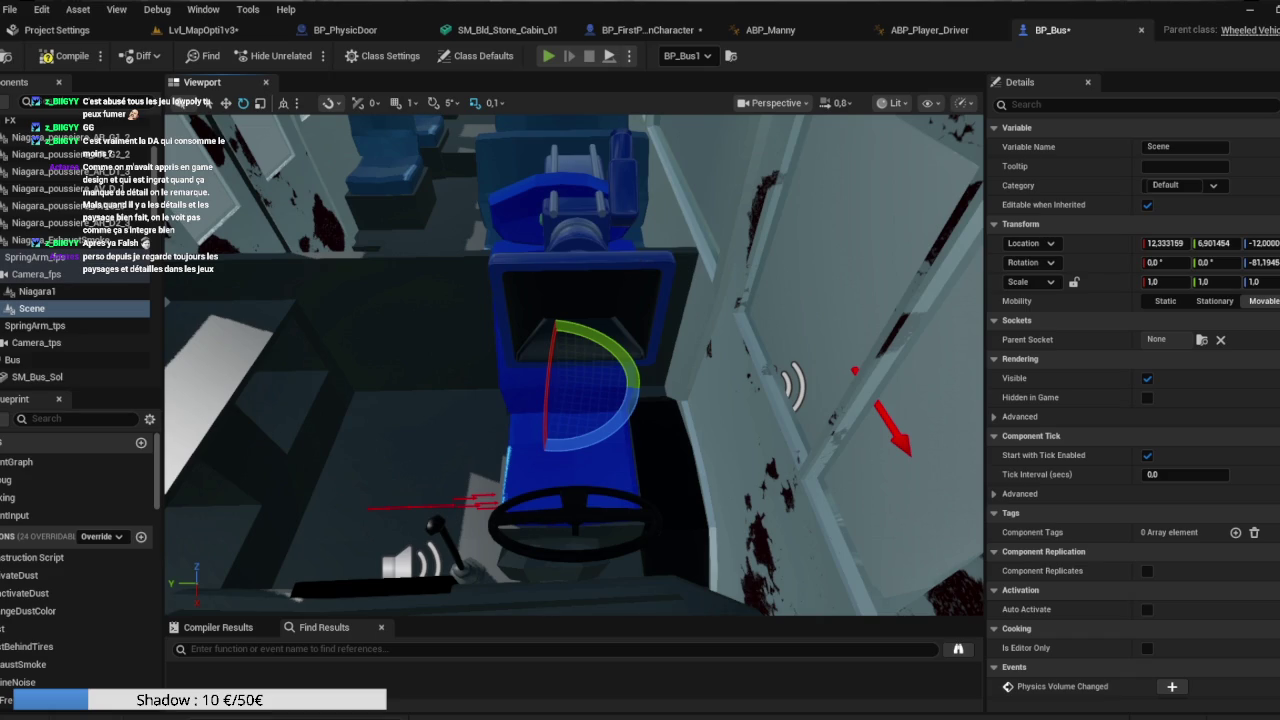
Playtest in standalone: walk to the bus, get in, switch to the outside camera, then exit.
key(alt+p)
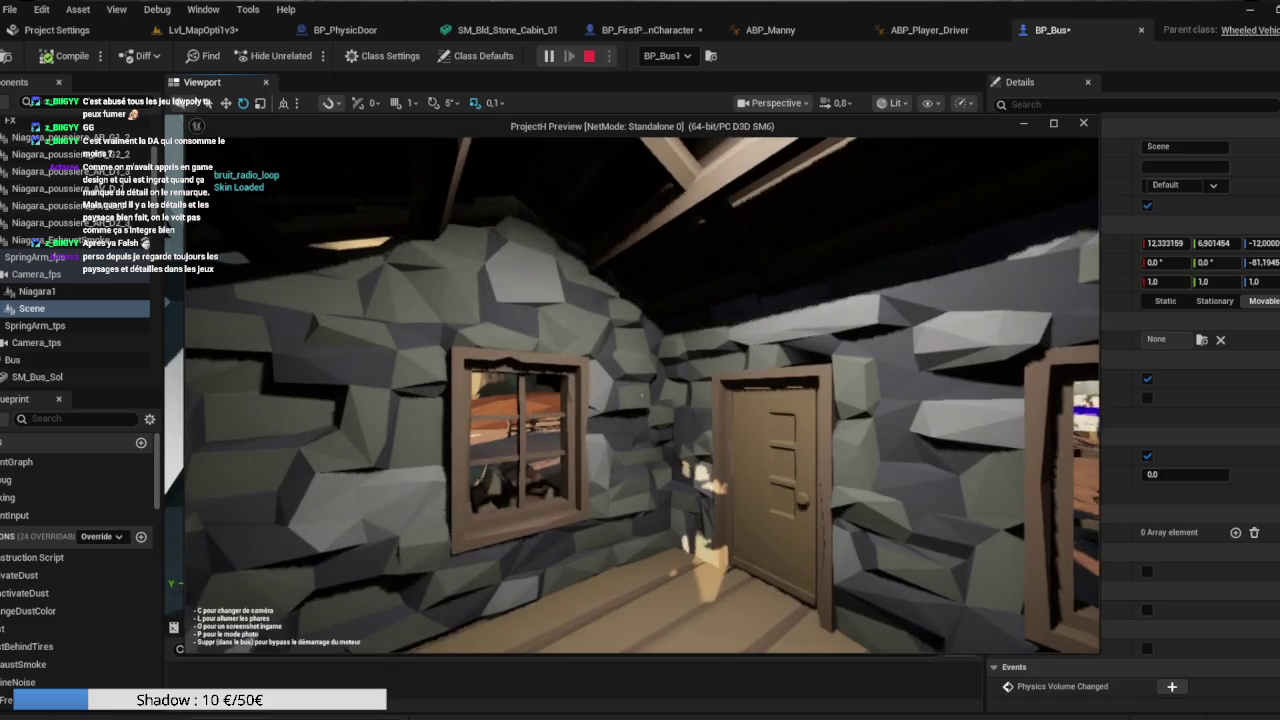
key(w)
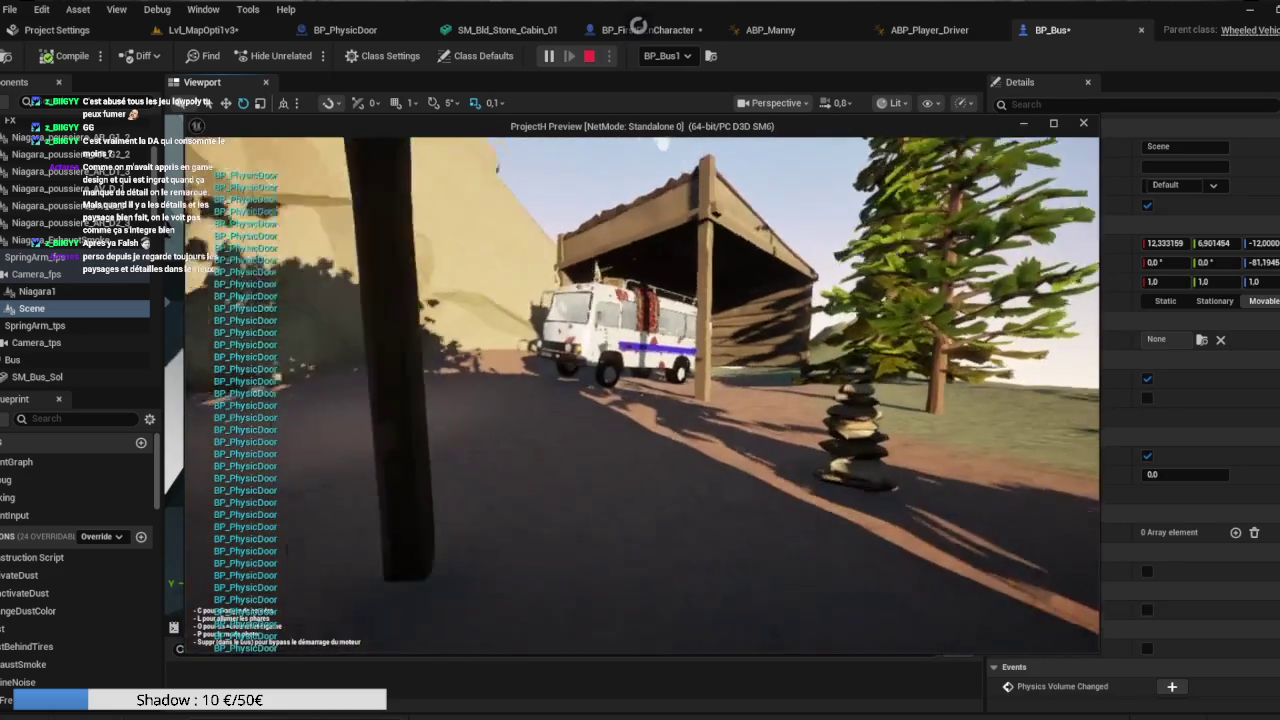
key(w)
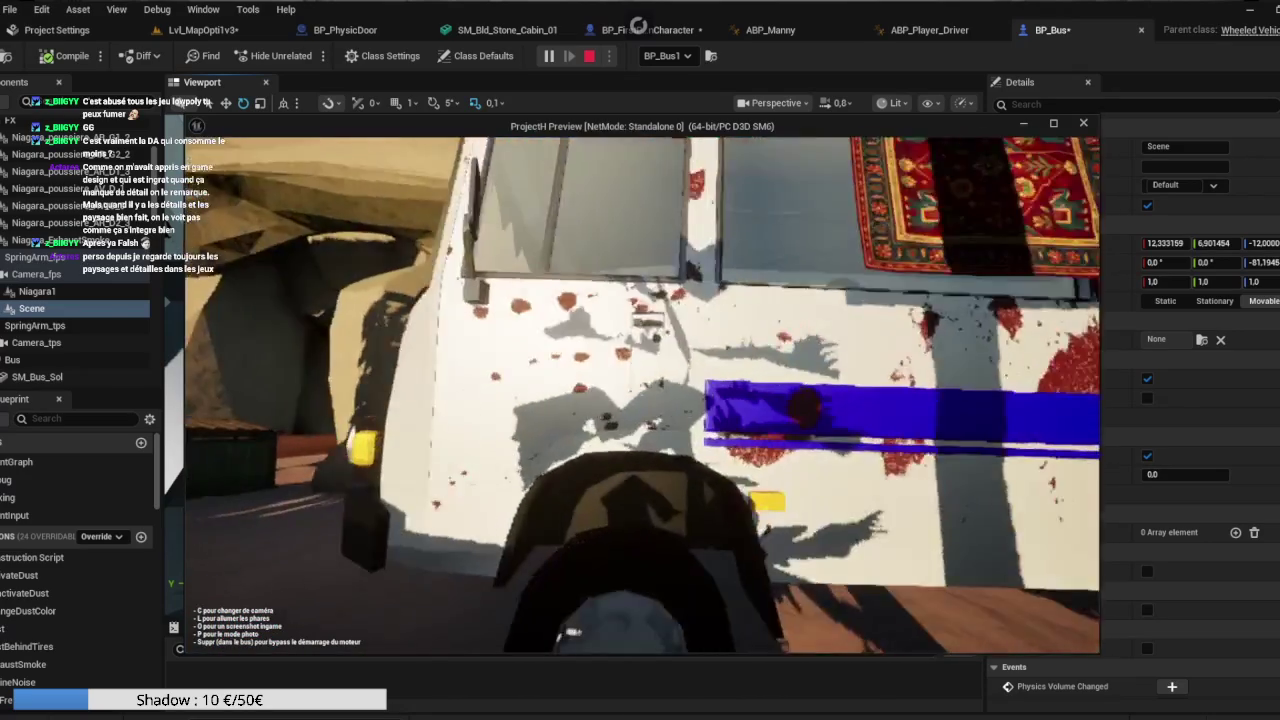
key(e)
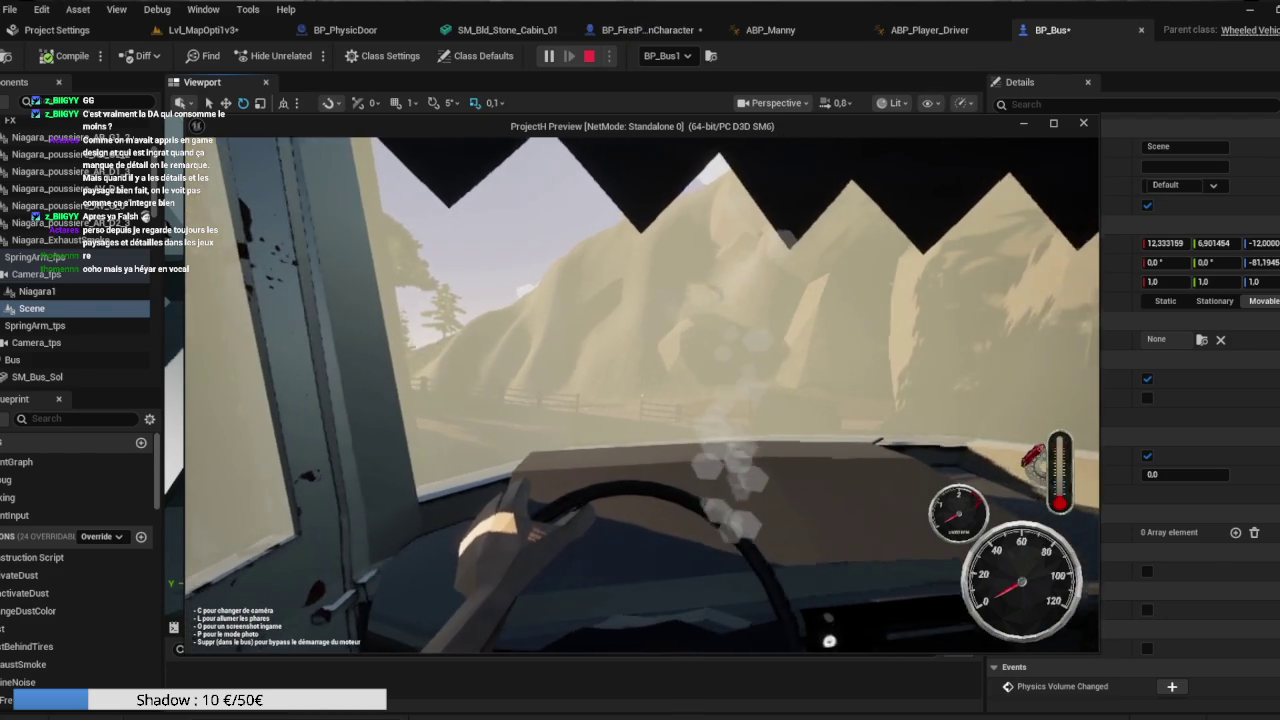
key(c)
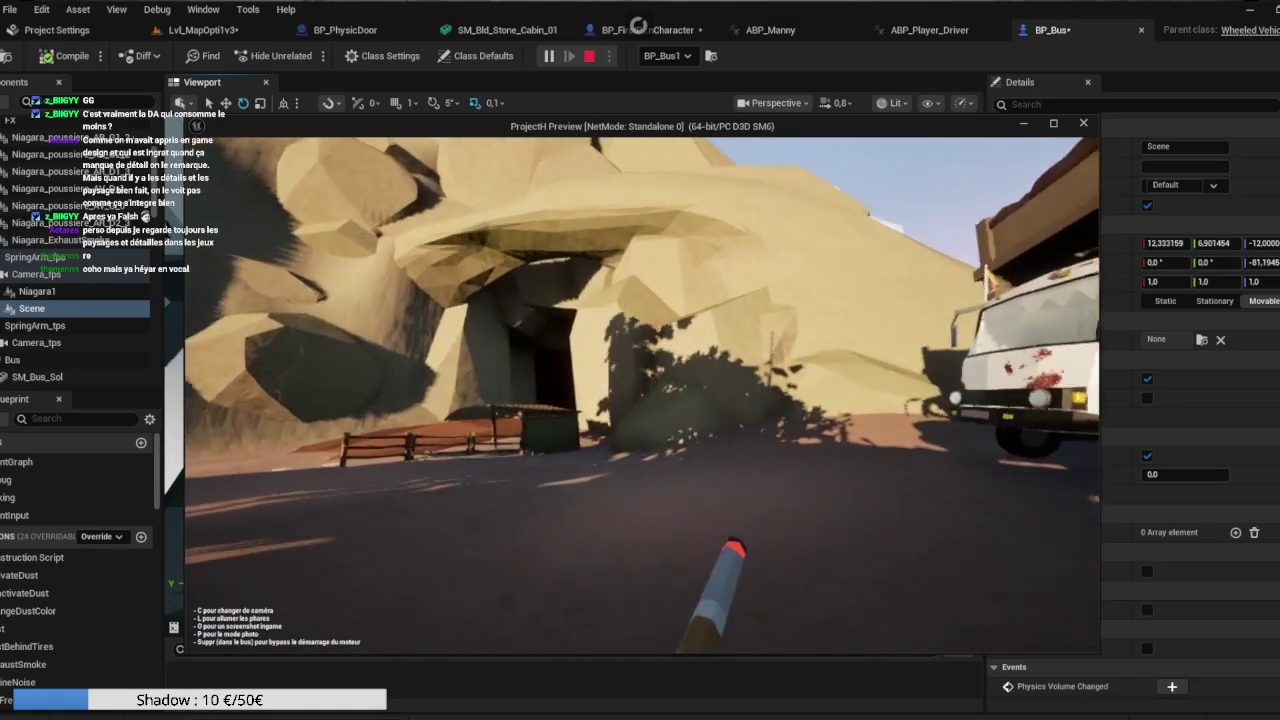
key(Escape)
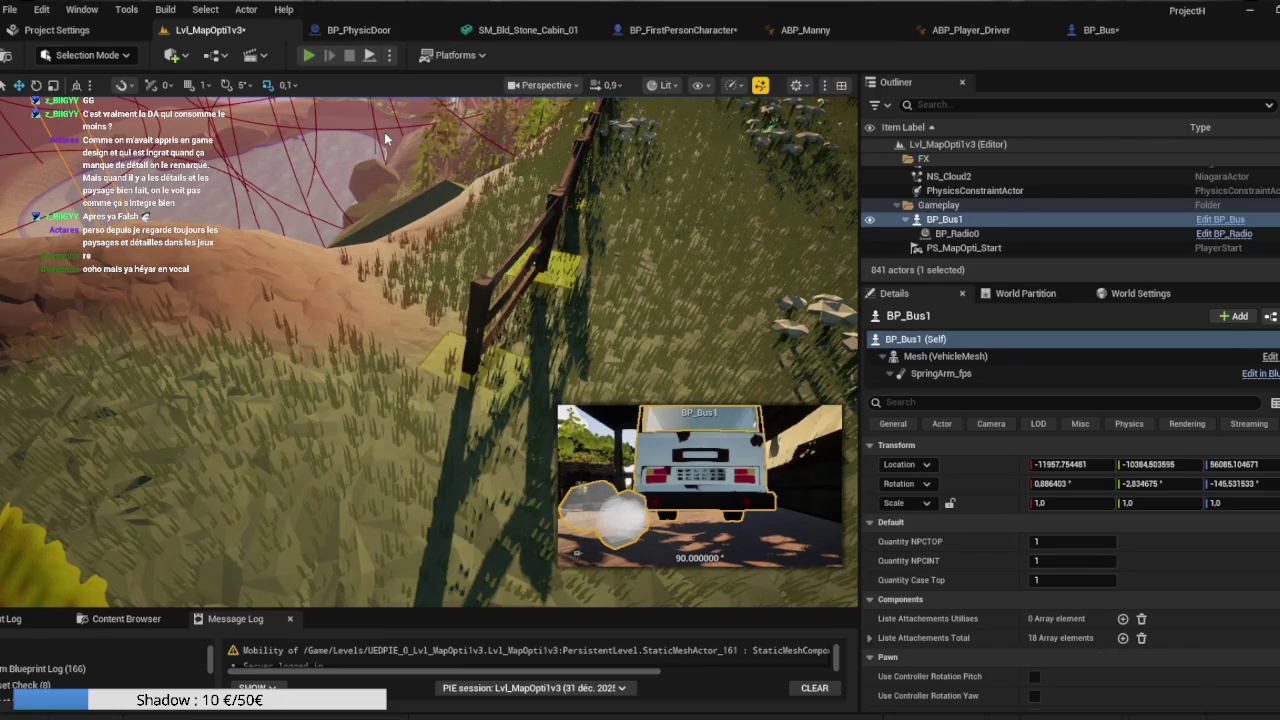
Playtest walking from the cabin up to and along the meadow fence, then stop.
key(alt+p)
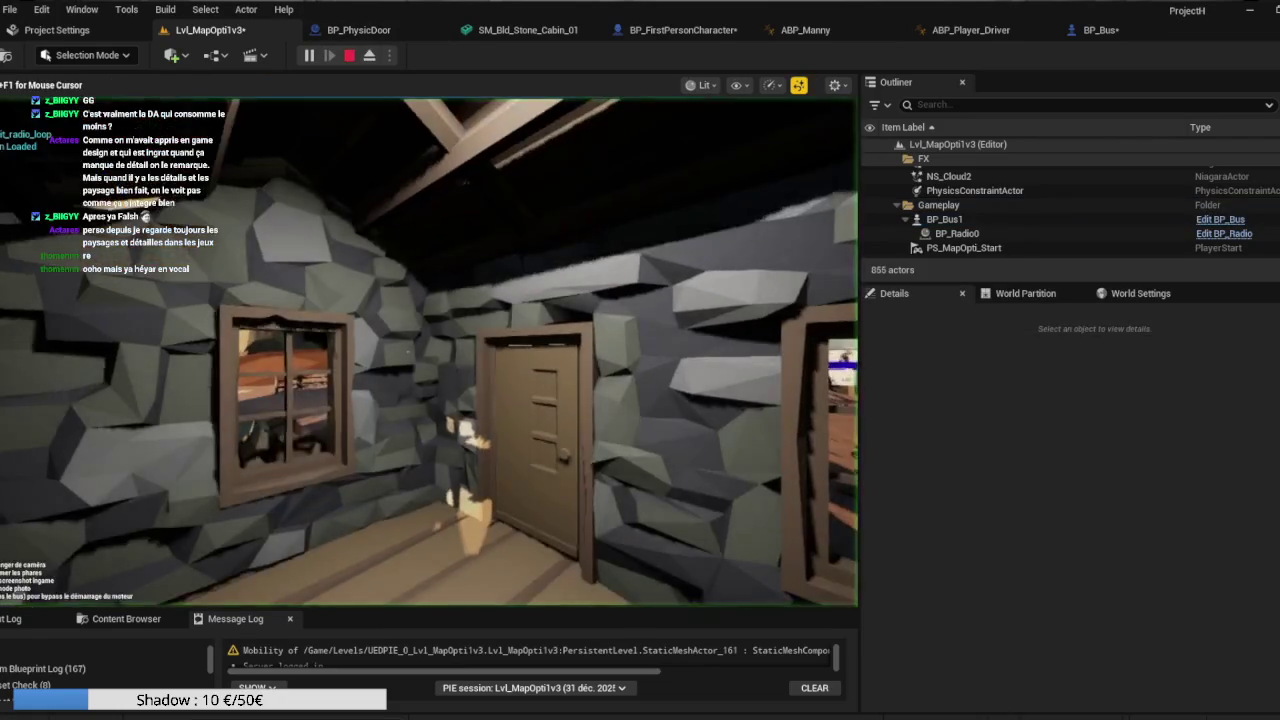
key(w)
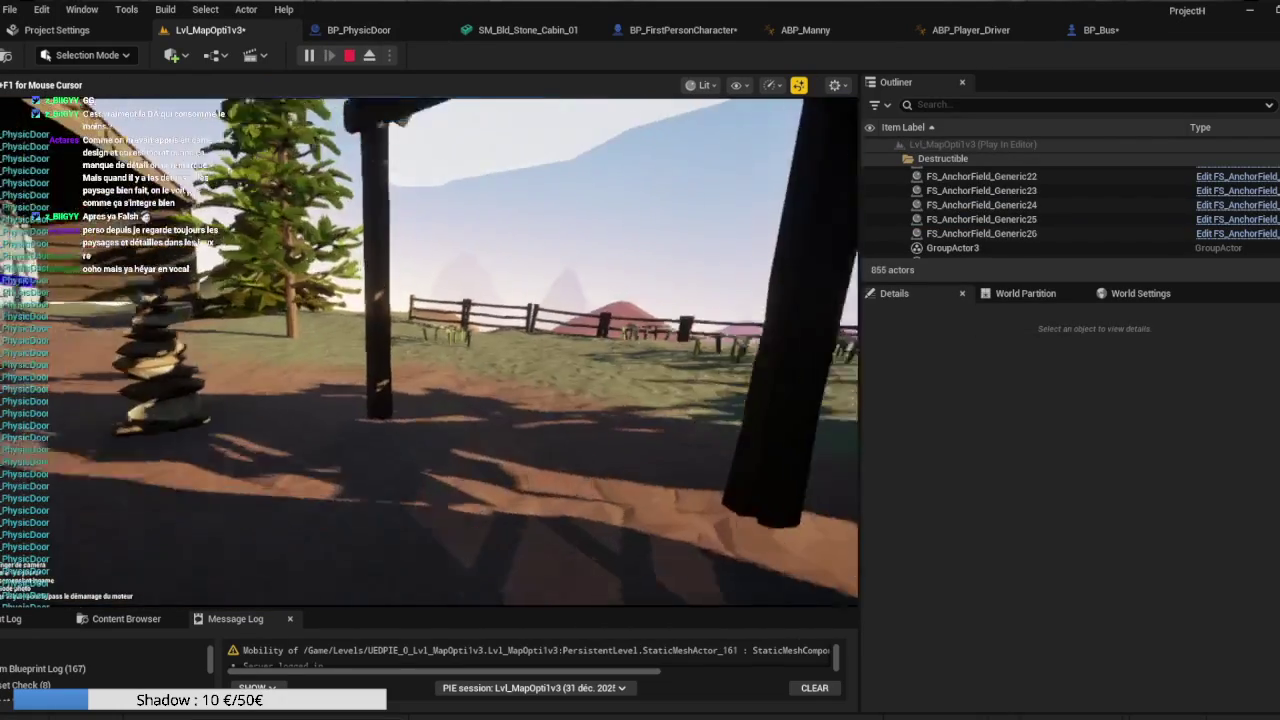
key(w)
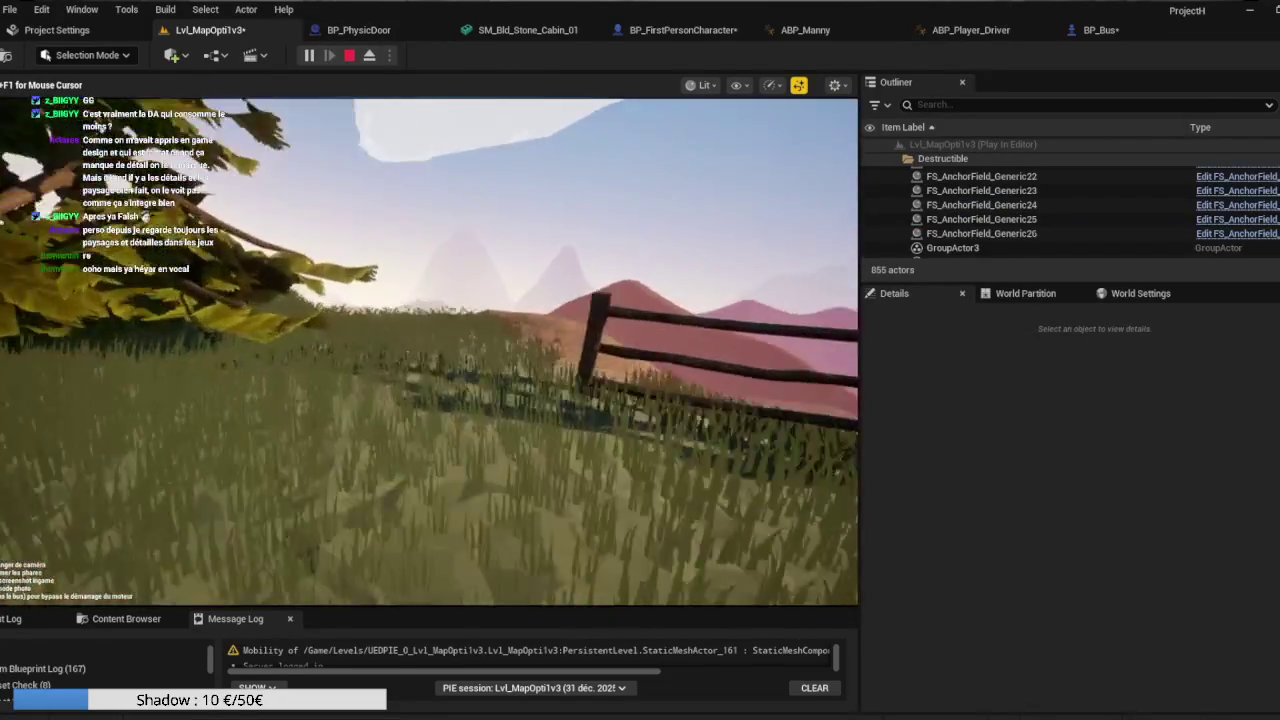
key(w)
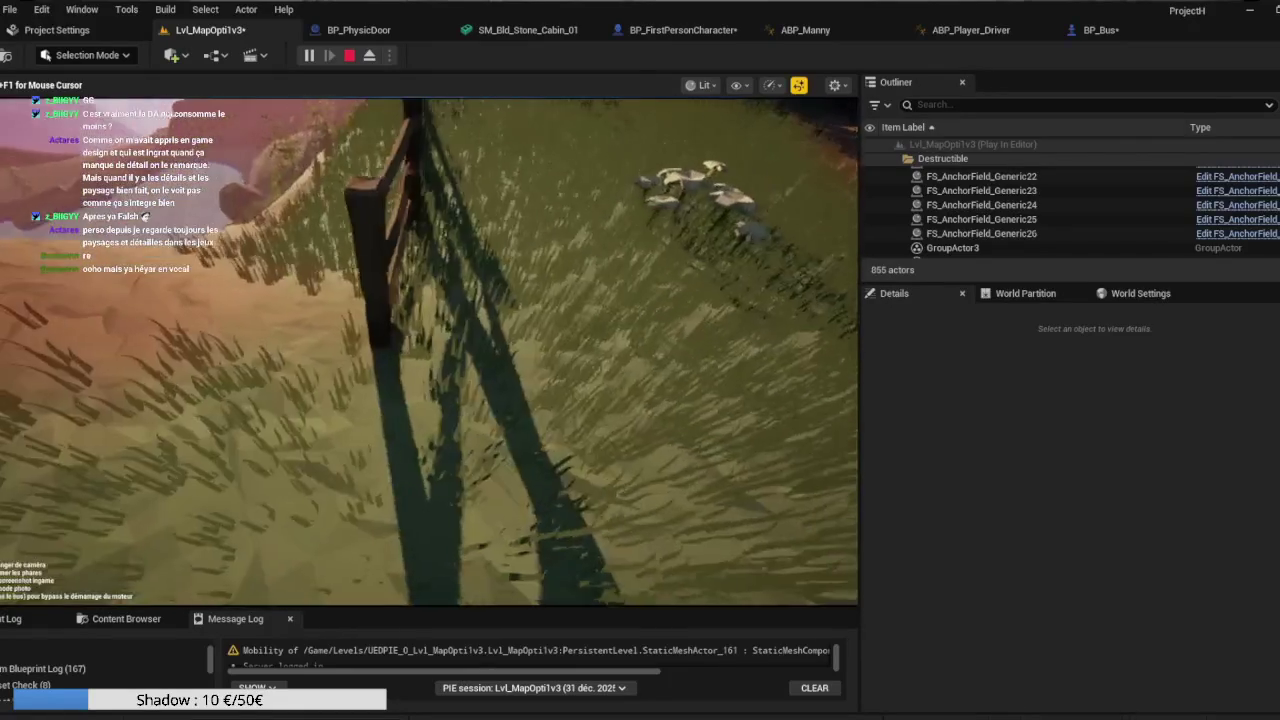
key(w)
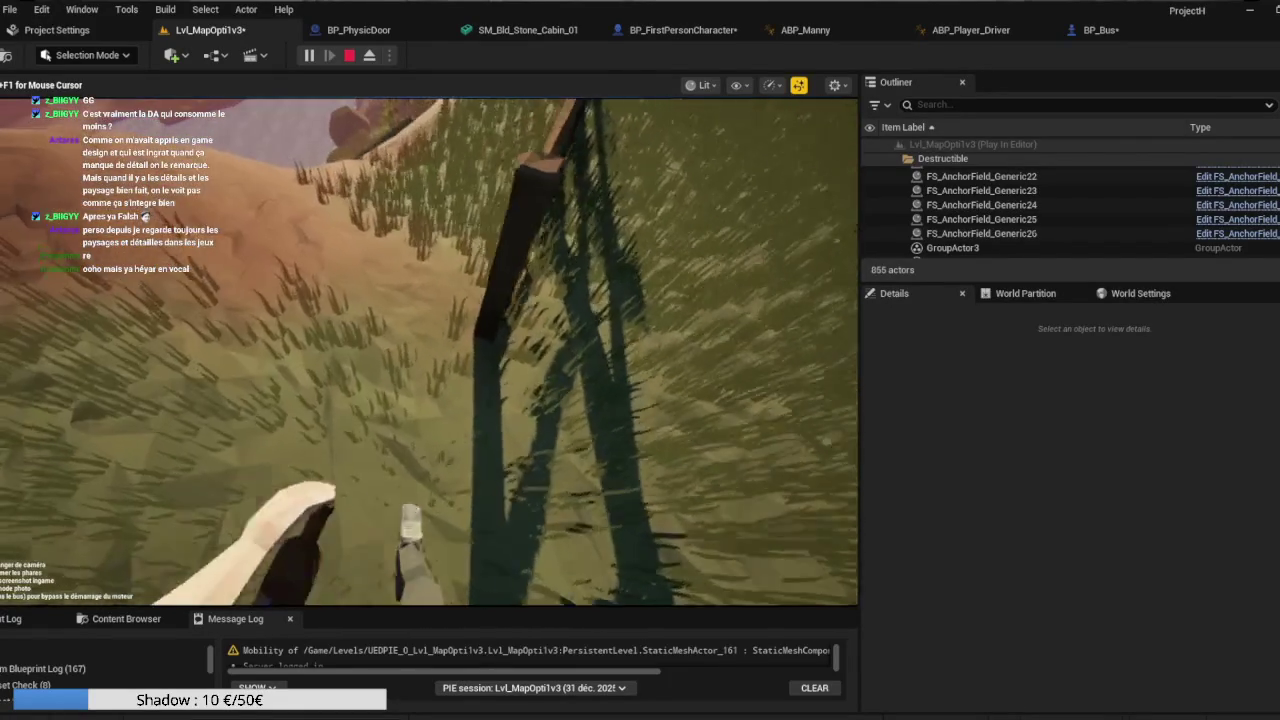
key(w)
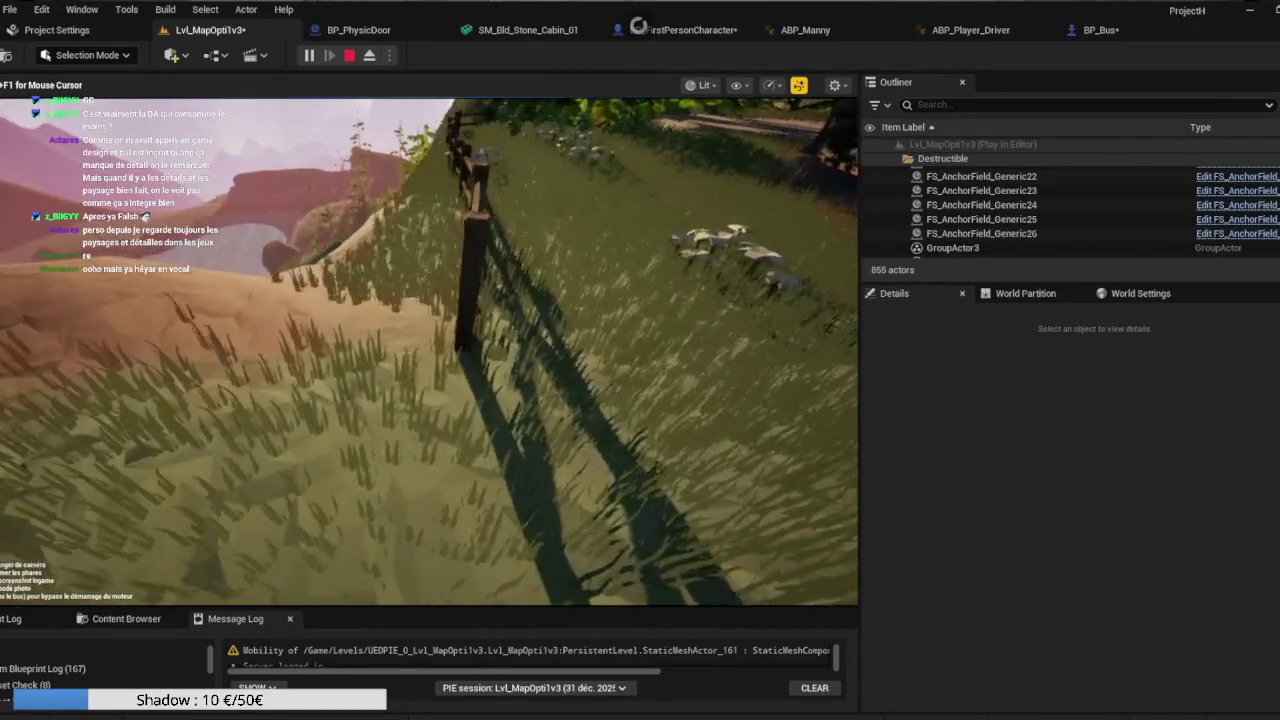
key(w)
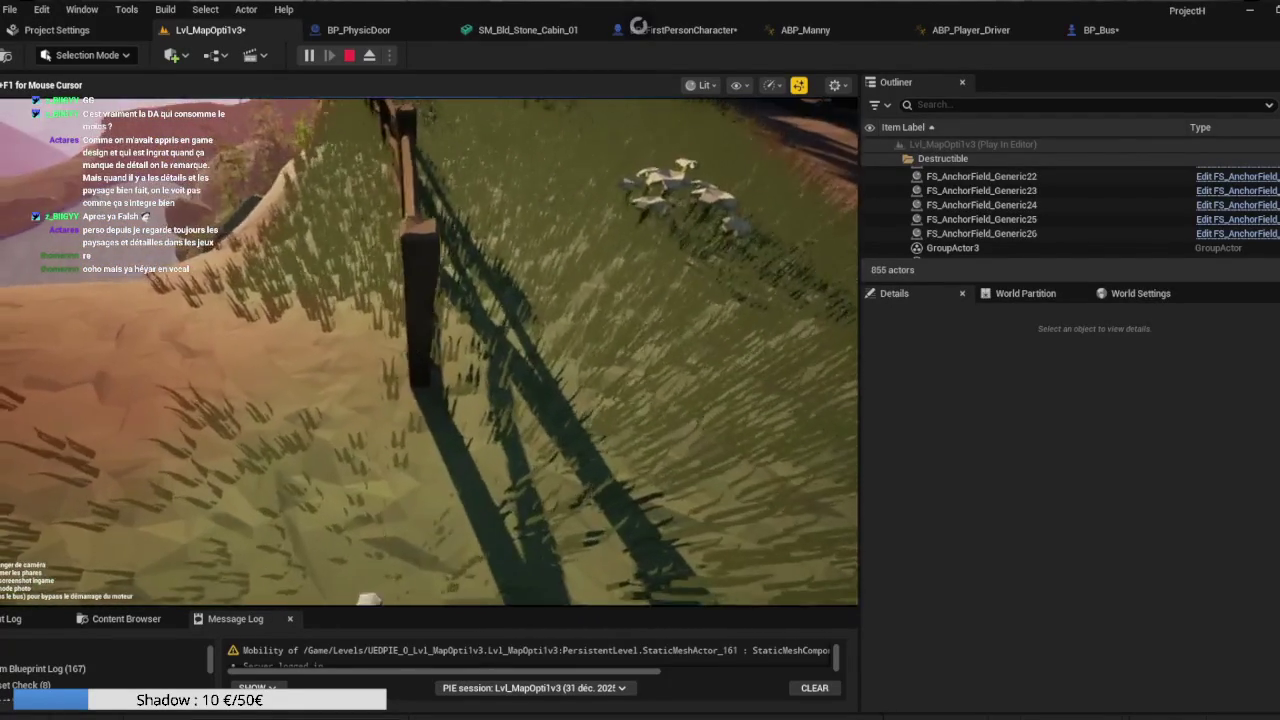
key(w)
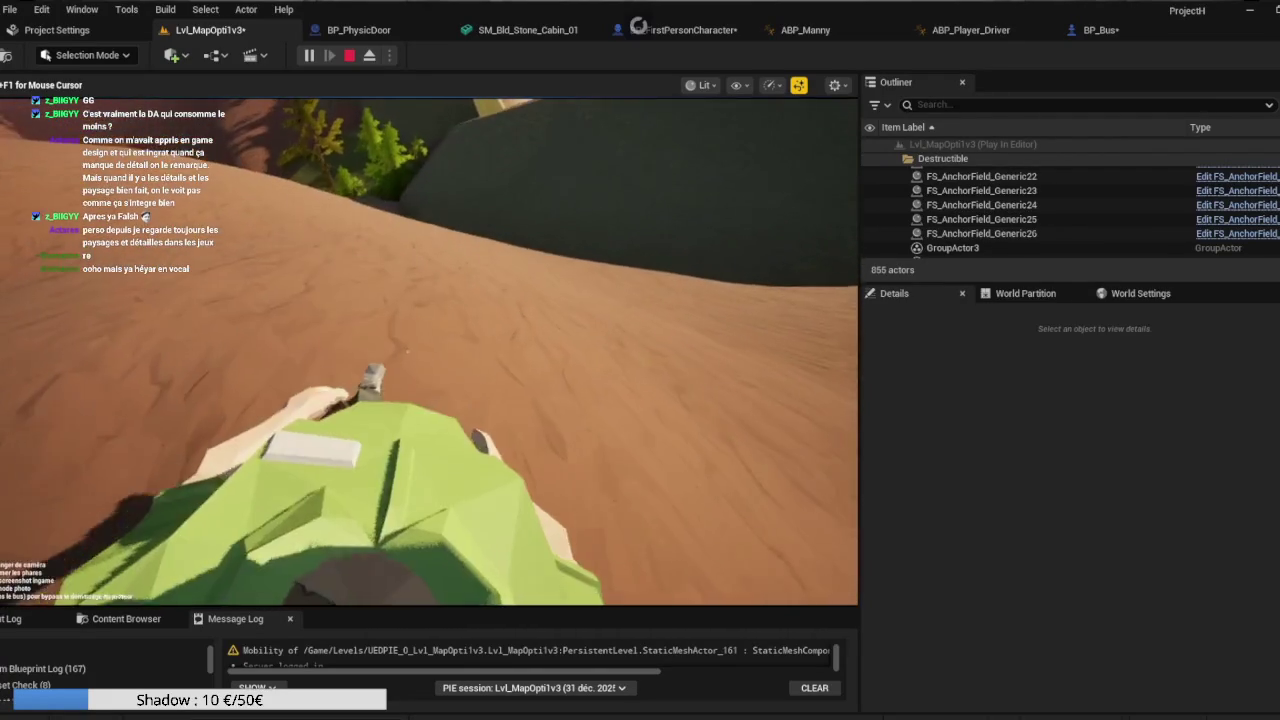
key(Escape)
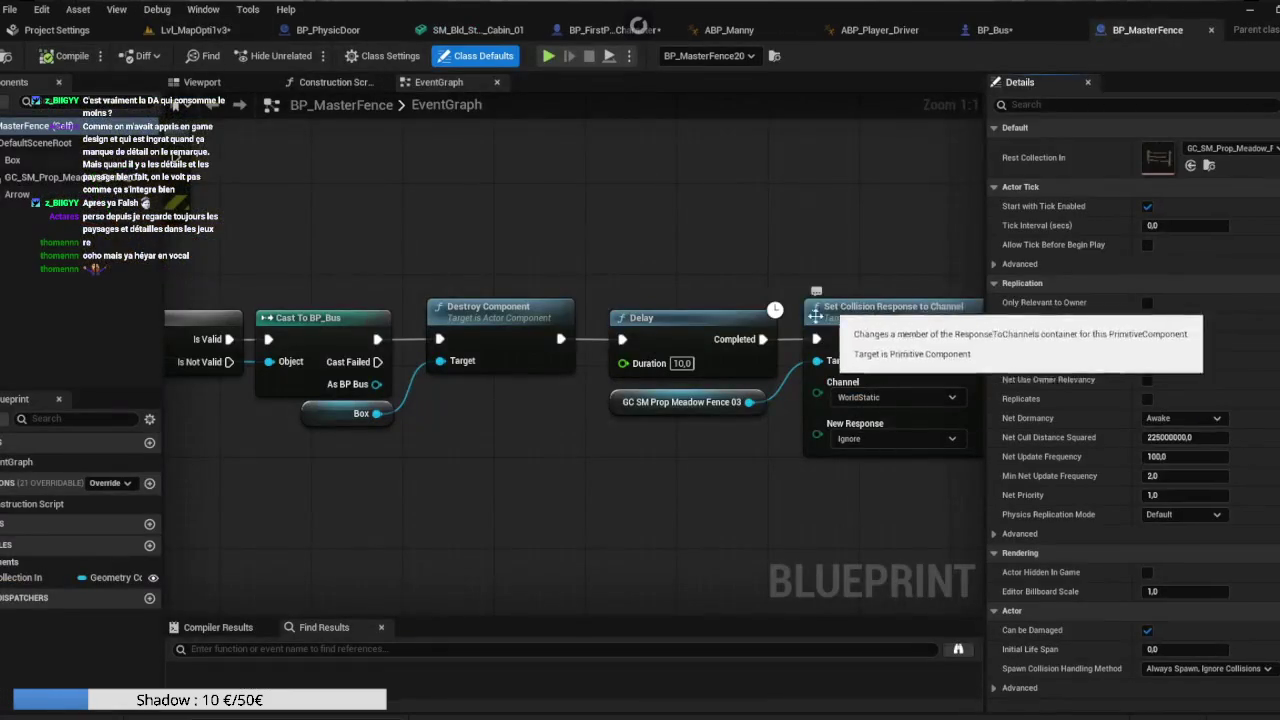
Review GC_SM_Prop_Meadow_Fence_03's physics and collision details, then return to Lvl_MapOpti1v3.
click(219, 83)
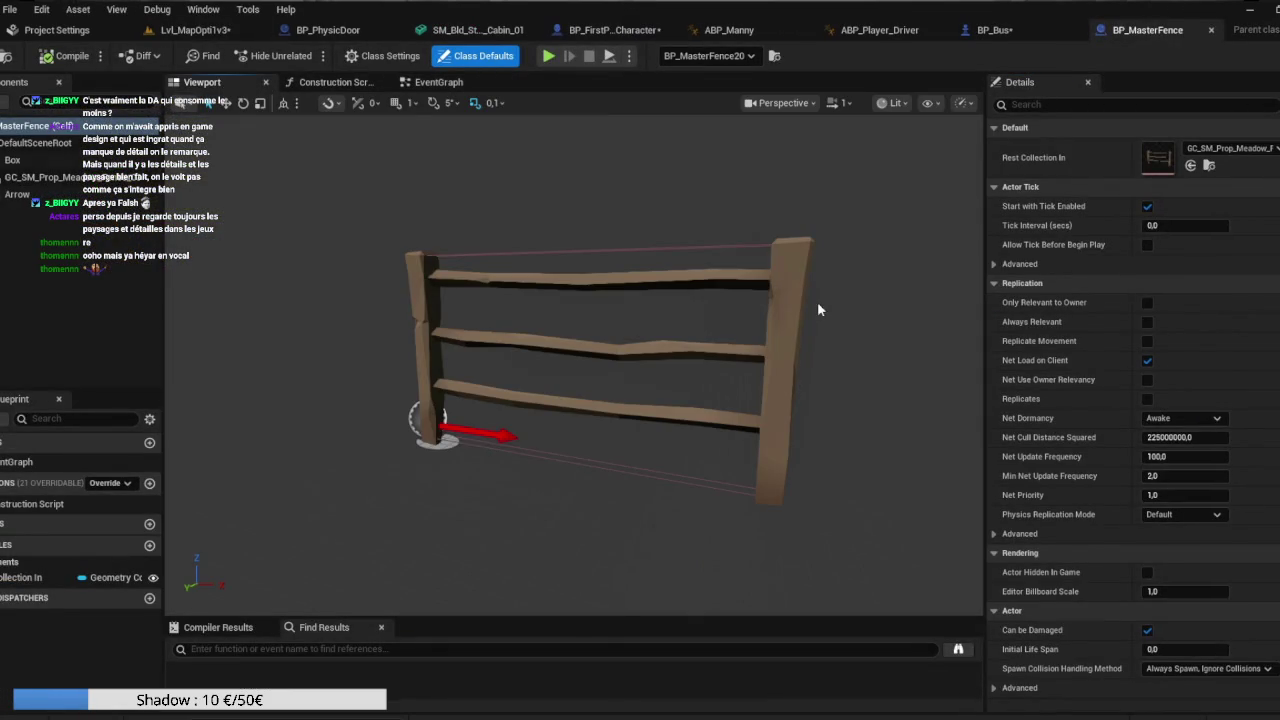
click(513, 342)
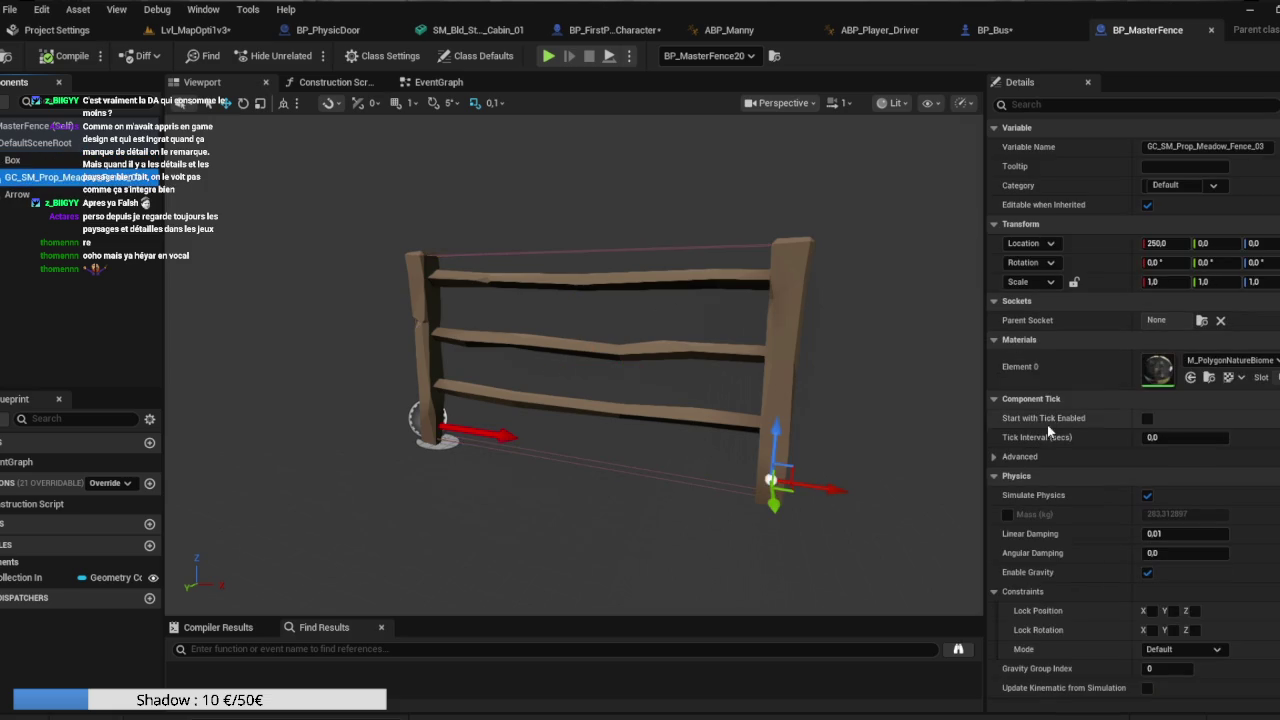
scroll(1076, 420, down, 10)
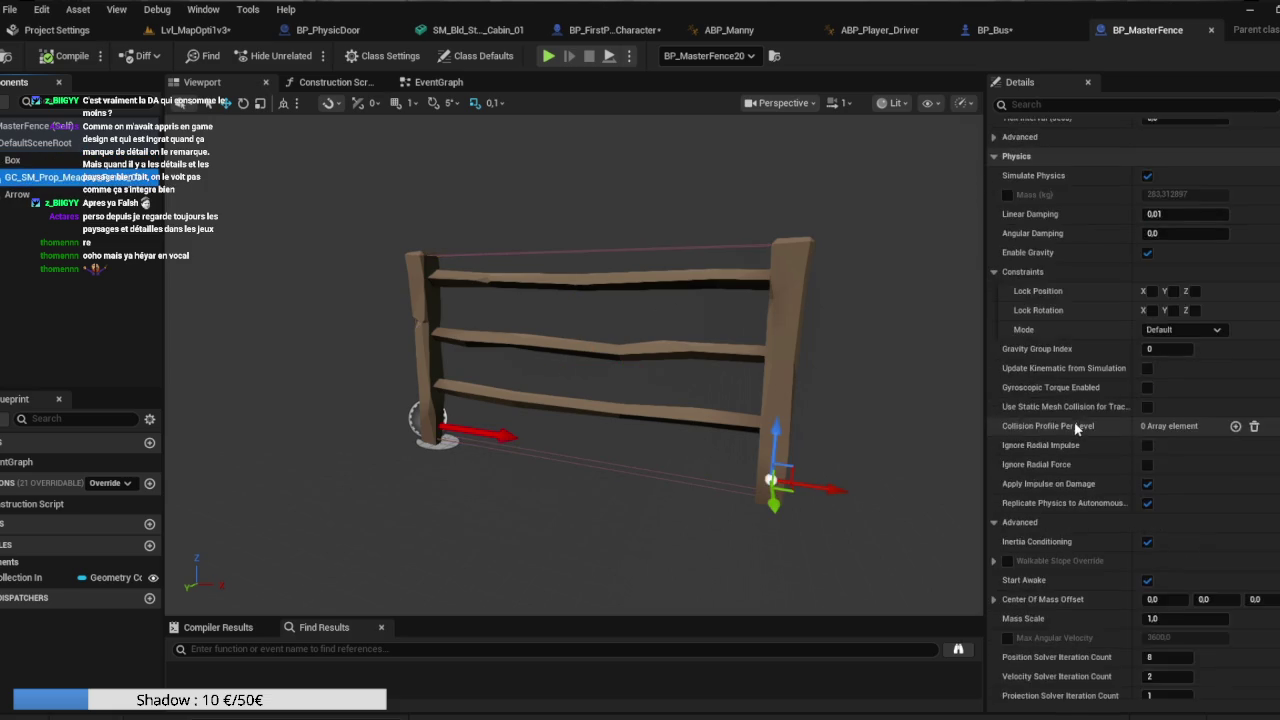
scroll(1074, 421, down, 6)
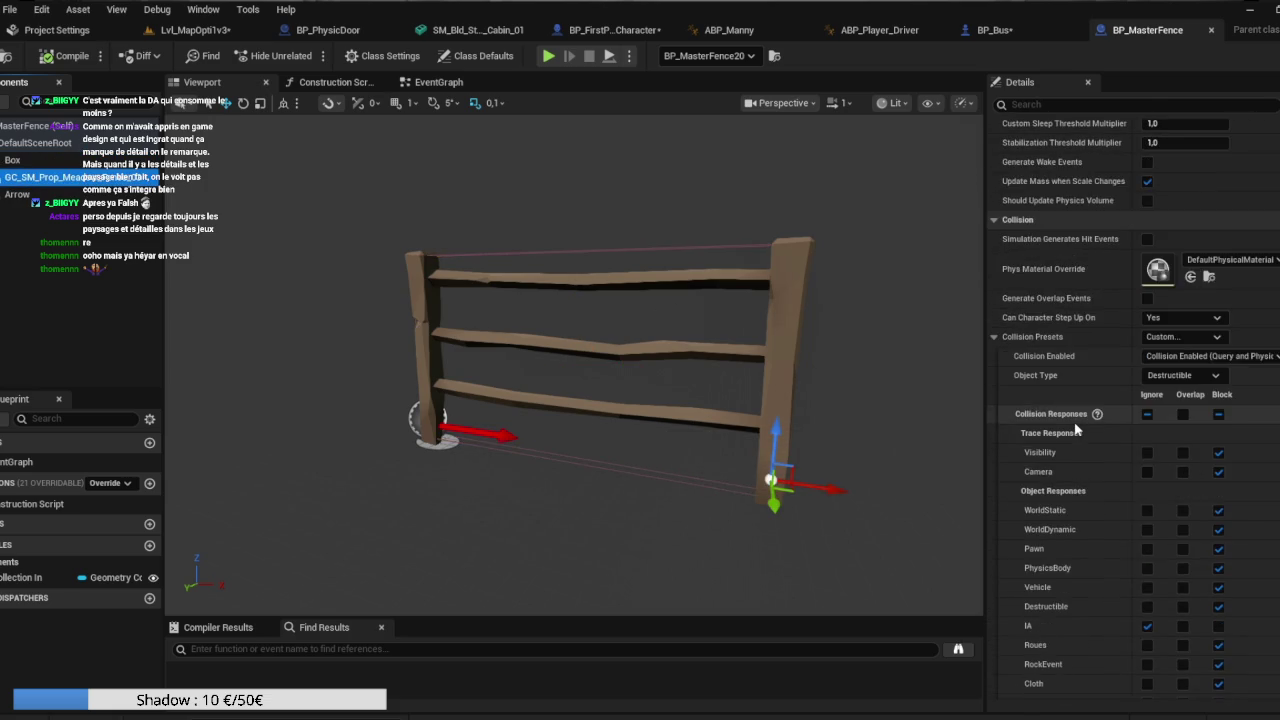
scroll(1076, 428, up, 6)
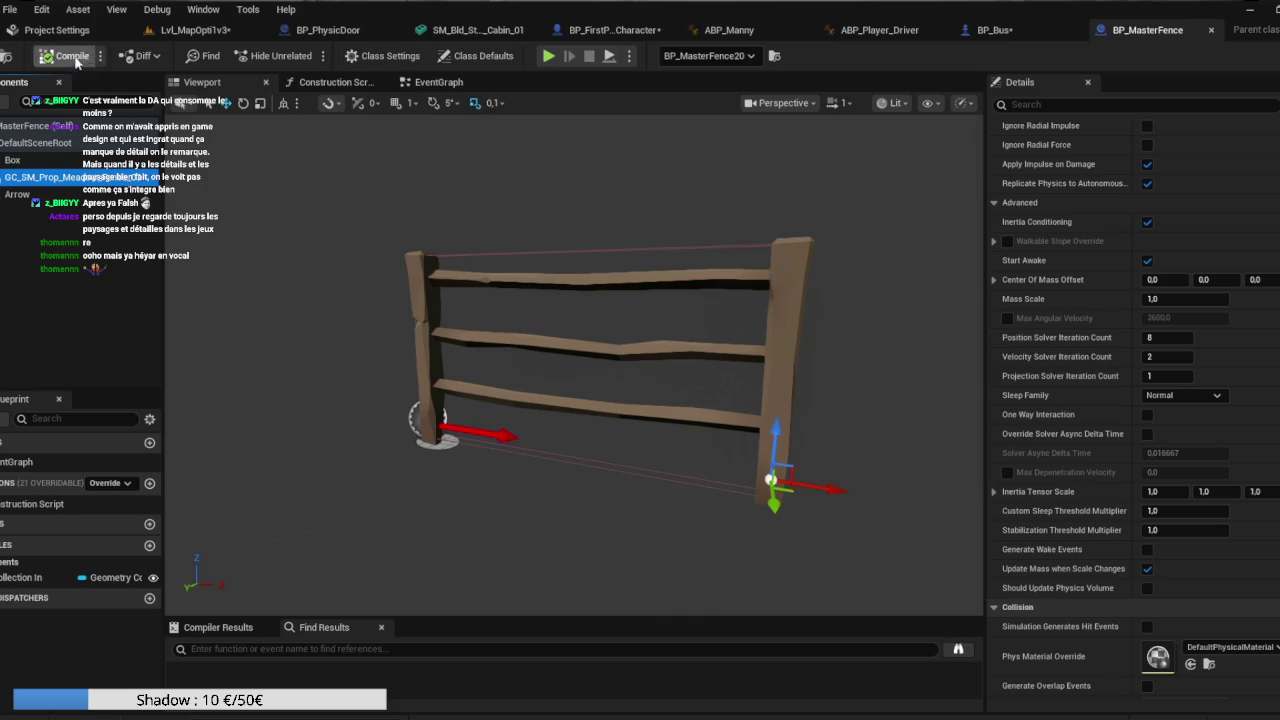
click(200, 30)
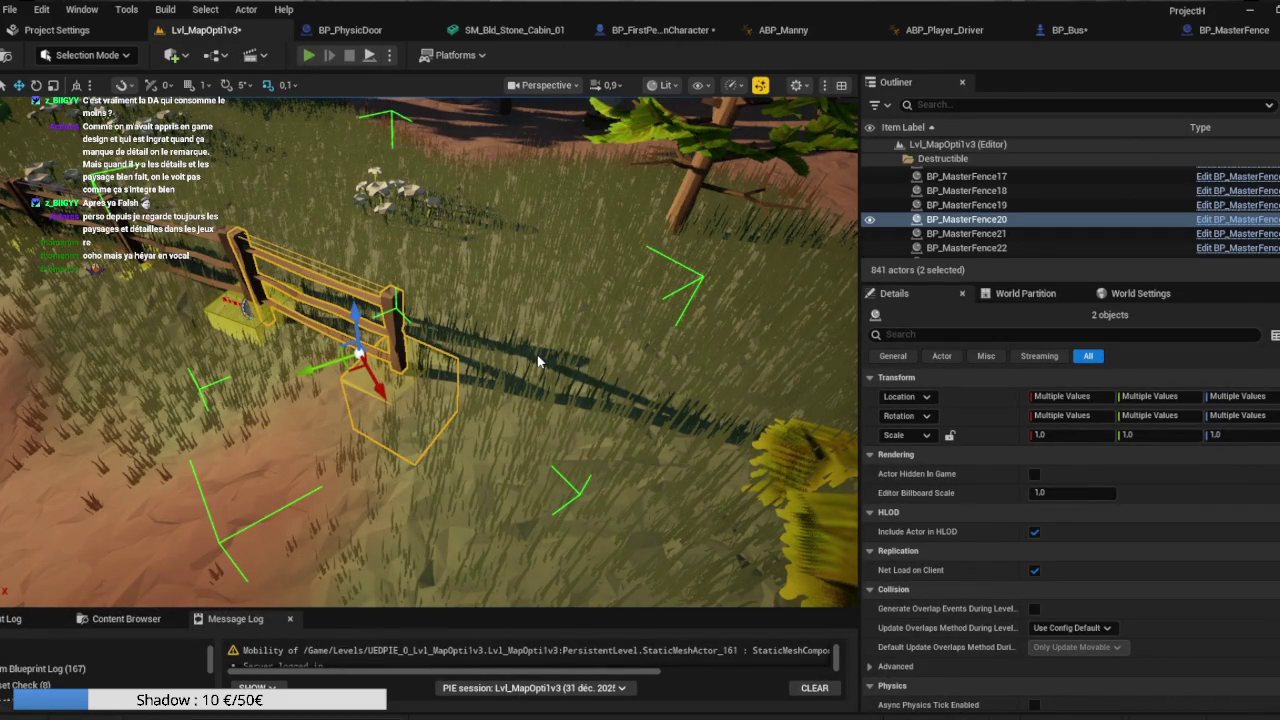
Walk past the bus, cart, tree and wooden fences to the stone cabin in Play In Editor, then stop.
key(alt+p)
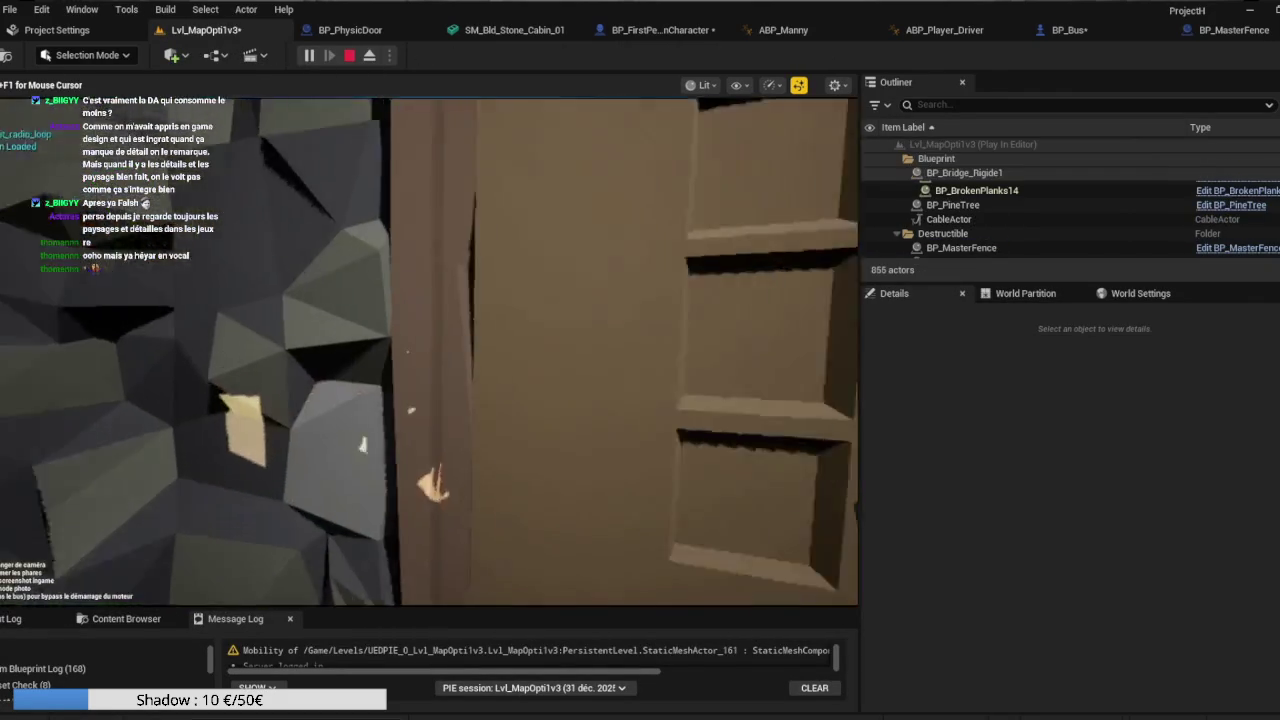
key(w)
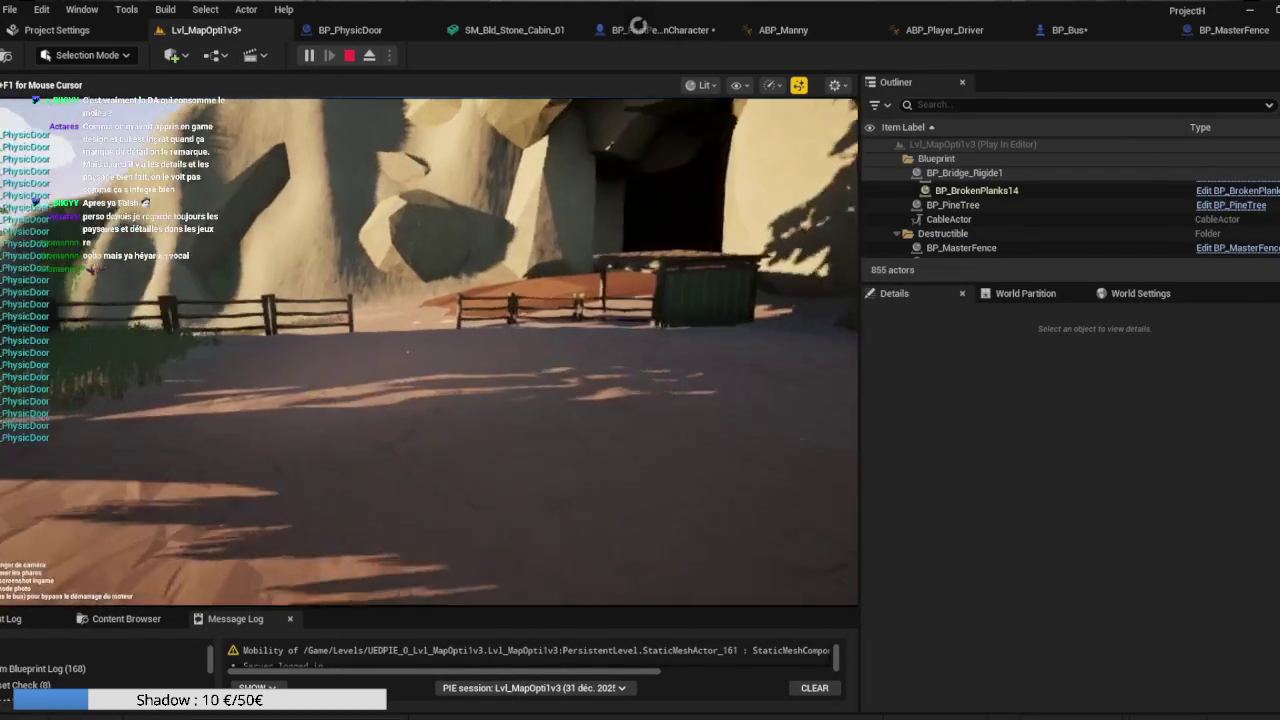
key(w)
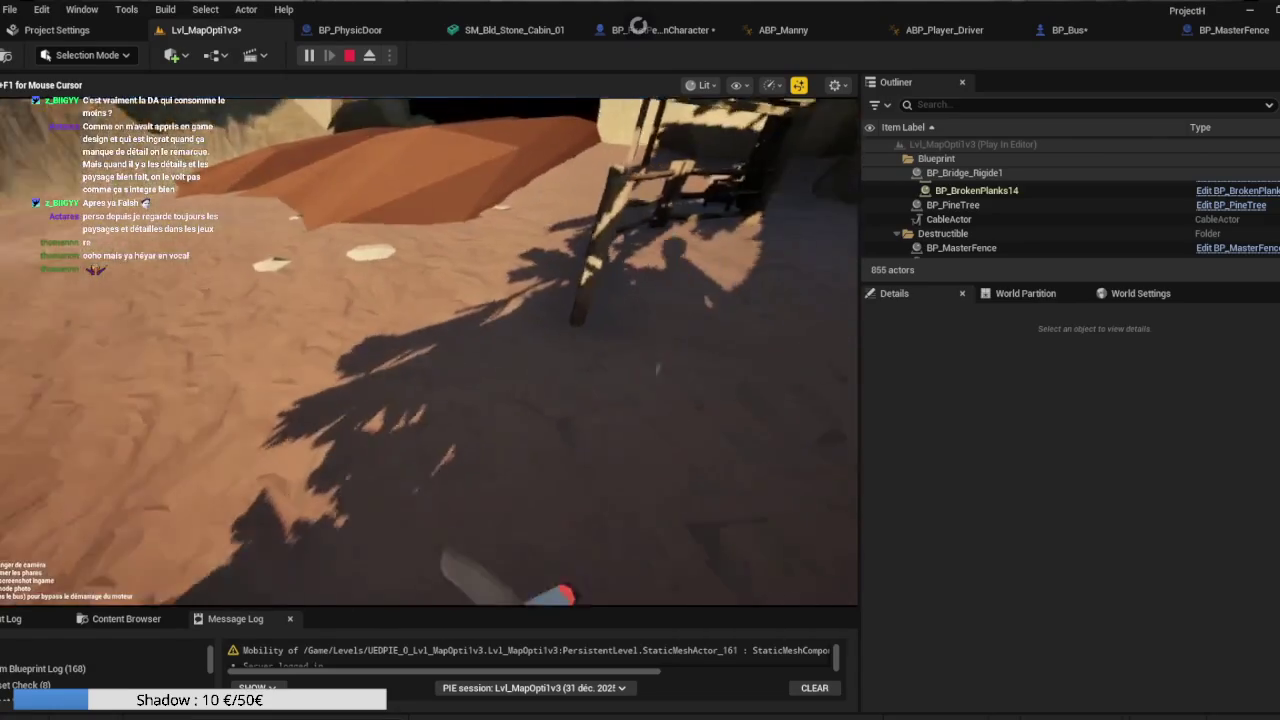
key(w)
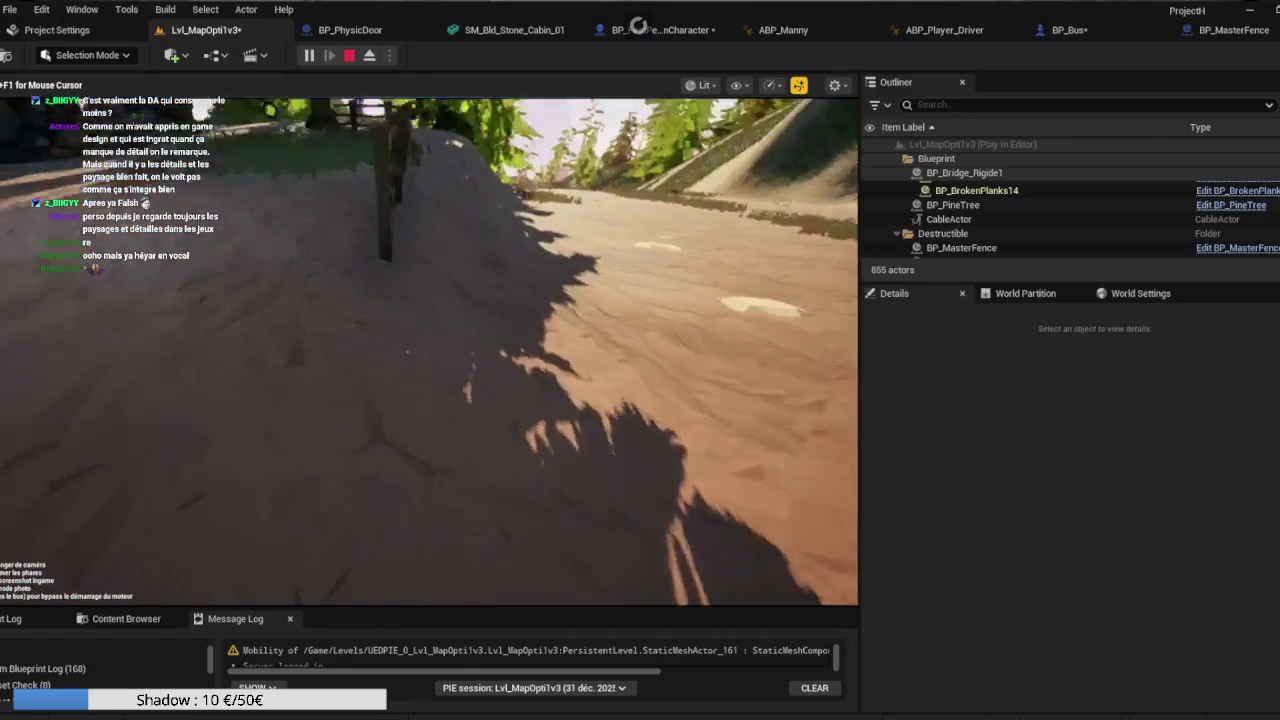
key(w)
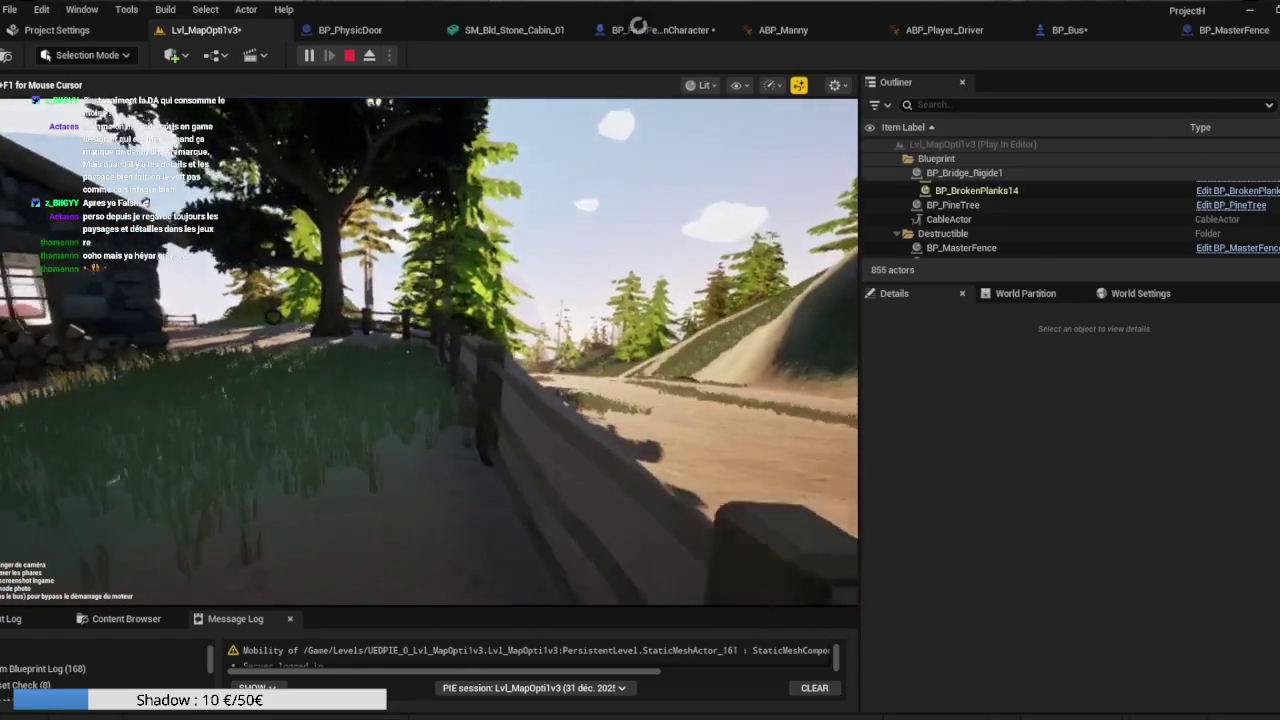
key(w)
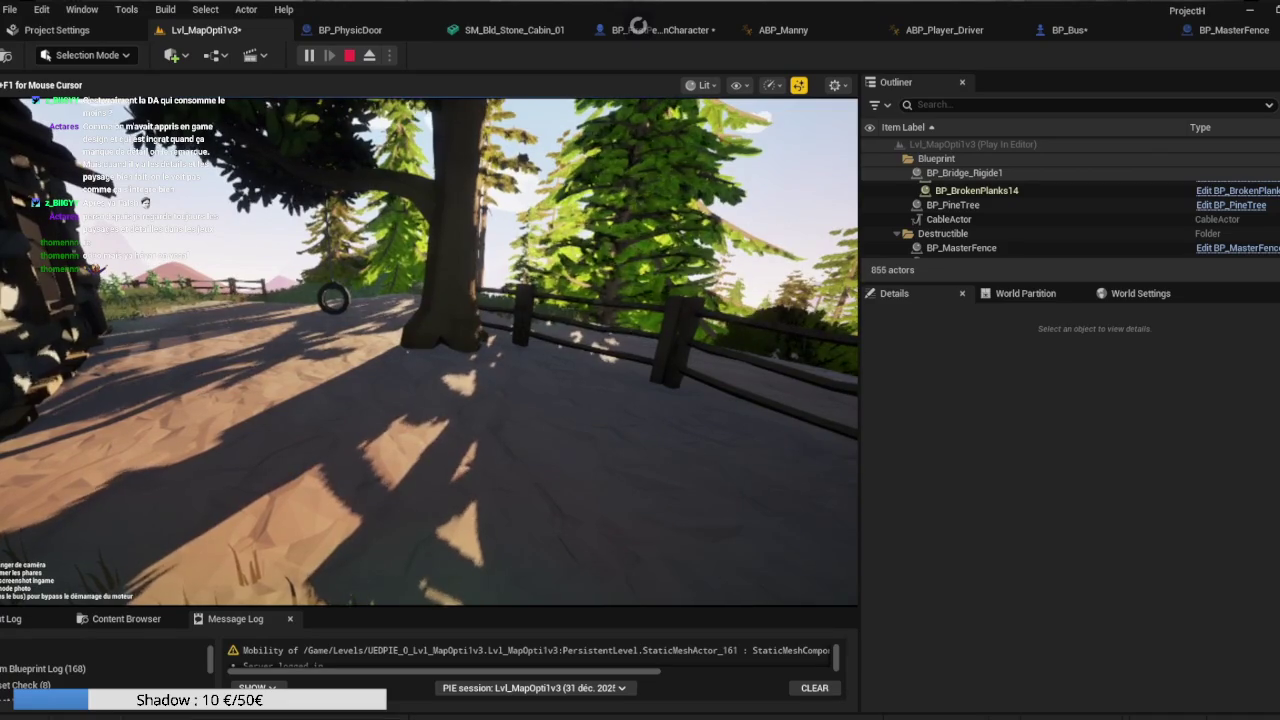
key(w)
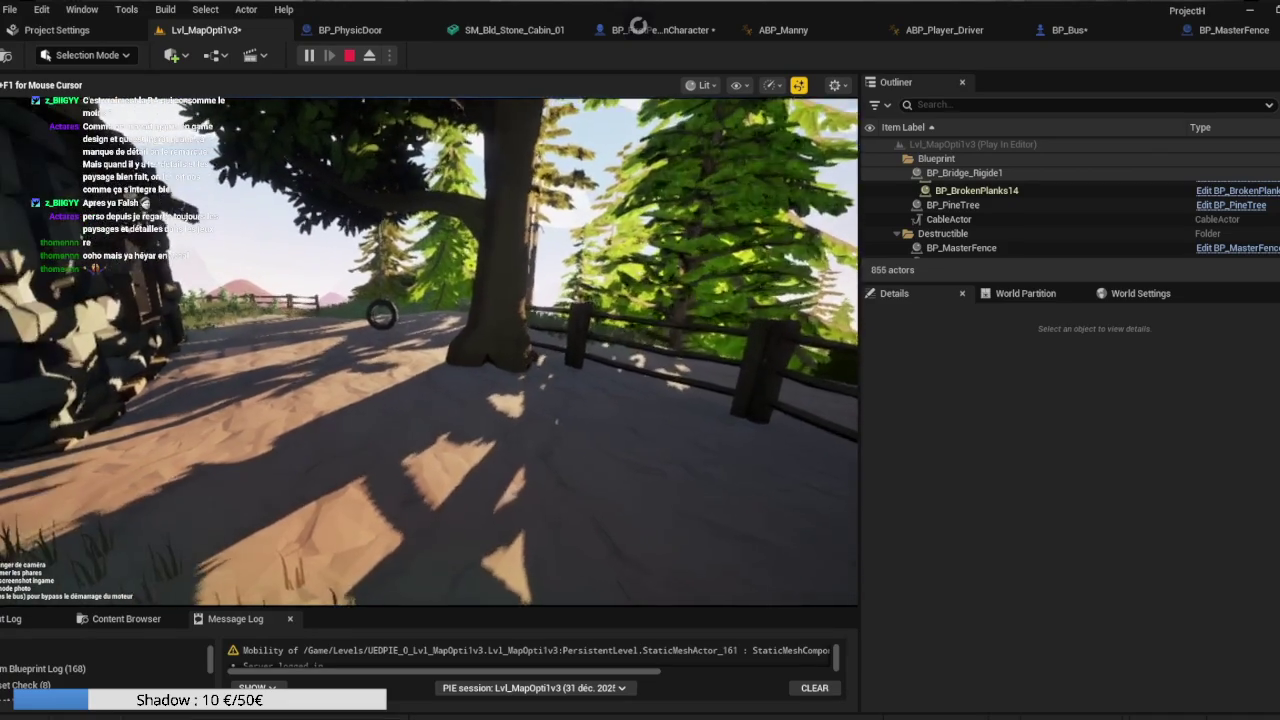
key(w)
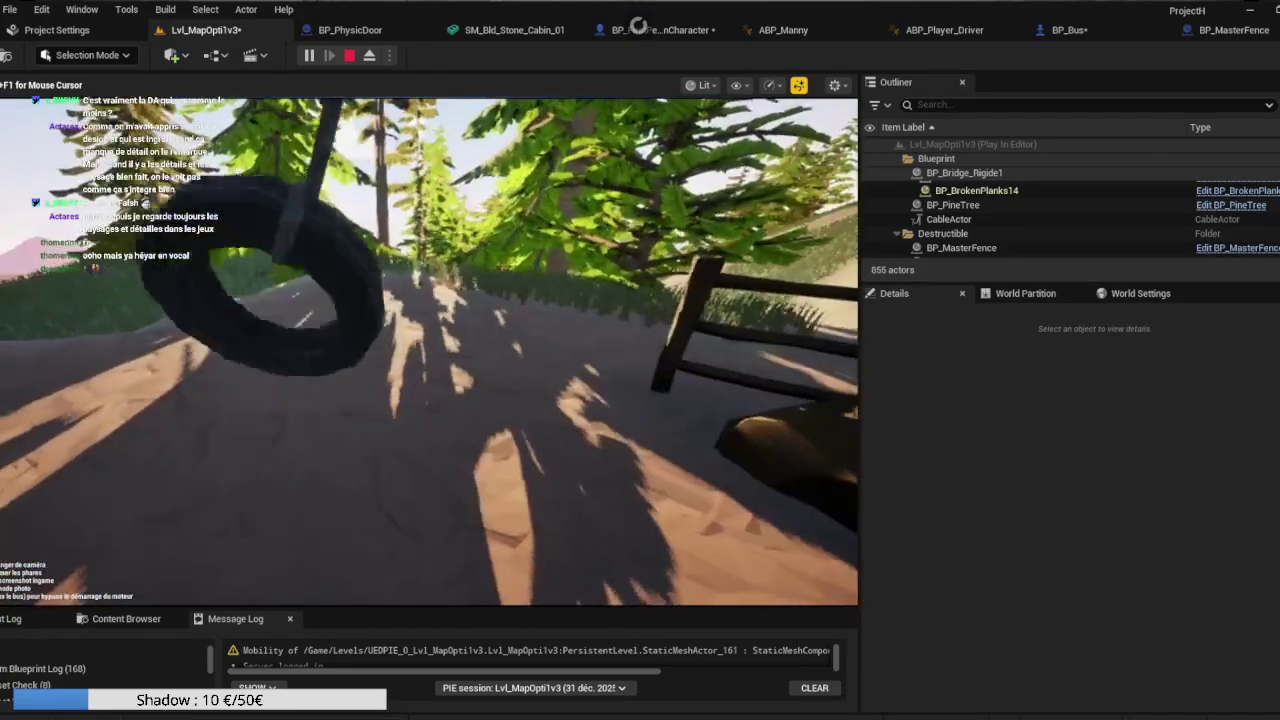
key(w)
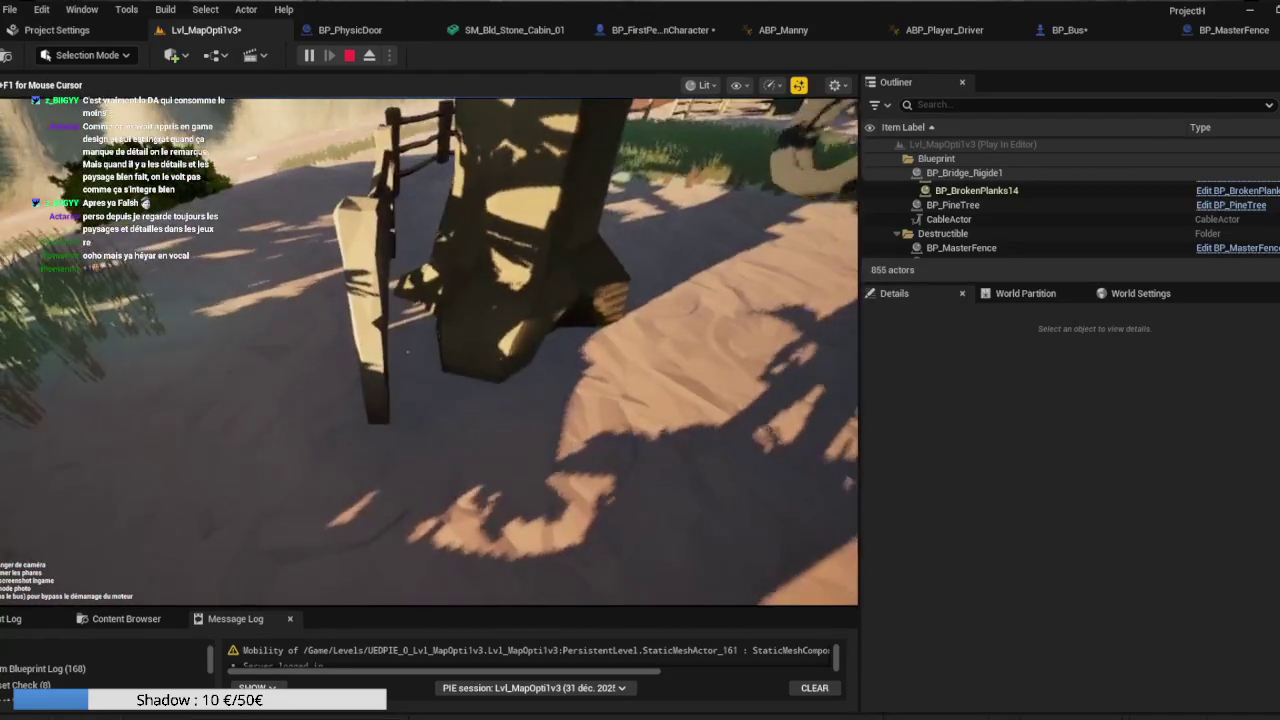
key(w)
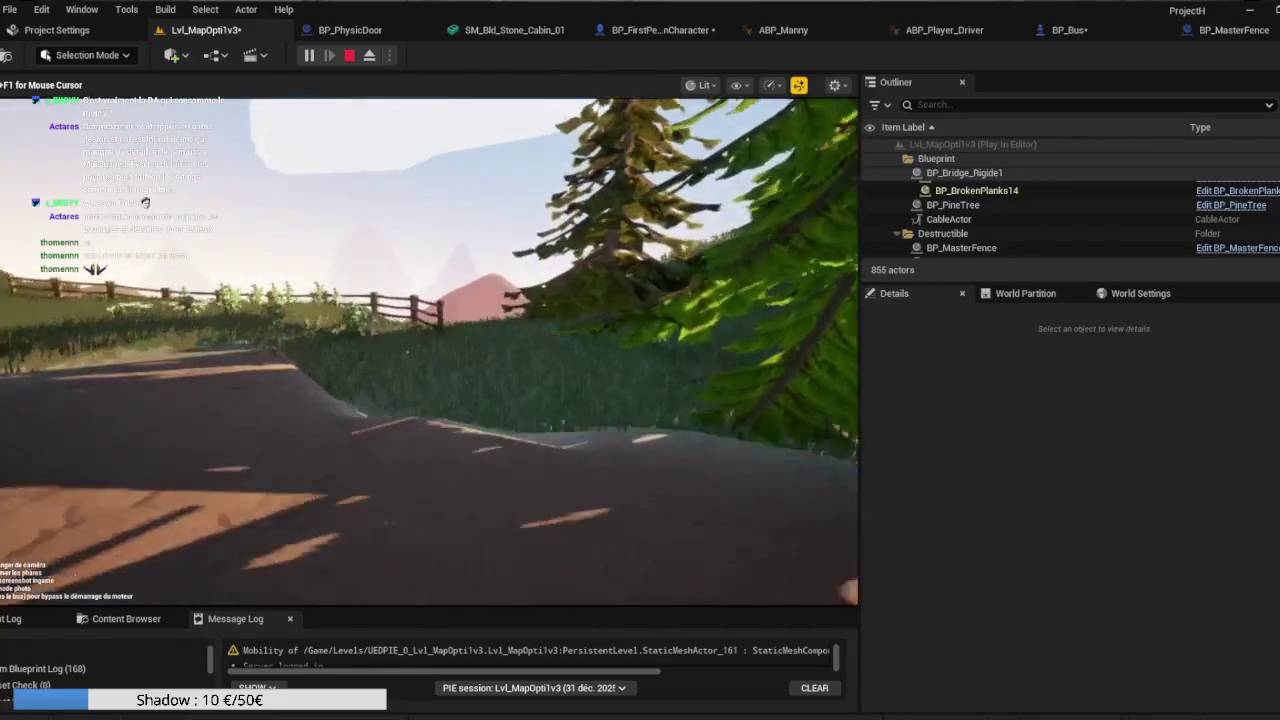
key(w)
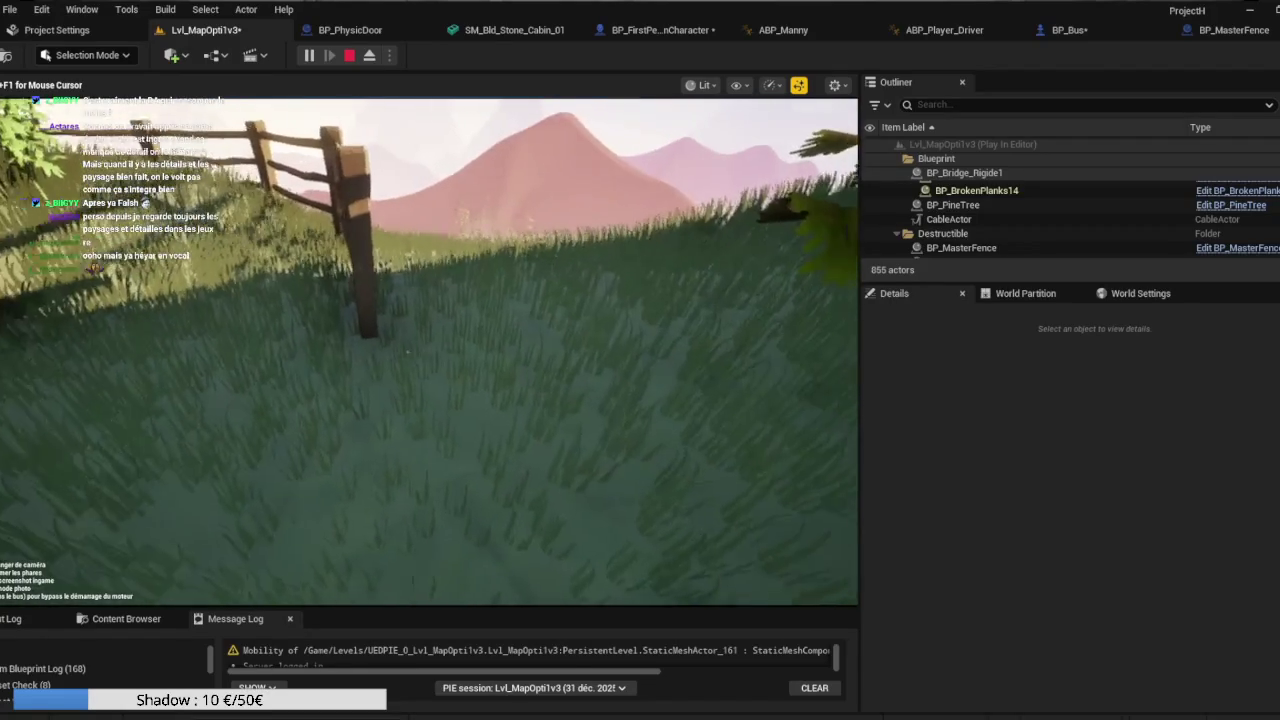
key(w)
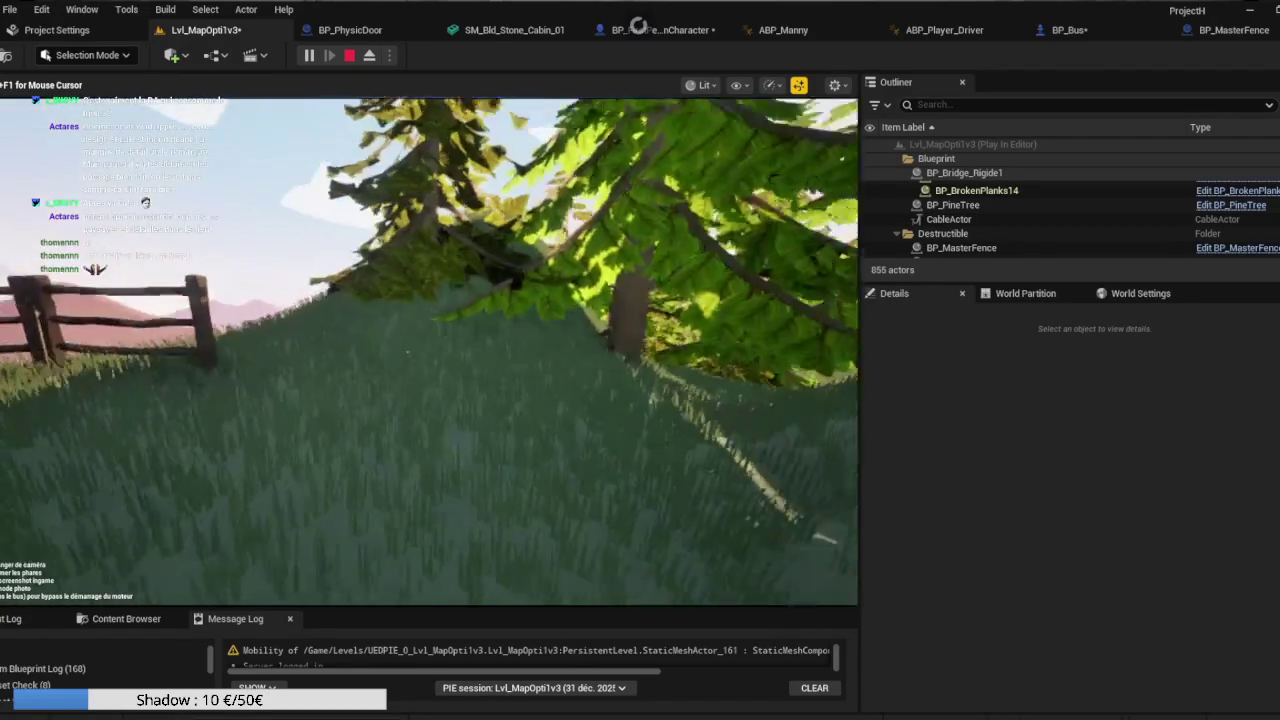
key(w)
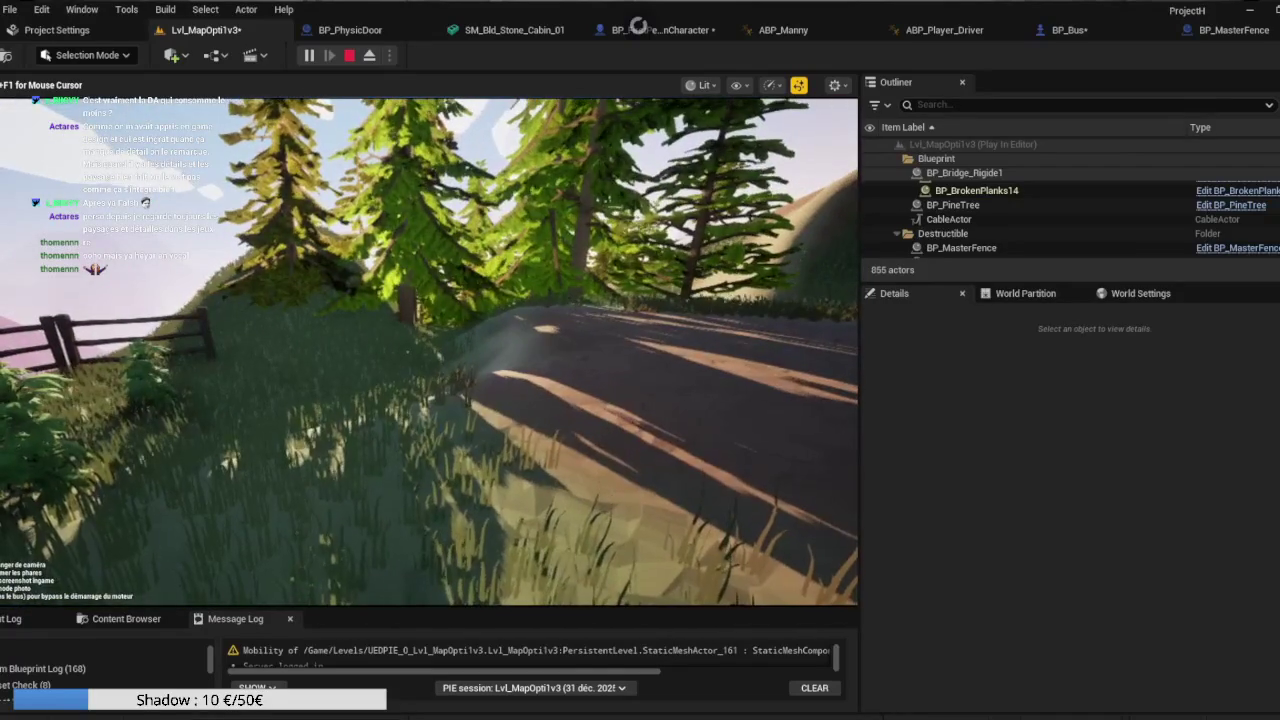
key(Escape)
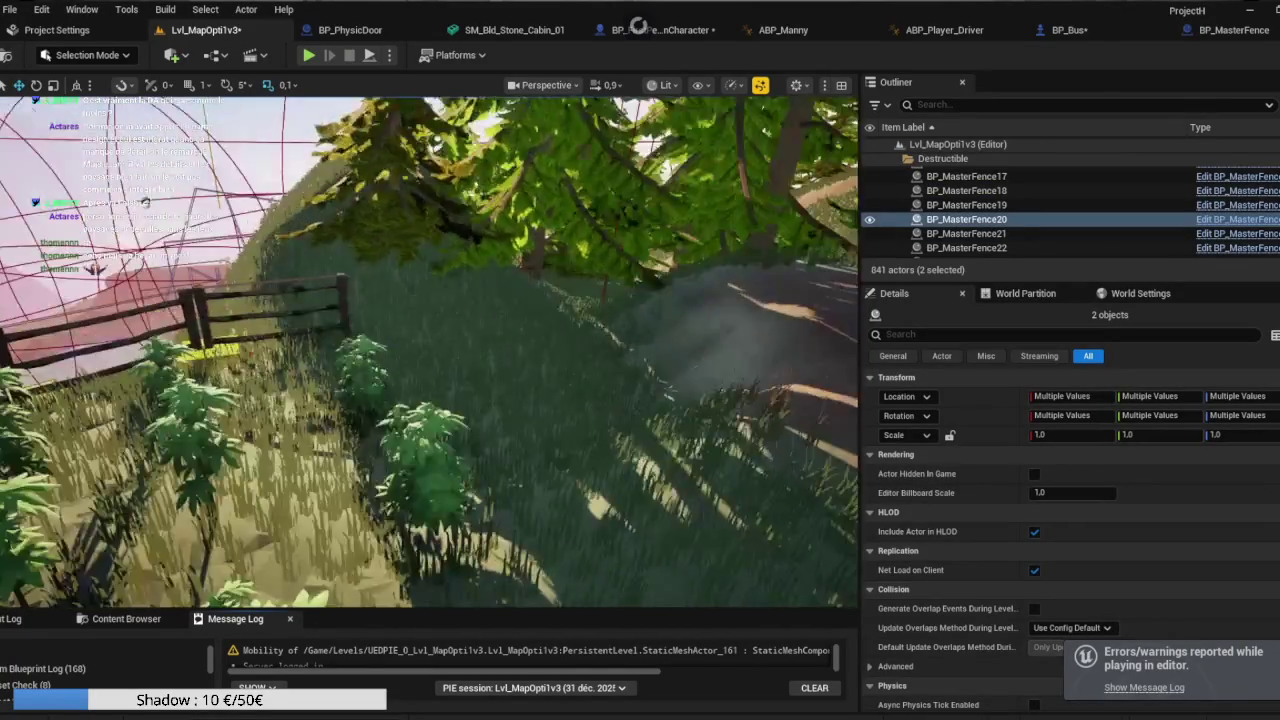
key(Down)
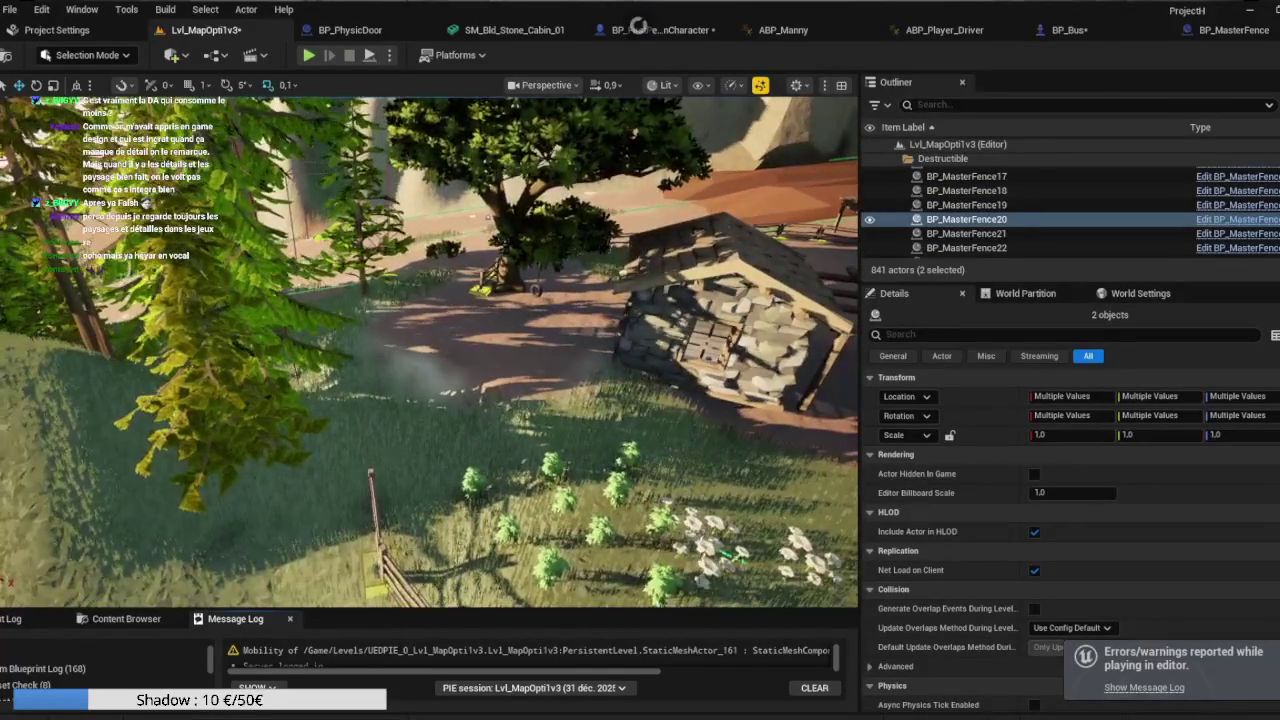
key(Down)
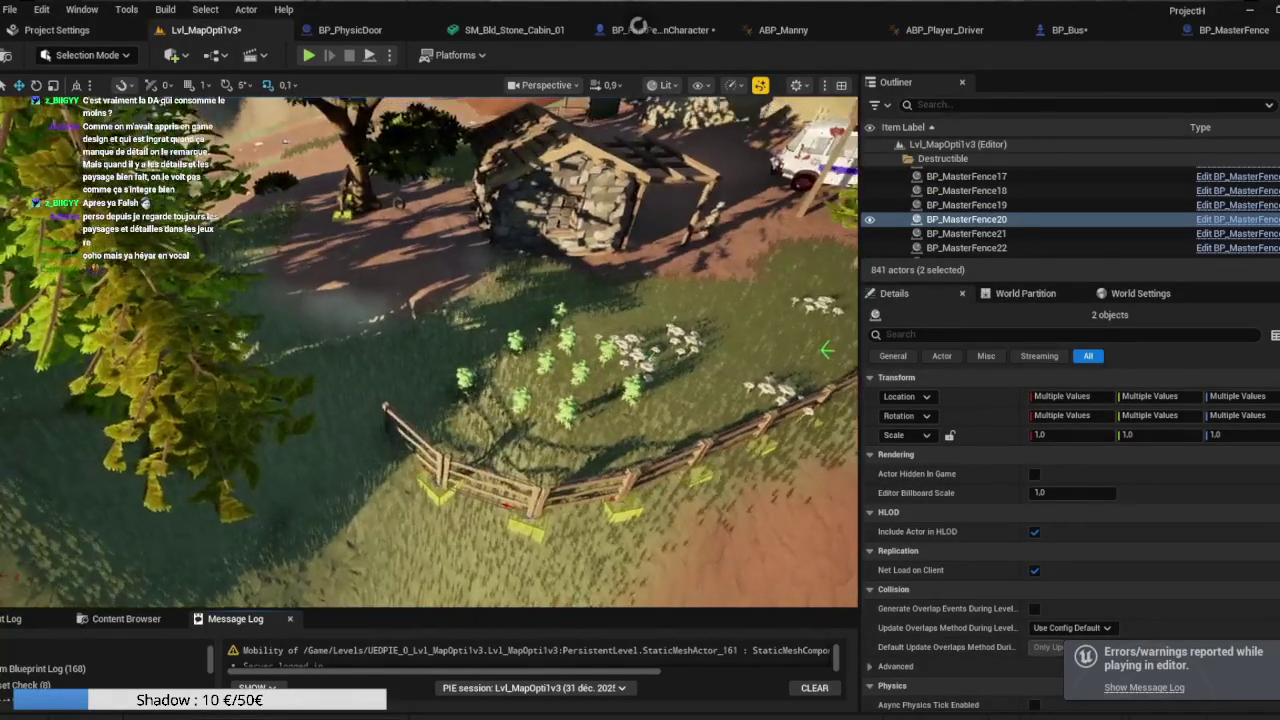
key(Up)
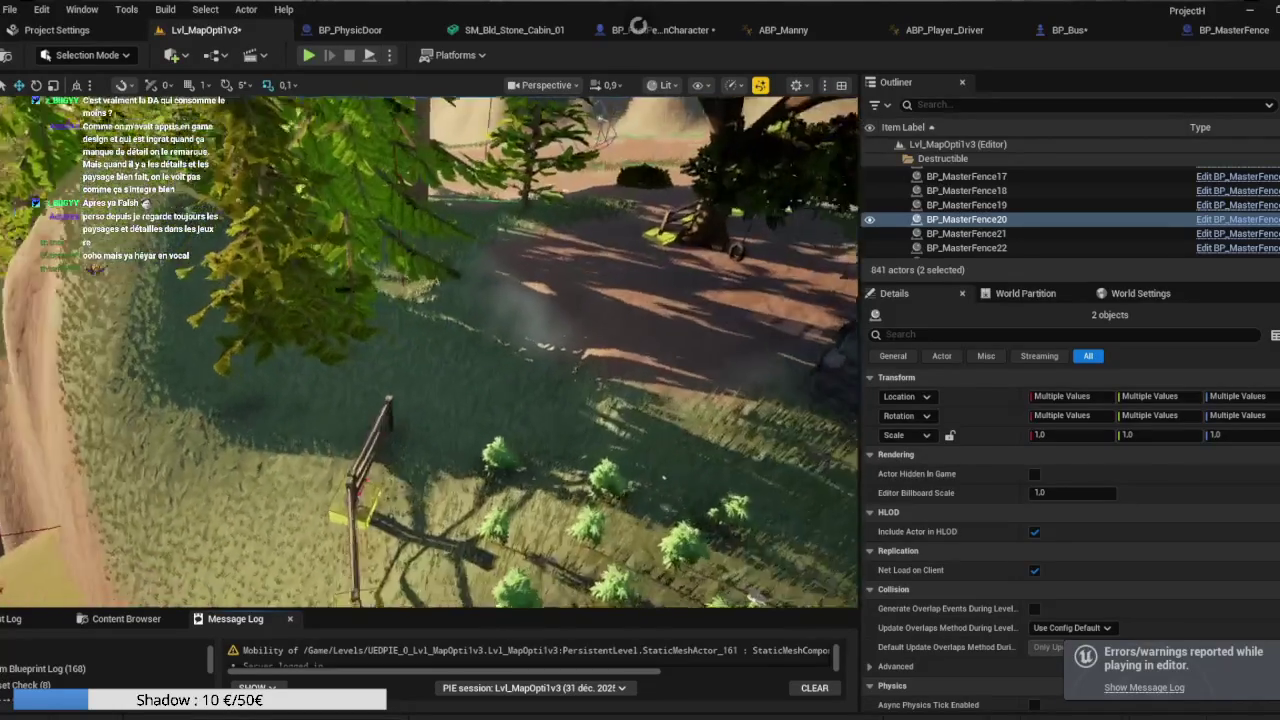
key(Up)
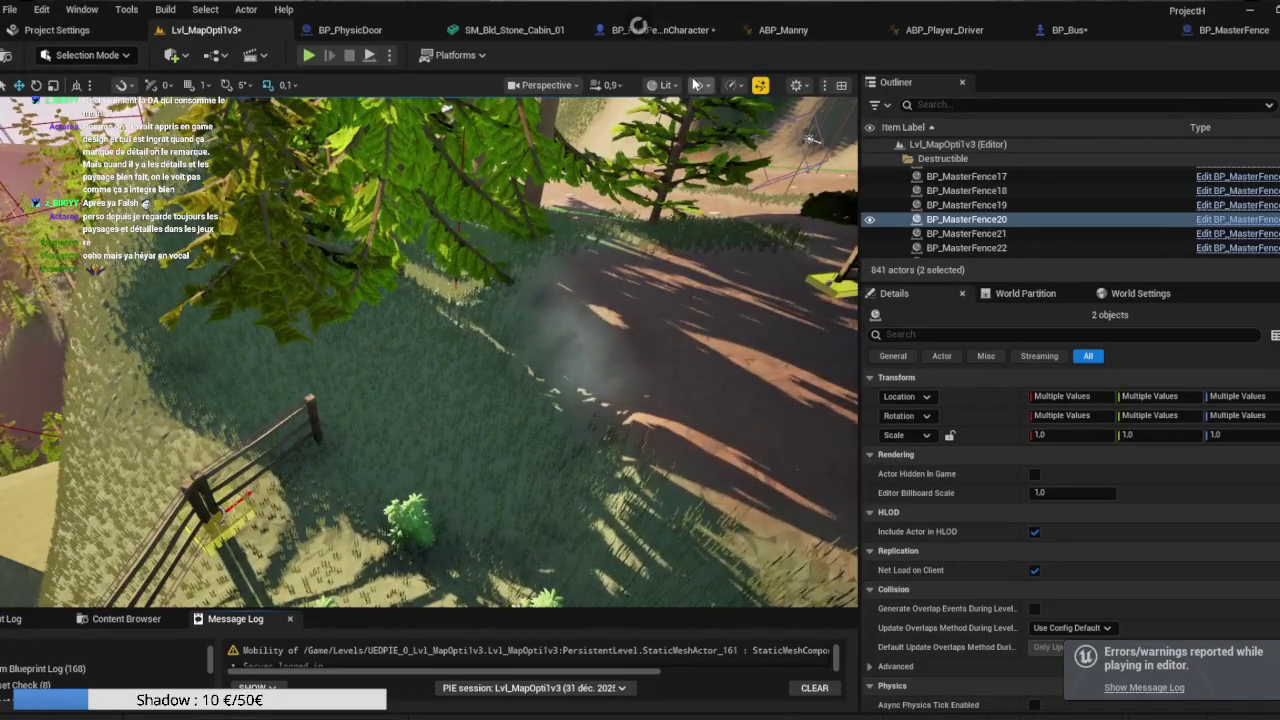
click(697, 84)
click(731, 85)
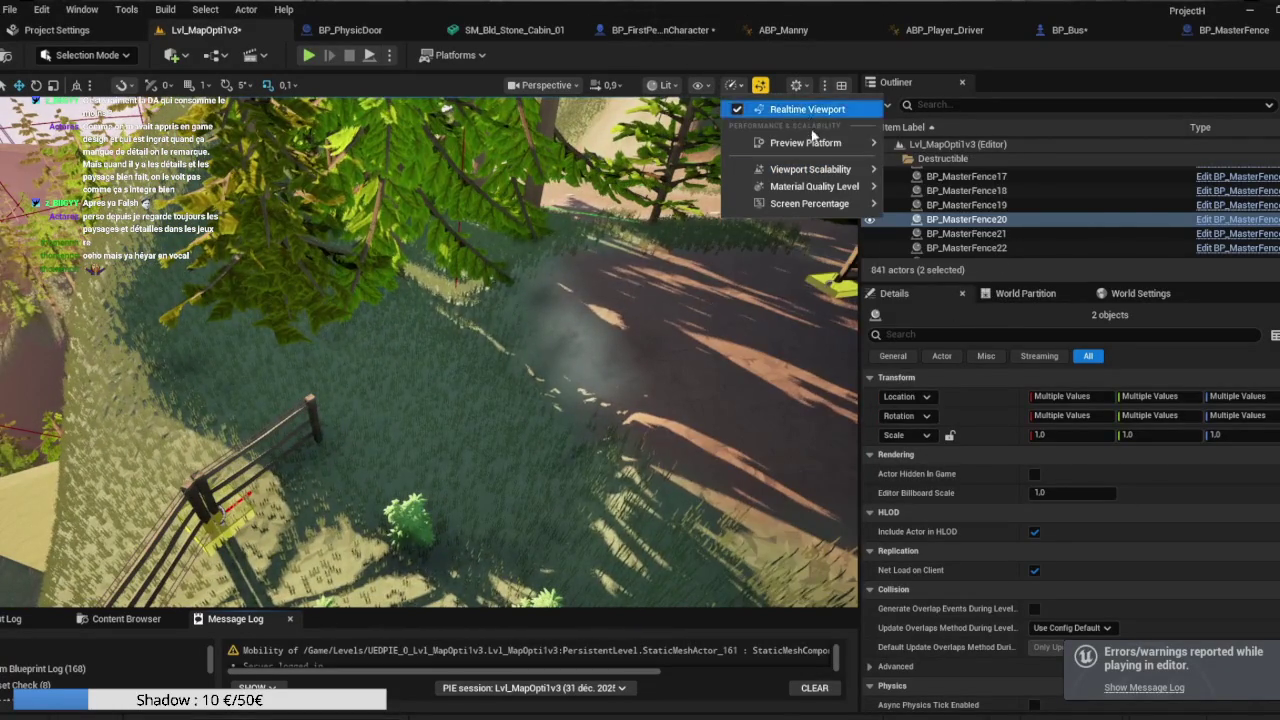
mouse_move(810, 169)
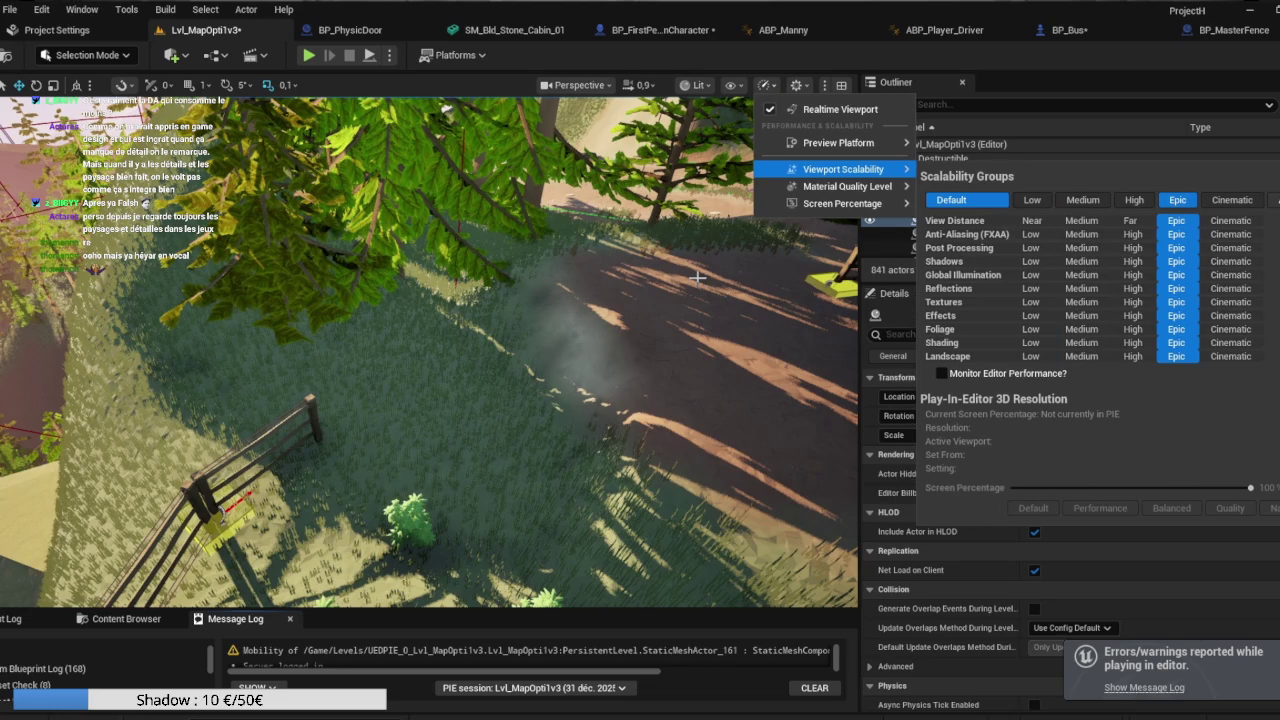
right_click(623, 320)
key(f)
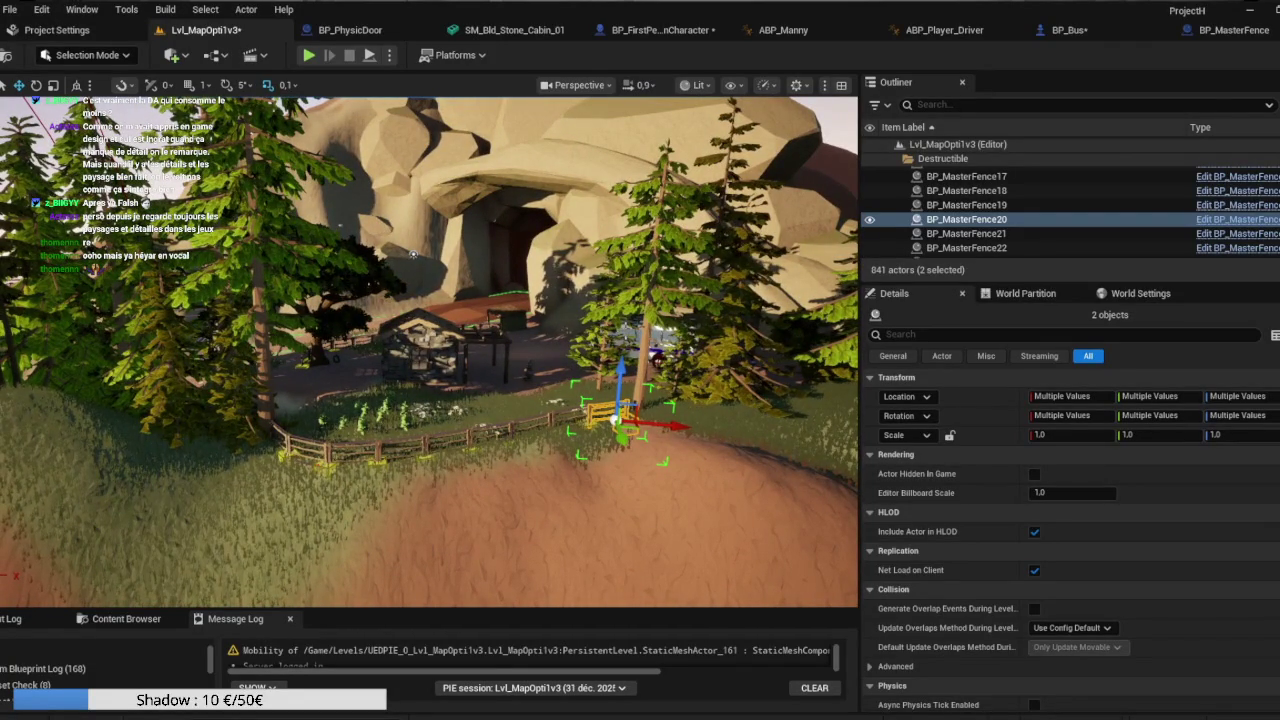
click(100, 56)
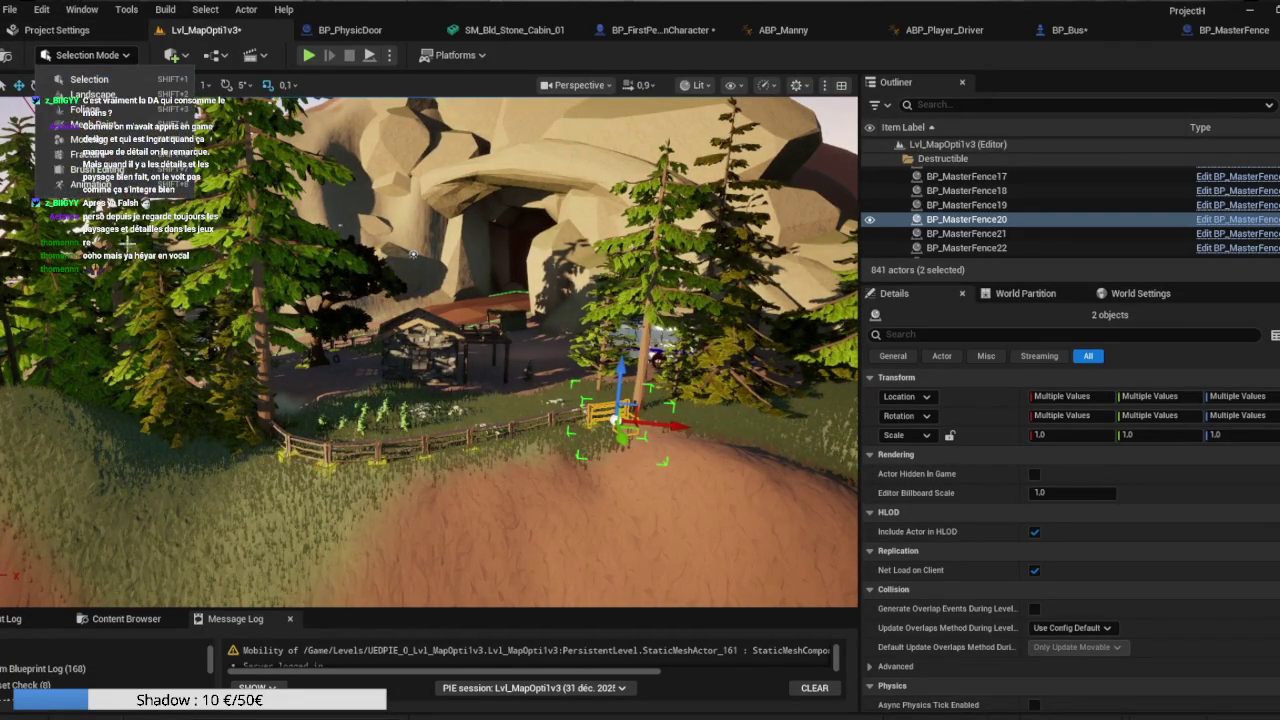
Enter Foliage Mode and select every foliage type in the palette.
key(Escape)
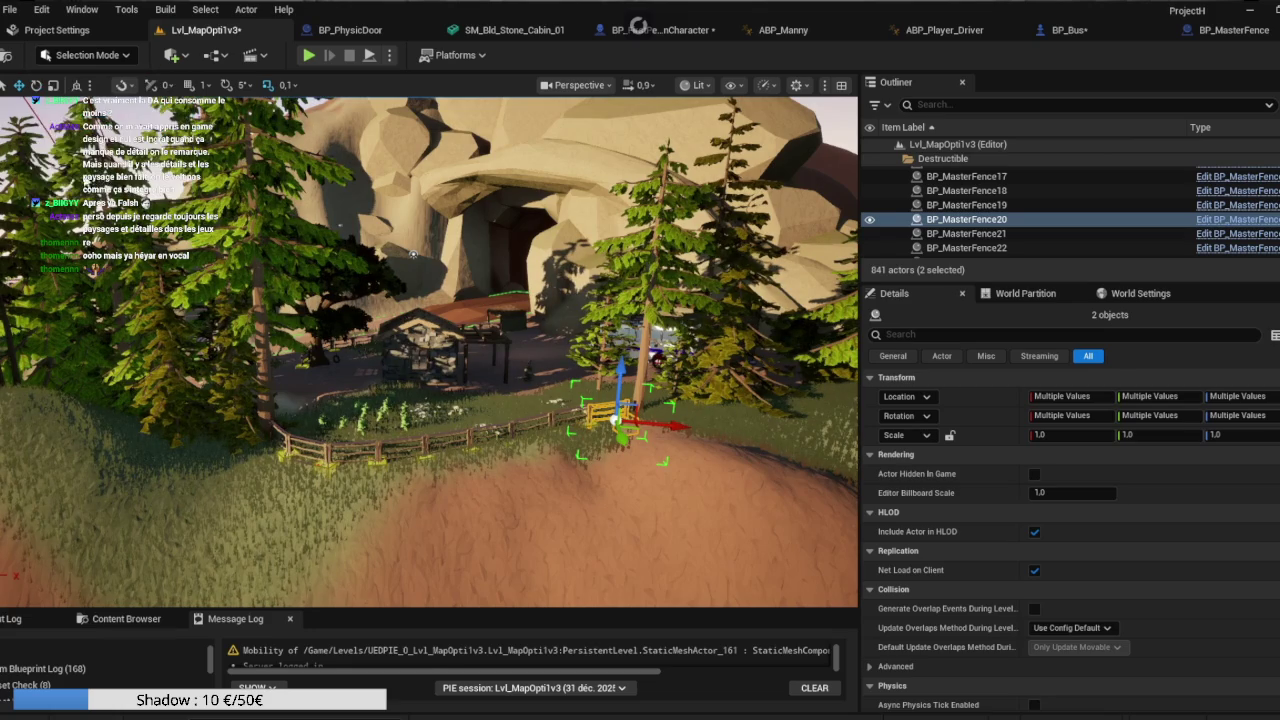
key(shift+3)
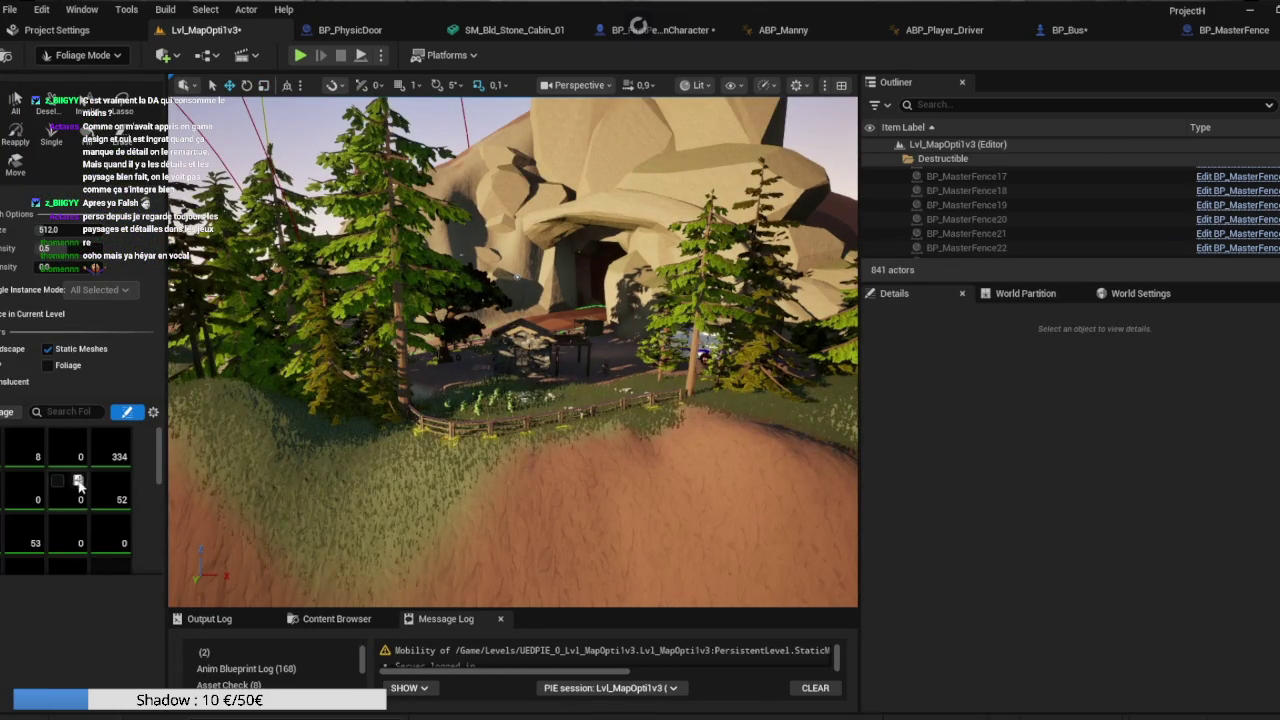
click(67, 488)
key(ctrl+a)
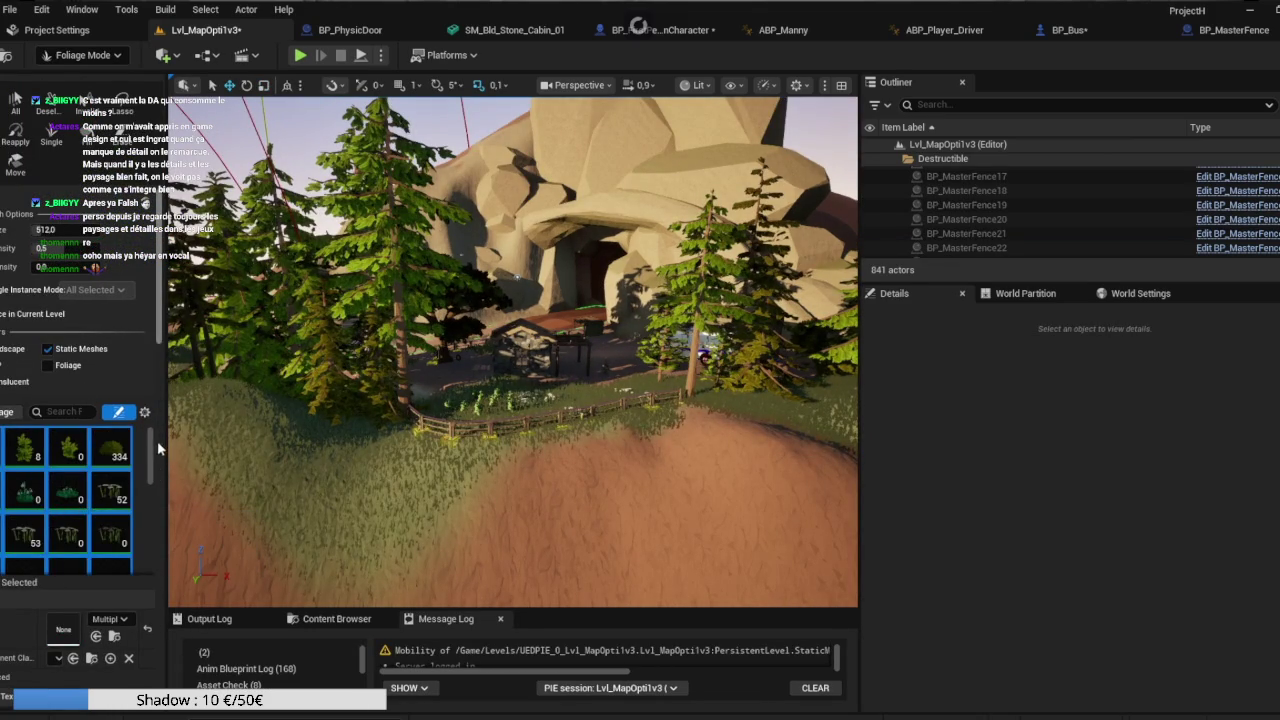
Uncheck Density Scaling and Discard for all selected foliage types.
drag(151, 452, 146, 596)
scroll(128, 615, down, 10)
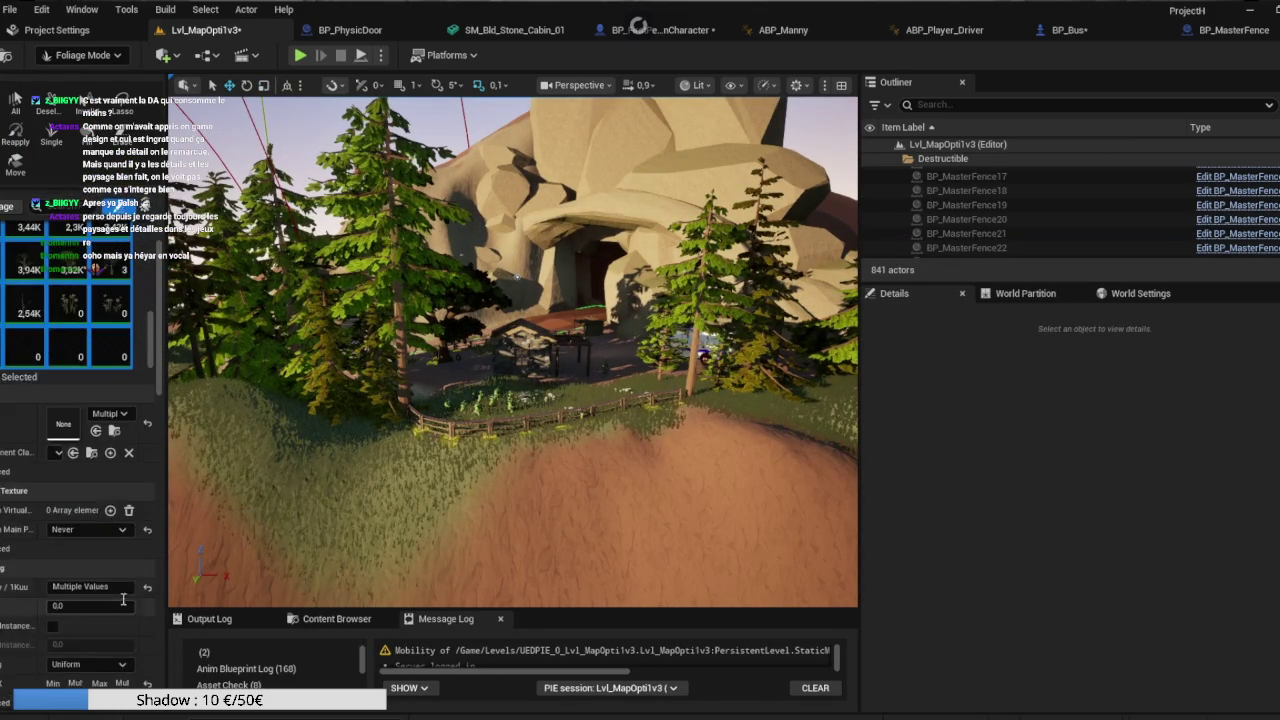
scroll(114, 567, down, 10)
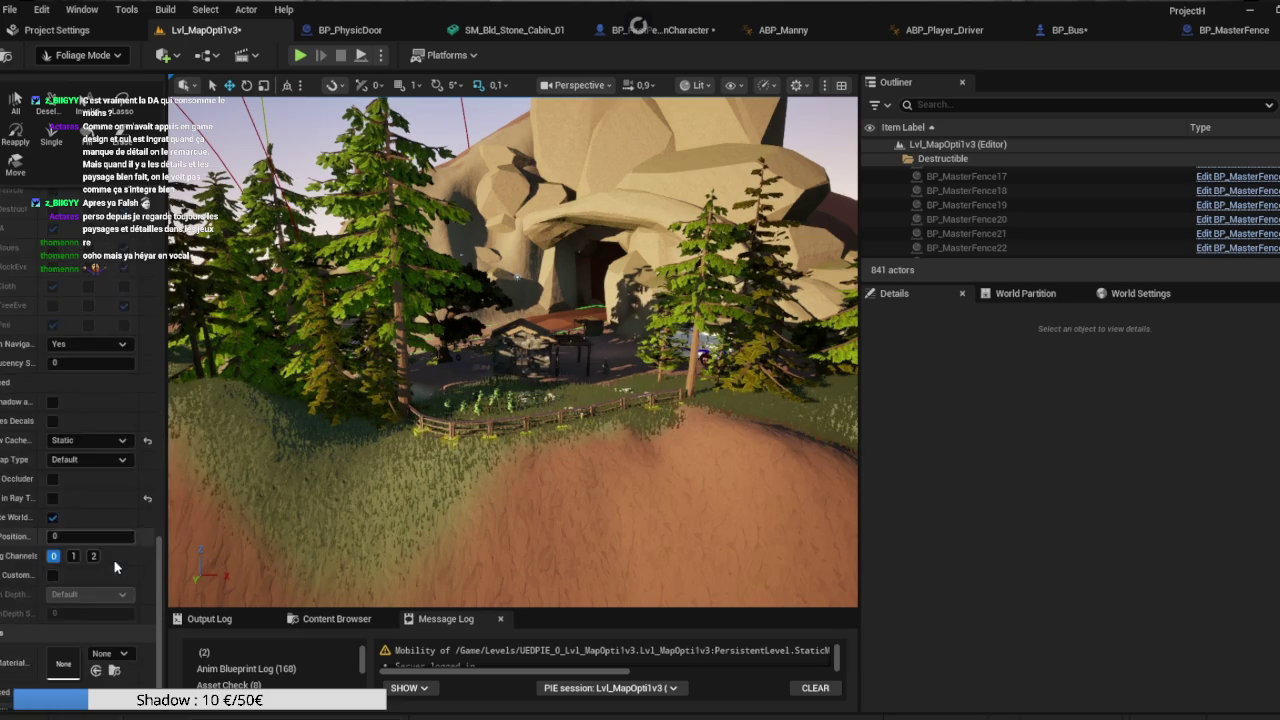
click(53, 661)
click(53, 679)
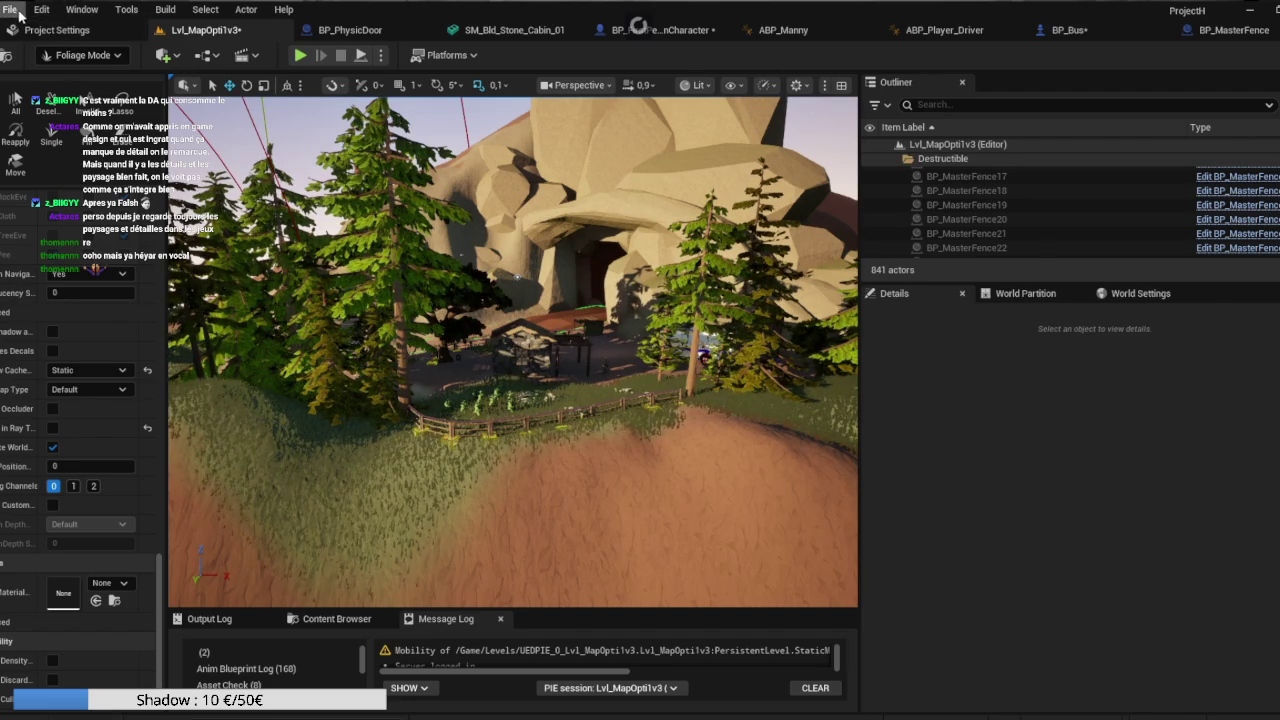
Save all unsaved changes and set the viewport scalability preset to Medium.
click(10, 9)
click(82, 199)
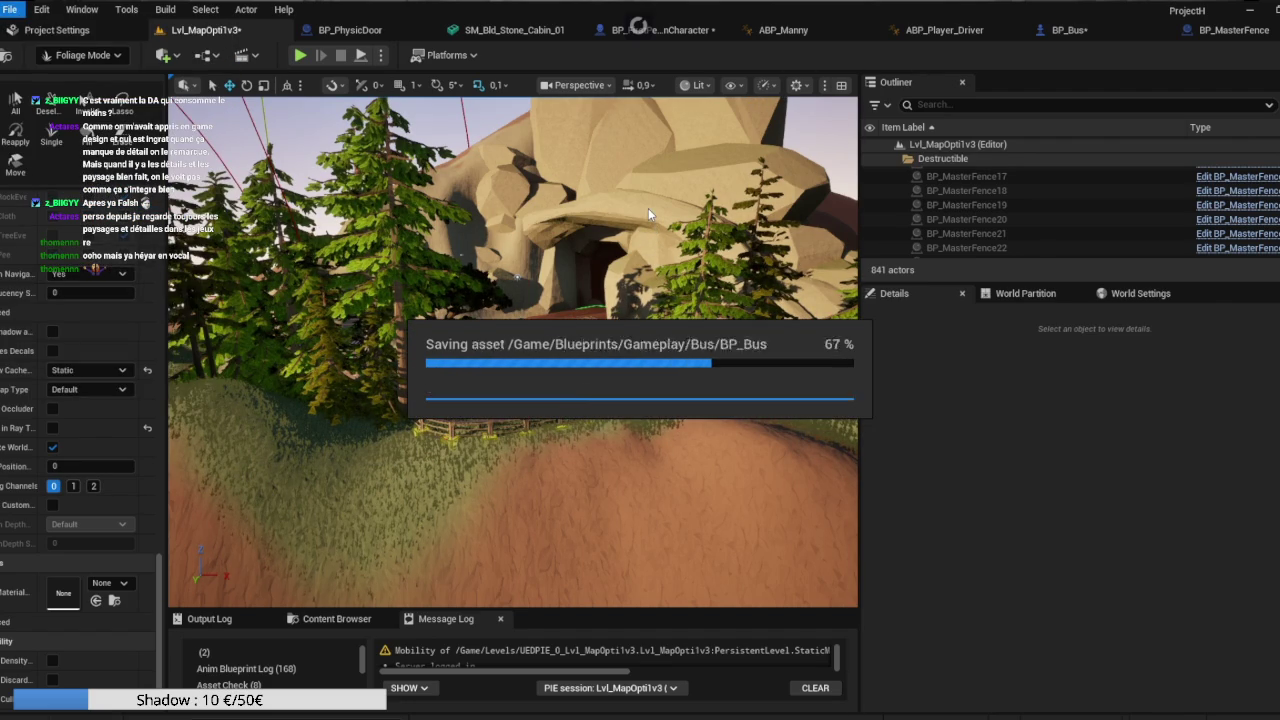
click(766, 85)
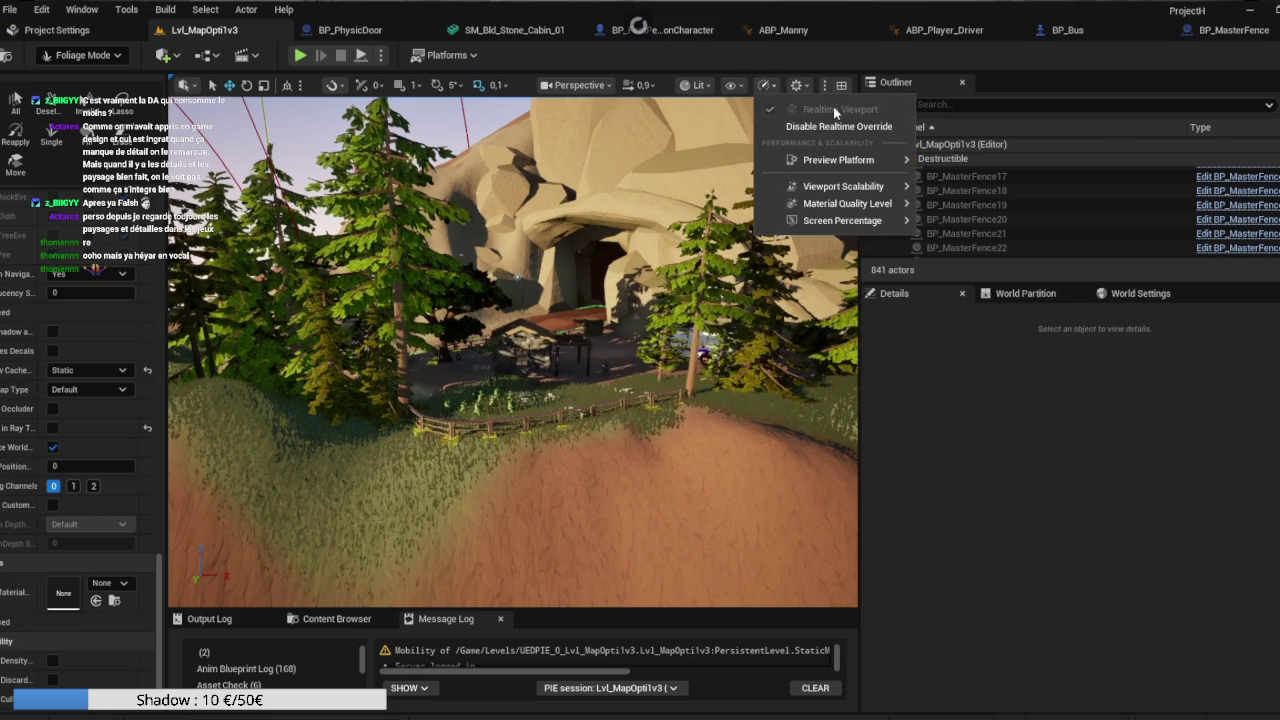
mouse_move(850, 186)
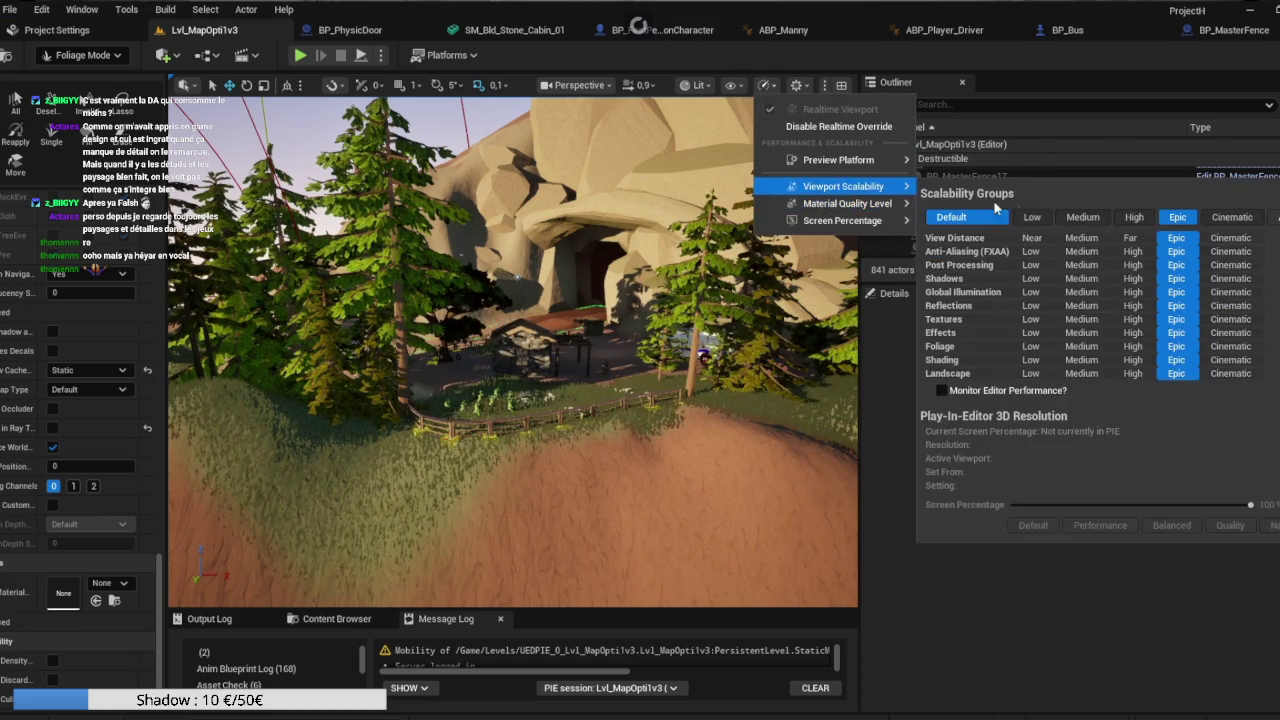
click(1083, 217)
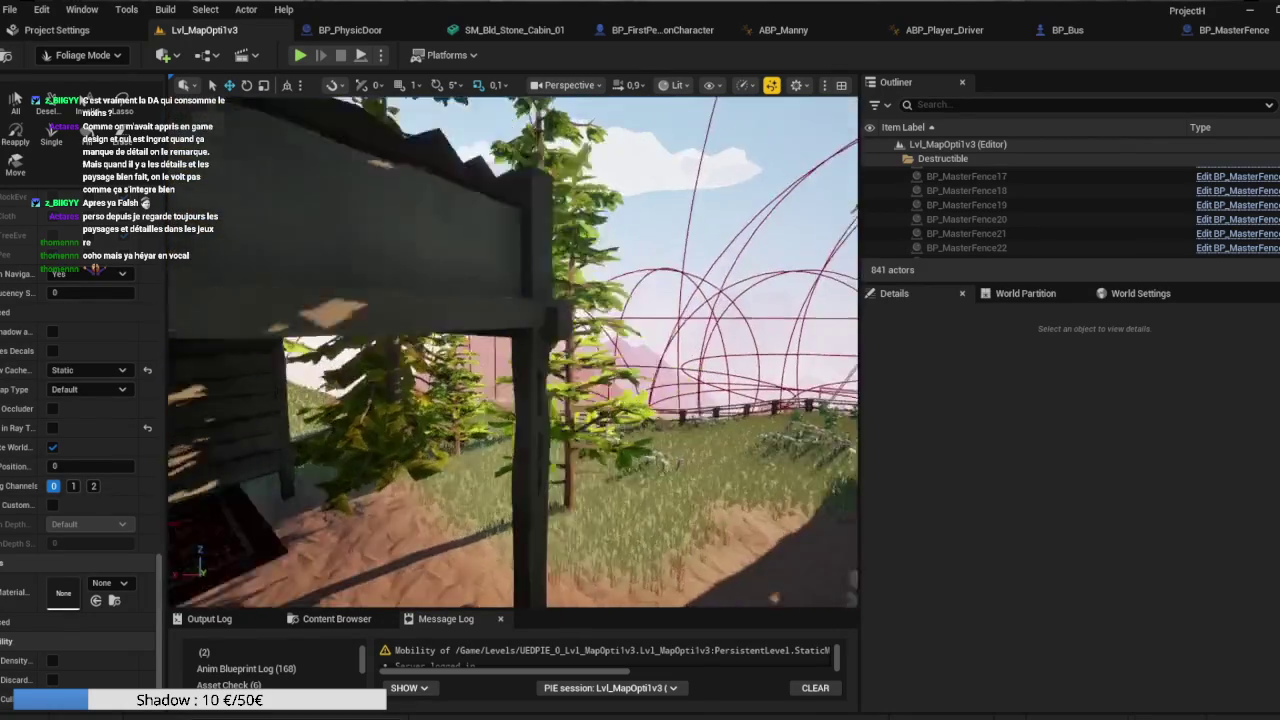
key(w)
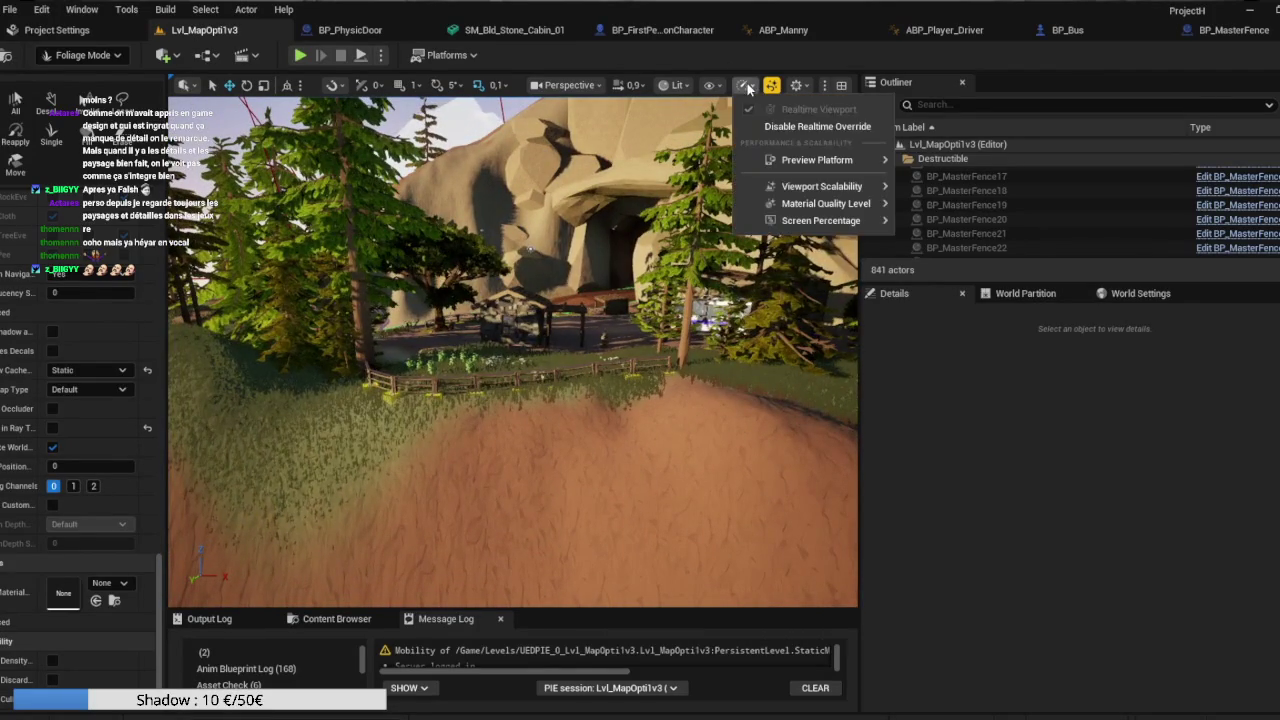
Dismiss the viewport options and Viewport Scalability menus to return to the level view.
mouse_move(822, 186)
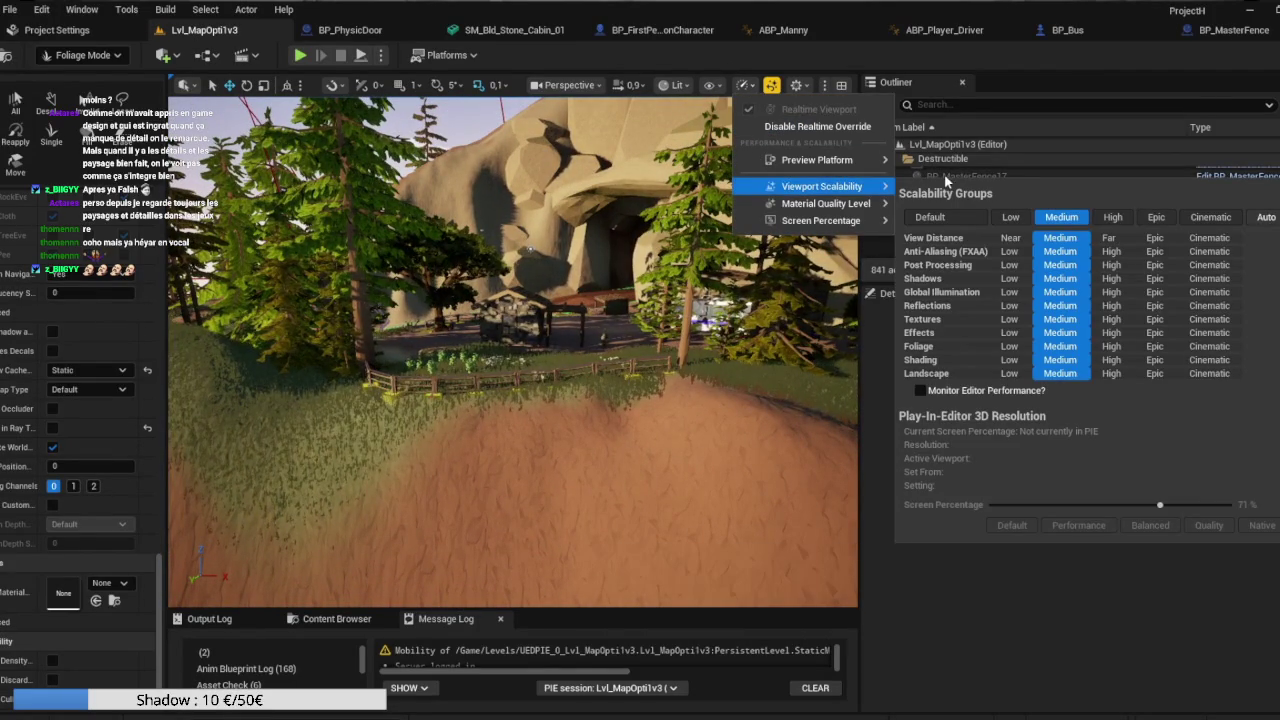
key(Escape)
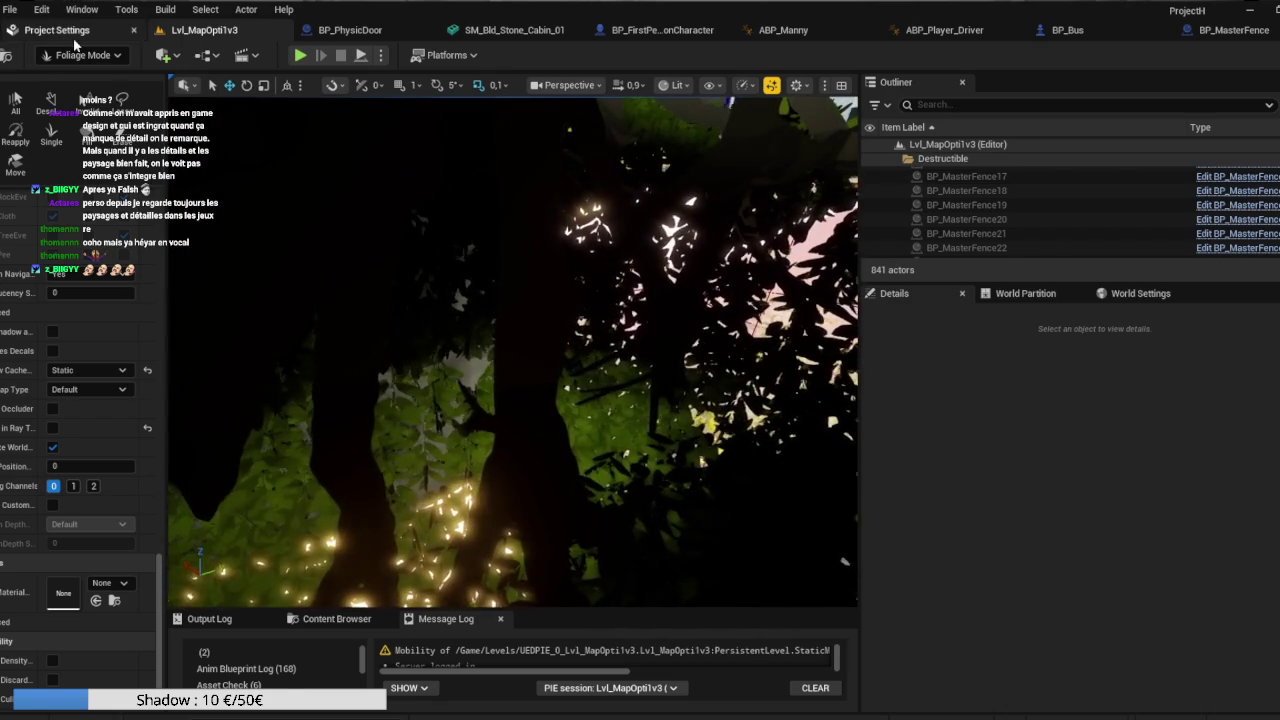
Select the foliage bush in the meadow level and frame the view on it.
click(78, 38)
click(186, 34)
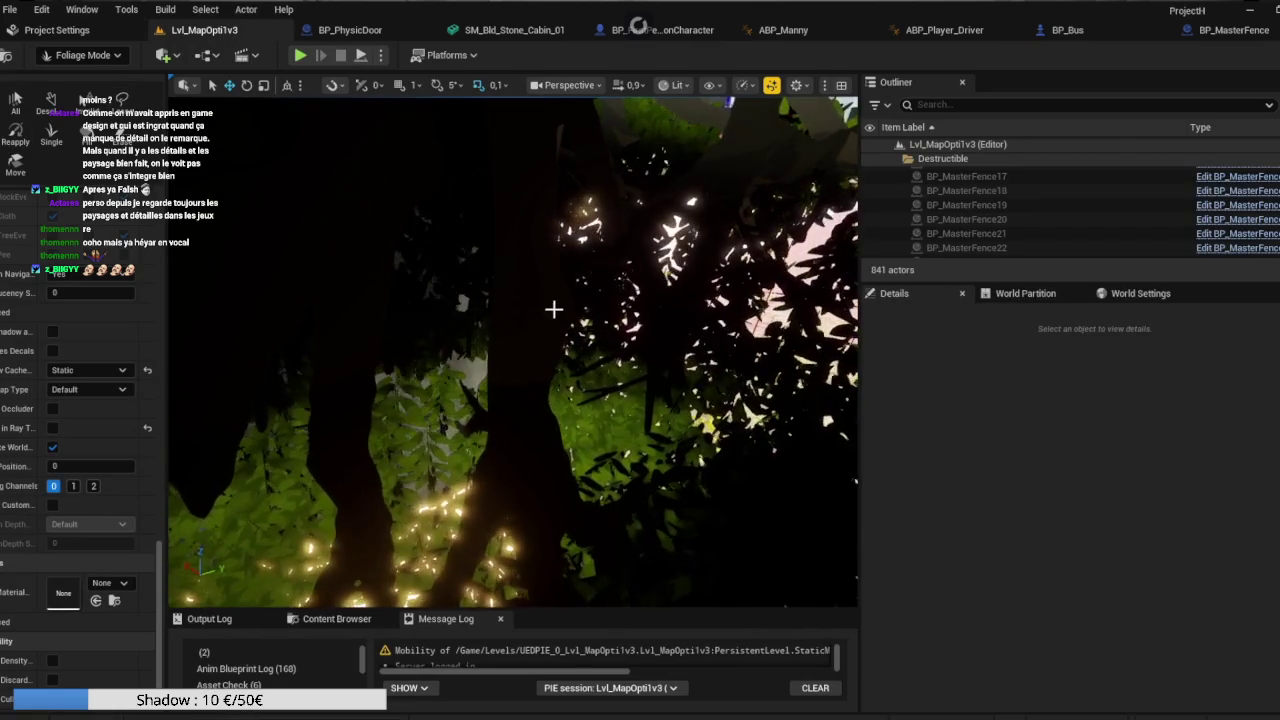
click(454, 294)
key(f)
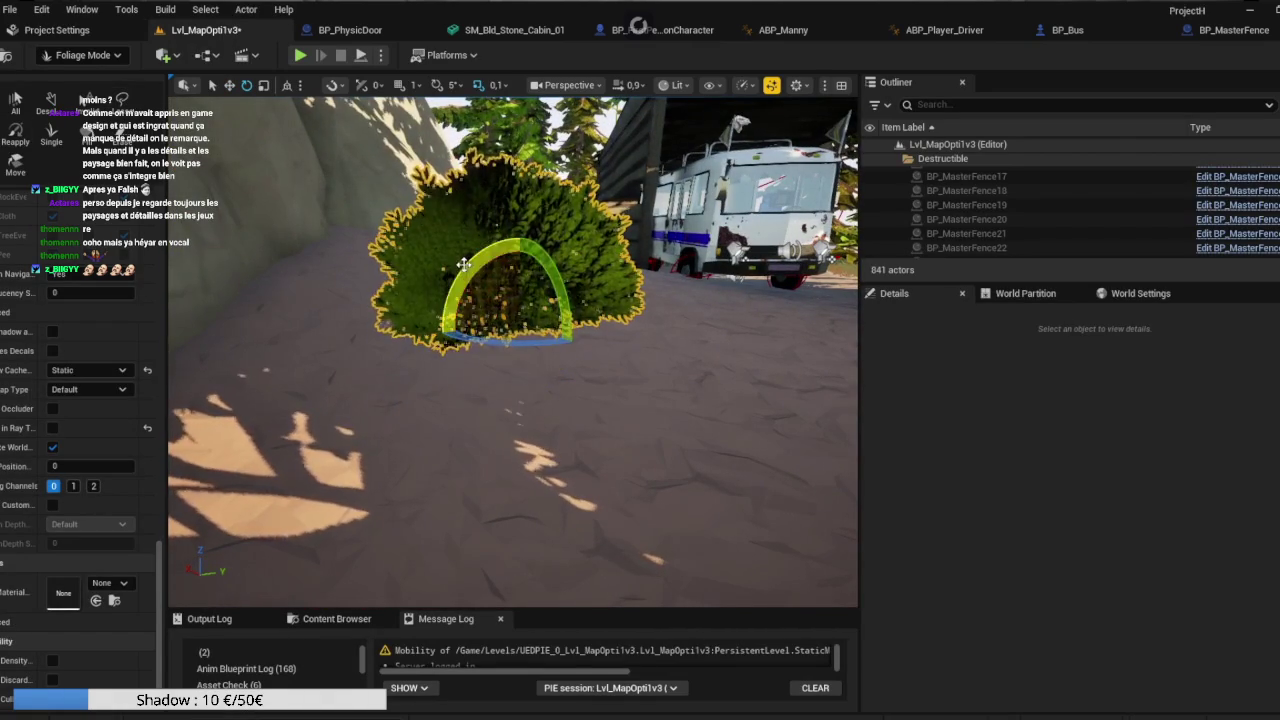
Fly the camera from the bush toward the rocks, then switch to Discord.
key(w)
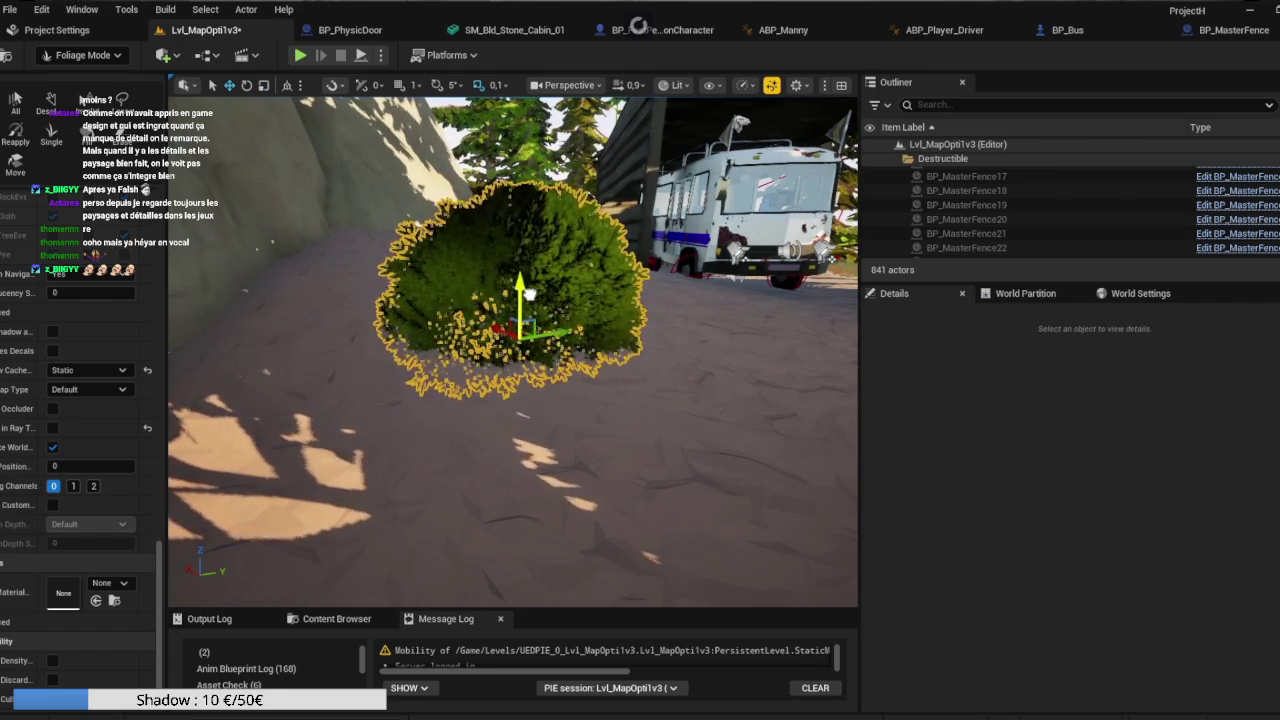
mouse_move(351, 490)
mouse_down()
mouse_move(854, 375)
mouse_move(805, 323)
mouse_move(199, 365)
mouse_move(777, 215)
mouse_move(760, 250)
mouse_up()
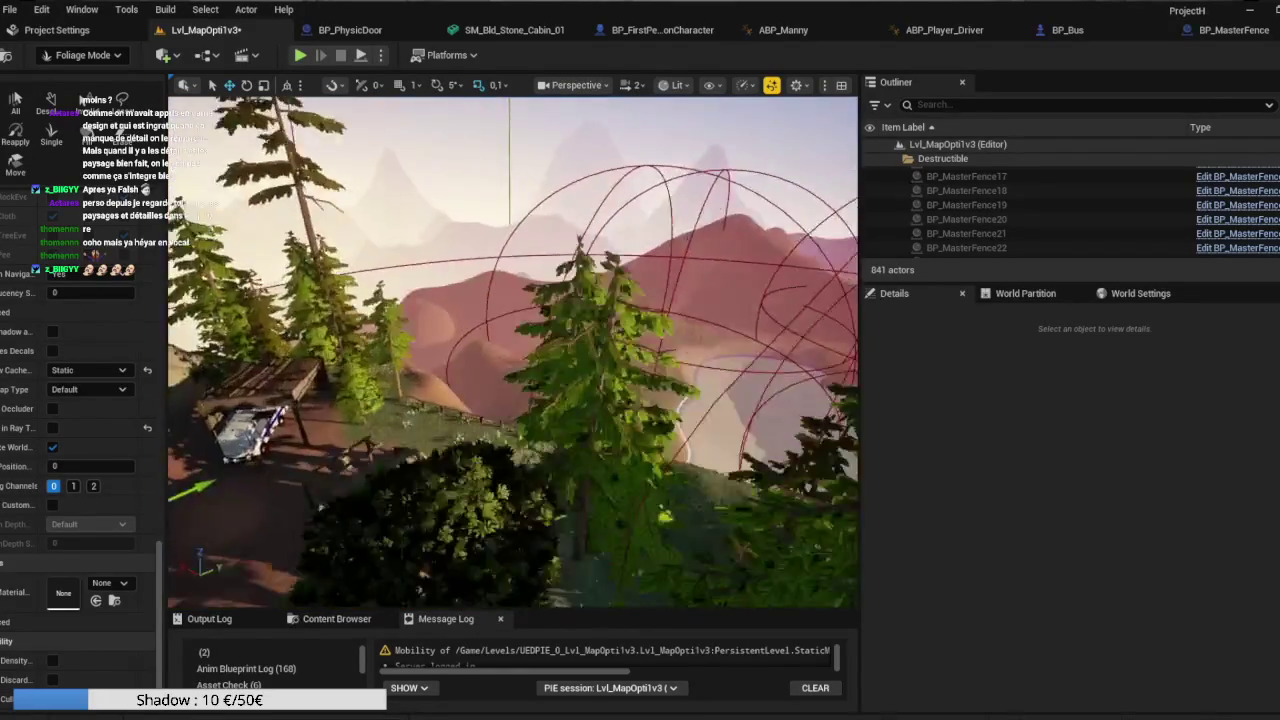
key(alt+Tab)
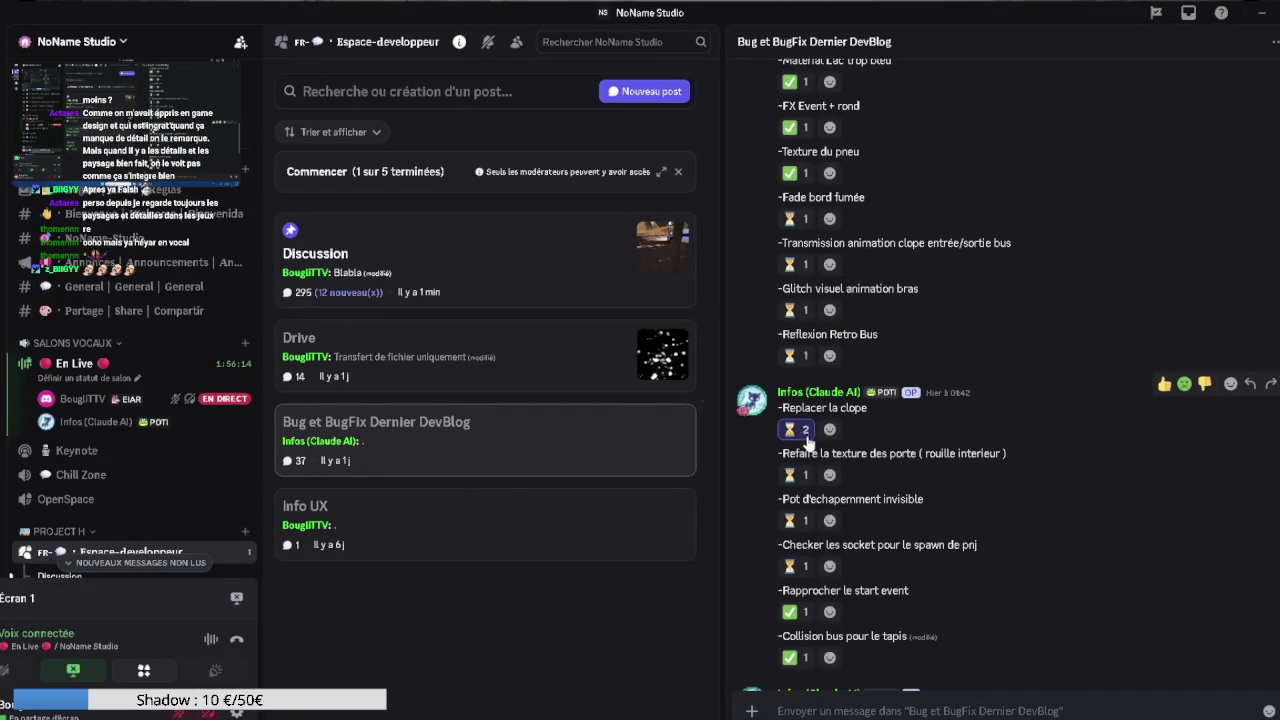
Thumbs-up 'Replacer la clope', scroll back through older fixes, then return to Unreal.
click(1160, 386)
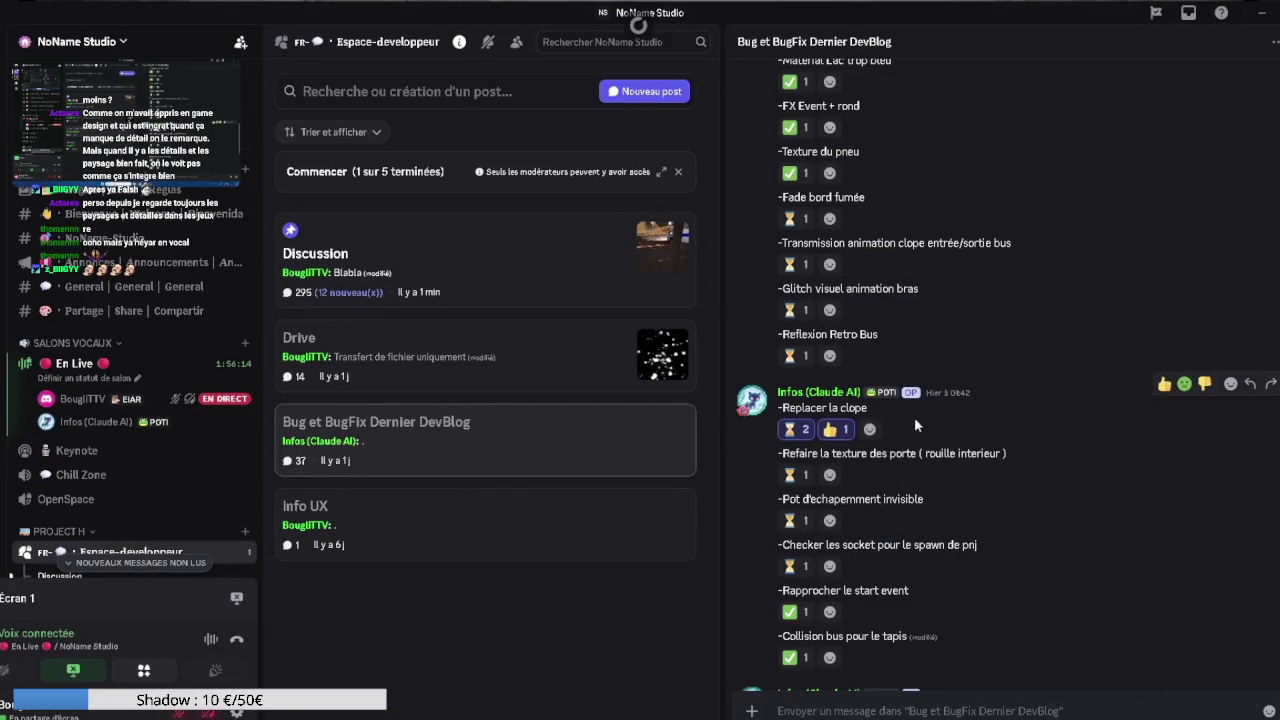
scroll(930, 430, up, 1)
scroll(944, 425, up, 1)
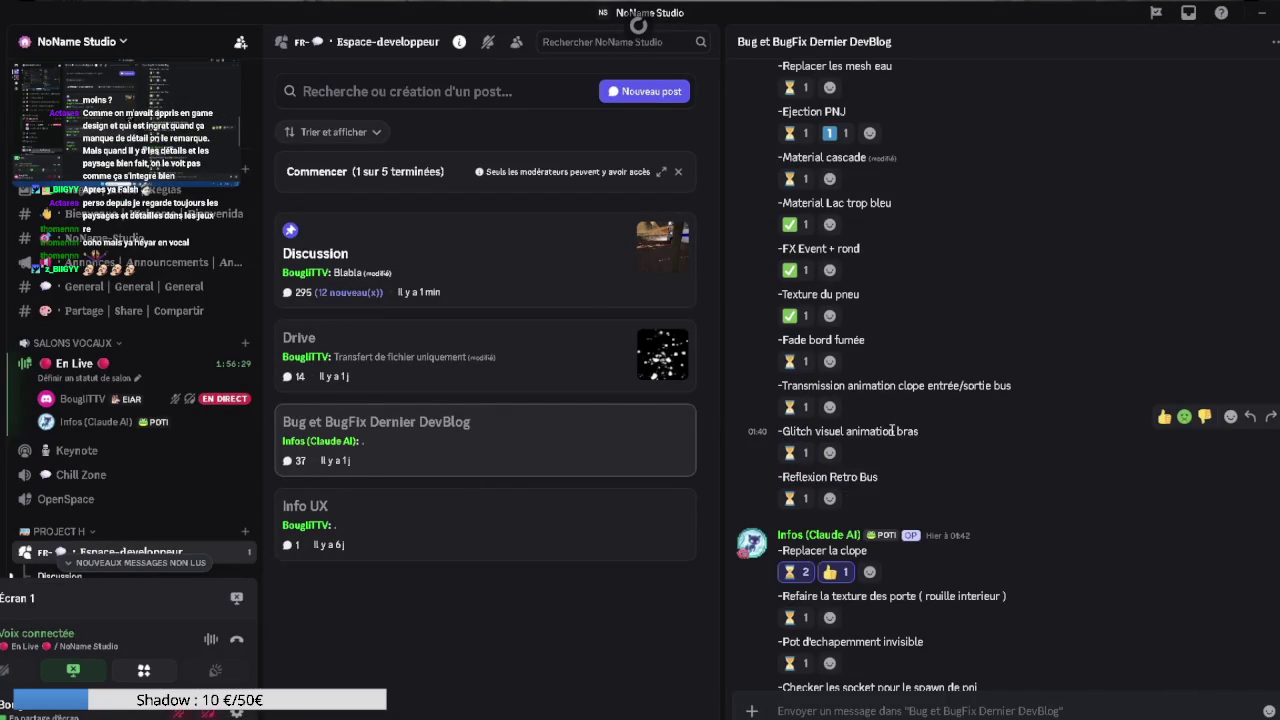
scroll(891, 430, up, 2)
mouse_move(893, 439)
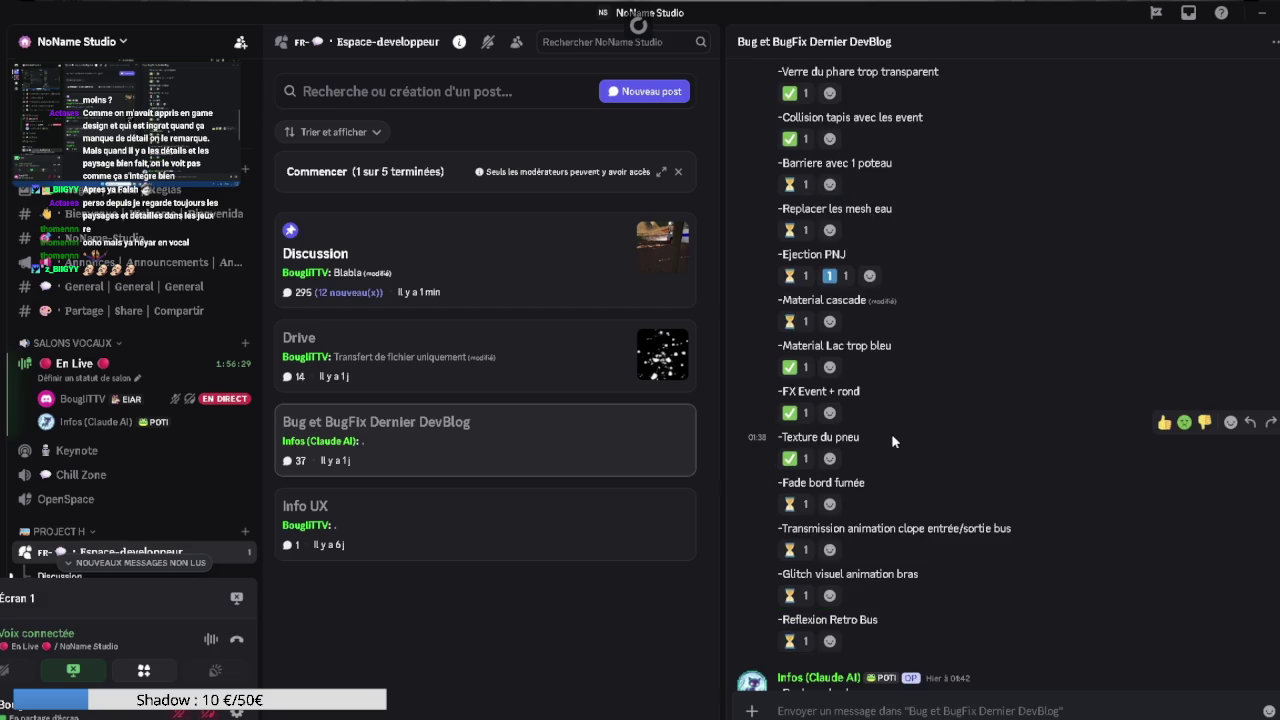
scroll(893, 439, up, 2)
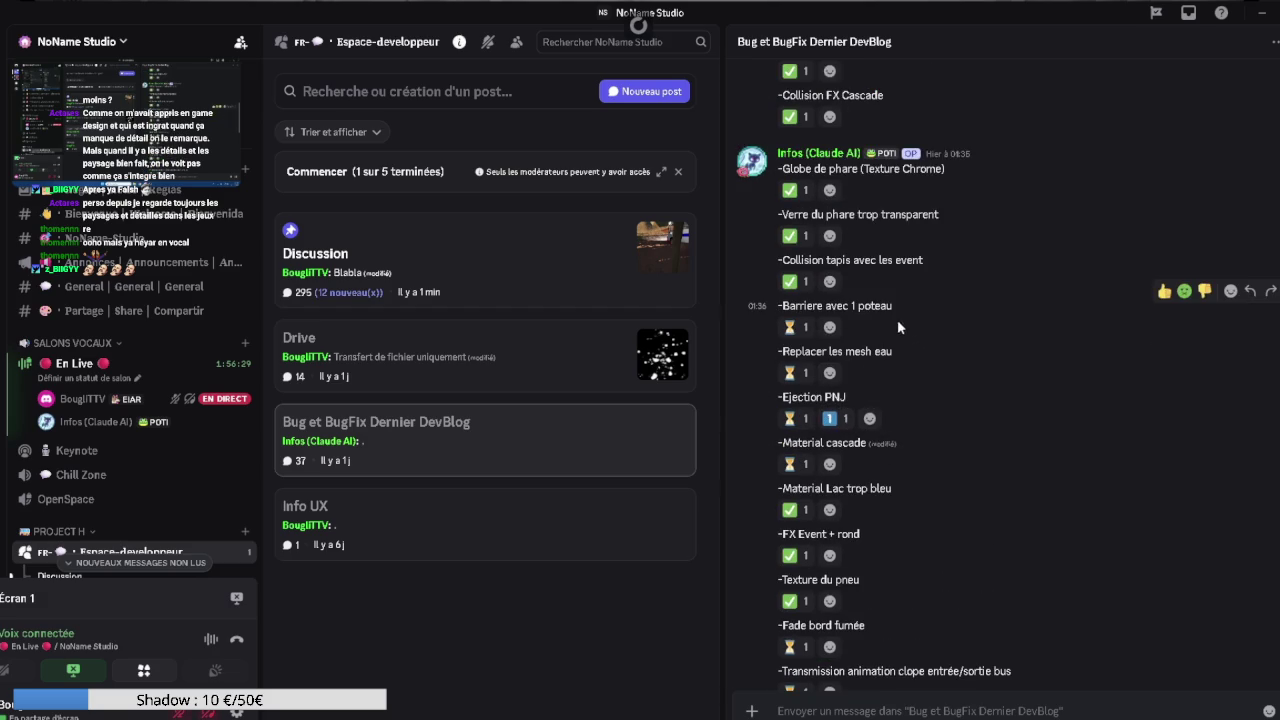
scroll(877, 315, up, 5)
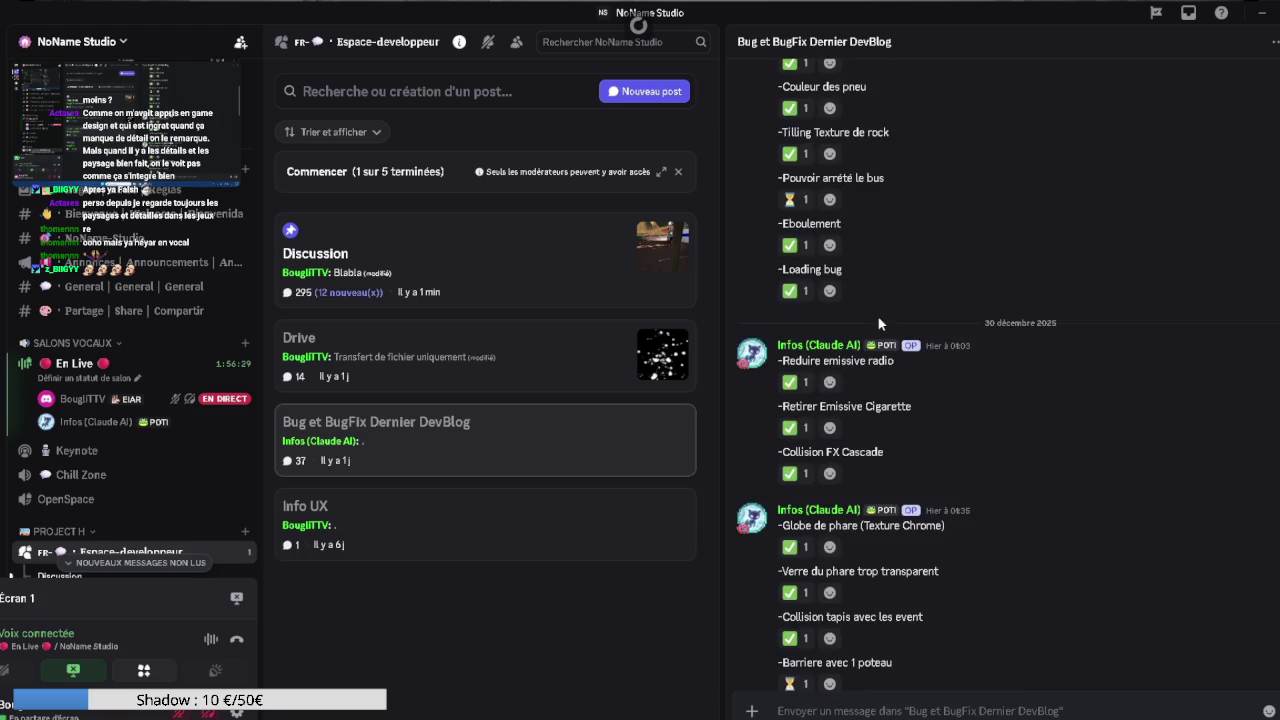
scroll(877, 315, up, 3)
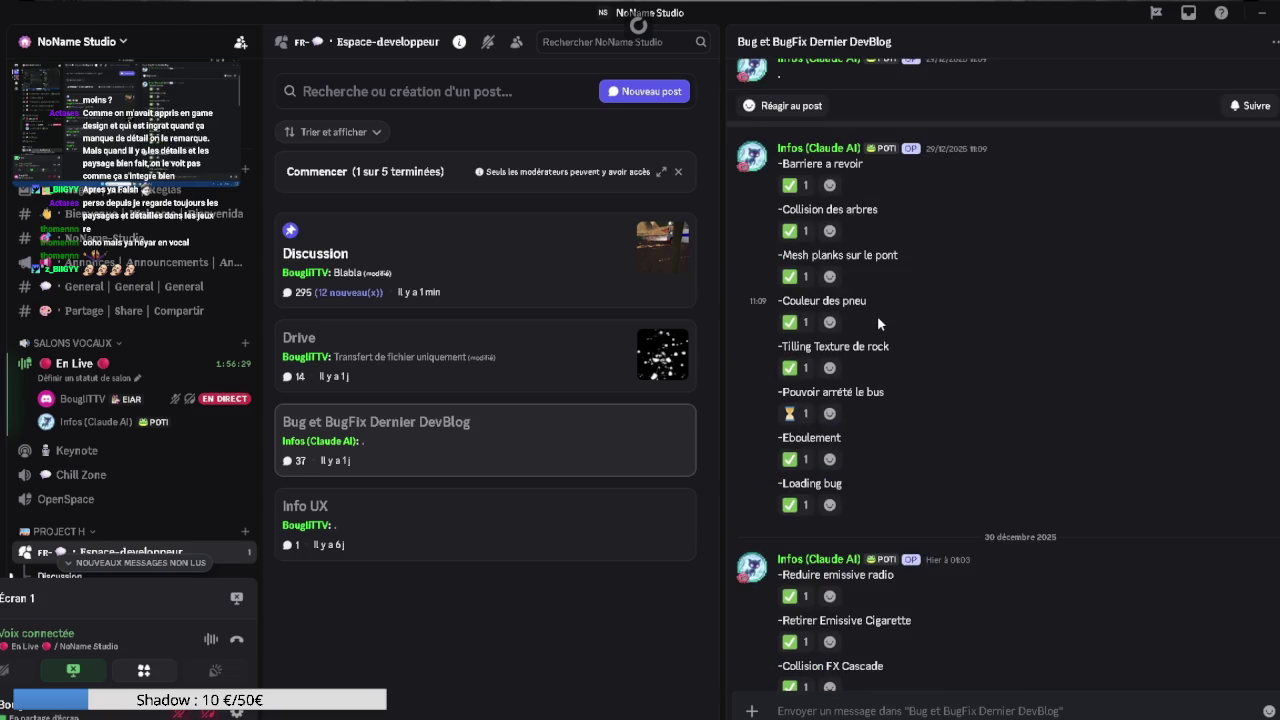
key(alt+Tab)
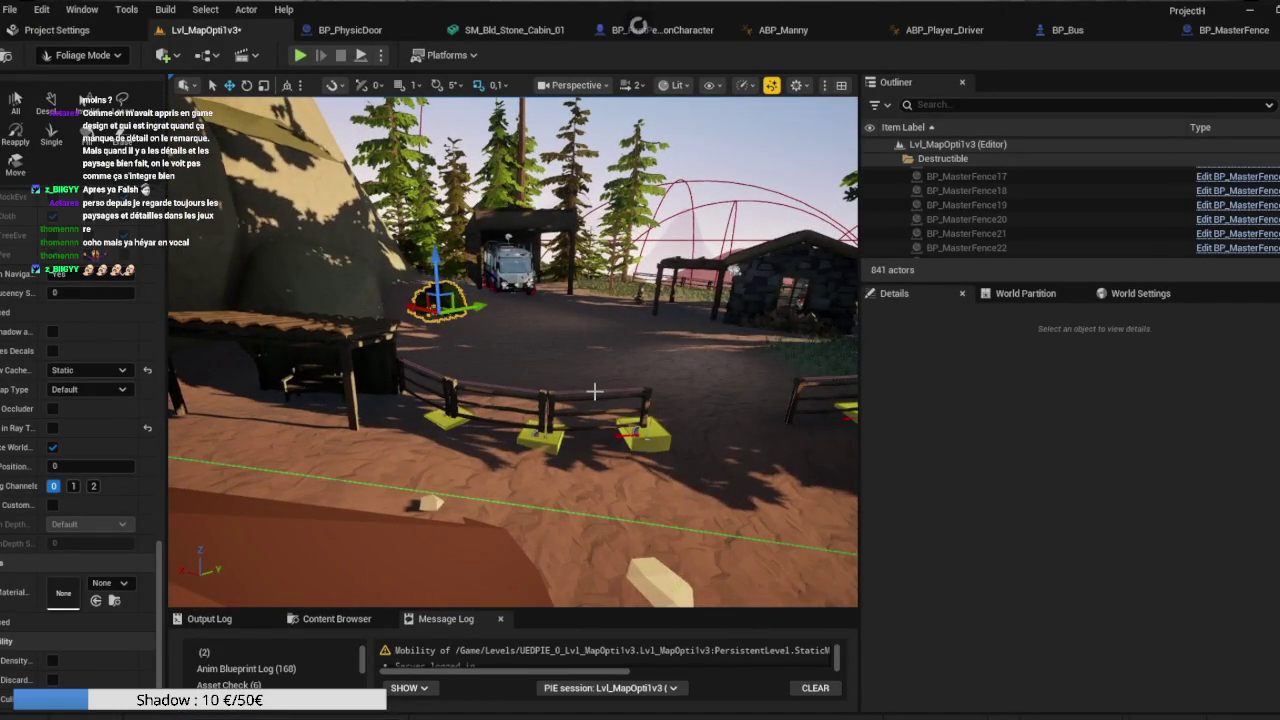
Switch from foliage painting to Selection Mode and show an enlarged Content Browser panel.
click(88, 58)
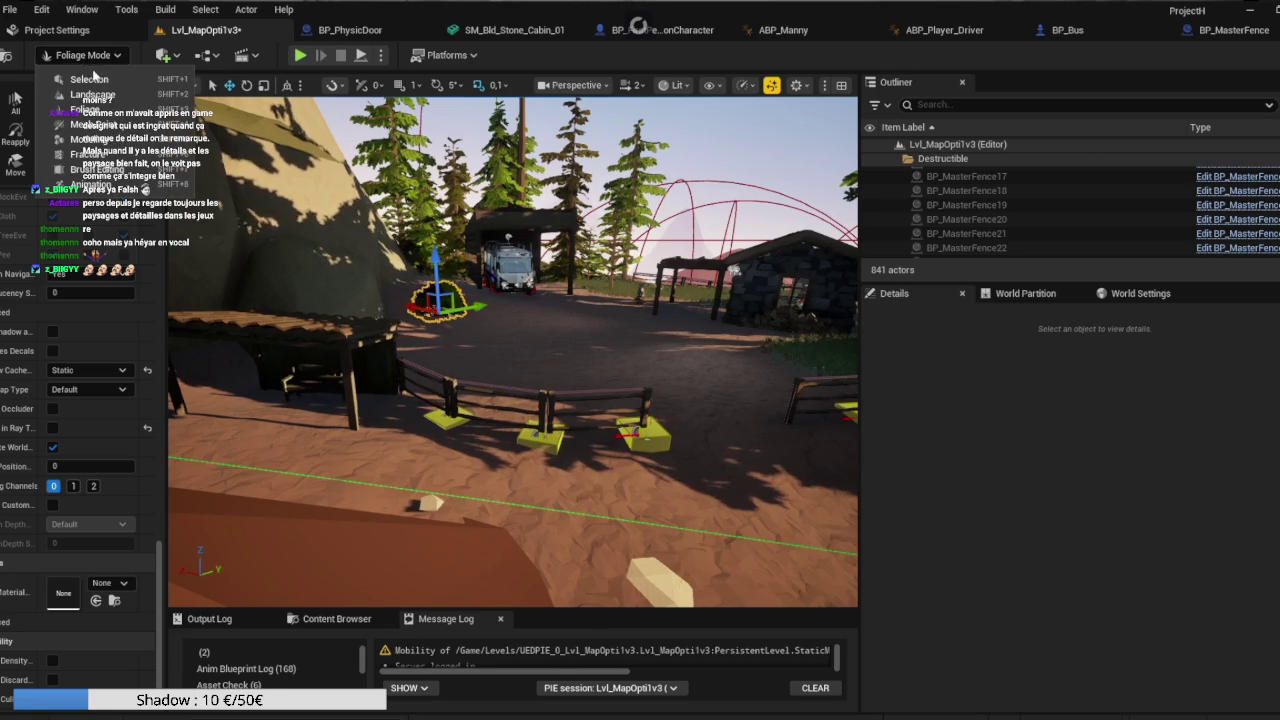
click(96, 78)
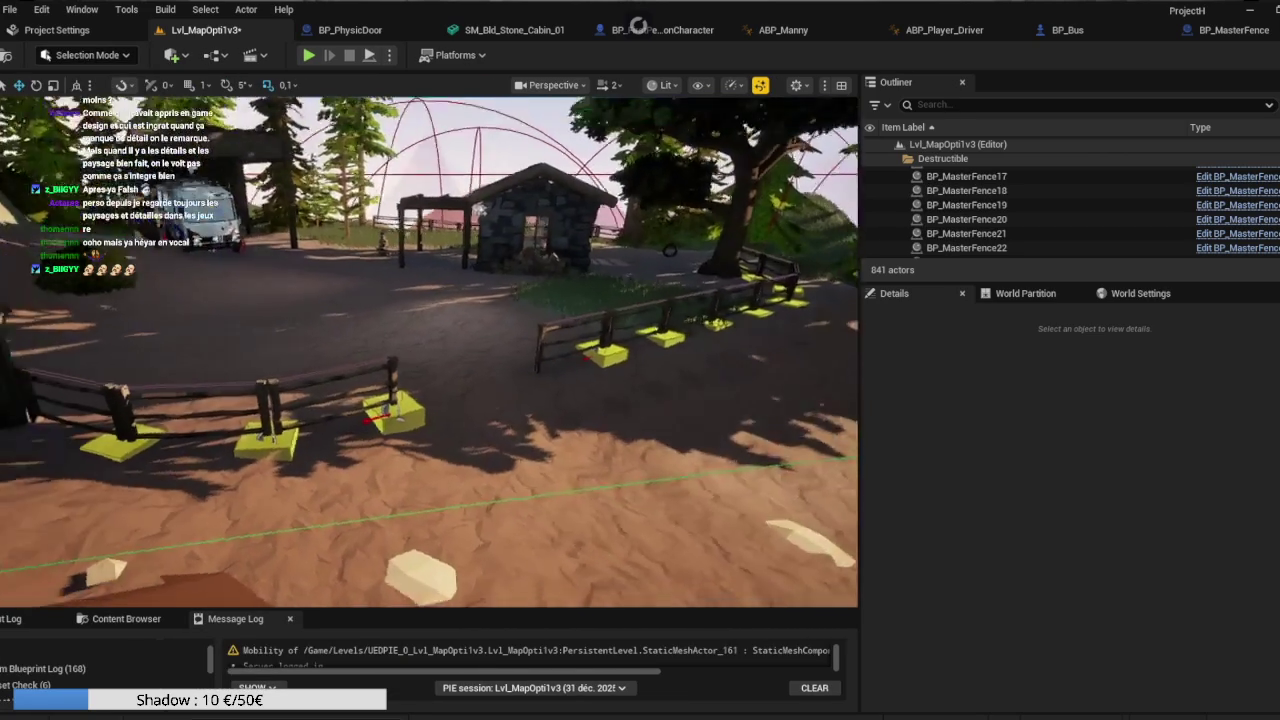
key(s)
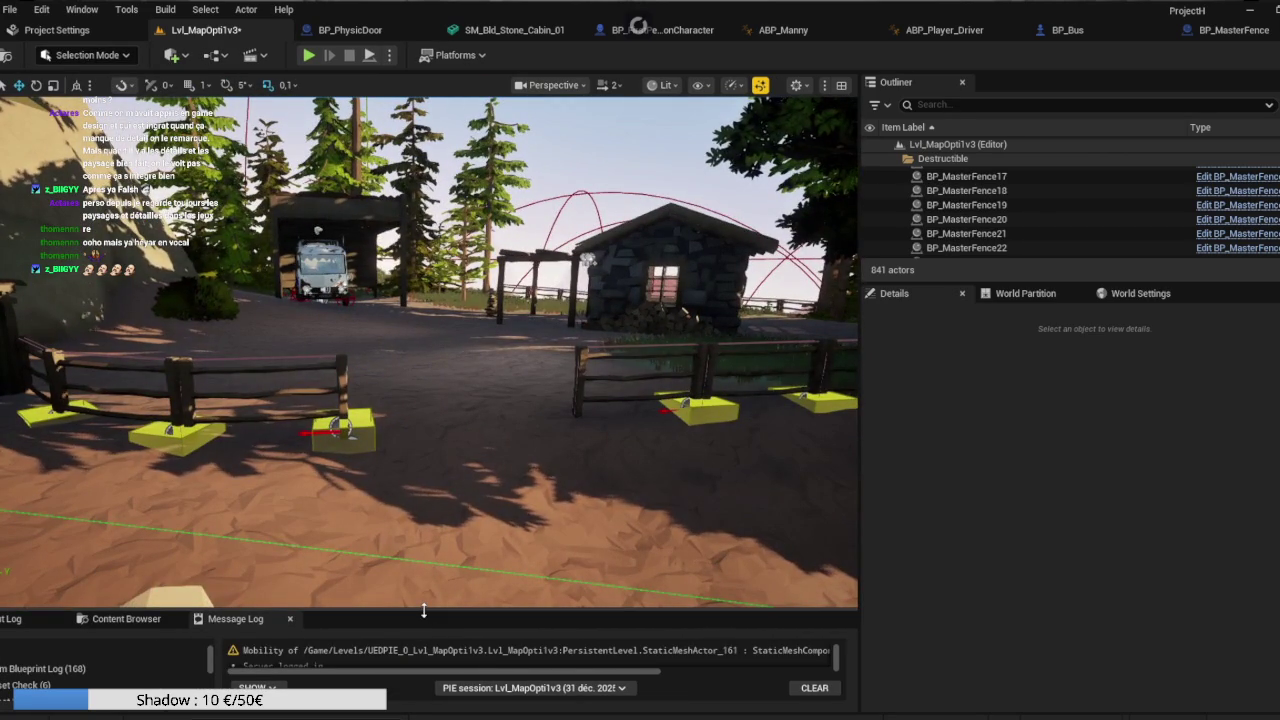
mouse_move(423, 610)
mouse_down()
mouse_move(230, 497)
mouse_move(33, 424)
mouse_up()
click(112, 430)
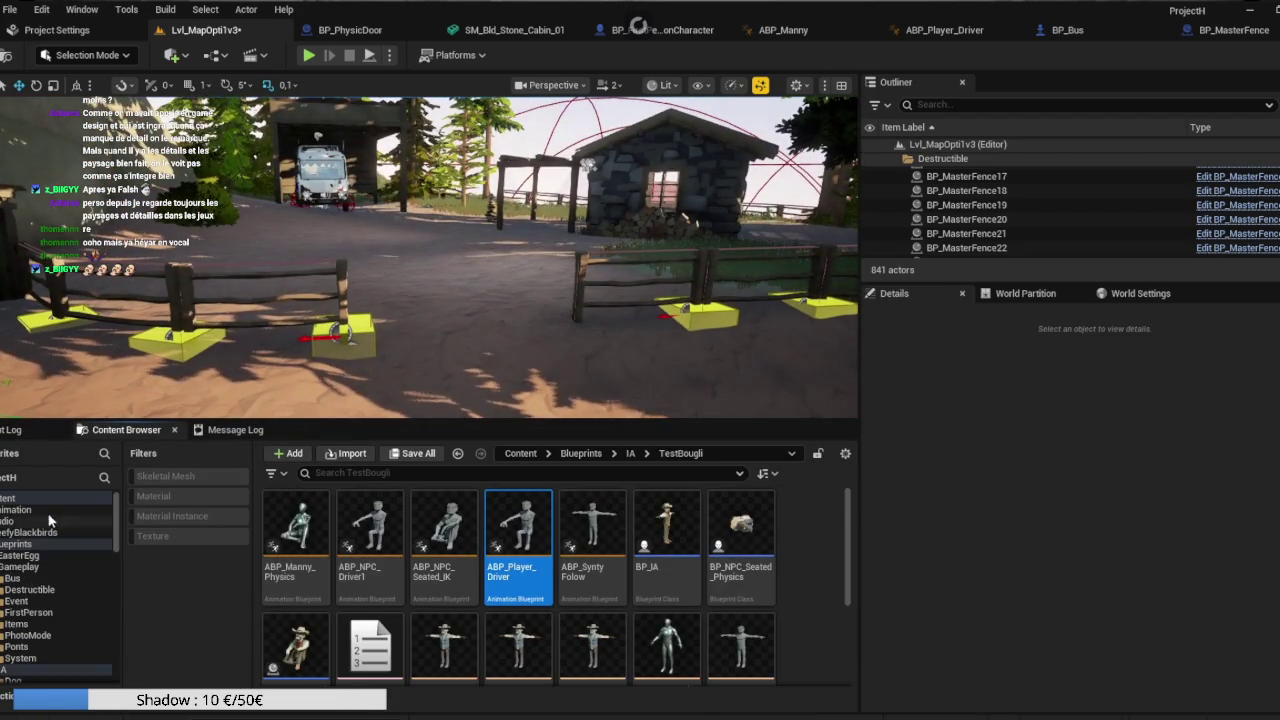
scroll(52, 556, down, 10)
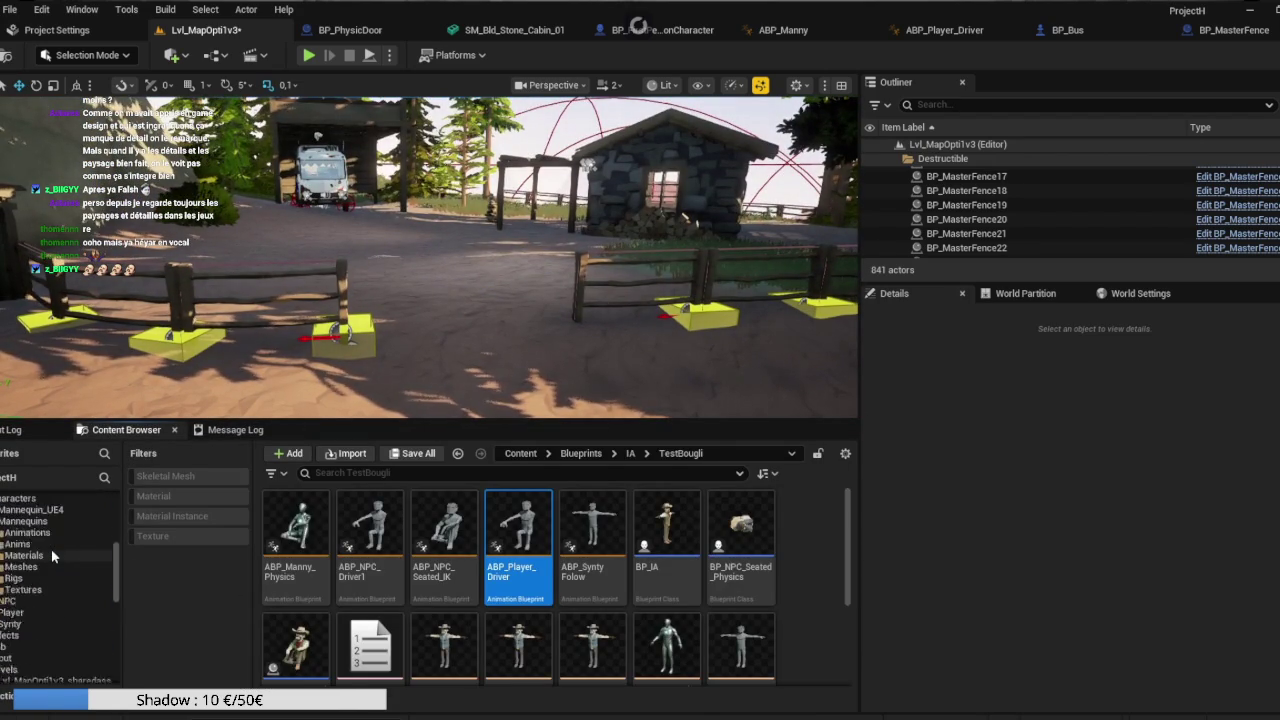
Filter Content/Meshes by 'fence' and select the left wooden fence in the viewport.
scroll(25, 580, down, 4)
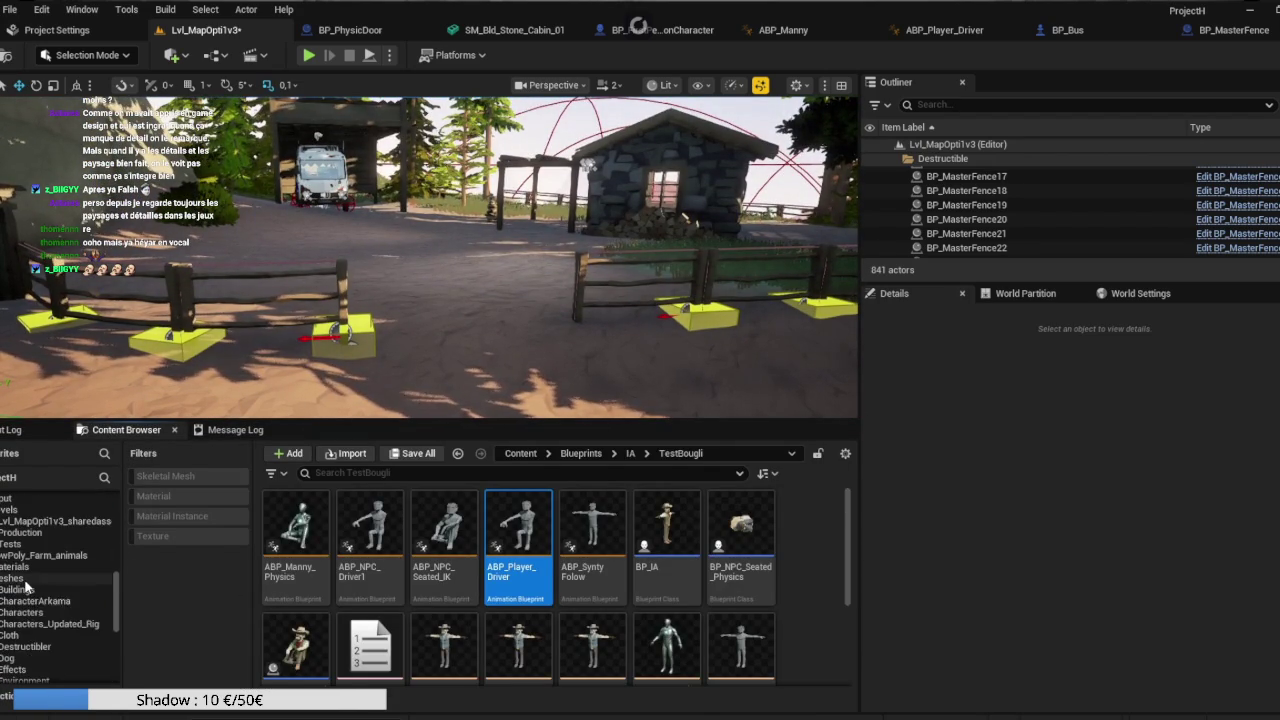
click(27, 580)
scroll(445, 530, down, 1)
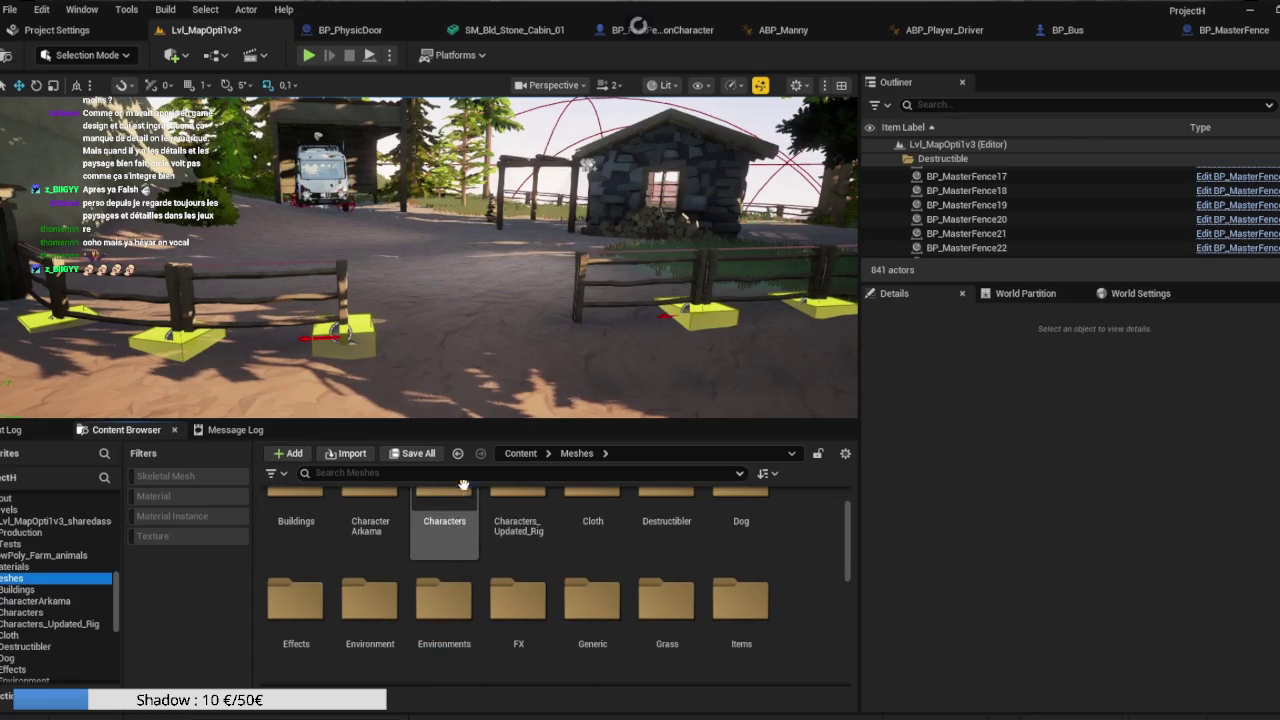
click(456, 476)
text(ce)
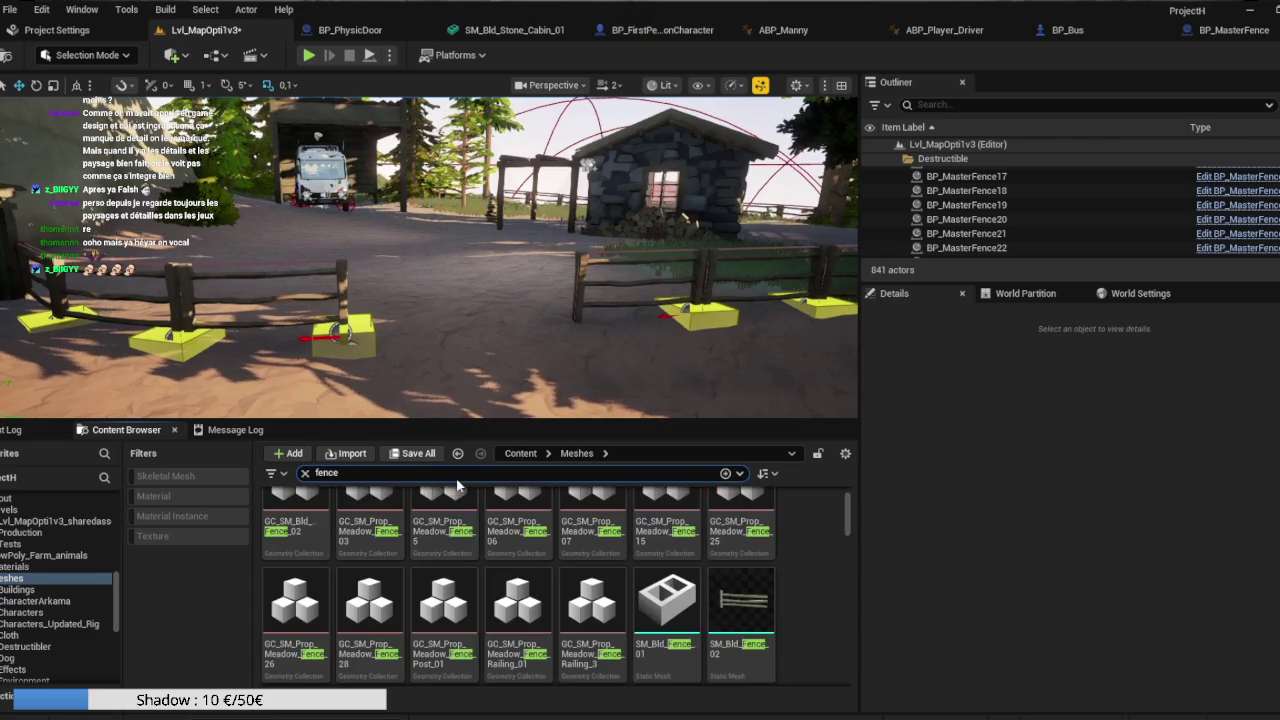
scroll(633, 590, down, 1)
scroll(633, 590, up, 3)
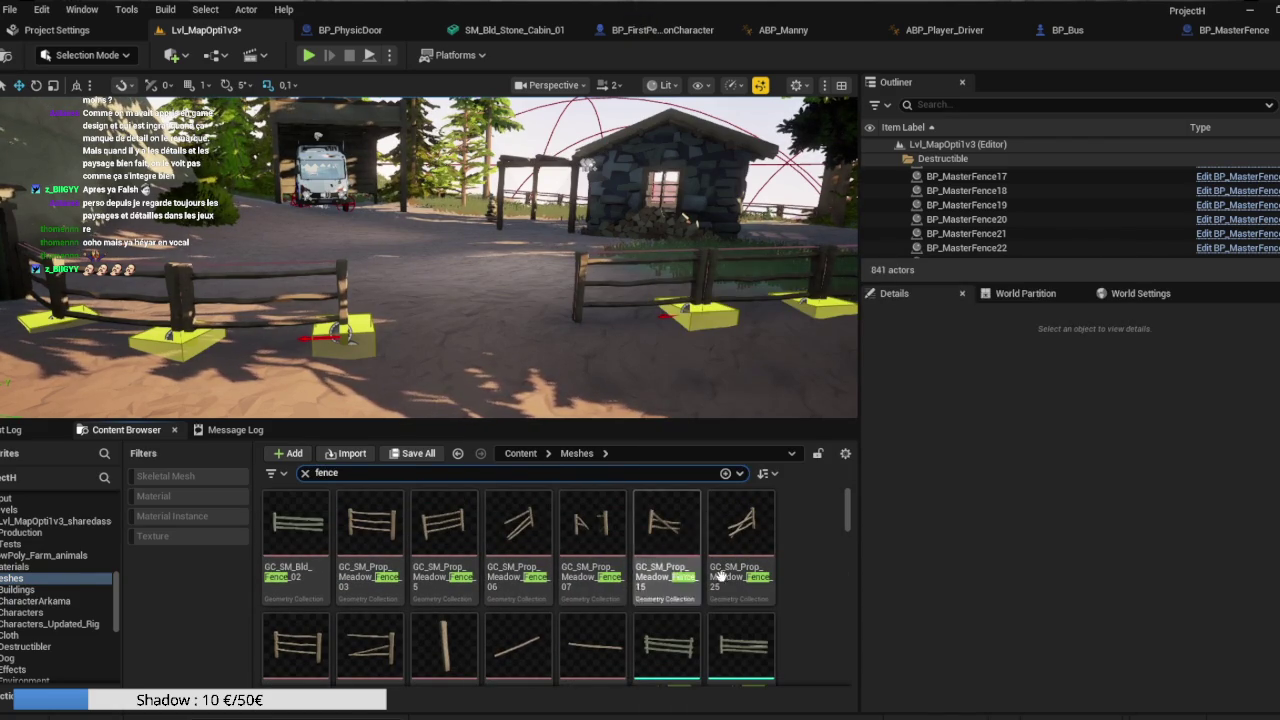
scroll(797, 584, down, 1)
scroll(797, 584, up, 1)
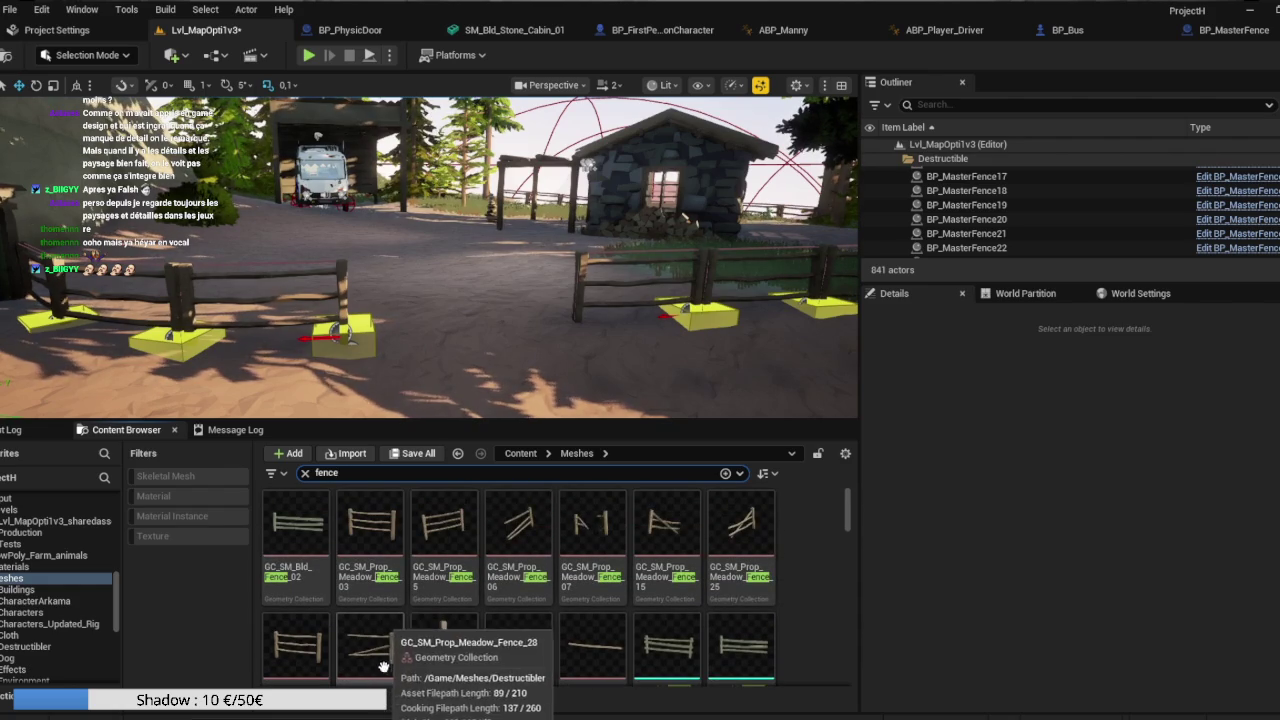
click(260, 285)
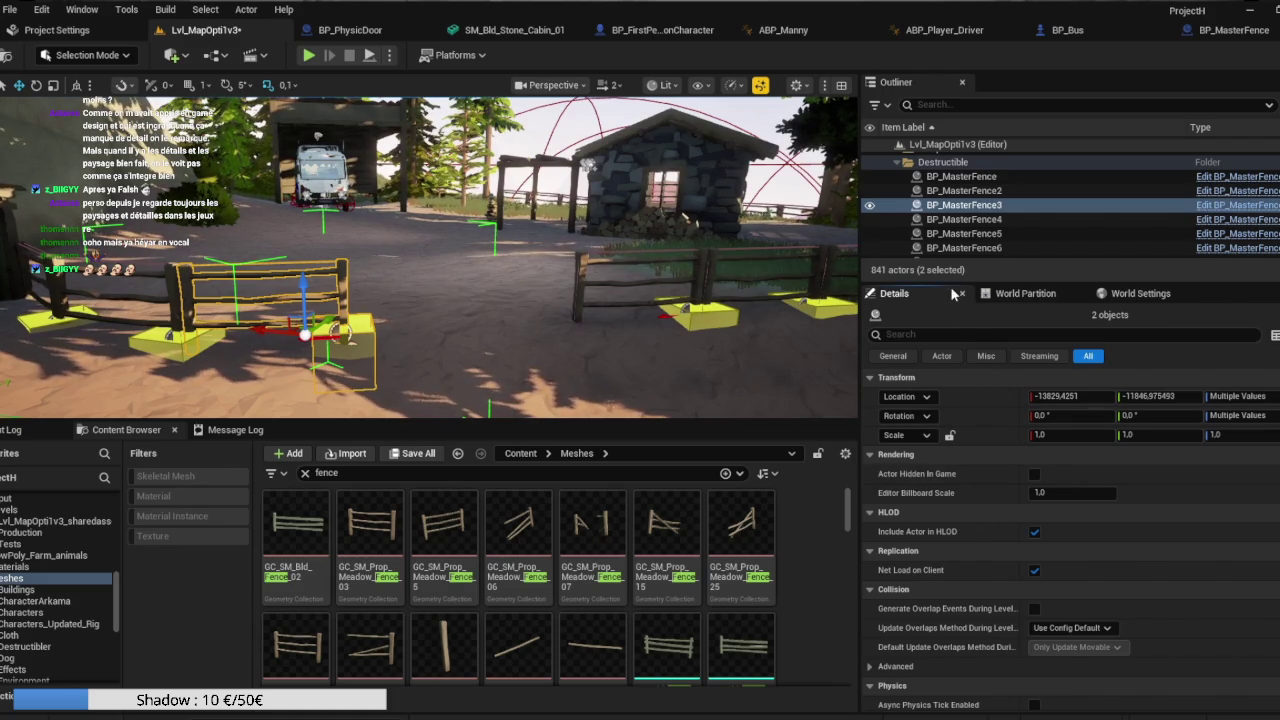
mouse_move(930, 284)
mouse_down()
mouse_move(930, 350)
mouse_move(930, 281)
mouse_up()
scroll(1084, 505, down, 6)
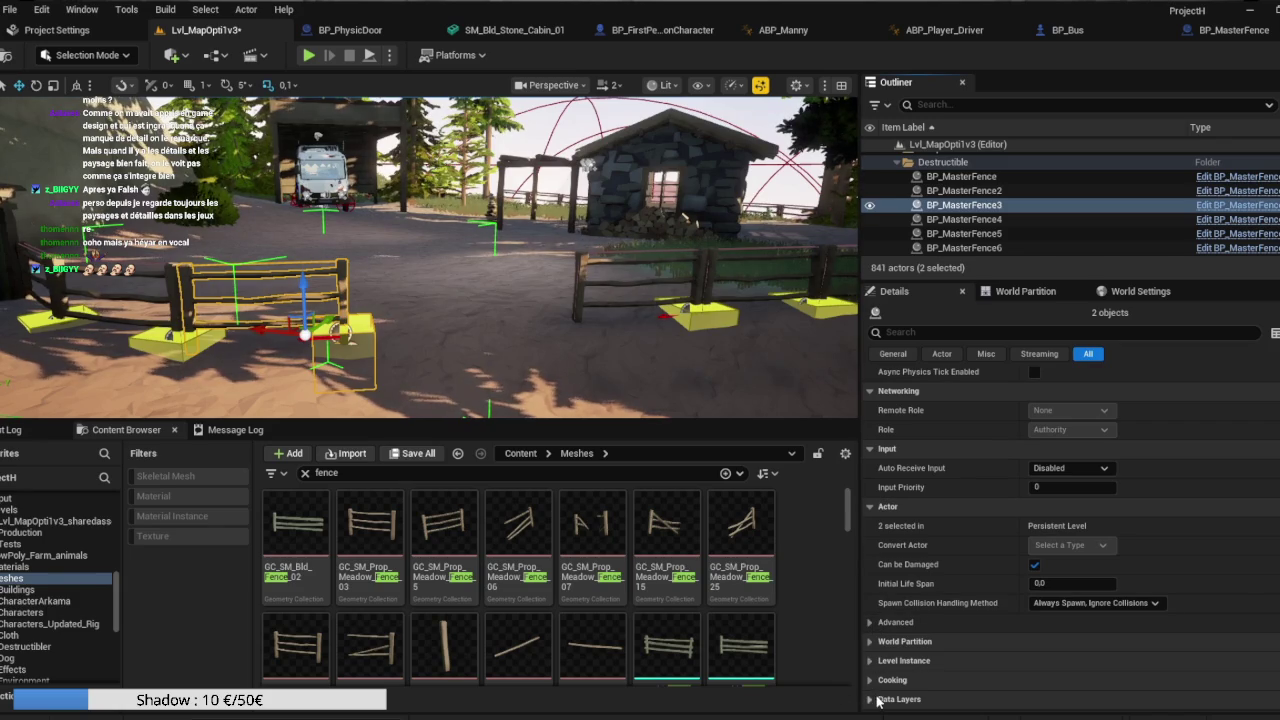
click(870, 641)
click(975, 205)
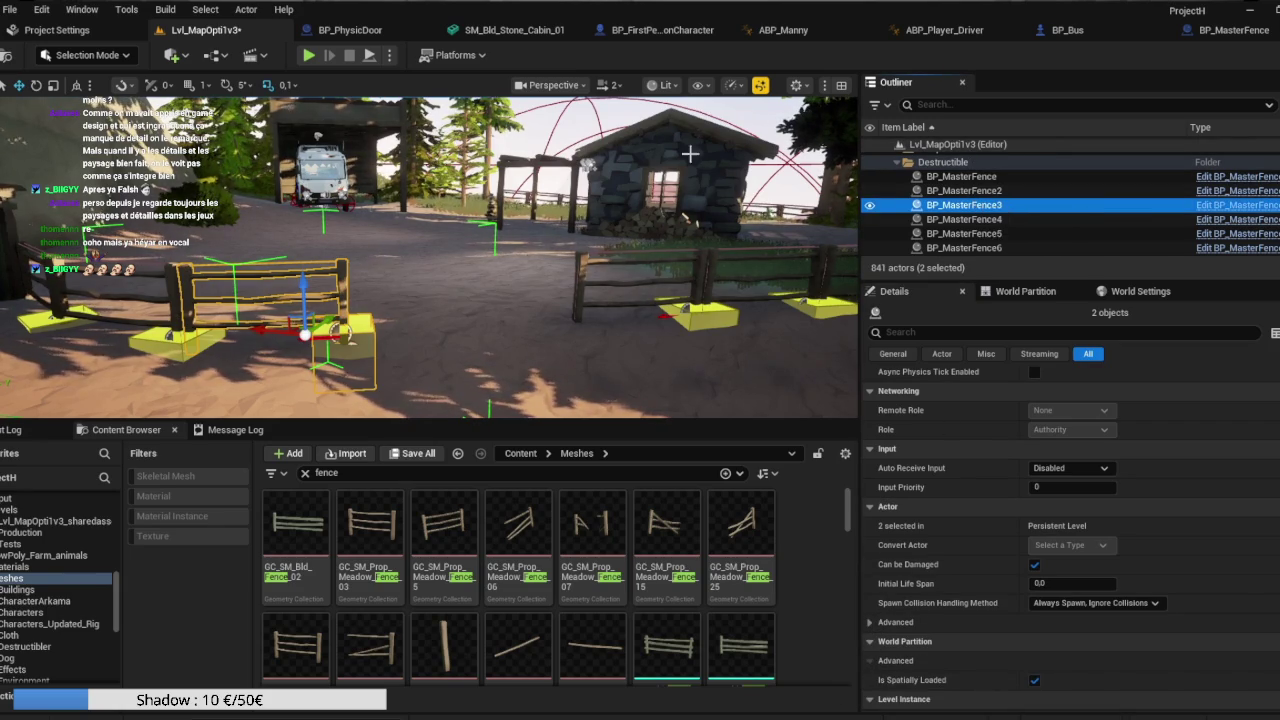
click(1237, 205)
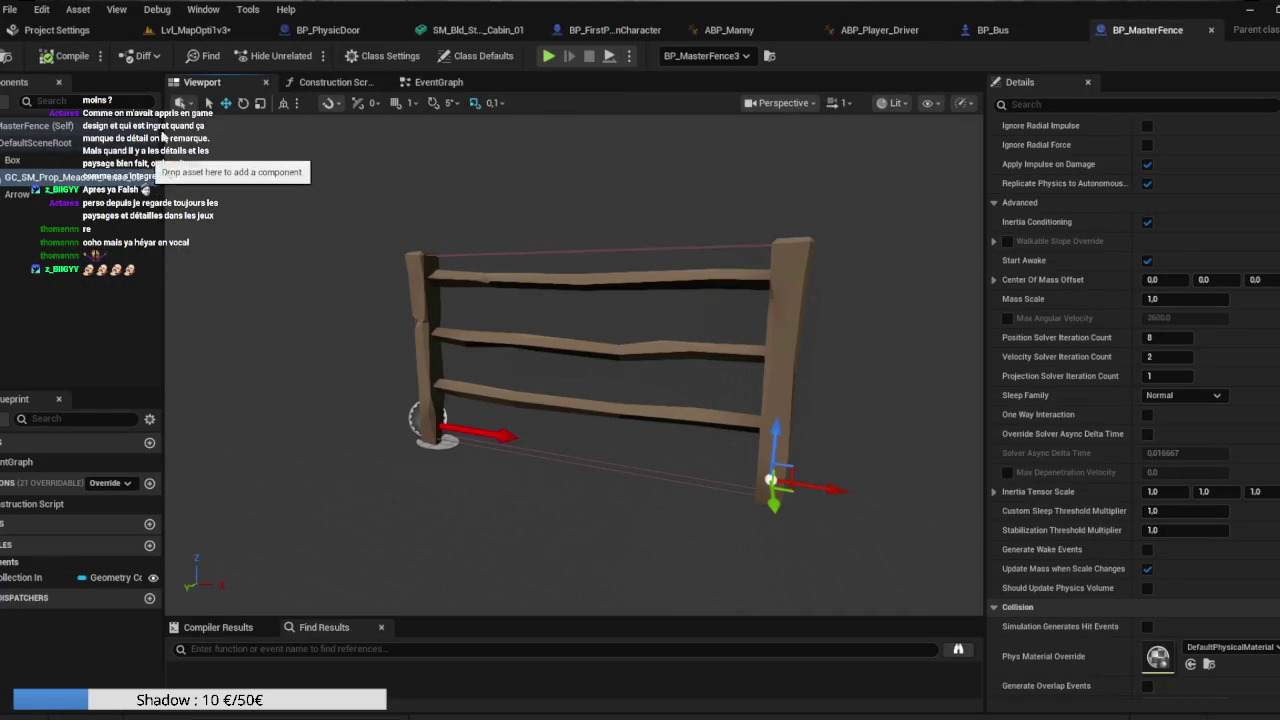
click(250, 30)
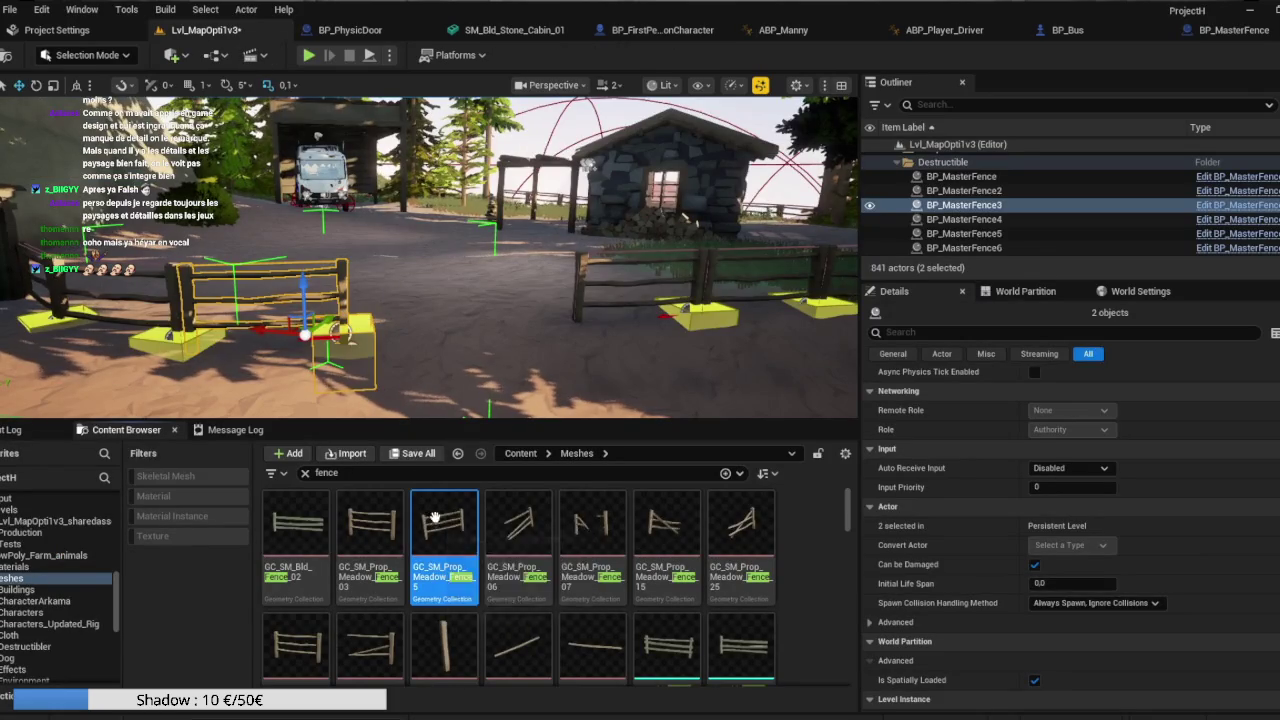
Delete the GC fence assets from Fence_5 through Railing_3 plus GC_SM_Bld_Fence_02.
scroll(460, 515, down, 1)
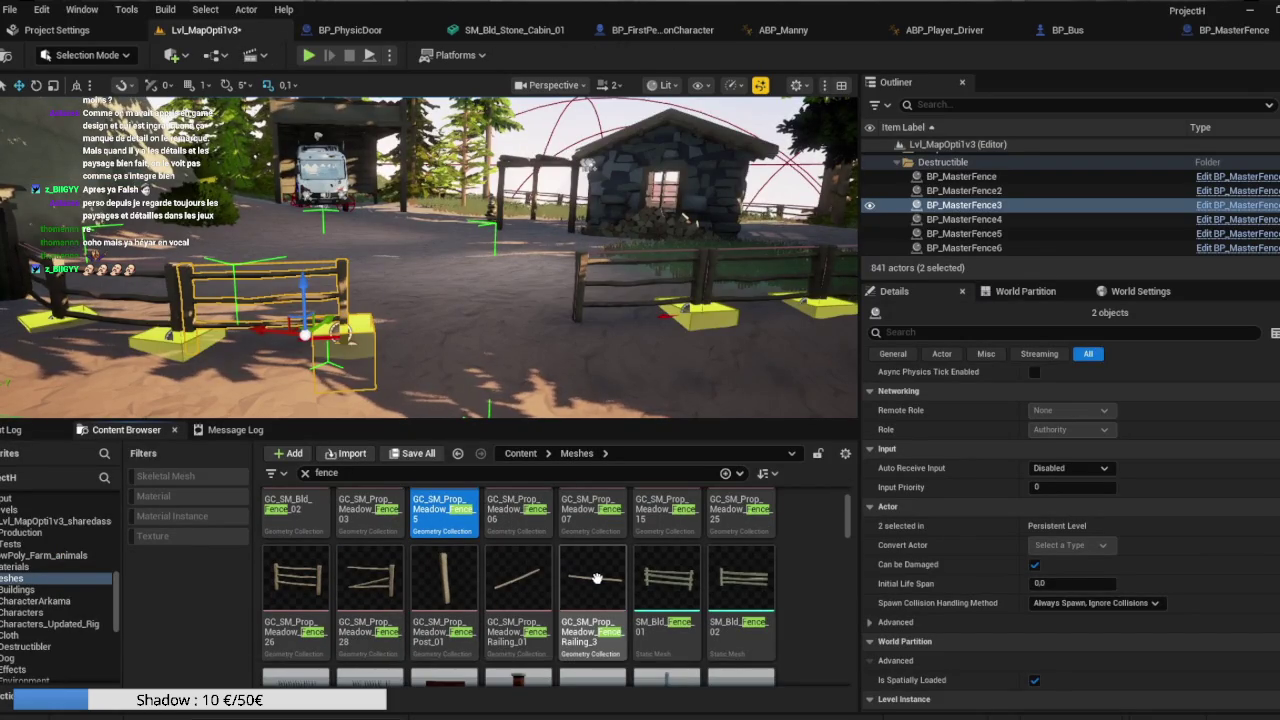
shift+click(595, 578)
scroll(595, 578, up, 1)
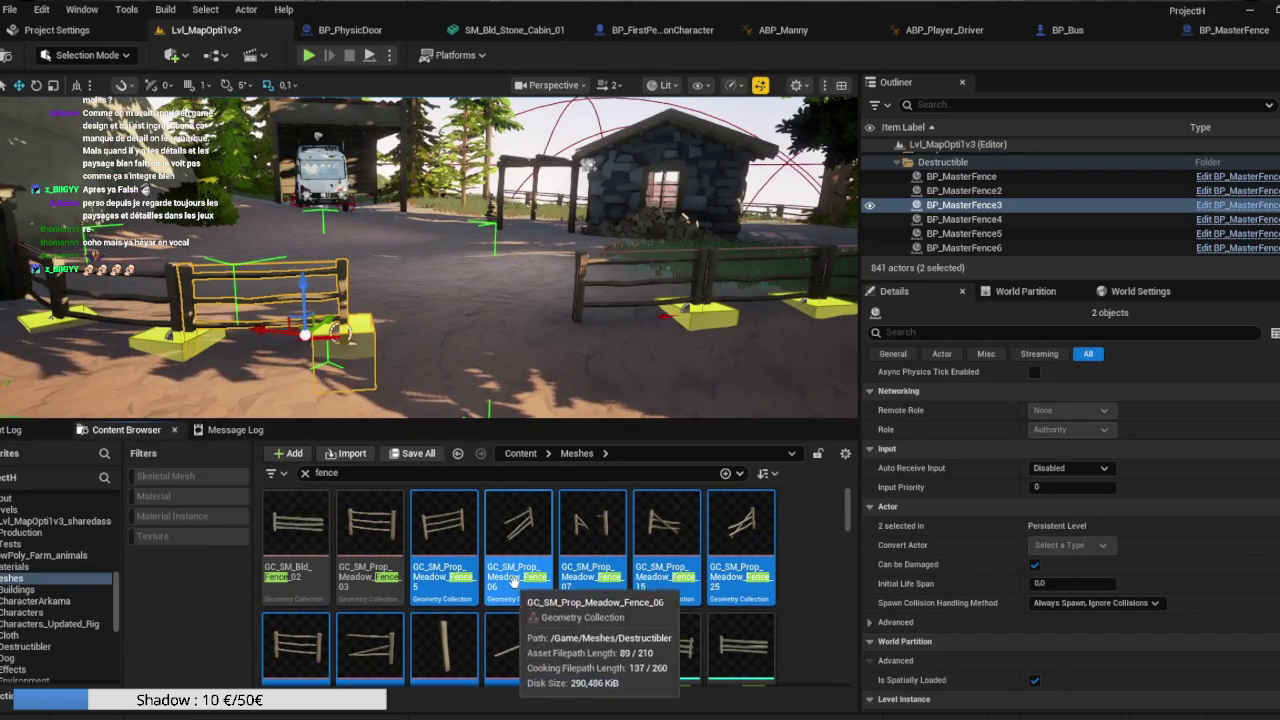
ctrl+click(300, 530)
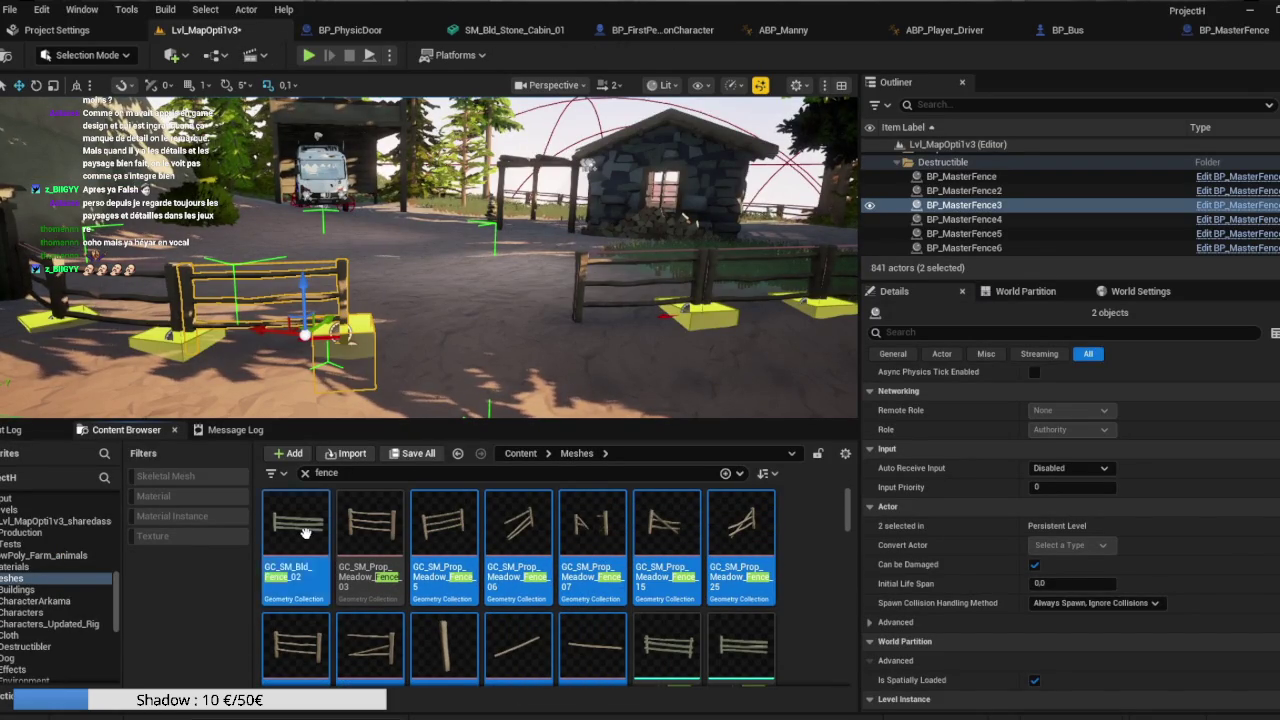
key(Delete)
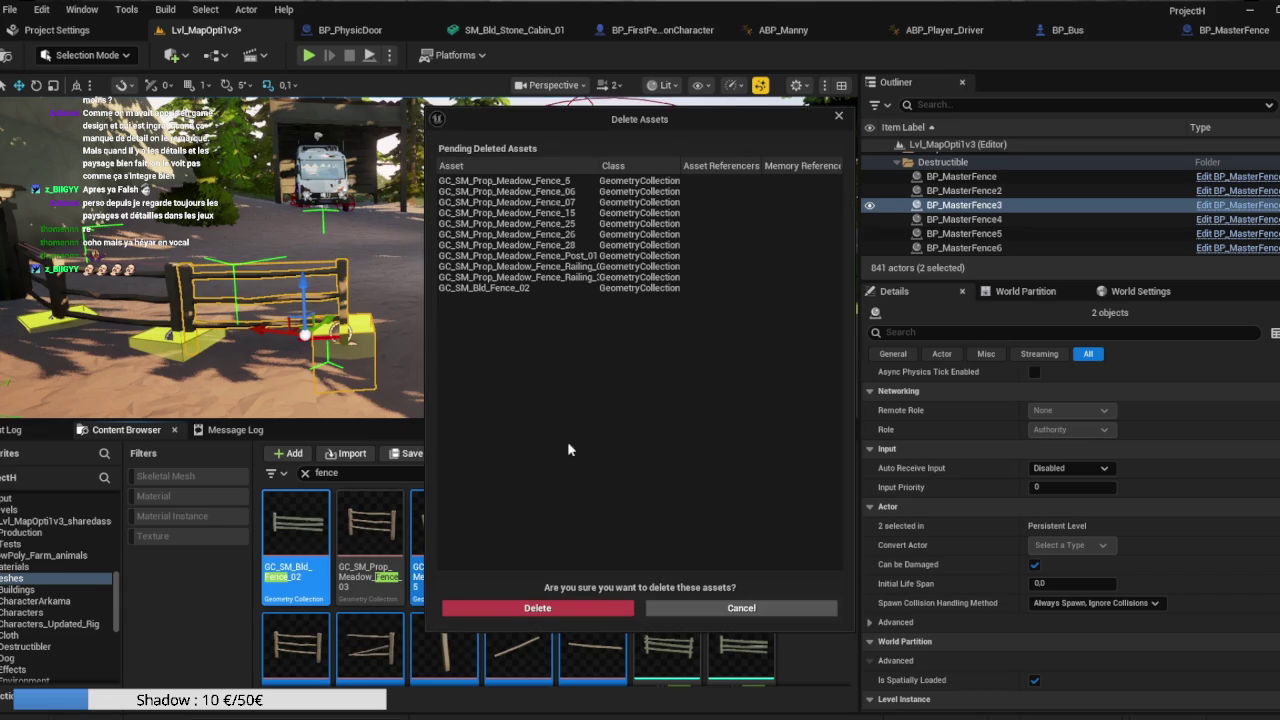
click(540, 612)
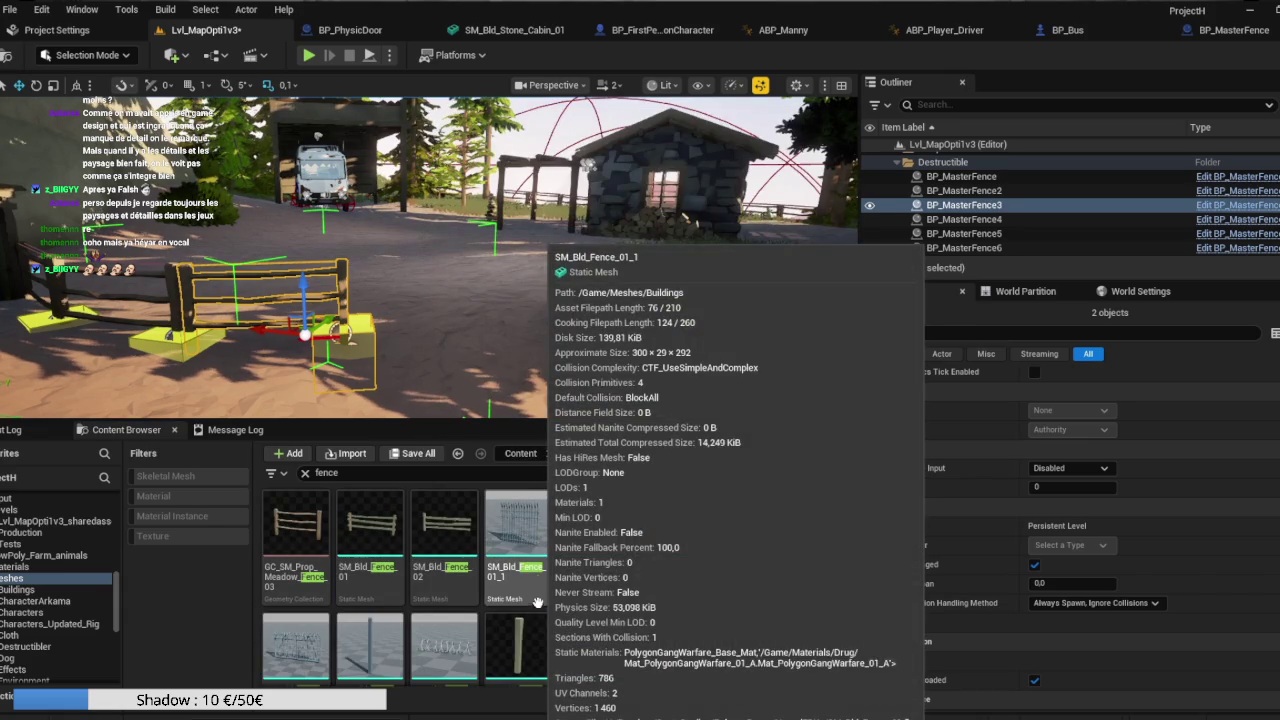
scroll(574, 547, down, 5)
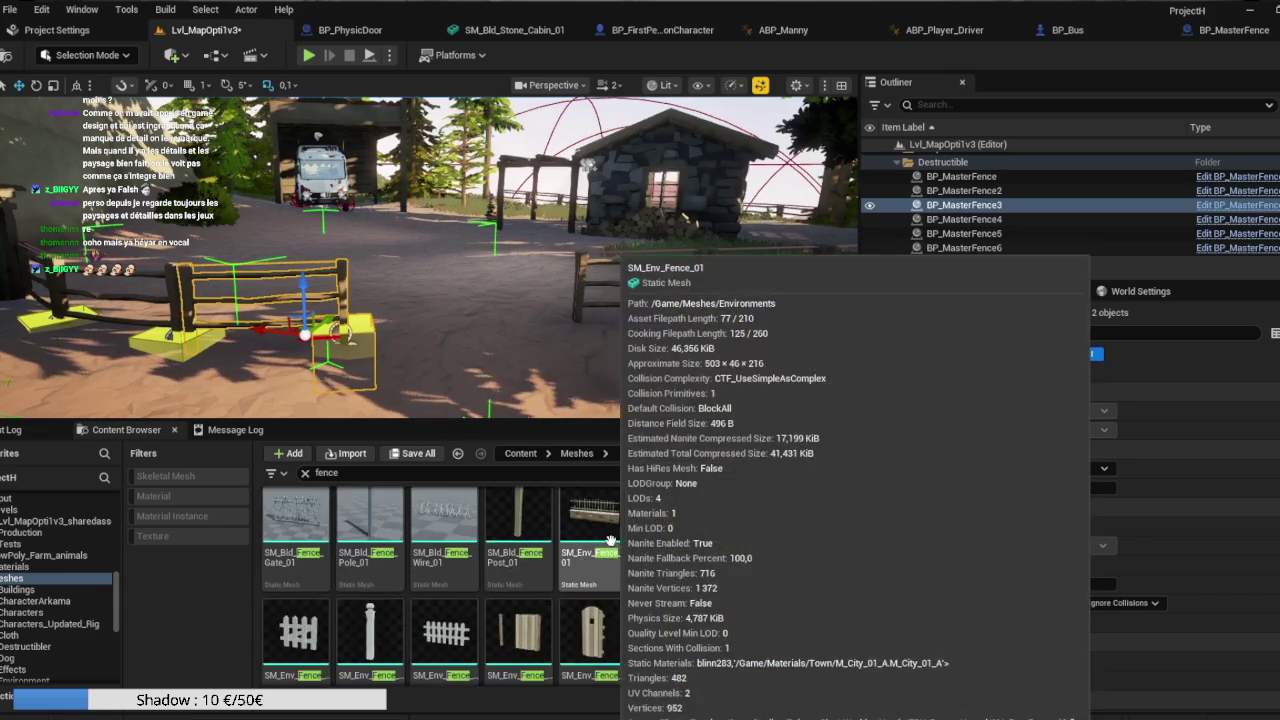
scroll(620, 600, down, 2)
mouse_move(648, 540)
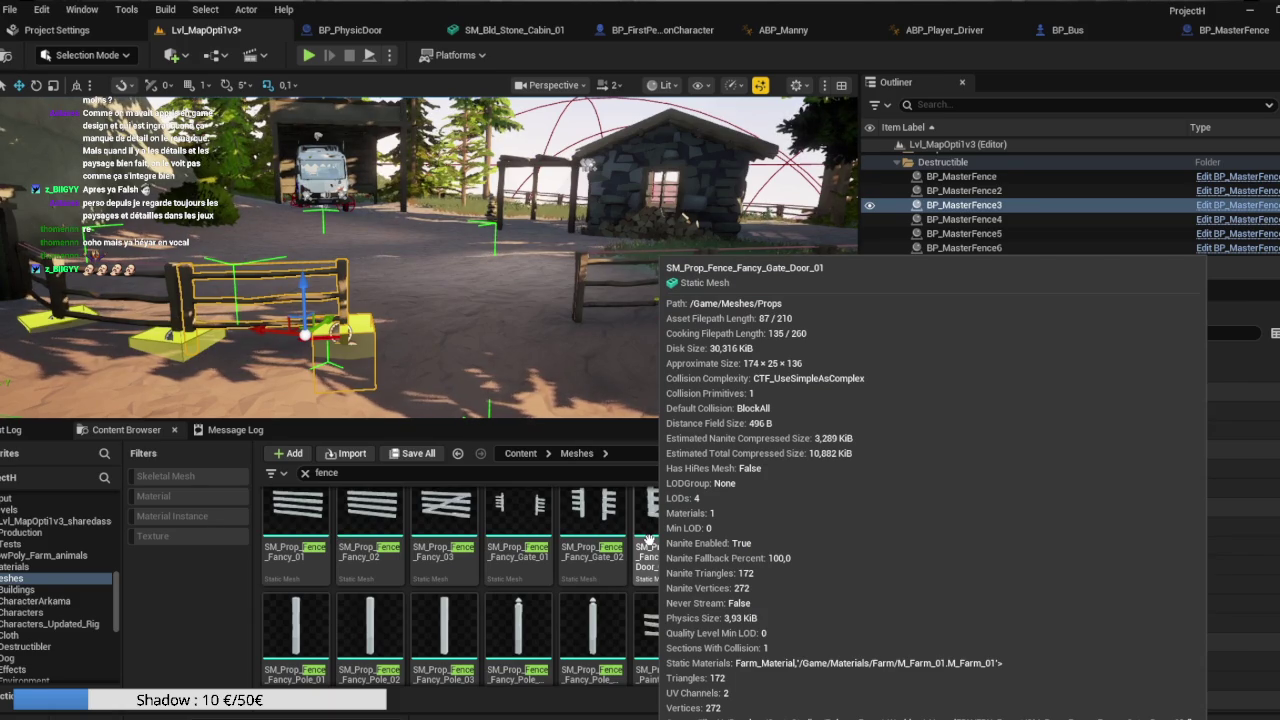
scroll(690, 580, down, 3)
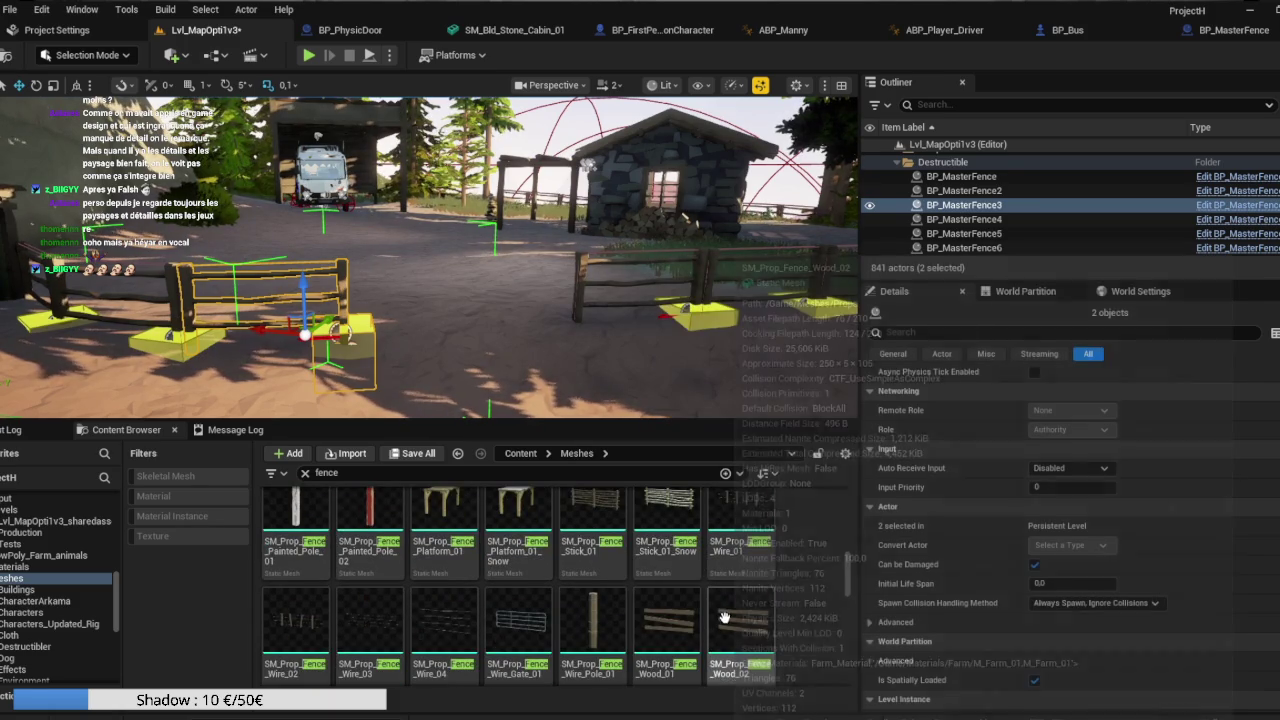
scroll(786, 581, up, 1)
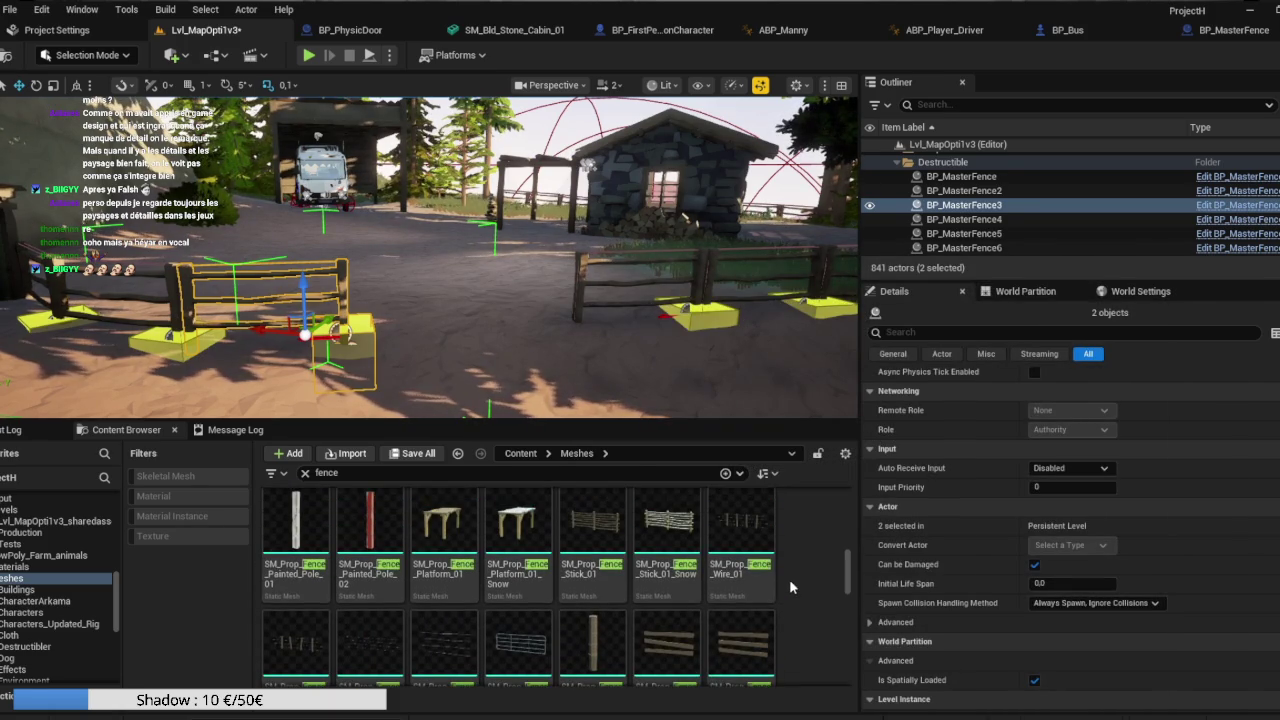
Remove a test stick fence, then save Lvl_MapOpti1v3 and open Levels/Tests/Lvl_MapTest2.
mouse_move(593, 525)
mouse_down()
mouse_move(518, 353)
mouse_move(623, 378)
mouse_up()
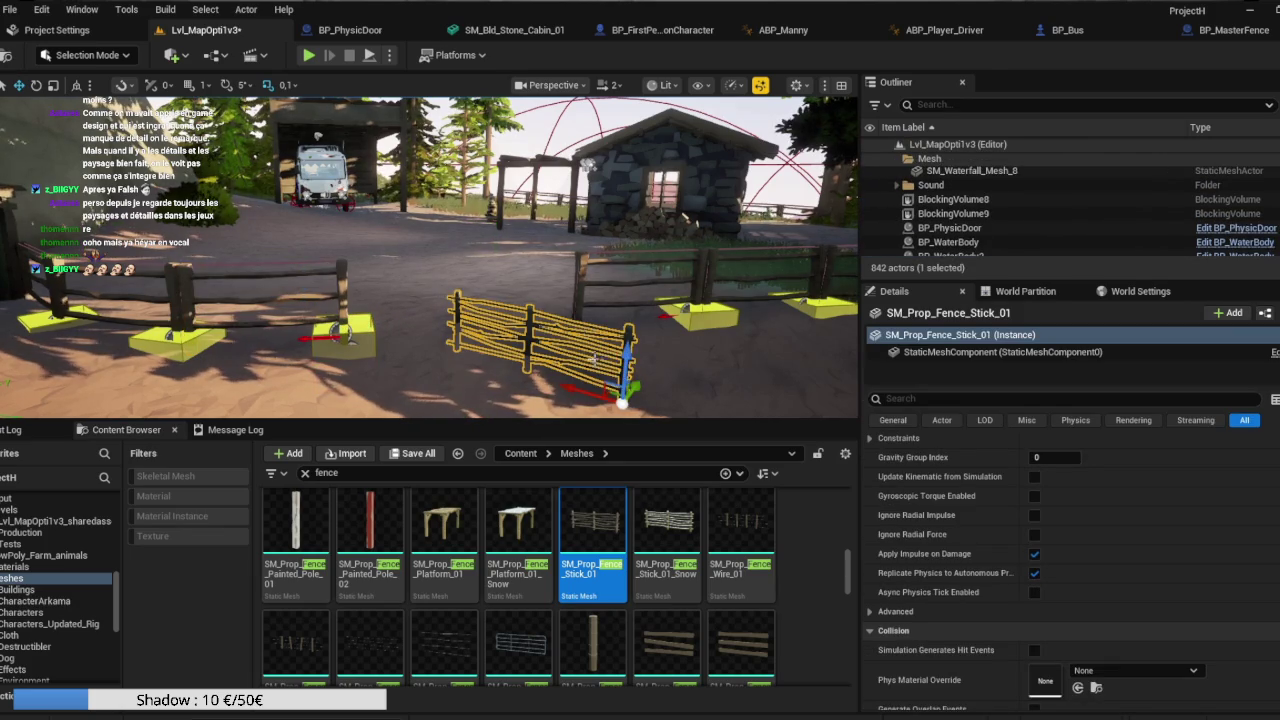
key(Delete)
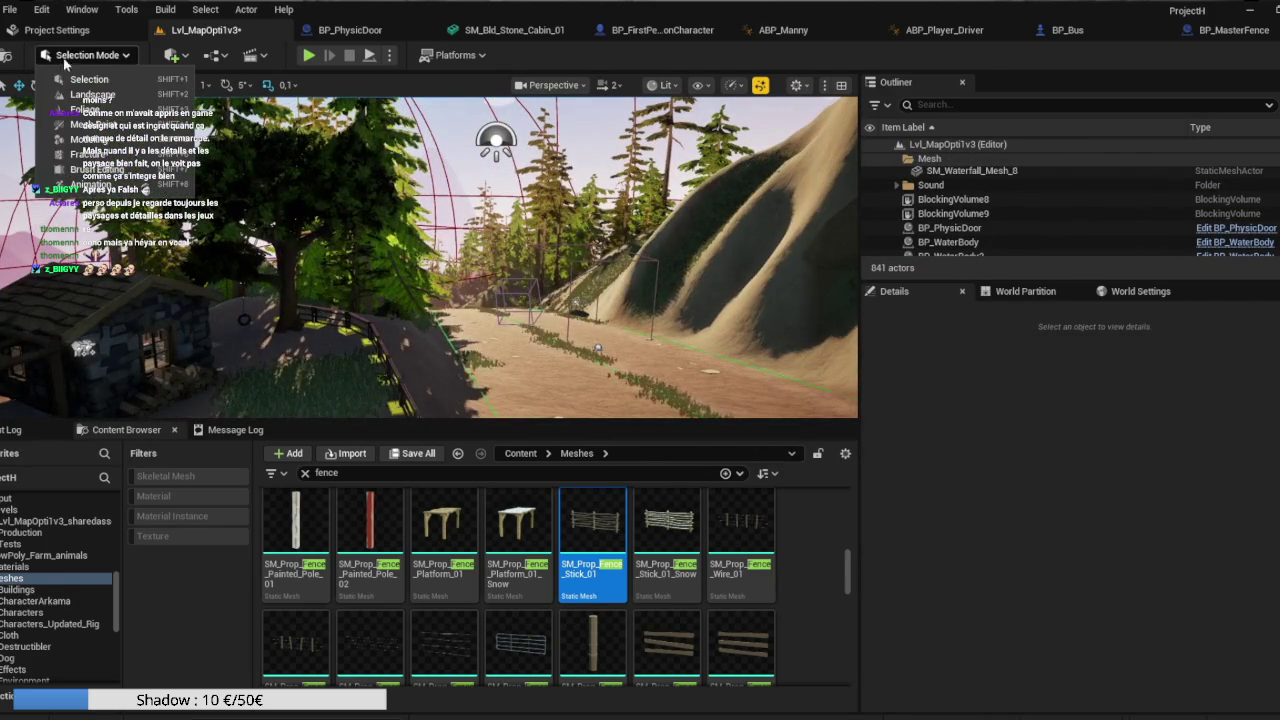
scroll(60, 560, up, 2)
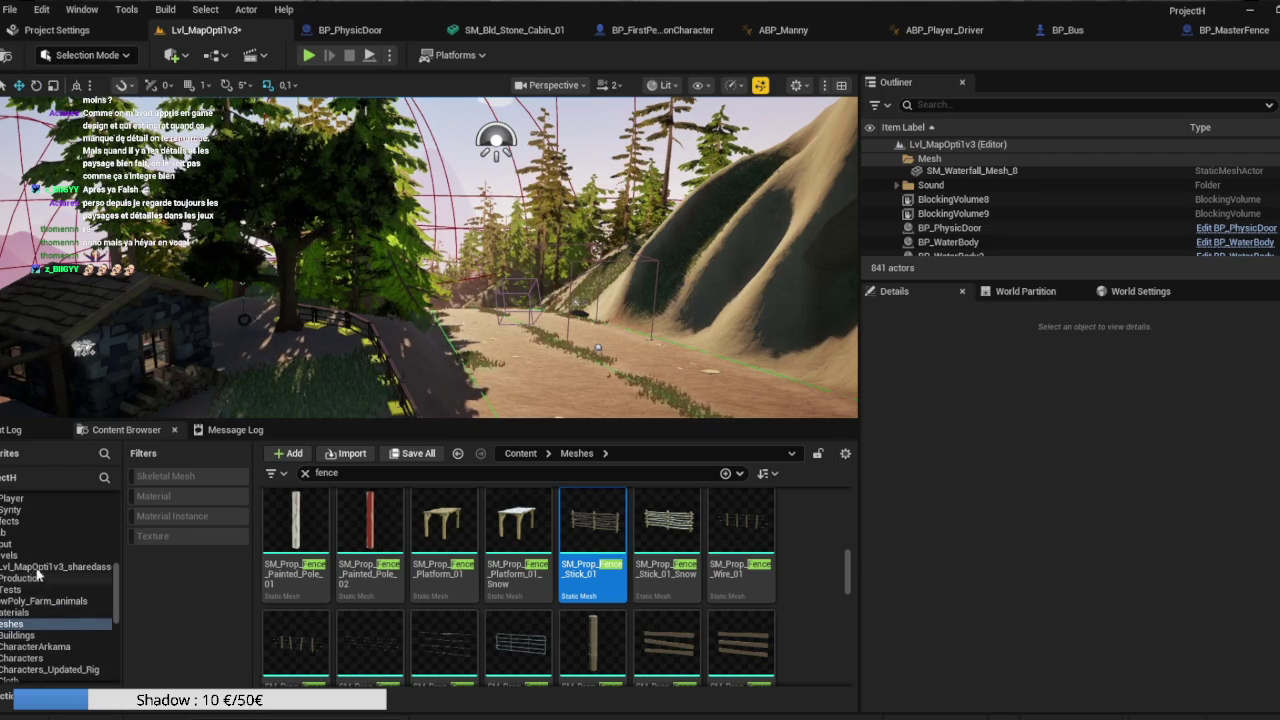
click(25, 555)
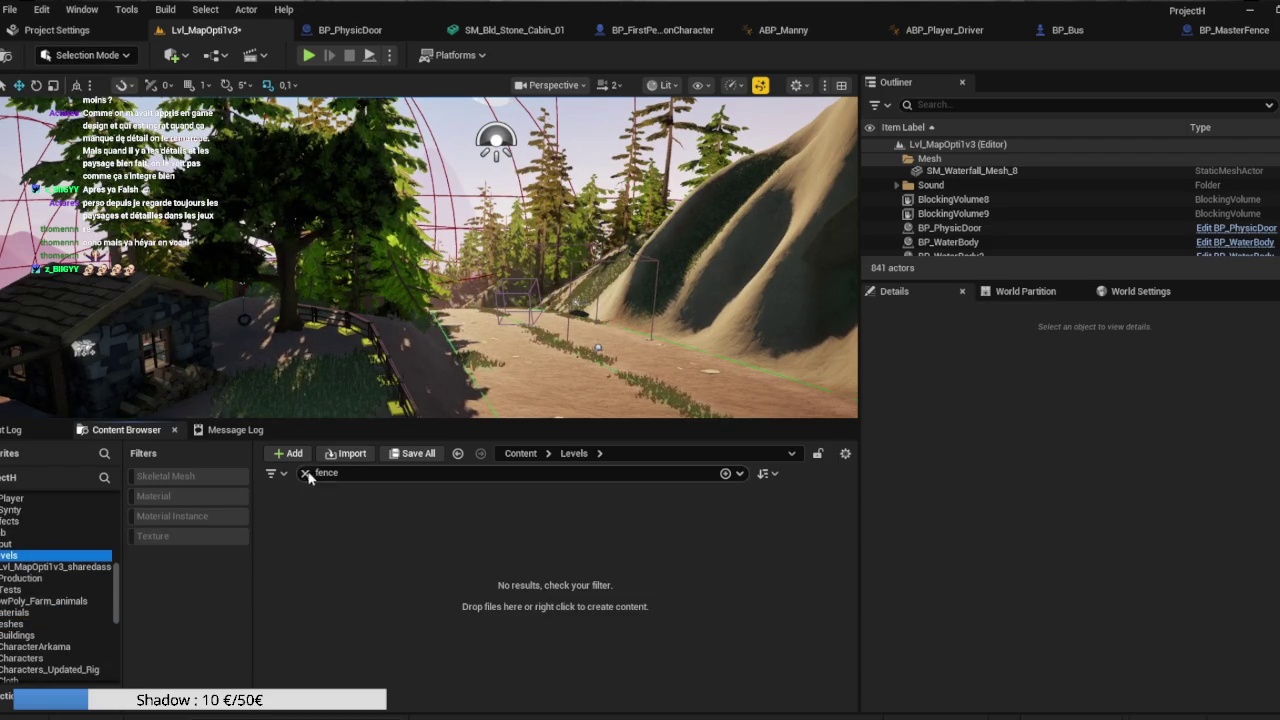
click(305, 473)
double_click(443, 520)
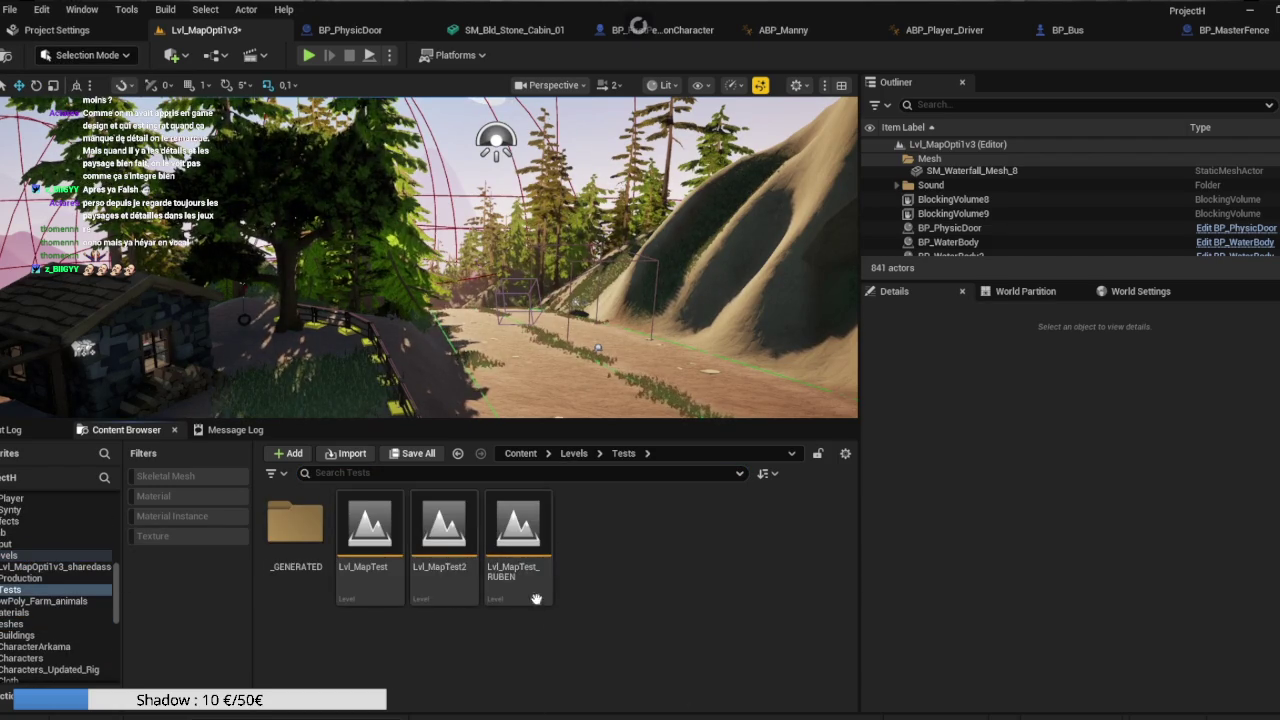
double_click(452, 595)
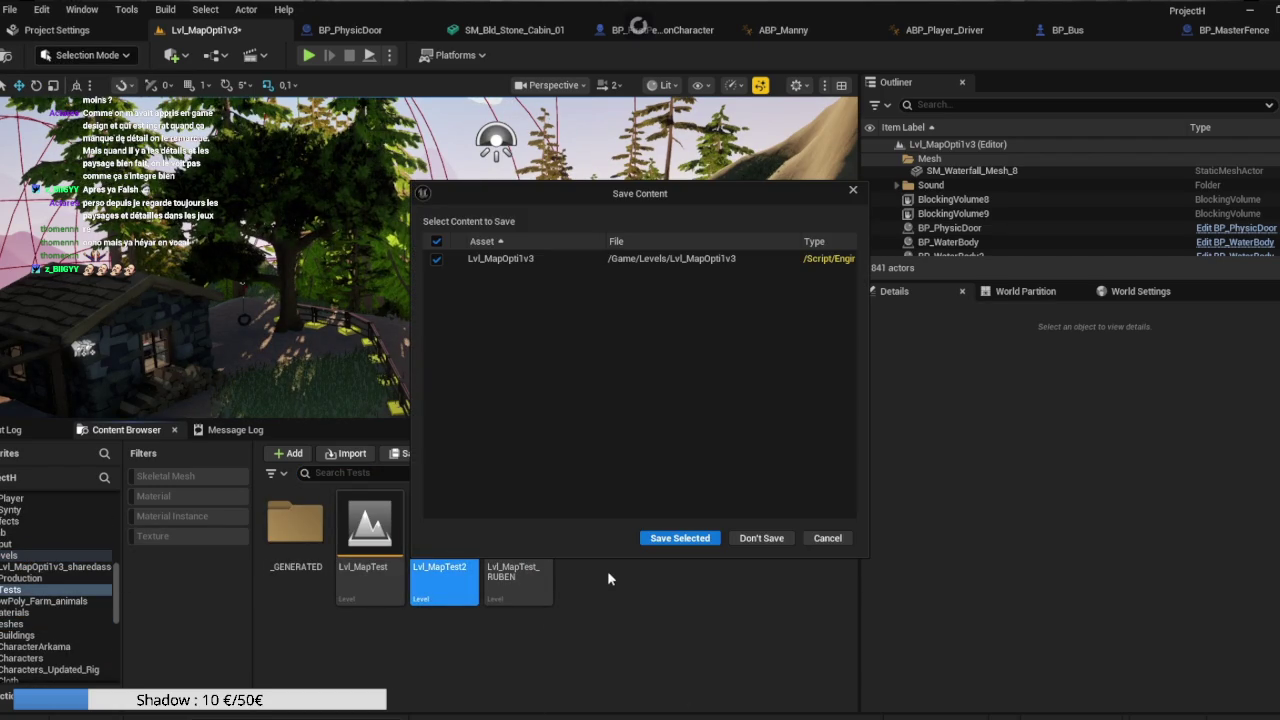
click(670, 540)
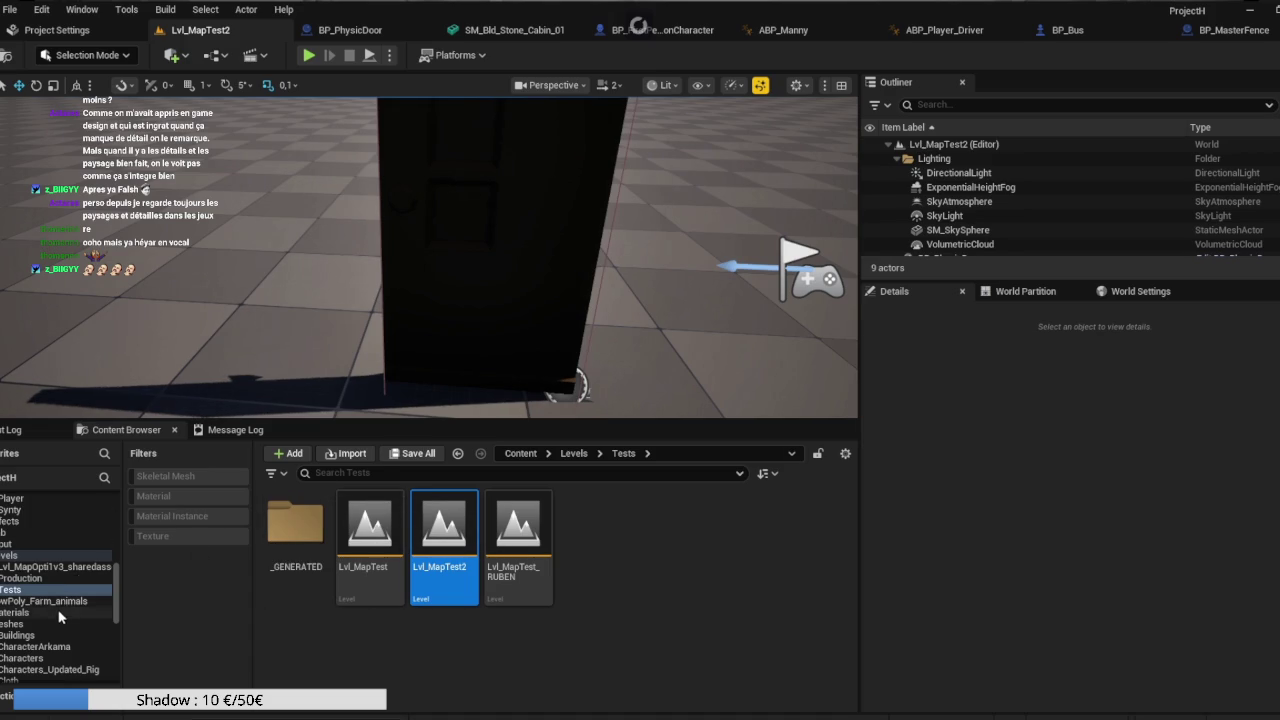
Open the Meshes folder and filter it by 'fence'.
click(58, 612)
click(60, 623)
click(343, 472)
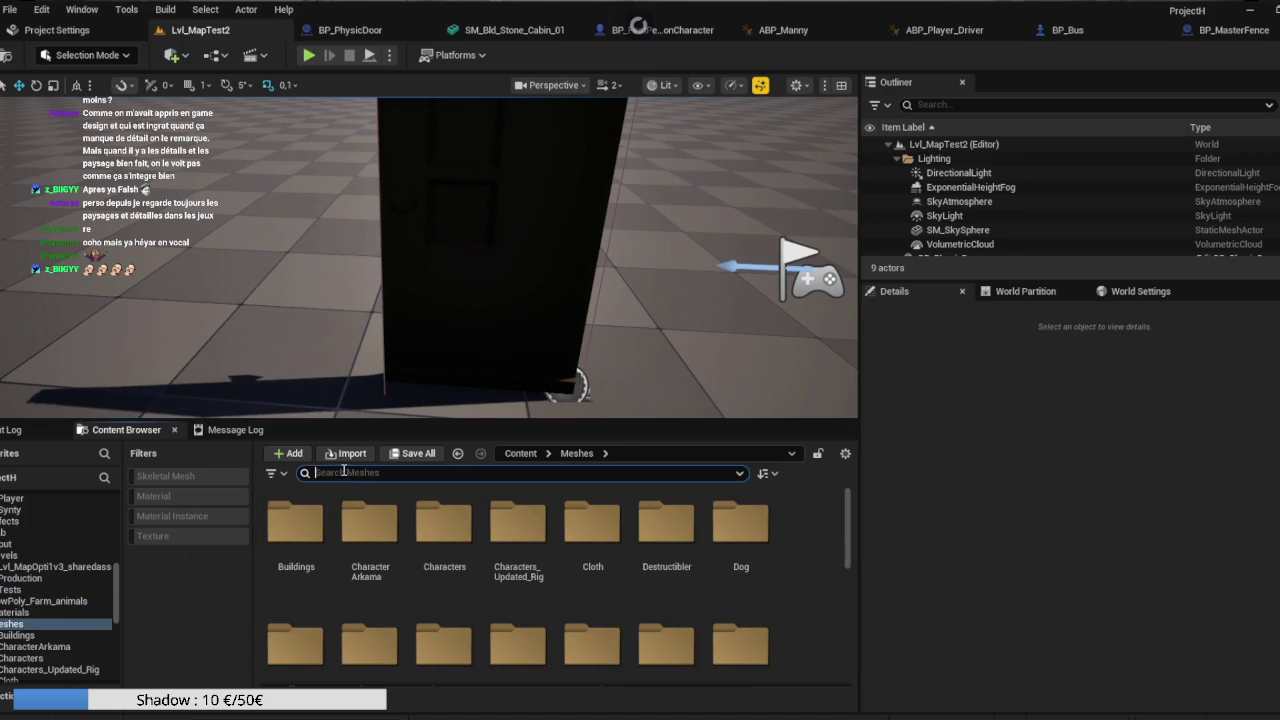
text(fence)
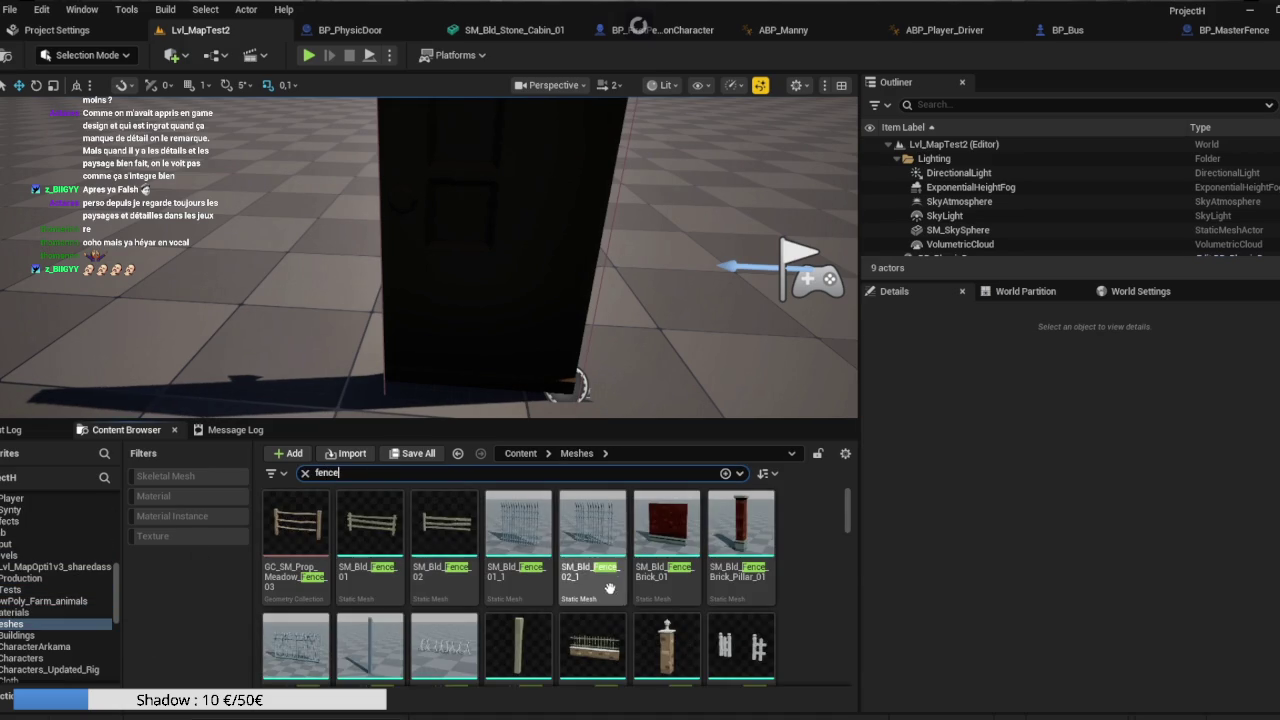
scroll(612, 589, down, 3)
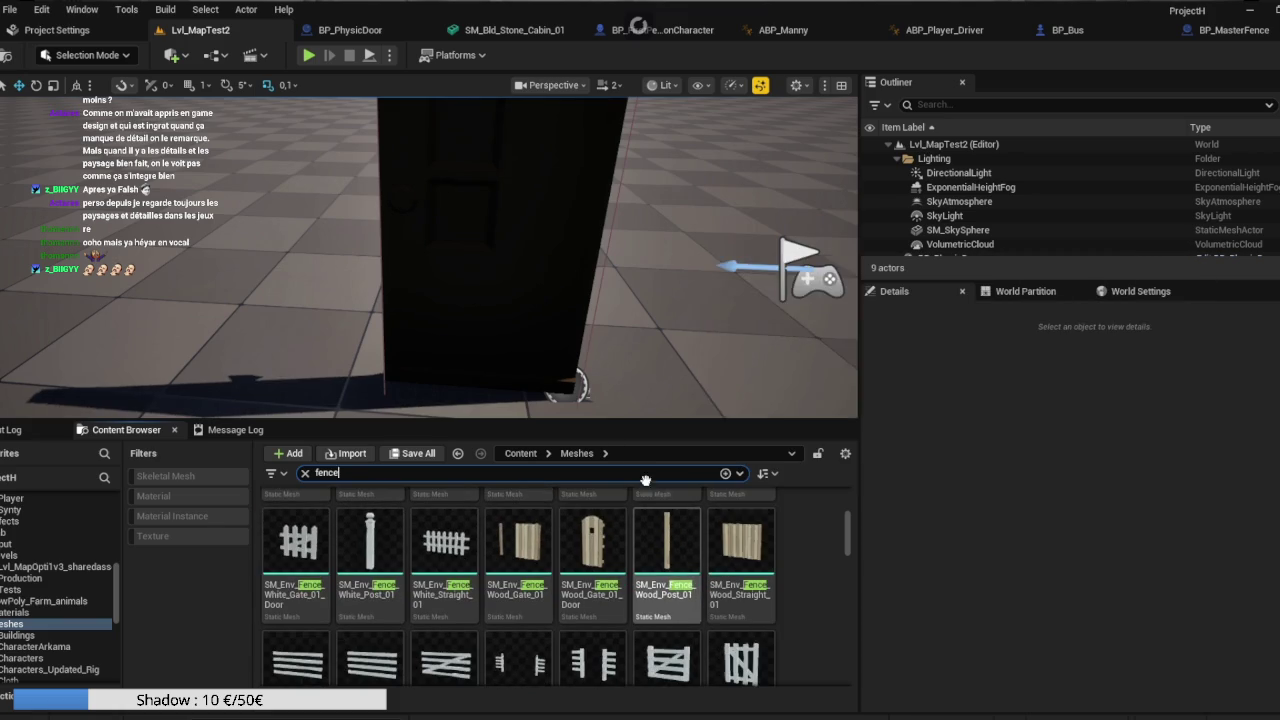
Bring the empty floor into view and drag SM_Prop_Fence_Stick_01 onto it.
drag(500, 300, 450, 385)
drag(243, 241, 593, 369)
scroll(700, 590, down, 5)
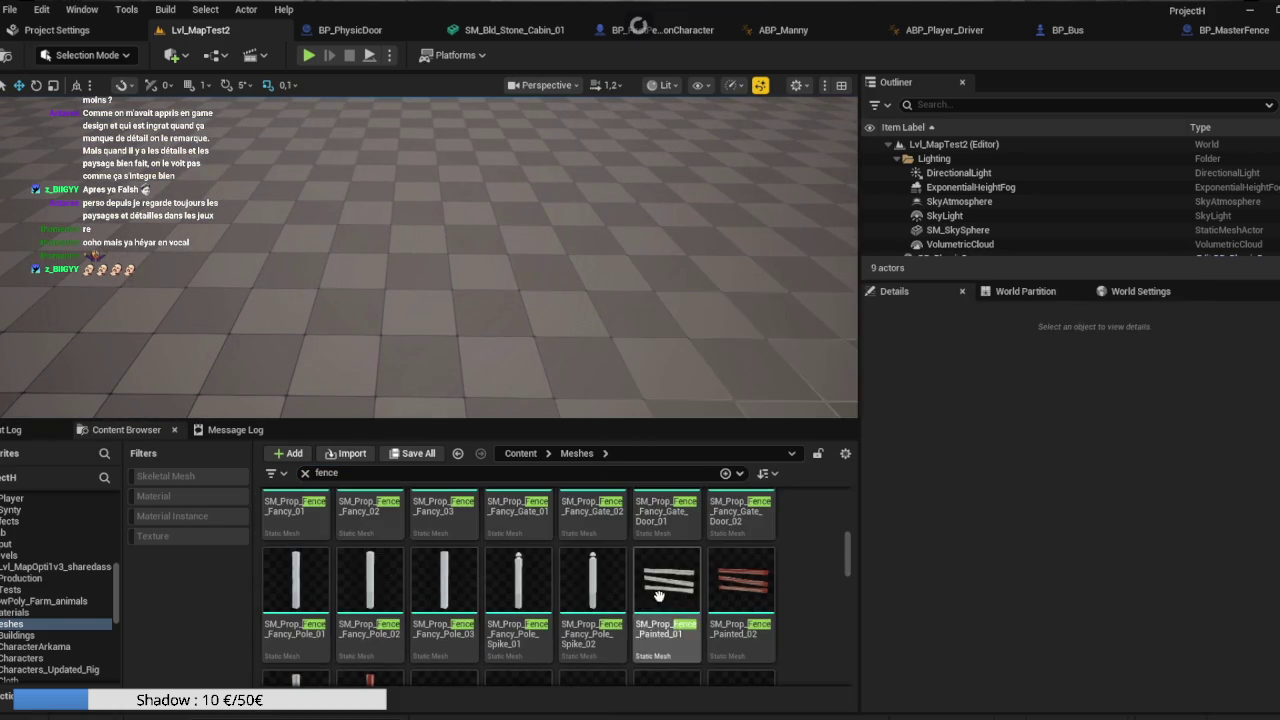
scroll(757, 592, down, 2)
mouse_move(593, 595)
mouse_down()
mouse_move(570, 478)
mouse_move(408, 280)
mouse_move(475, 285)
mouse_up()
scroll(716, 582, down, 1)
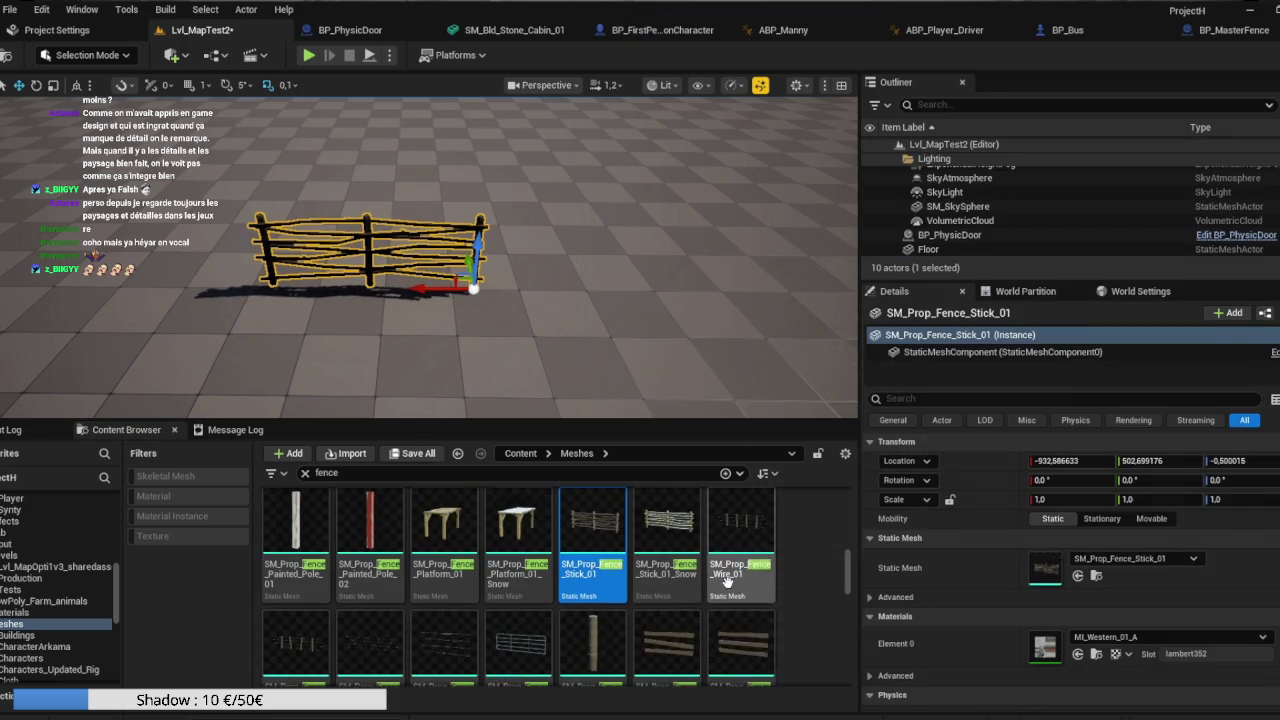
scroll(745, 565, down, 1)
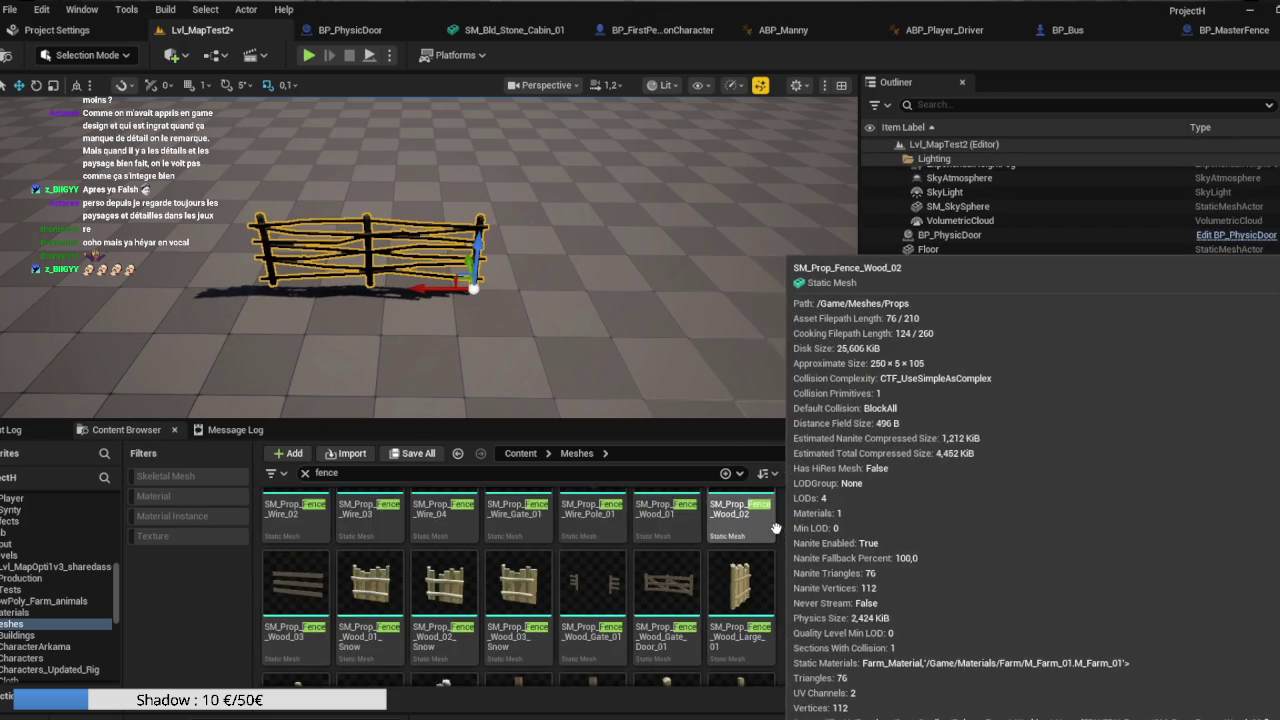
scroll(779, 527, down, 5)
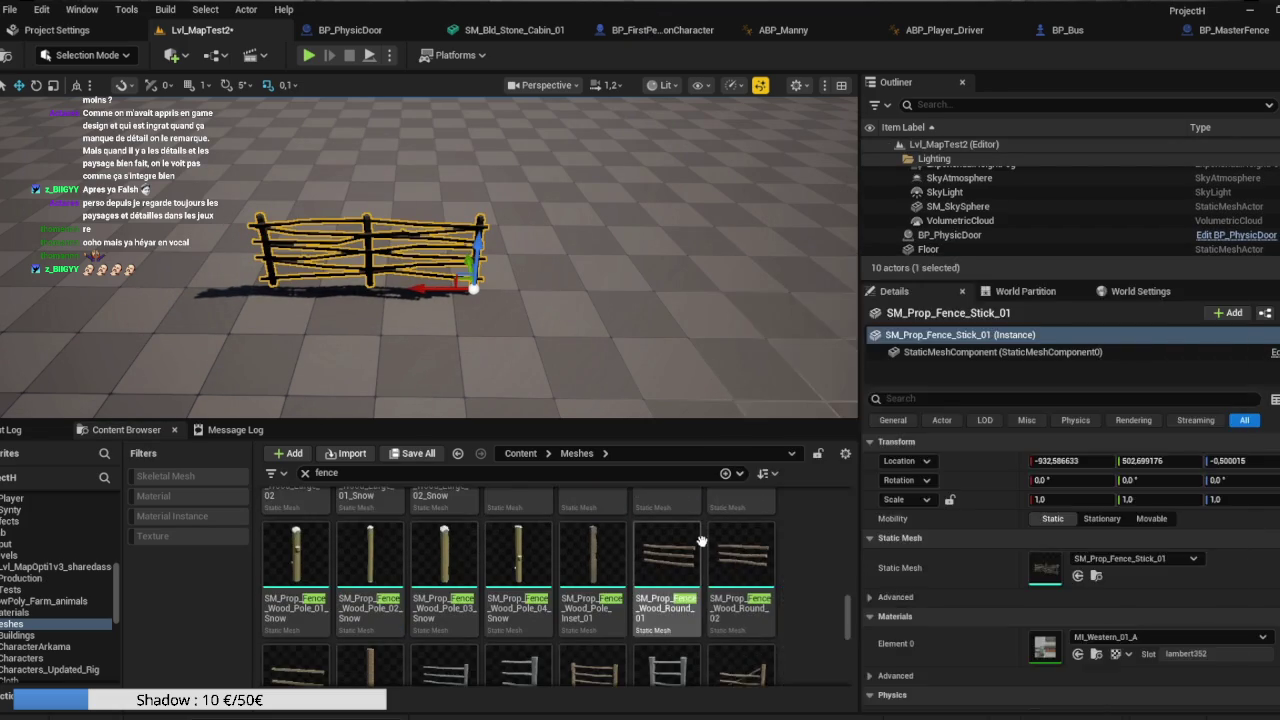
scroll(701, 541, down, 2)
Place Meadow_Fence_05, Meadow_Fence_07, Meadow_Fence_06 and Meadow_Fence_Post_01 in the level.
click(744, 573)
drag(744, 573, 681, 289)
click(577, 242)
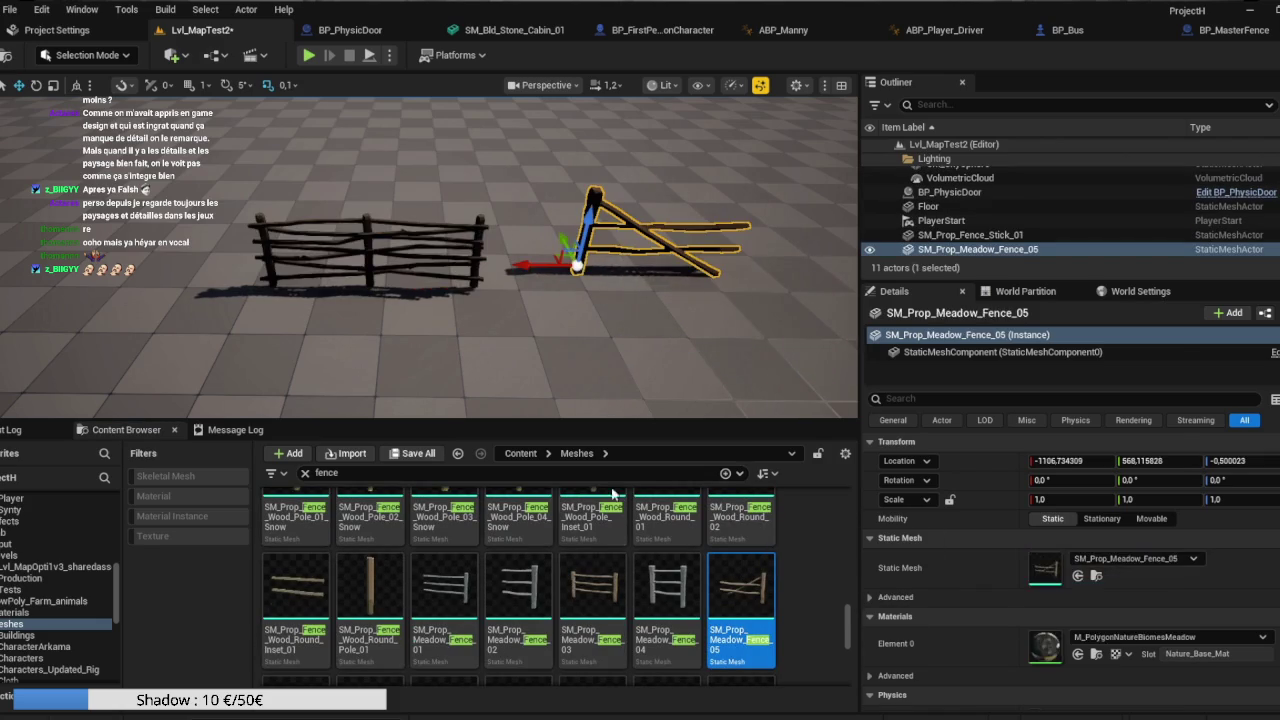
scroll(381, 585, down, 2)
mouse_move(381, 585)
mouse_down()
mouse_move(400, 160)
mouse_move(395, 170)
mouse_up()
mouse_move(302, 587)
mouse_down()
mouse_move(750, 205)
mouse_move(640, 195)
mouse_up()
scroll(637, 606, down, 2)
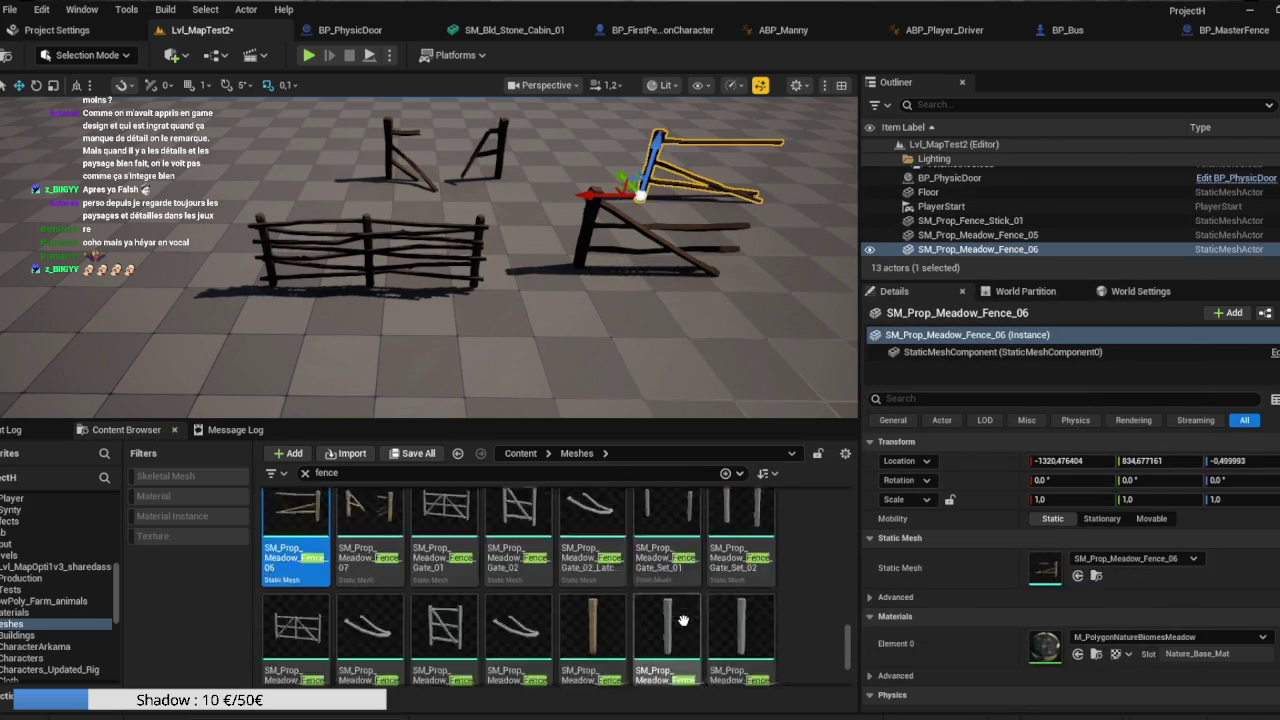
mouse_move(600, 606)
mouse_down()
mouse_move(313, 178)
mouse_move(279, 172)
mouse_up()
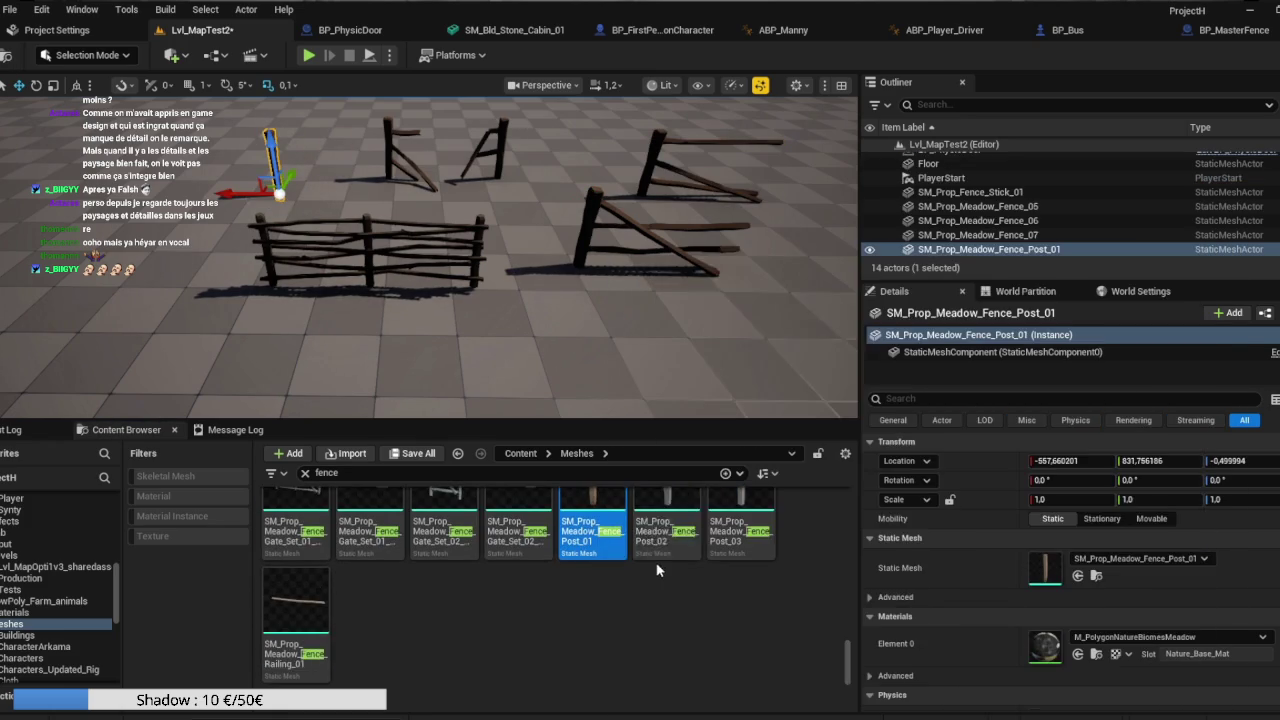
Place Fence_Wood_Round_02 at the front of the floor and Fence_Wood_Round_Inset_01.
scroll(652, 592, down, 1)
scroll(675, 618, down, 2)
scroll(380, 600, up, 3)
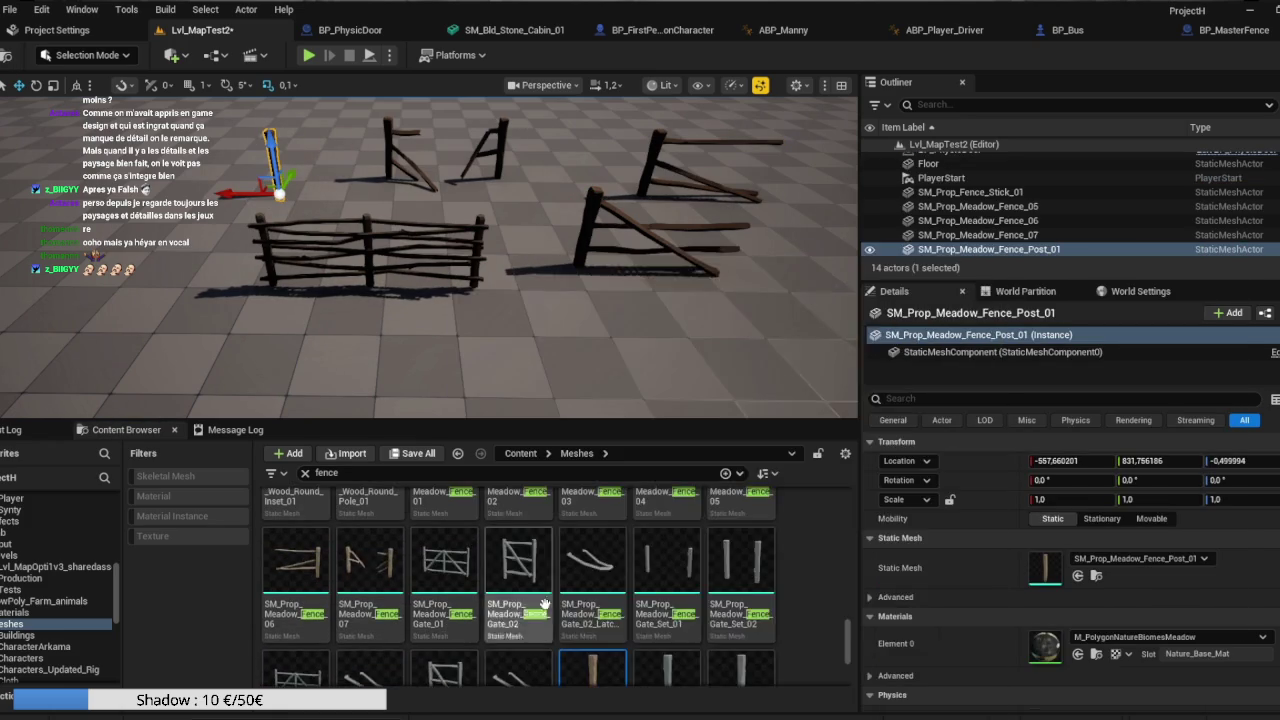
scroll(582, 593, up, 3)
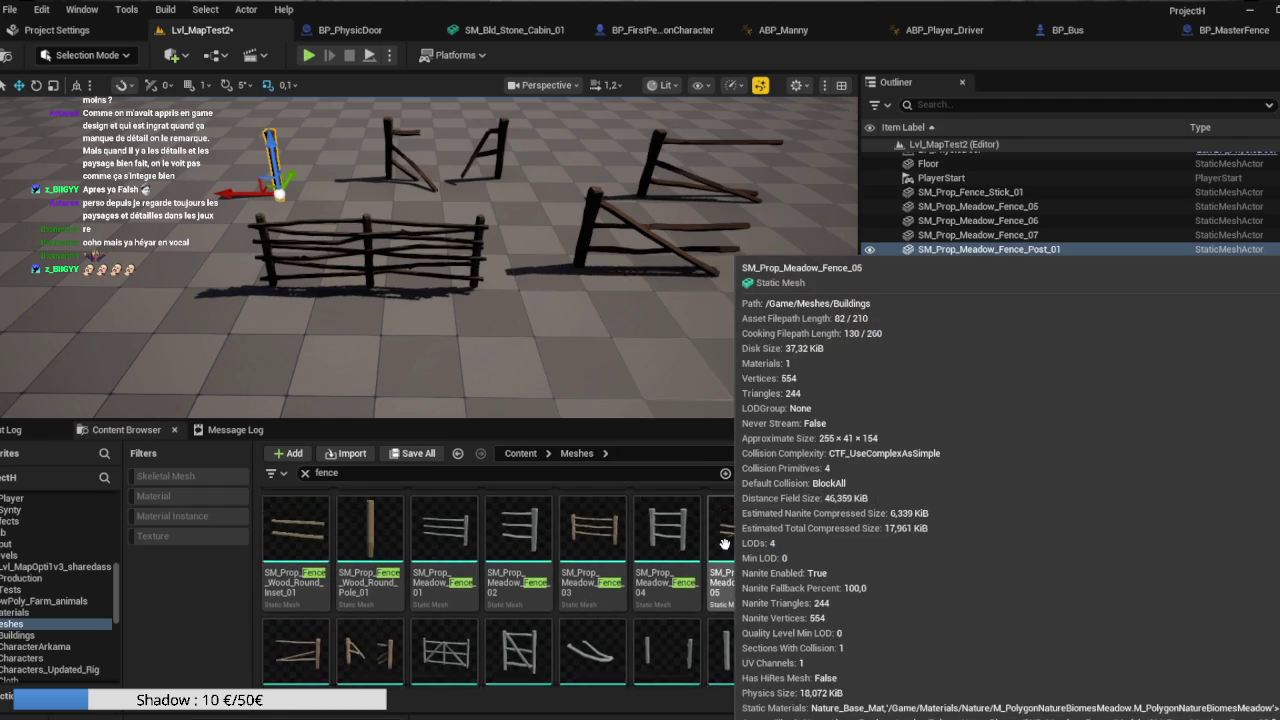
scroll(733, 547, up, 2)
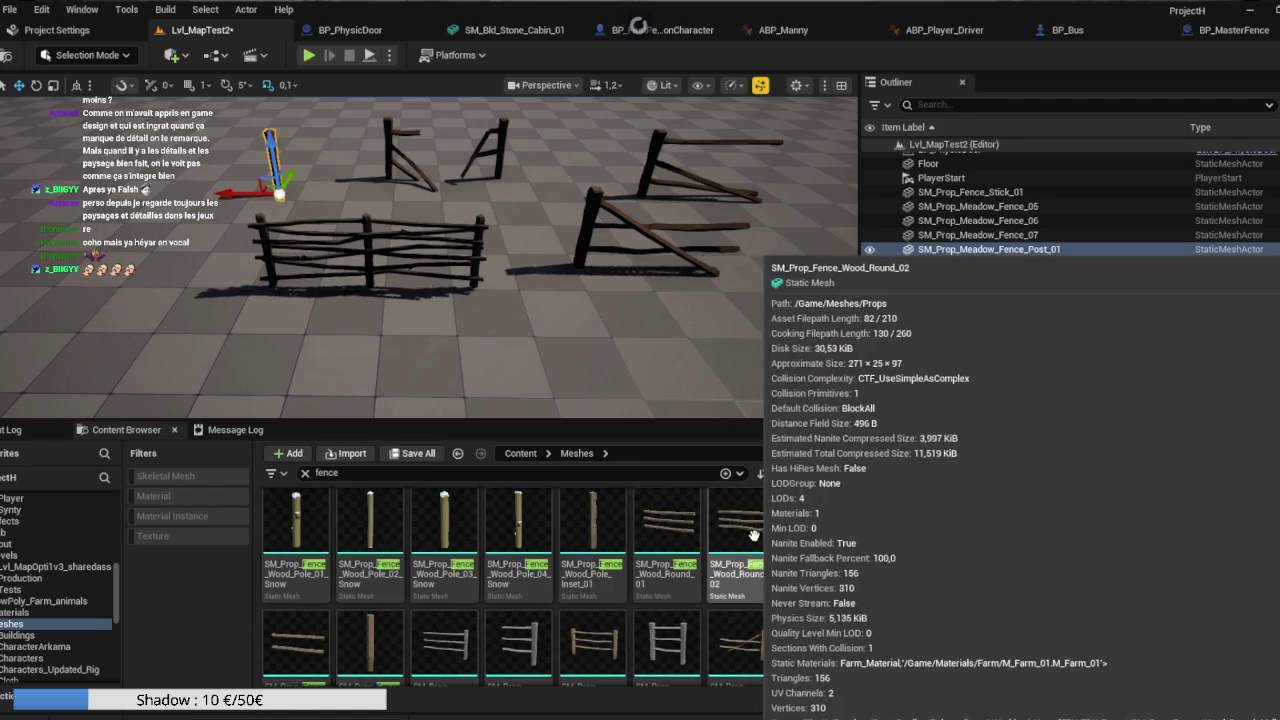
mouse_move(745, 530)
mouse_down()
mouse_move(520, 277)
mouse_move(521, 357)
mouse_move(788, 344)
mouse_up()
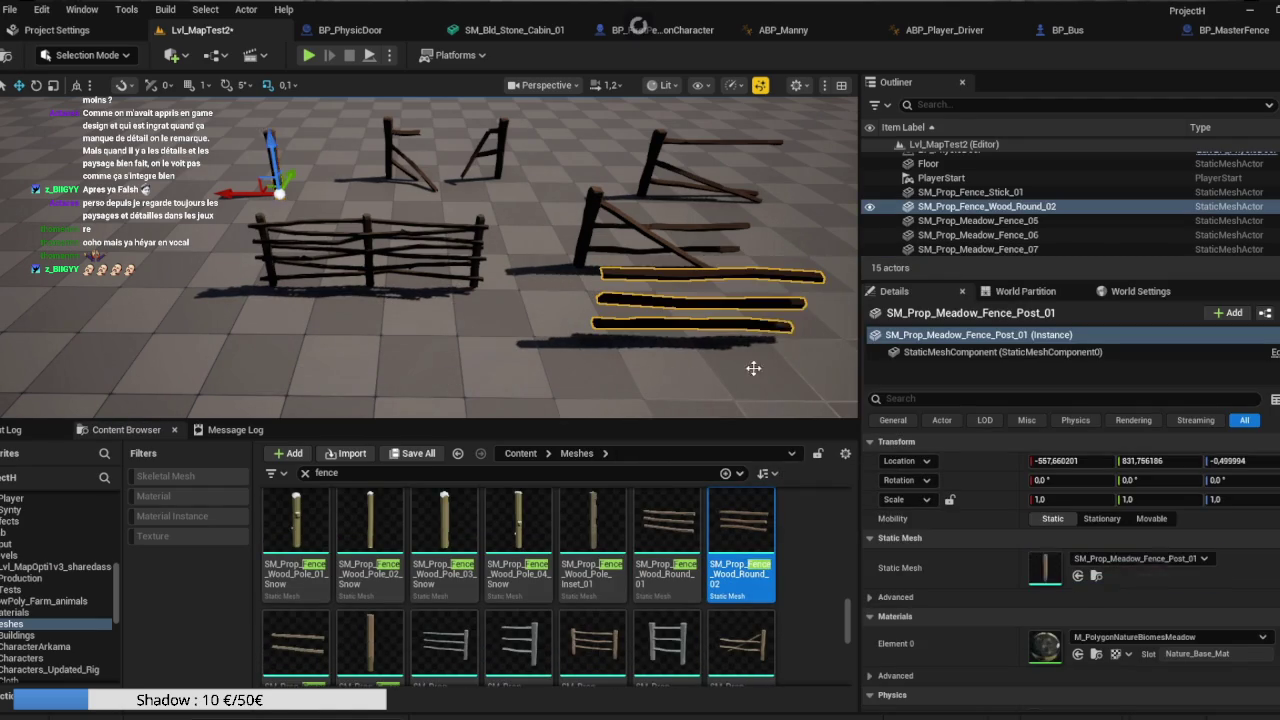
mouse_move(298, 647)
mouse_down()
mouse_move(570, 212)
mouse_move(845, 215)
mouse_move(805, 200)
mouse_move(533, 191)
mouse_move(529, 205)
mouse_up()
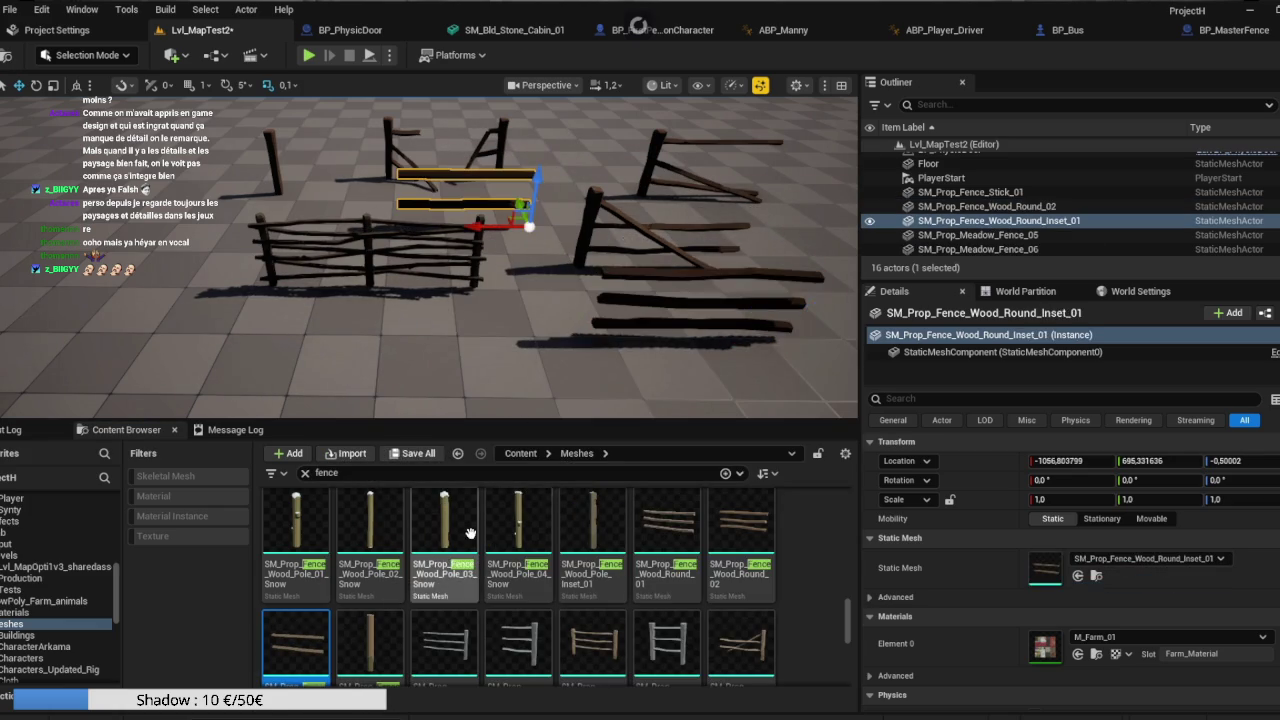
scroll(609, 565, up, 1)
scroll(609, 565, up, 5)
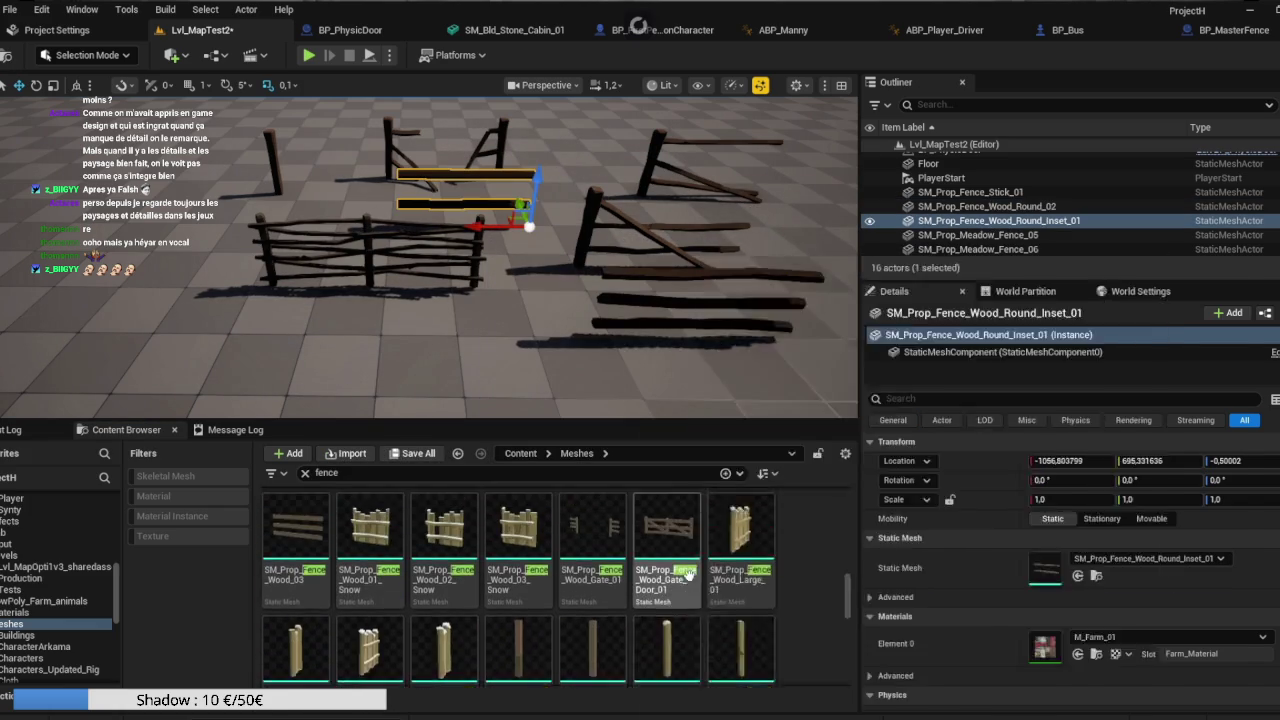
scroll(740, 588, up, 2)
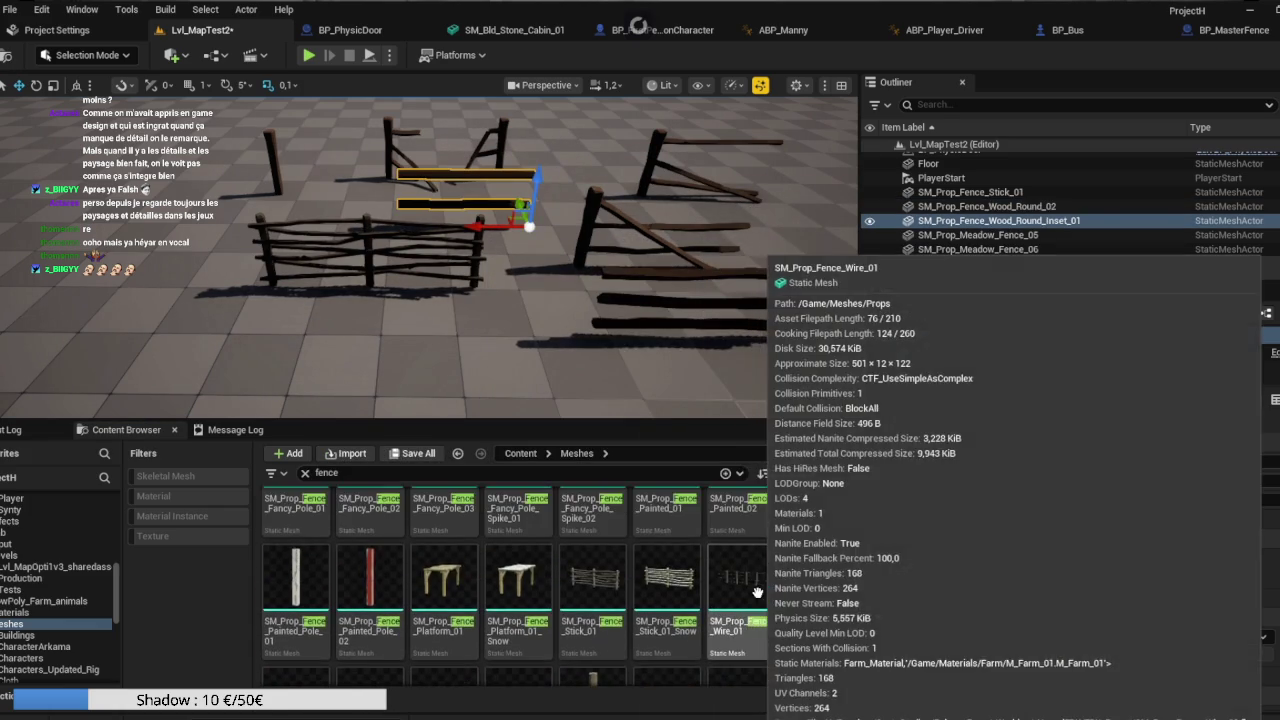
scroll(763, 592, up, 3)
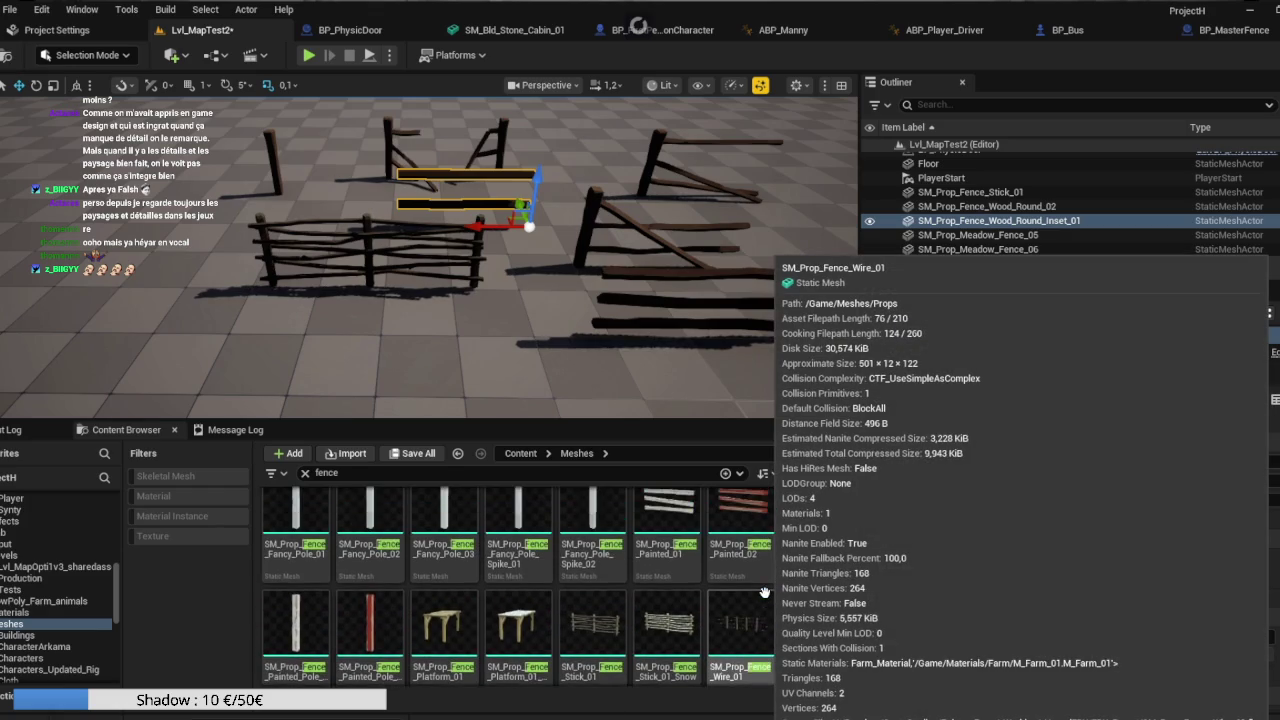
scroll(763, 592, up, 5)
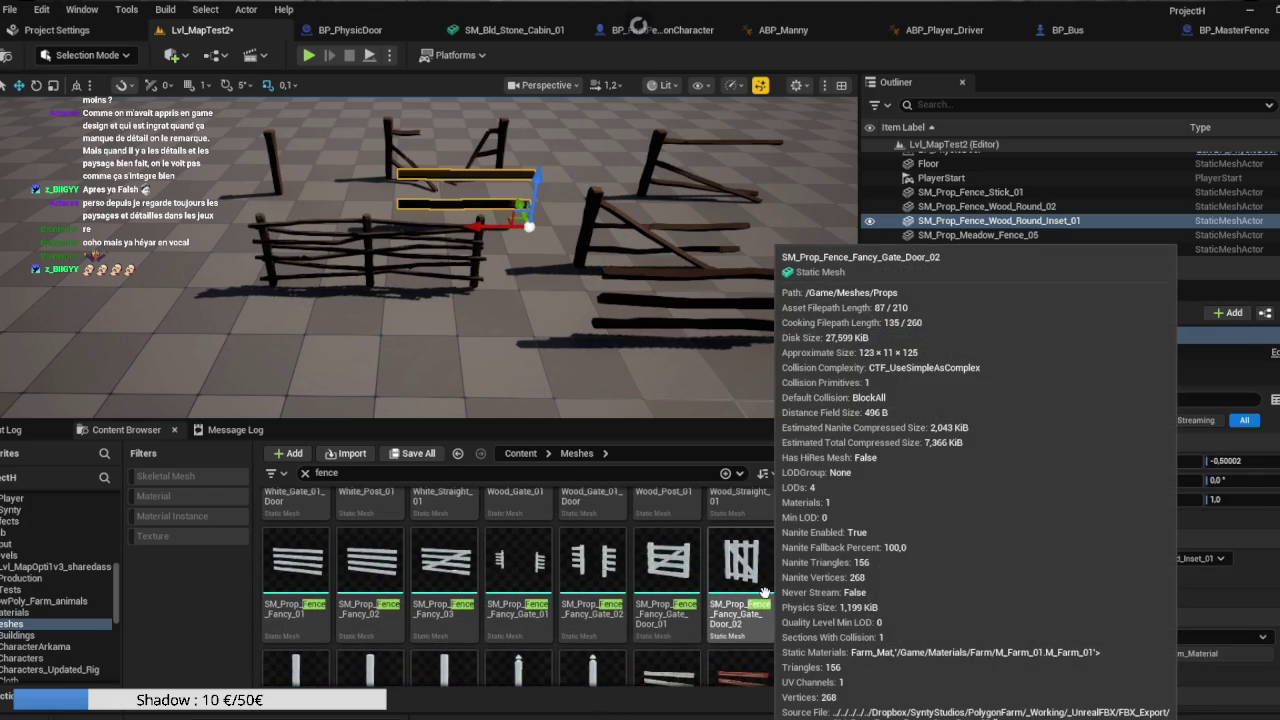
scroll(763, 592, up, 1)
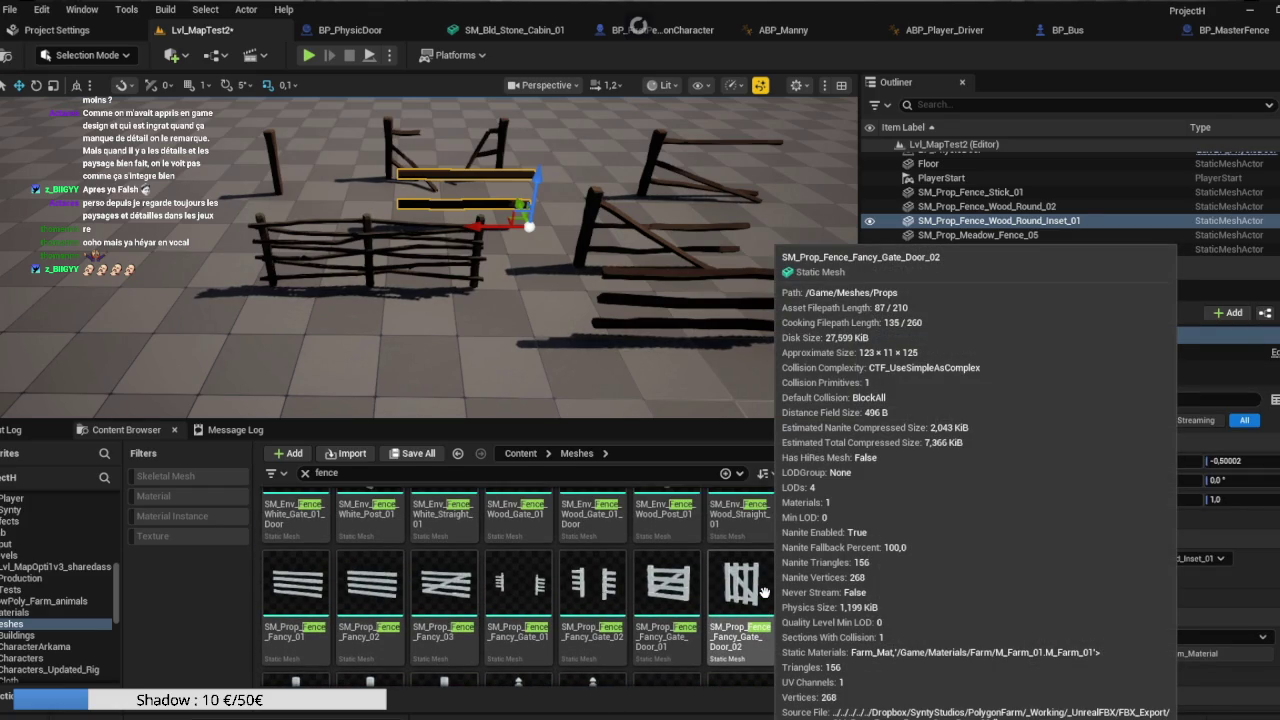
scroll(763, 592, up, 3)
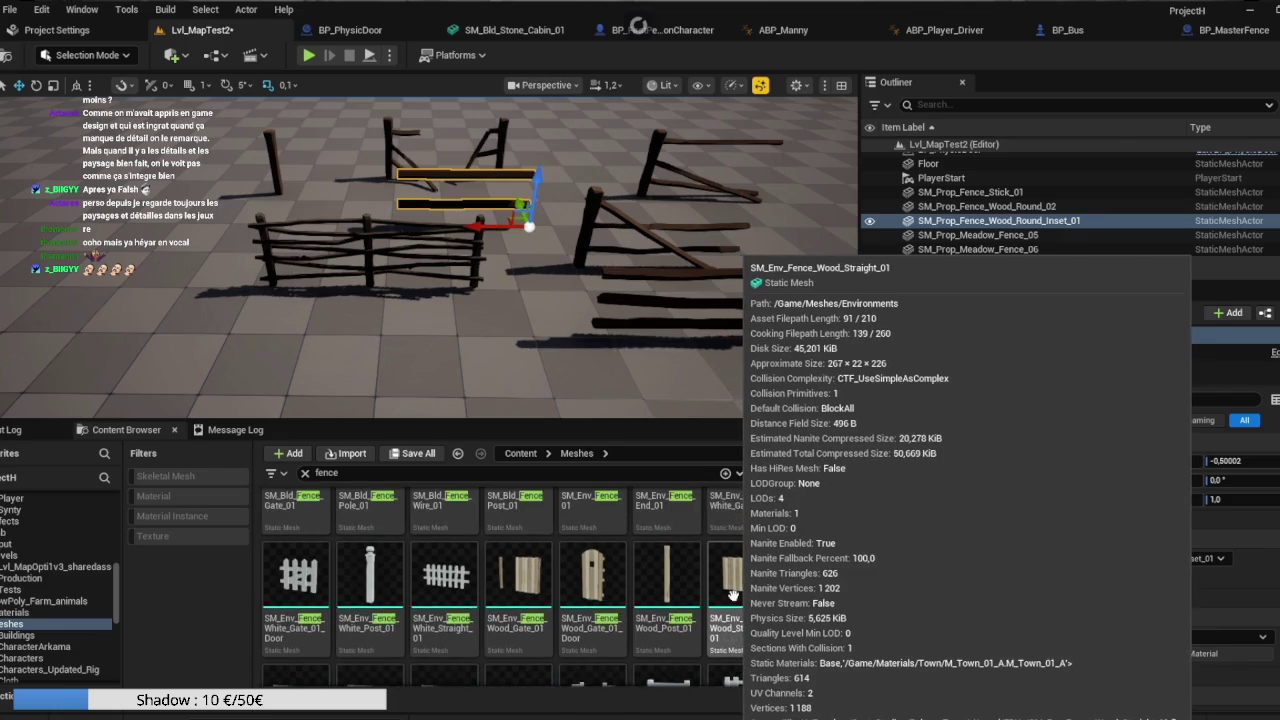
scroll(750, 592, up, 3)
scroll(768, 590, up, 1)
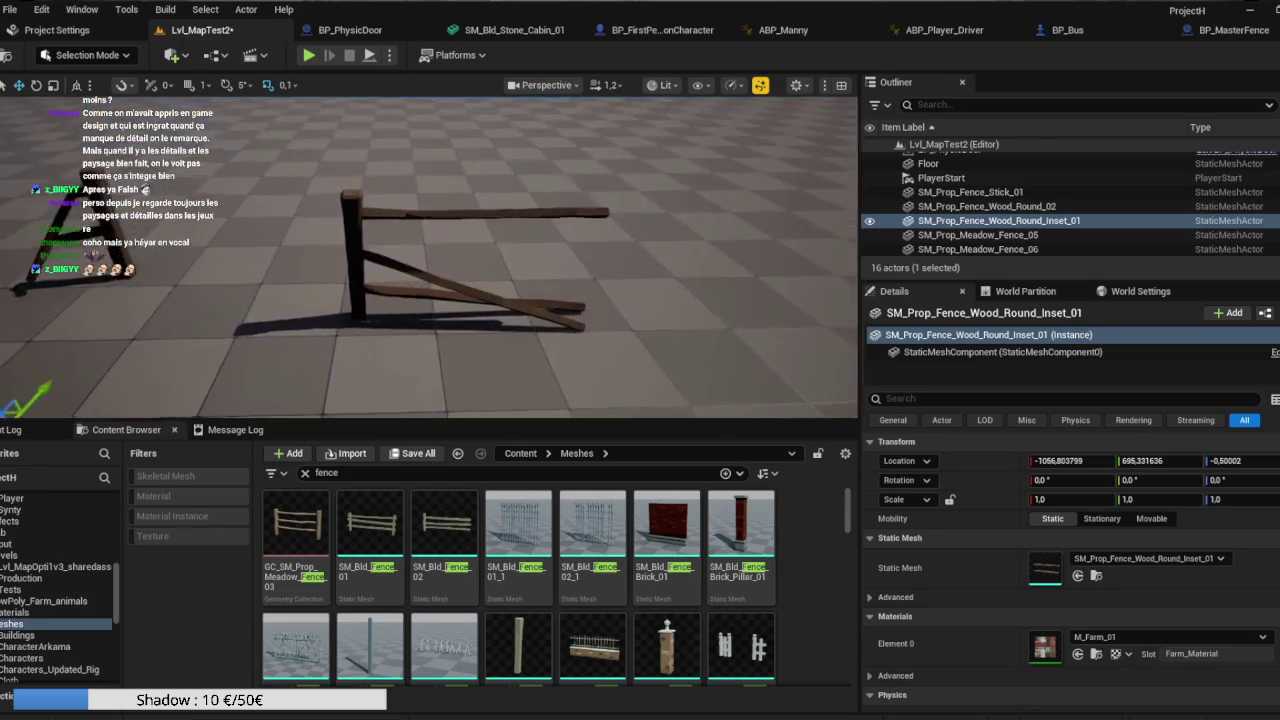
Select Meadow_Fence_06, enter Fracture Mode, and create its geometry collection in Destructibler.
click(453, 305)
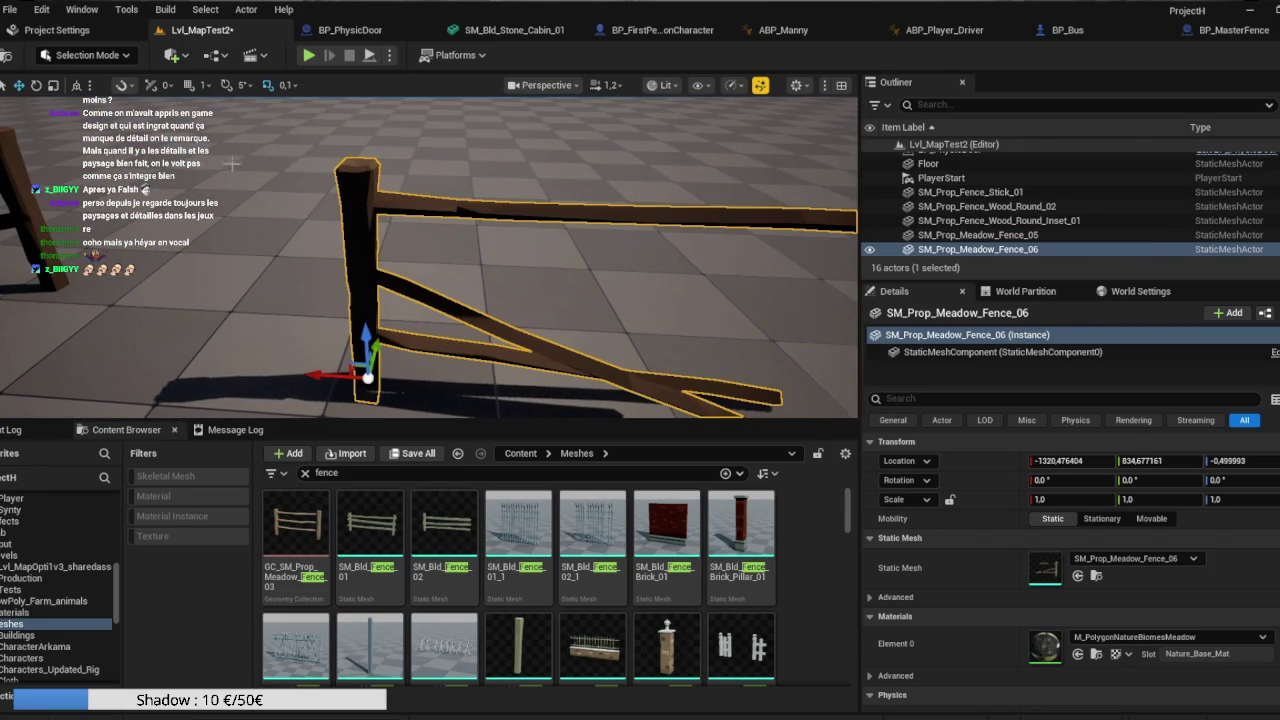
click(120, 55)
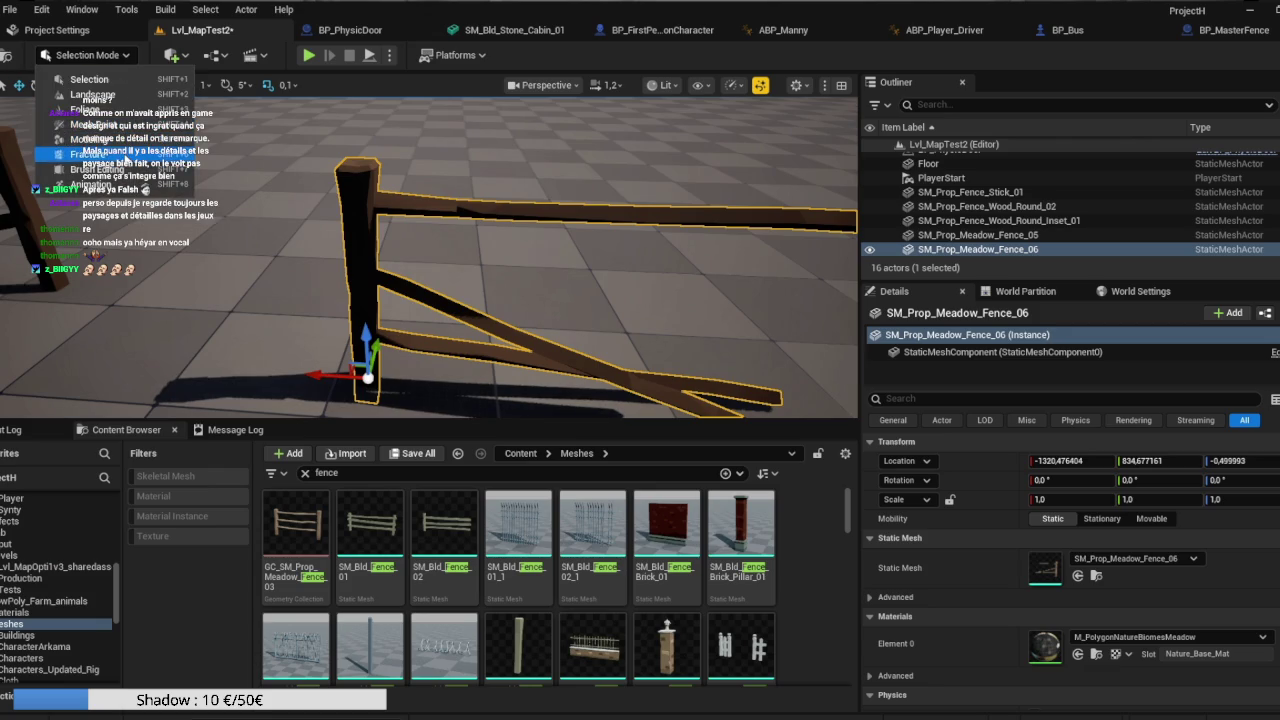
key(Escape)
key(shift+5)
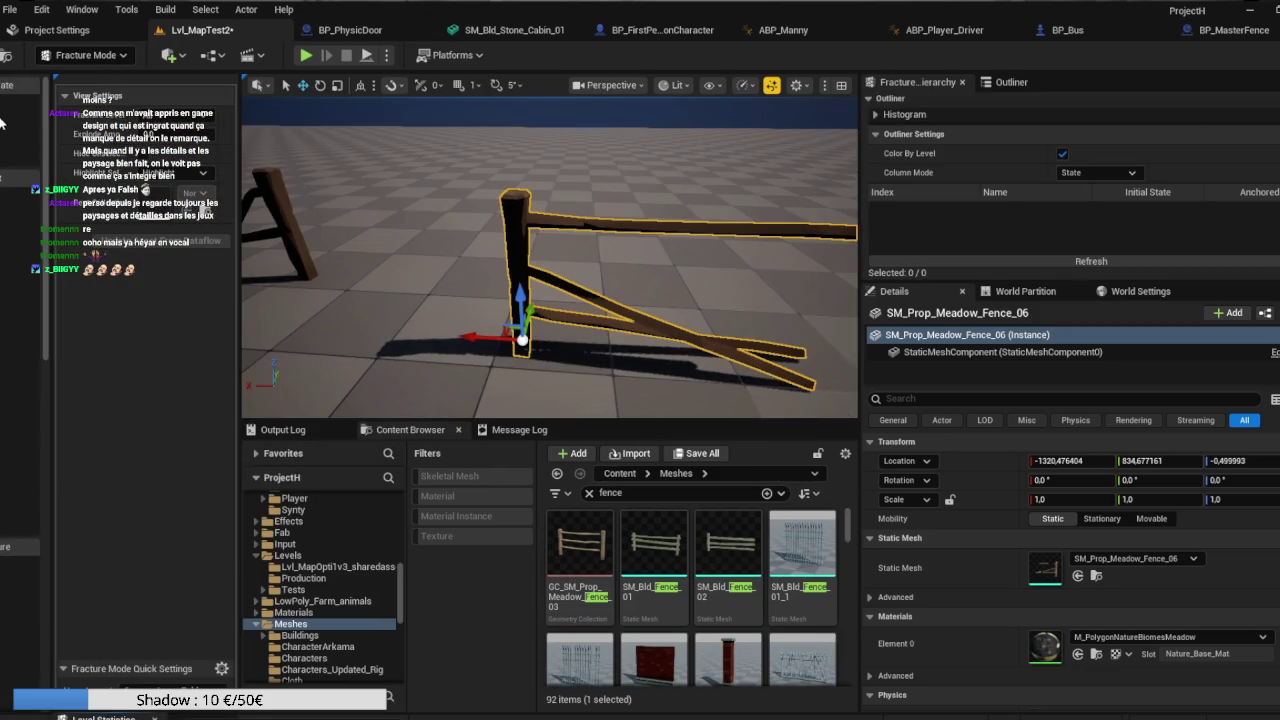
click(2, 124)
scroll(541, 333, down, 1)
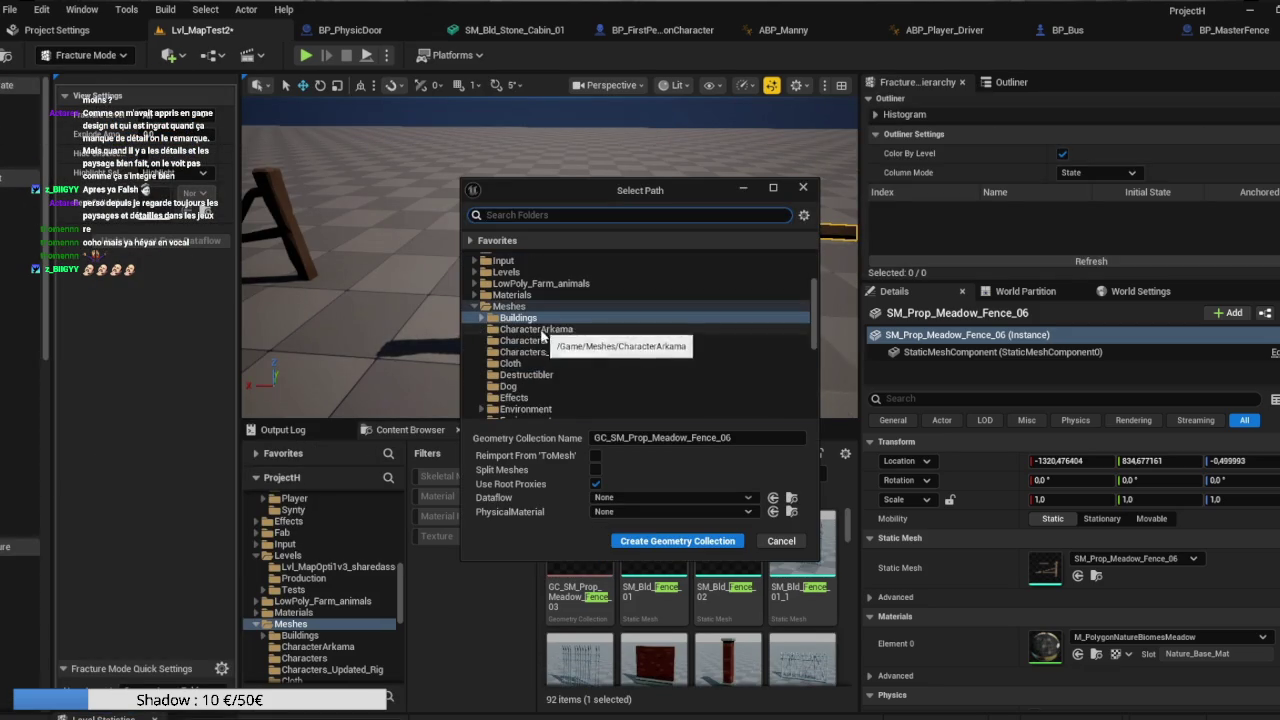
click(570, 374)
click(678, 541)
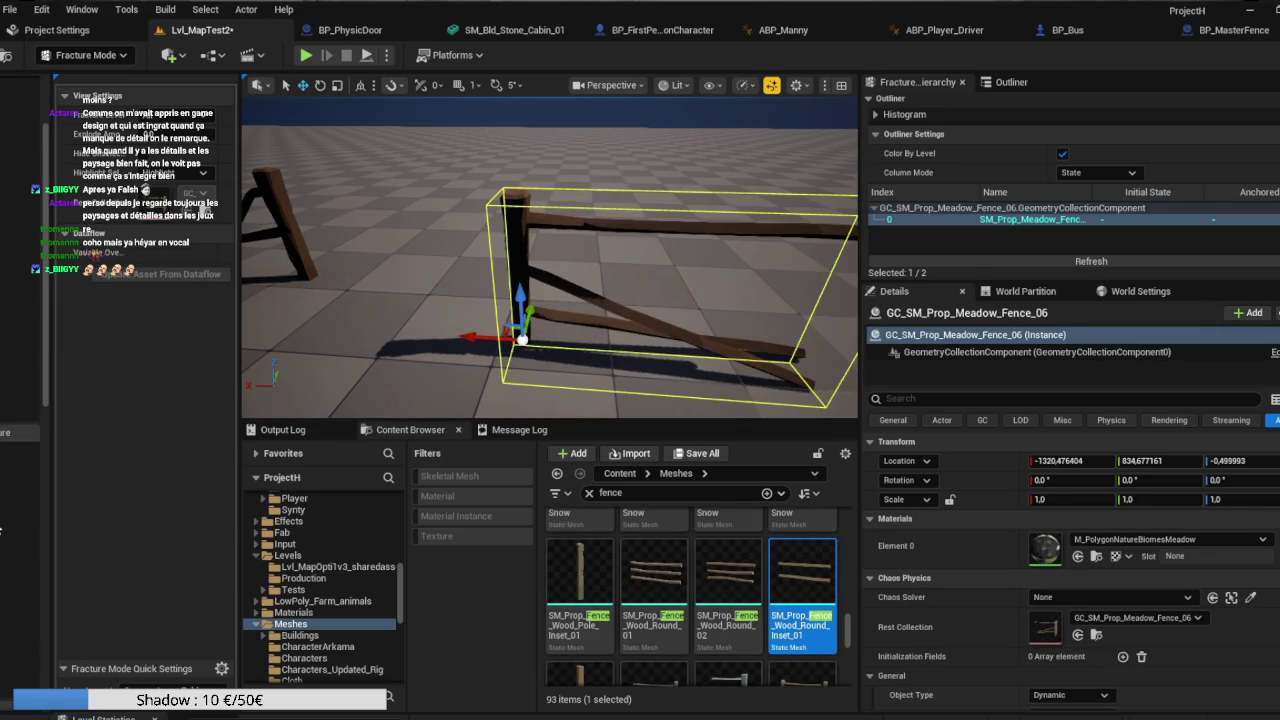
click(20, 300)
Stand the cut plane upright at the fence post and fracture GC_SM_Prop_Meadow_Fence_06 into five pieces.
scroll(550, 260, up, 5)
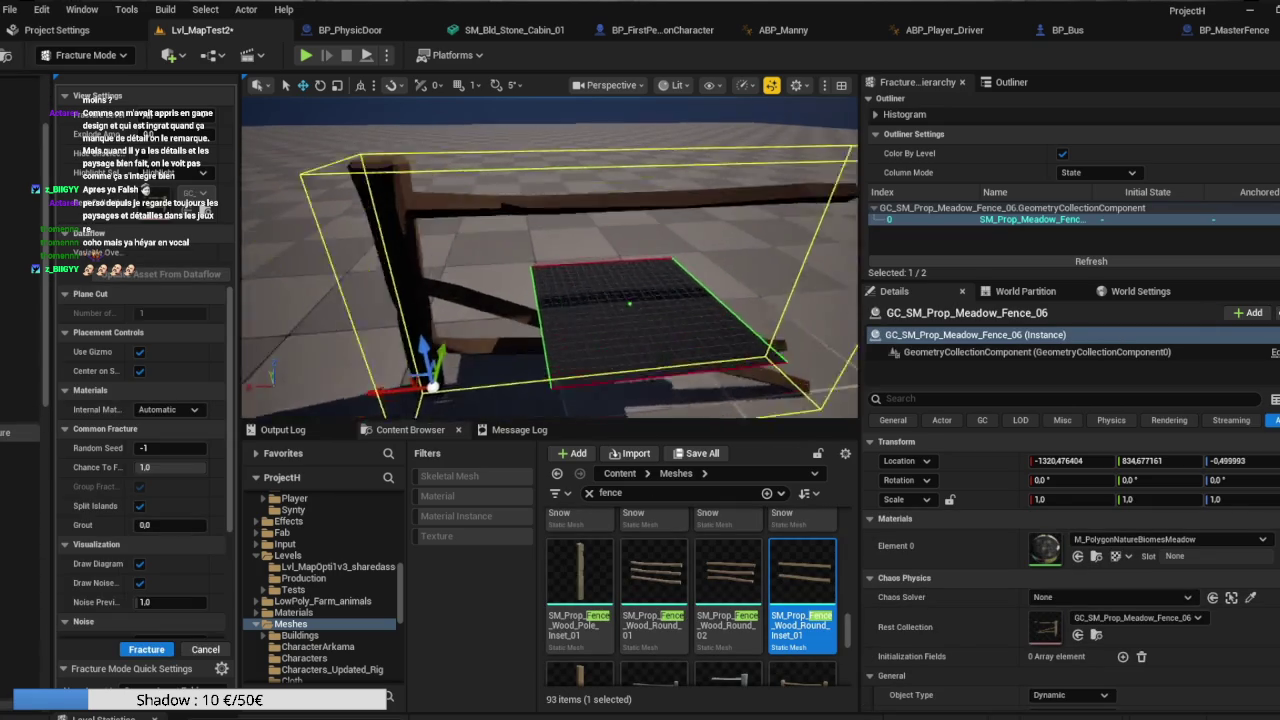
key(f)
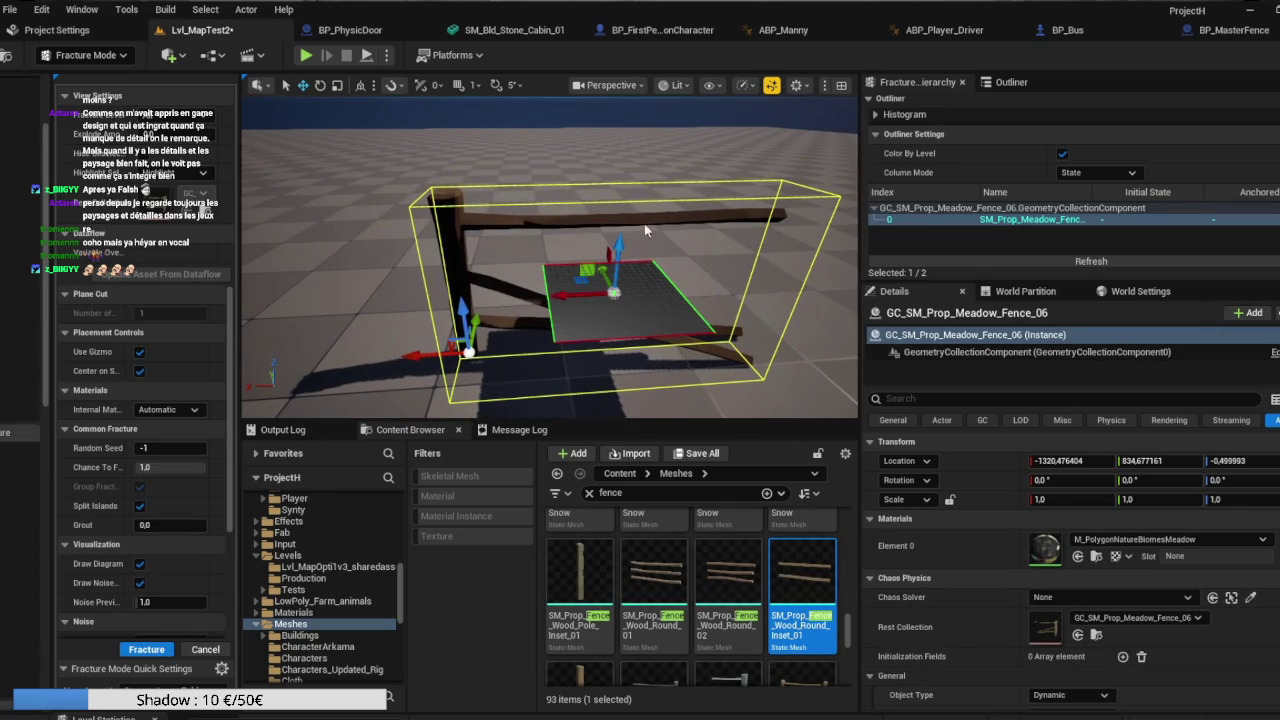
drag(567, 297, 455, 305)
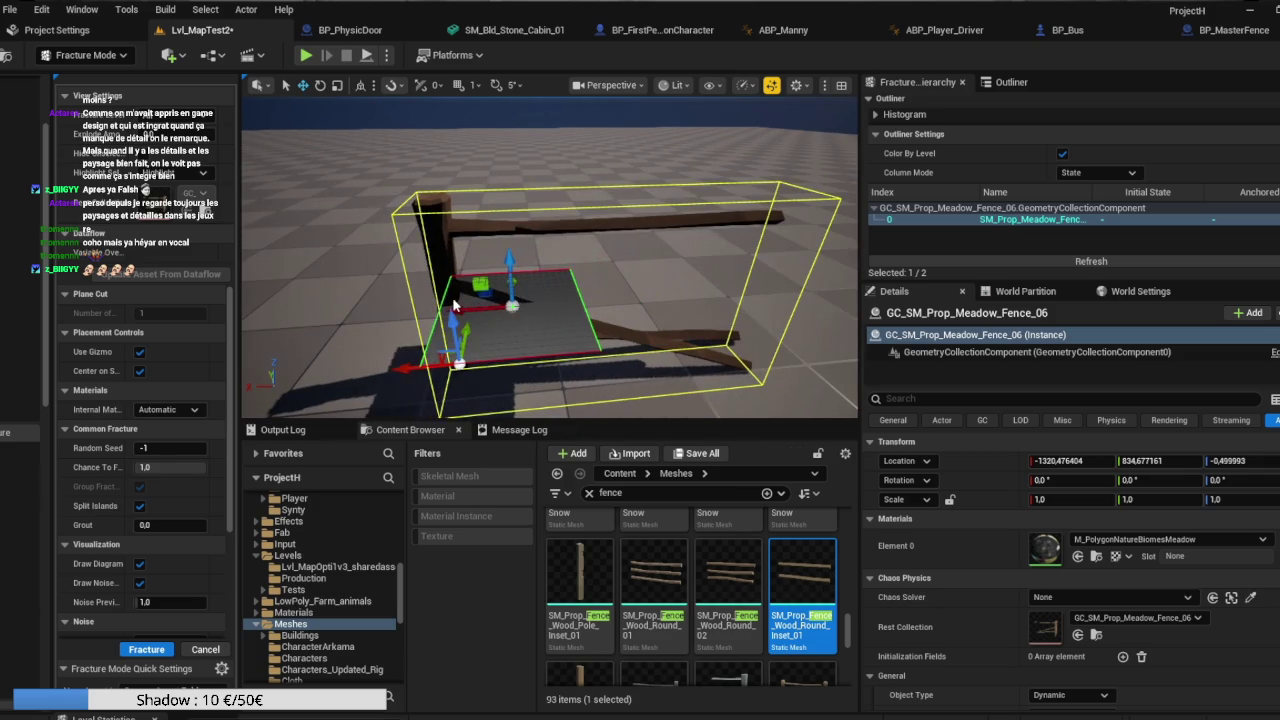
key(e)
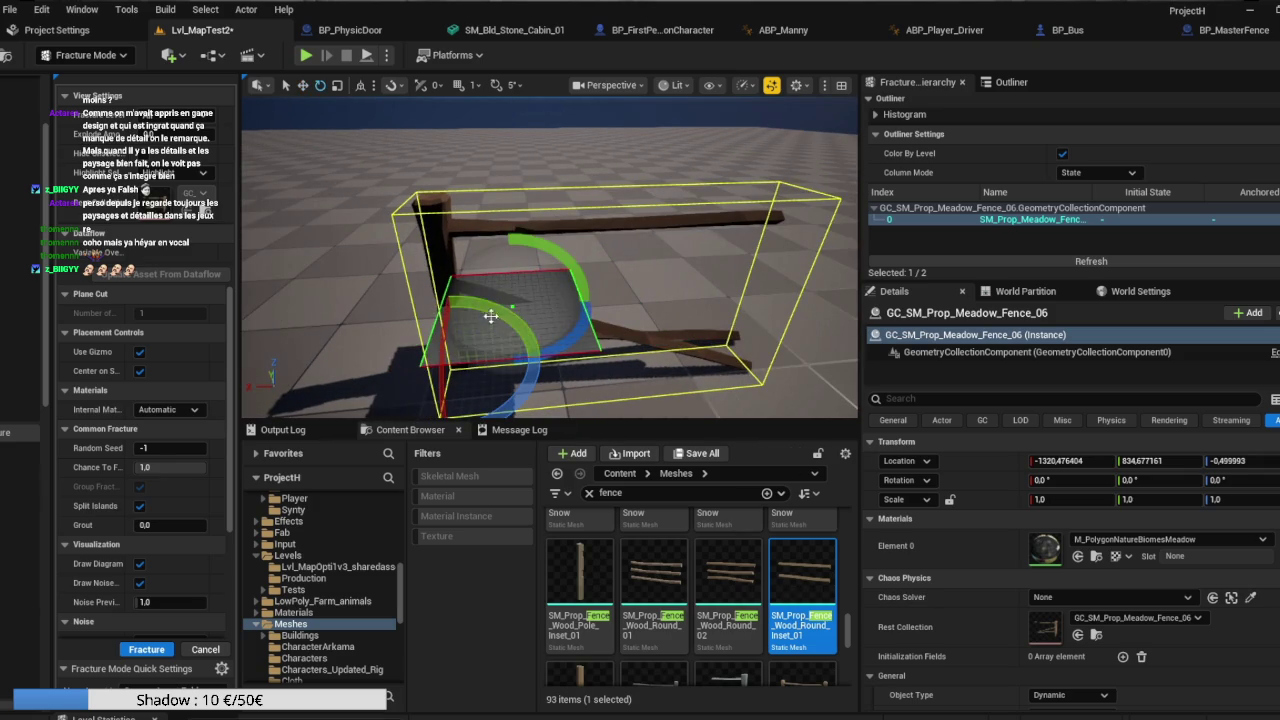
drag(528, 232, 688, 292)
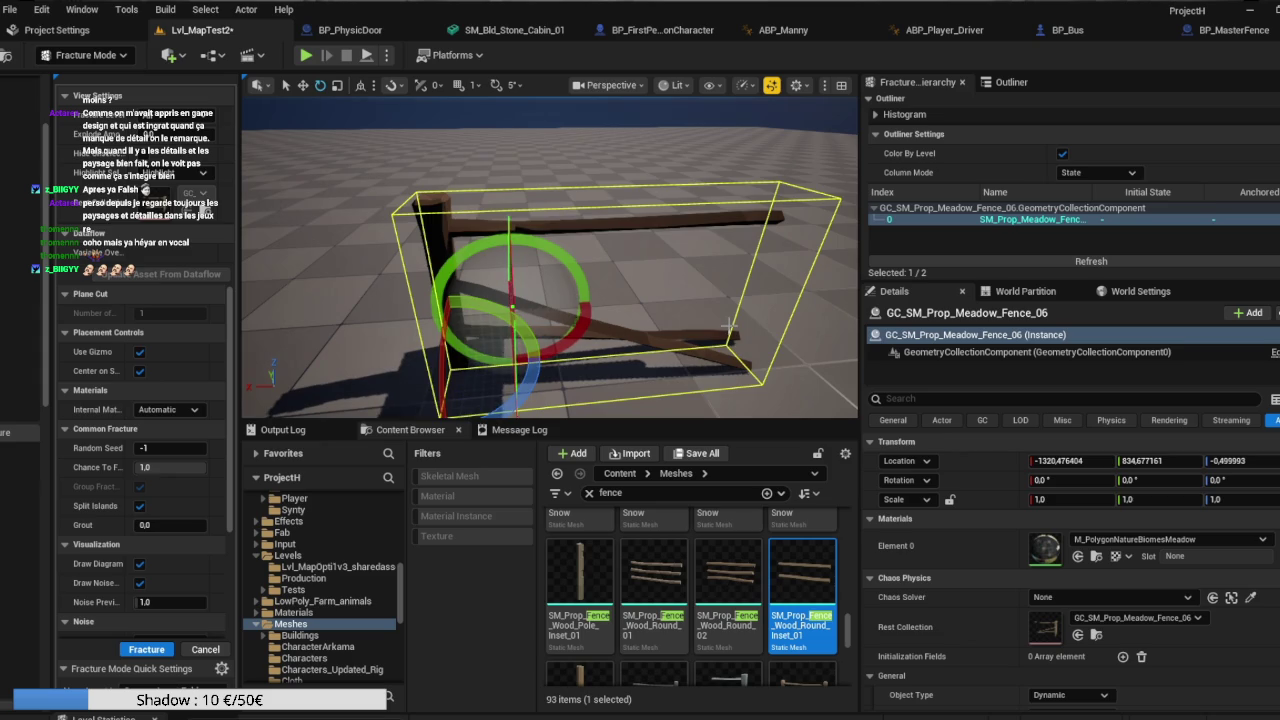
click(569, 273)
drag(560, 304, 510, 310)
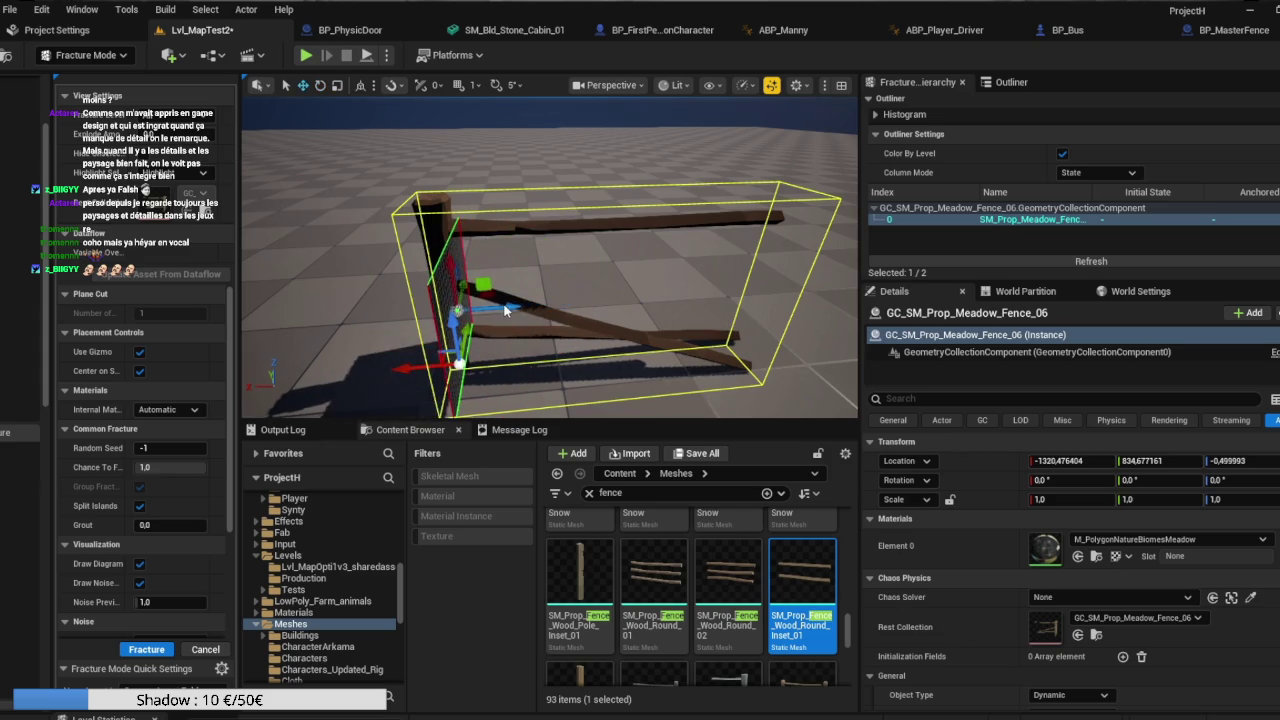
key(e)
mouse_move(456, 243)
mouse_down()
mouse_move(430, 285)
mouse_move(533, 254)
mouse_move(688, 148)
mouse_move(706, 98)
mouse_move(692, 98)
mouse_up()
key(r)
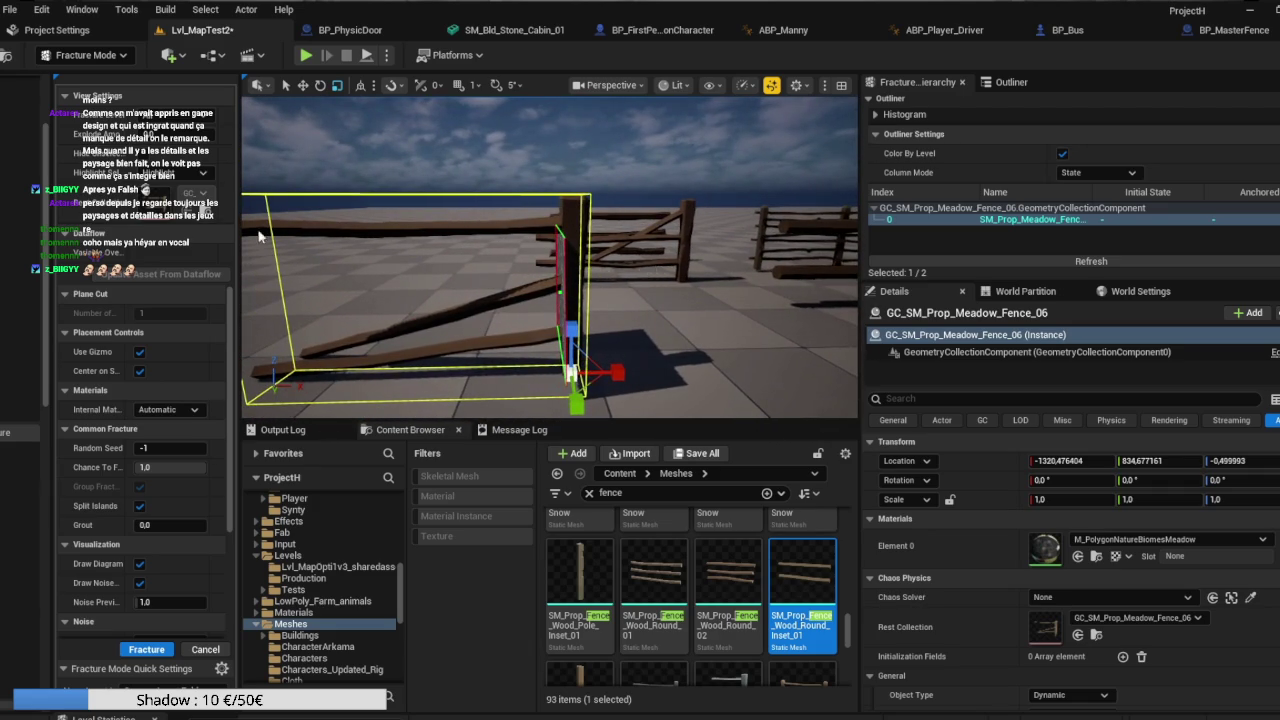
click(148, 650)
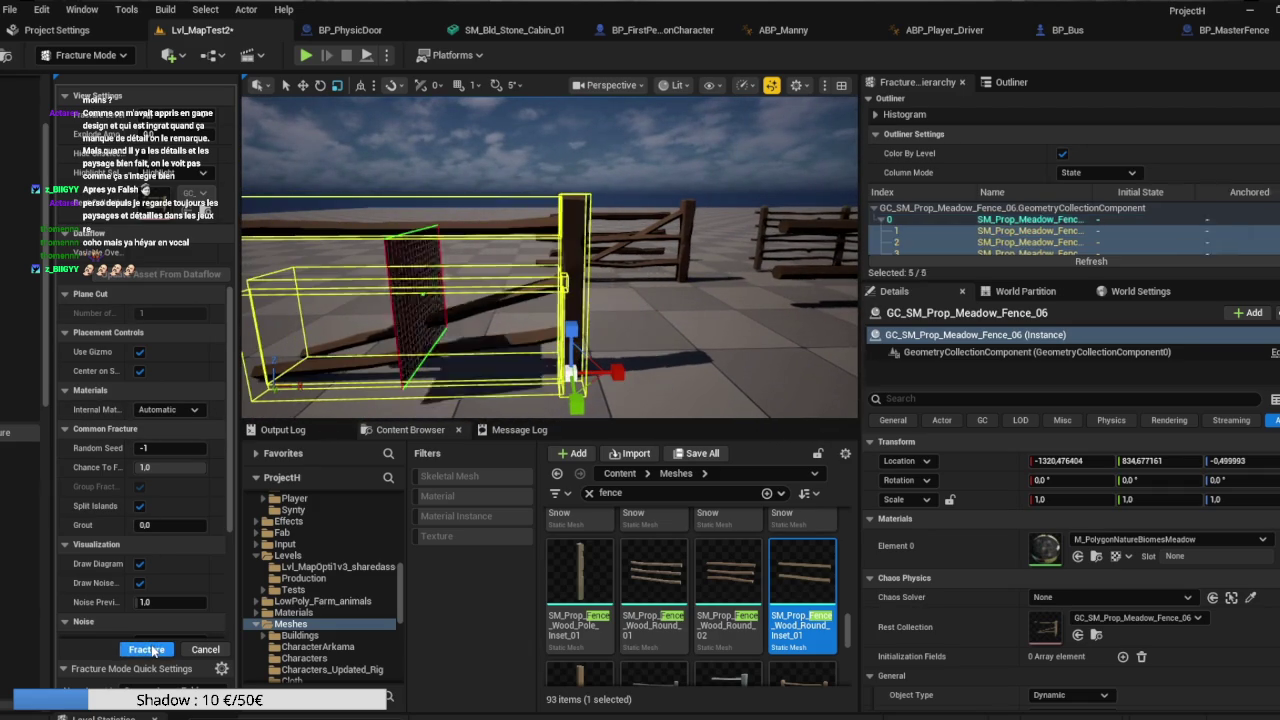
Orbit to the side of fractured Meadow_Fence_06 and rotate the cut plane flat.
drag(692, 98, 710, 98)
drag(383, 313, 390, 313)
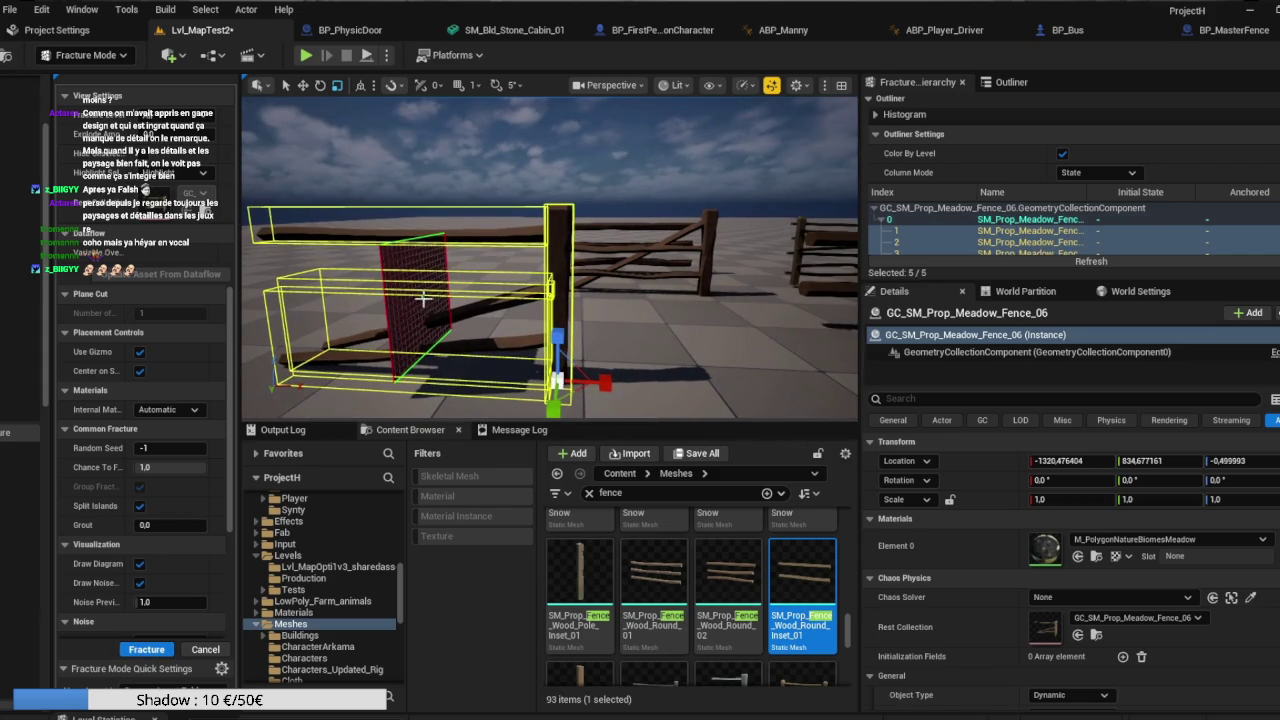
drag(477, 316, 465, 283)
key(e)
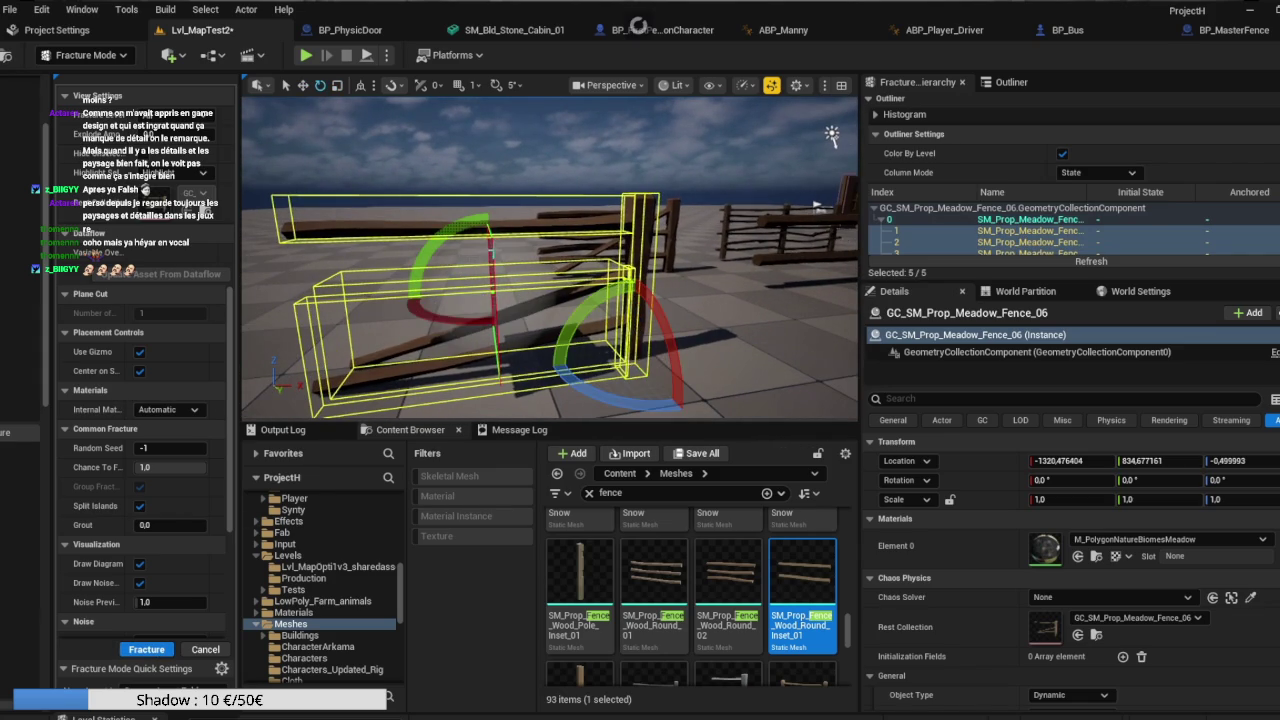
key(r)
key(e)
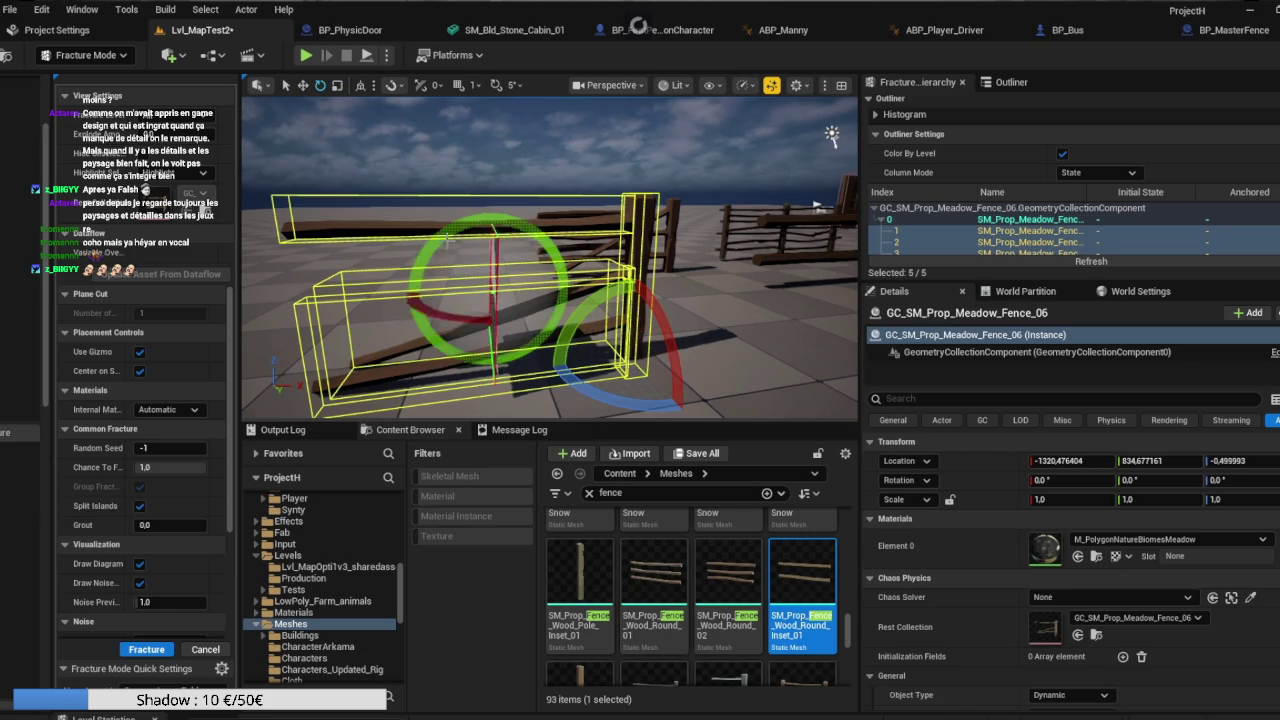
mouse_move(467, 228)
mouse_down()
mouse_move(447, 228)
mouse_move(490, 237)
mouse_up()
key(r)
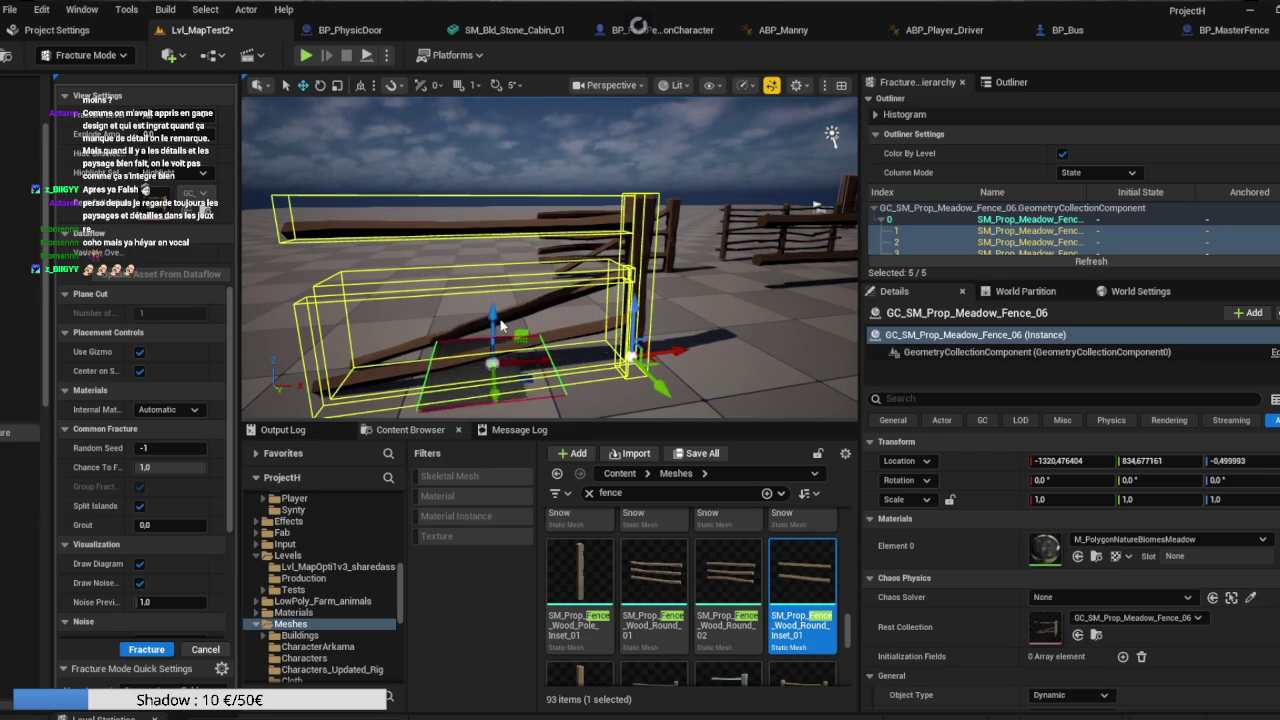
Slide the flat cut plane along the fence and fracture it again.
key(Left)
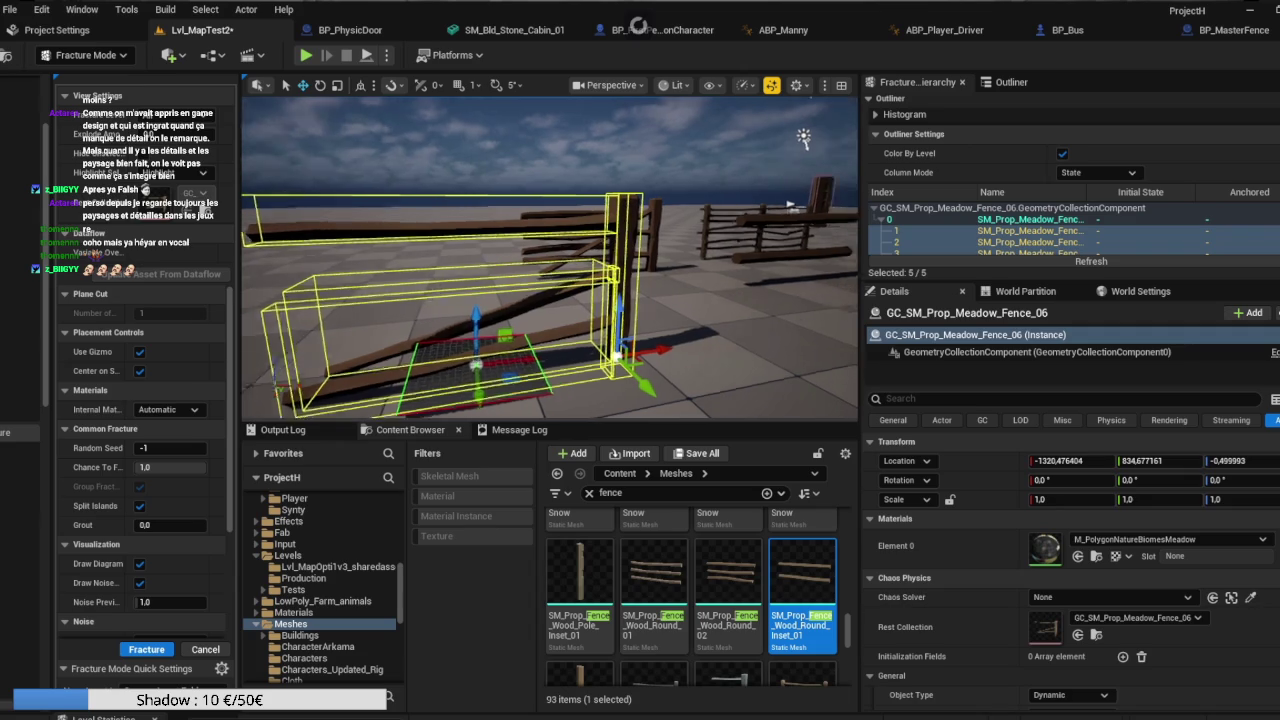
mouse_move(640, 352)
mouse_down()
mouse_move(684, 343)
mouse_move(653, 295)
mouse_up()
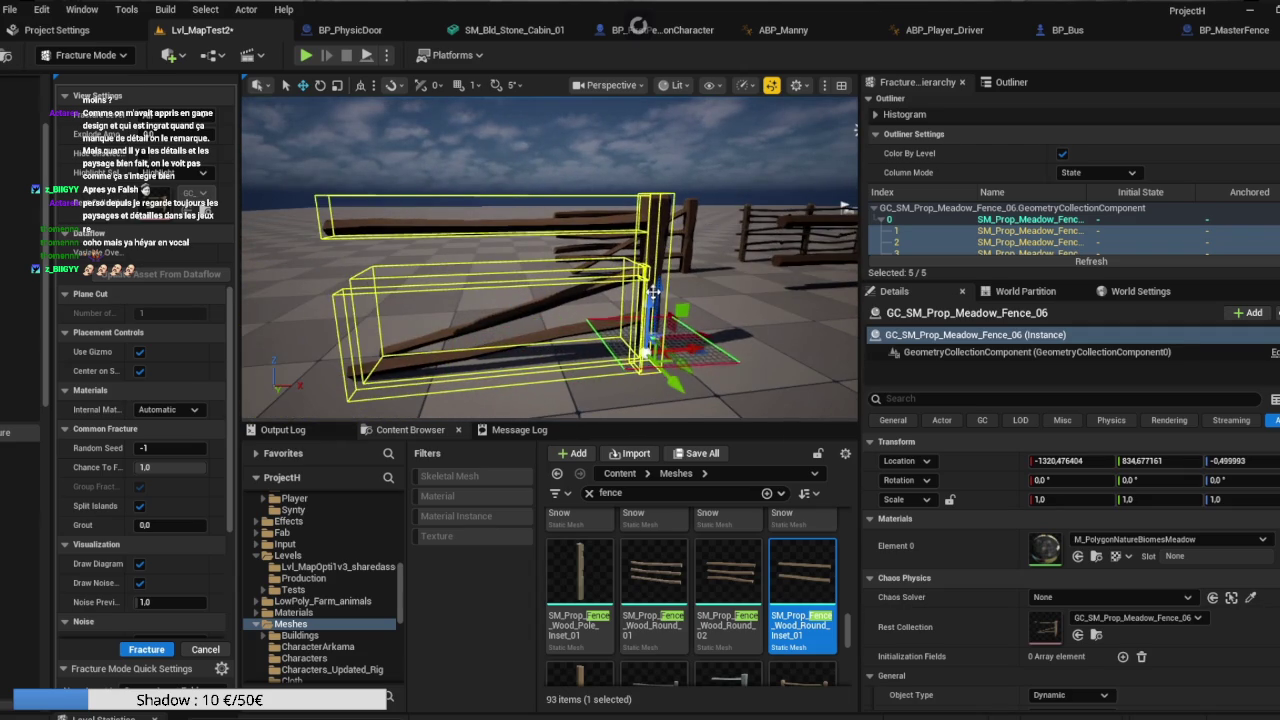
click(146, 650)
mouse_move(489, 363)
mouse_down()
mouse_move(838, 207)
mouse_move(772, 124)
mouse_move(396, 318)
mouse_up()
Select SM_Prop_Meadow_Fence_07 and create a geometry collection from it.
click(433, 304)
drag(503, 266, 506, 275)
click(506, 275)
text(z)
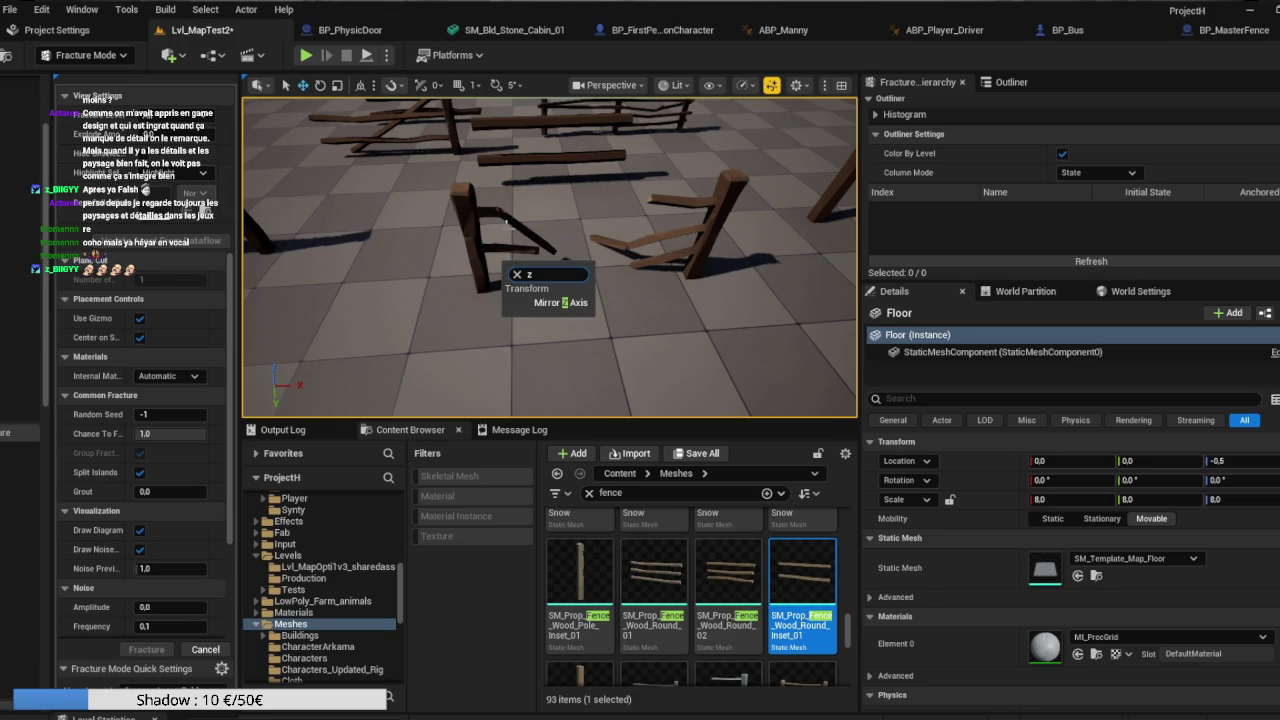
key(Escape)
key(ctrl+z)
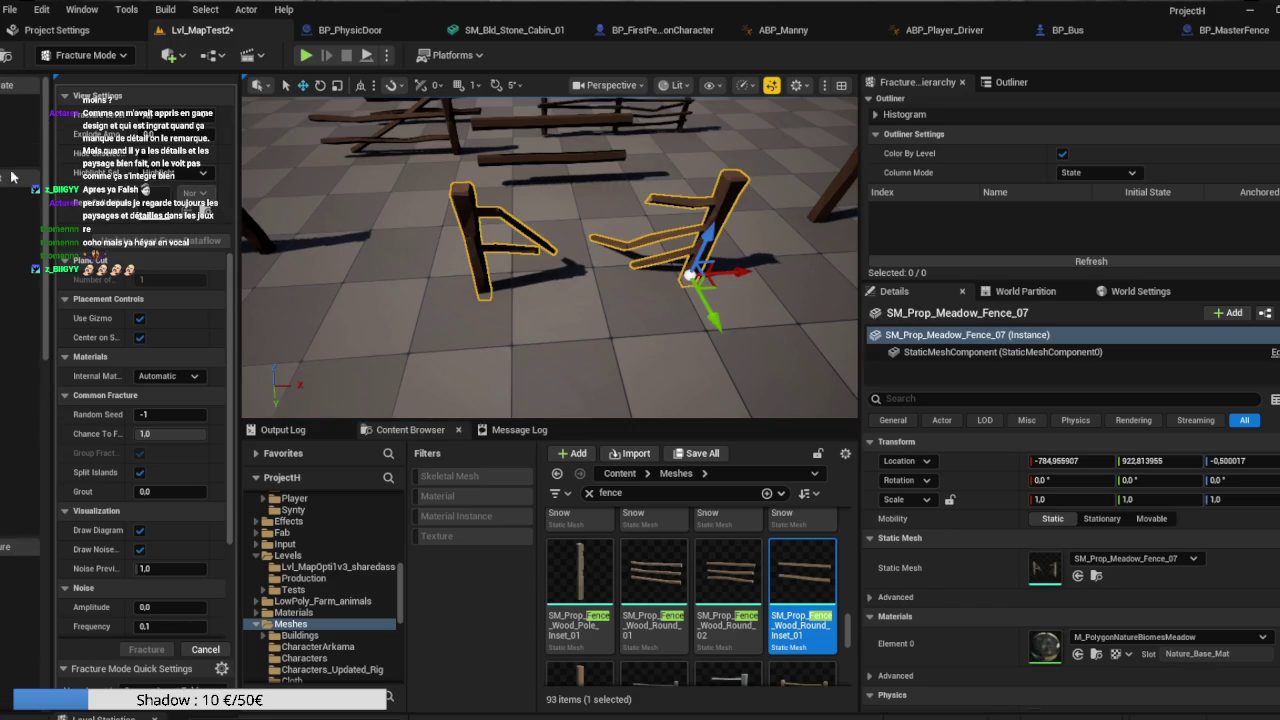
click(5, 128)
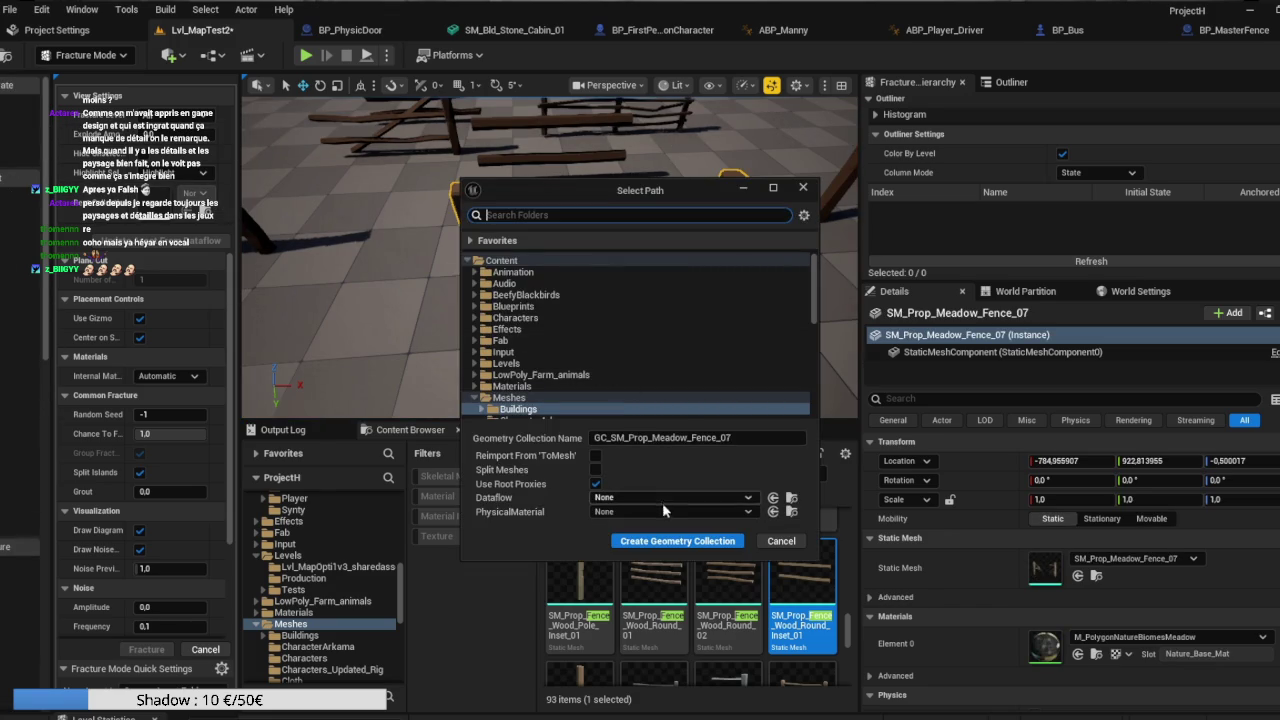
click(672, 541)
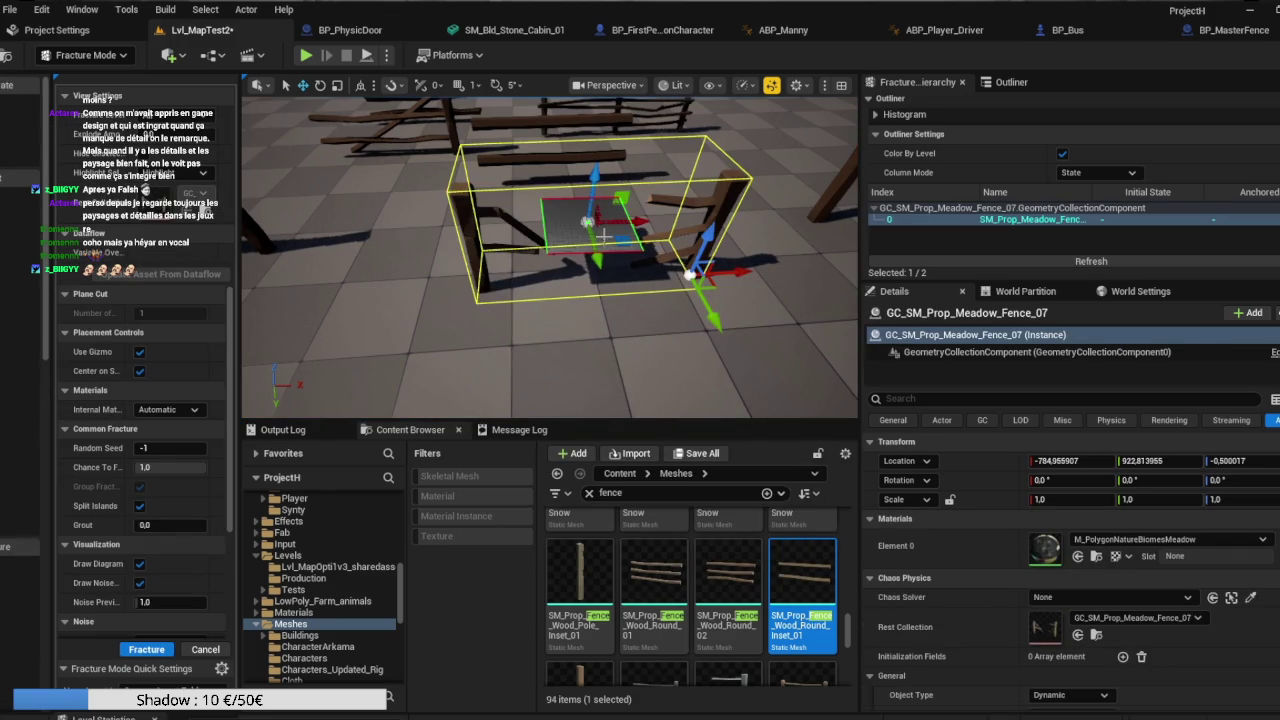
Rotate the cut plane across fence 07 and slide it left over the fence.
key(e)
drag(557, 161, 695, 165)
key(w)
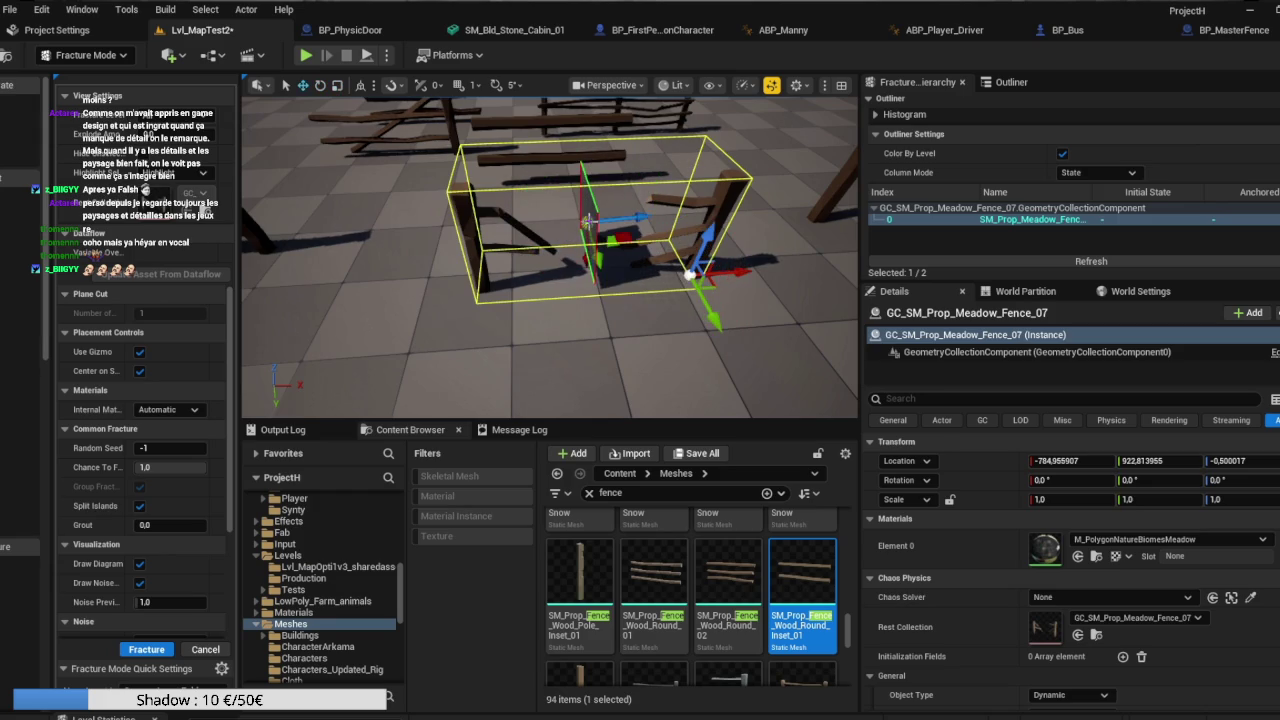
drag(609, 217, 533, 226)
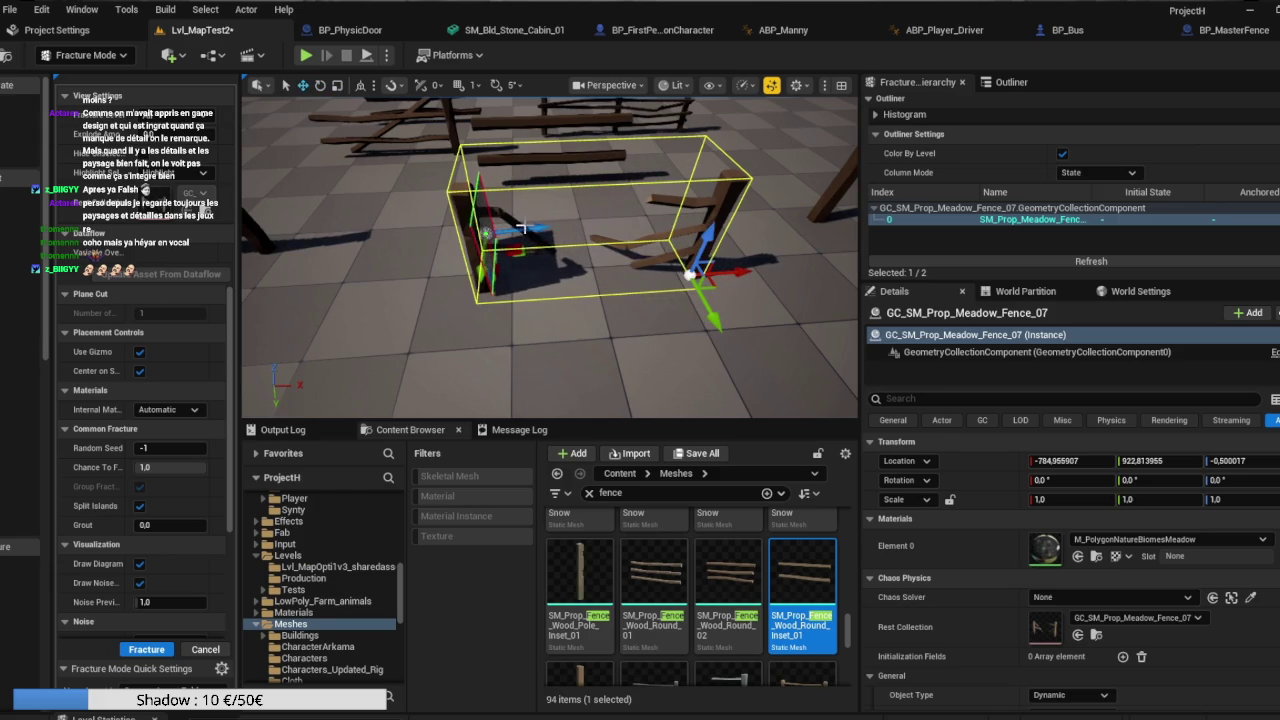
scroll(530, 190, up, 3)
right_click(540, 145)
scroll(540, 145, up, 2)
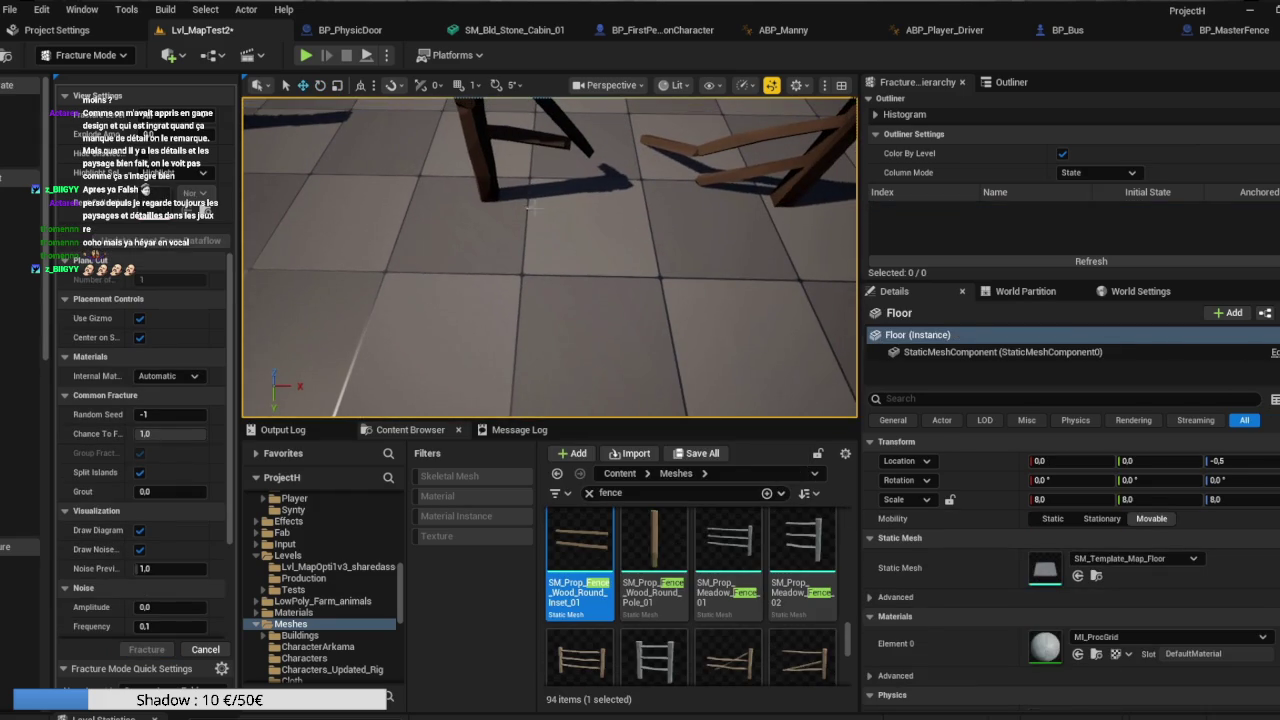
click(470, 138)
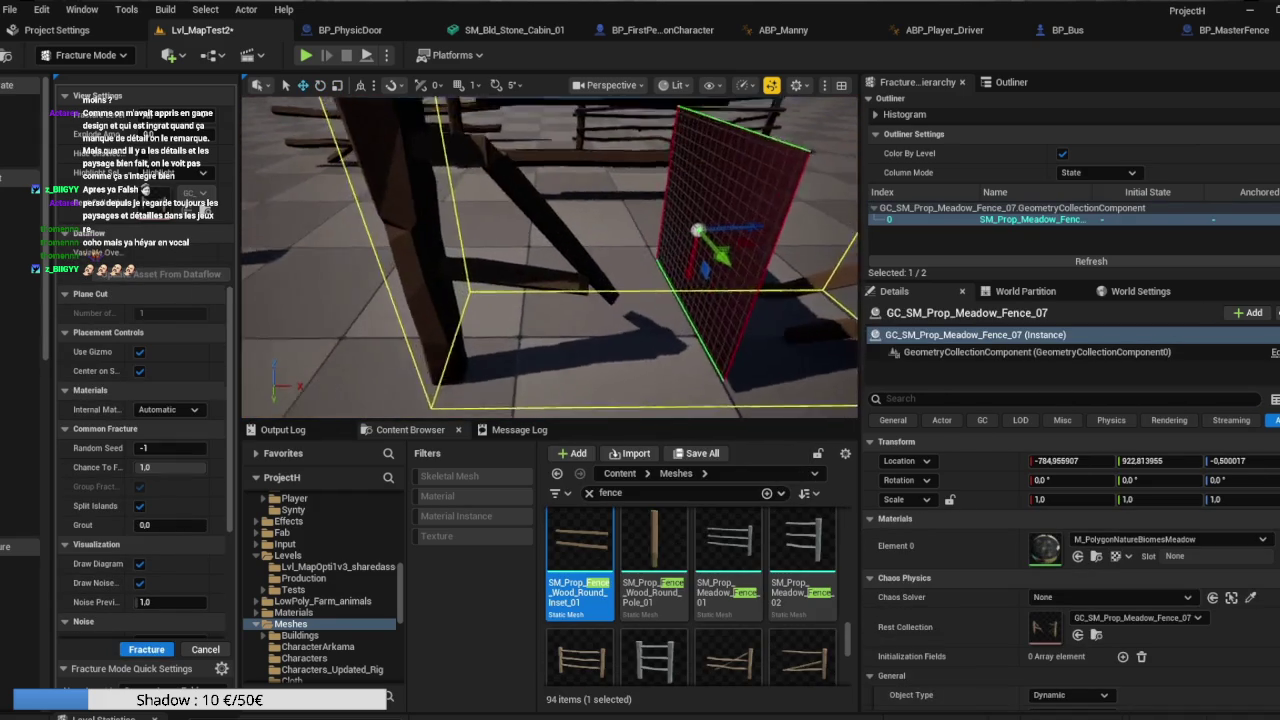
mouse_move(660, 270)
mouse_down()
mouse_move(522, 251)
mouse_move(480, 280)
mouse_move(470, 320)
mouse_move(520, 330)
mouse_up()
Turn the cutting plane again, reselect fence 07 and fracture it along the plane.
key(e)
drag(600, 380, 560, 380)
mouse_move(615, 249)
mouse_down()
mouse_move(590, 252)
mouse_move(615, 249)
mouse_up()
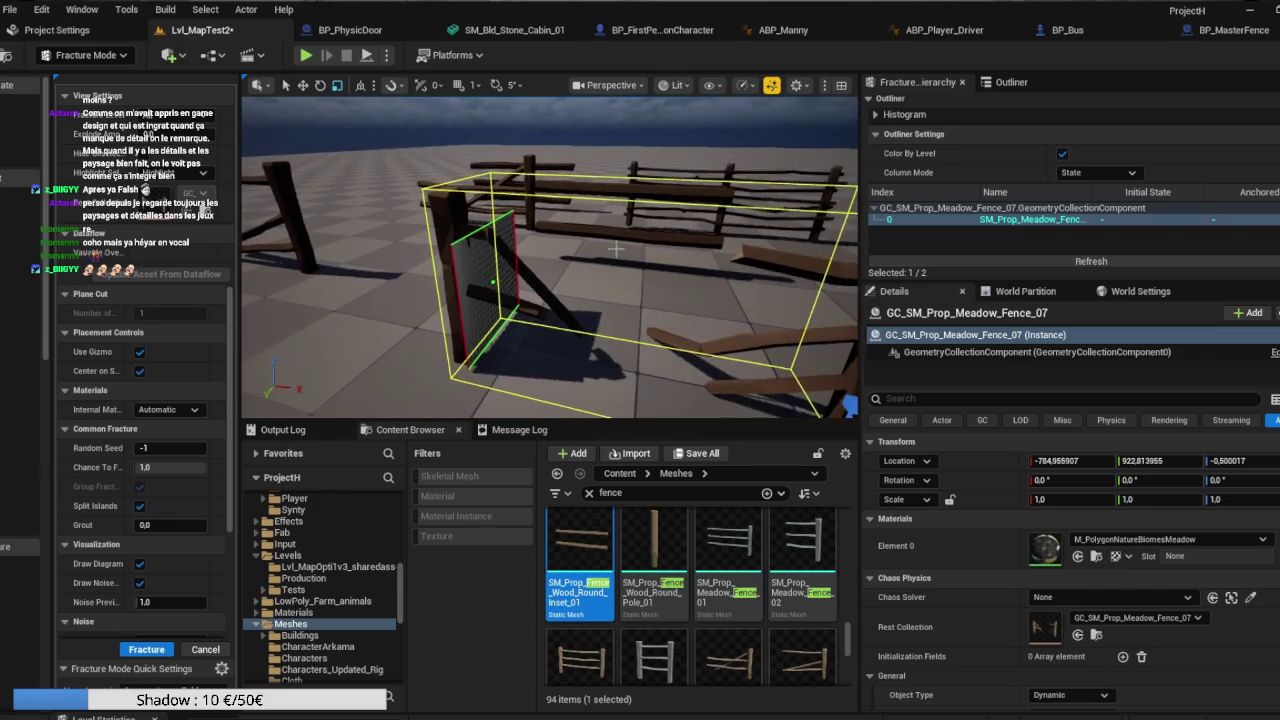
right_click(614, 249)
drag(512, 271, 490, 285)
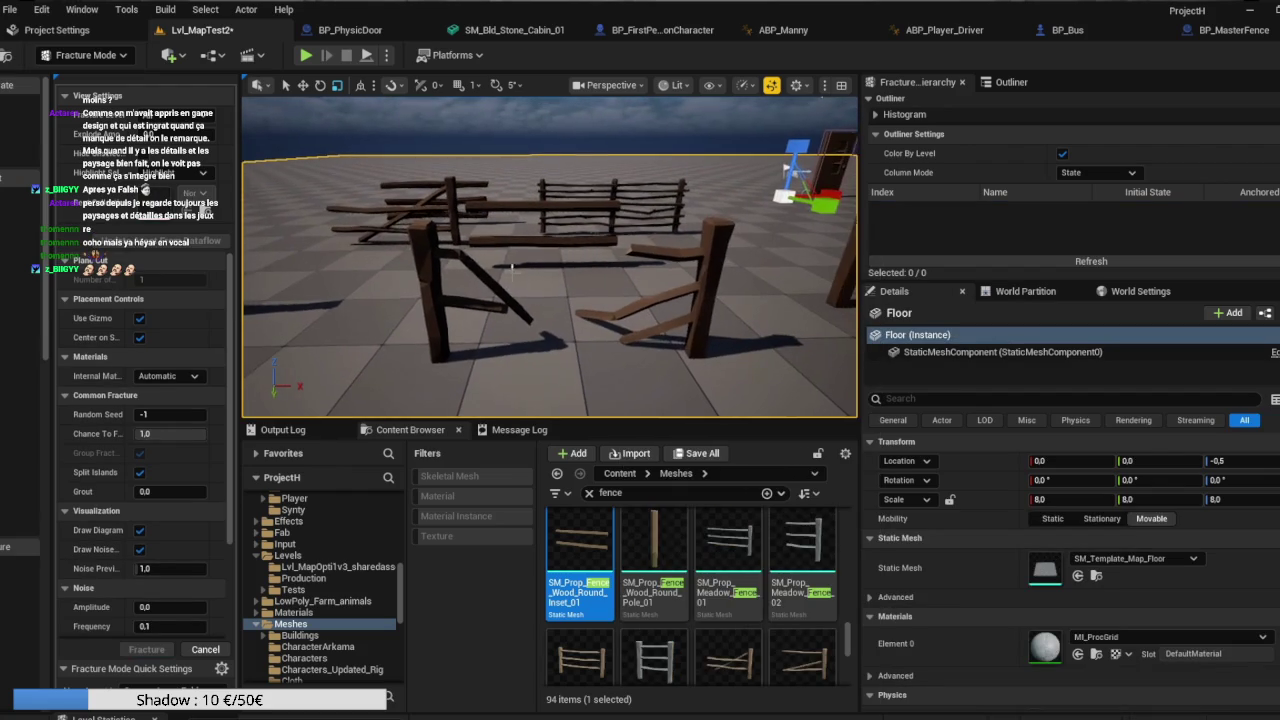
click(418, 256)
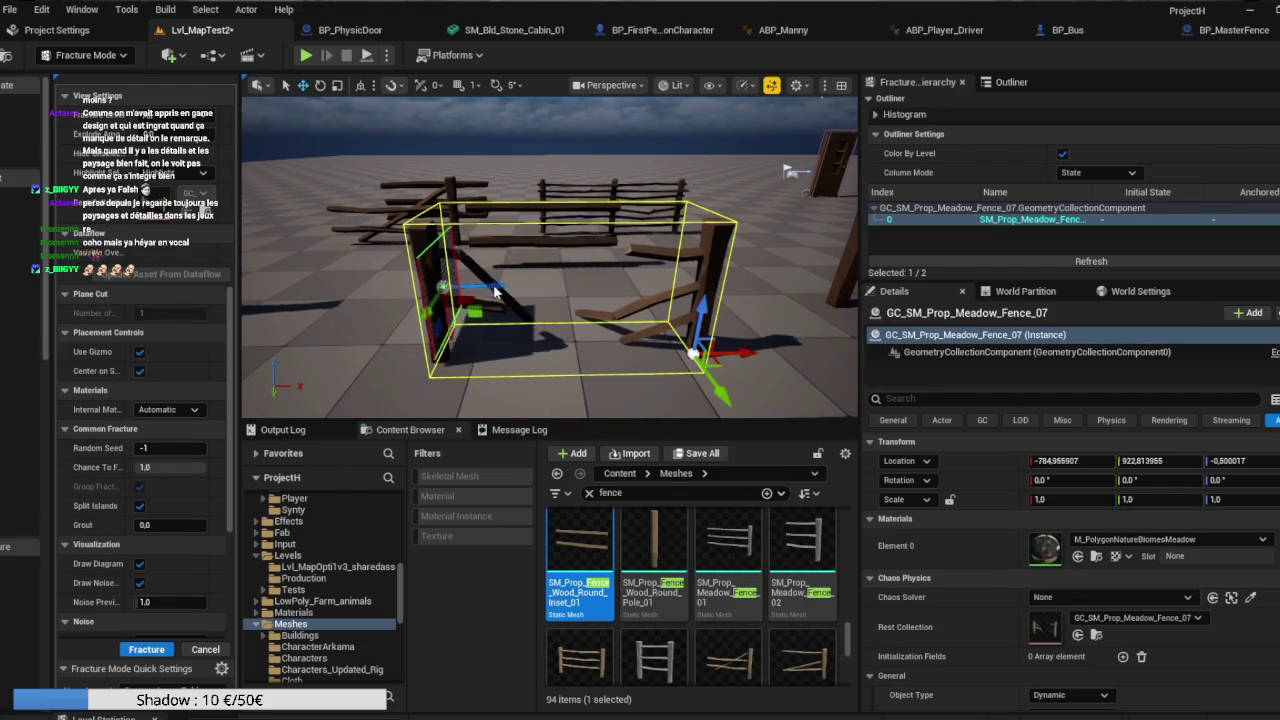
key(e)
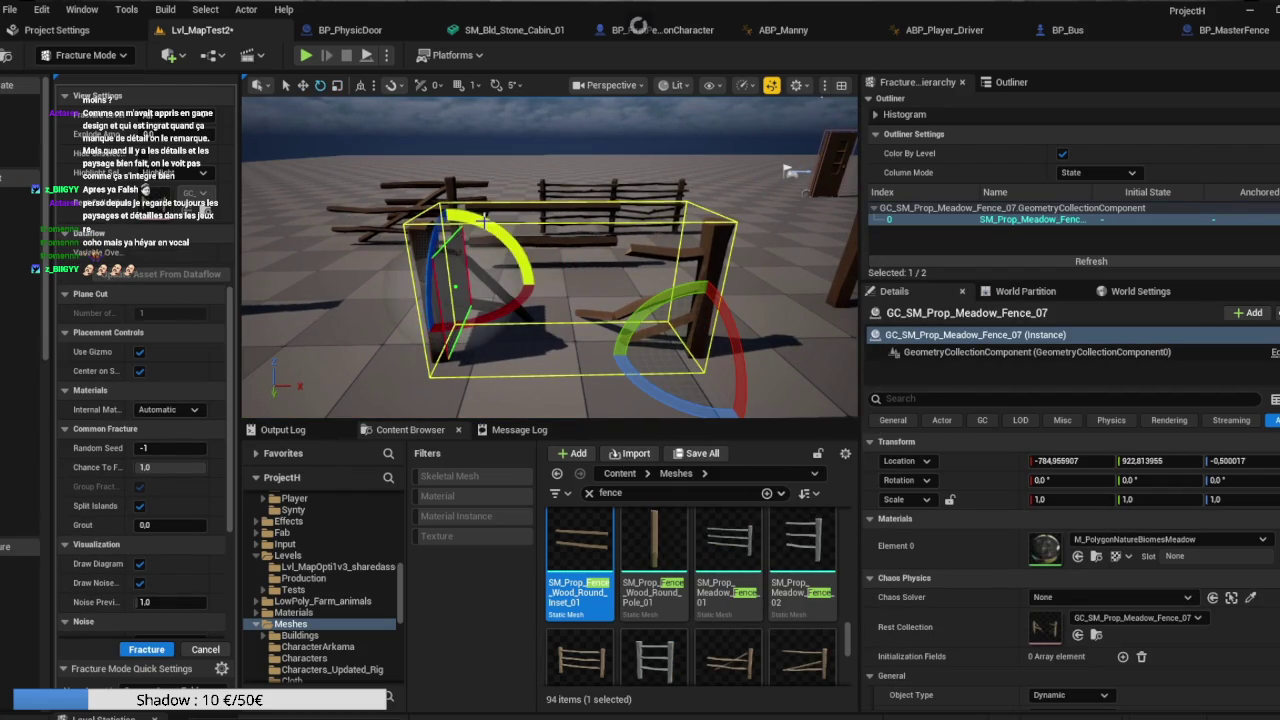
key(r)
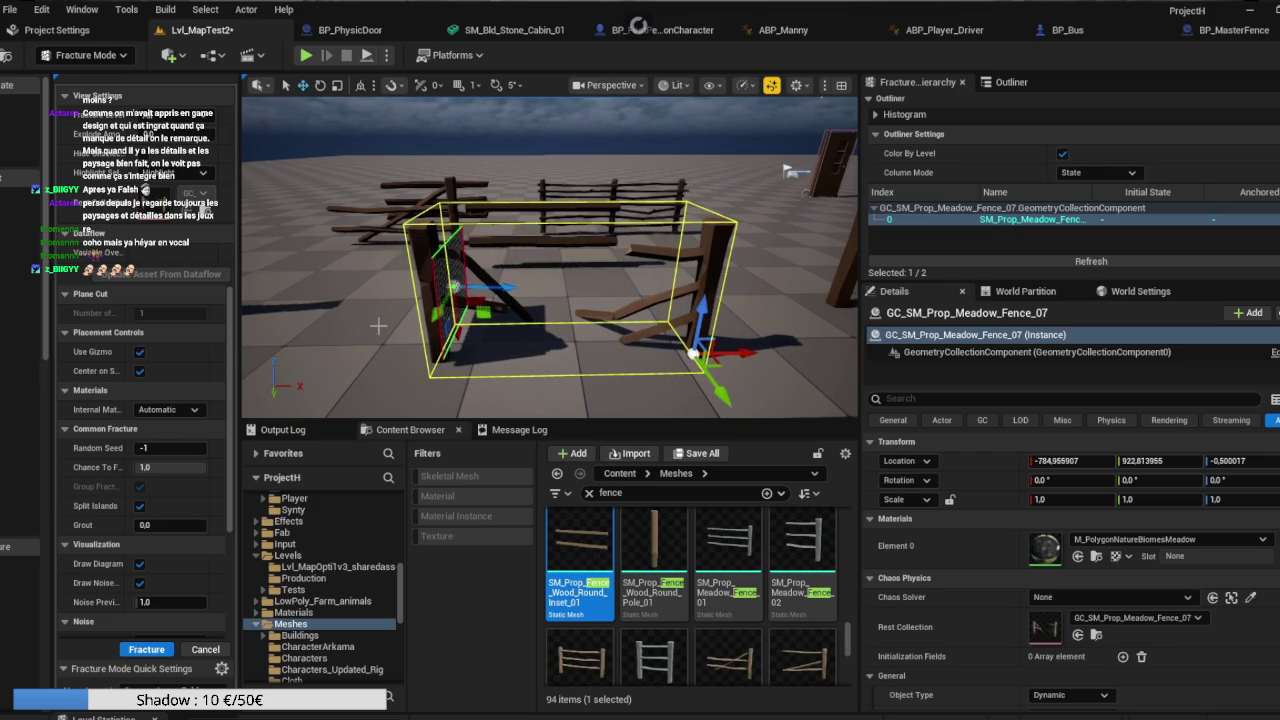
click(150, 650)
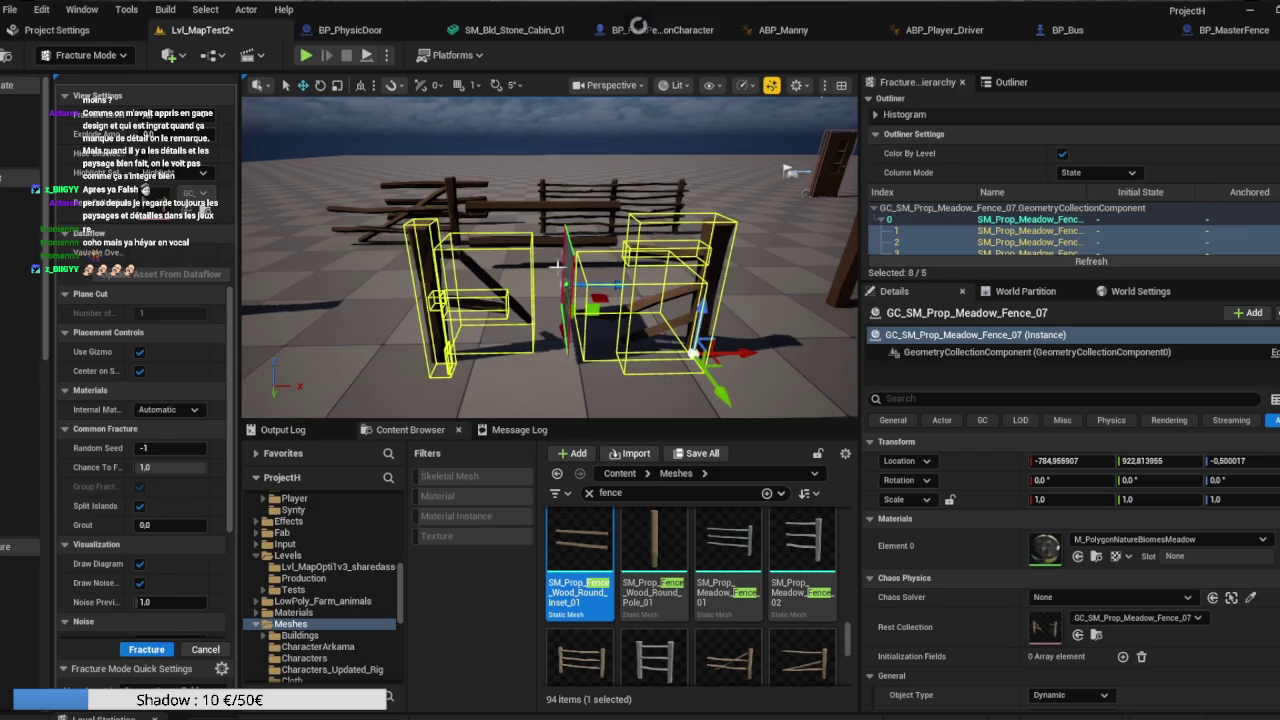
mouse_move(611, 282)
mouse_down()
mouse_move(570, 240)
mouse_move(610, 235)
mouse_move(590, 244)
mouse_move(771, 86)
mouse_move(768, 119)
mouse_move(697, 113)
mouse_up()
Fracture the fence post with Uniform Voronoi, min and max sites both 5.
click(460, 285)
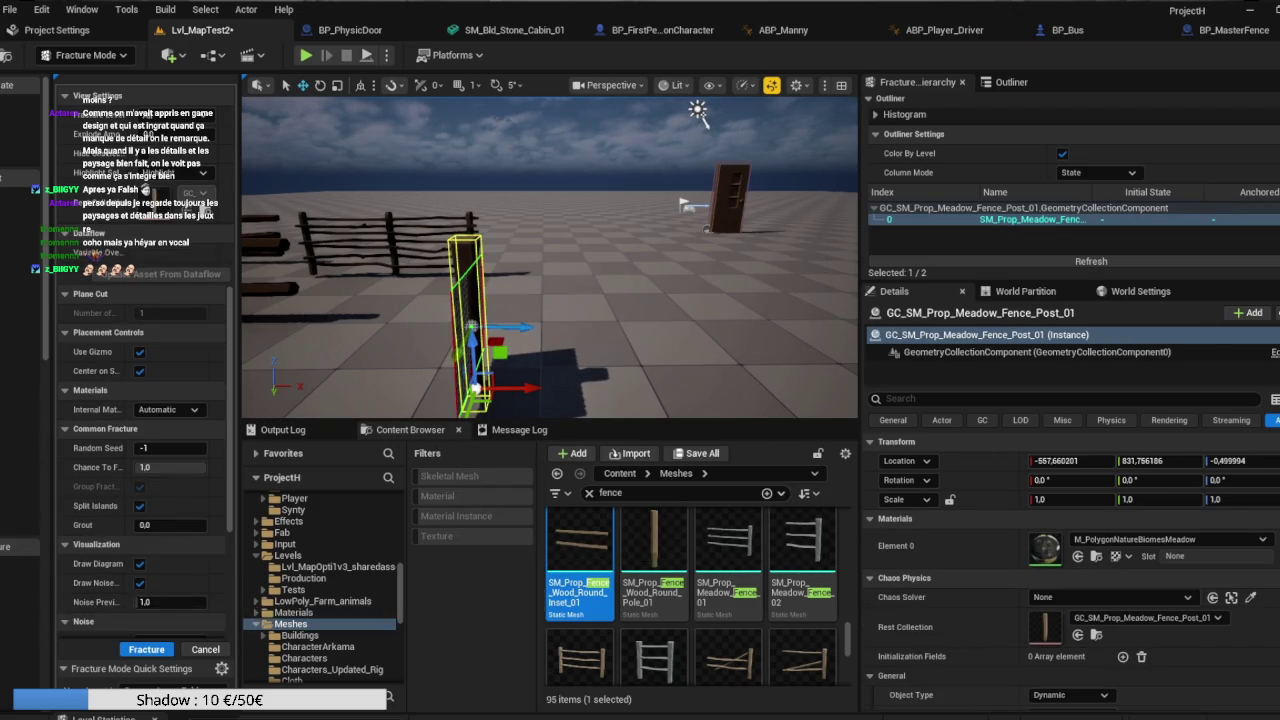
click(57, 568)
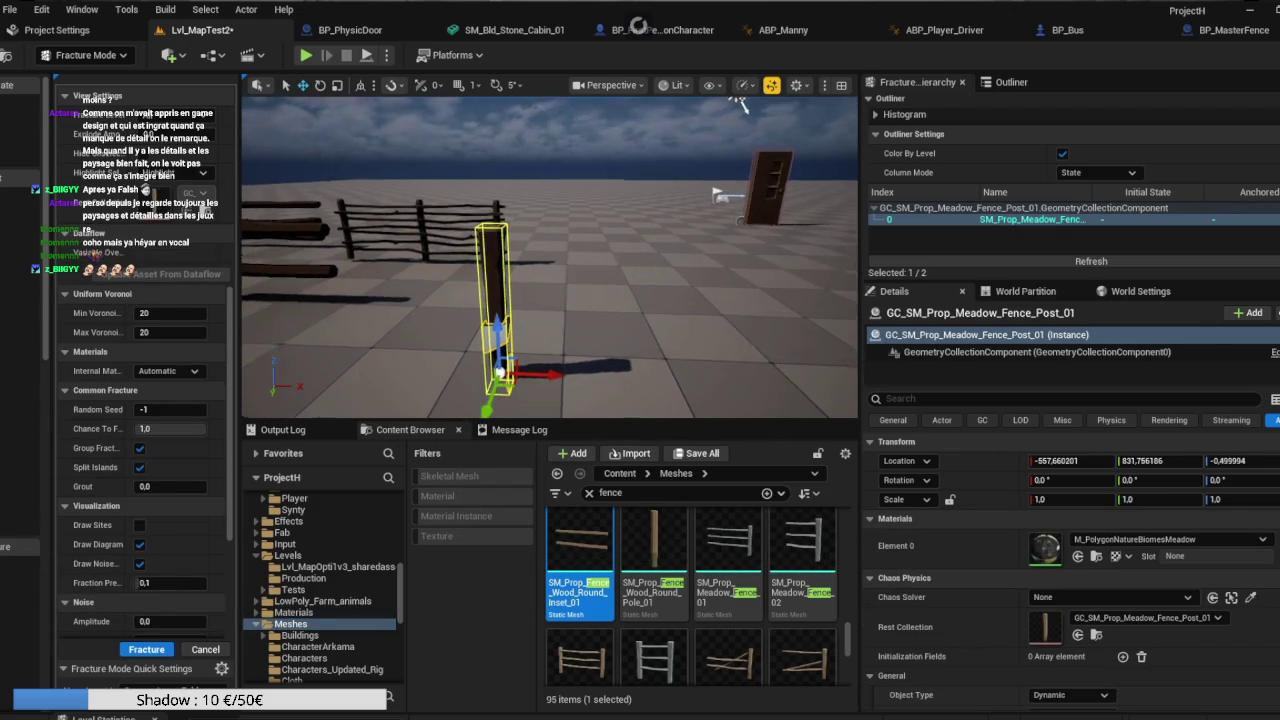
click(165, 316)
text(5)
click(162, 338)
text(5)
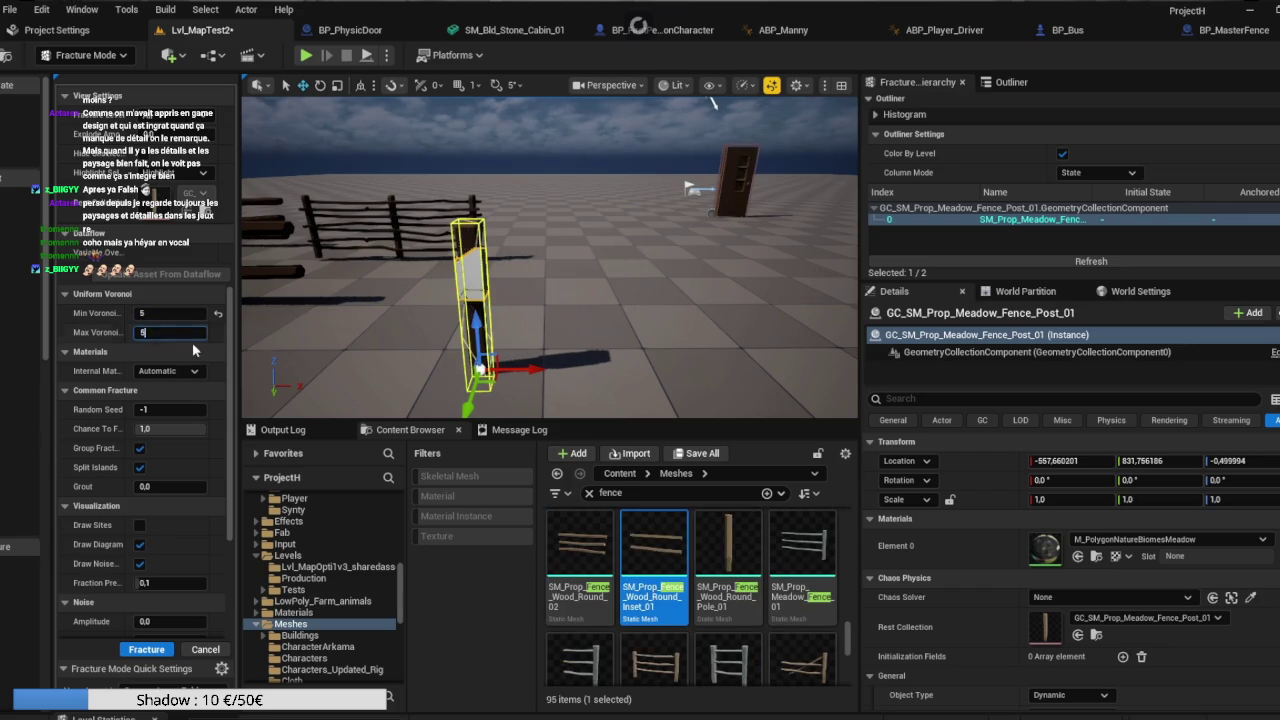
key(Return)
scroll(189, 455, down, 3)
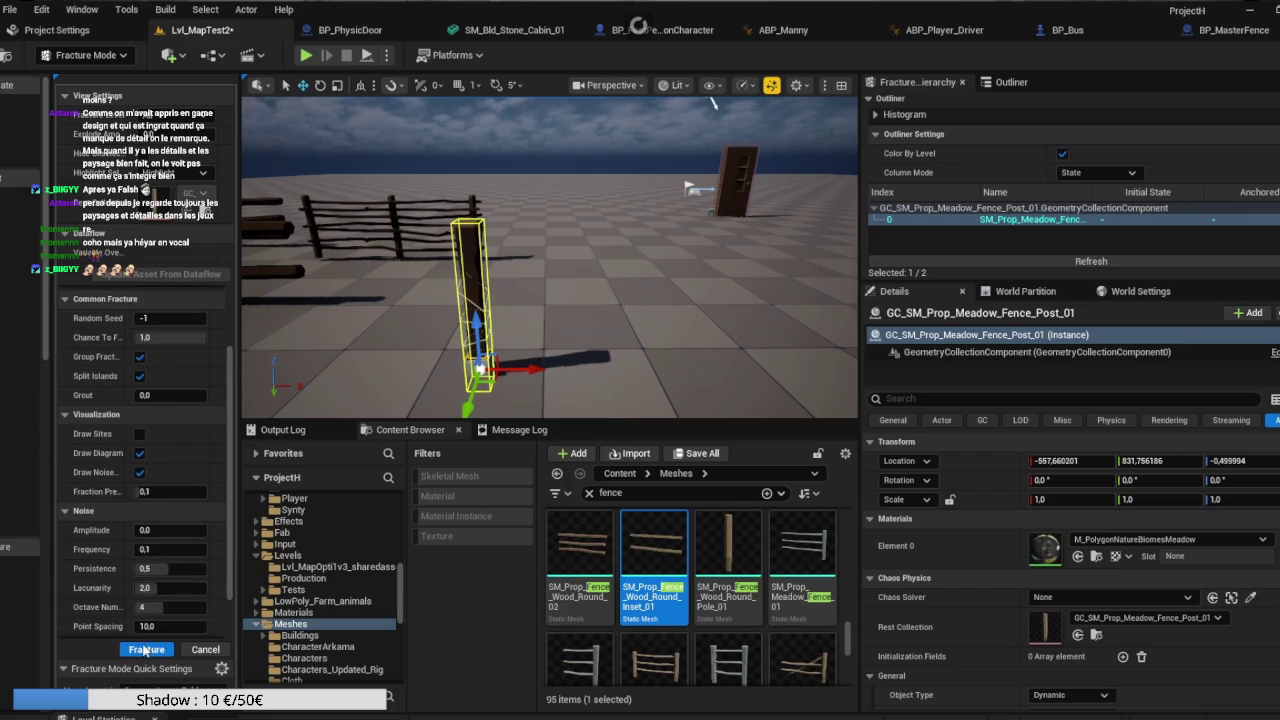
click(146, 651)
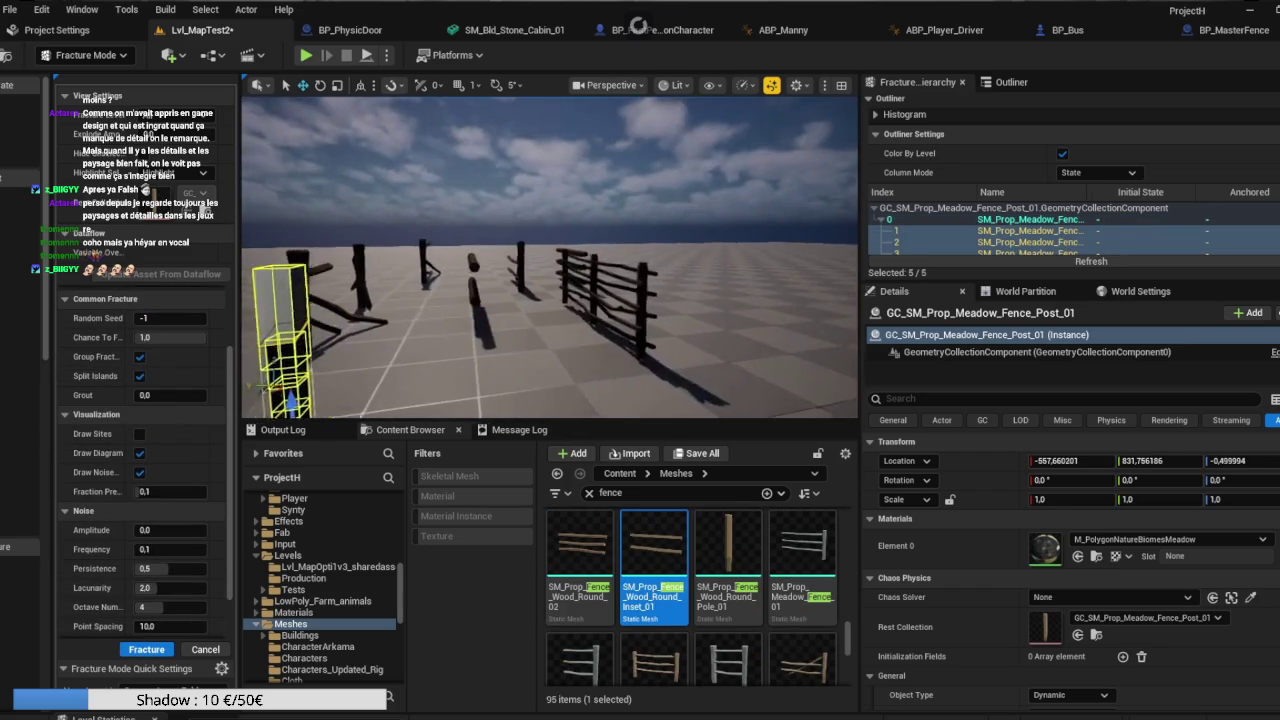
drag(600, 300, 631, 349)
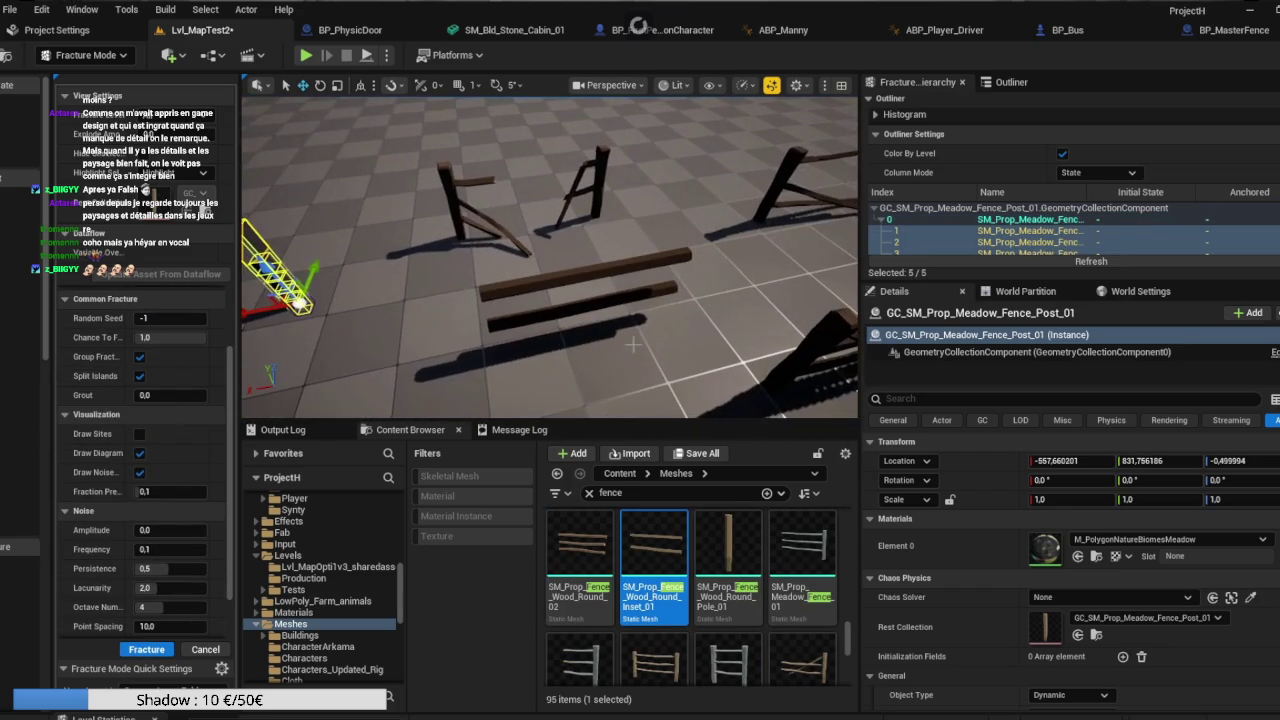
click(581, 277)
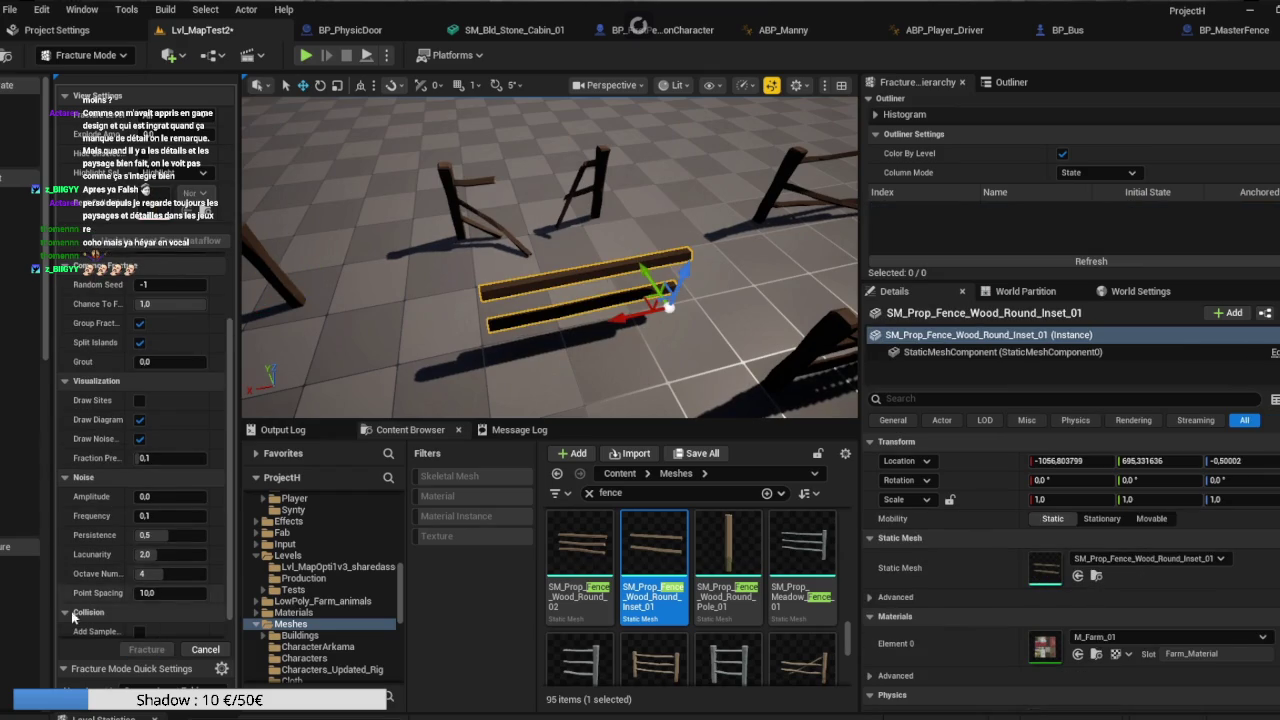
Create a geometry collection for the Wood_Round_Inset_01 rail and fracture it.
scroll(124, 461, up, 4)
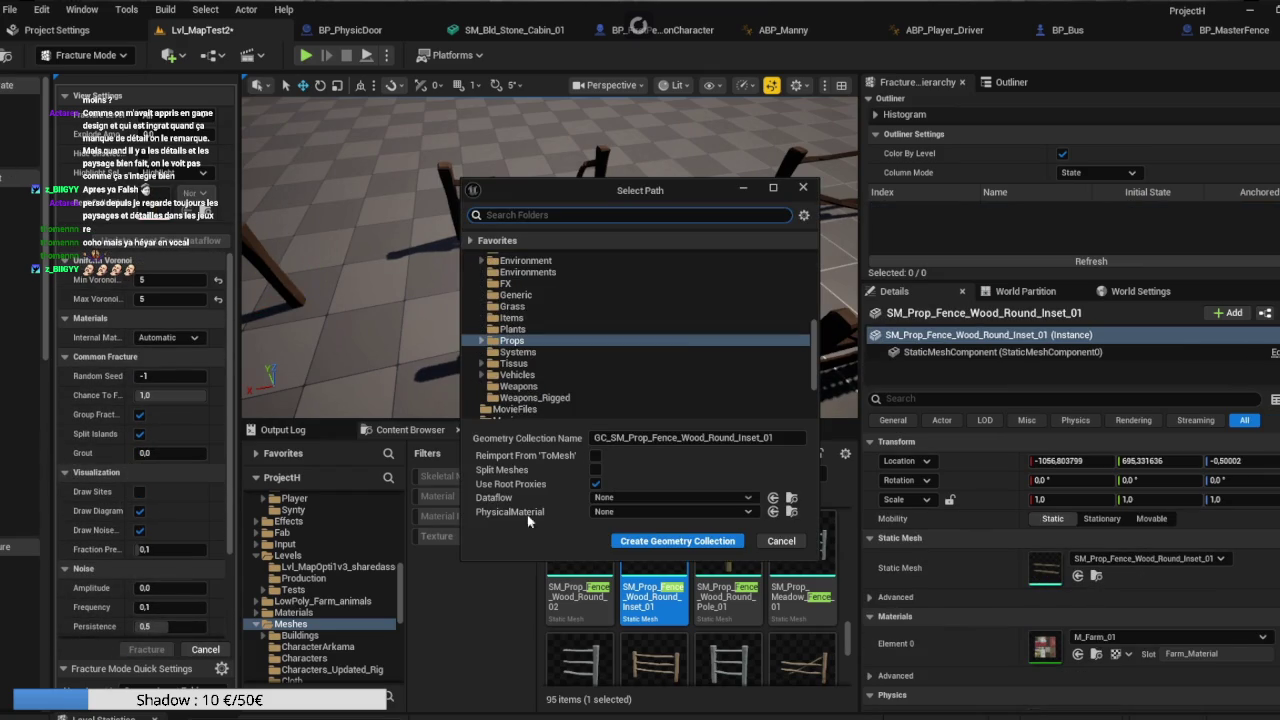
click(677, 540)
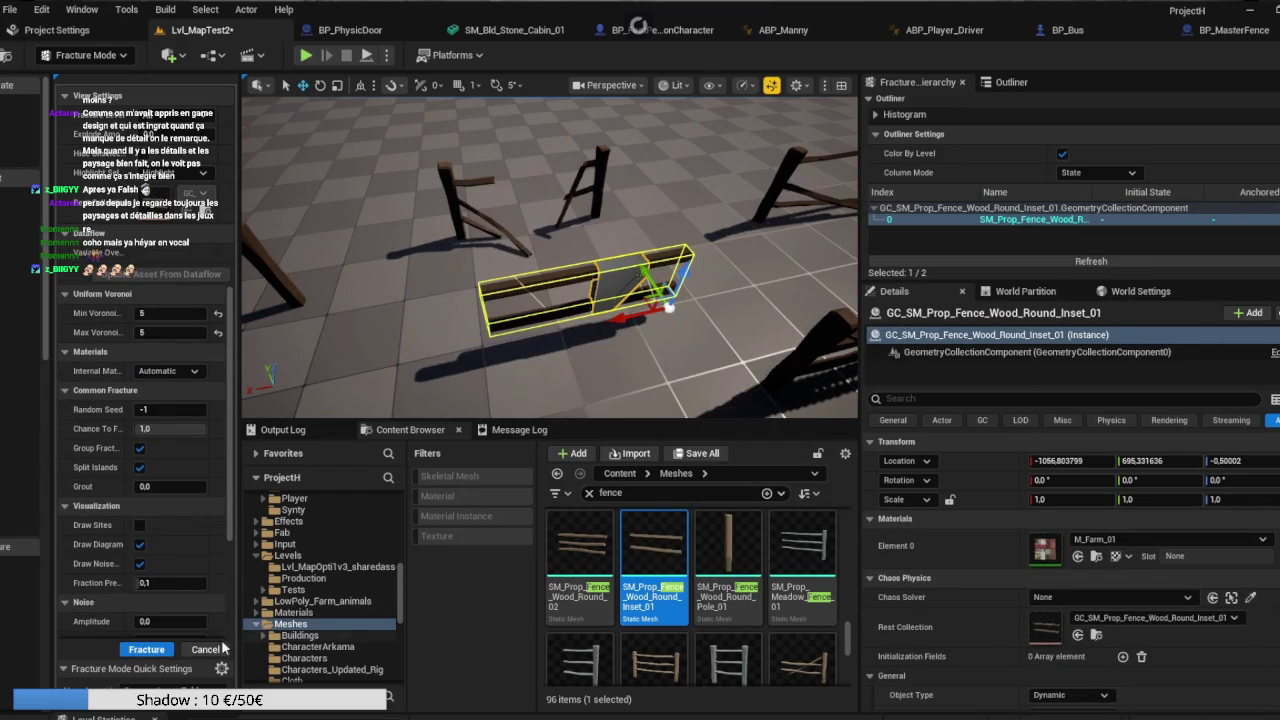
click(146, 650)
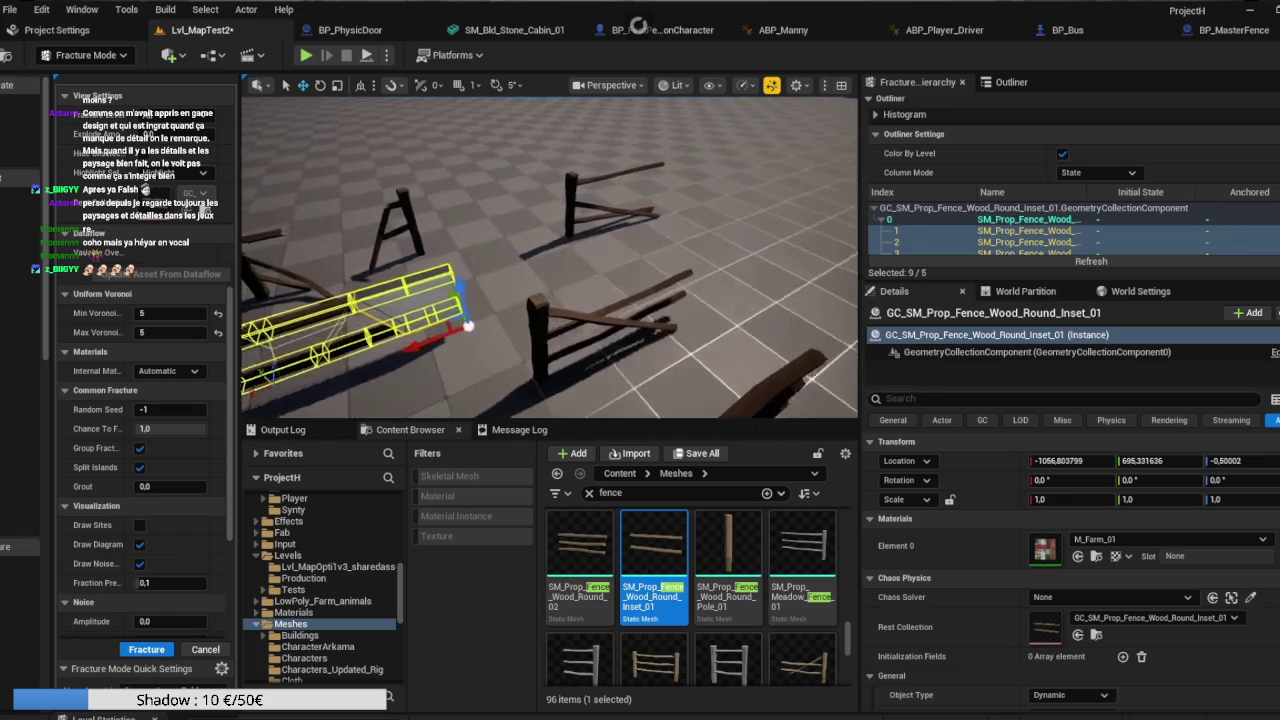
drag(600, 300, 621, 326)
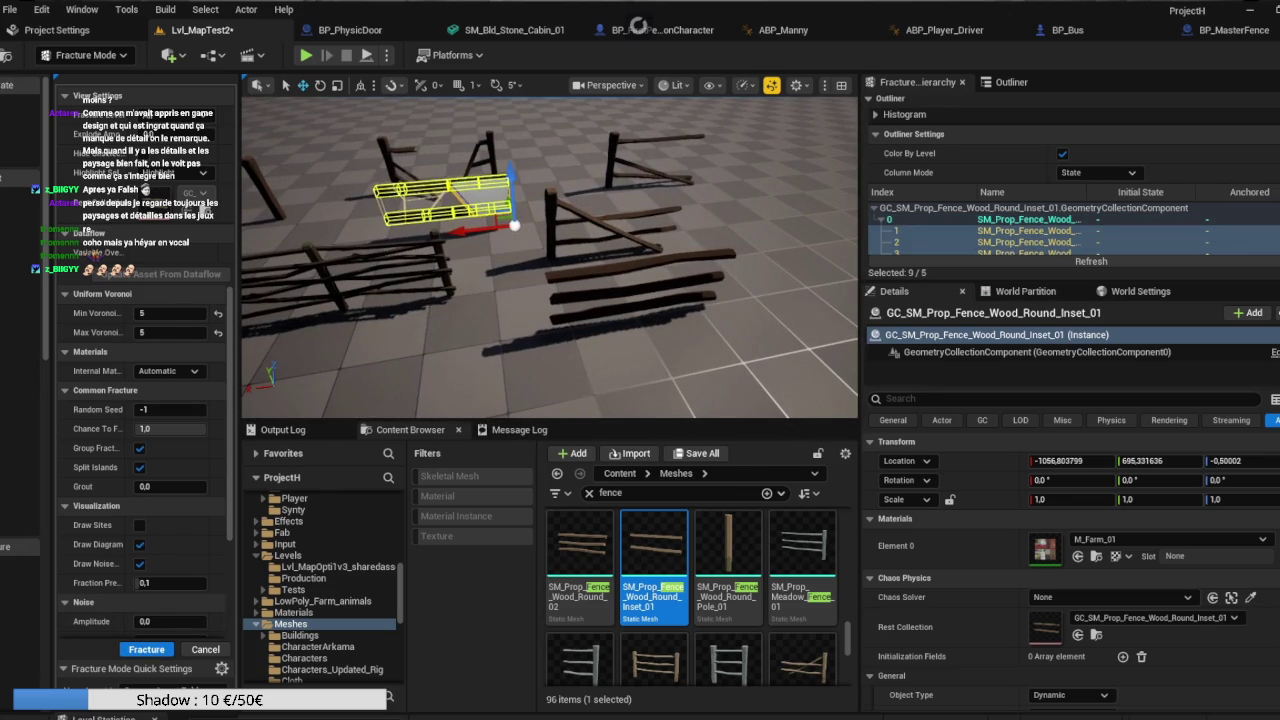
Make the GC_SM_Prop_Fence_Wood_Round_02 geometry collection and fracture it.
click(583, 272)
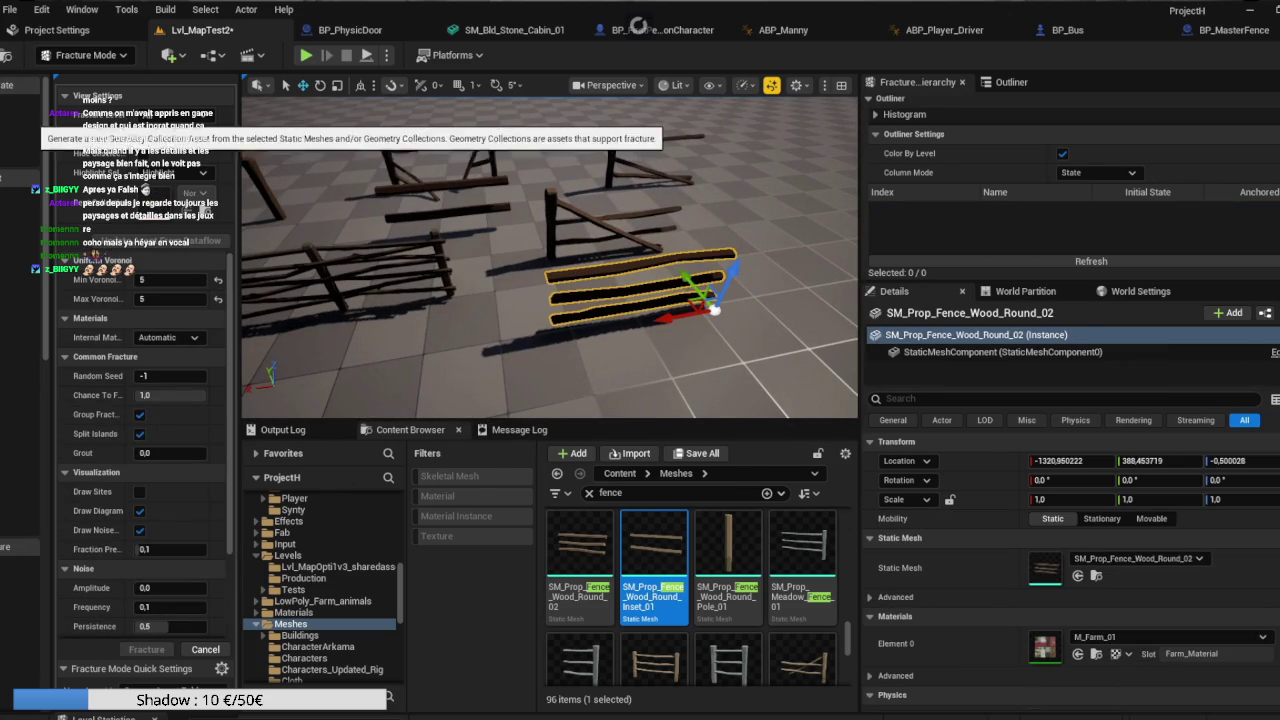
click(25, 112)
click(680, 540)
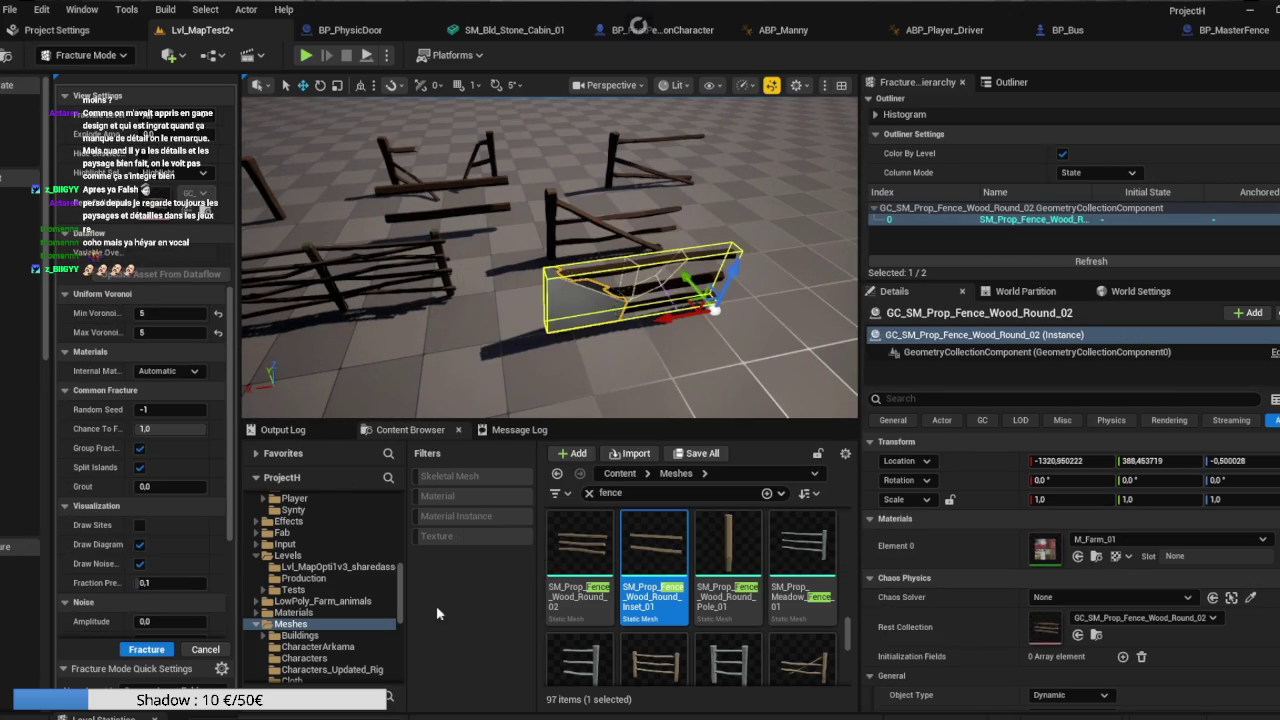
click(146, 650)
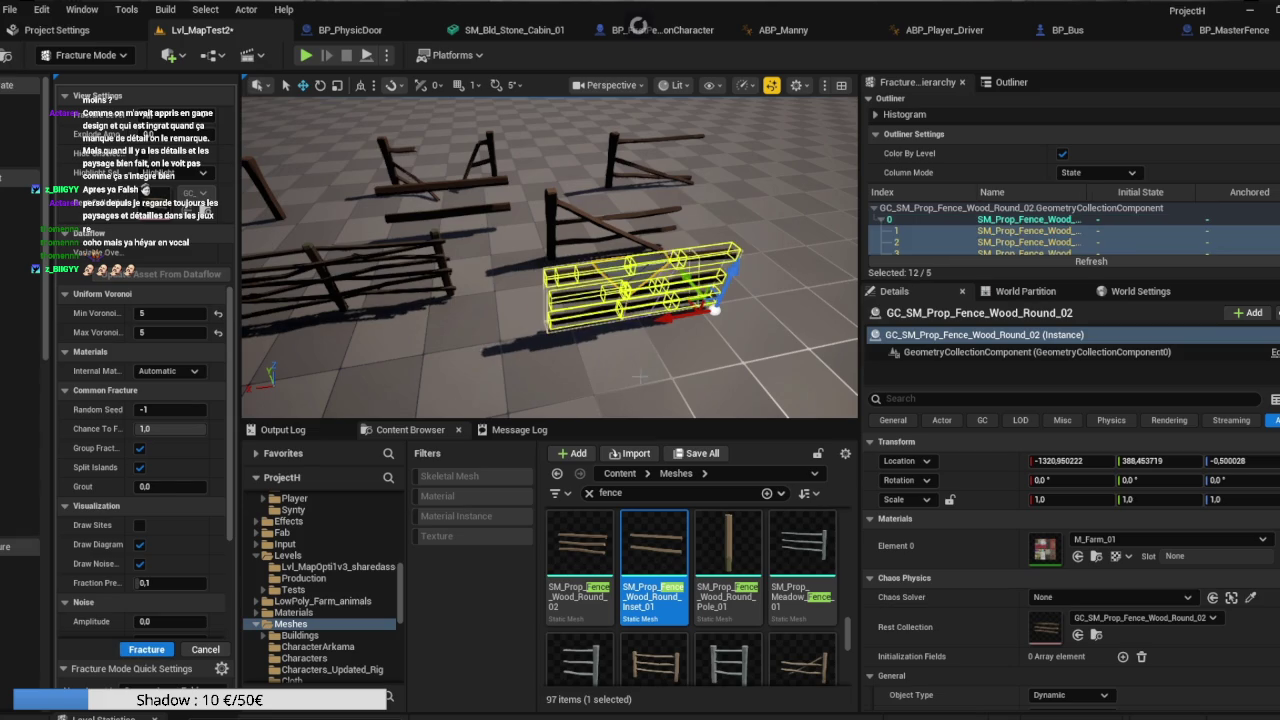
drag(640, 300, 657, 359)
click(537, 290)
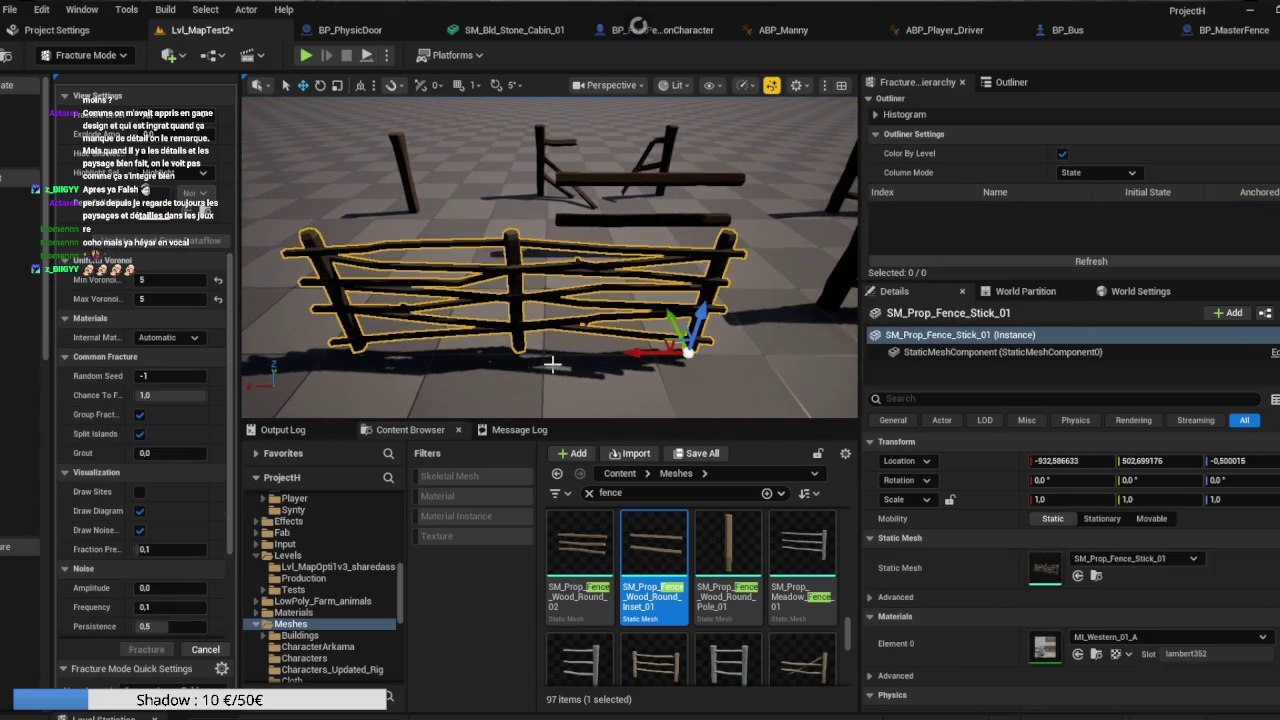
Convert SM_Prop_Fence_Stick_01 into GC_SM_Prop_Fence_Stick_01 and choose Plane Cut fracturing.
right_click(551, 243)
key(Escape)
mouse_move(433, 276)
mouse_down()
mouse_move(440, 300)
mouse_move(433, 276)
mouse_move(395, 300)
mouse_move(400, 310)
mouse_move(402, 292)
mouse_move(356, 237)
mouse_up()
right_click(433, 276)
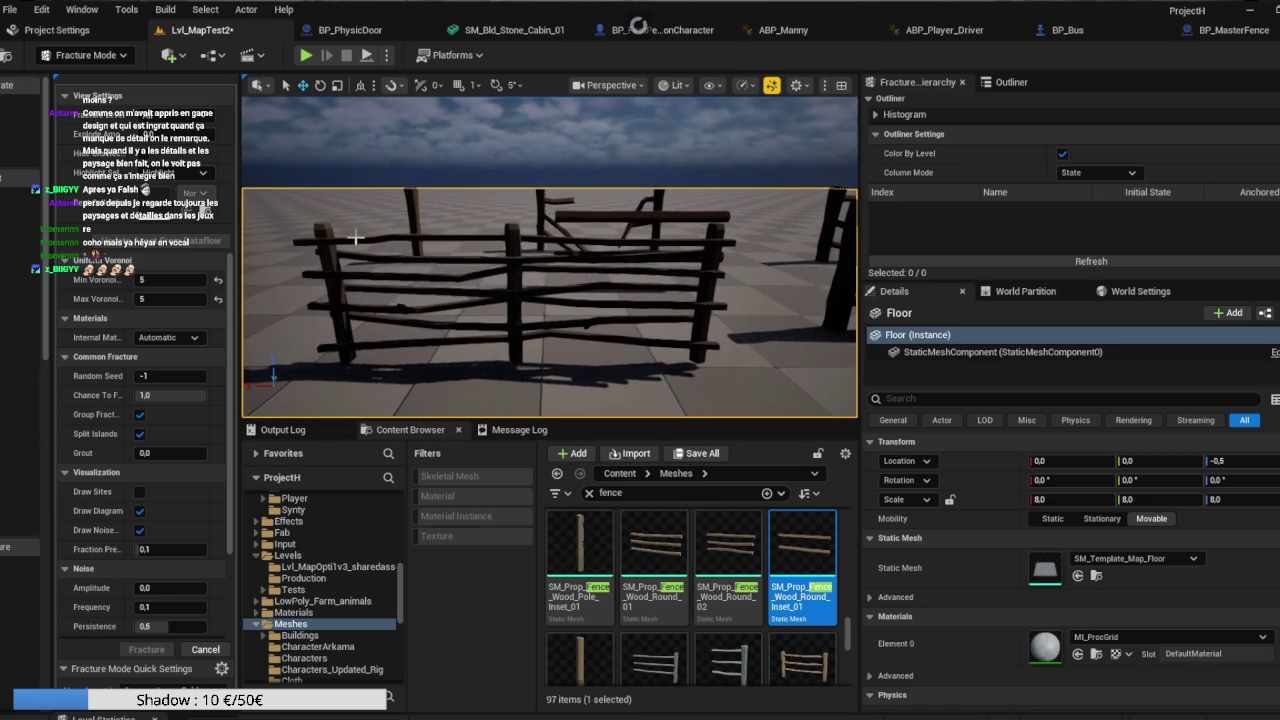
click(515, 274)
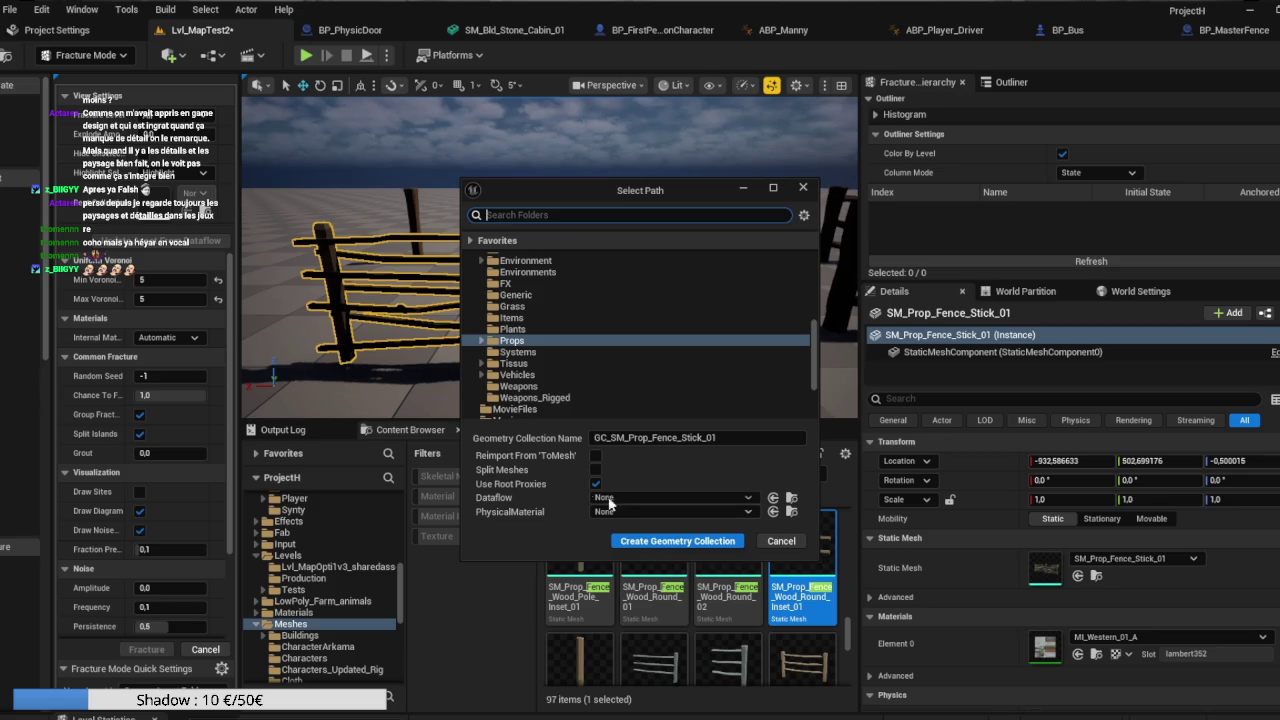
click(649, 542)
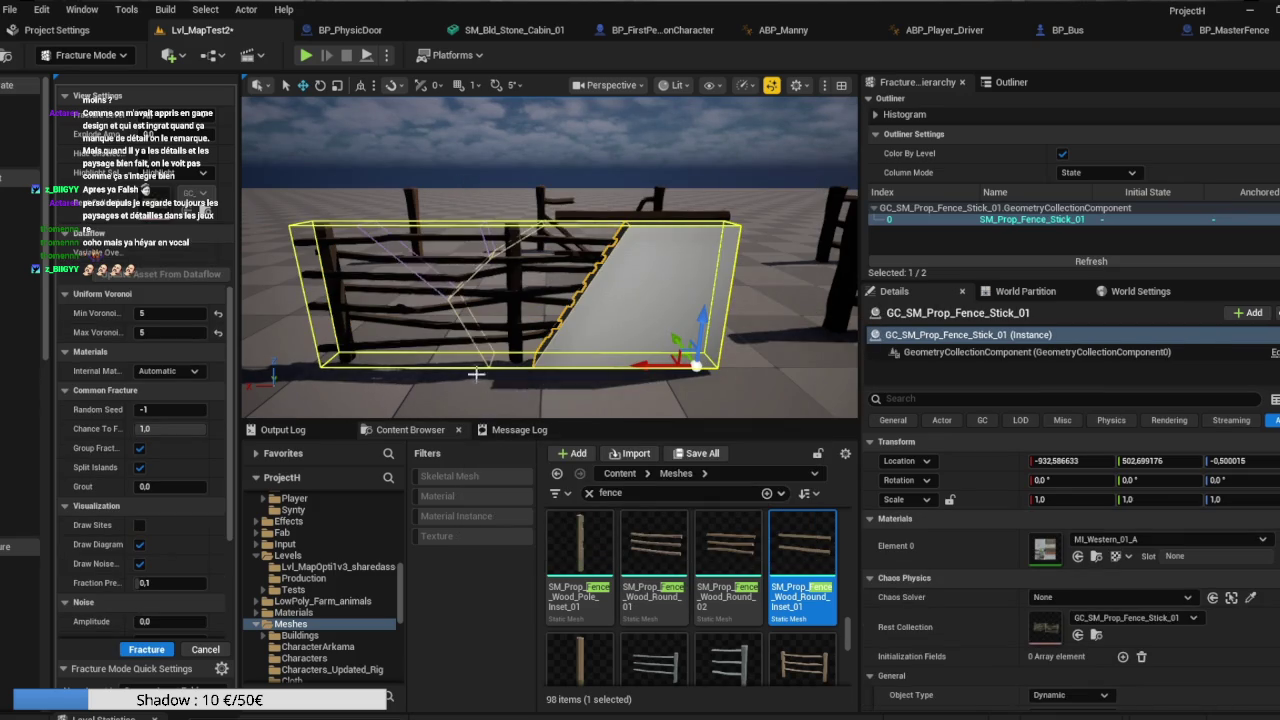
click(20, 300)
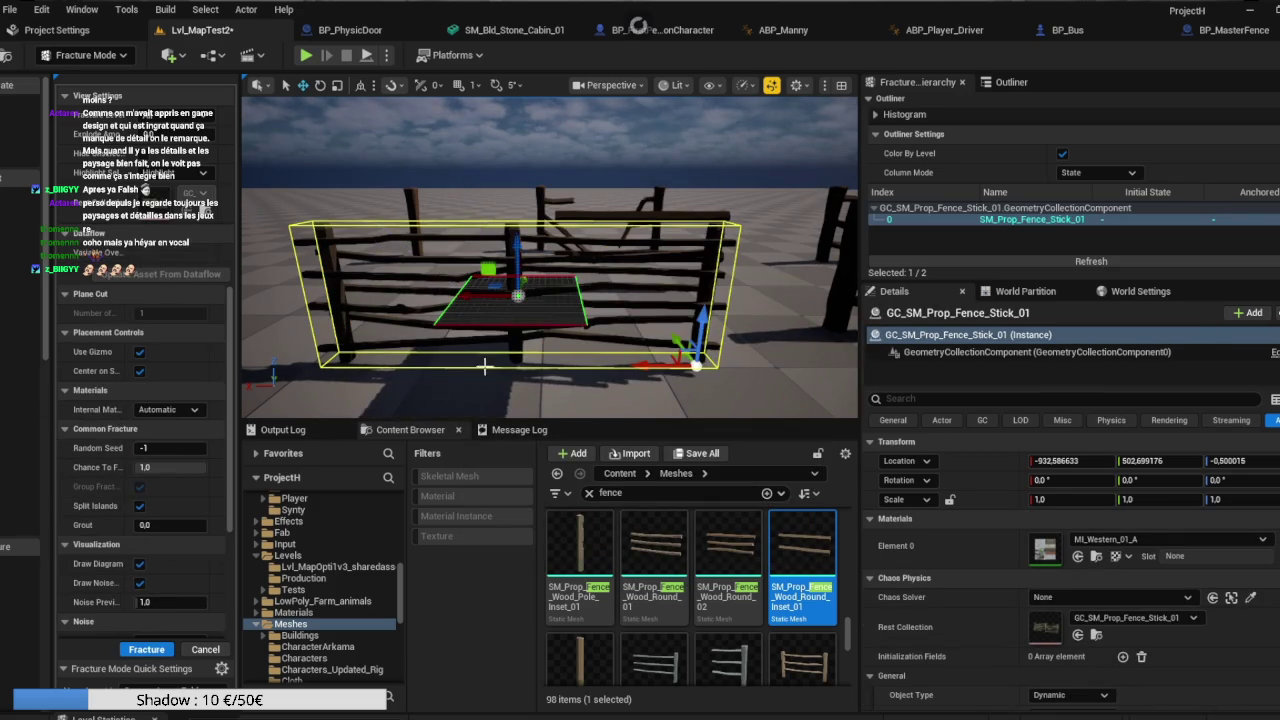
Turn the cutting plane upright, slide it right, and enlarge the 3D viewport.
key(e)
mouse_move(575, 245)
mouse_down()
mouse_move(642, 316)
mouse_move(642, 338)
mouse_up()
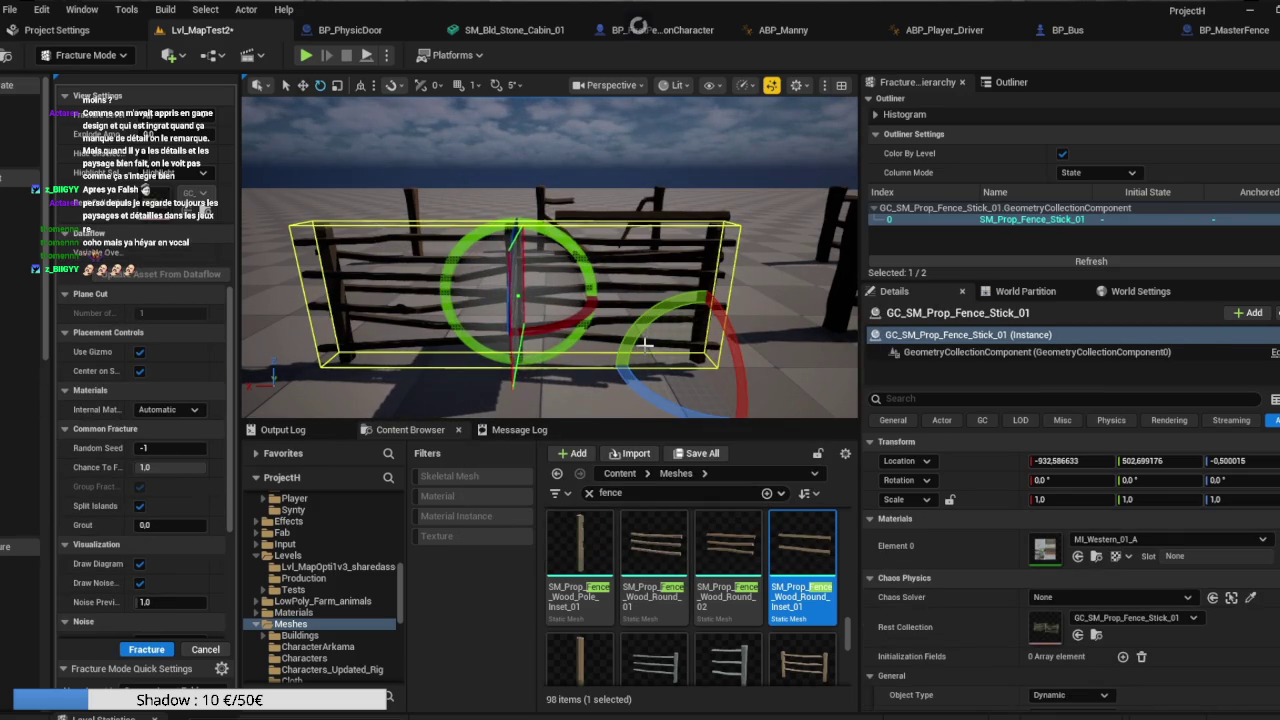
key(w)
drag(566, 295, 760, 298)
click(774, 298)
right_click(774, 298)
text(z)
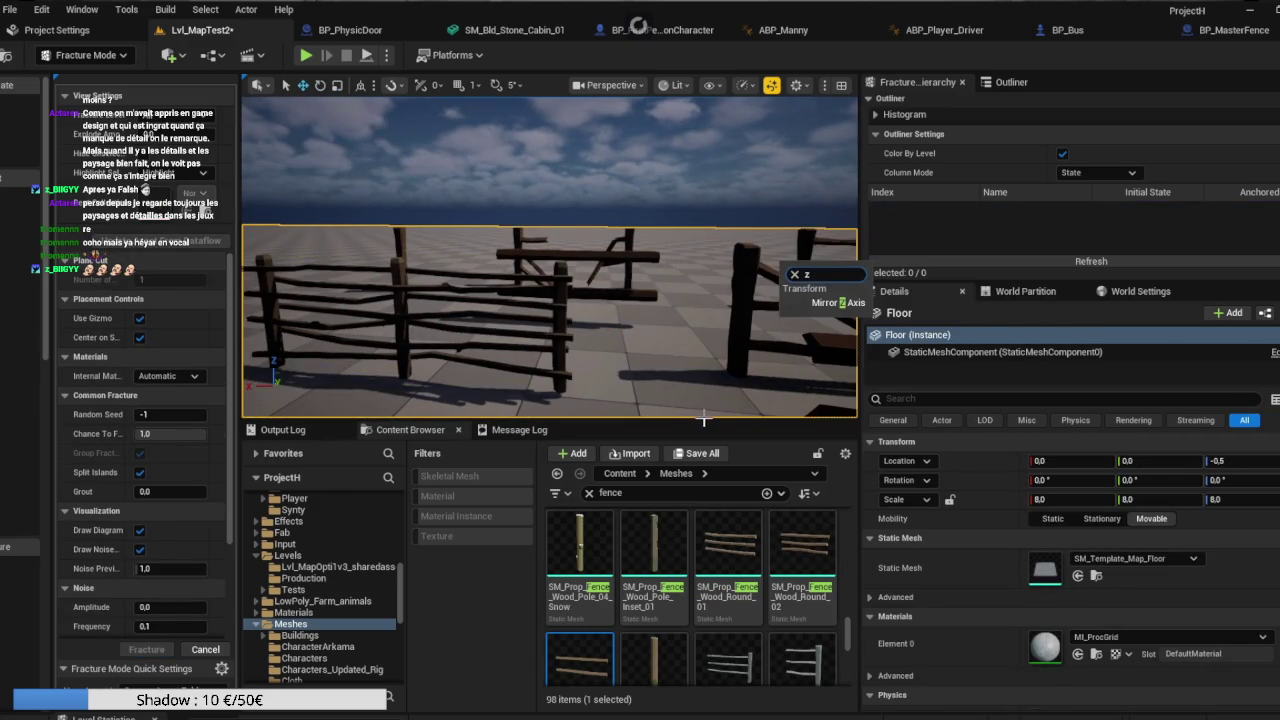
key(Escape)
drag(706, 422, 706, 679)
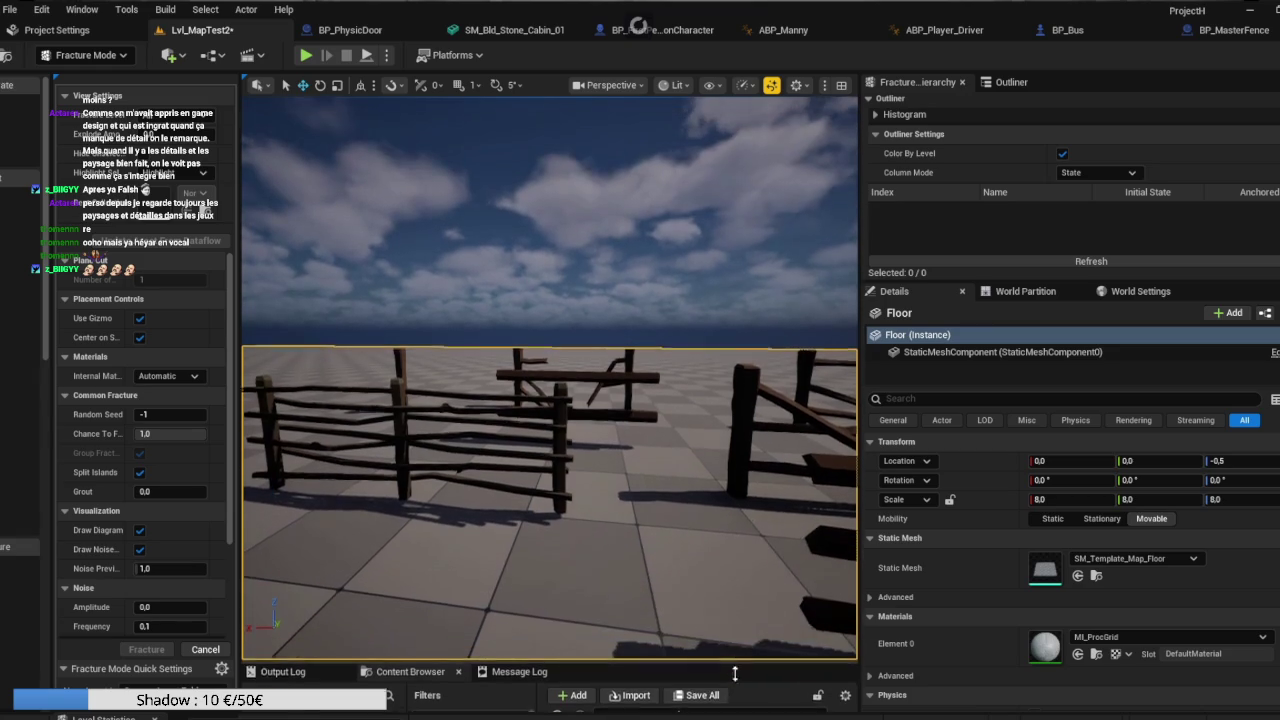
drag(858, 311, 1175, 337)
Move the cut plane to the stick fence's right post and fracture it.
click(760, 443)
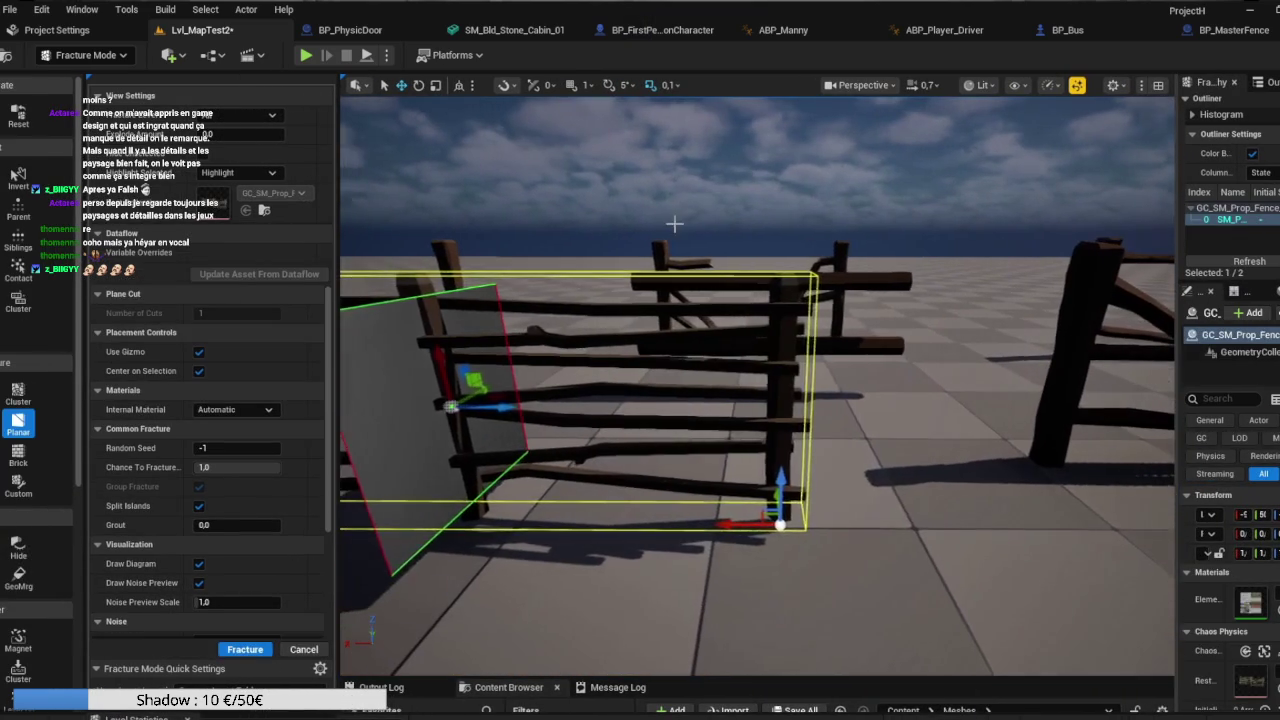
right_click(668, 242)
click(447, 404)
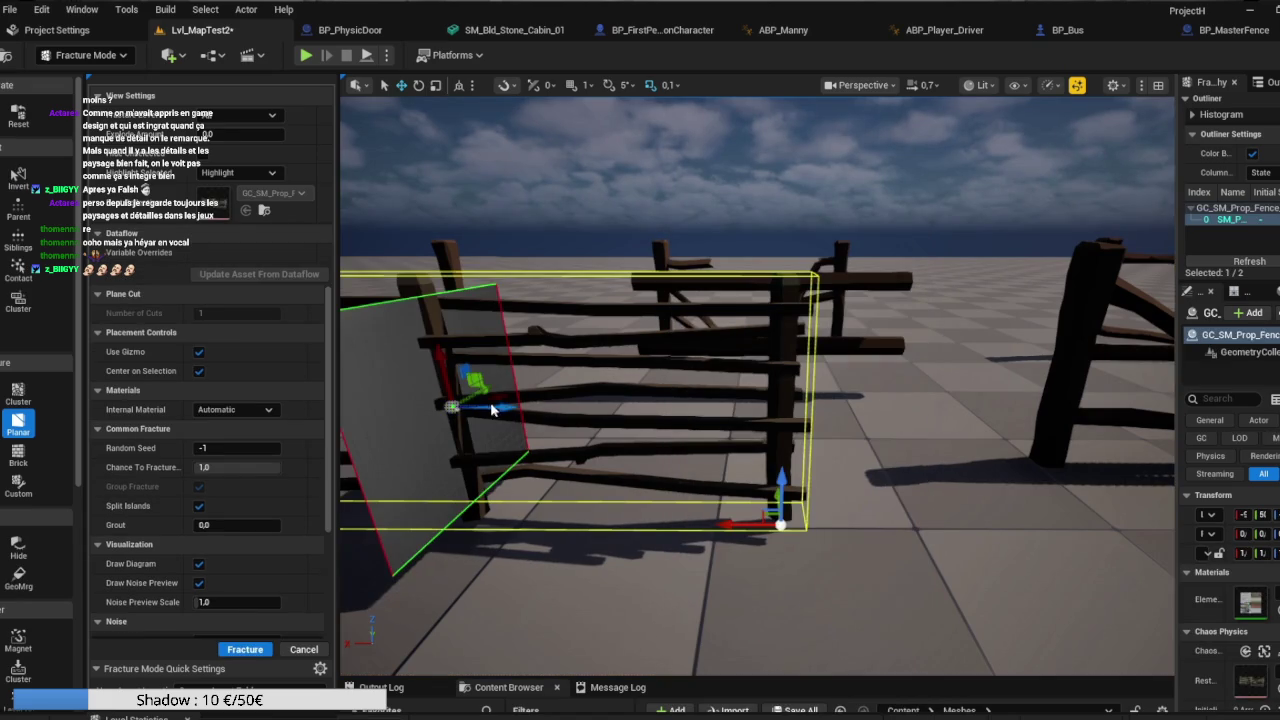
drag(511, 407, 830, 416)
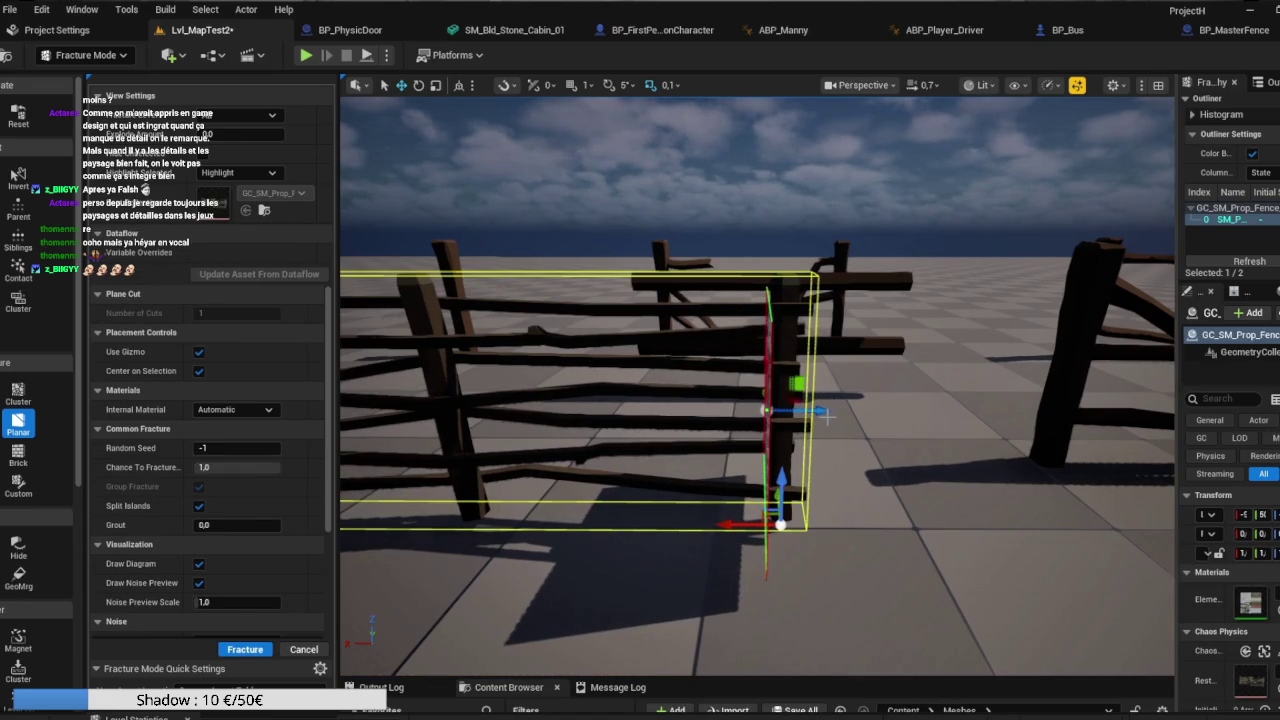
click(245, 649)
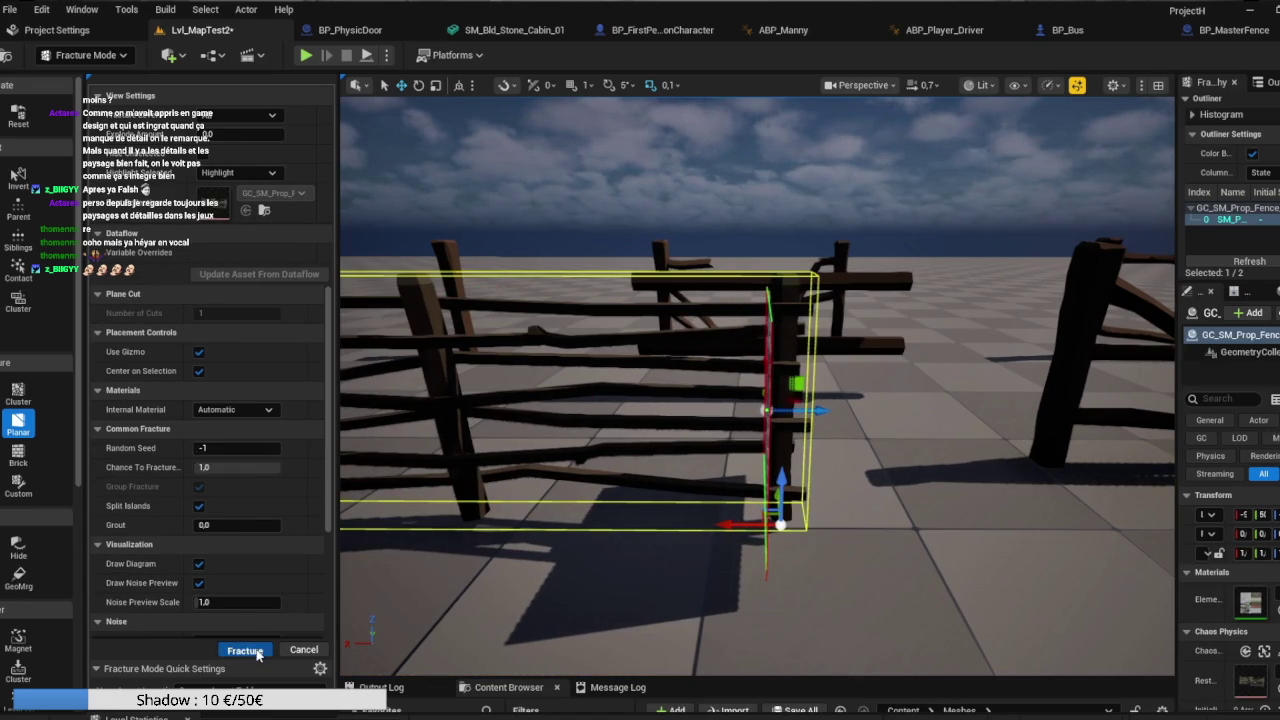
mouse_move(614, 528)
mouse_down()
mouse_move(570, 532)
mouse_move(630, 537)
mouse_move(870, 504)
mouse_up()
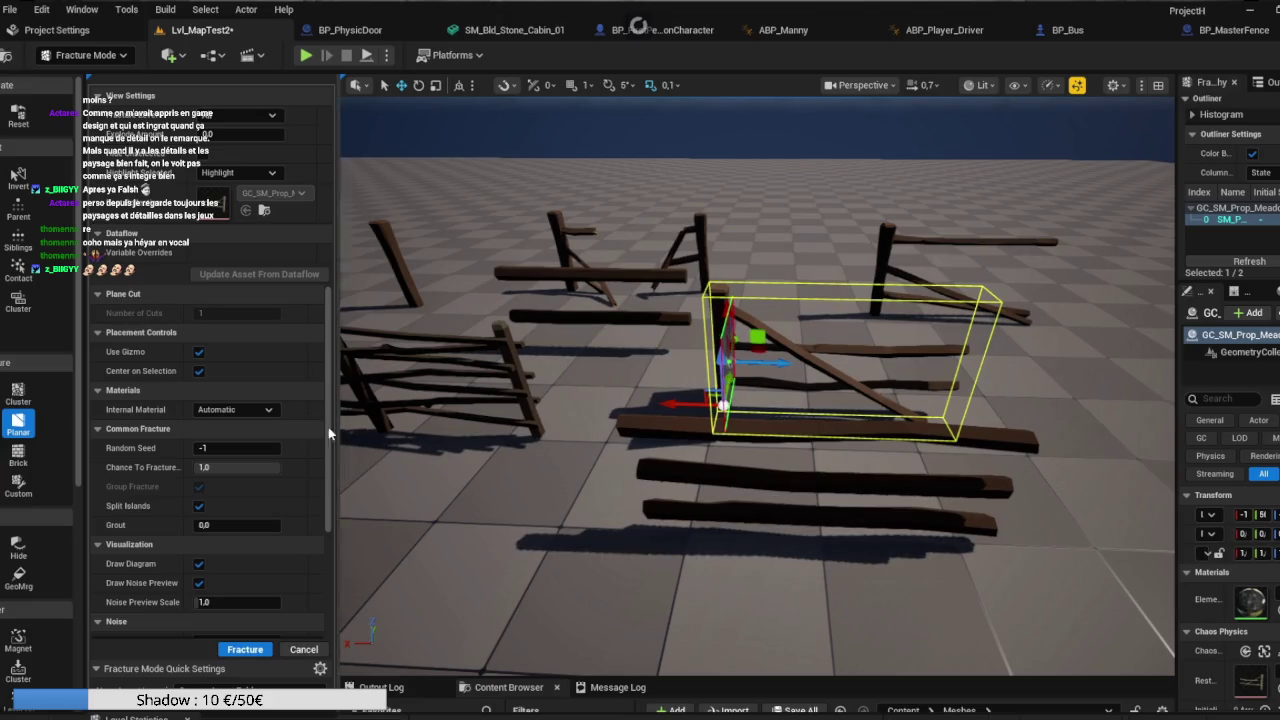
Fracture the braced meadow fence into five pieces and leave fracture editing.
click(245, 652)
mouse_move(817, 478)
mouse_down()
mouse_move(760, 458)
mouse_move(760, 420)
mouse_up()
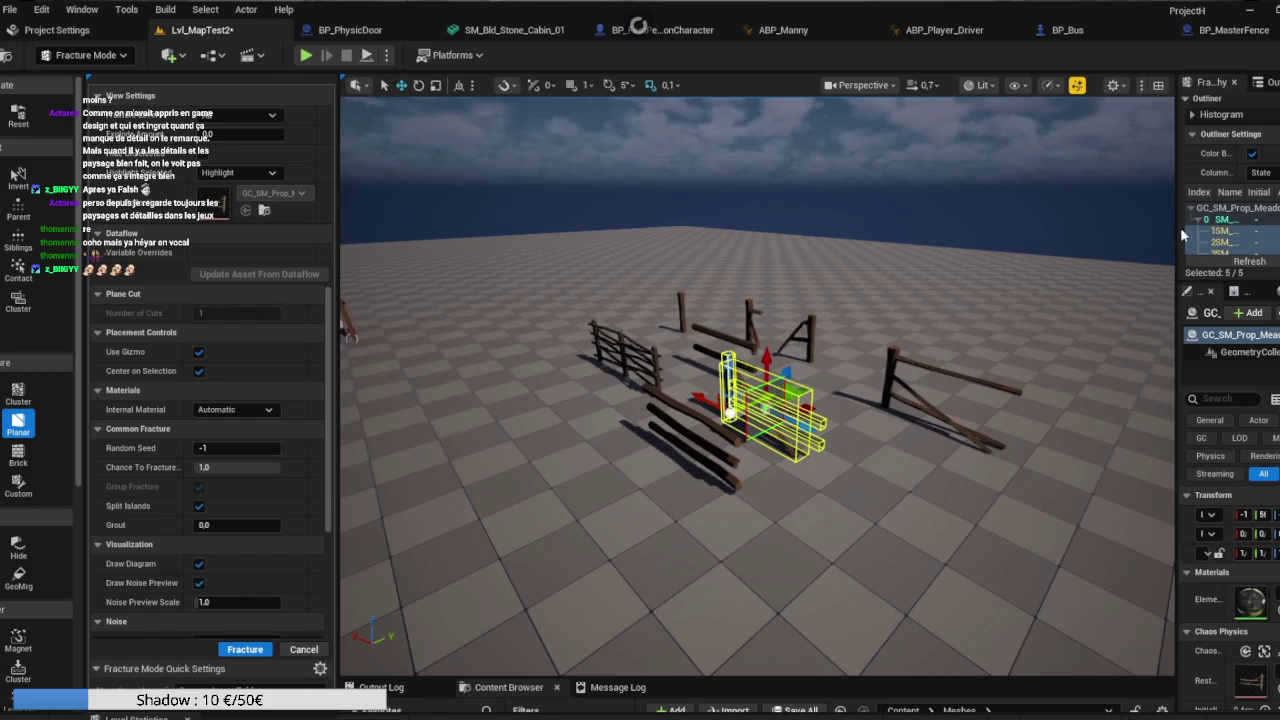
click(118, 52)
Return to Selection Mode and save all changes to Lvl_MapTest2 with Save All.
click(100, 77)
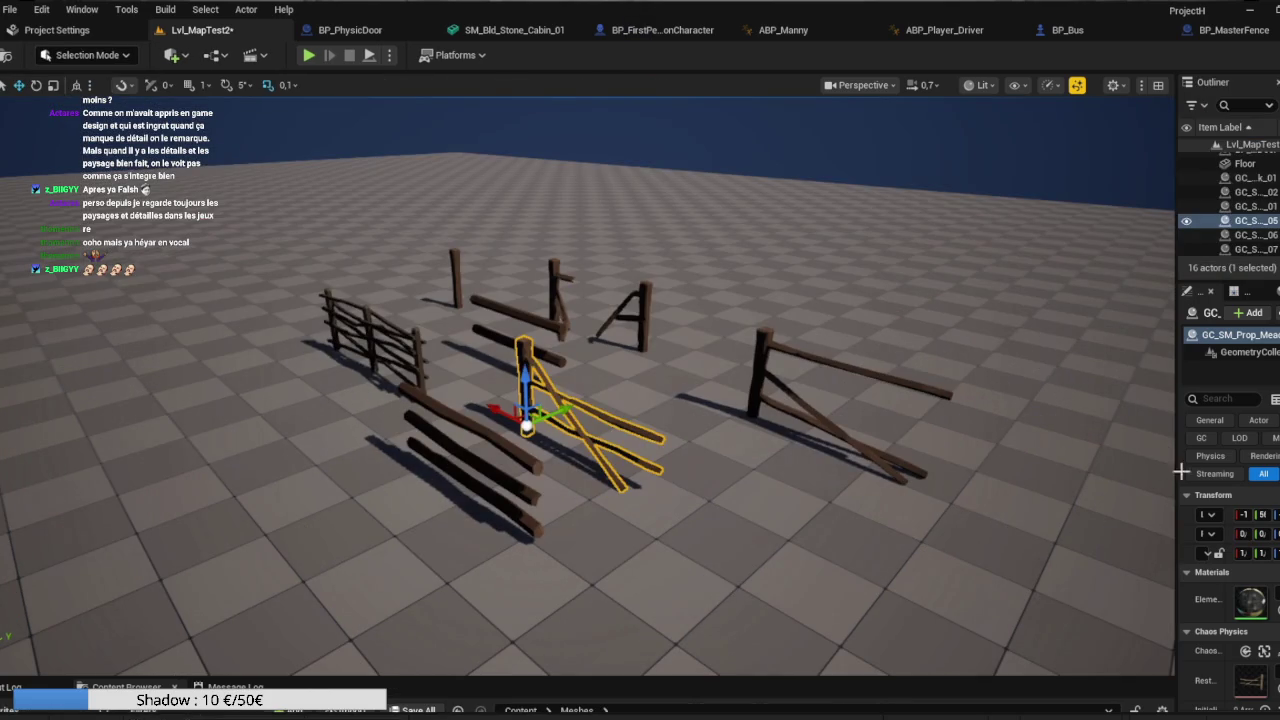
drag(1176, 311, 928, 305)
scroll(993, 226, up, 3)
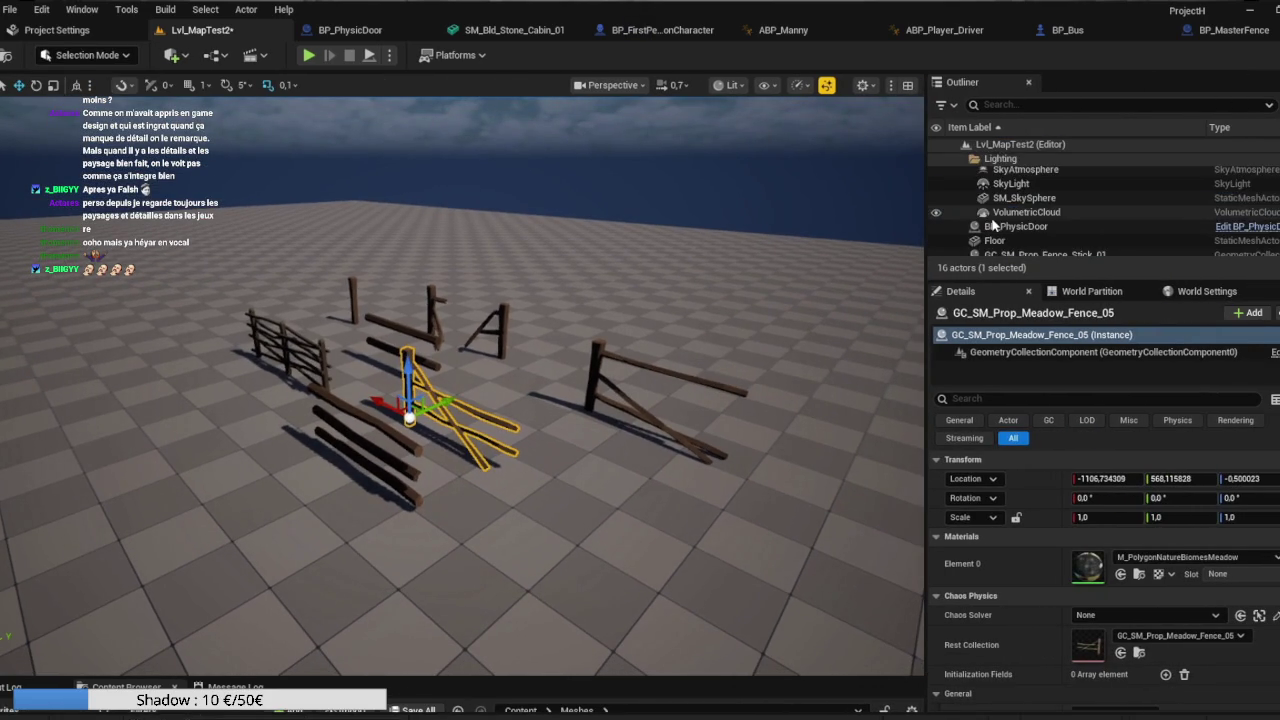
scroll(993, 226, down, 3)
drag(500, 558, 530, 525)
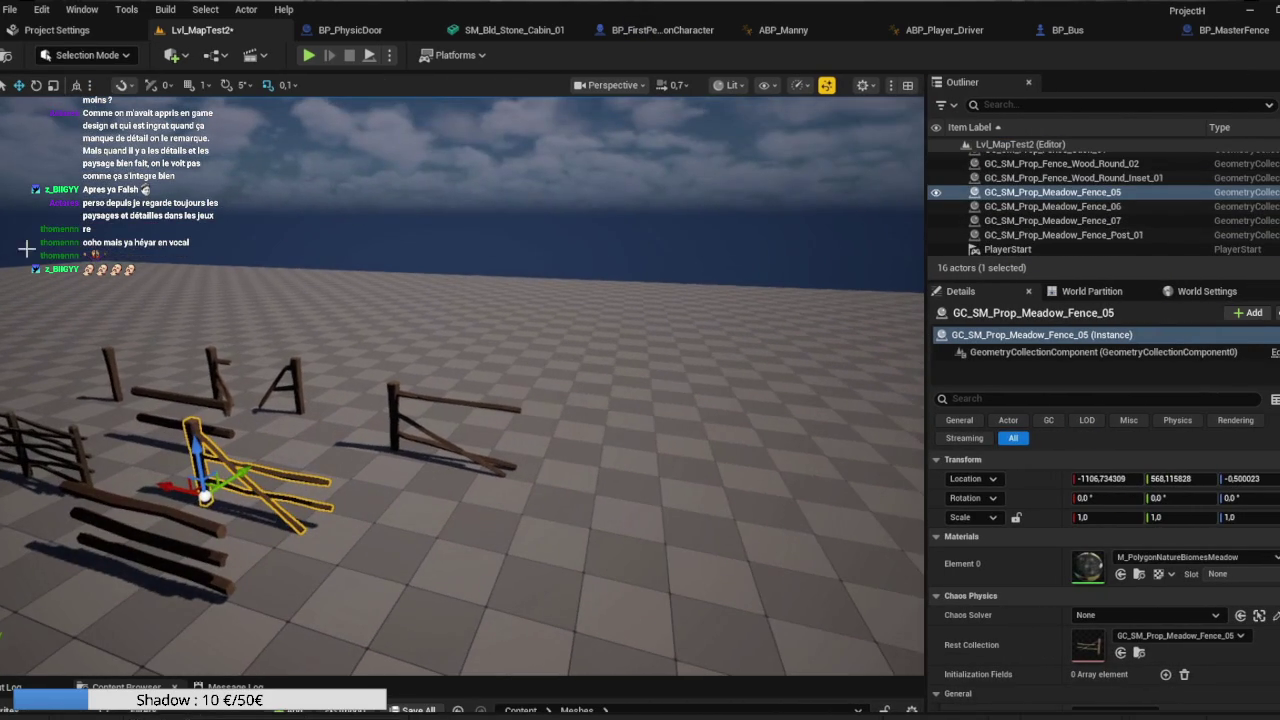
click(9, 9)
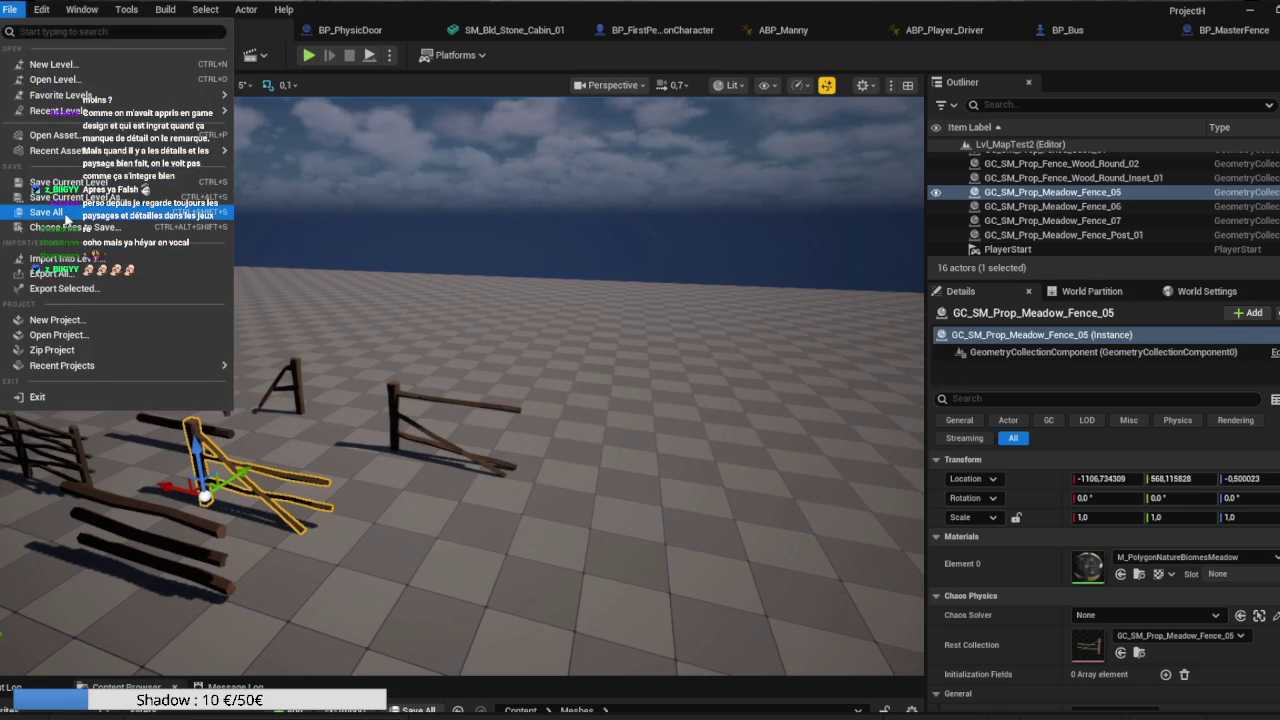
click(64, 216)
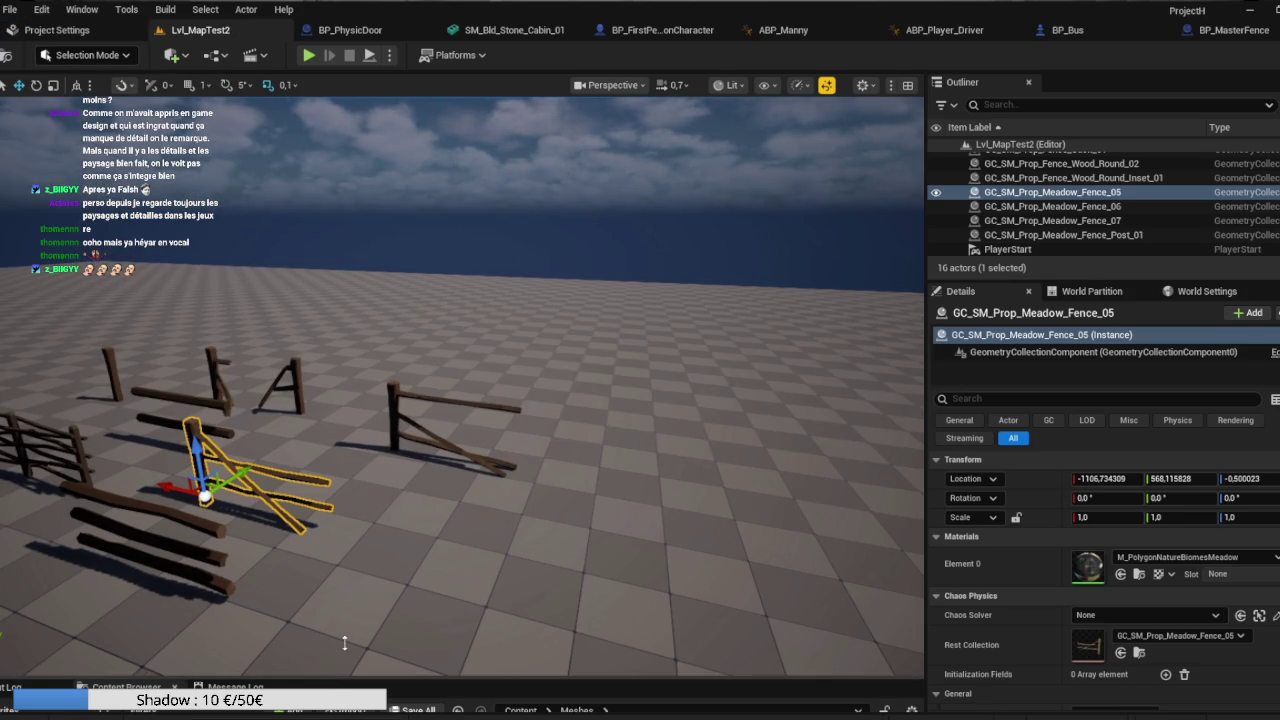
Open the Content Browser showing the fence assets in Meshes.
key(ctrl+space)
scroll(583, 357, up, 1)
scroll(583, 357, up, 10)
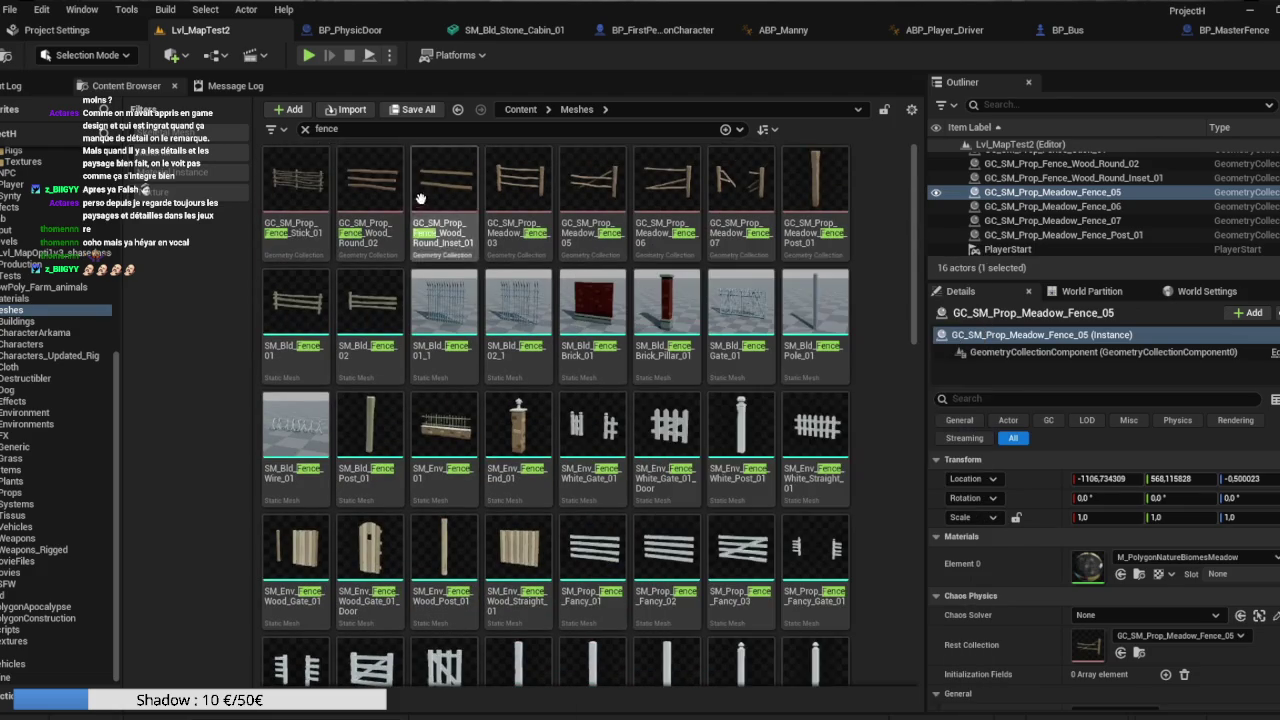
Move the eight GC fence assets from Meshes into the Destructibler folder.
click(295, 185)
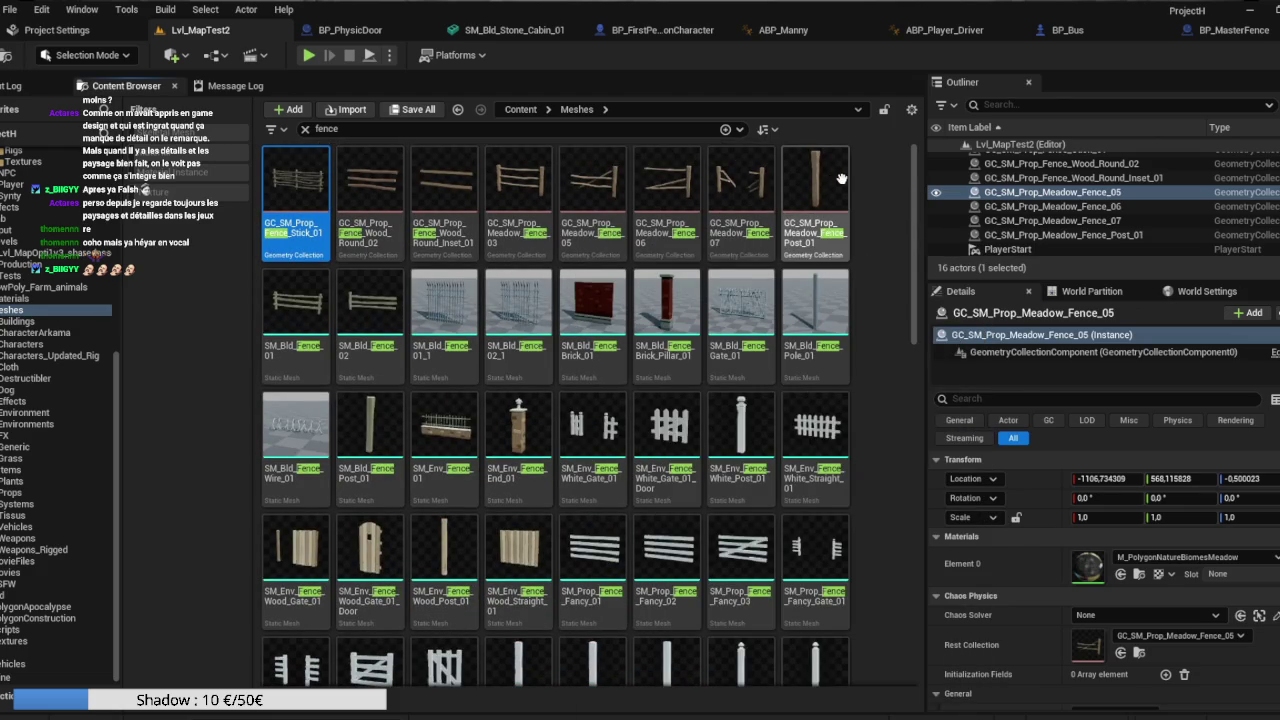
shift+click(815, 200)
drag(216, 234, 70, 383)
click(110, 413)
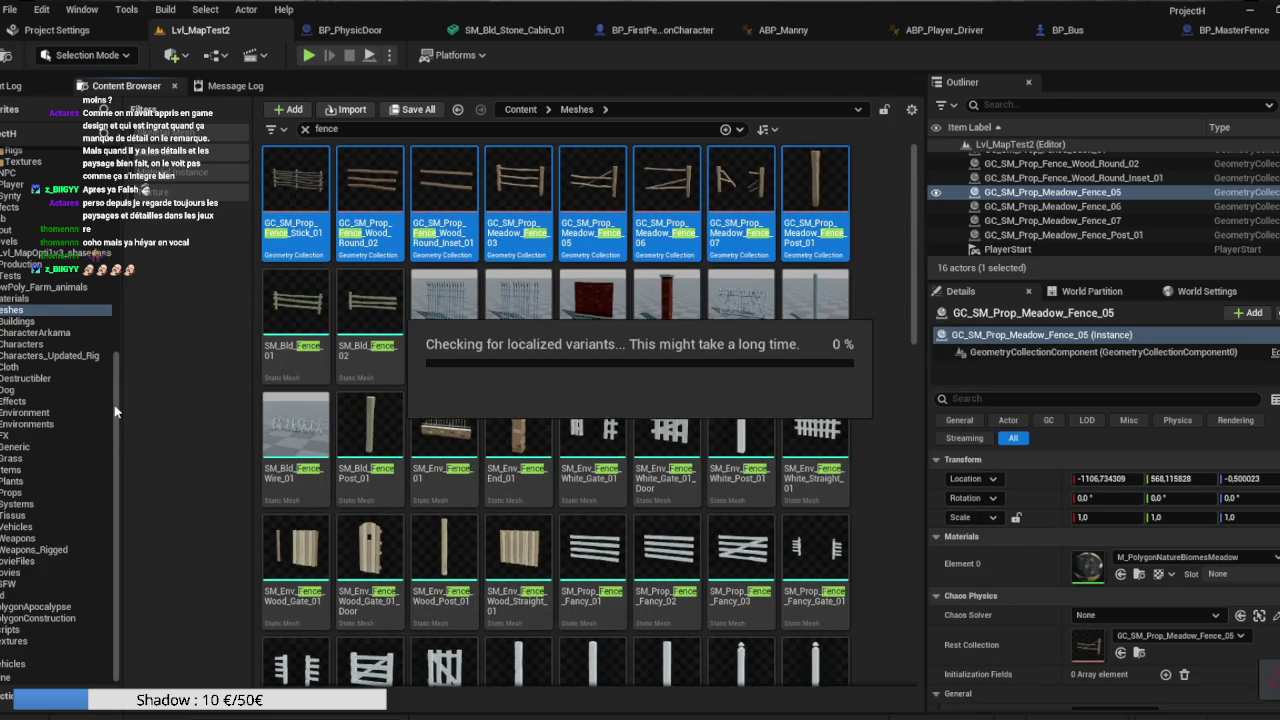
click(54, 378)
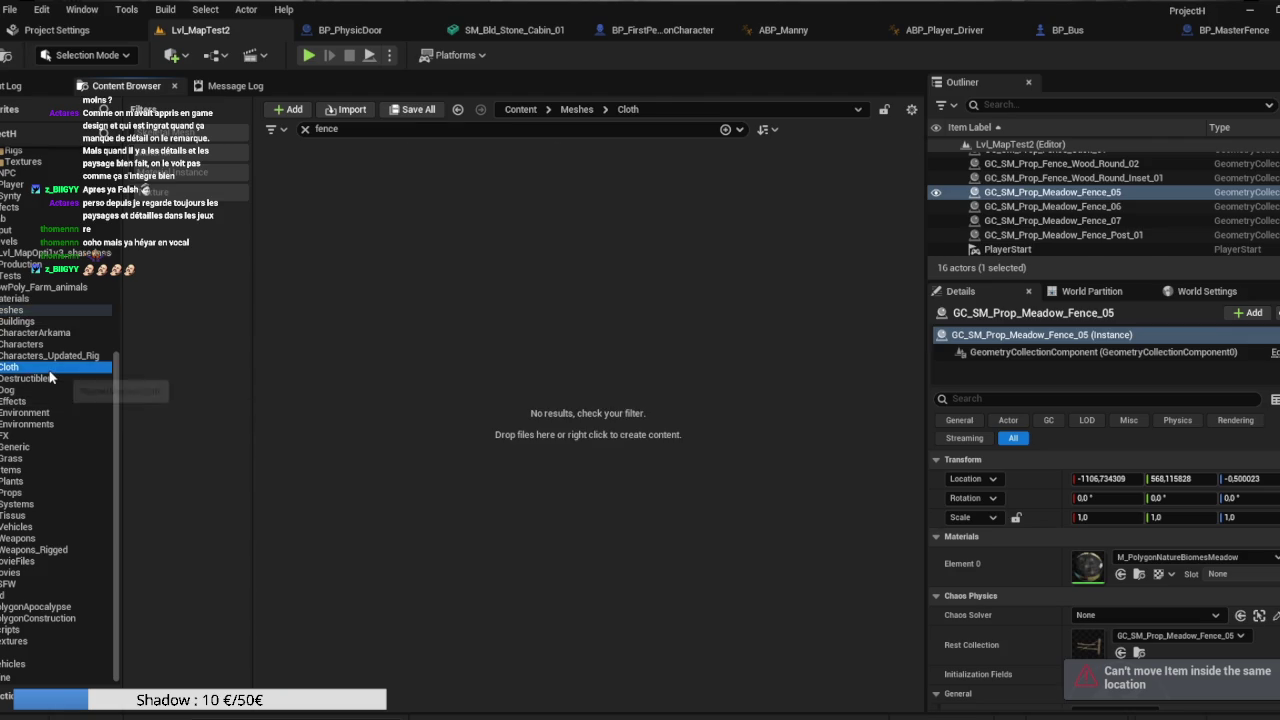
click(50, 310)
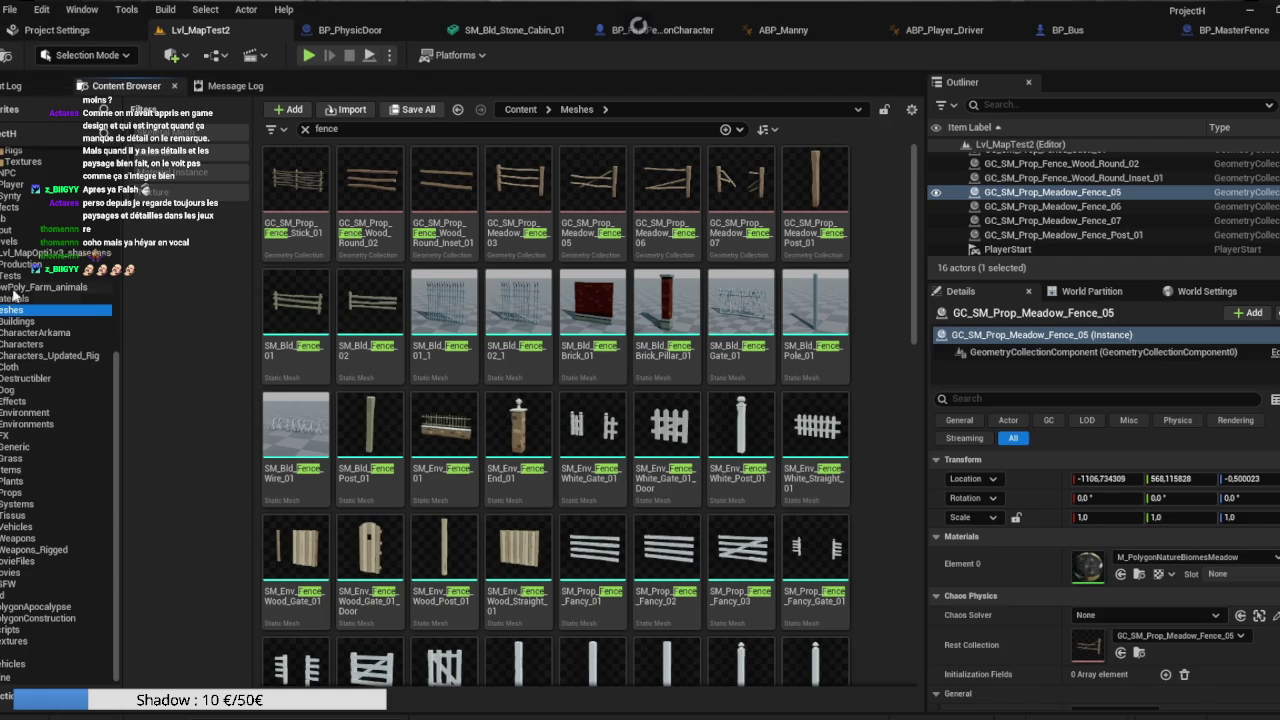
click(20, 242)
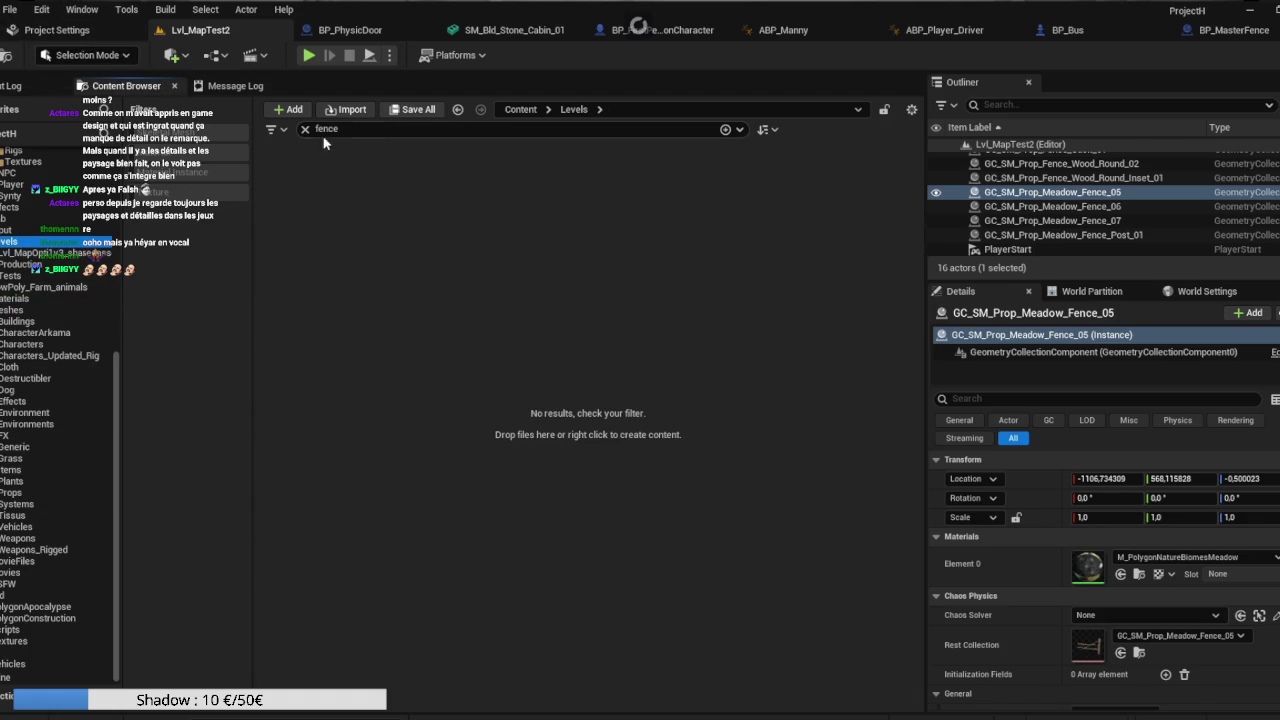
Clear the fence filter and open the Lvl_MapOpti1v3 level.
click(305, 129)
click(503, 198)
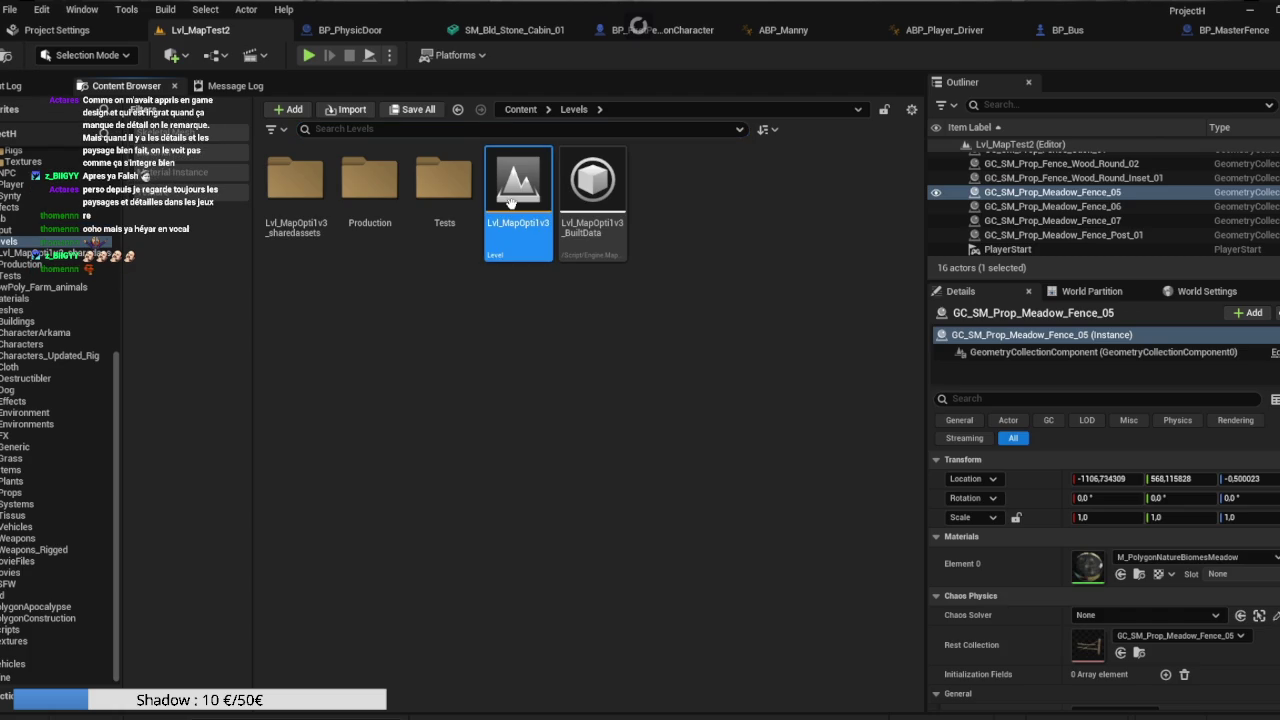
double_click(511, 203)
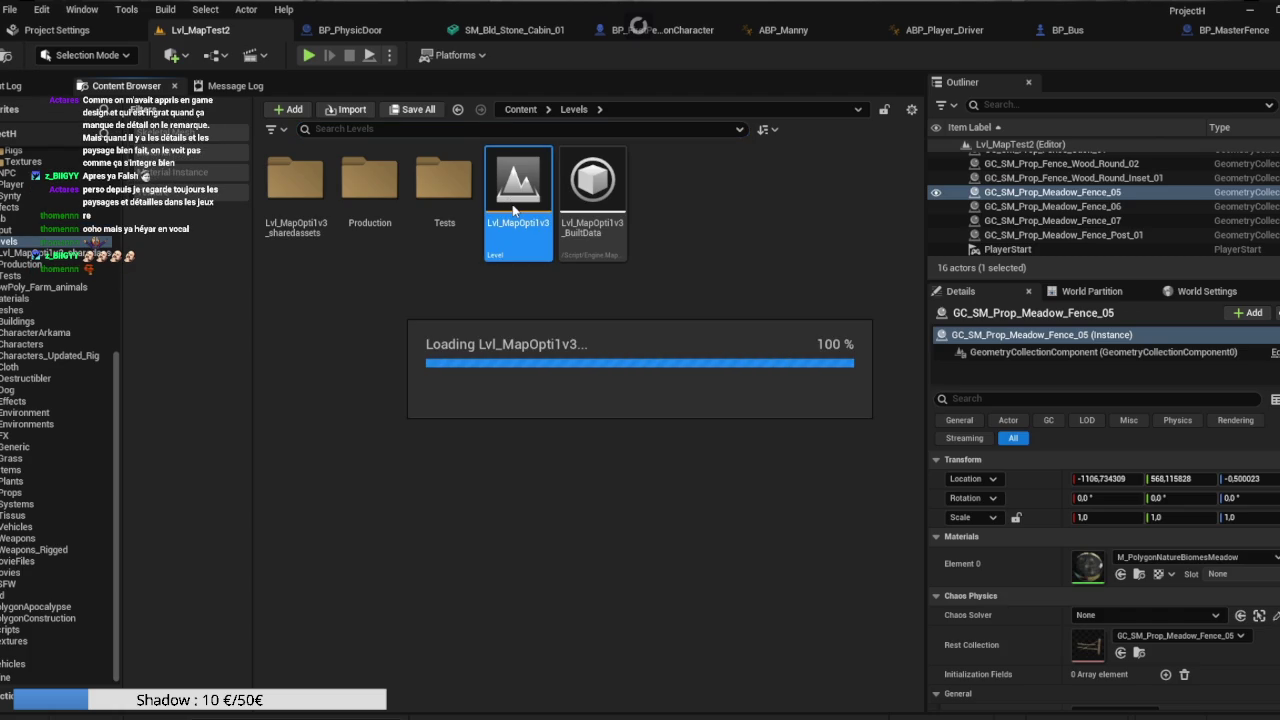
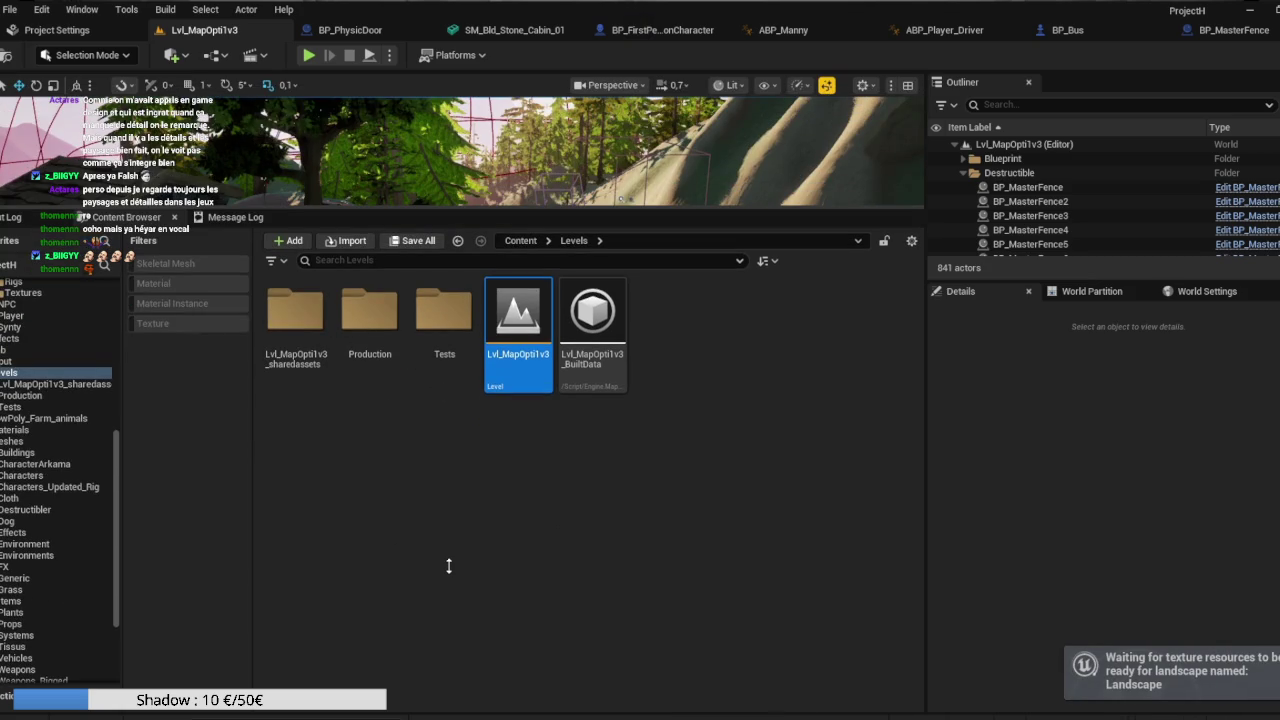
Enlarge the viewport, fly to the cabin, and Alt-drag a duplicate of the fence and post.
drag(465, 210, 462, 582)
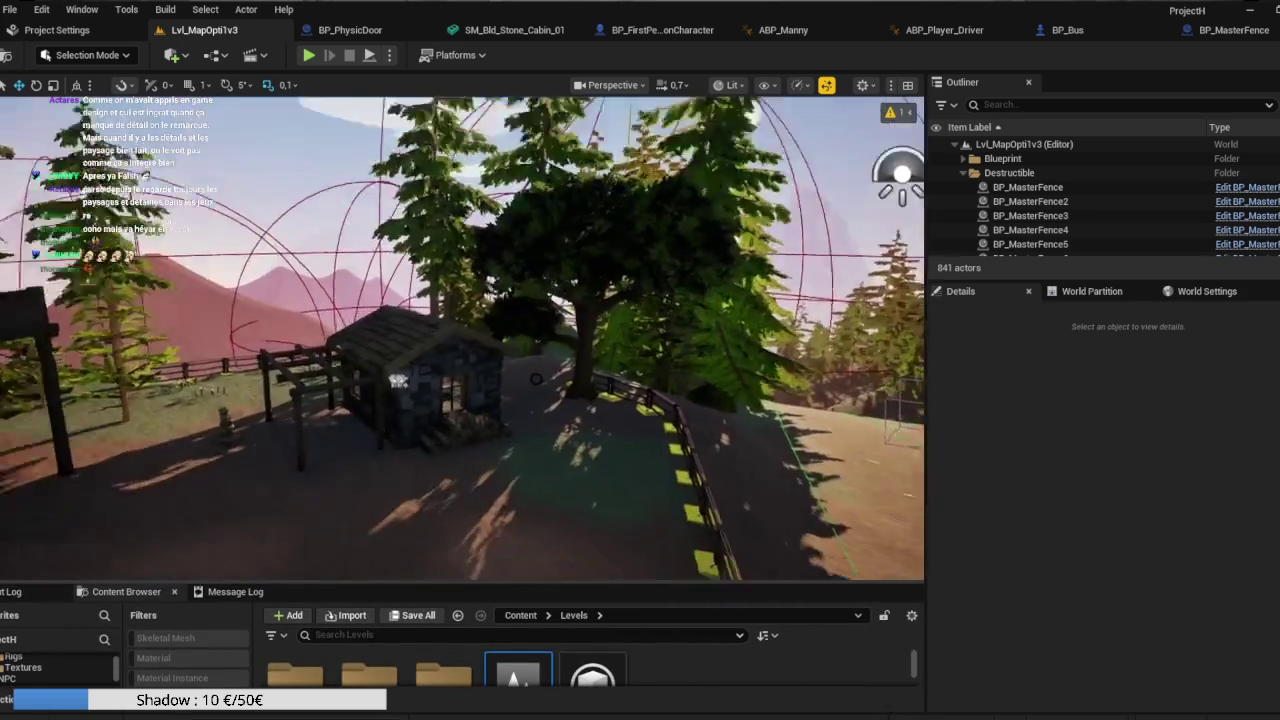
mouse_move(462, 340)
mouse_down()
mouse_move(485, 285)
mouse_move(571, 433)
mouse_up()
click(500, 429)
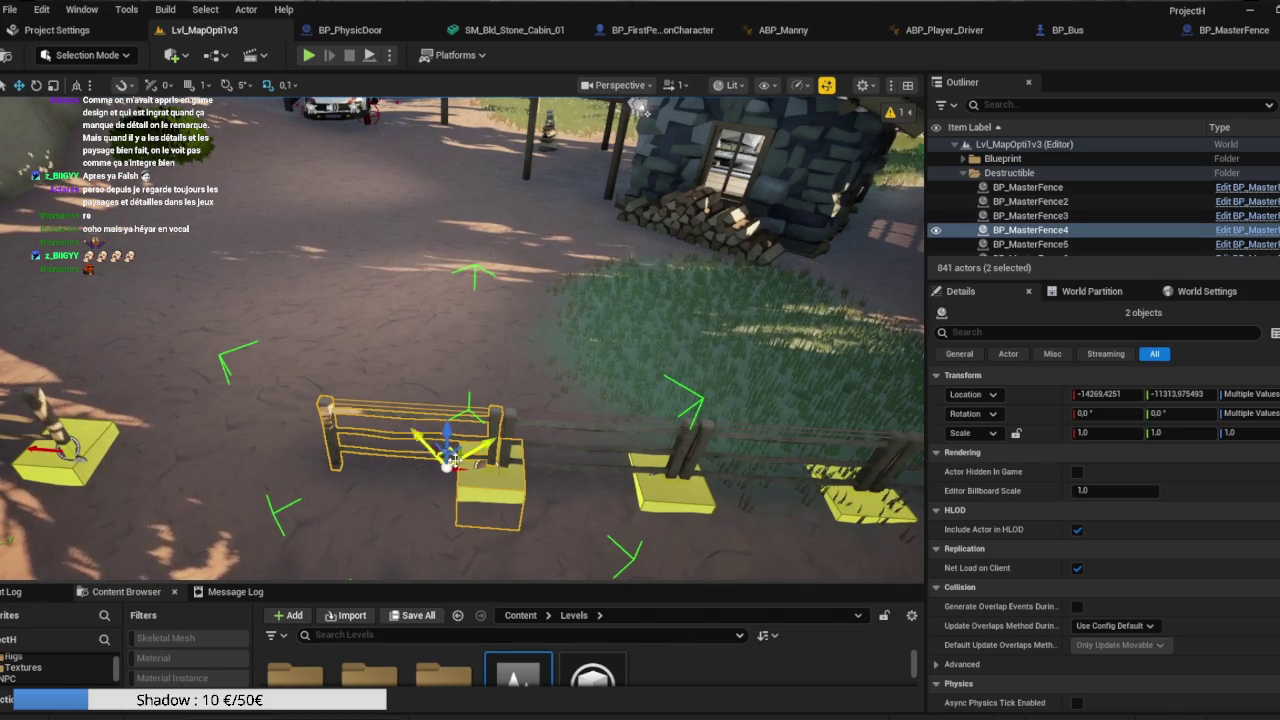
mouse_move(447, 462)
mouse_down()
mouse_move(443, 430)
mouse_move(486, 286)
mouse_move(512, 318)
mouse_up()
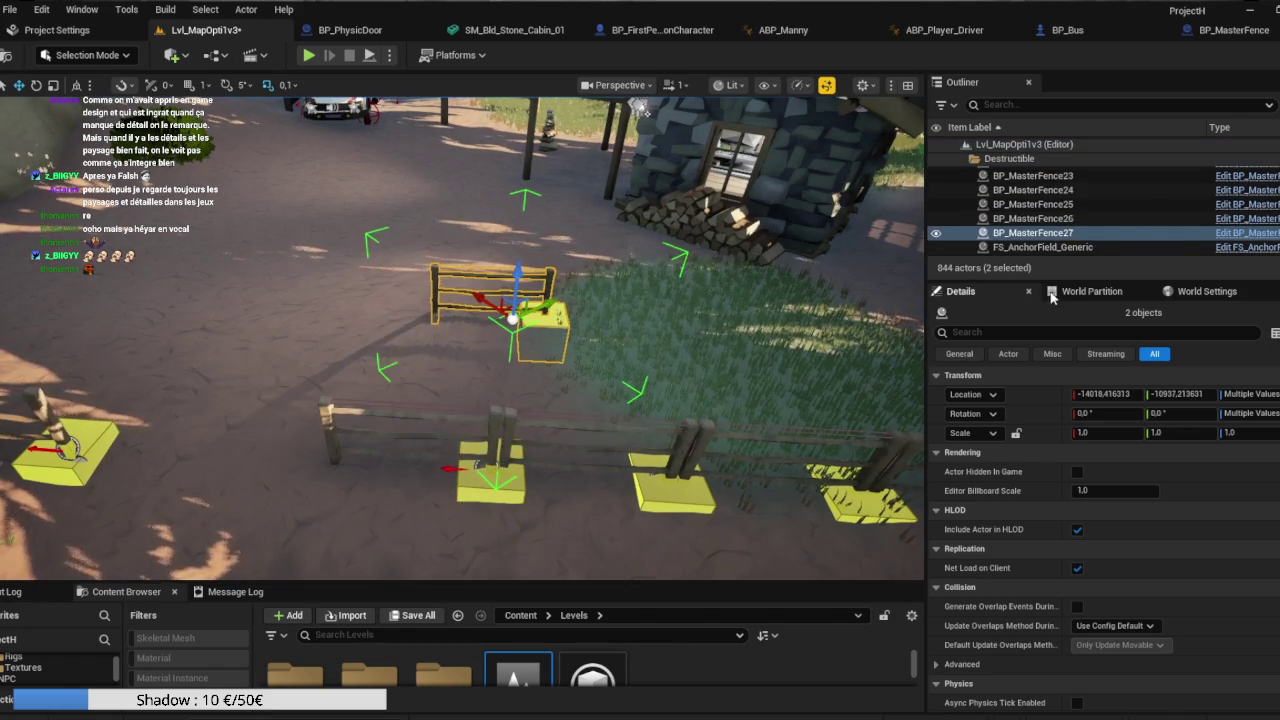
Inspect the duplicate's fence blueprint, then enlarge the Content Browser to show the Destructible assets.
click(1240, 233)
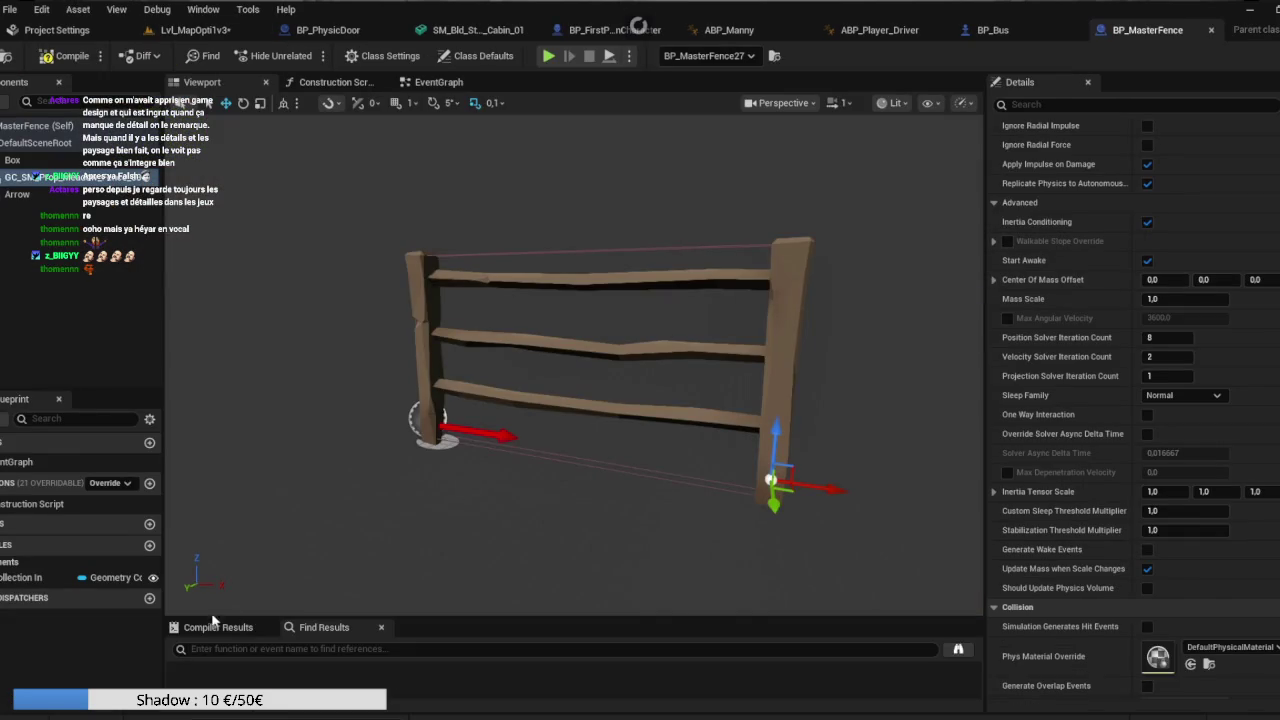
click(200, 30)
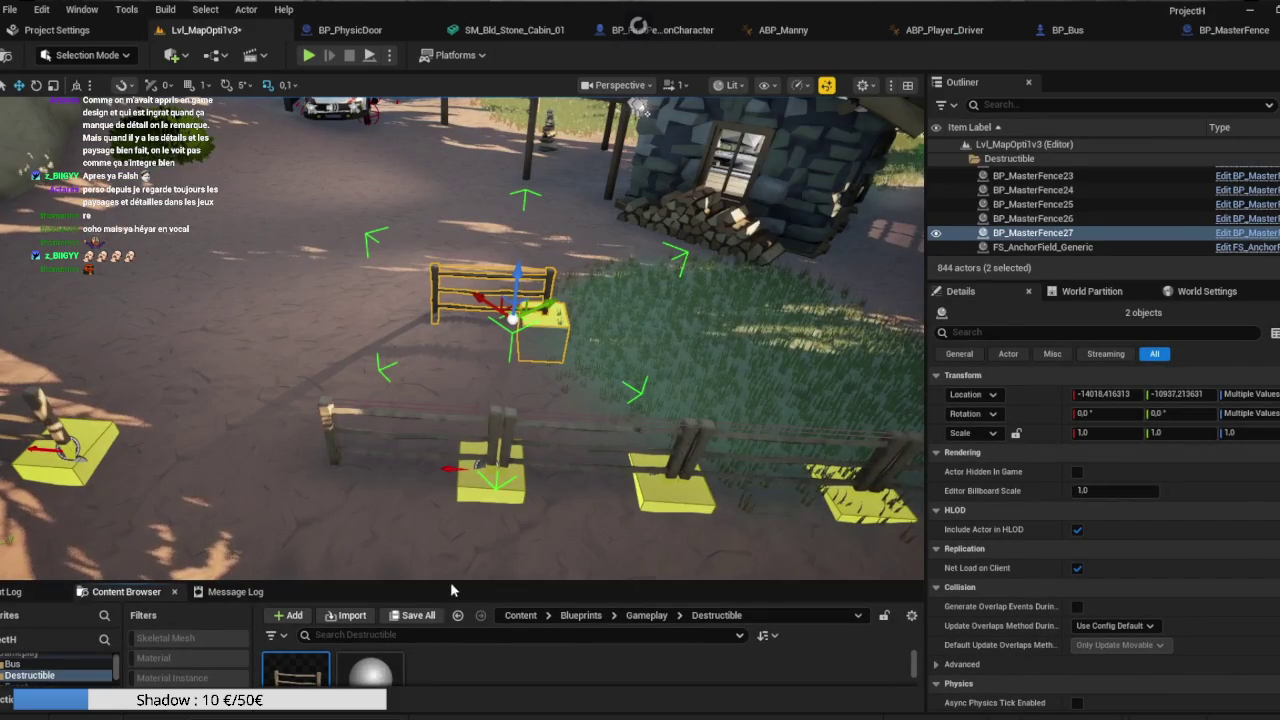
drag(449, 582, 449, 363)
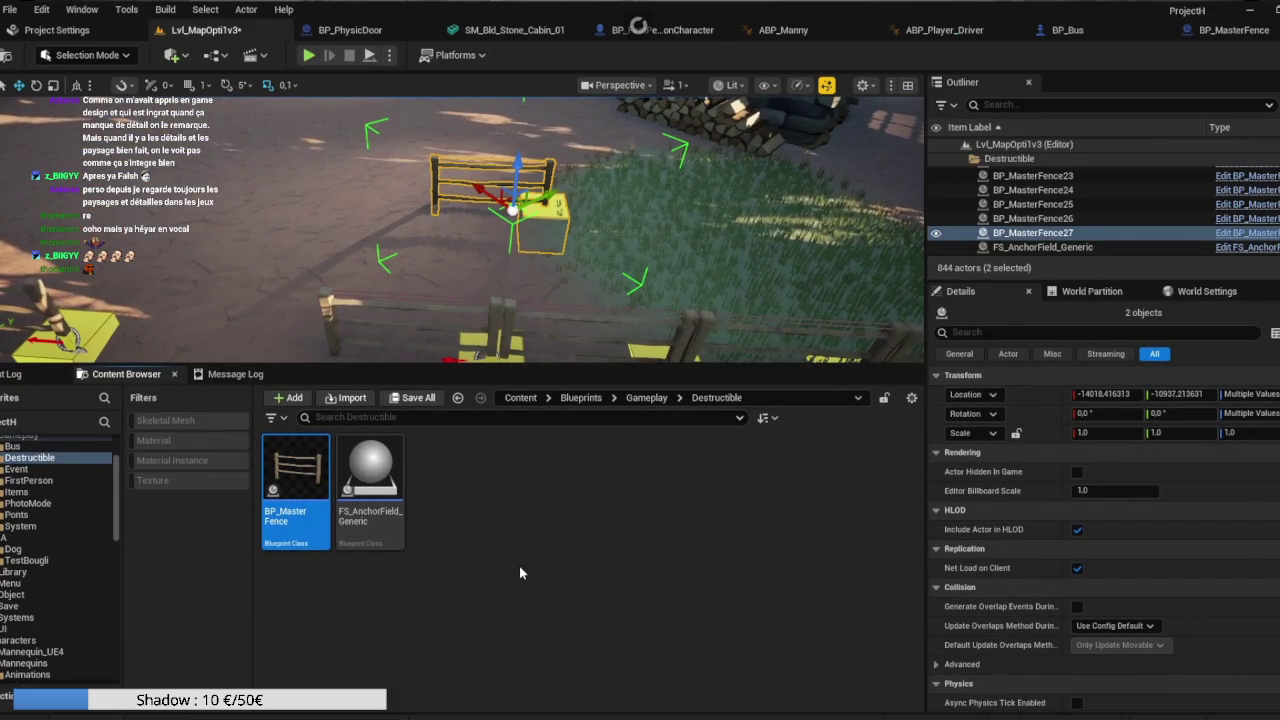
Create a child blueprint of BP_MasterFence named BP_Fence_01.
right_click(300, 480)
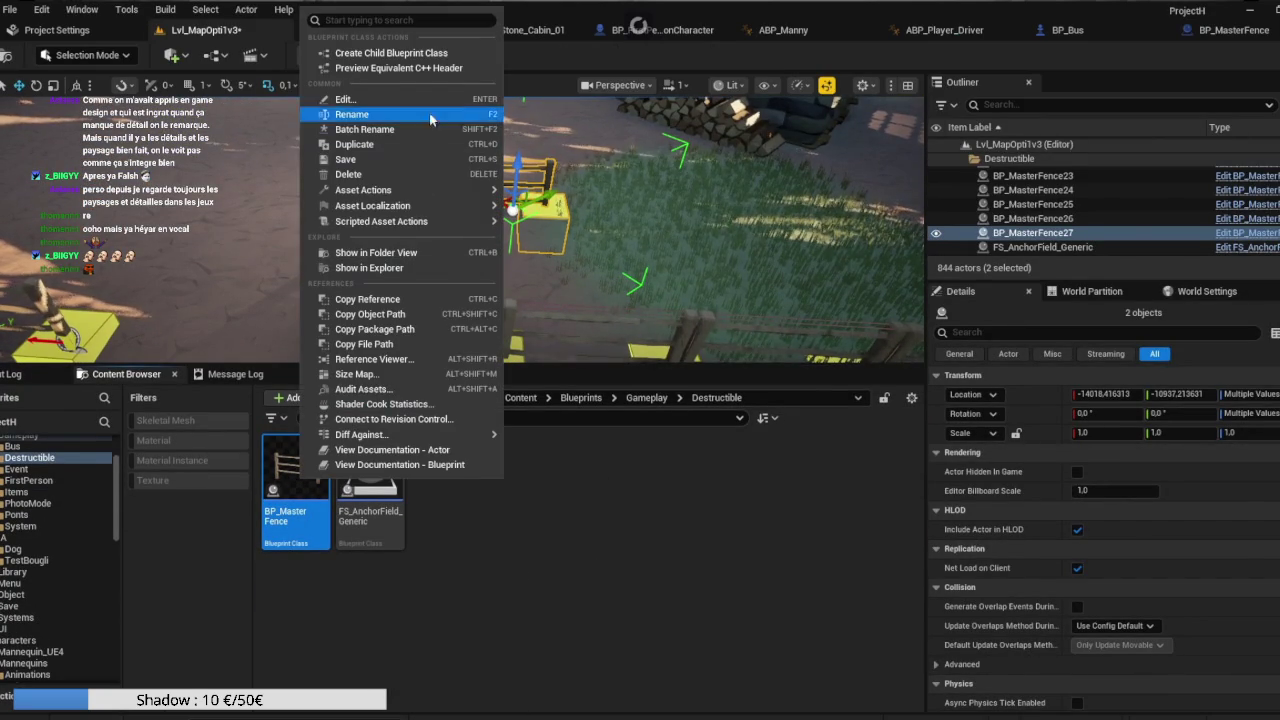
click(430, 53)
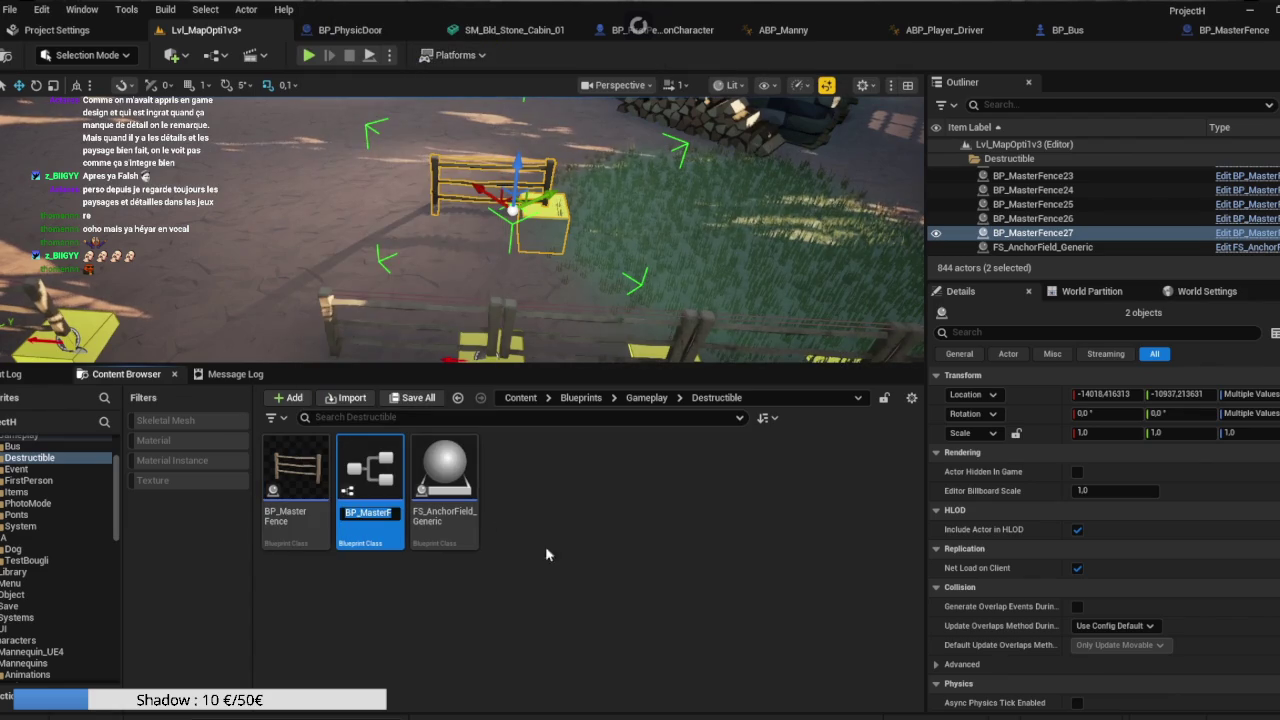
text(BP_Ma)
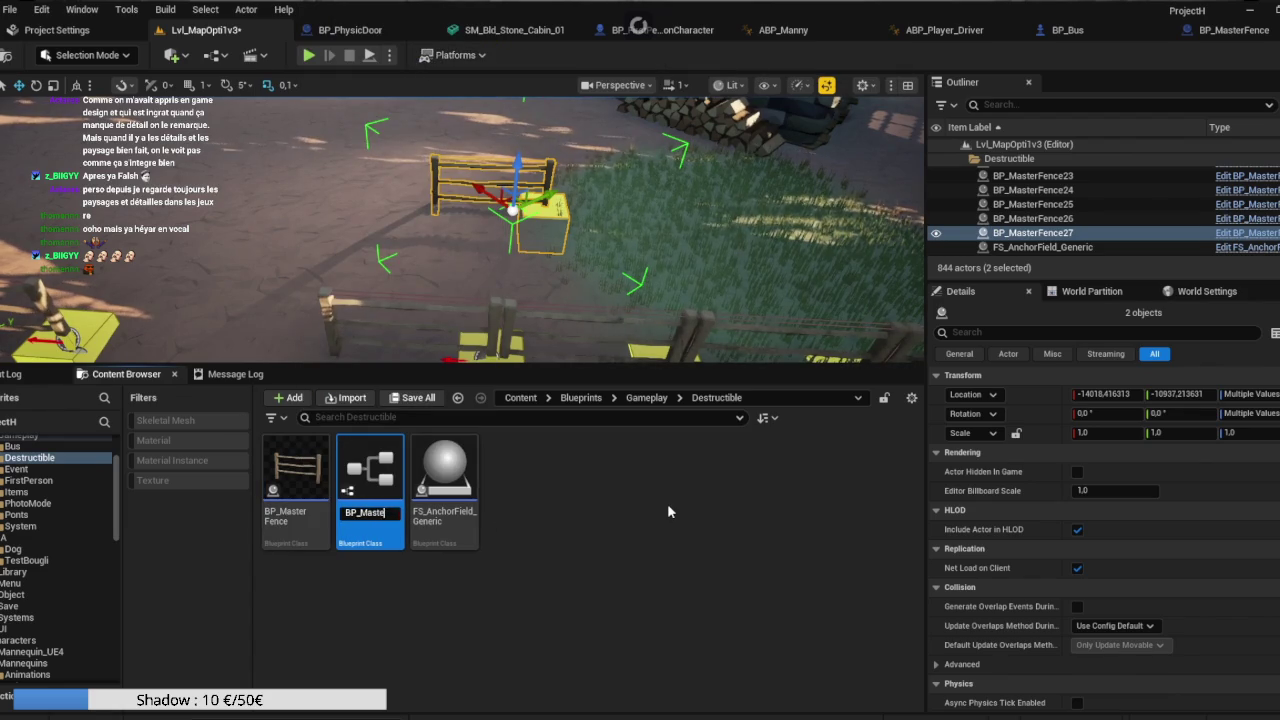
key(BackSpace)
key(BackSpace)
text(Fence)
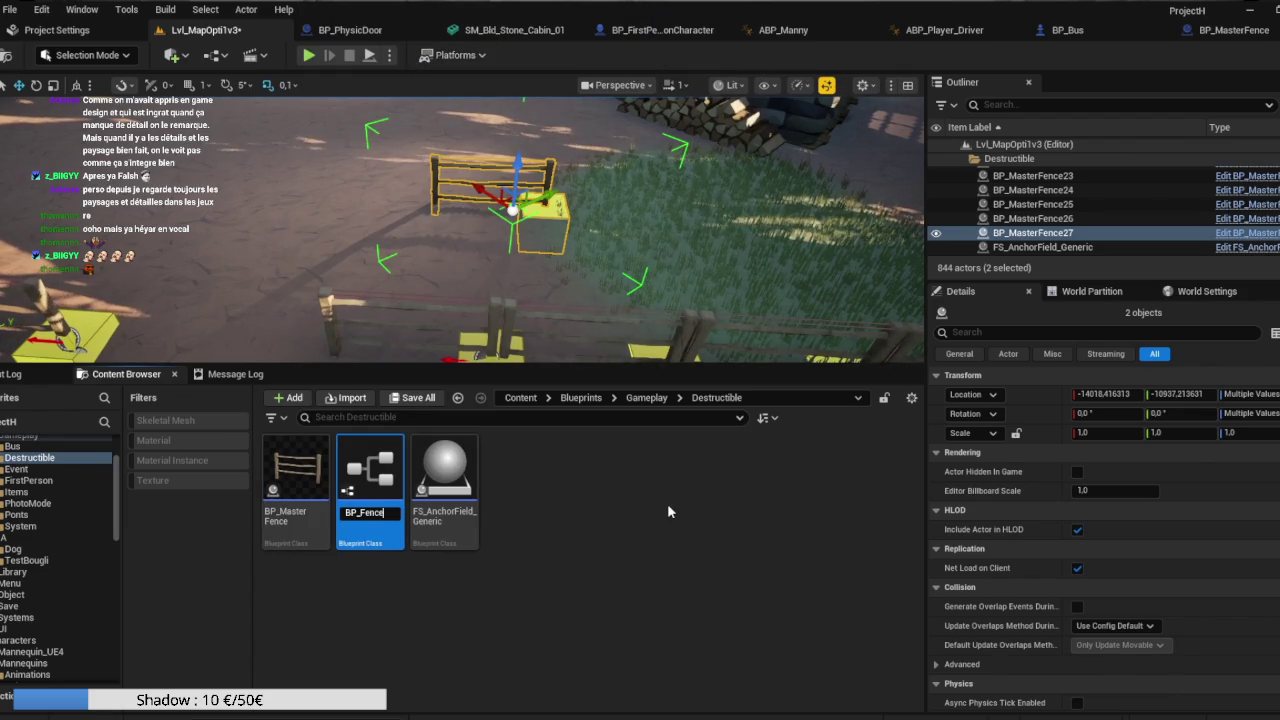
text(_01)
key(Return)
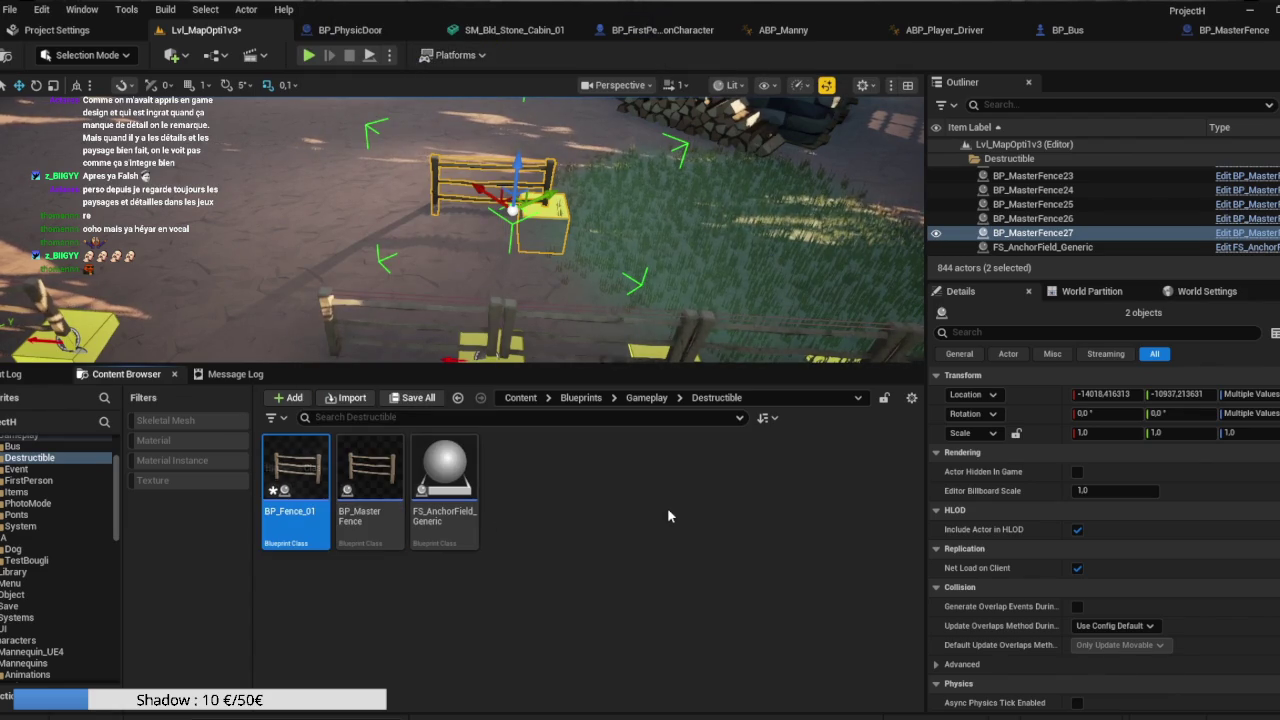
Duplicate it as BP_Fence_02 with Rest Collection set to GC_SM_Prop_Fence_Stick_01.
key(ctrl+d)
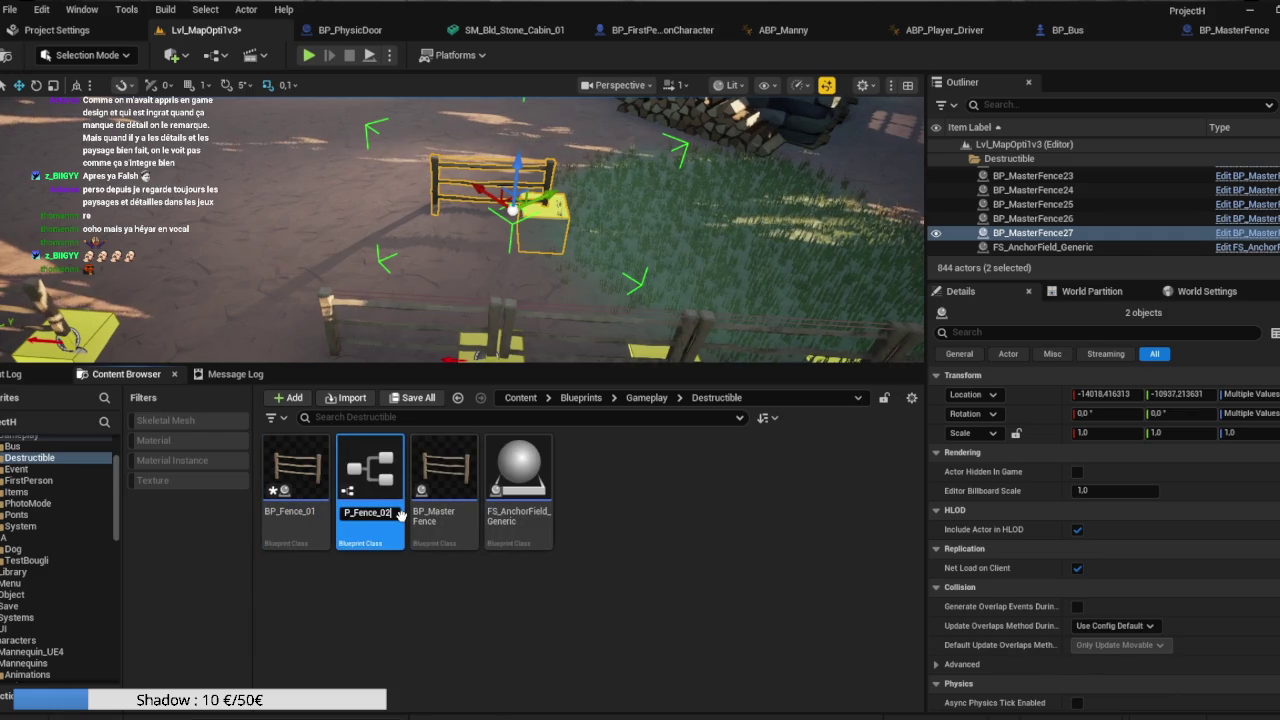
key(Return)
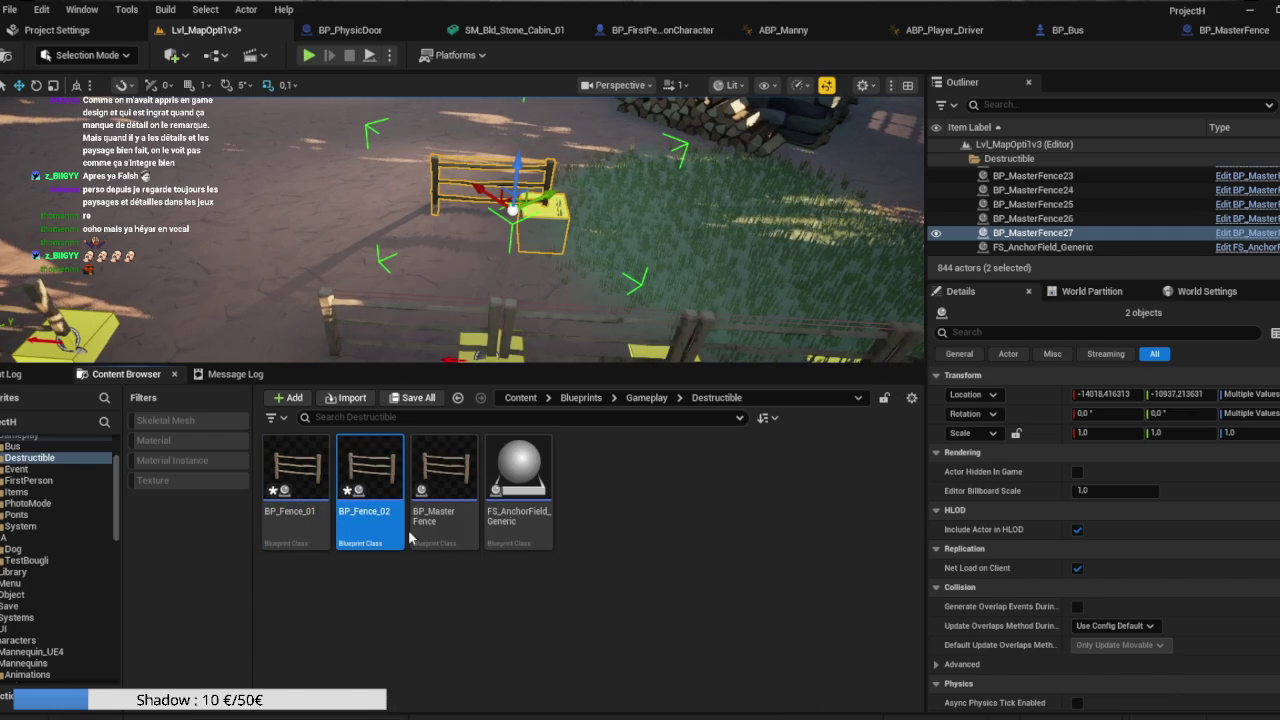
key(Return)
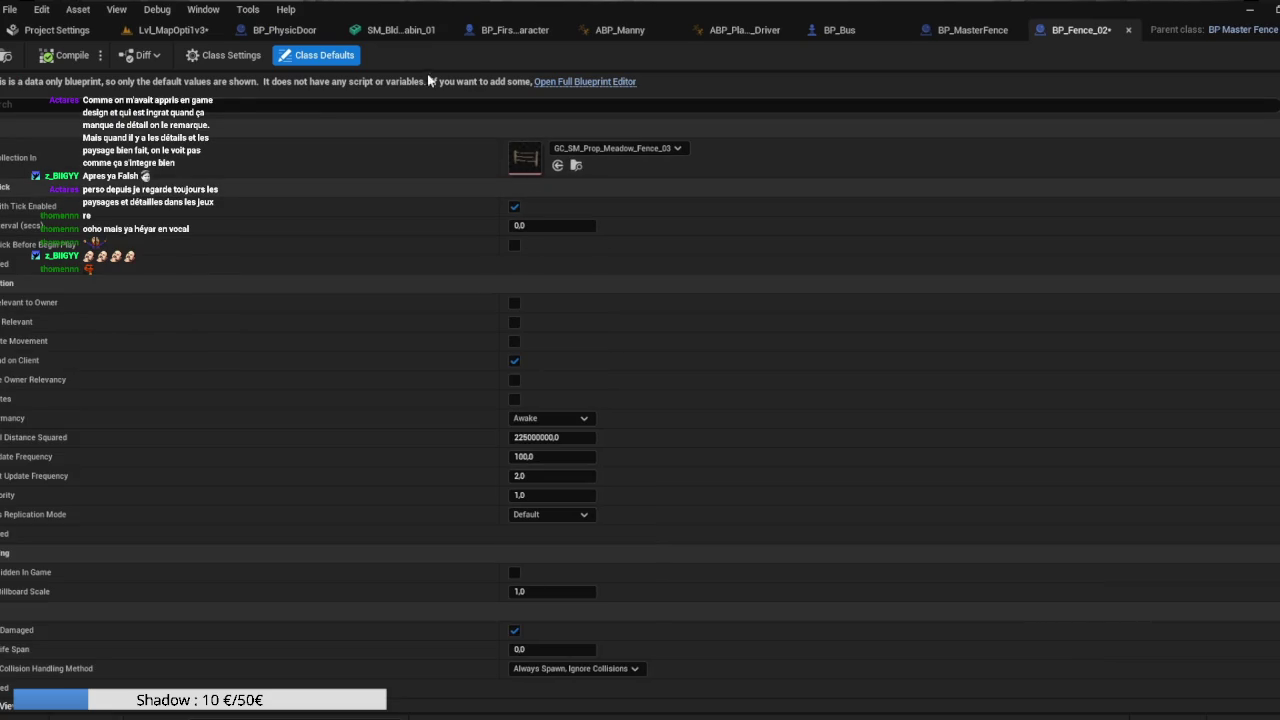
click(636, 148)
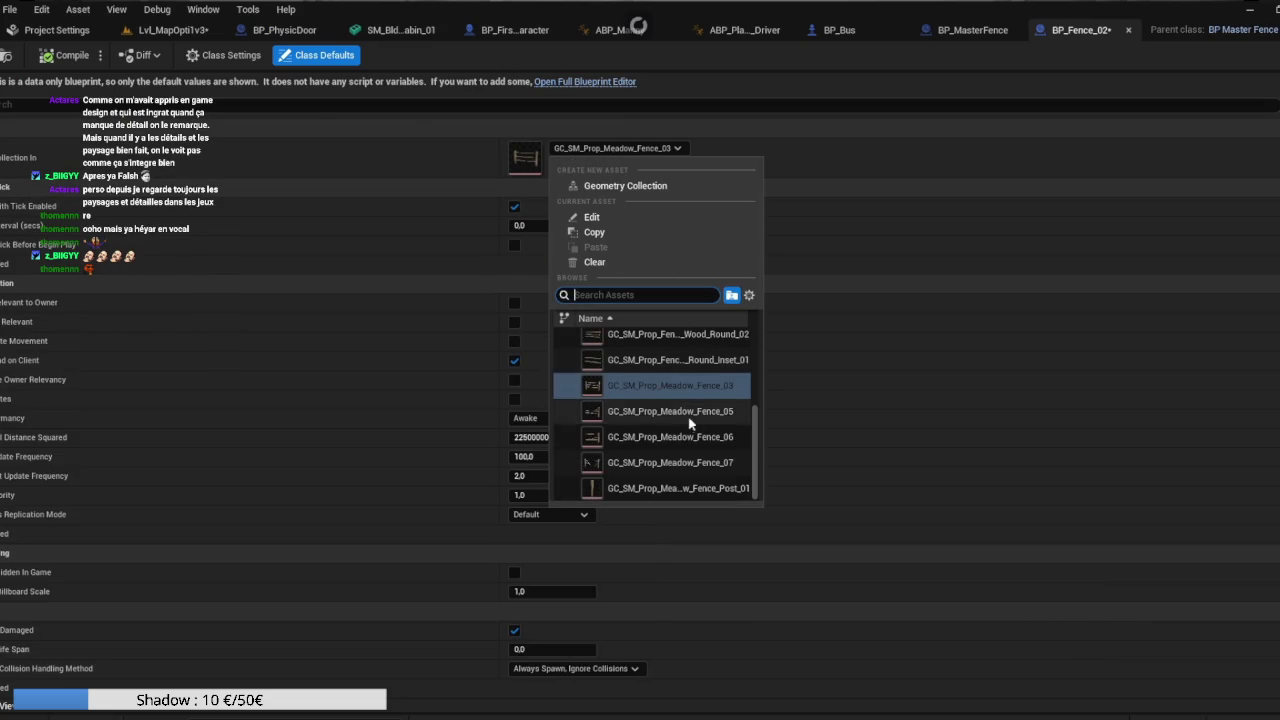
scroll(685, 430, up, 5)
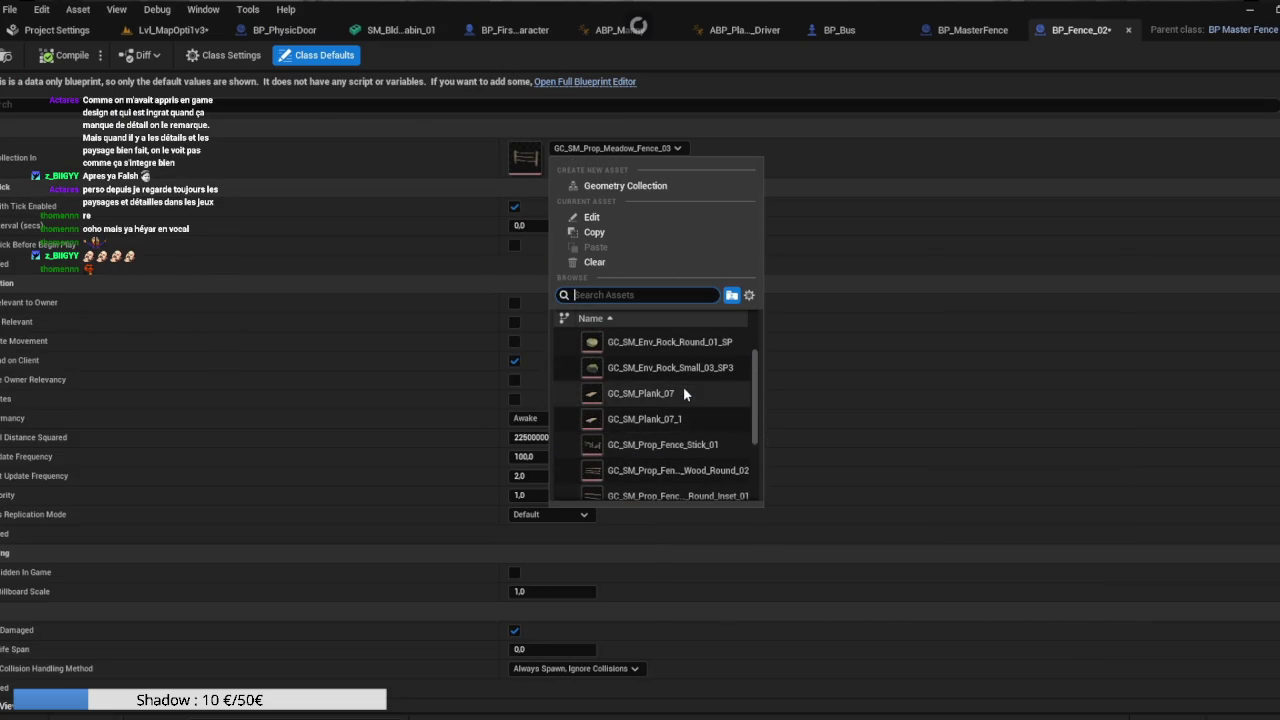
scroll(687, 392, down, 3)
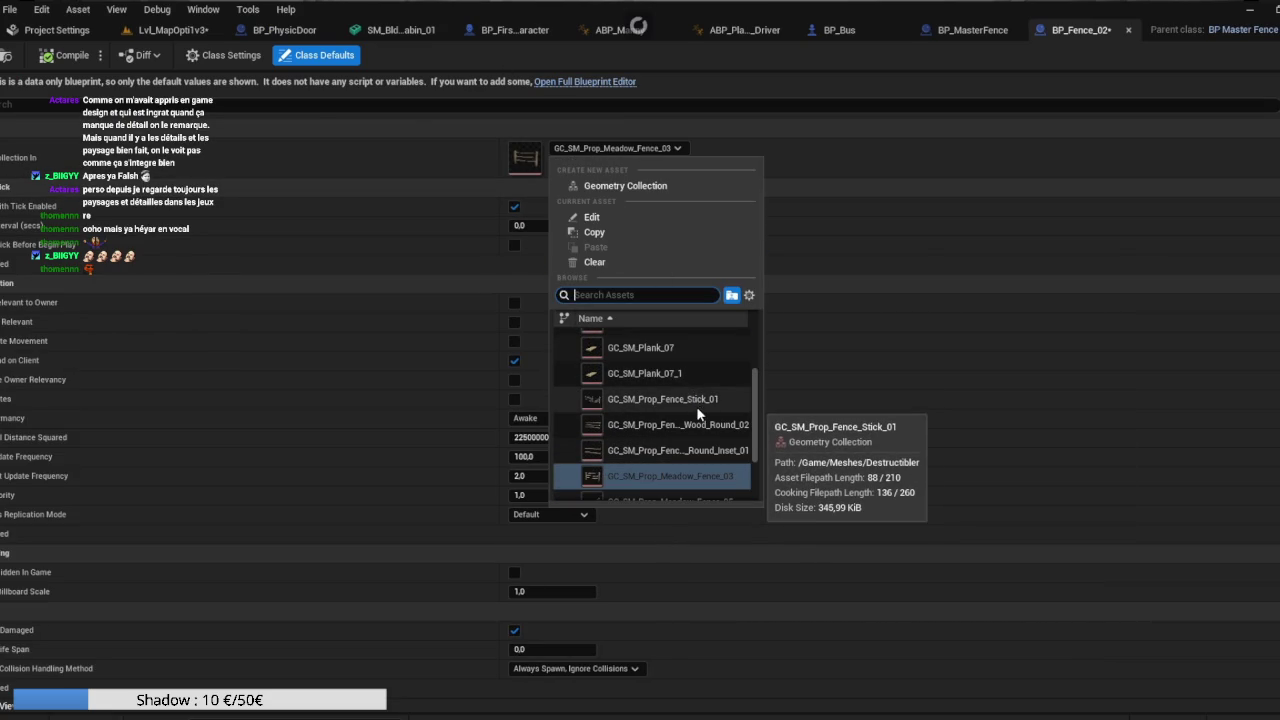
click(663, 399)
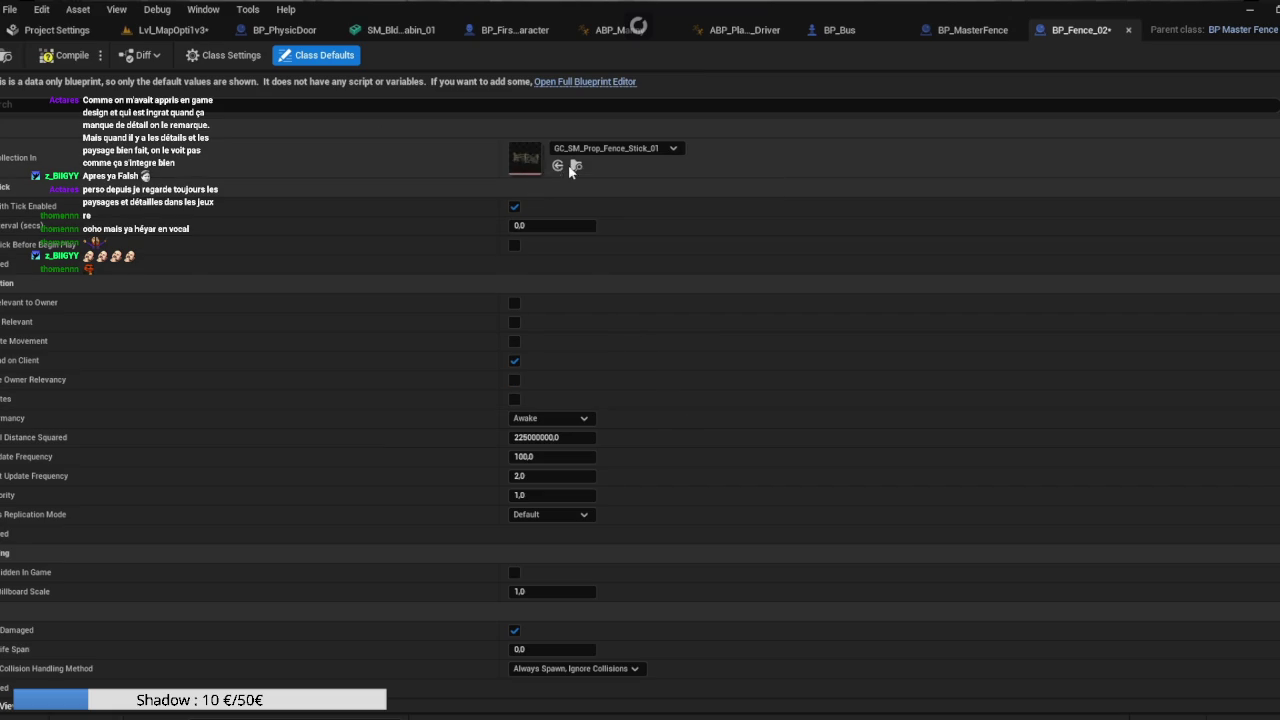
Place a BP_Fence_02 actor in the level and open its full blueprint editor.
click(153, 28)
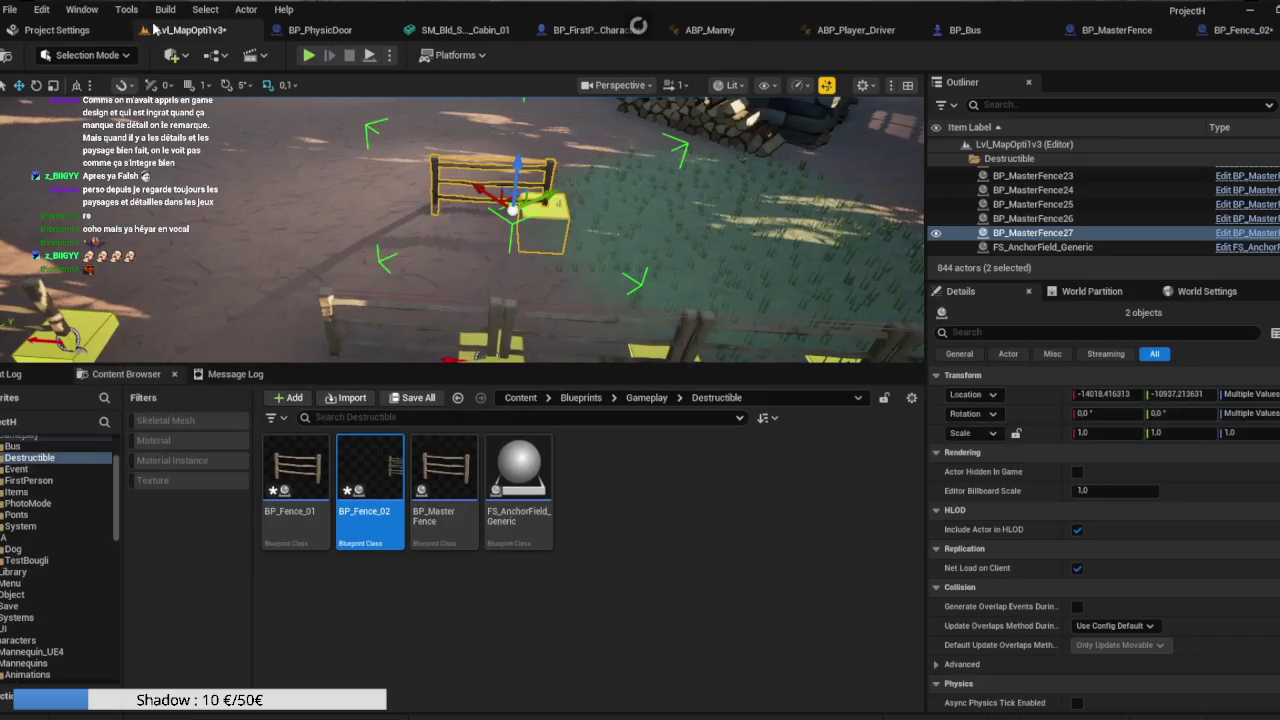
mouse_move(390, 467)
mouse_down()
mouse_move(380, 340)
mouse_move(480, 300)
mouse_move(700, 250)
mouse_move(764, 260)
mouse_up()
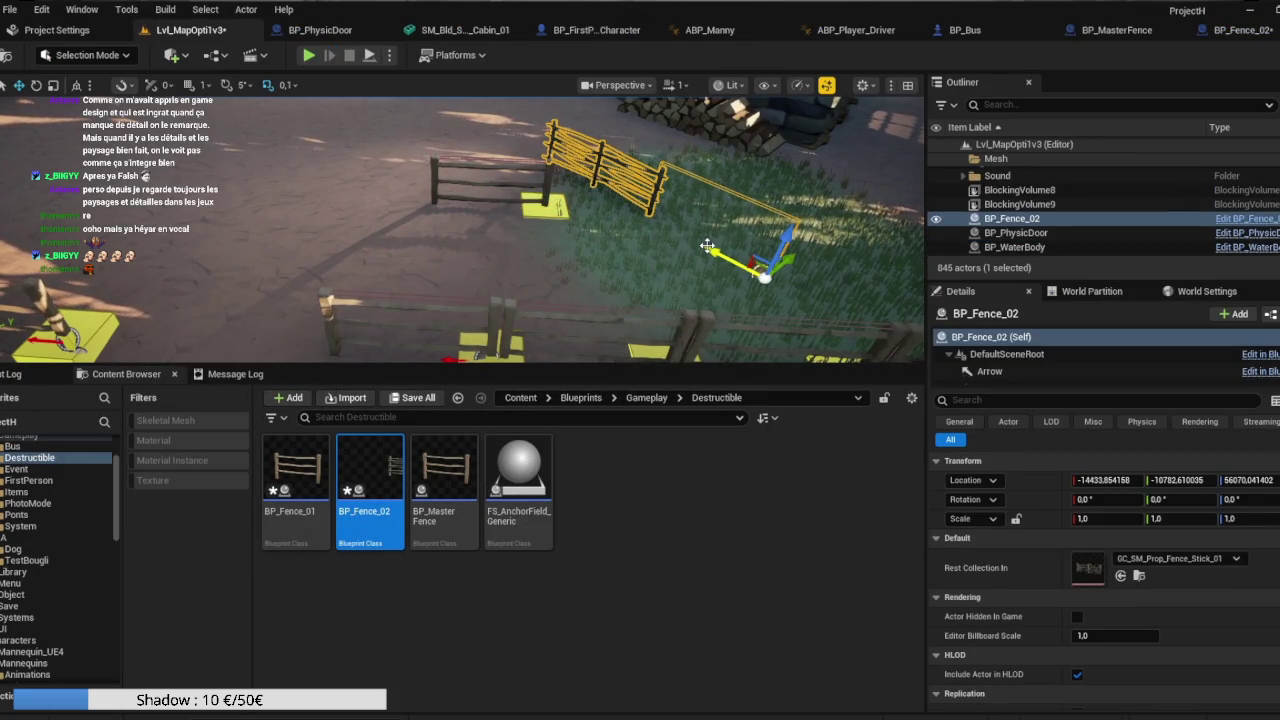
key(Escape)
double_click(372, 465)
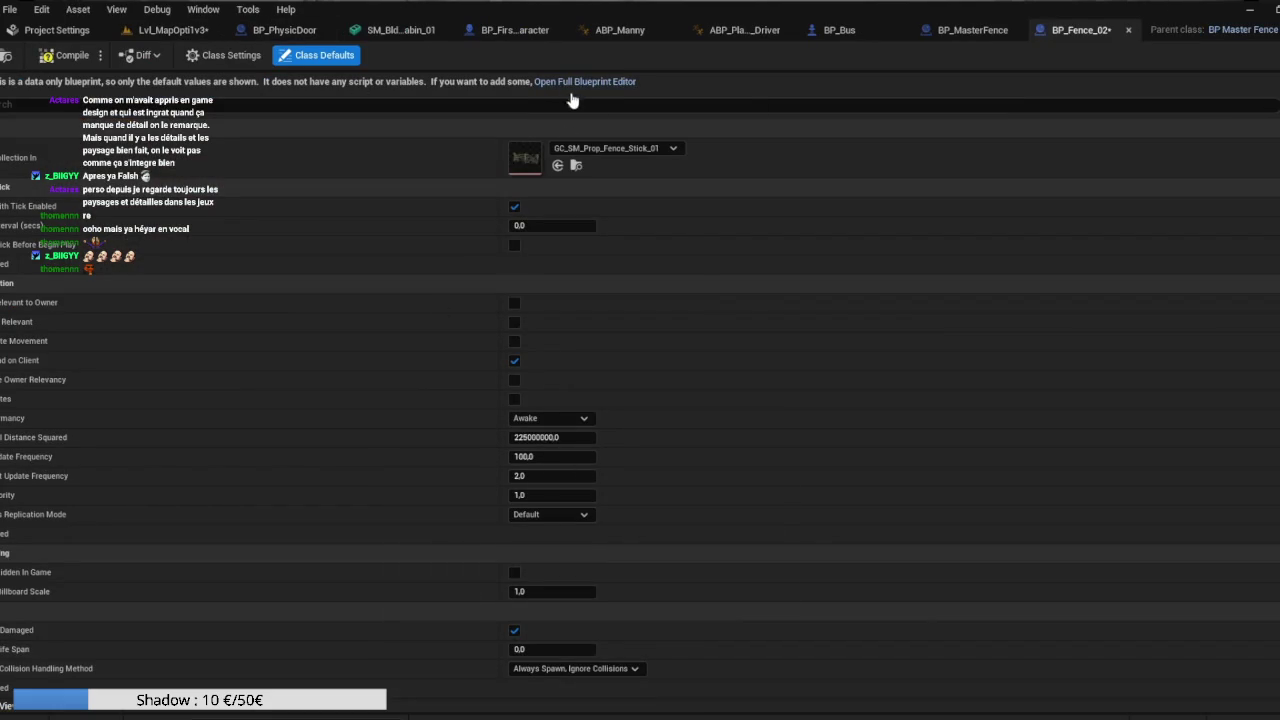
click(600, 81)
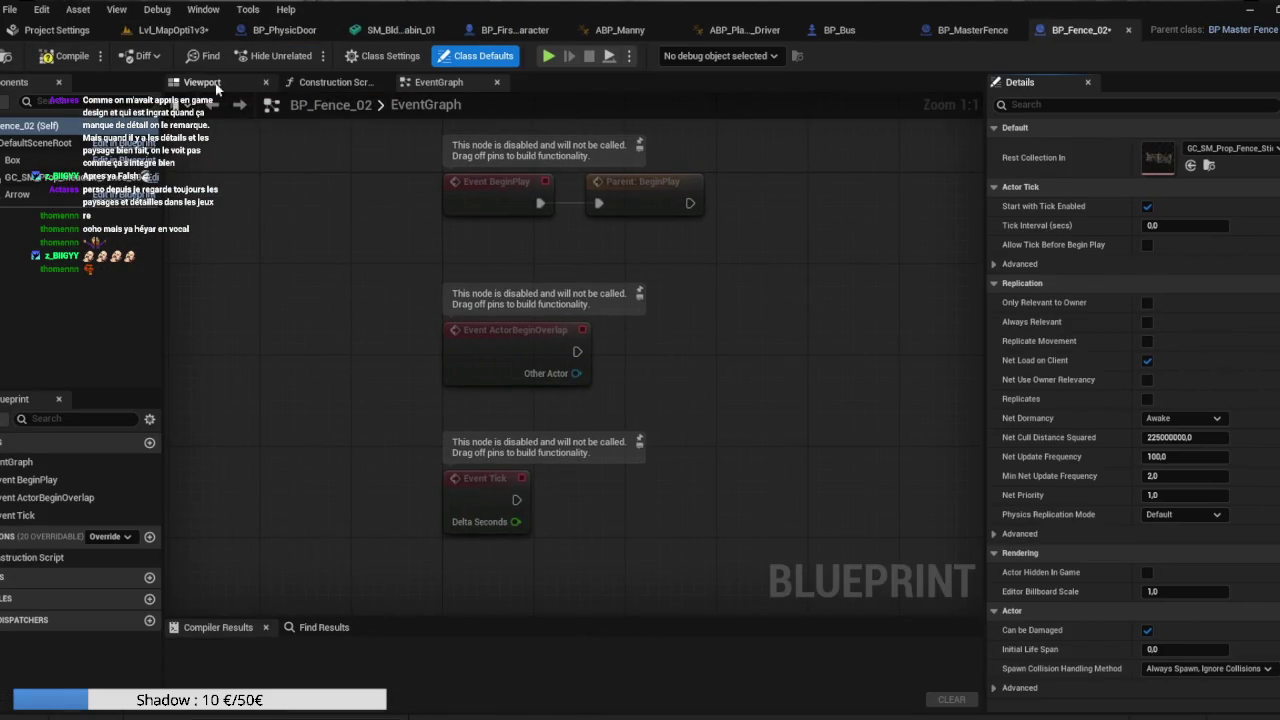
Move BP_Fence_02's fence mesh toward the origin and scale the Box to cover the fence.
click(202, 82)
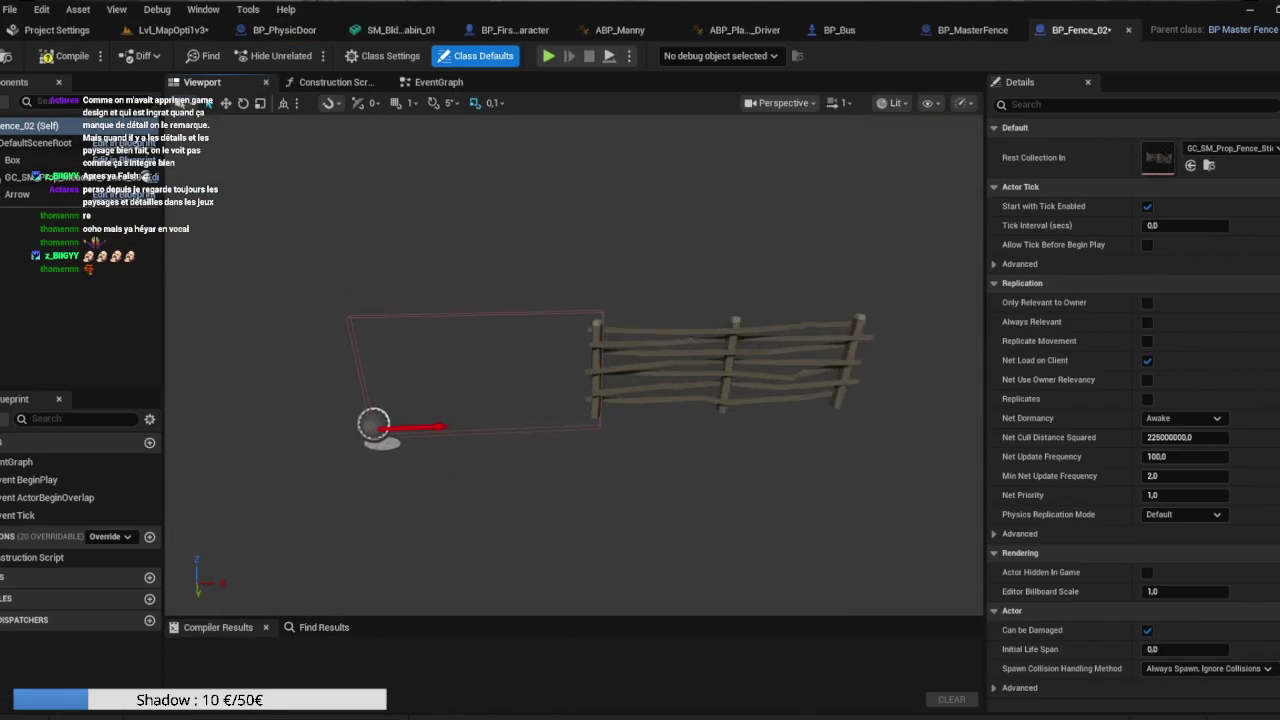
scroll(604, 245, up, 3)
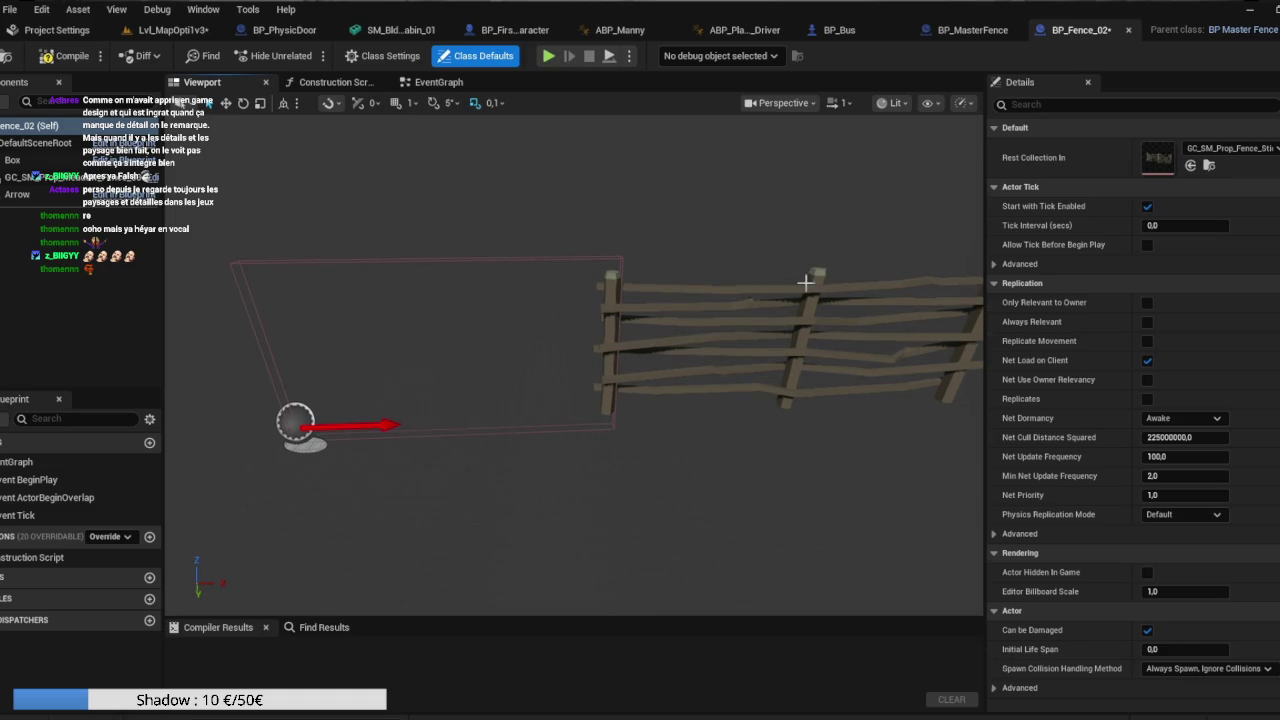
click(792, 317)
drag(663, 415, 275, 434)
click(357, 301)
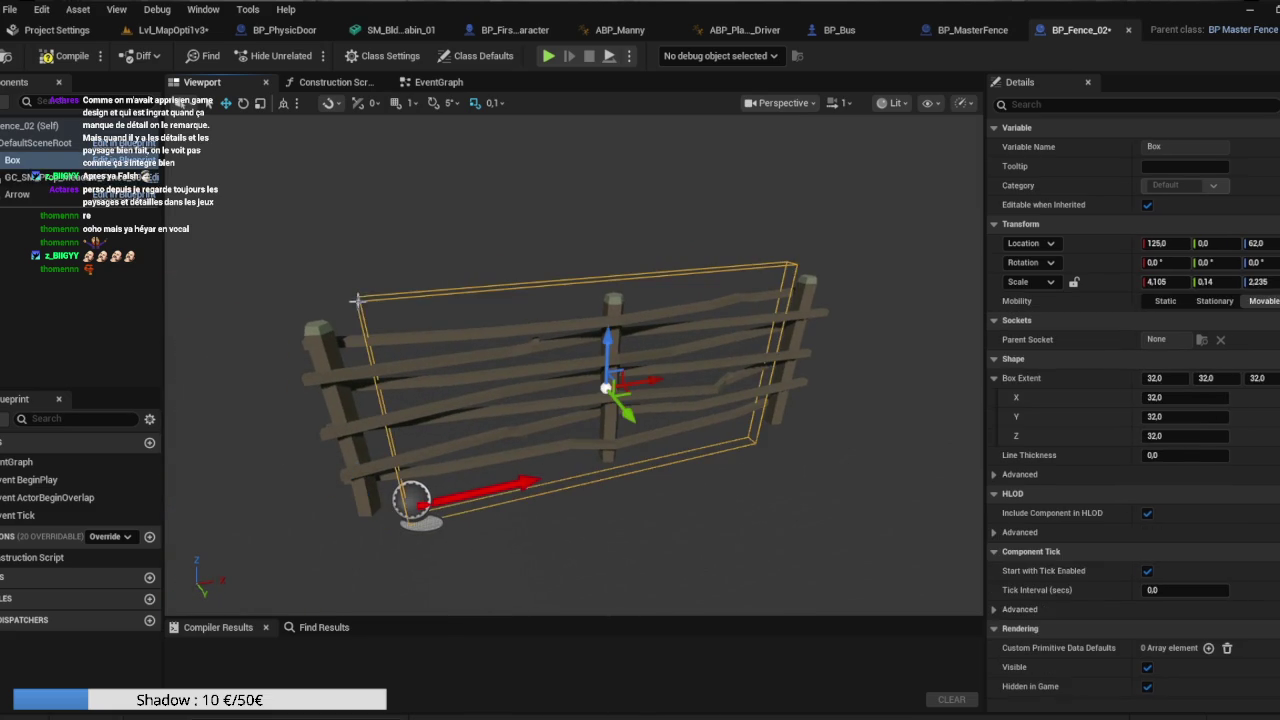
key(e)
key(r)
drag(411, 499, 411, 499)
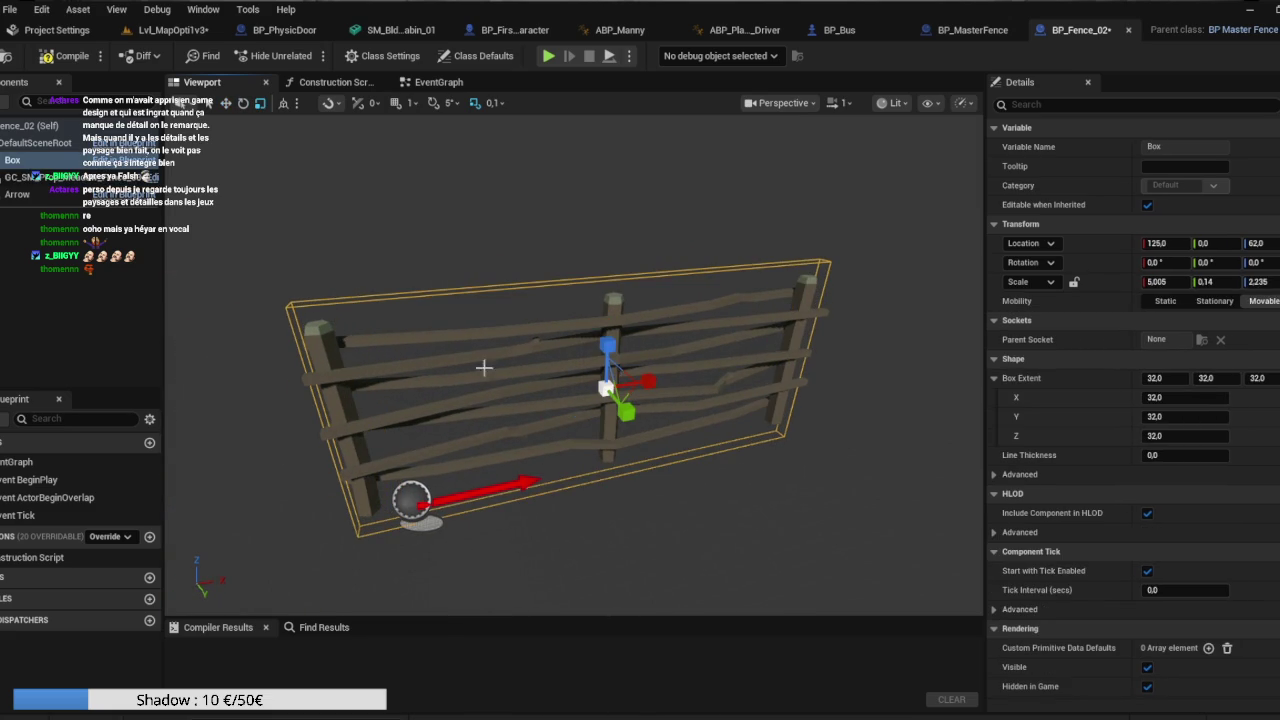
Shift the fence and Box together to line up, then compile BP_Fence_02.
ctrl+click(100, 178)
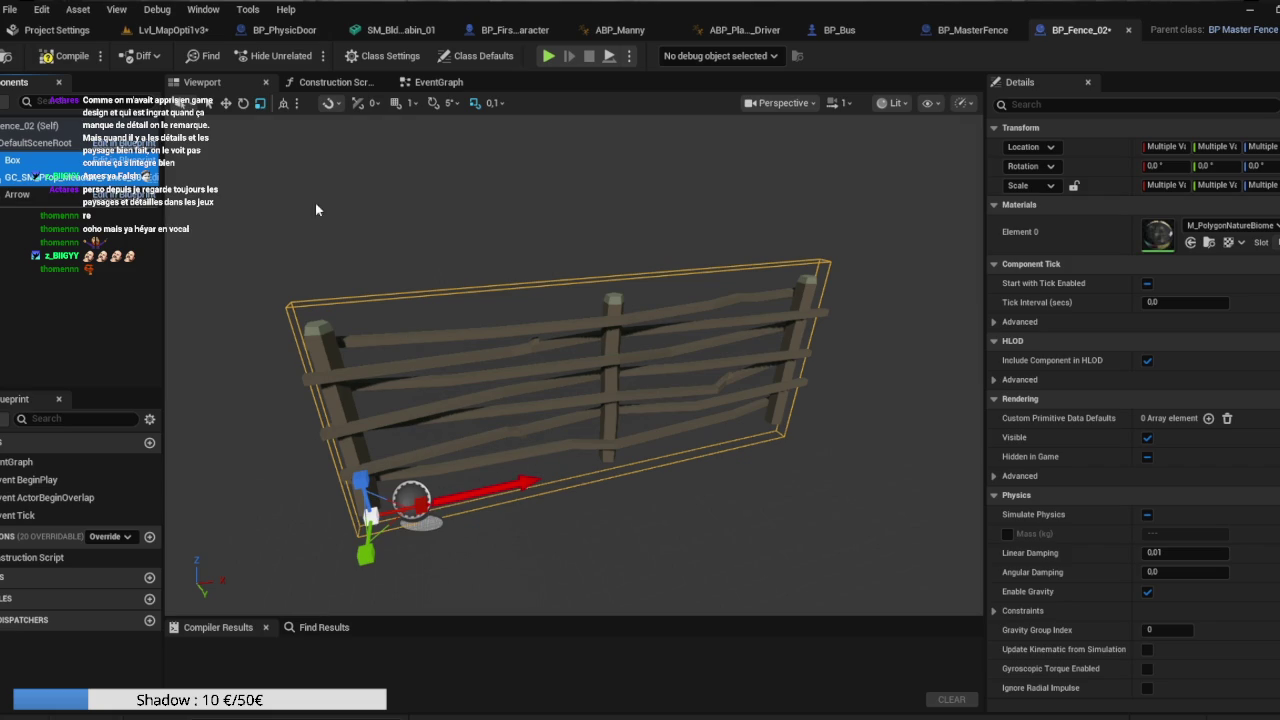
click(227, 103)
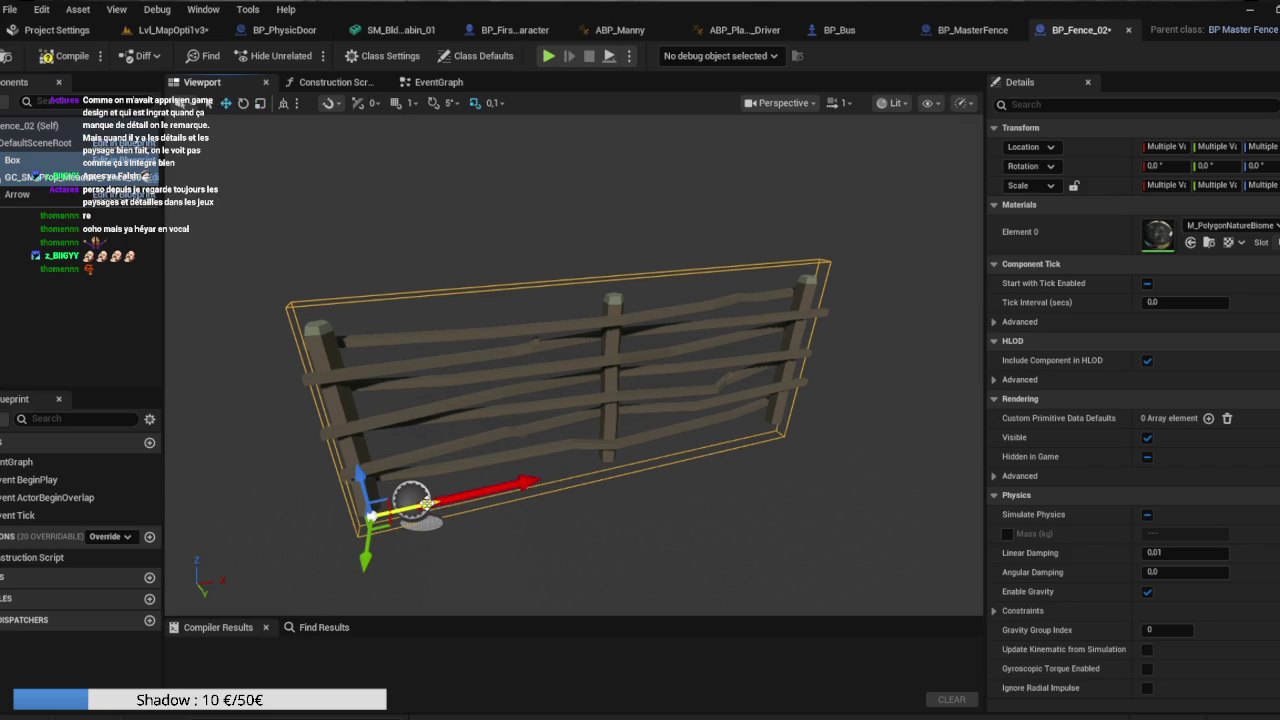
drag(411, 497, 469, 493)
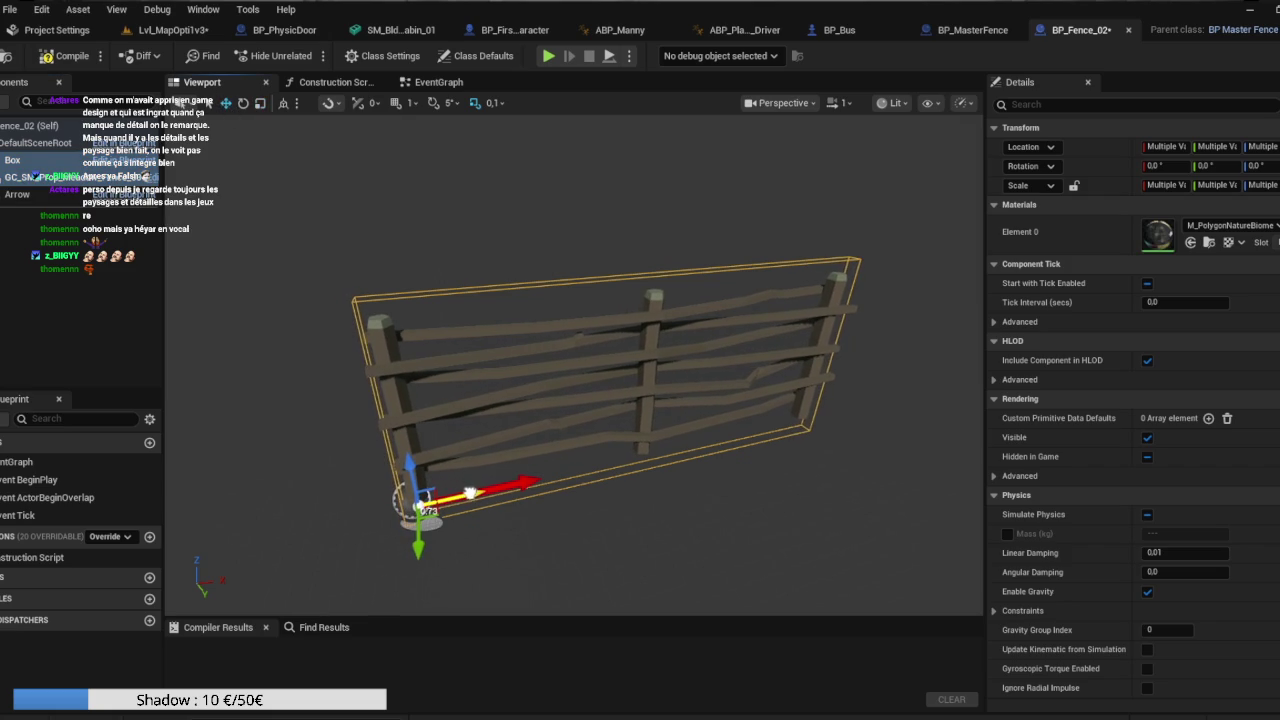
click(469, 493)
mouse_move(591, 526)
mouse_down()
mouse_move(580, 537)
mouse_move(620, 560)
mouse_move(562, 419)
mouse_up()
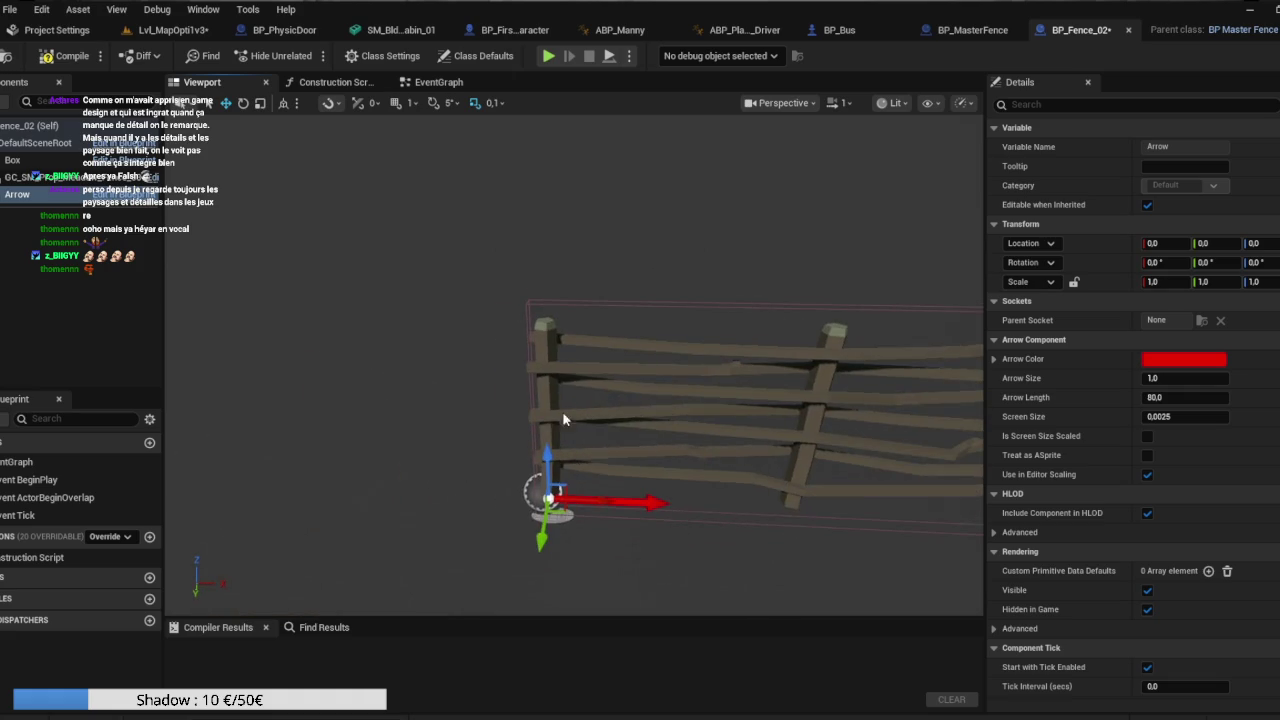
click(68, 58)
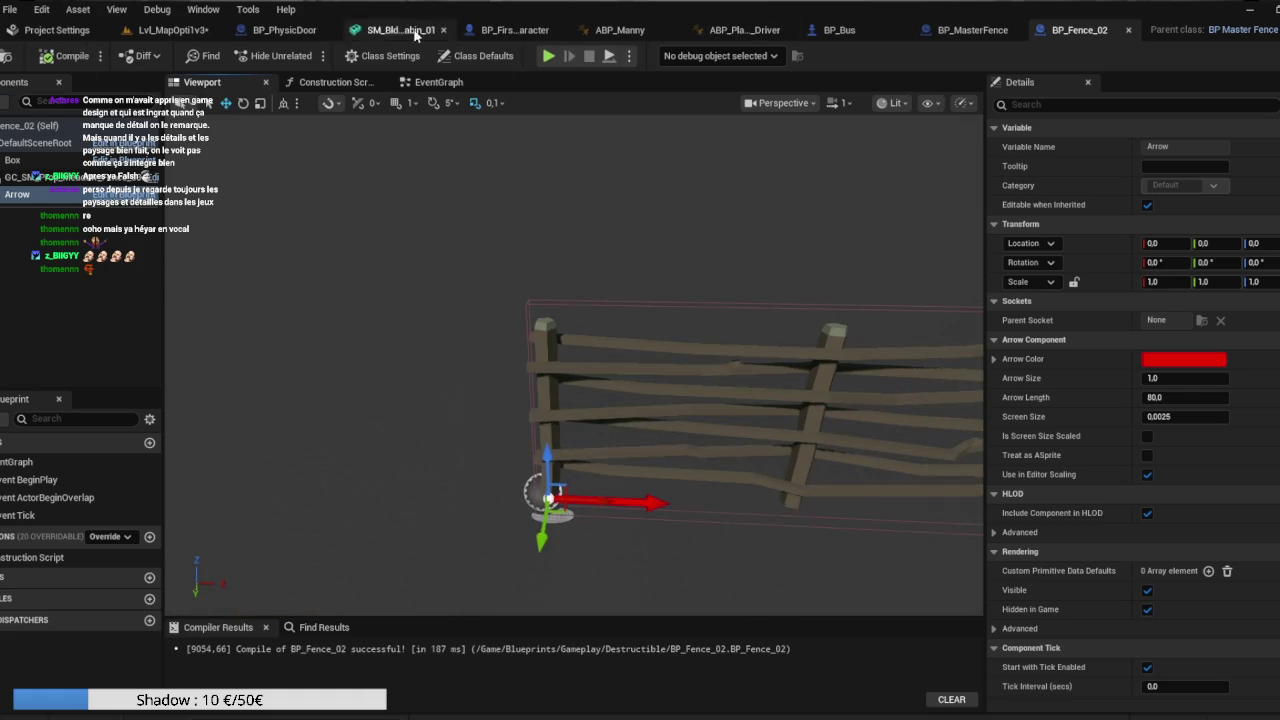
click(173, 30)
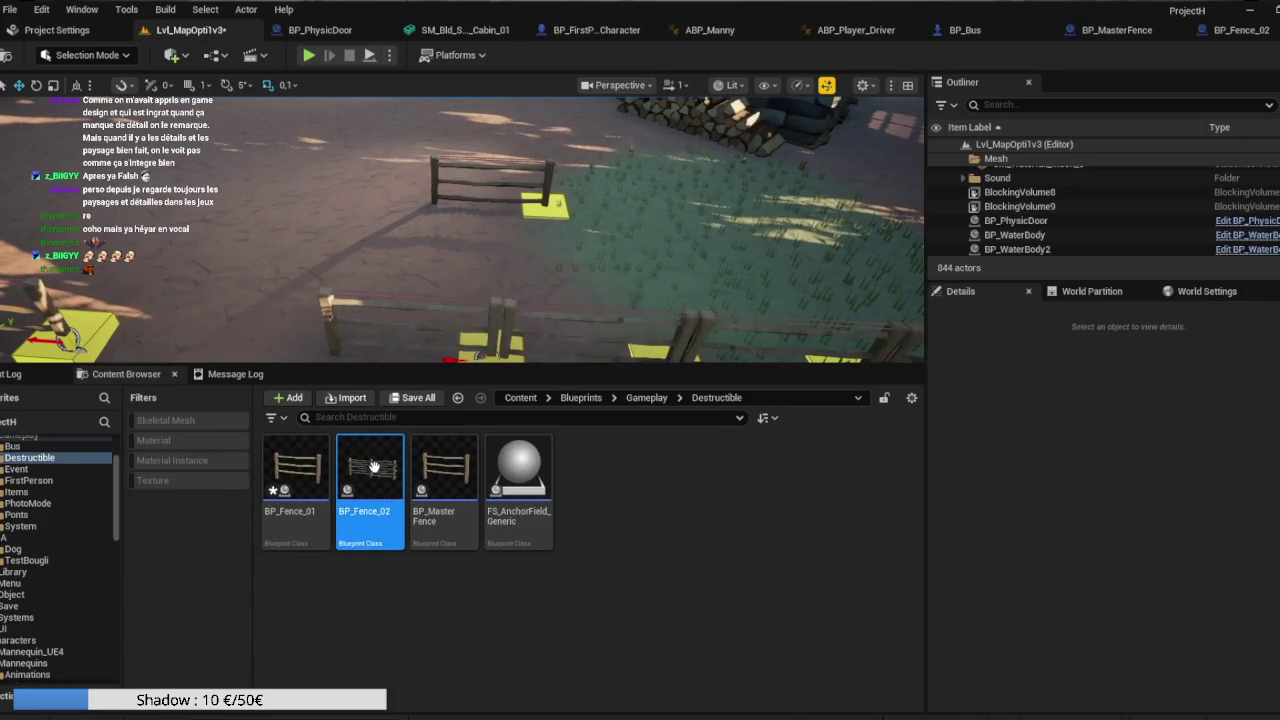
Duplicate BP_Fence_02 as BP_Fence_03 using the GC_SM_Prop_Fence_Wood_Round_02 collection.
mouse_move(372, 490)
key(ctrl+d)
key(Return)
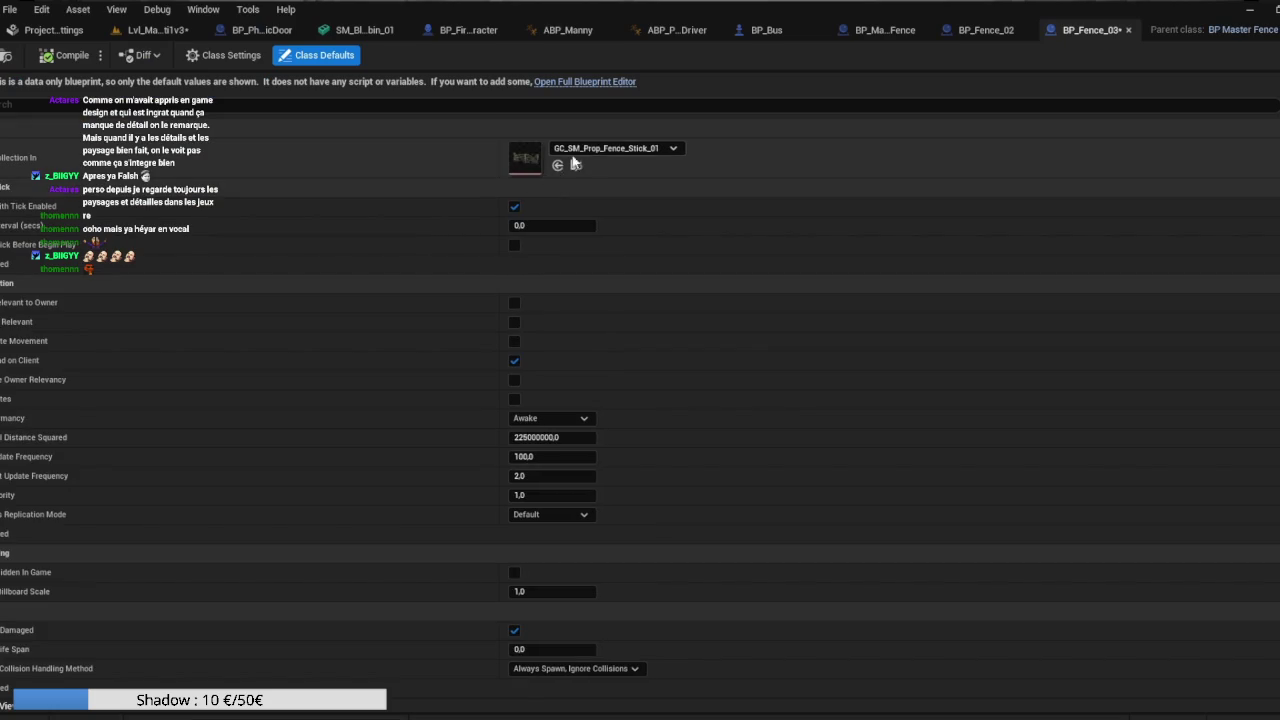
click(590, 149)
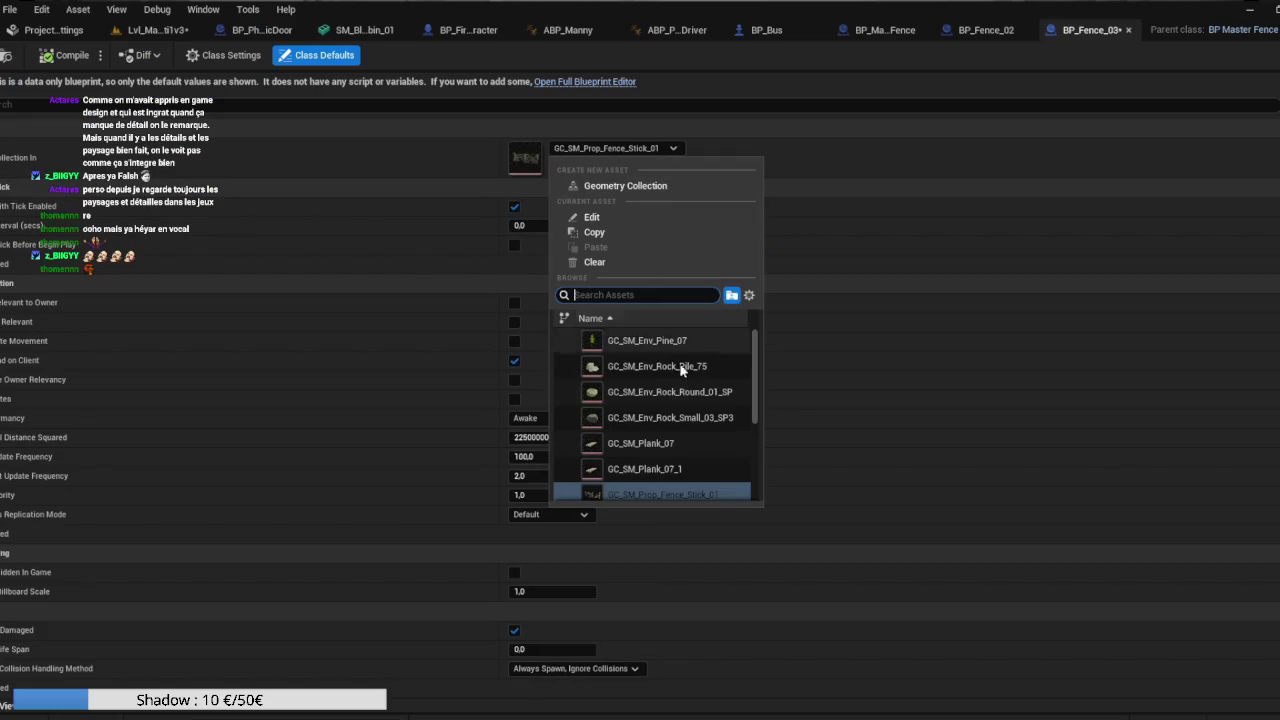
scroll(702, 422, down, 1)
scroll(702, 422, down, 1)
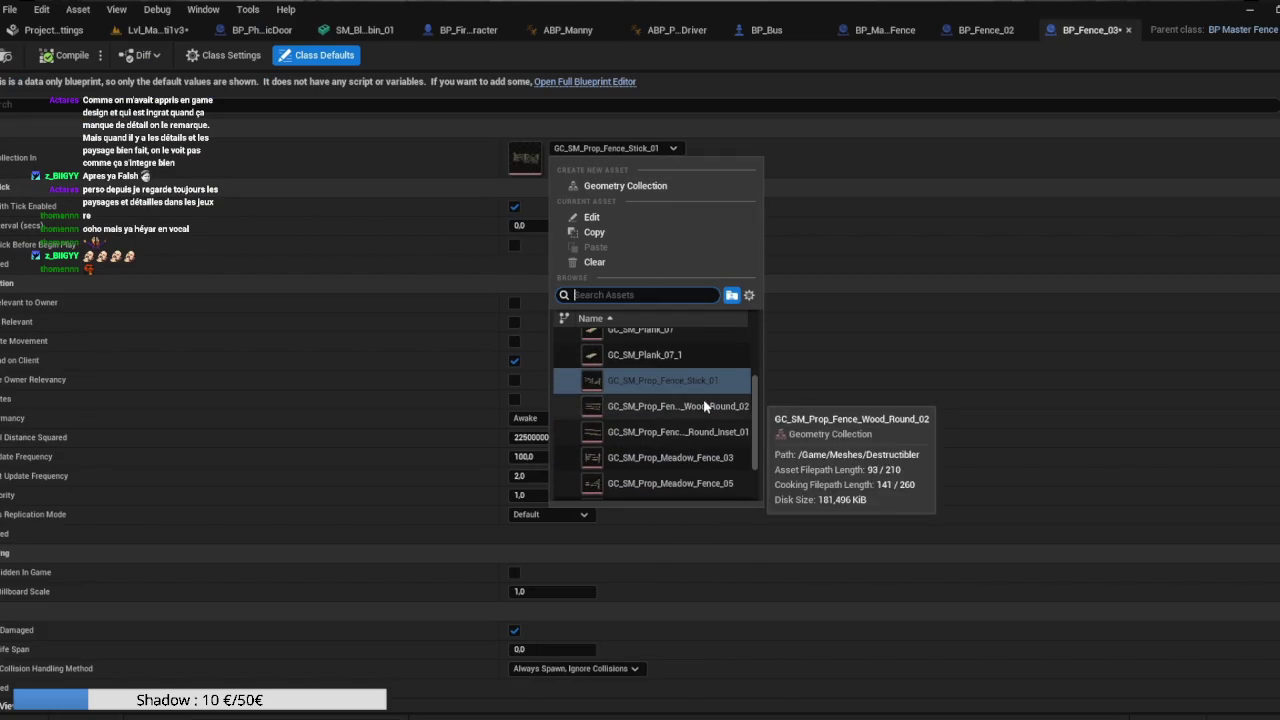
click(703, 402)
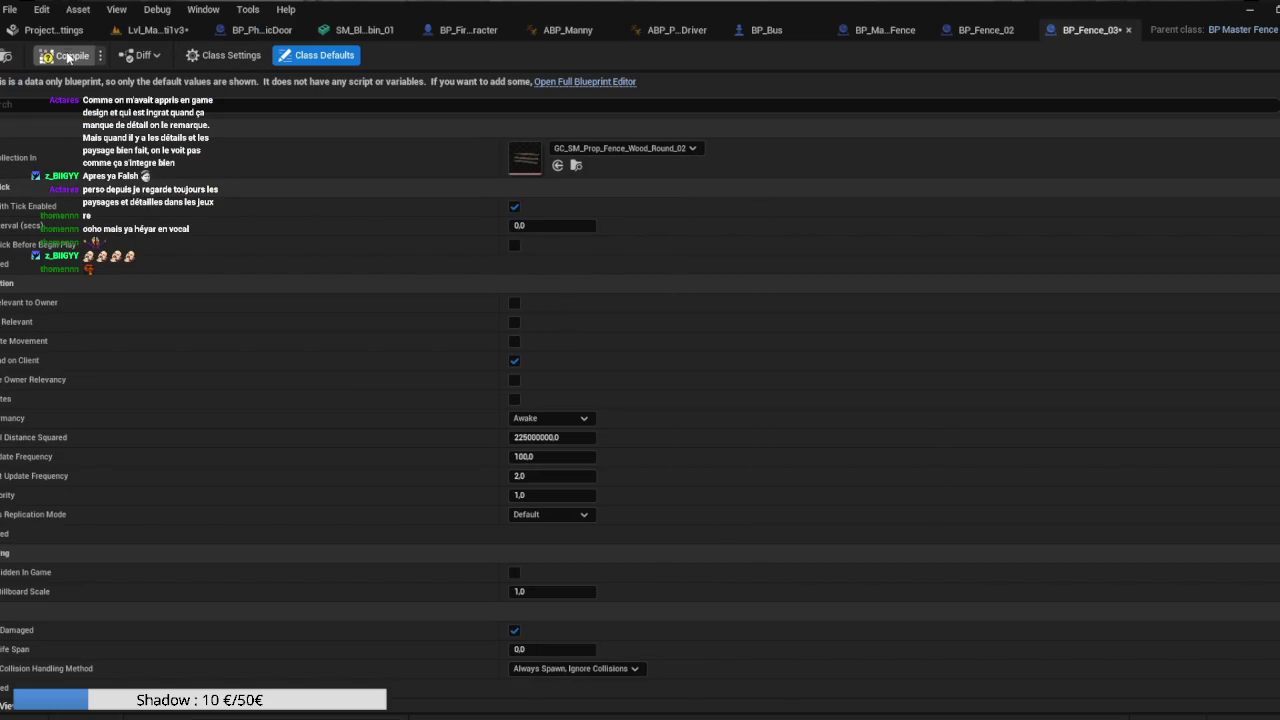
Place a BP_Fence_03 actor in the level and open its blueprint.
click(162, 30)
mouse_move(444, 468)
mouse_down()
mouse_move(474, 217)
mouse_move(475, 233)
mouse_up()
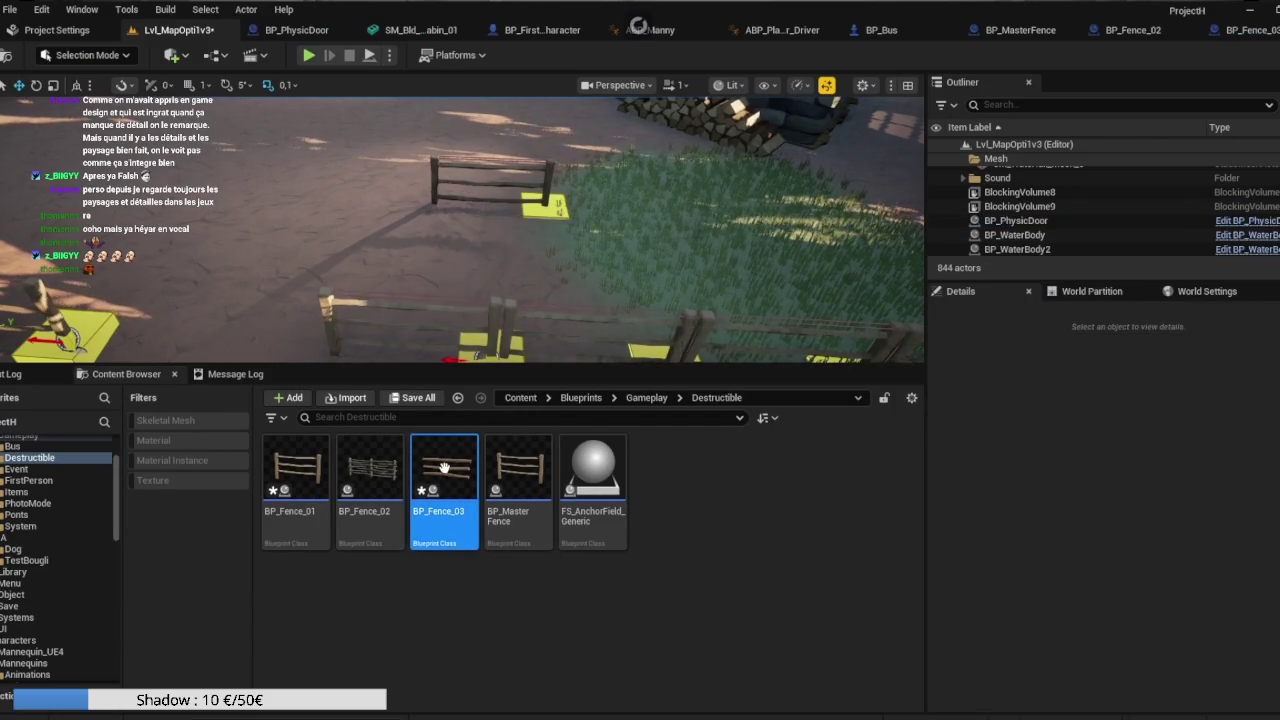
double_click(444, 468)
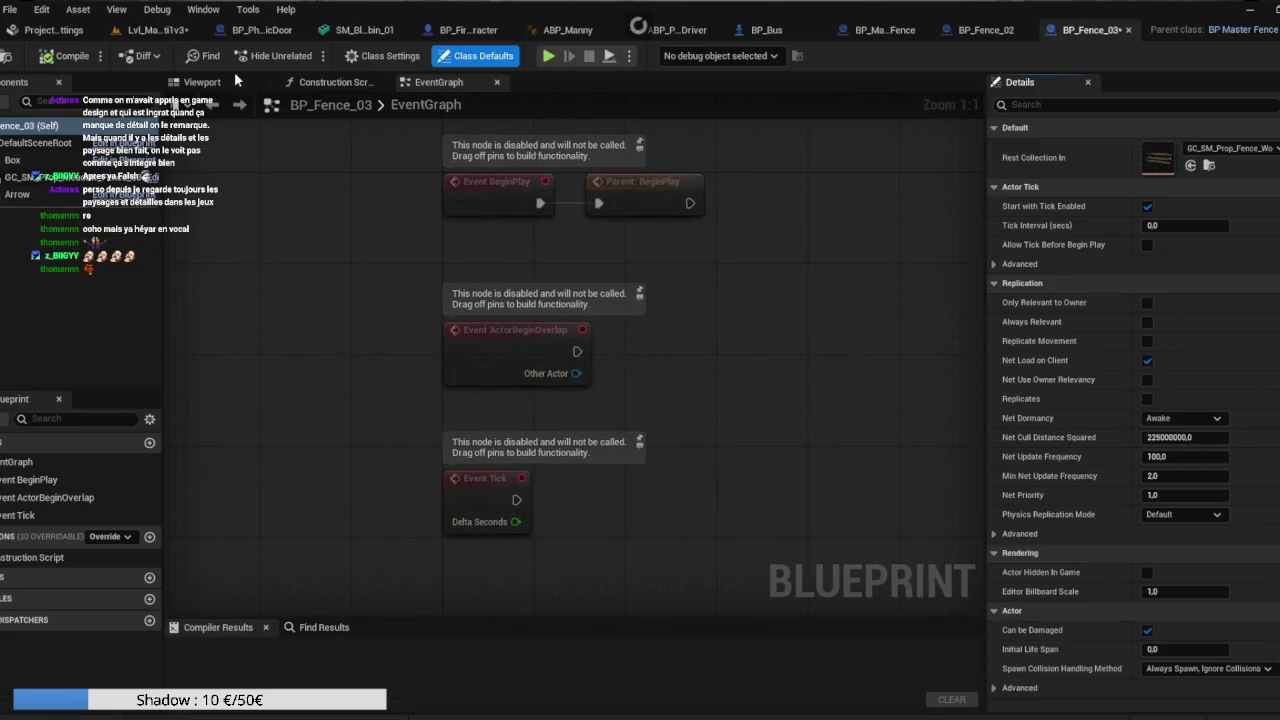
Scale BP_Fence_03's Box down to an X scale of 3.905.
click(231, 78)
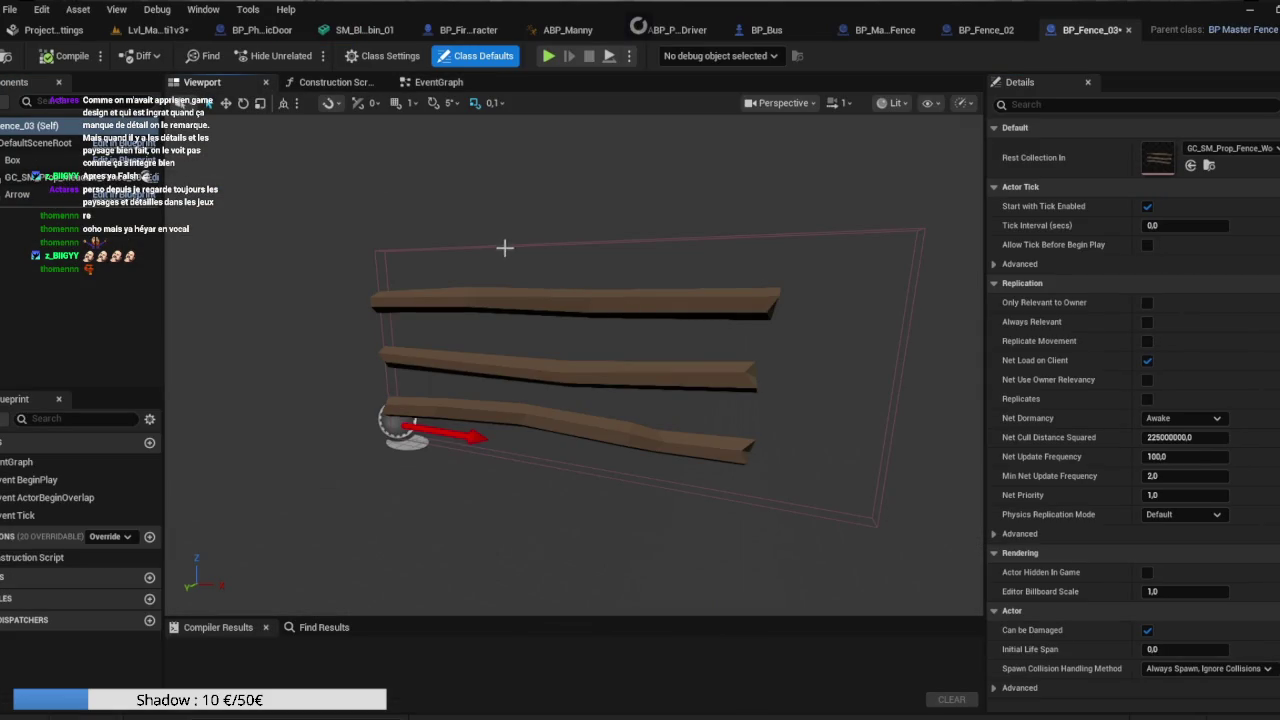
click(640, 302)
key(e)
key(r)
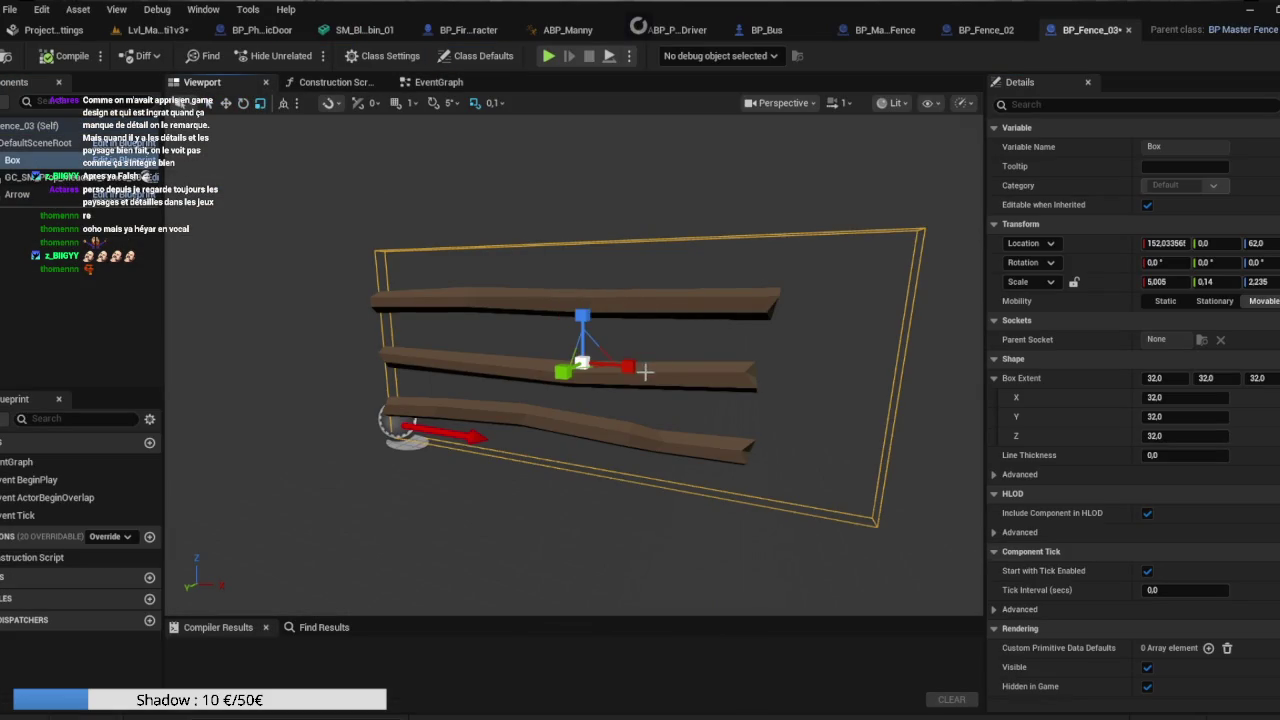
mouse_move(628, 370)
mouse_down()
mouse_move(612, 370)
mouse_move(680, 451)
mouse_move(690, 422)
mouse_move(673, 416)
mouse_up()
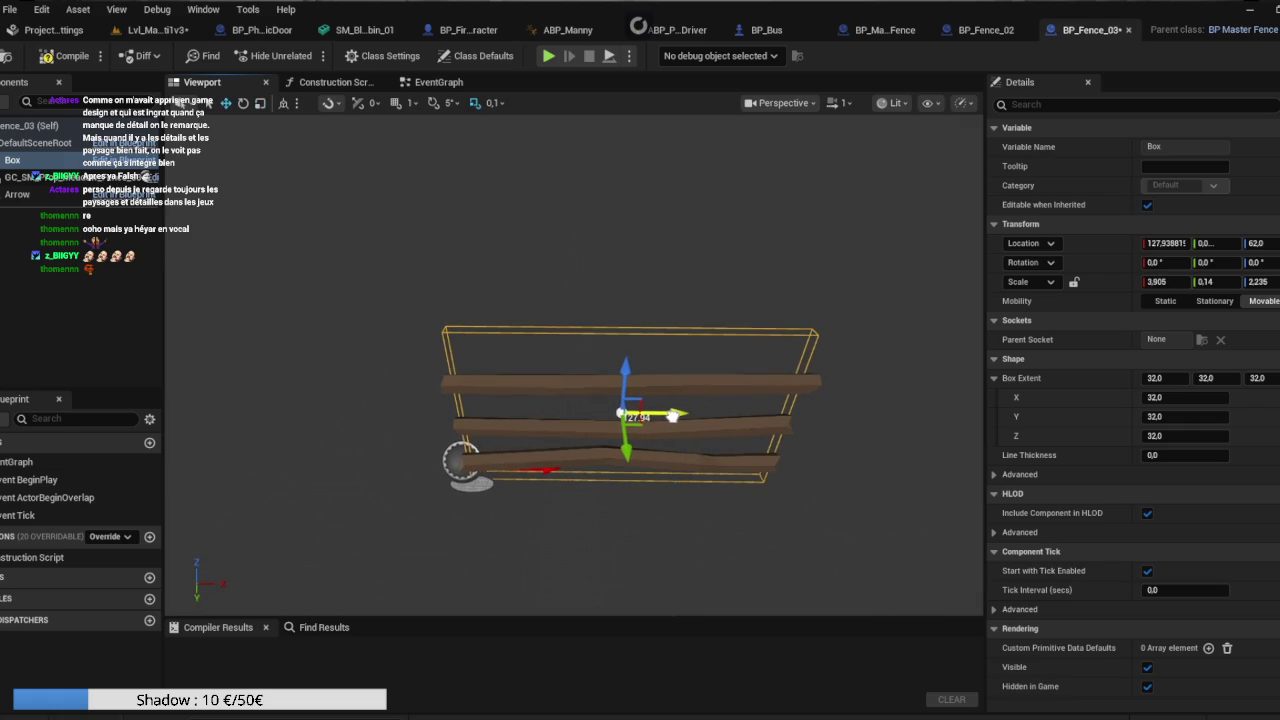
Line the Box up with the fence along Y and shift both together.
mouse_move(655, 468)
mouse_down()
mouse_move(700, 458)
mouse_move(640, 466)
mouse_move(785, 445)
mouse_up()
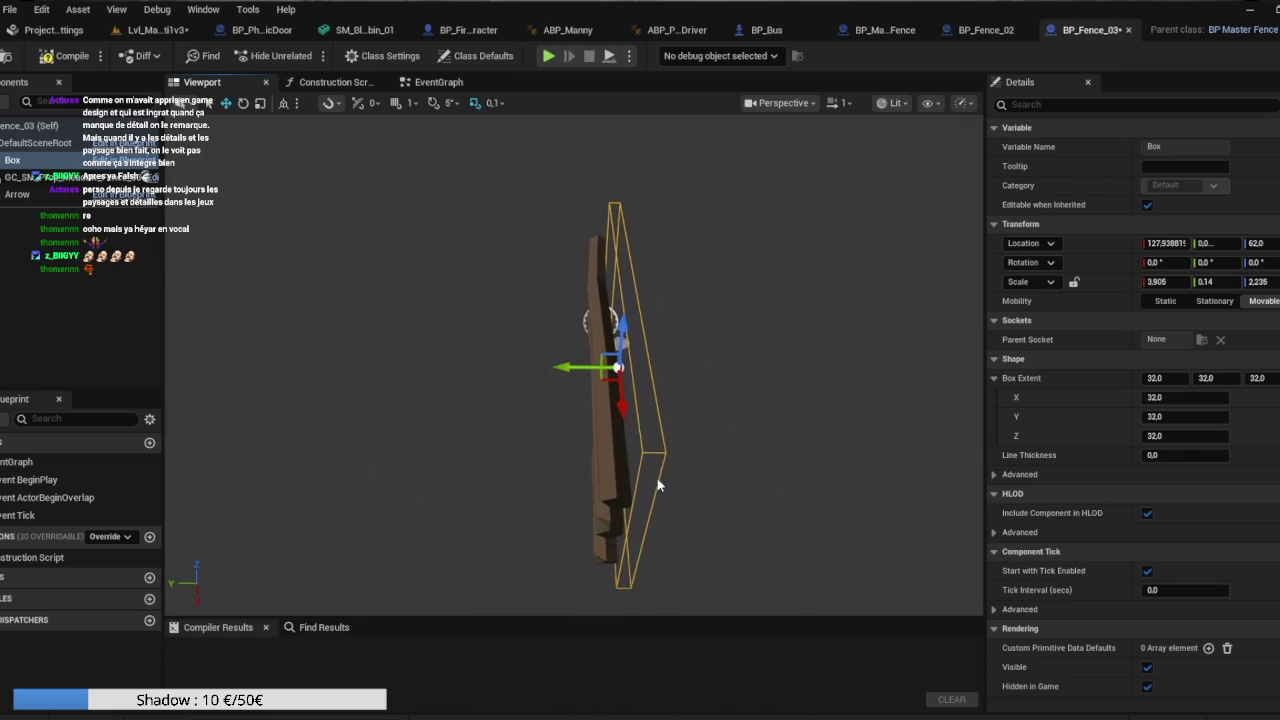
drag(573, 366, 551, 366)
mouse_move(707, 339)
mouse_down()
mouse_move(695, 339)
mouse_move(707, 339)
mouse_up()
ctrl+click(551, 437)
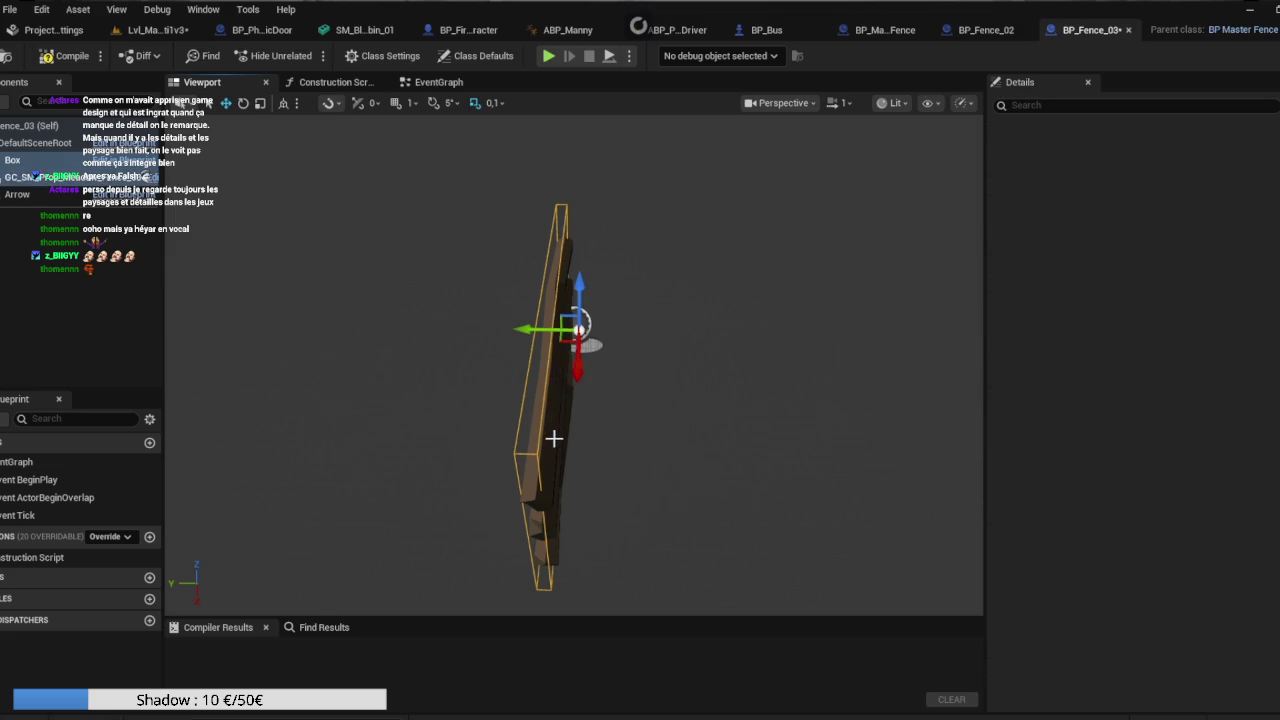
mouse_move(543, 332)
mouse_down()
mouse_move(557, 331)
mouse_move(470, 357)
mouse_up()
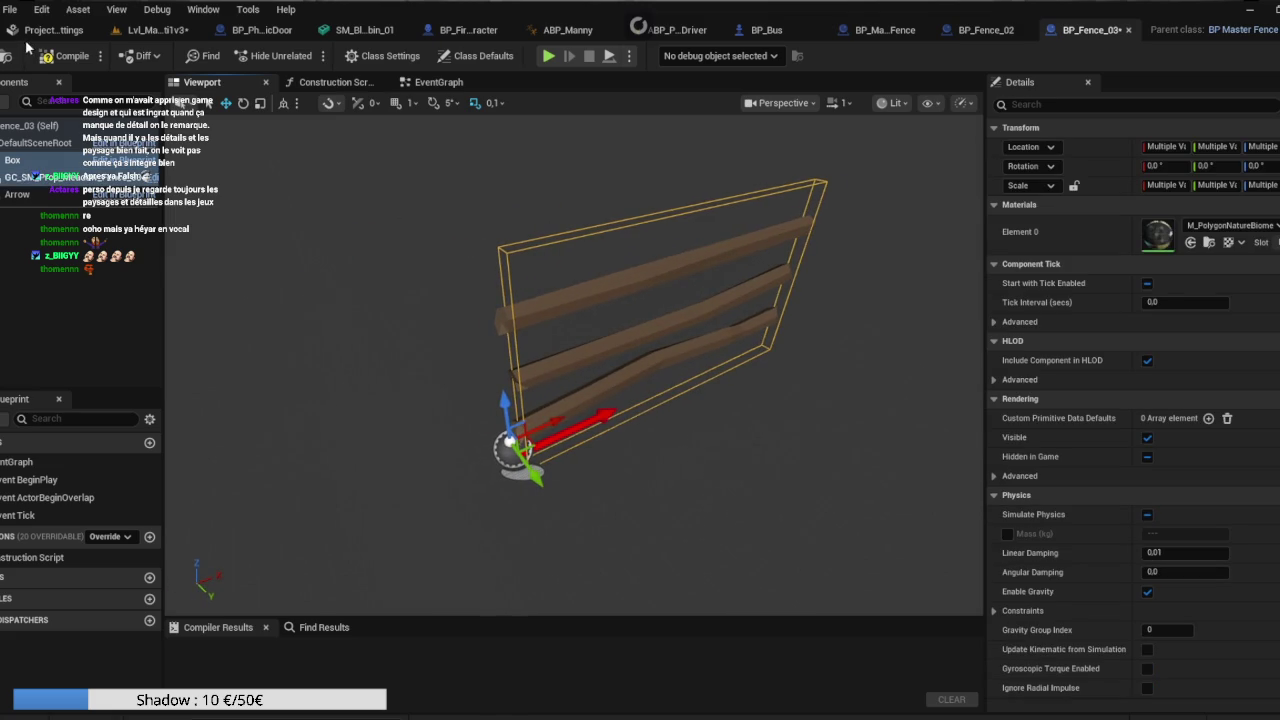
Compile BP_Fence_03 and call up BP_Fence_01's asset actions in the level's Content Browser.
click(61, 58)
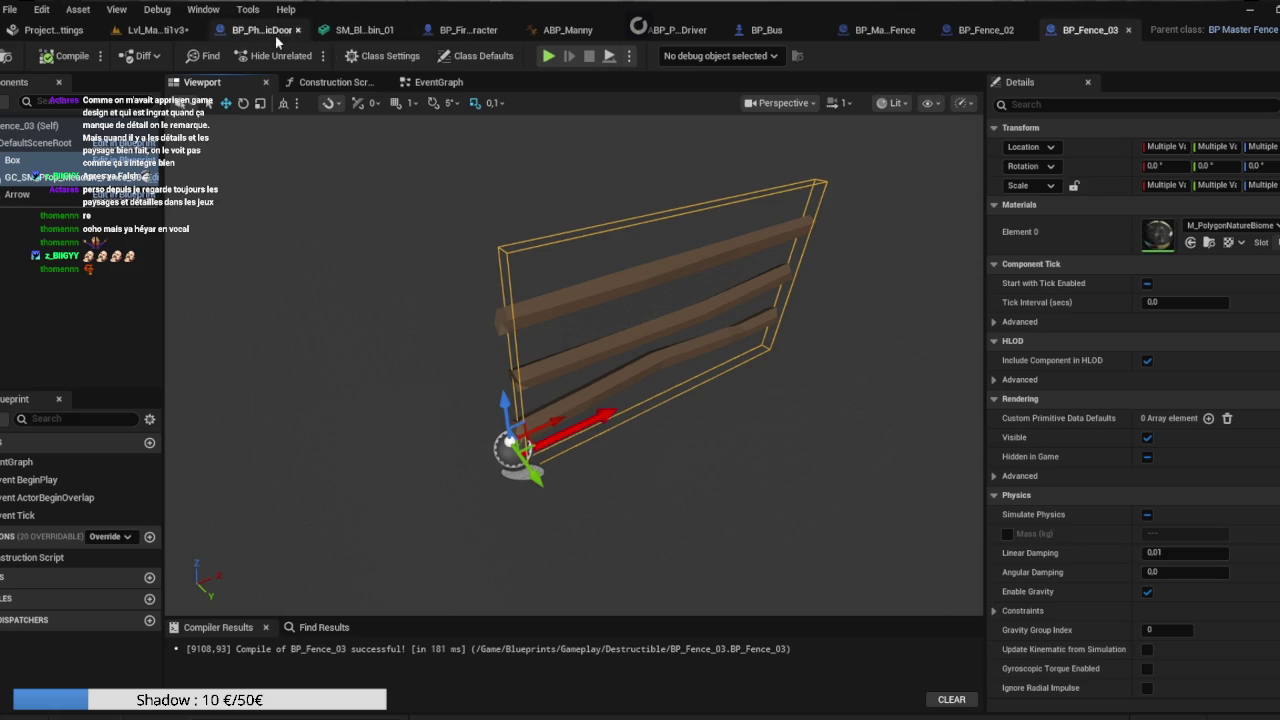
click(172, 31)
mouse_move(443, 463)
right_click(316, 476)
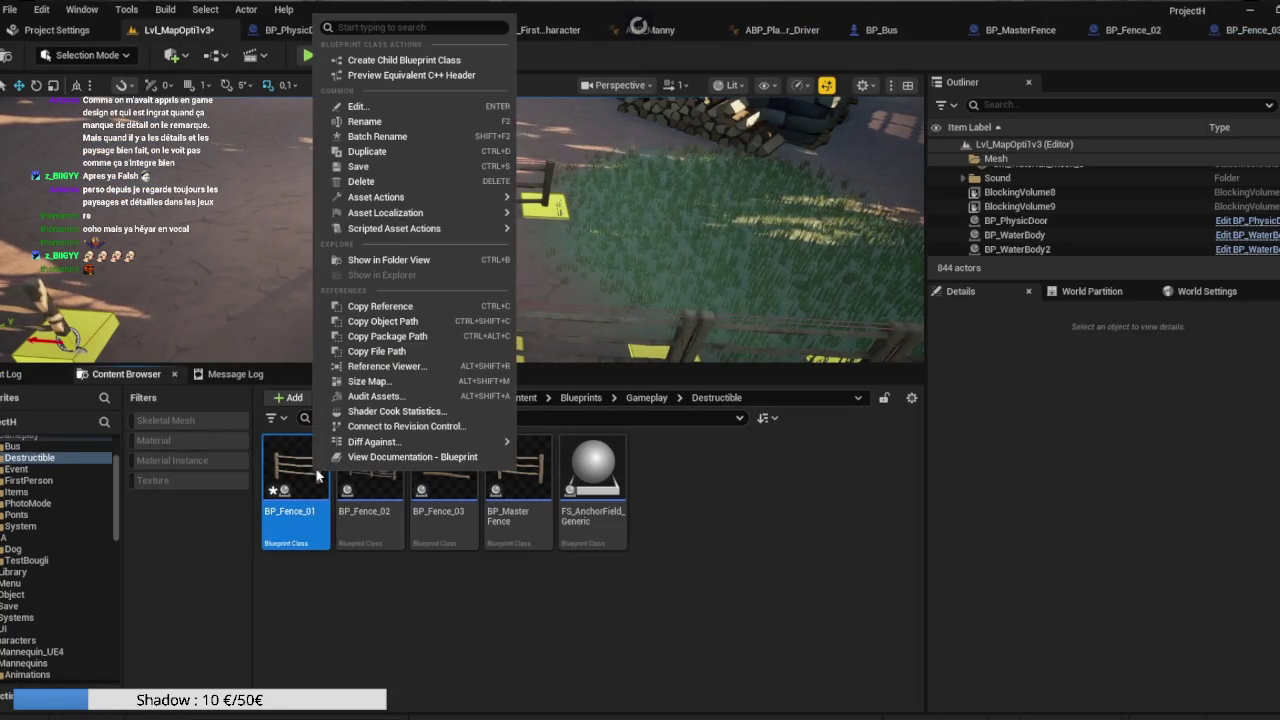
Duplicate BP_Fence_01 as BP_Fence_04 using GC_SM_Prop_Fence_Wood_Round_Inset_01.
key(ctrl+d)
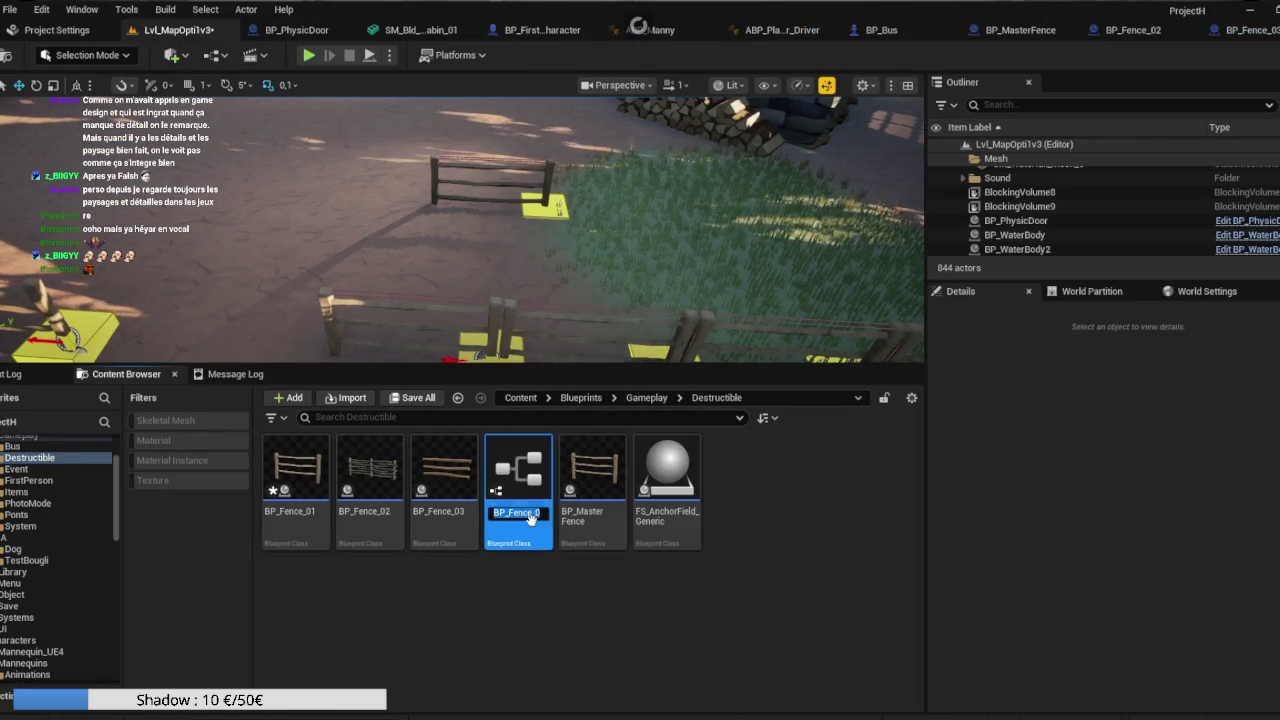
key(Return)
key(Return)
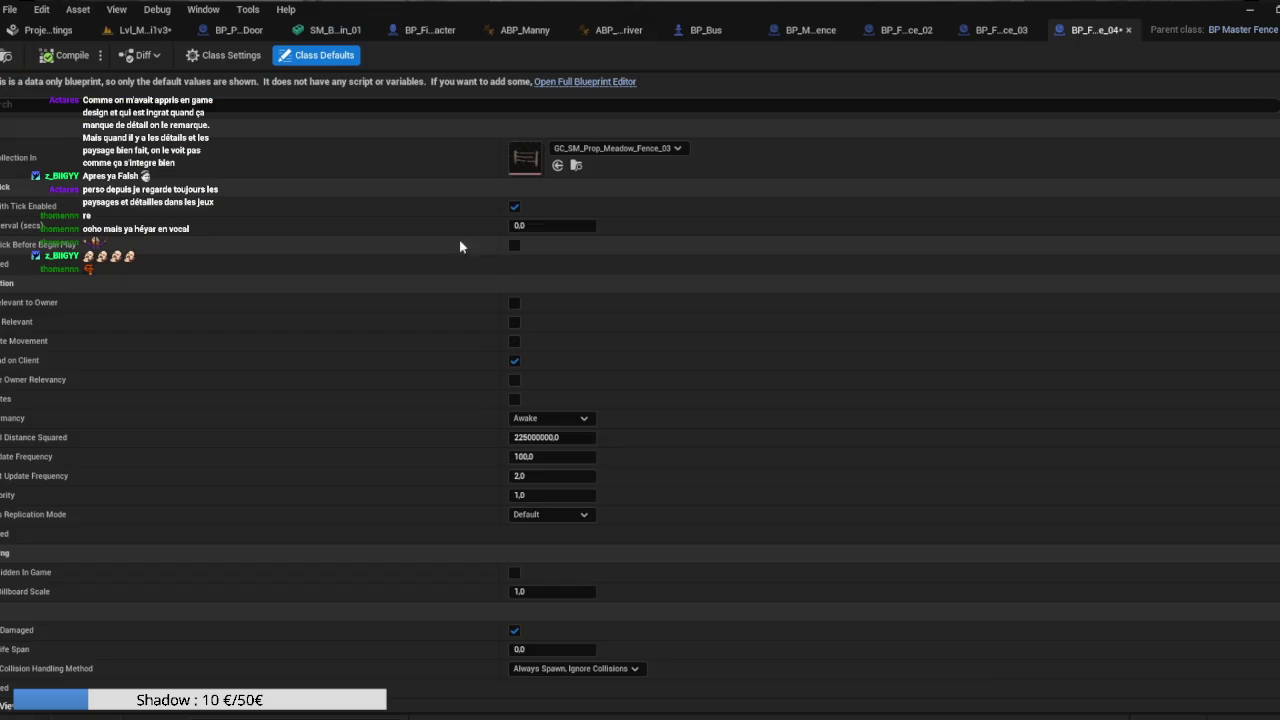
click(586, 147)
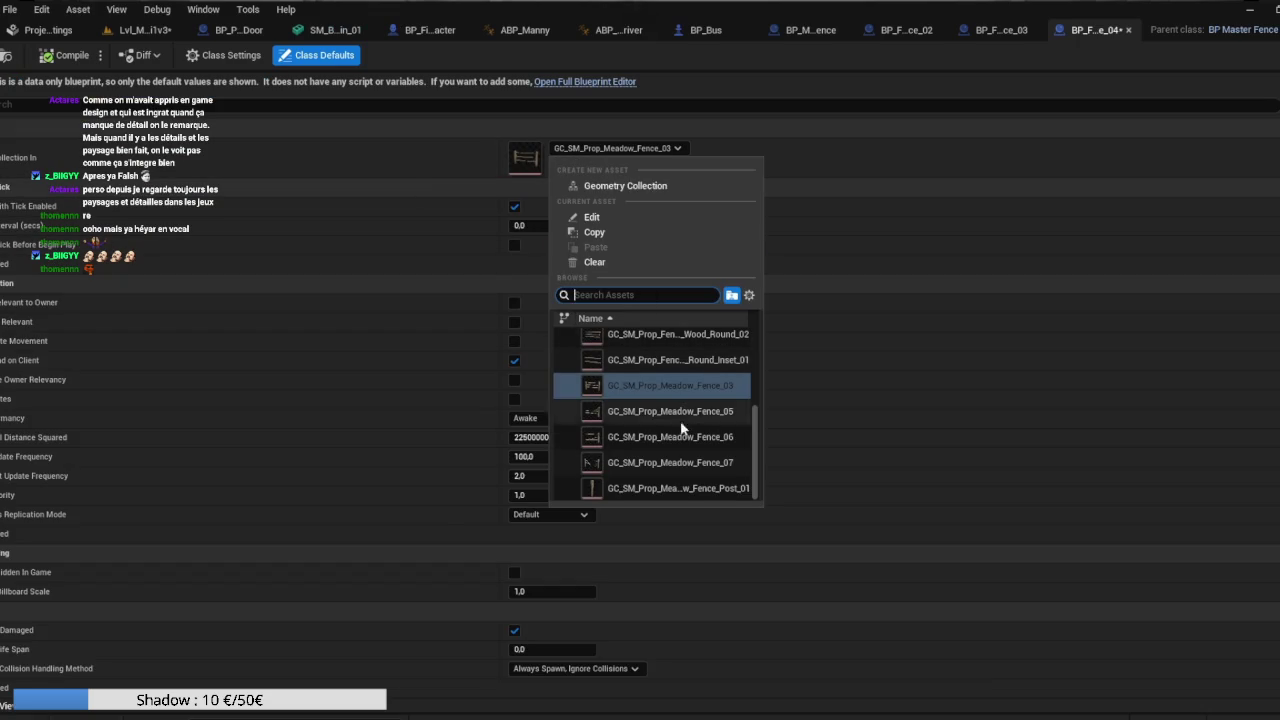
scroll(702, 440, up, 1)
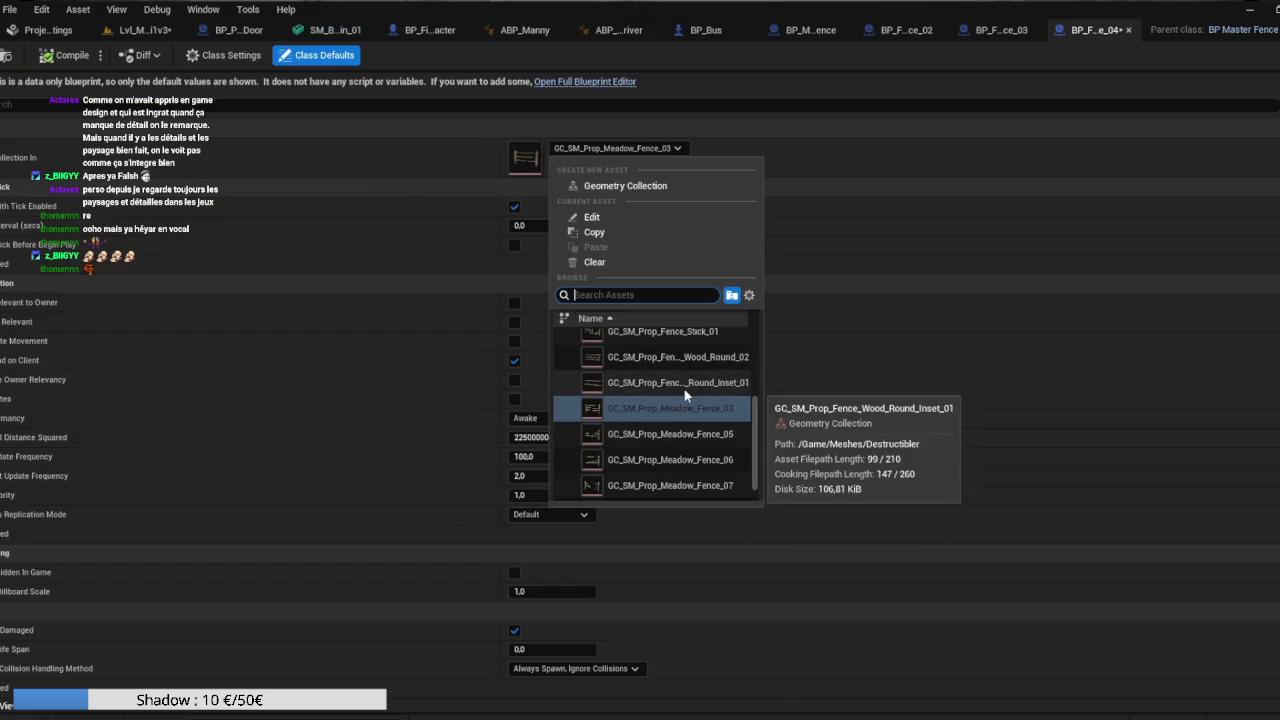
click(680, 385)
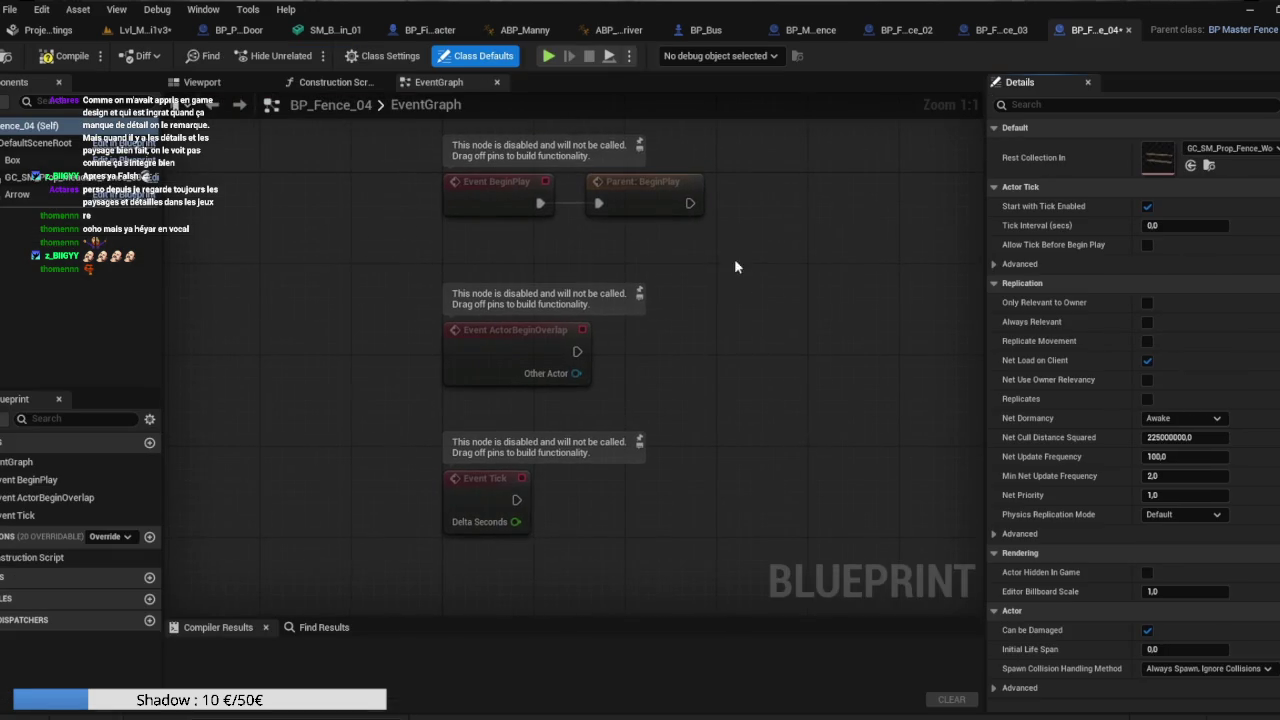
Move BP_Fence_04's fence mesh along X to the origin and compile.
click(214, 88)
drag(428, 200, 428, 200)
drag(567, 243, 567, 243)
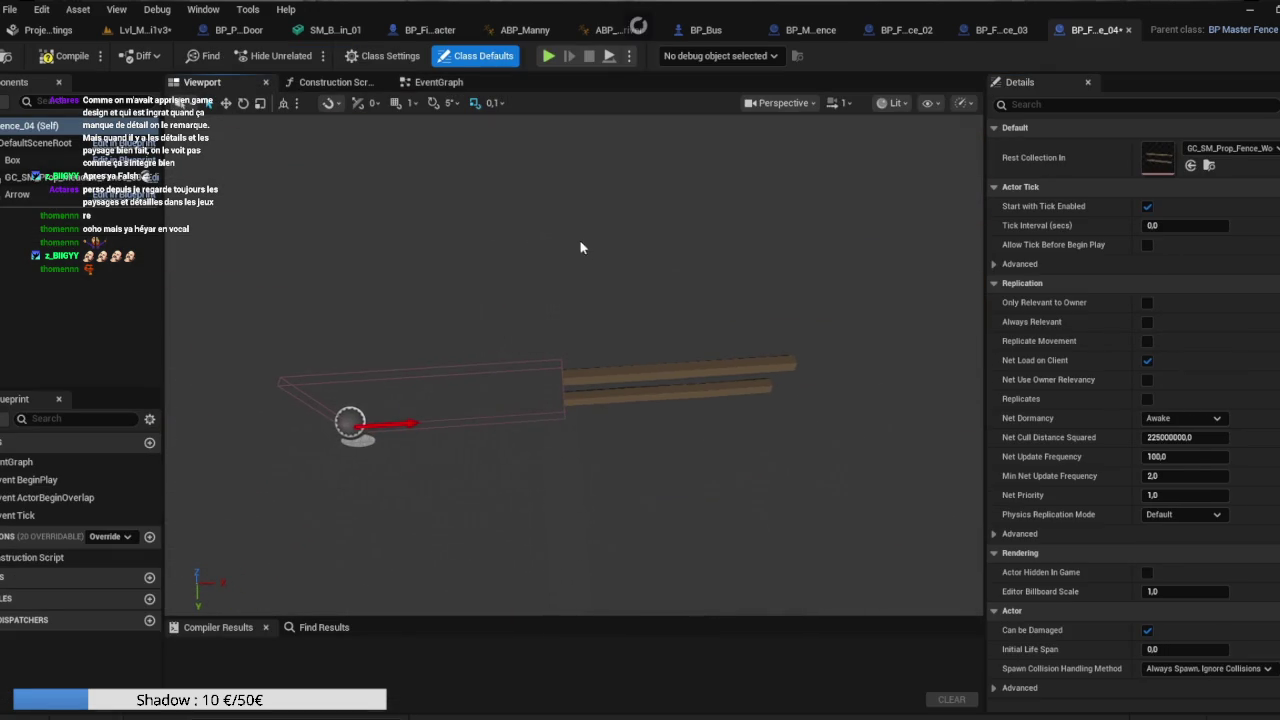
click(596, 388)
click(597, 384)
drag(615, 407, 404, 418)
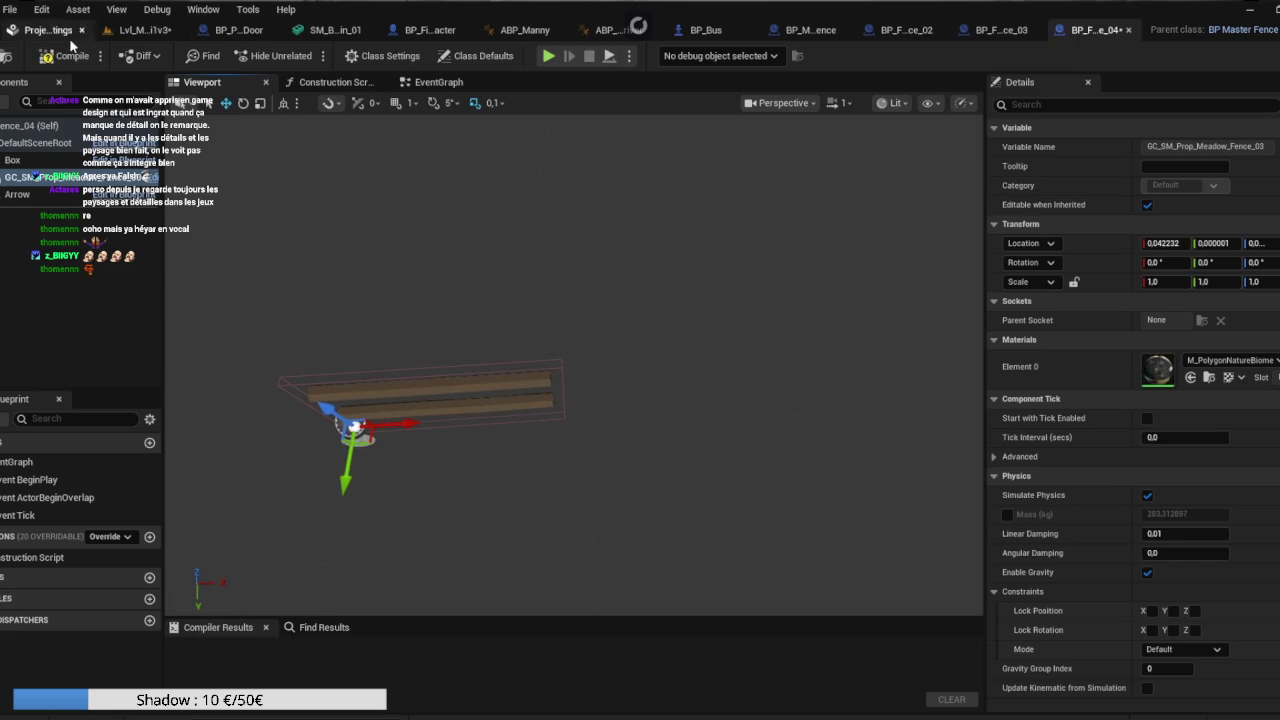
click(46, 57)
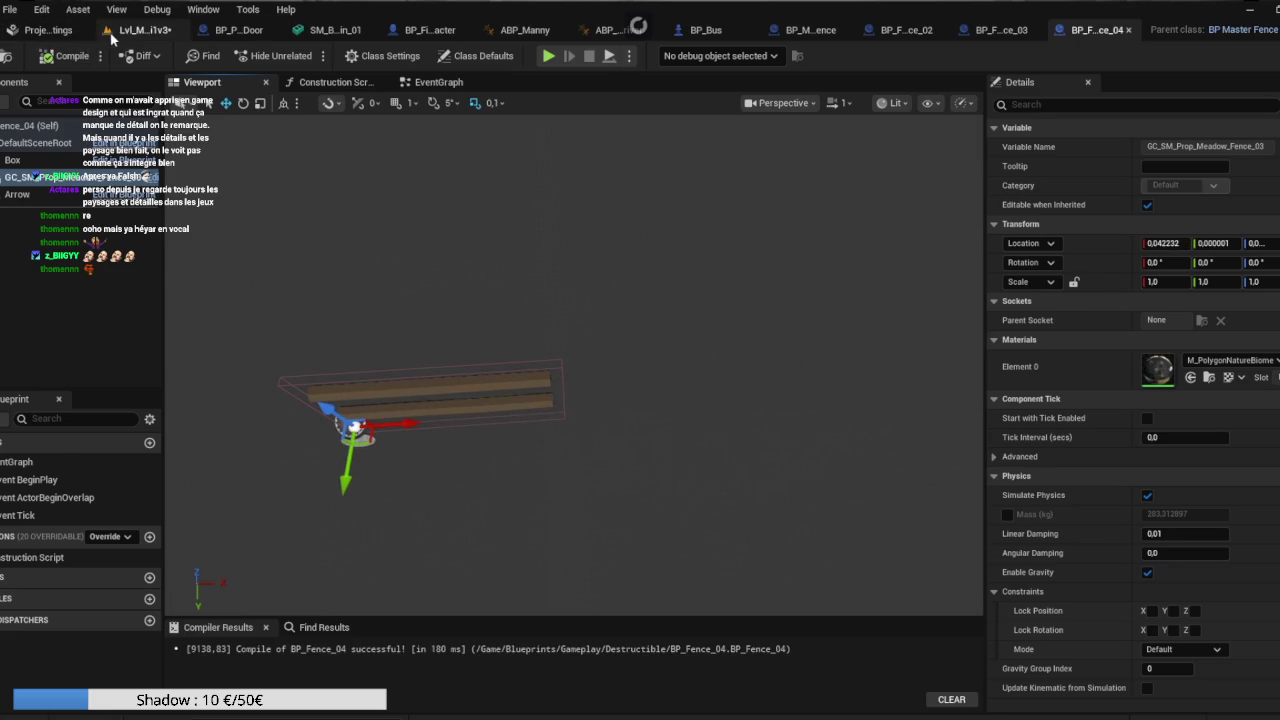
click(109, 32)
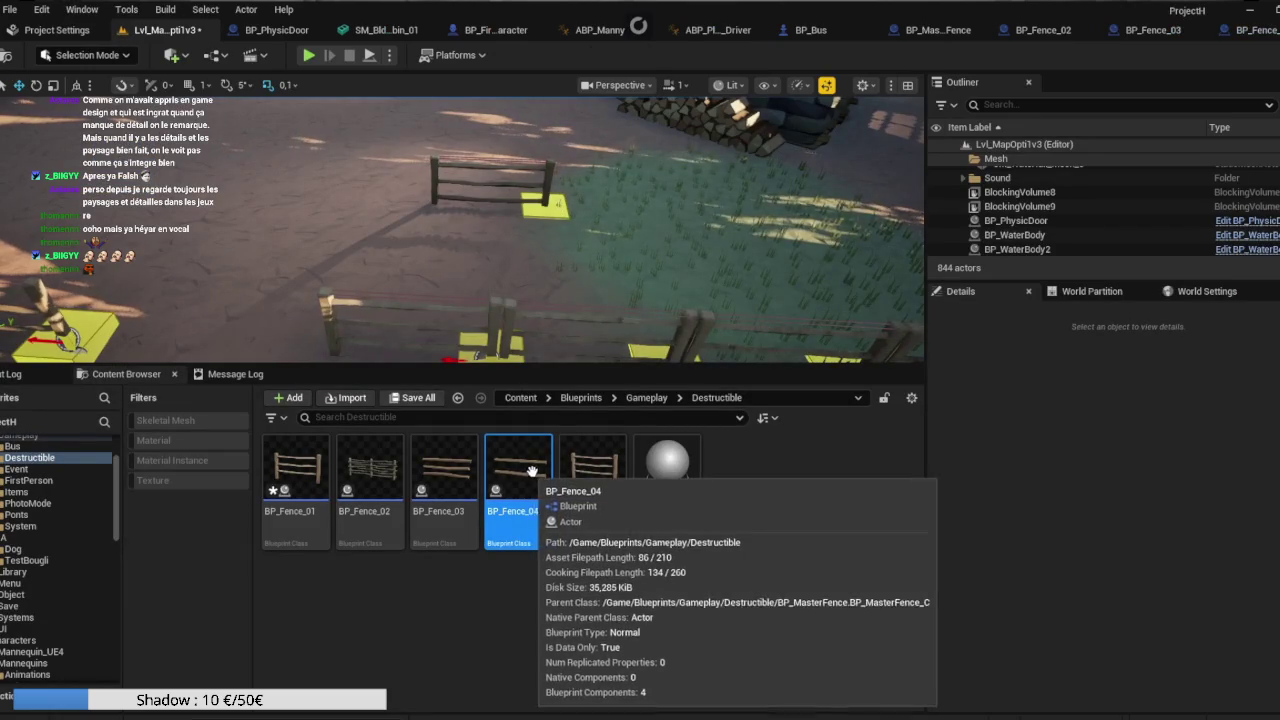
Duplicate BP_Fence_04 to create BP_Fence_05.
click(560, 581)
click(520, 470)
key(ctrl+d)
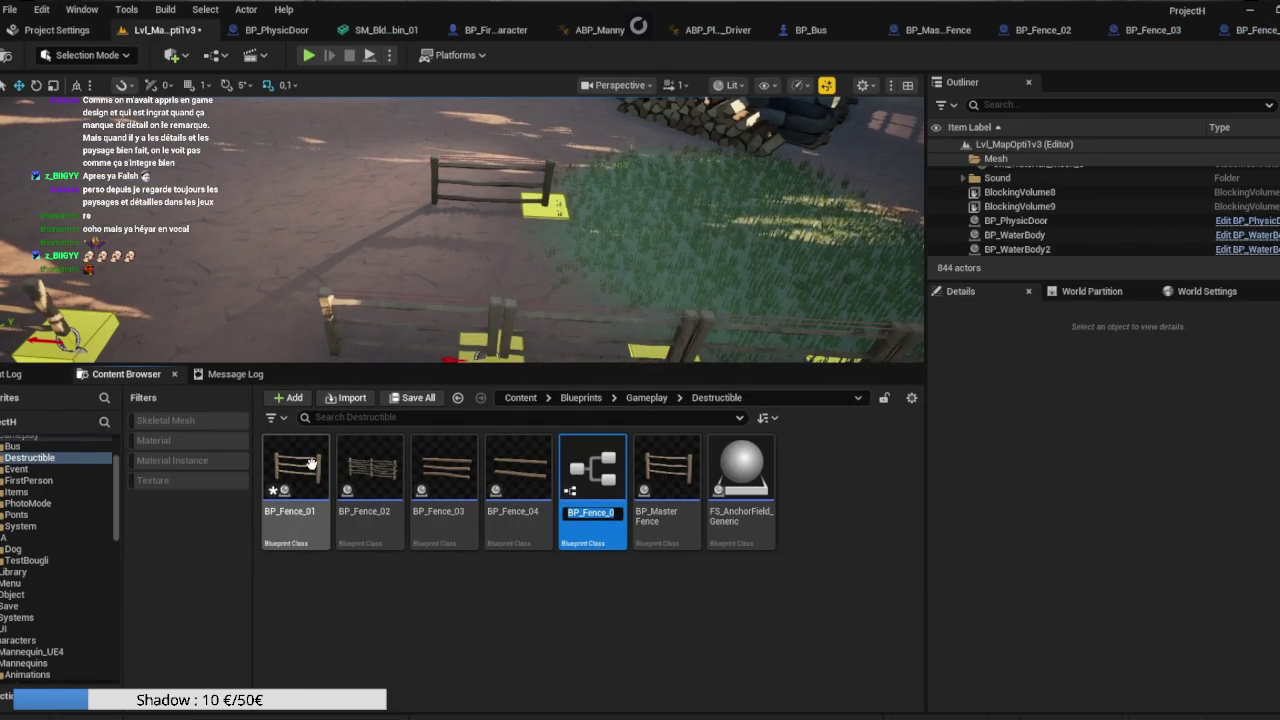
Open BP_Fence_01 and try rotating its GC_SM_Prop_Meadow_Fence_03 mesh, then undo it.
double_click(311, 463)
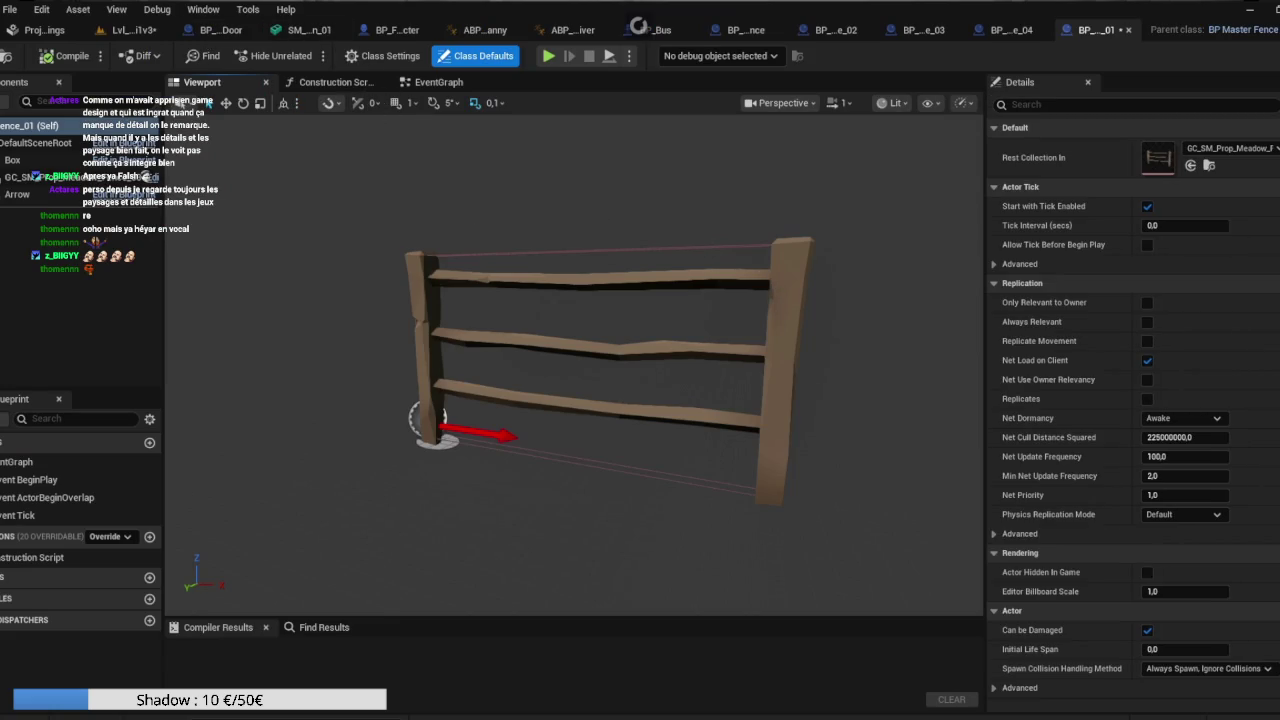
click(782, 292)
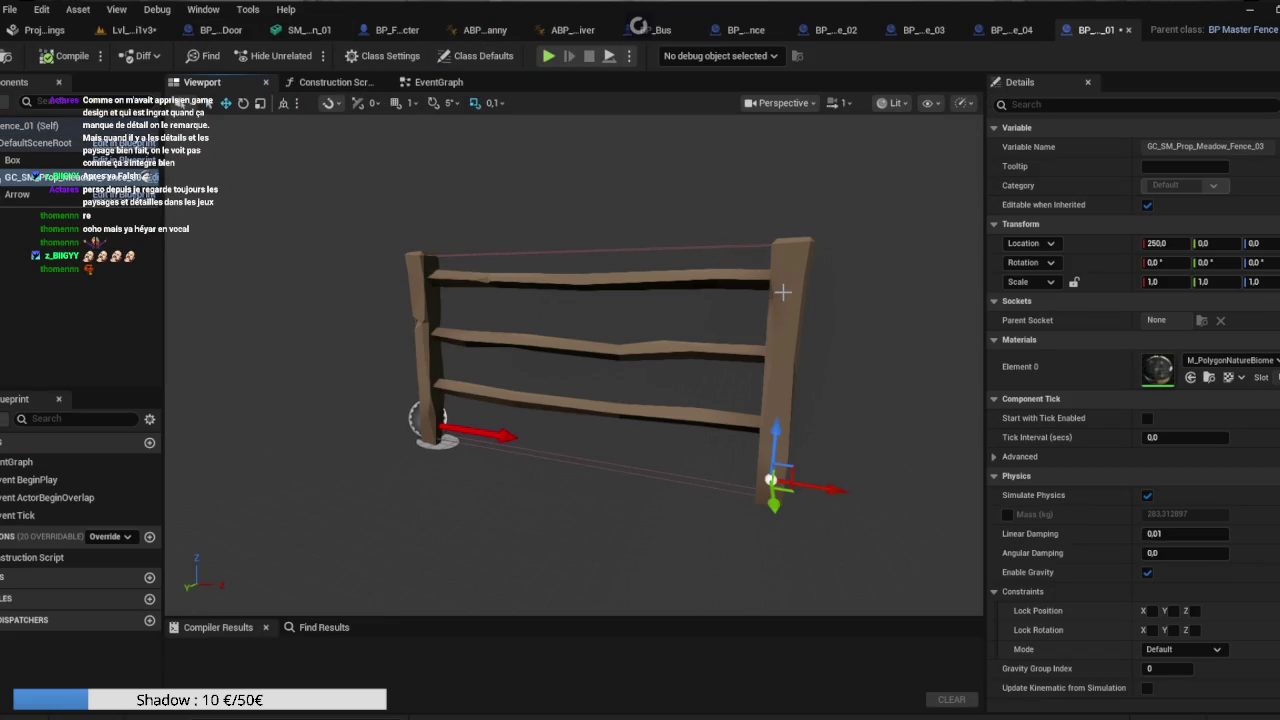
key(e)
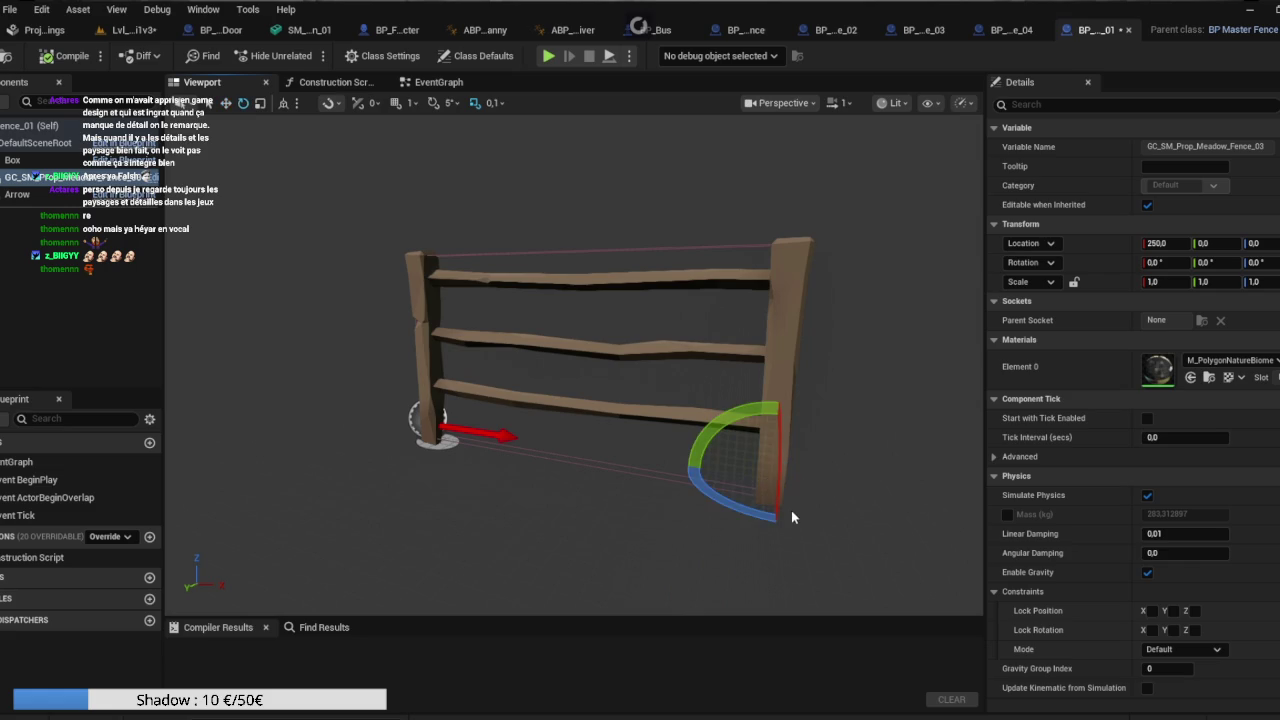
drag(730, 506, 876, 512)
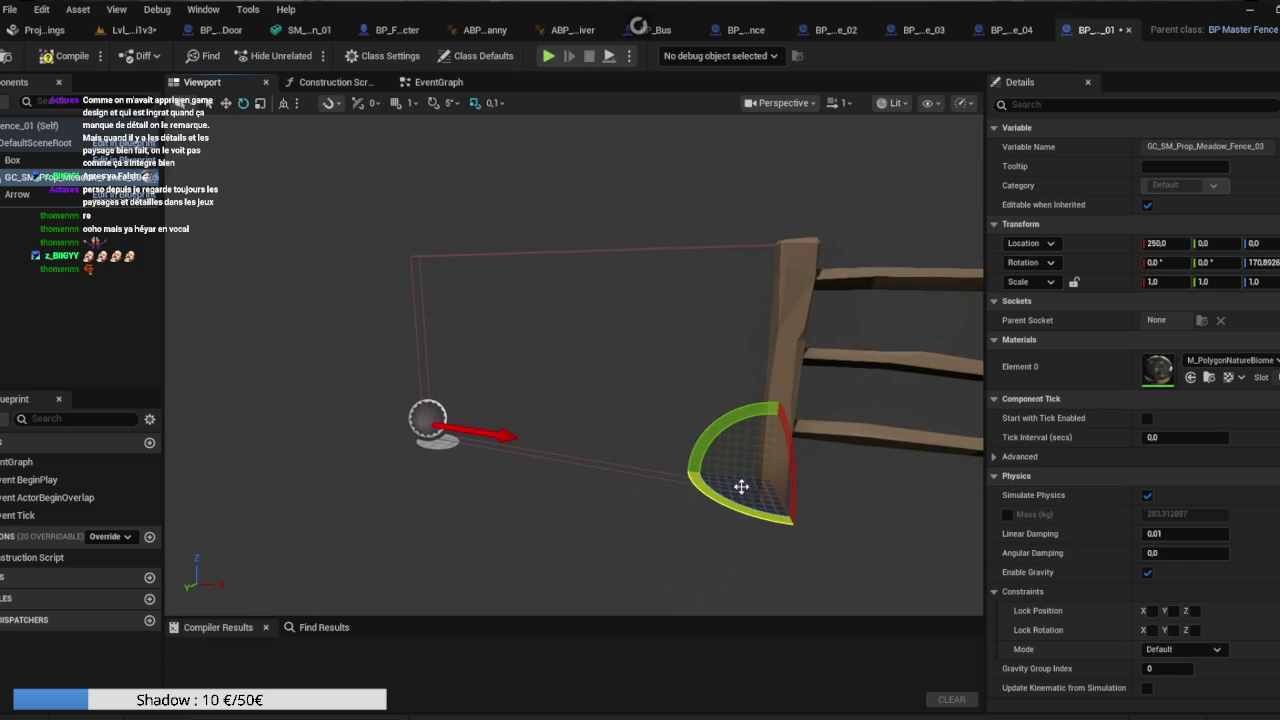
key(ctrl+z)
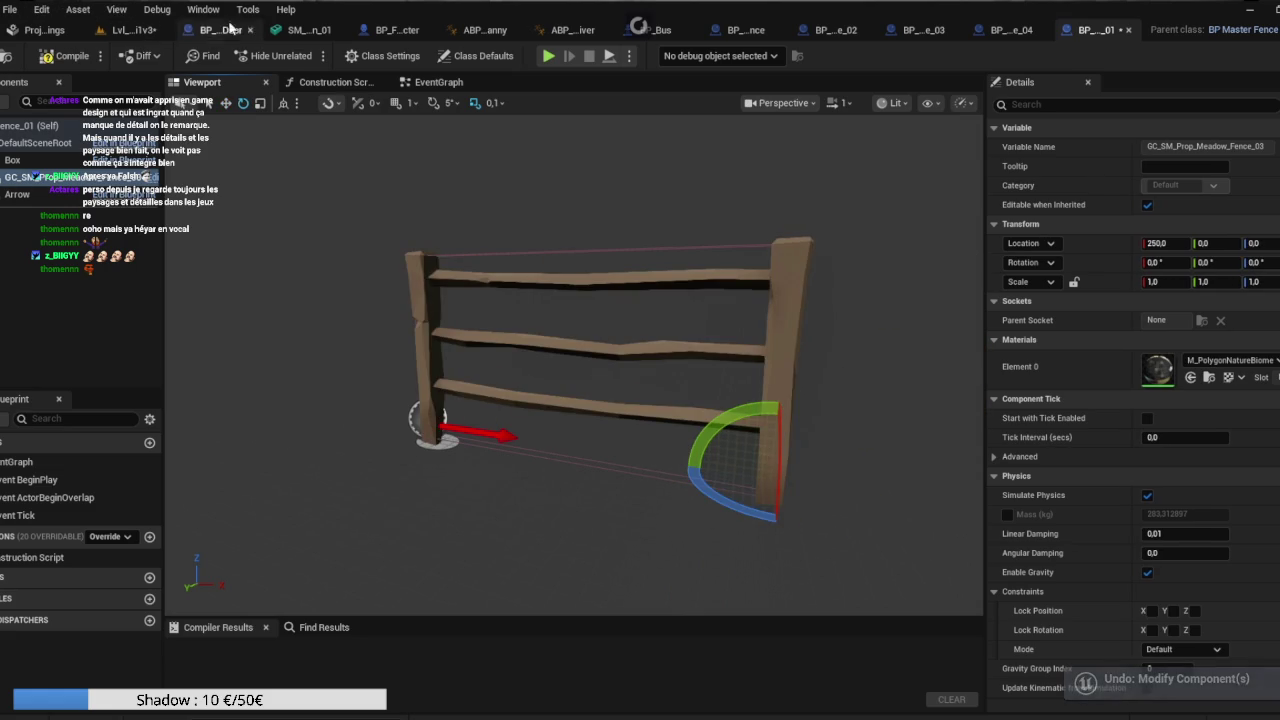
Close the BP_Bus, character, cabin, BP_PhysicDoor, ABP_Manny, ABP_Player_Driver and BP_Fence_04 editors.
click(1043, 30)
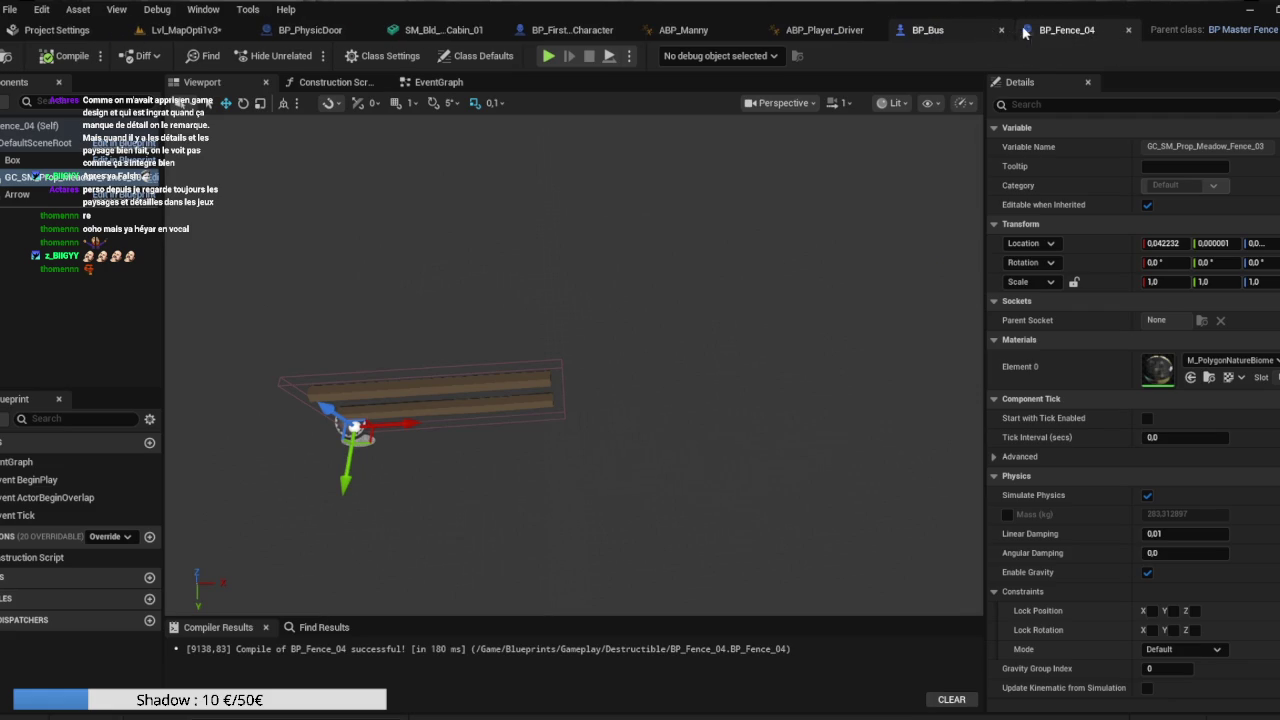
click(1001, 30)
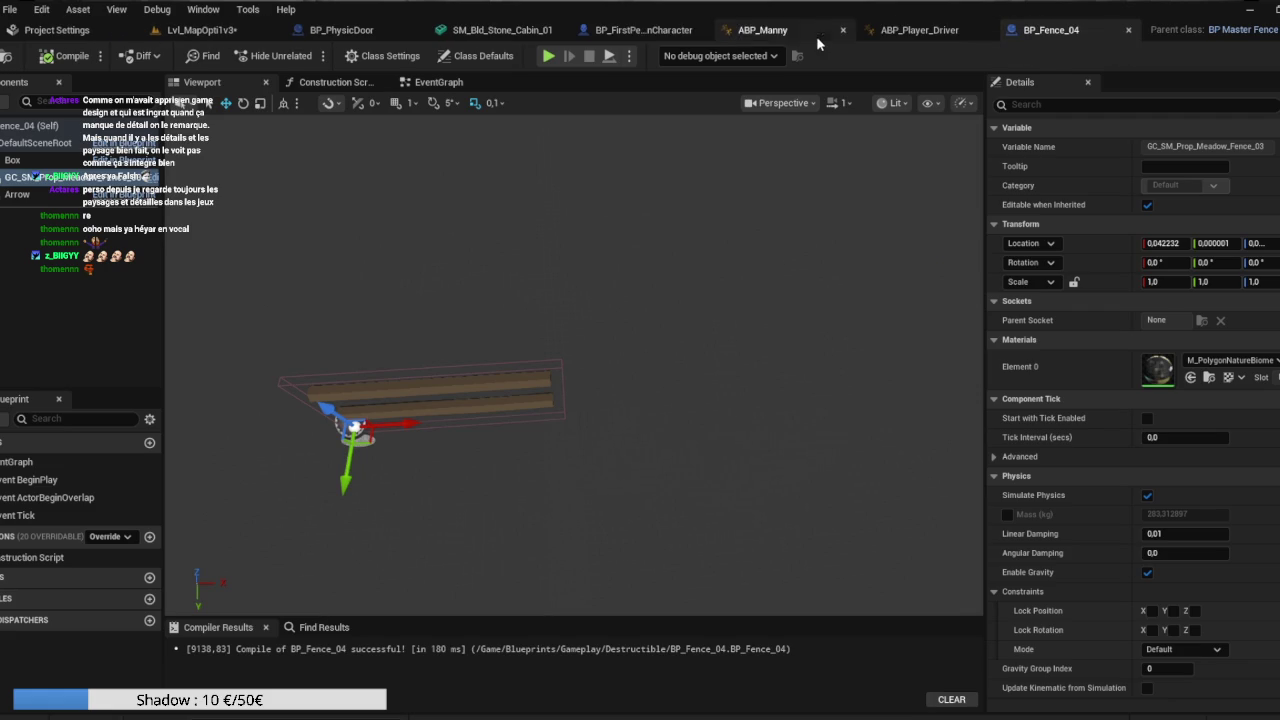
middle_click(684, 32)
middle_click(466, 35)
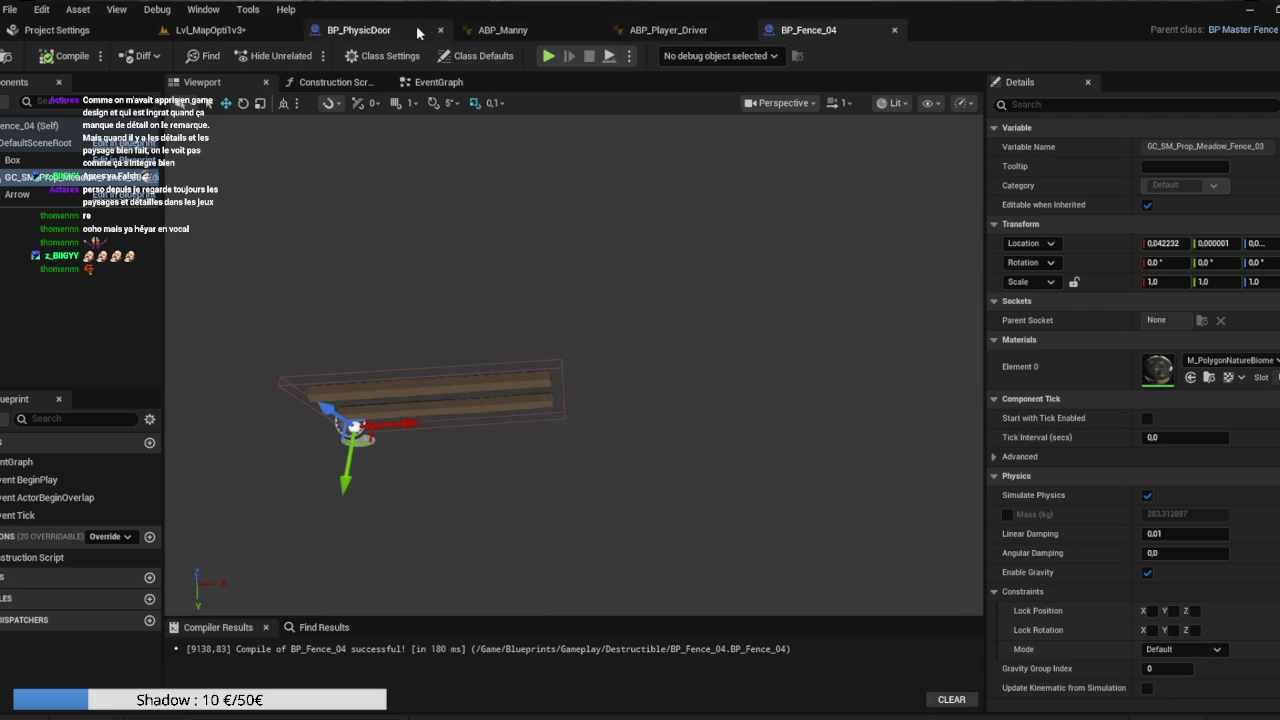
middle_click(456, 33)
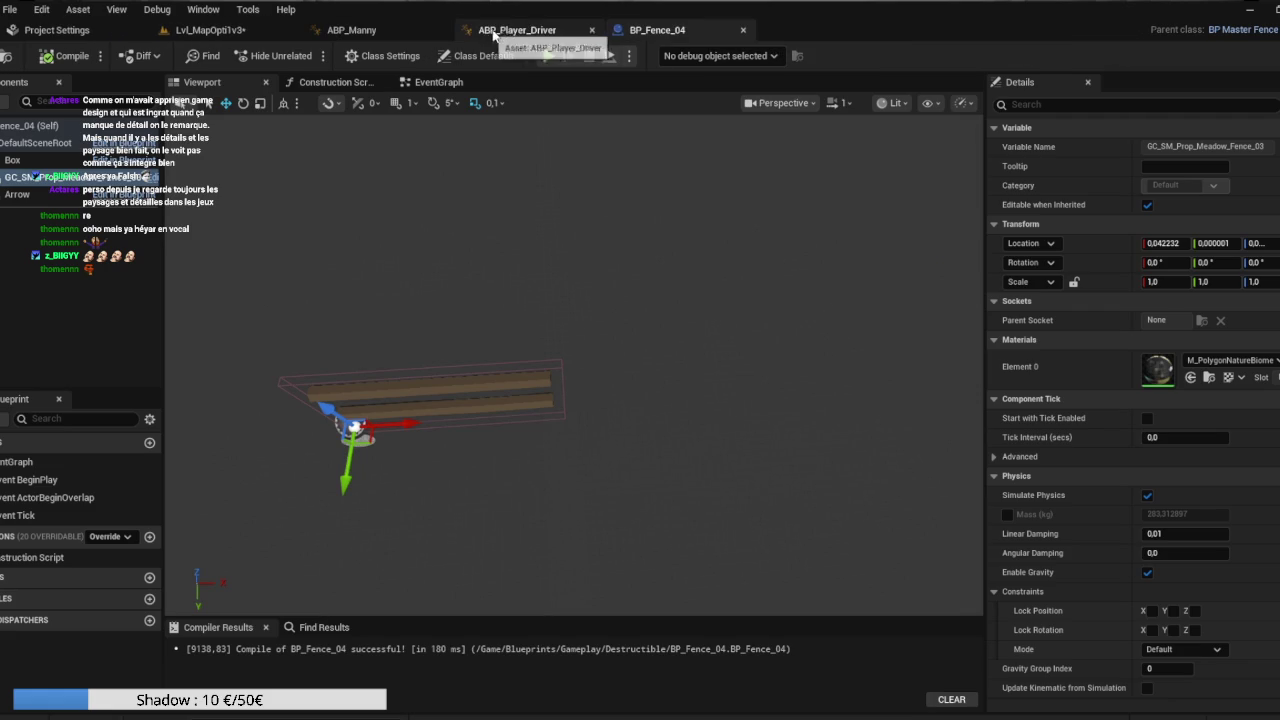
middle_click(440, 33)
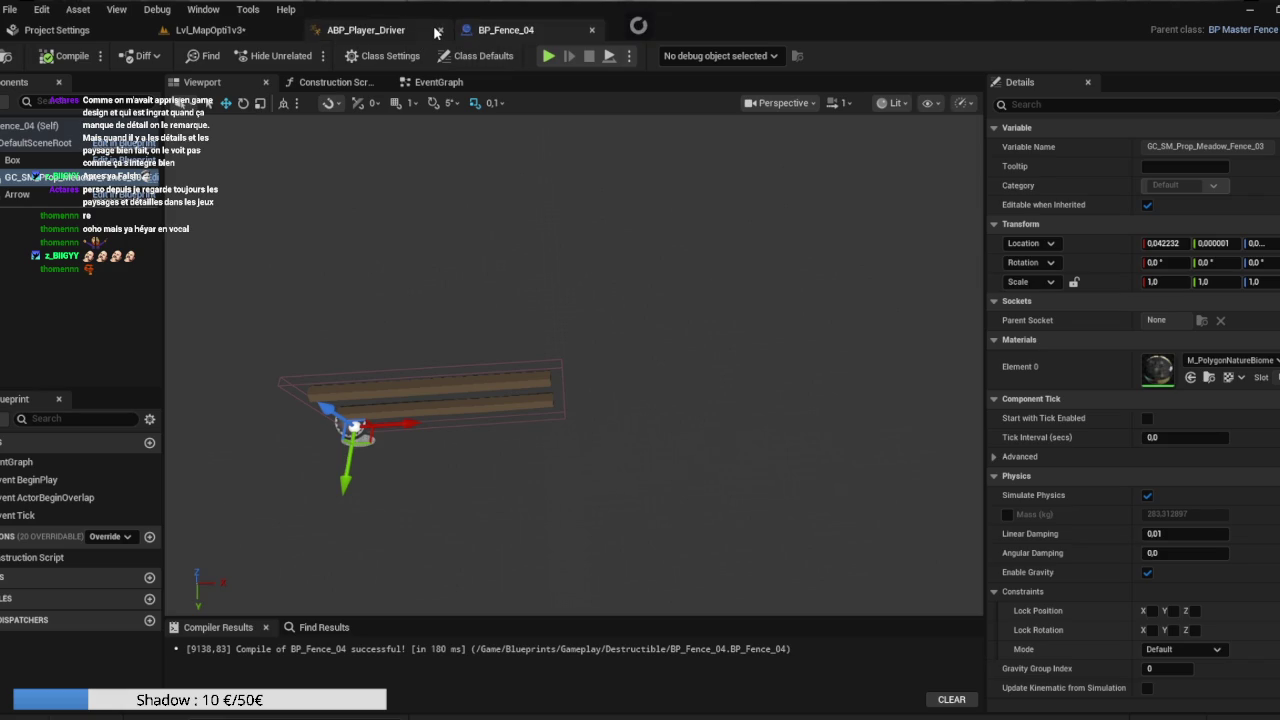
middle_click(434, 33)
middle_click(434, 33)
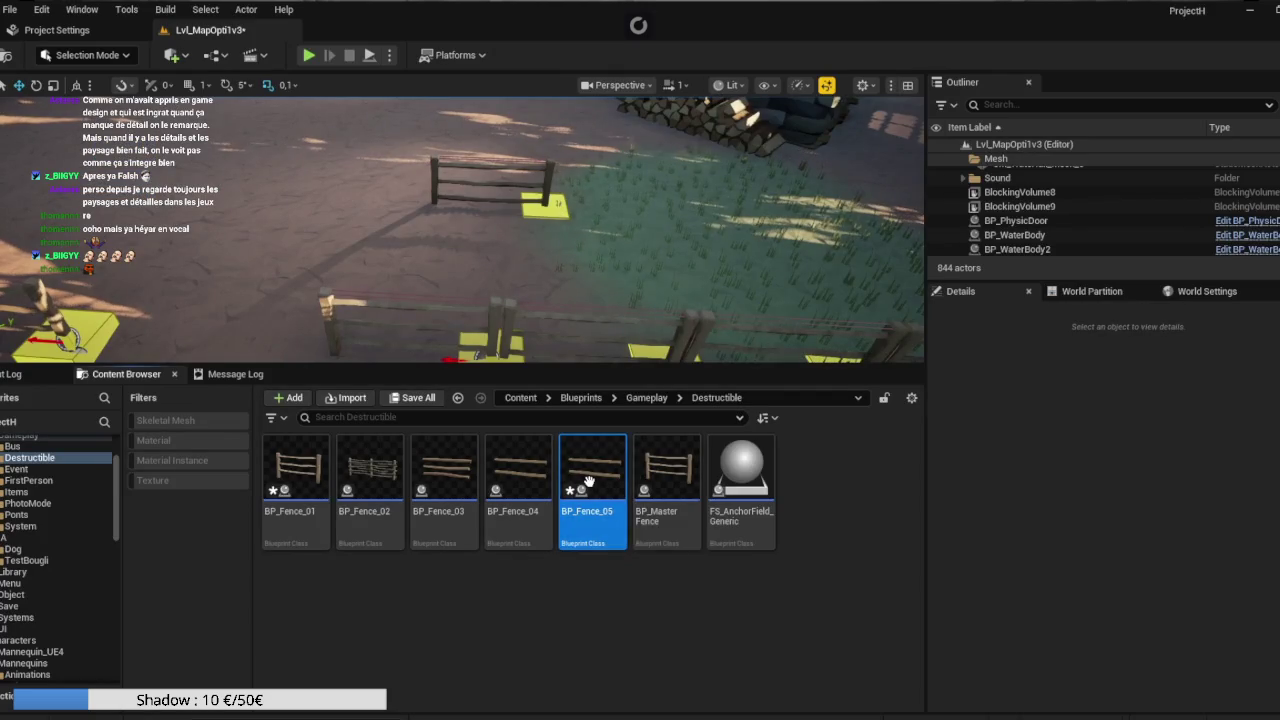
Set BP_Fence_05's Rest Collection to GC_SM_Prop_Meadow_Fence_05 and save.
double_click(592, 463)
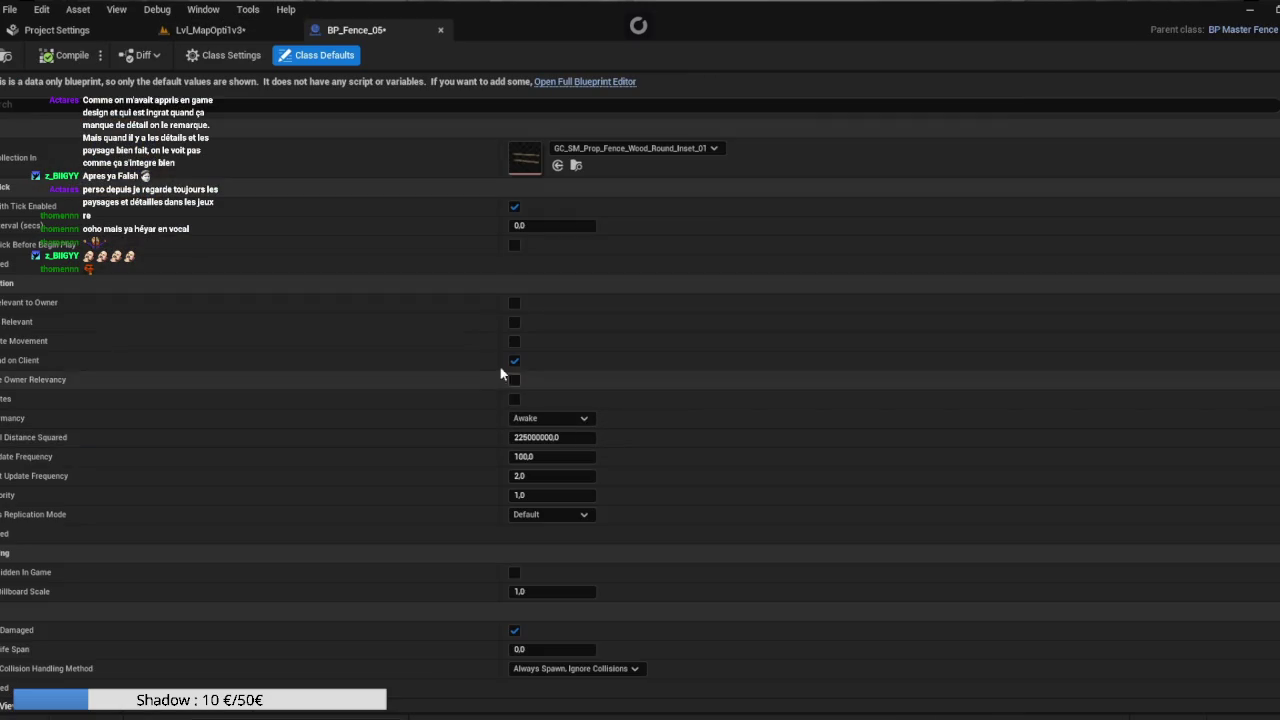
click(636, 148)
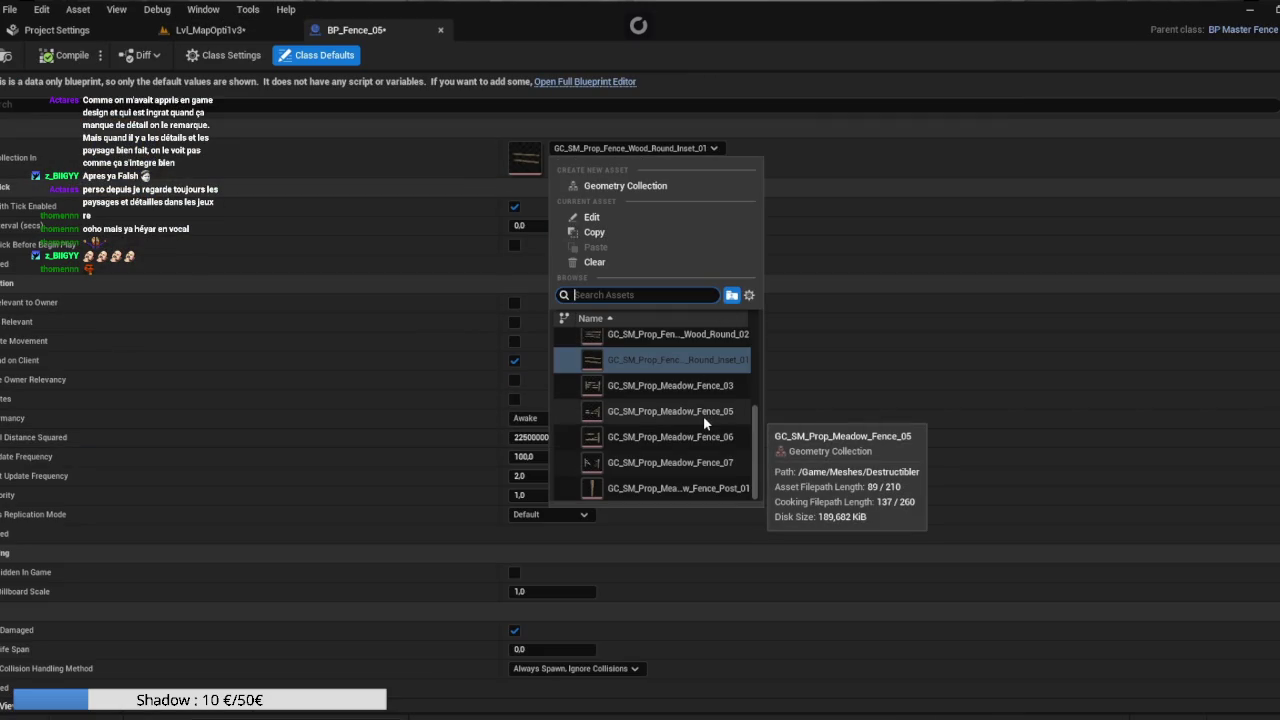
click(703, 415)
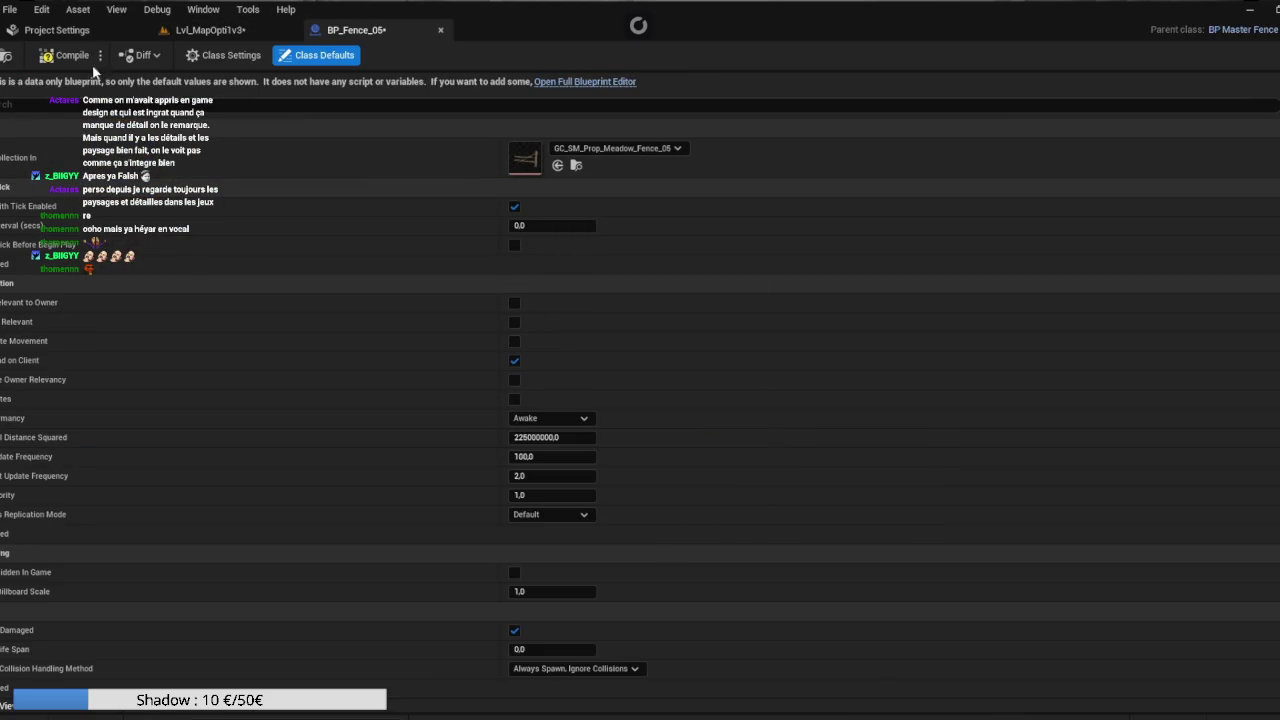
click(7, 56)
Rotate BP_Fence_05's fence mesh 180° in yaw.
click(557, 88)
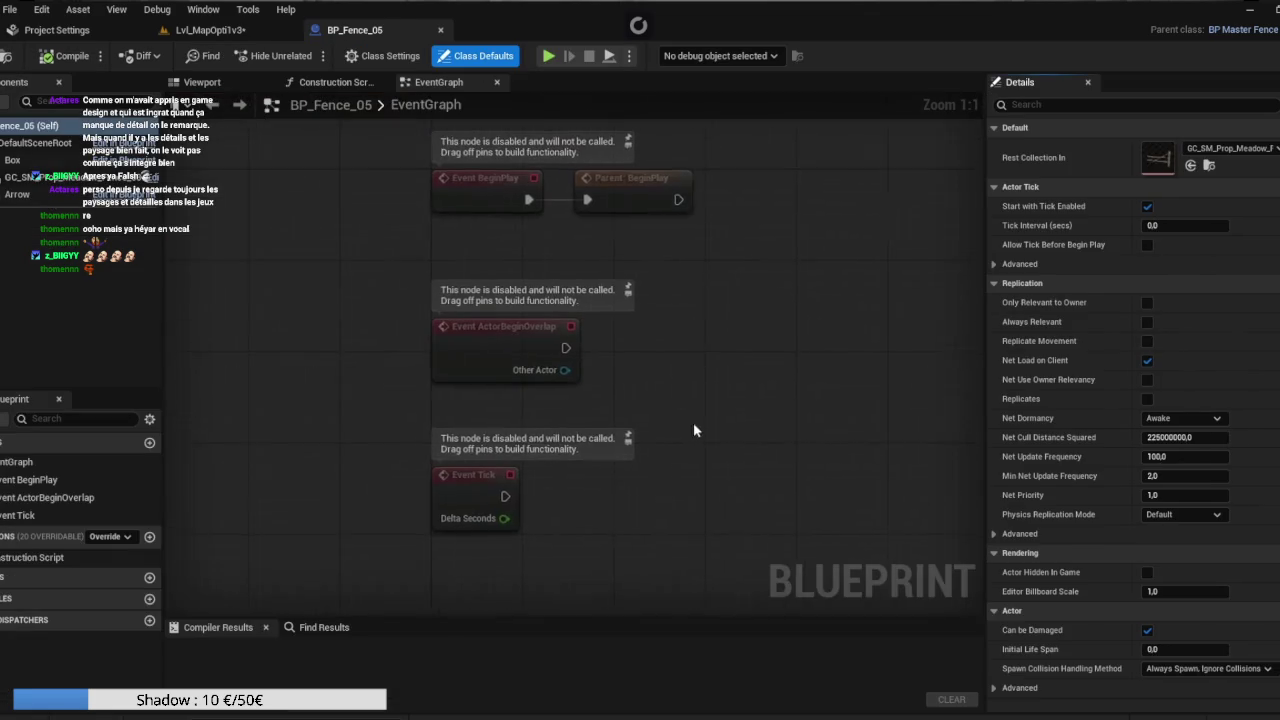
click(210, 86)
scroll(388, 218, down, 5)
drag(420, 250, 550, 349)
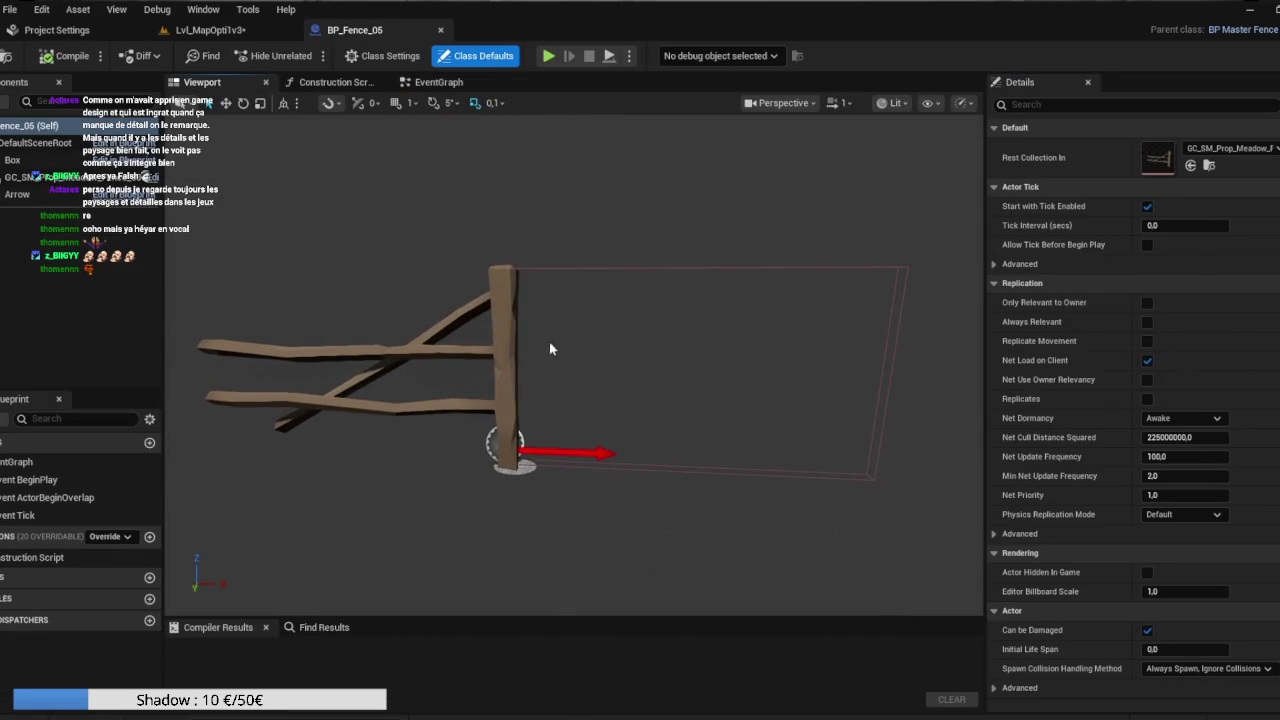
click(493, 300)
key(e)
drag(566, 476, 517, 450)
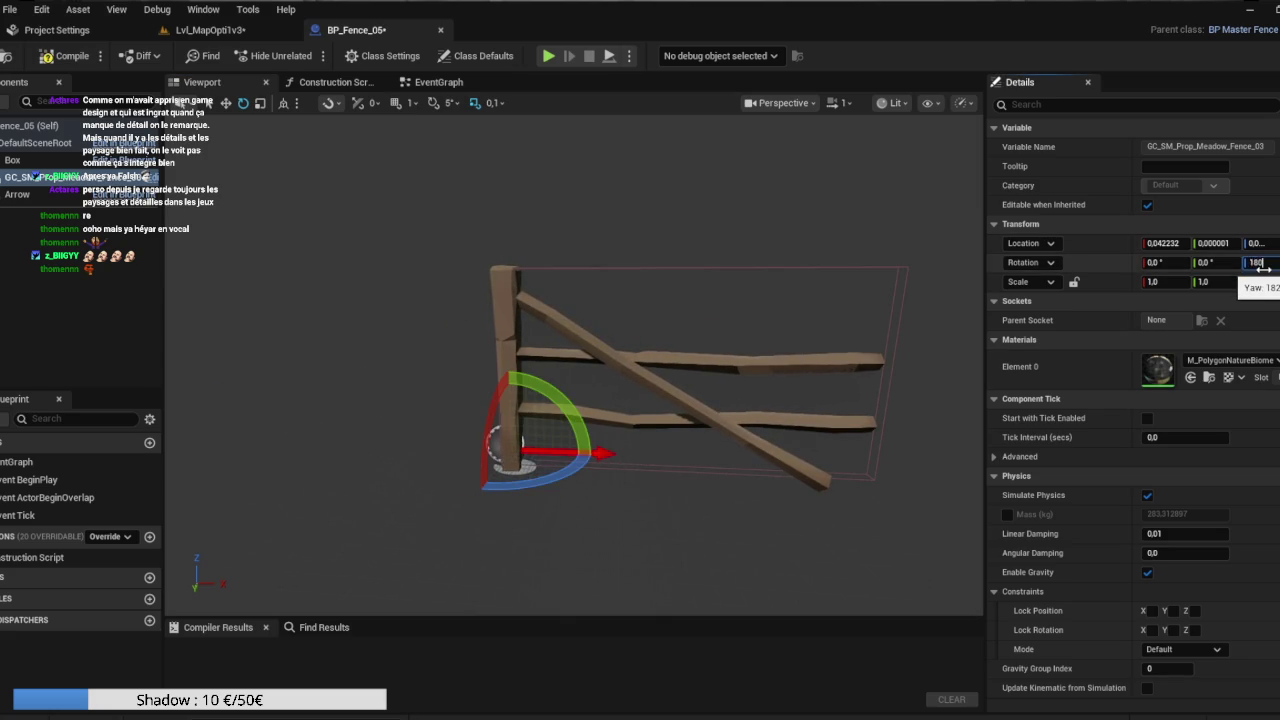
key(Return)
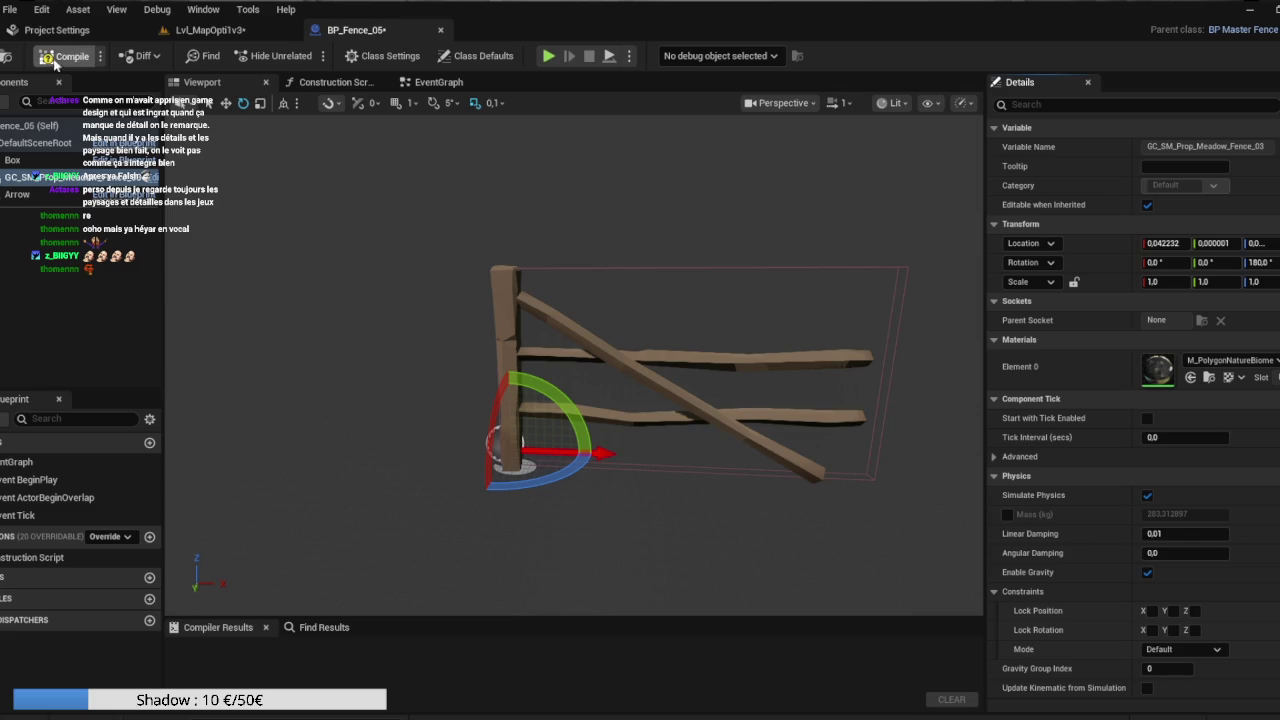
Compile BP_Fence_05 and duplicate it in the Content Browser.
click(63, 57)
click(203, 33)
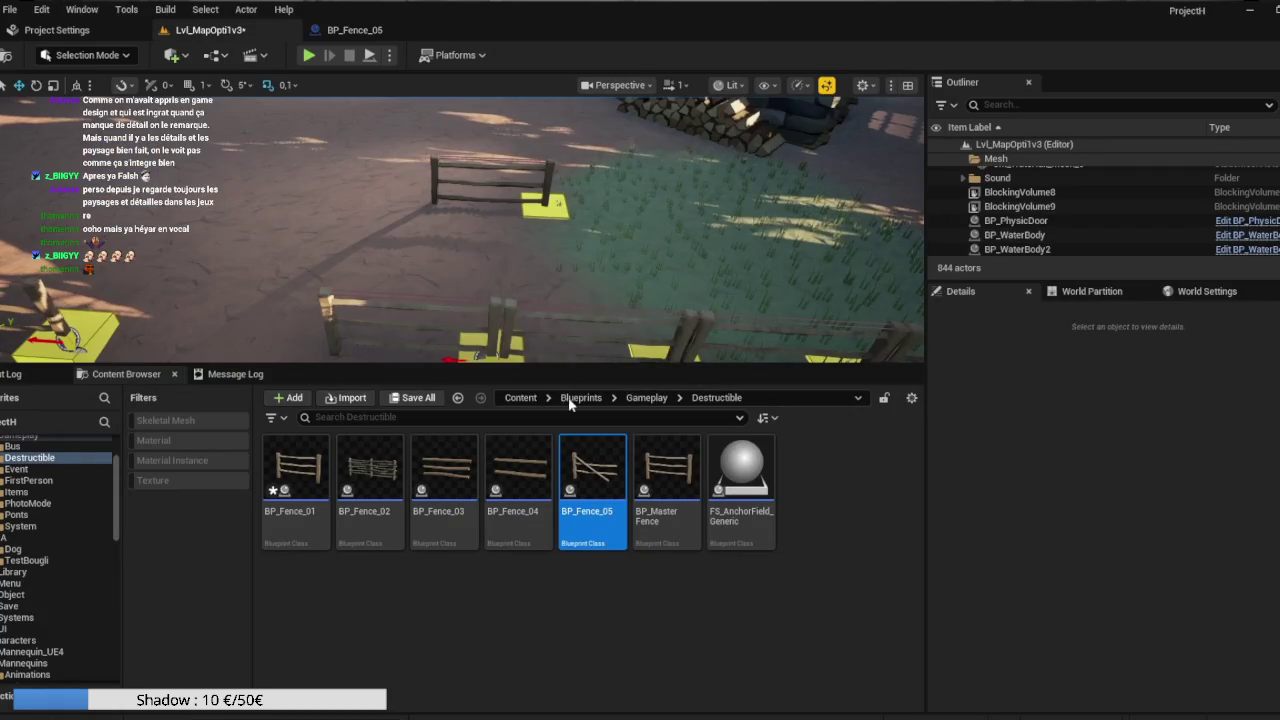
key(ctrl+d)
Name the copy BP_Fence_06 and set its Rest Collection to GC_SM_Prop_Meadow_Fence_06.
key(Return)
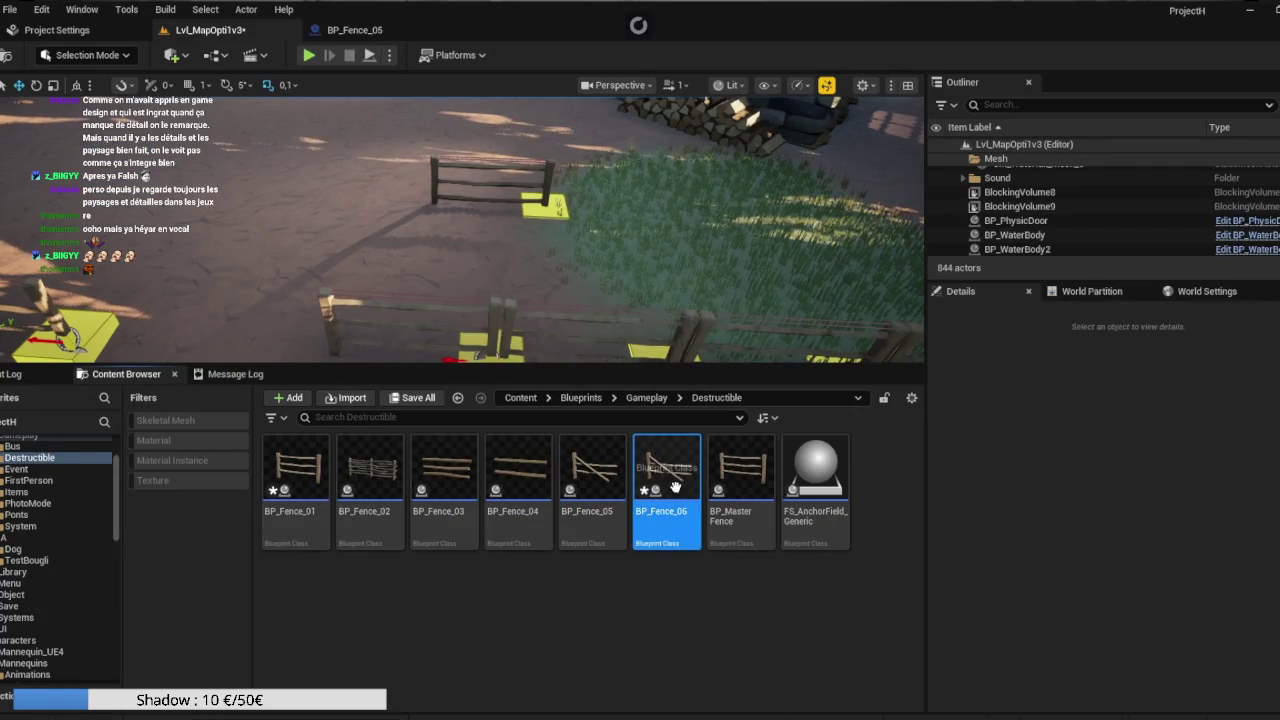
key(Return)
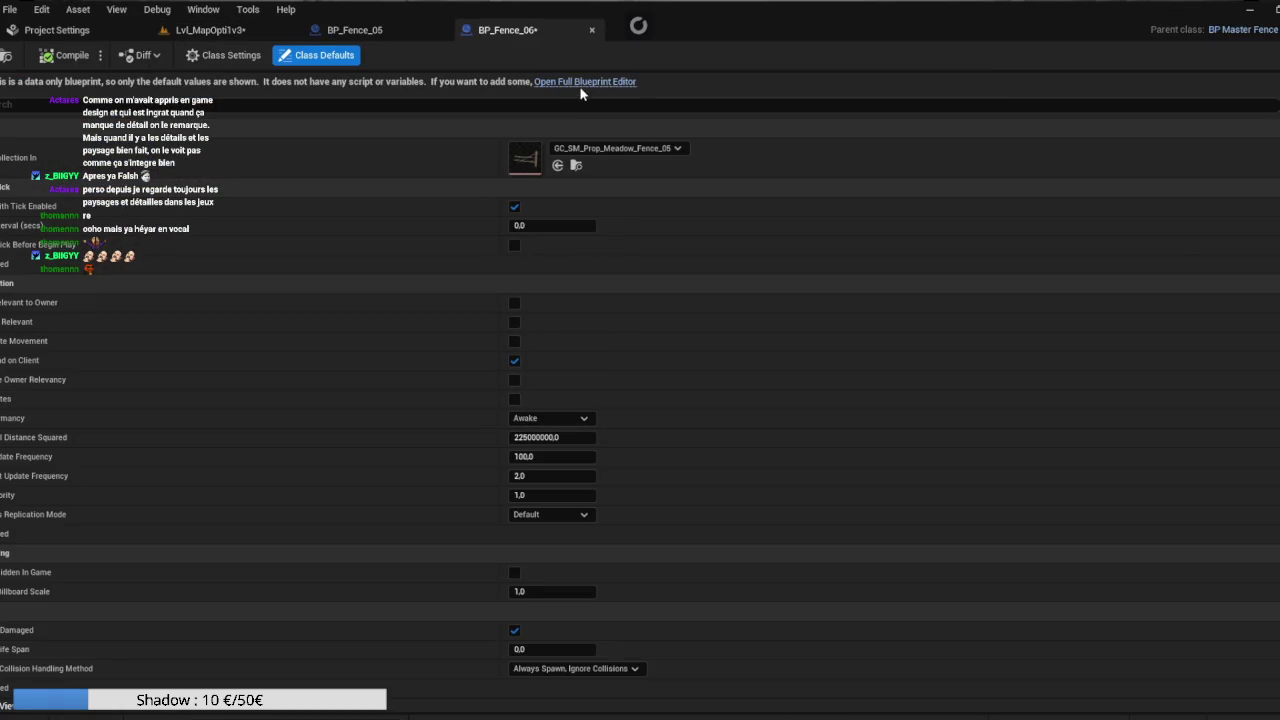
click(617, 152)
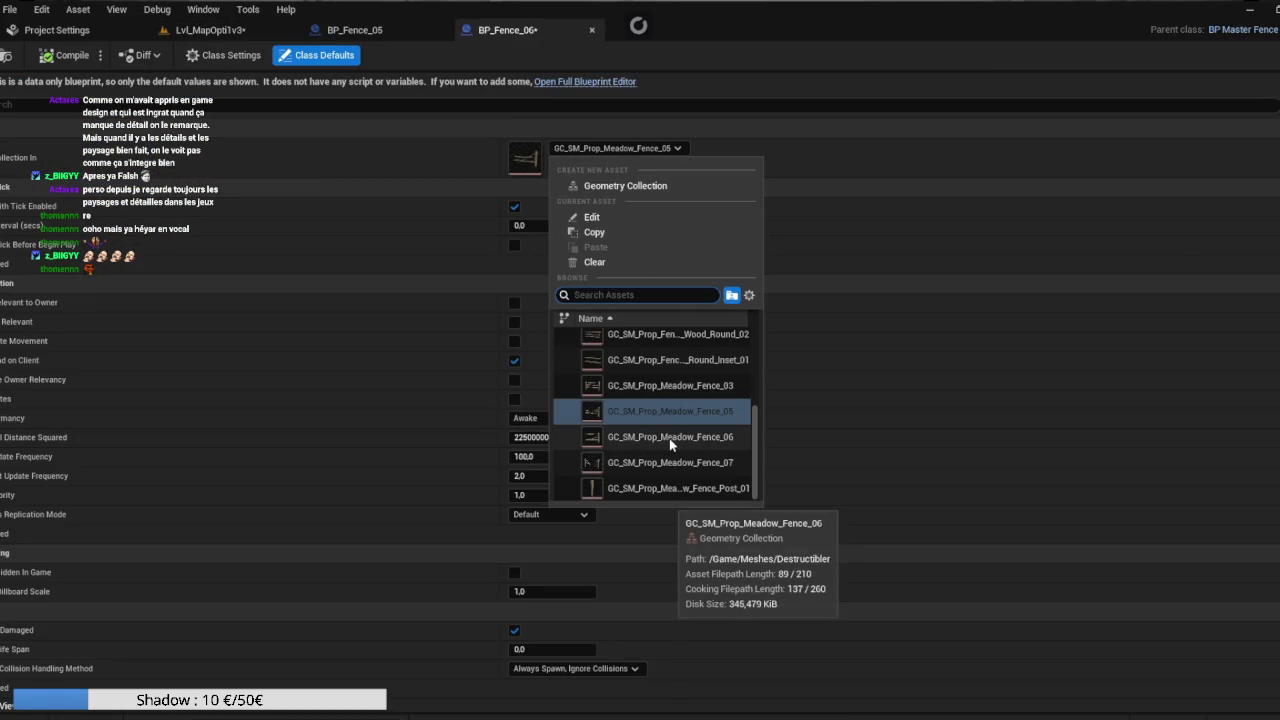
click(669, 438)
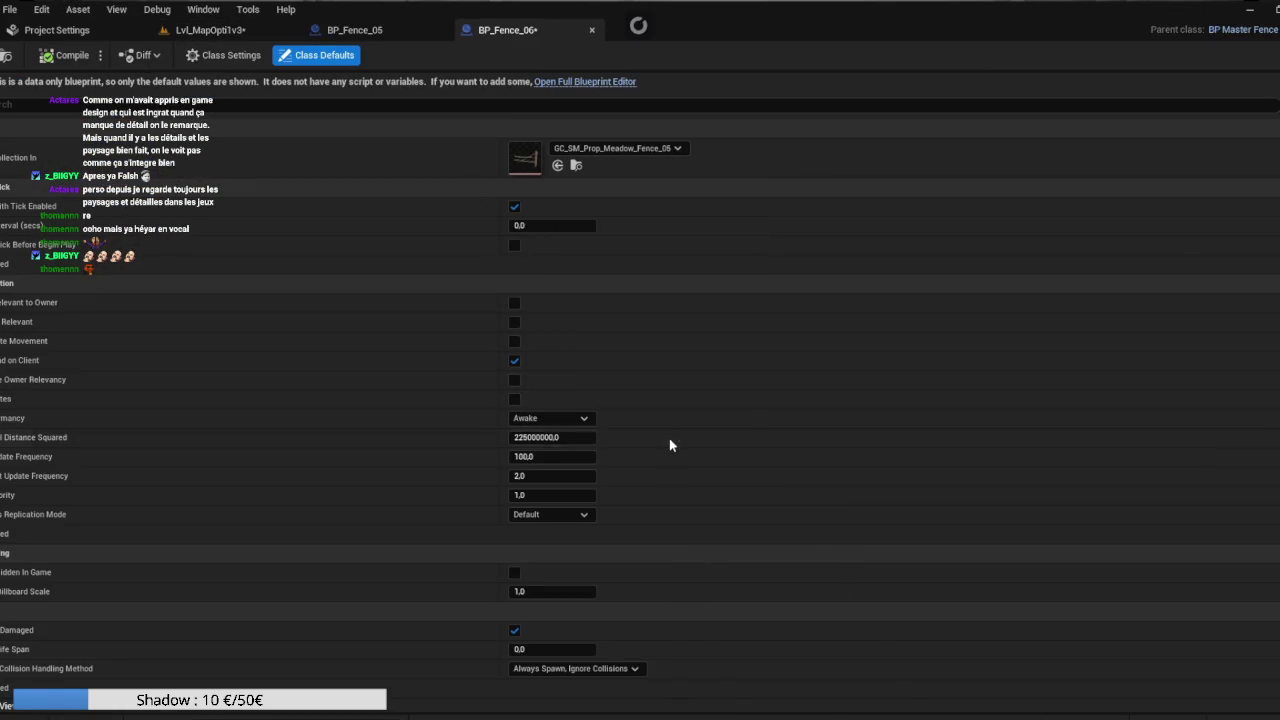
click(585, 81)
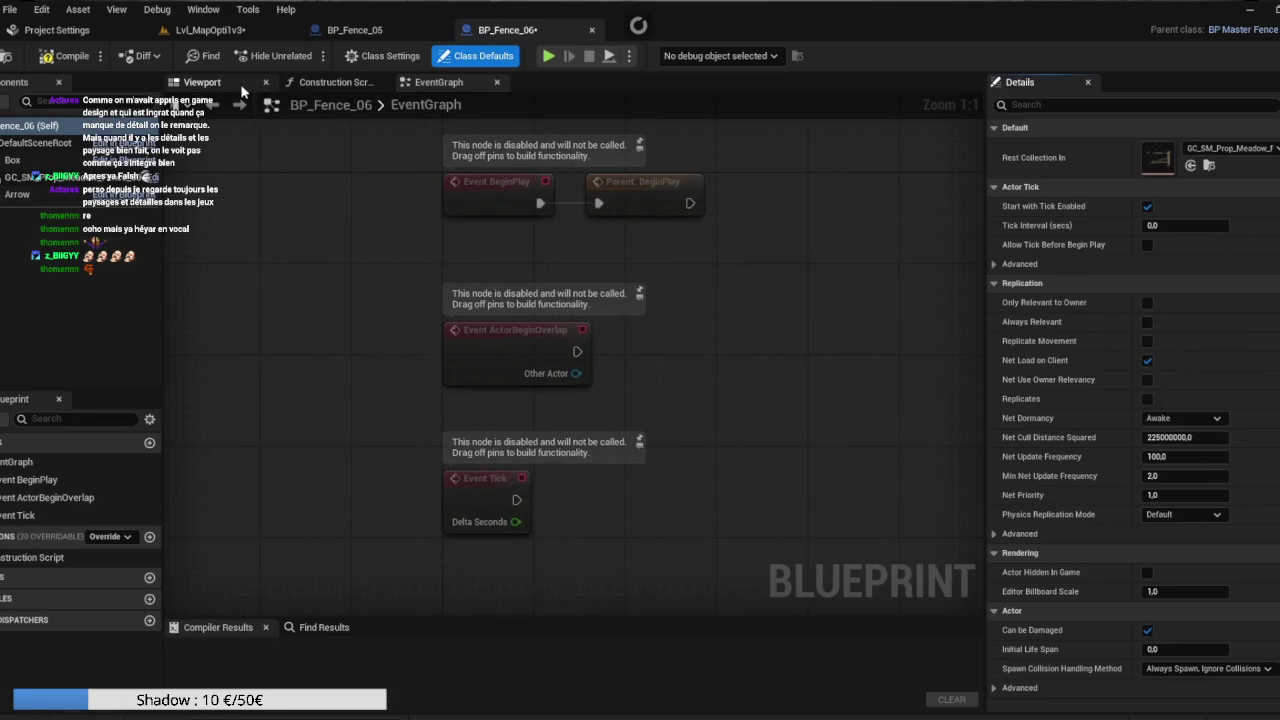
click(240, 83)
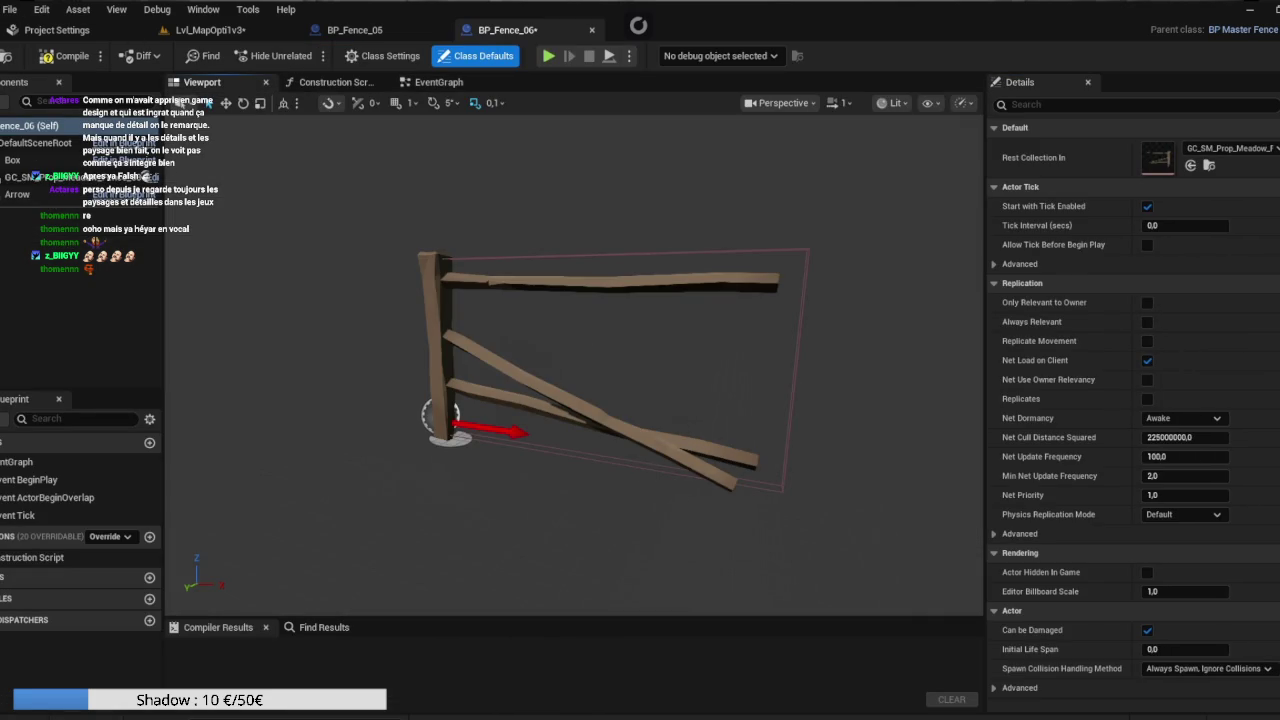
Close the fence editors, duplicate BP_Fence_06 as BP_Fence_07, and open it.
click(592, 30)
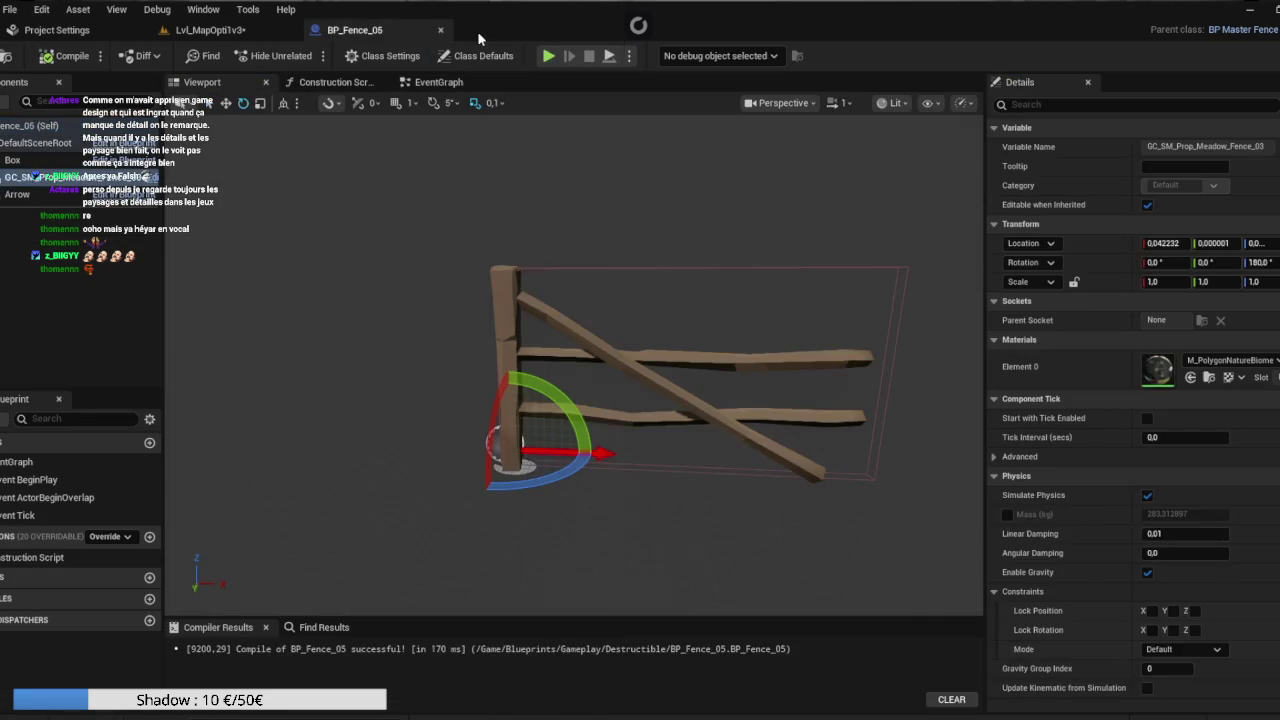
click(441, 30)
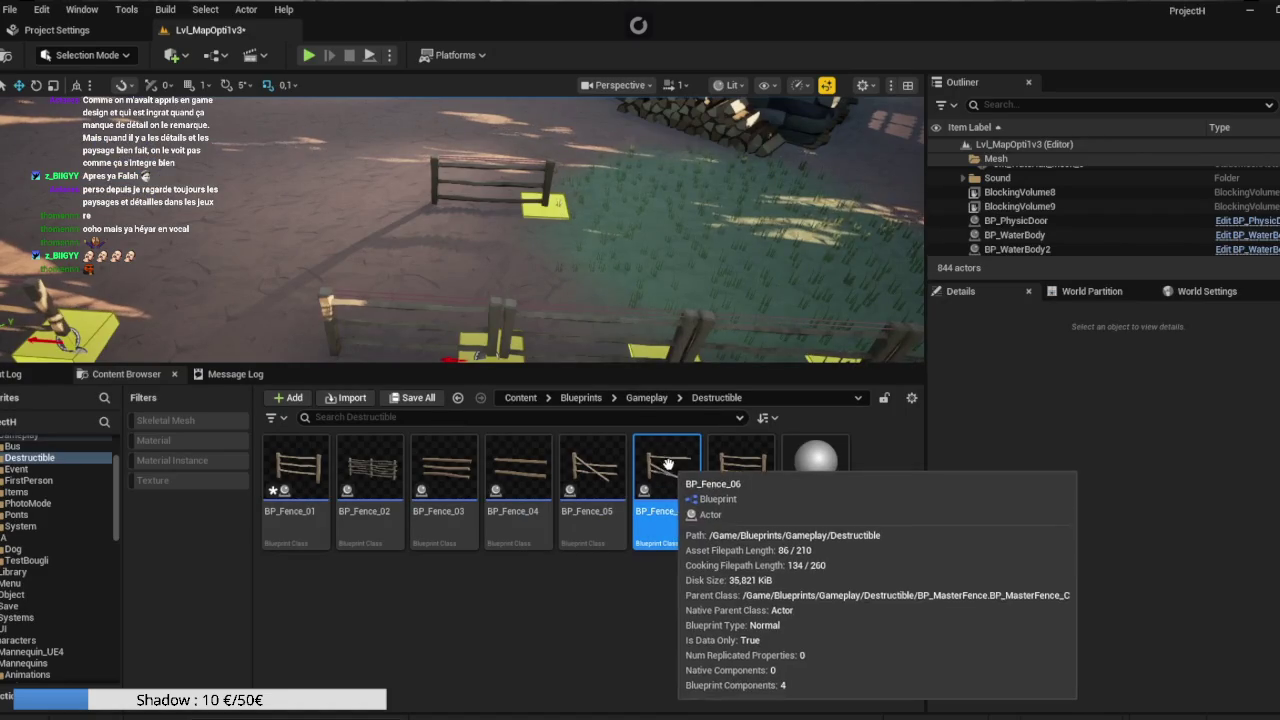
key(ctrl+d)
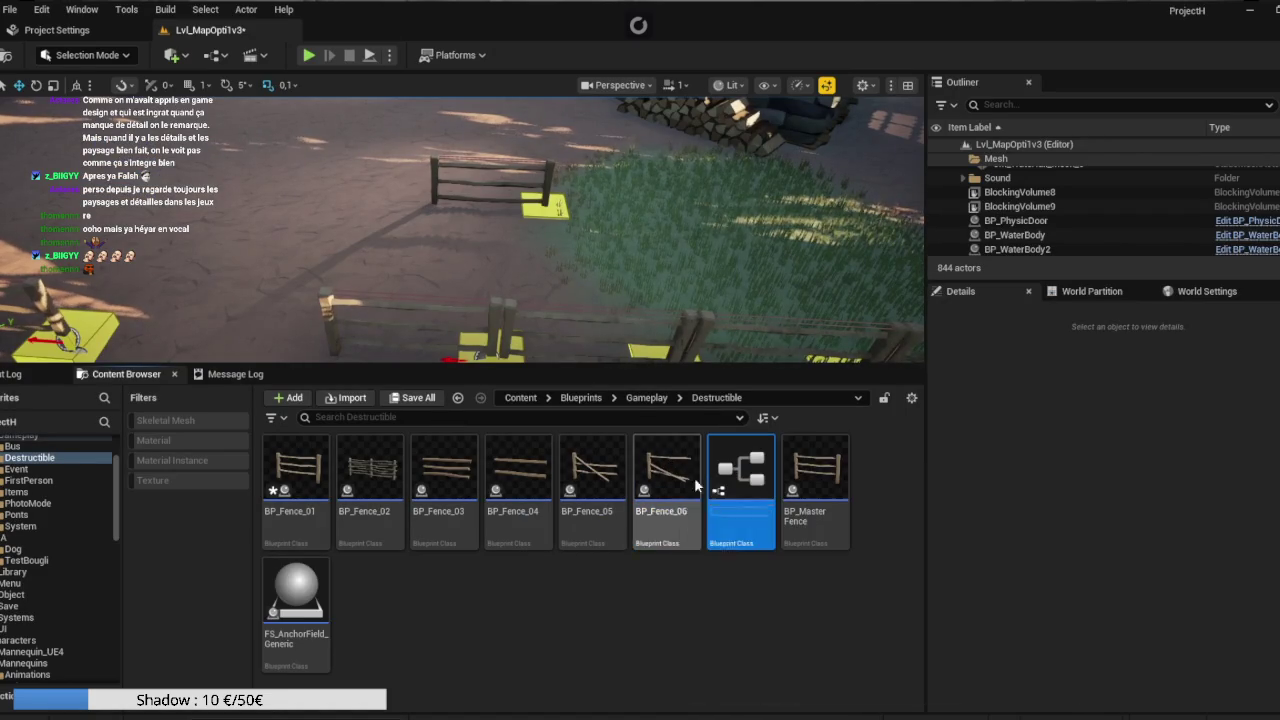
key(Return)
double_click(757, 494)
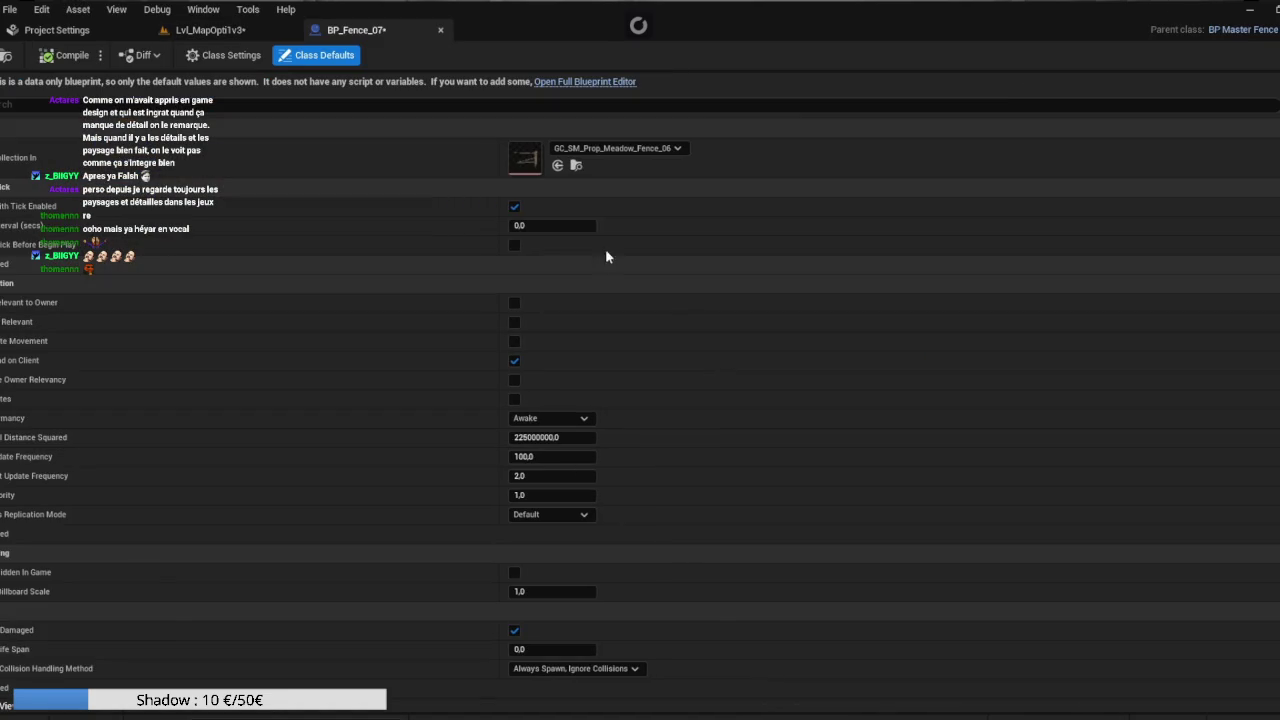
Set BP_Fence_07's Rest Collection to GC_SM_Prop_Meadow_Fence_07, save it, and close its editor.
click(617, 148)
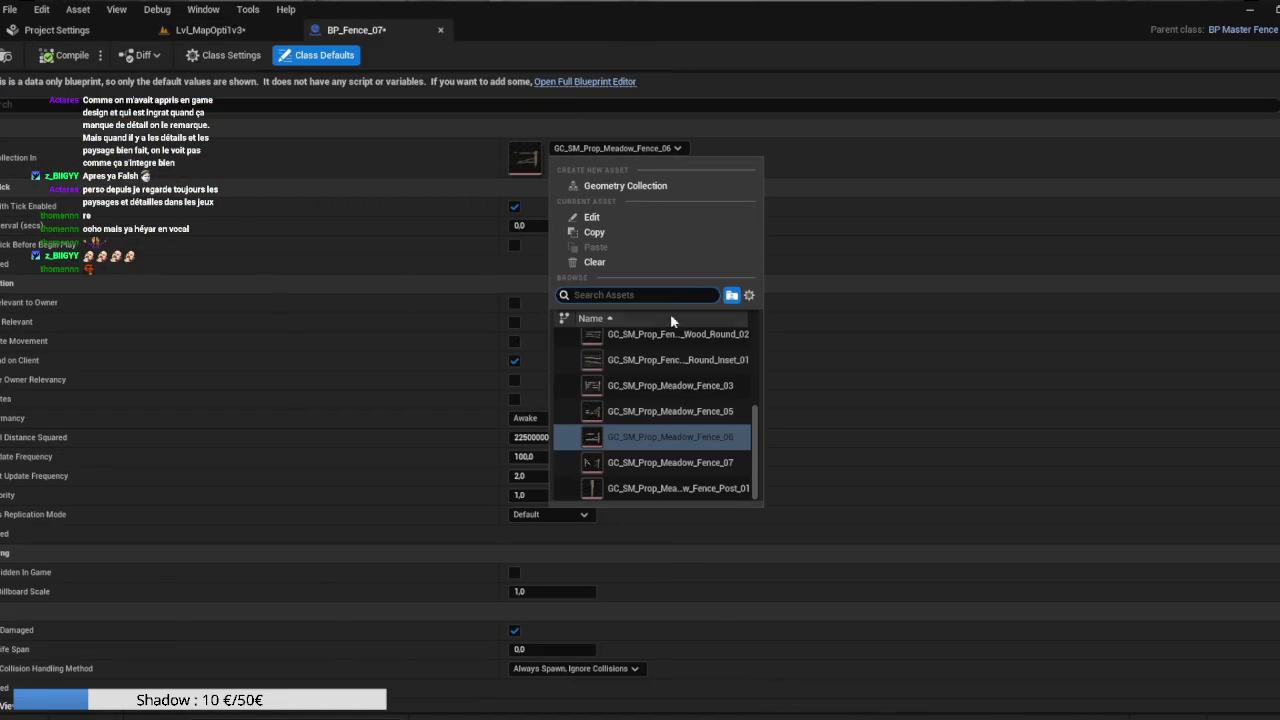
click(671, 460)
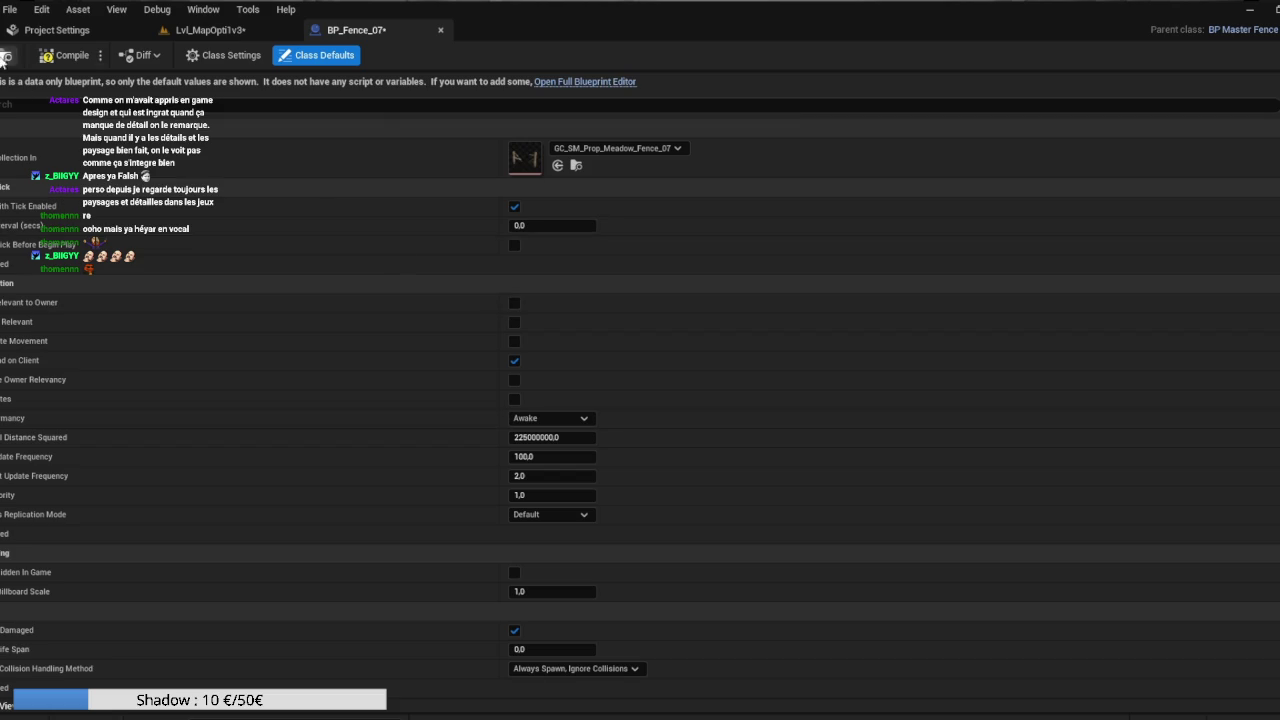
click(584, 82)
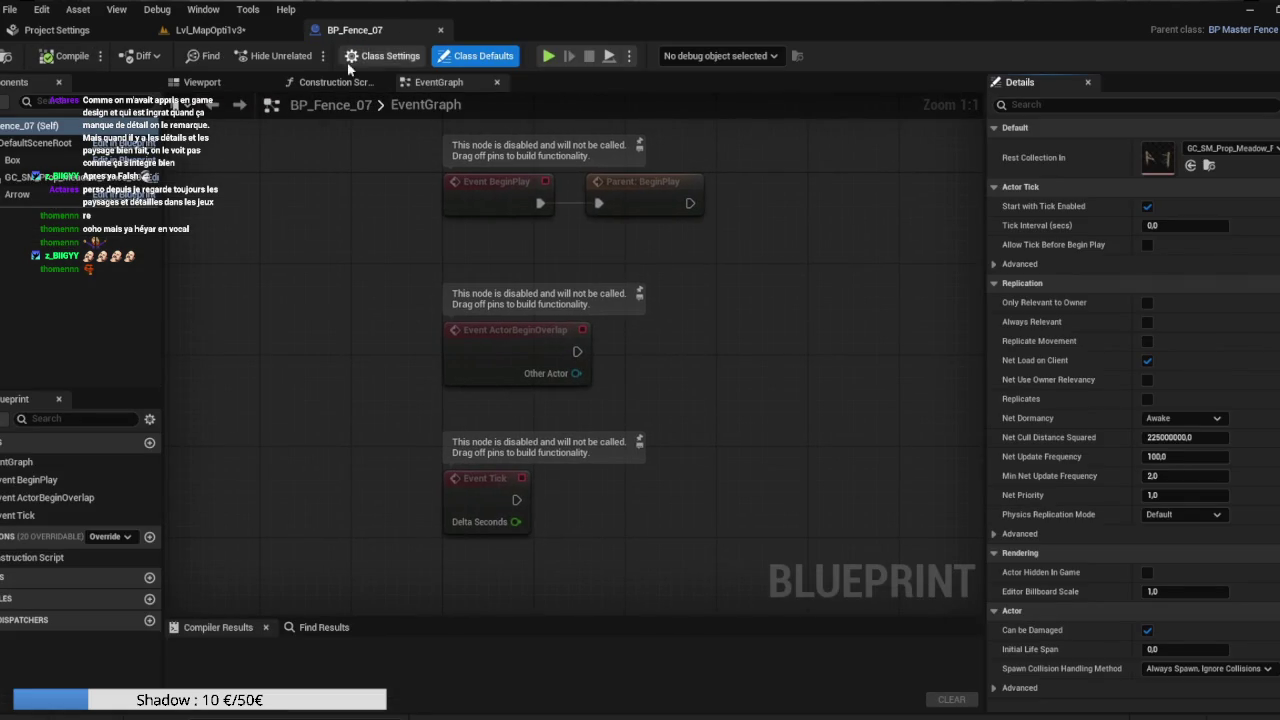
click(330, 82)
click(246, 85)
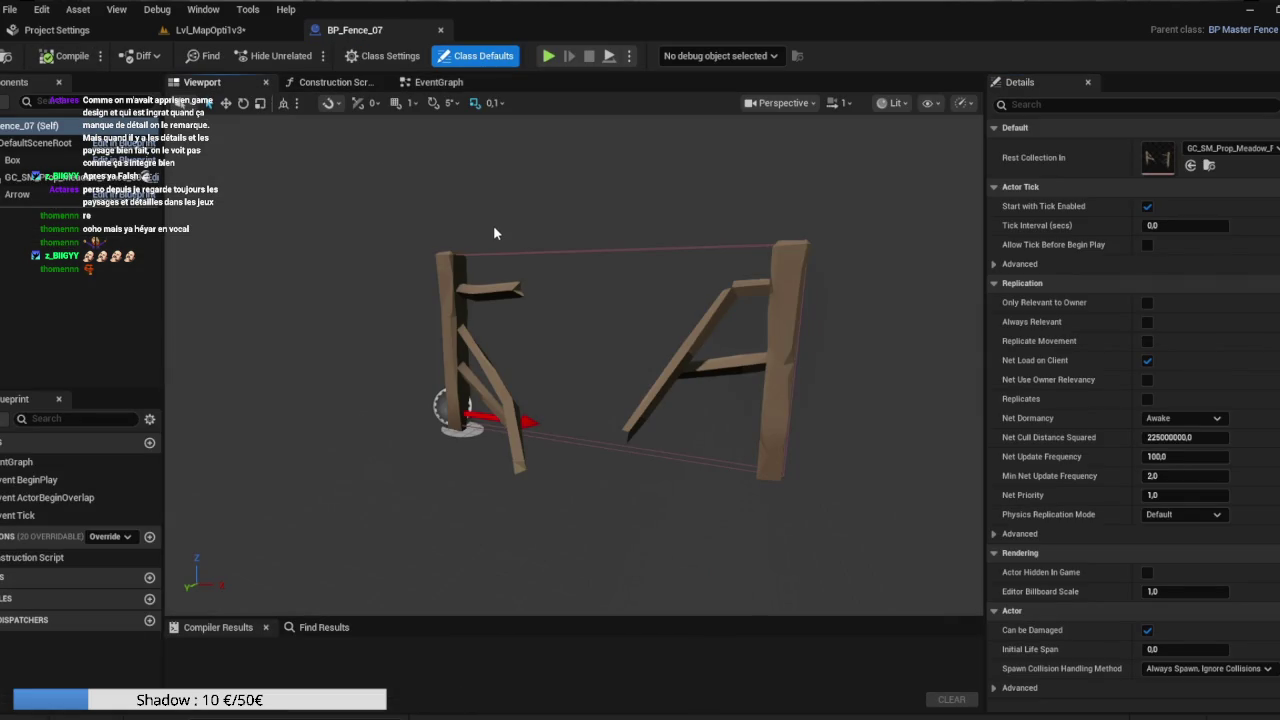
key(ctrl+s)
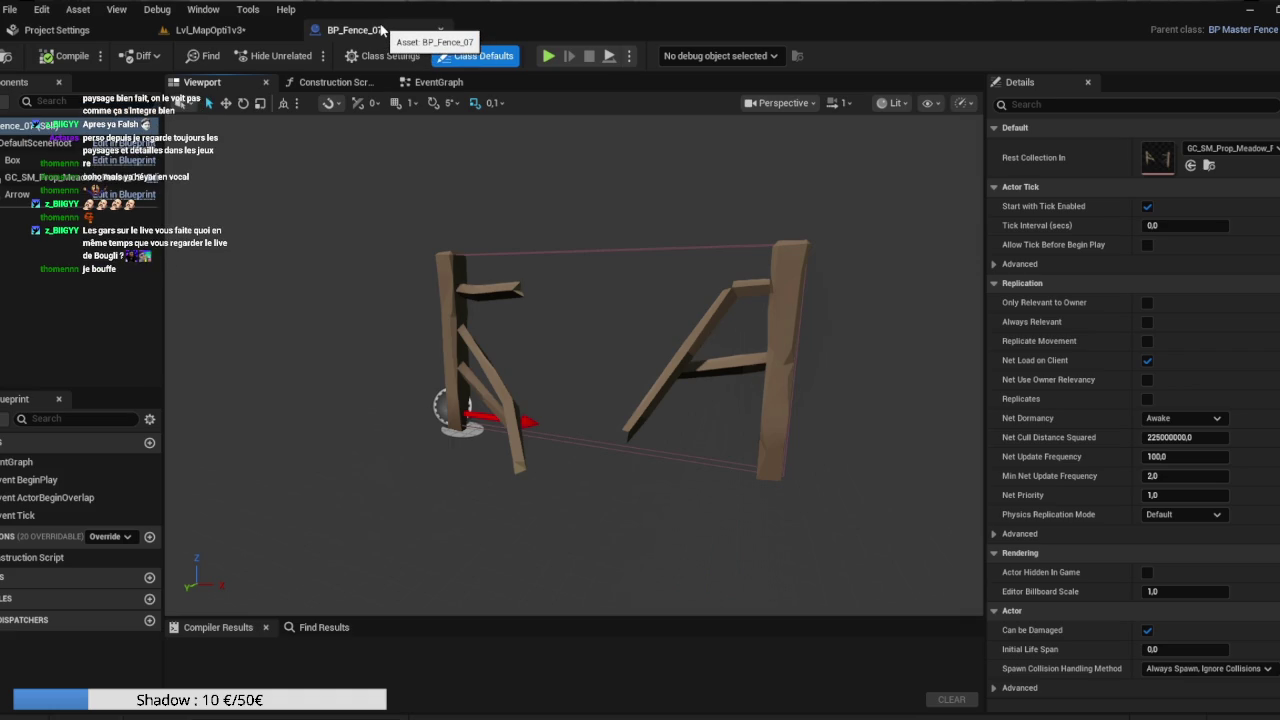
click(440, 30)
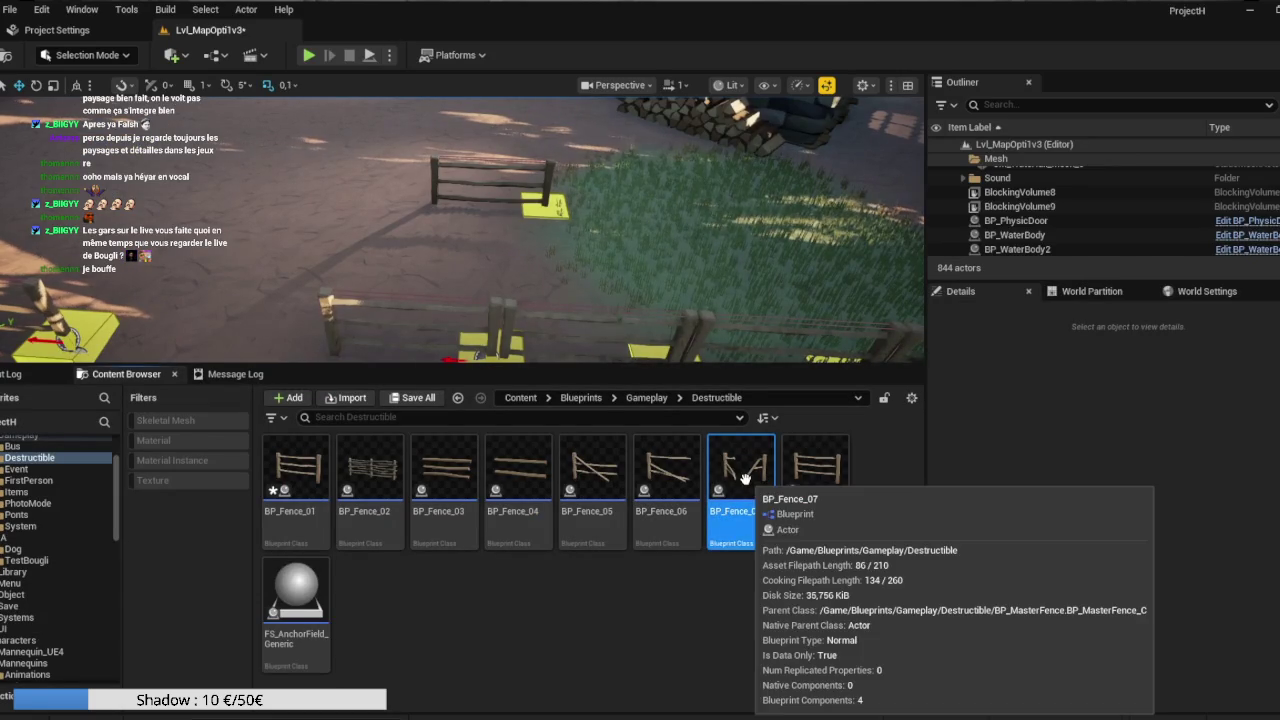
Duplicate BP_Fence_07 as BP_Fence_08 and set its Rest Collection to GC_SM_Prop_Meadow_Fence_Post_01.
key(ctrl+d)
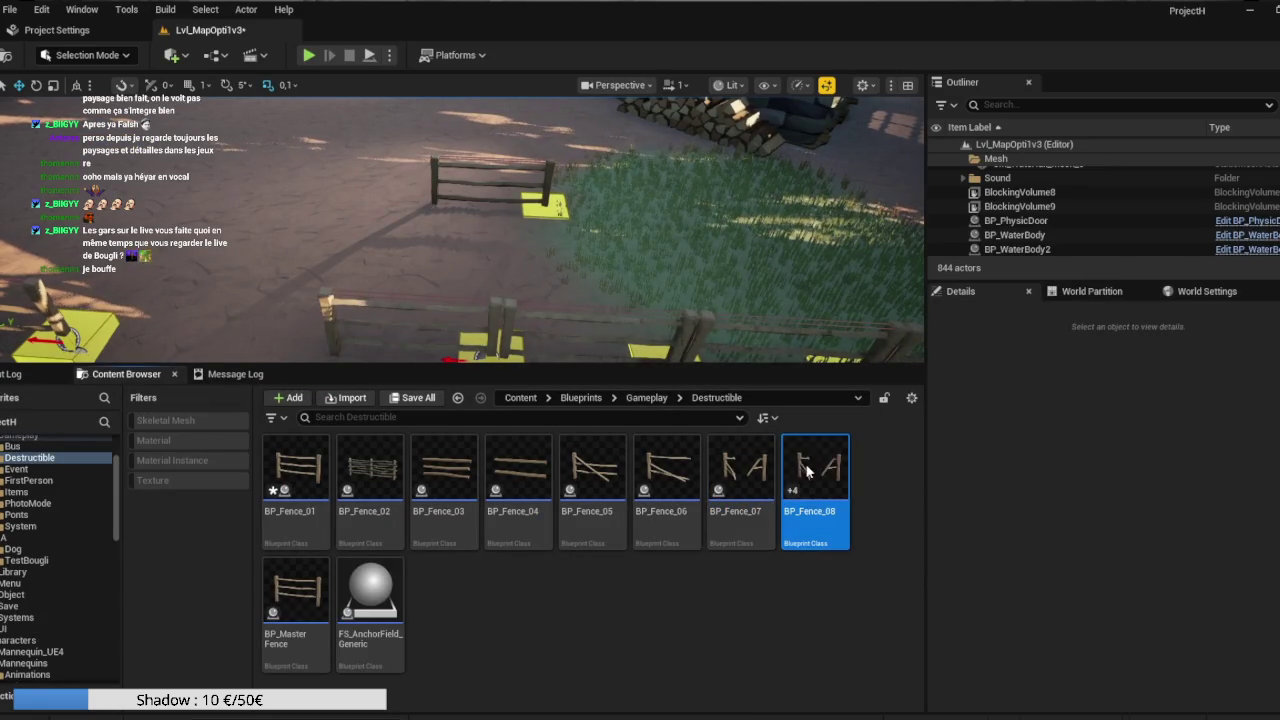
double_click(808, 470)
click(617, 150)
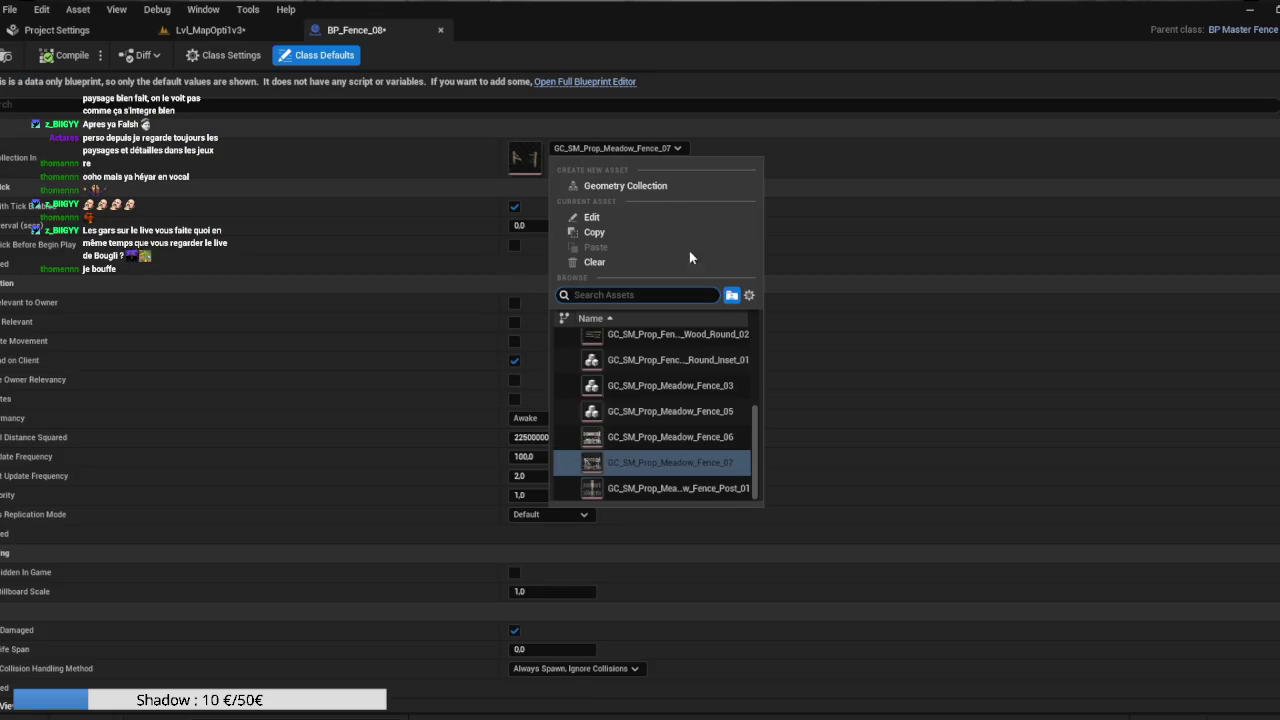
click(657, 486)
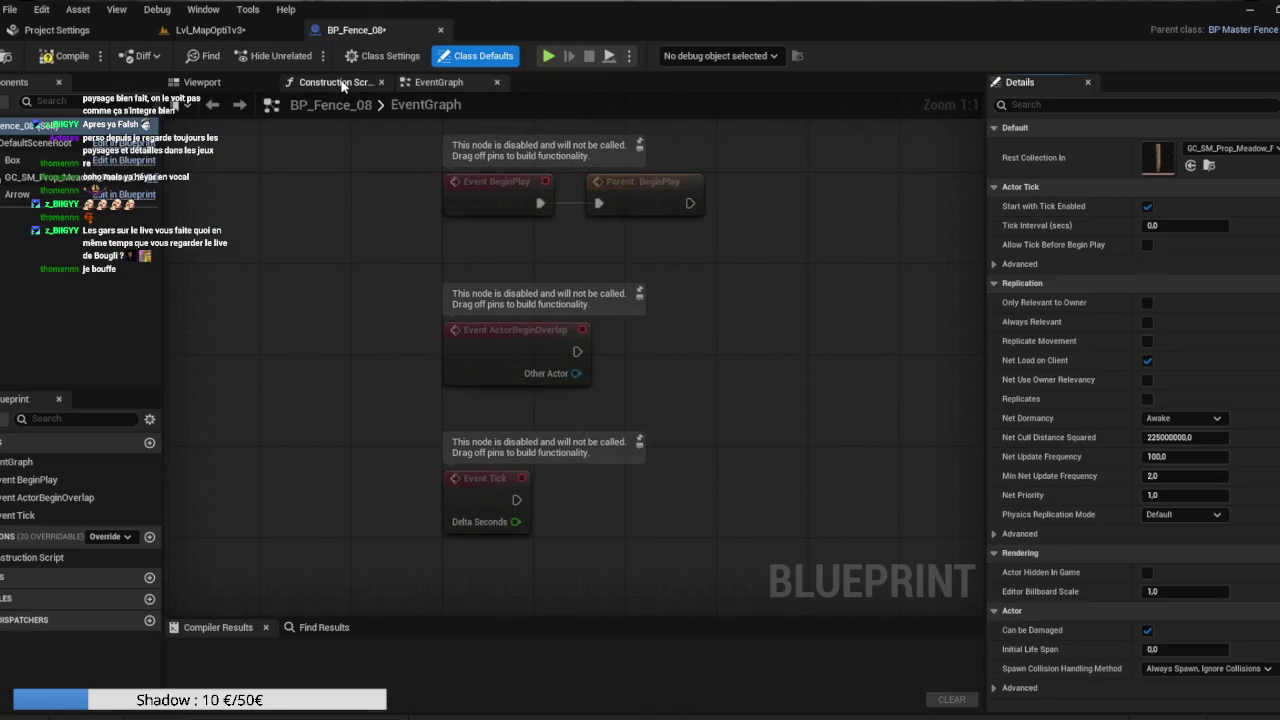
Preview and compile BP_Fence_08, then return to the level along the fence row.
click(338, 82)
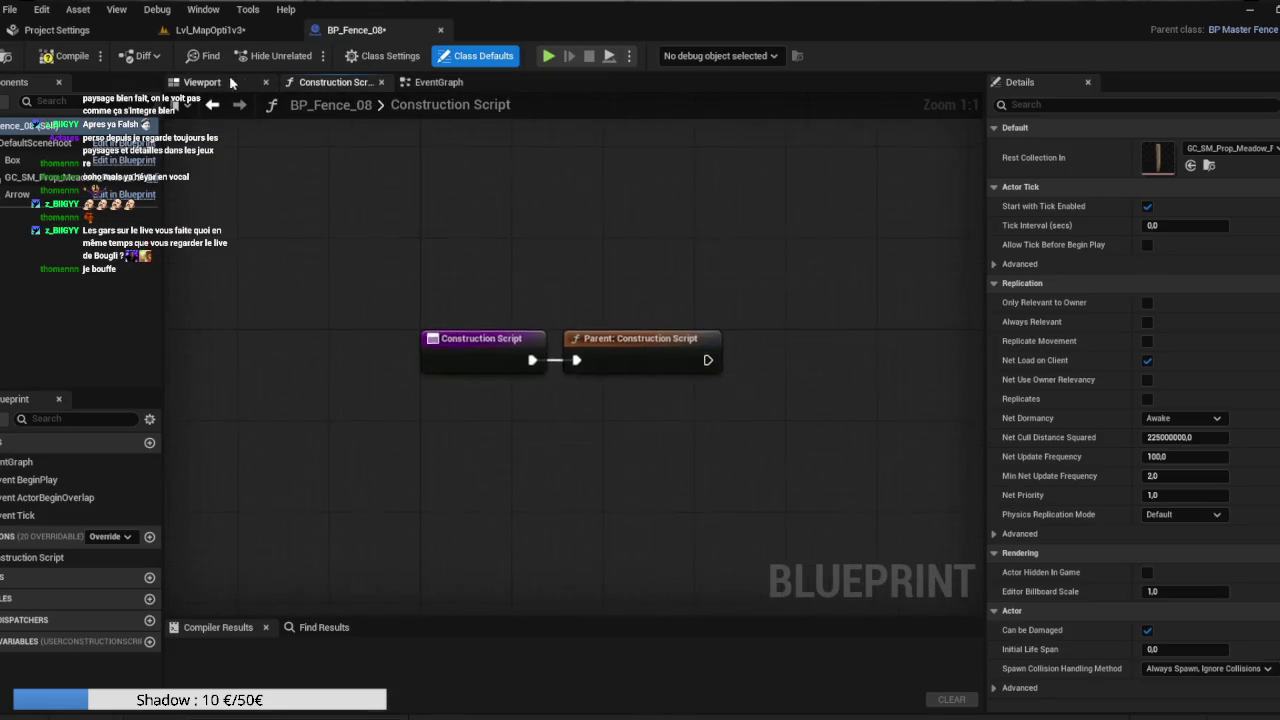
click(202, 83)
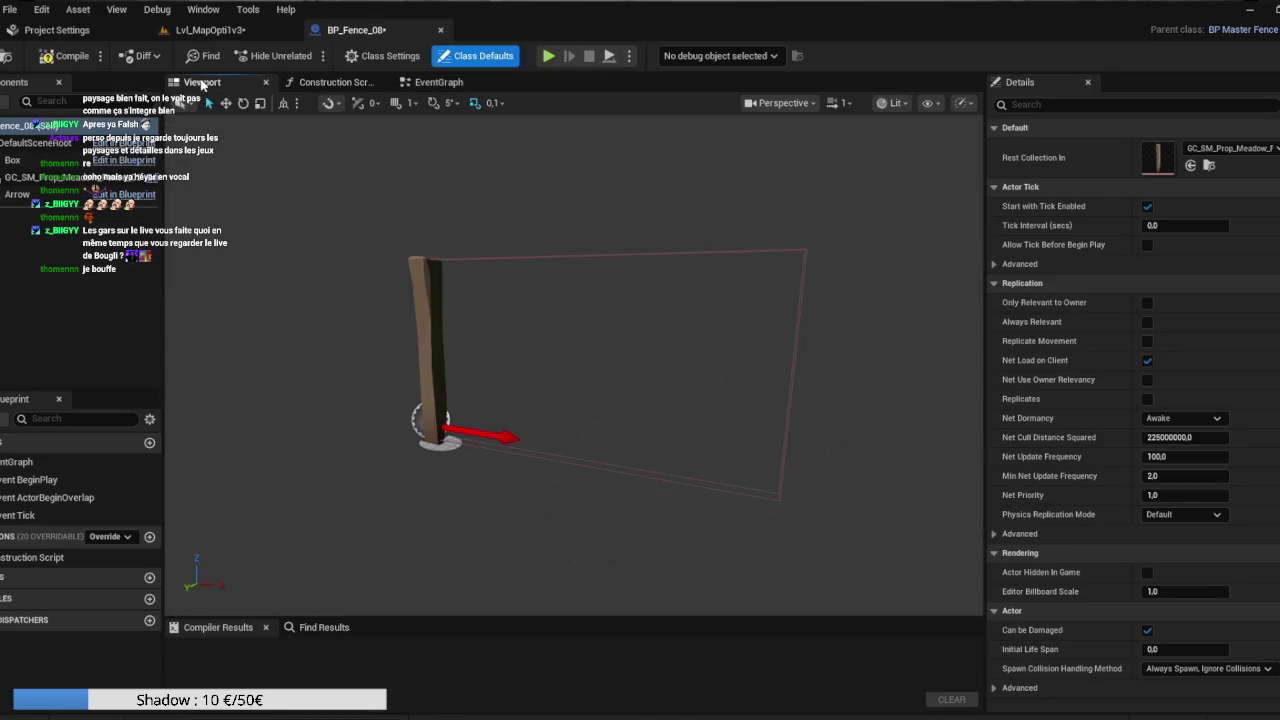
click(37, 56)
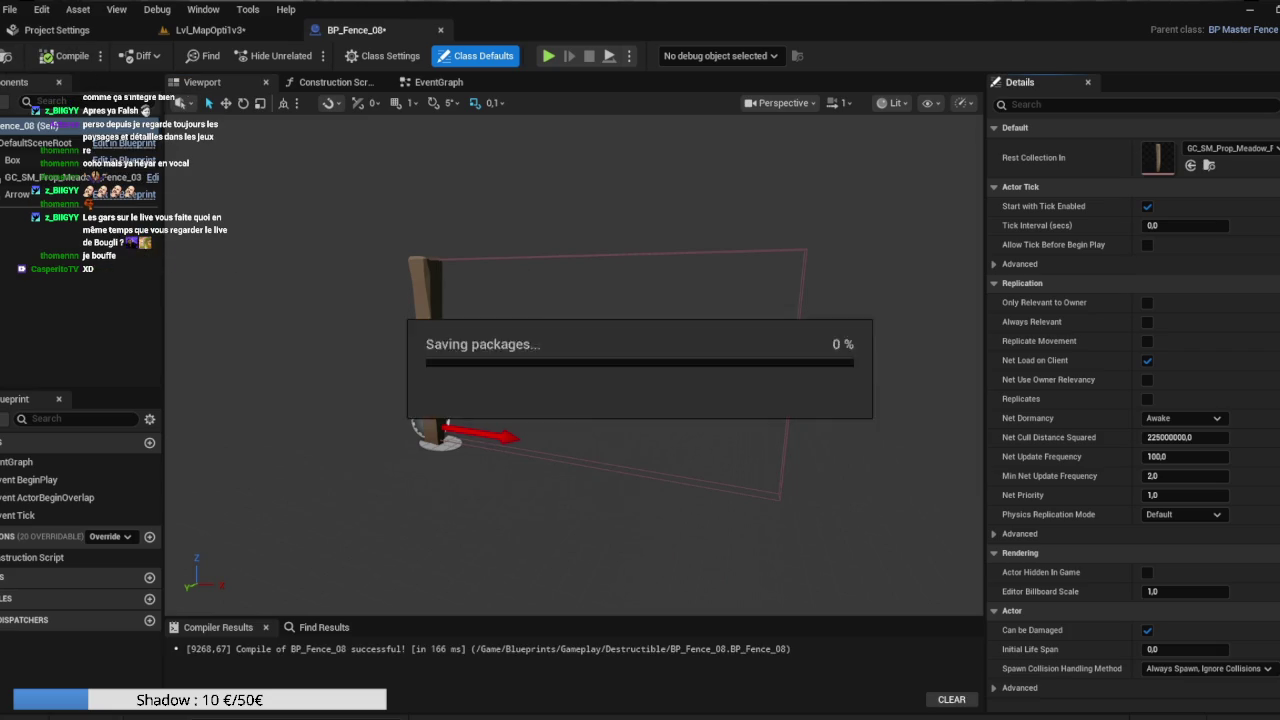
click(210, 30)
mouse_move(567, 236)
mouse_down()
mouse_move(620, 240)
mouse_move(560, 240)
mouse_up()
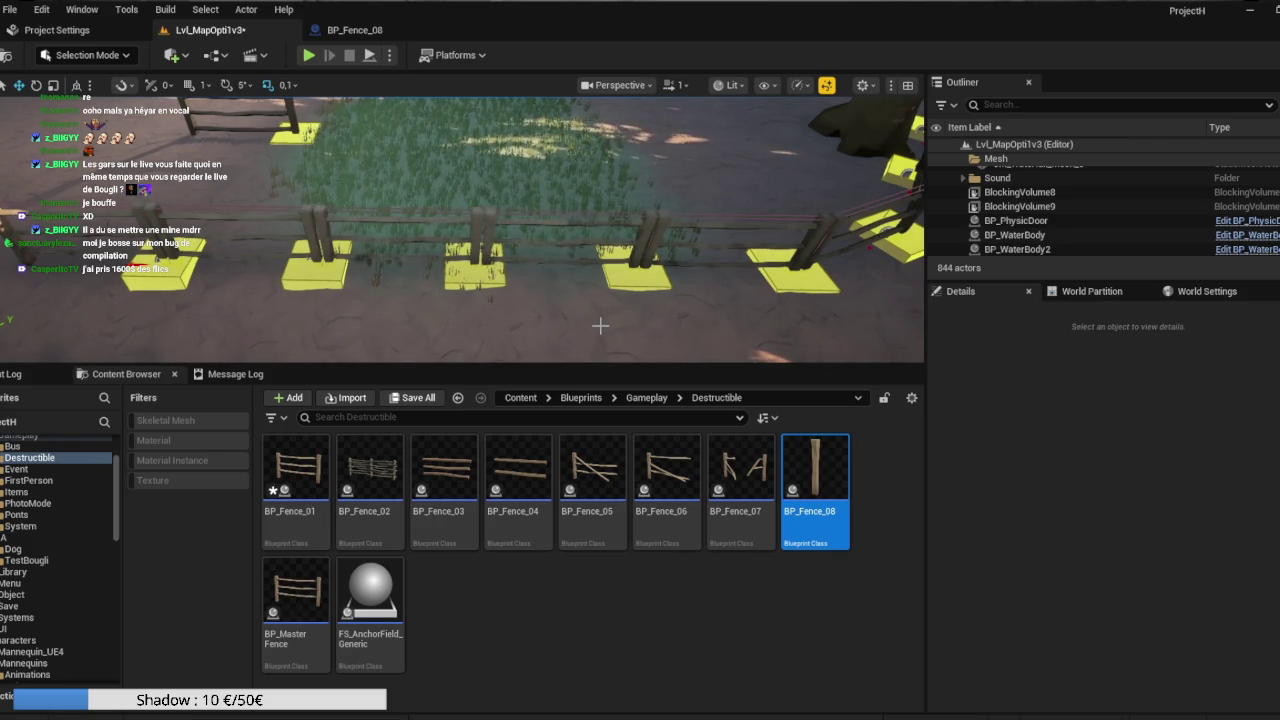
drag(560, 240, 521, 234)
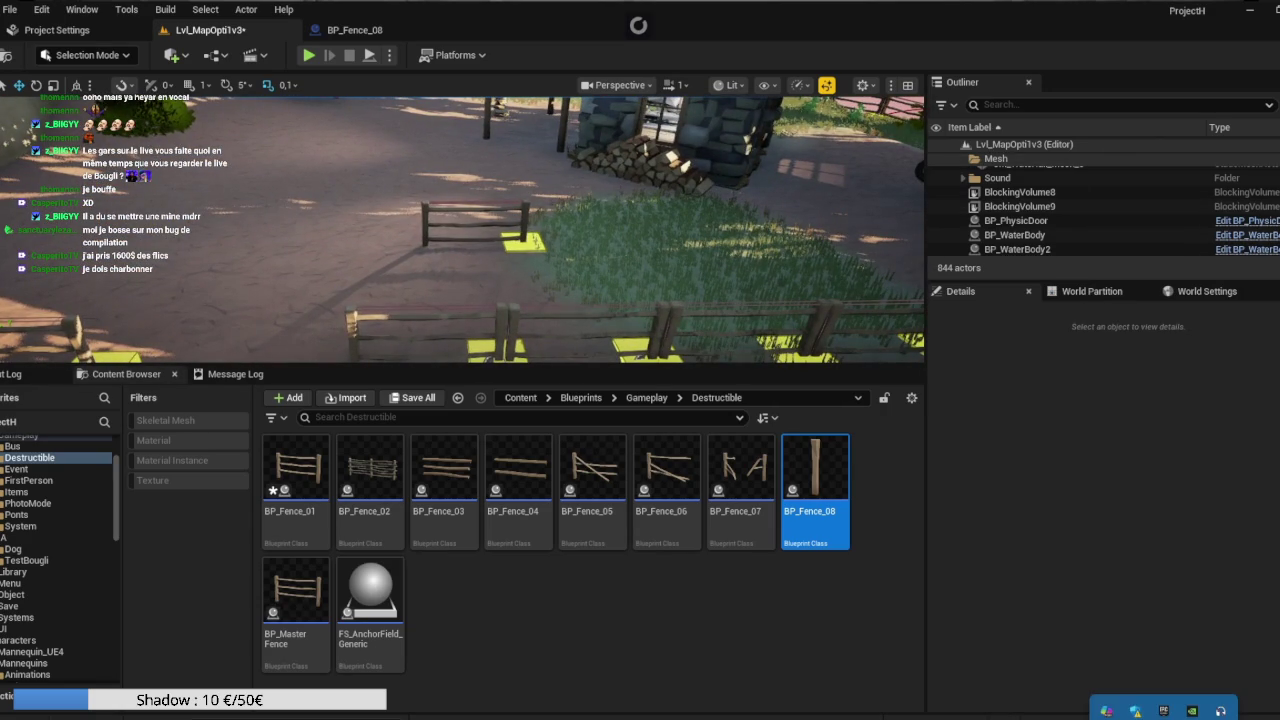
click(1220, 711)
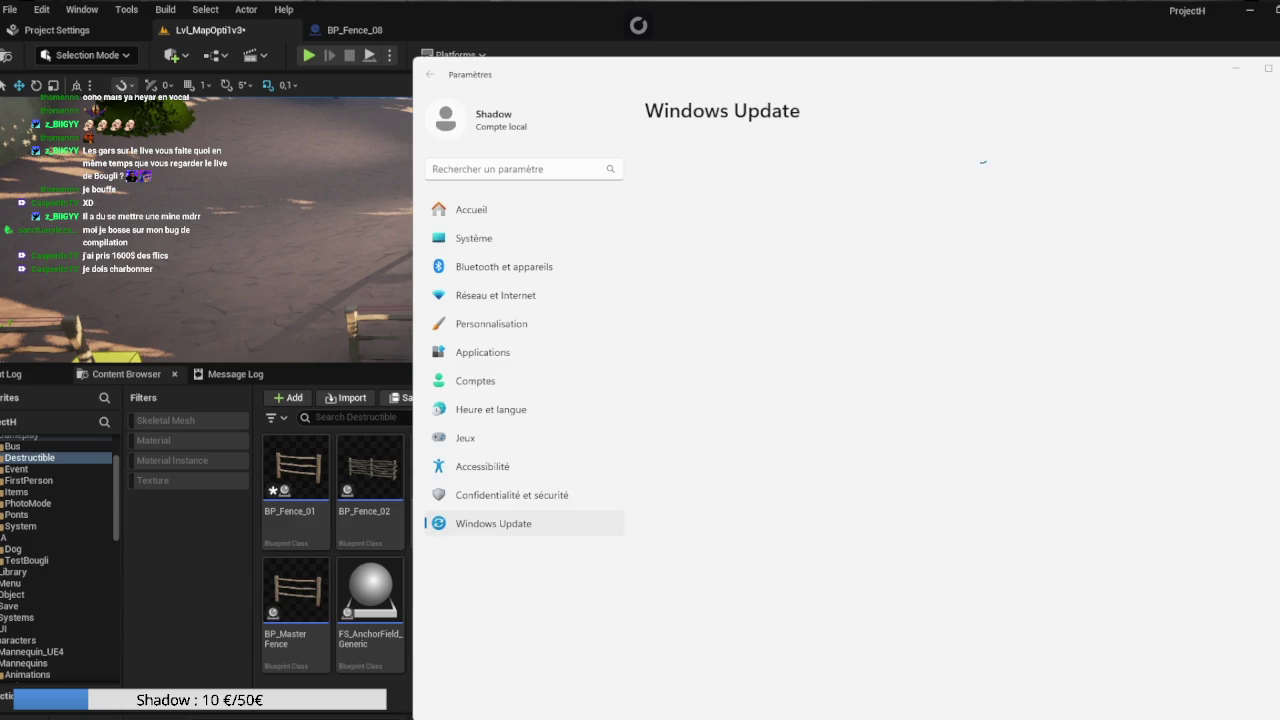
key(alt+F4)
key(super+alt+f)
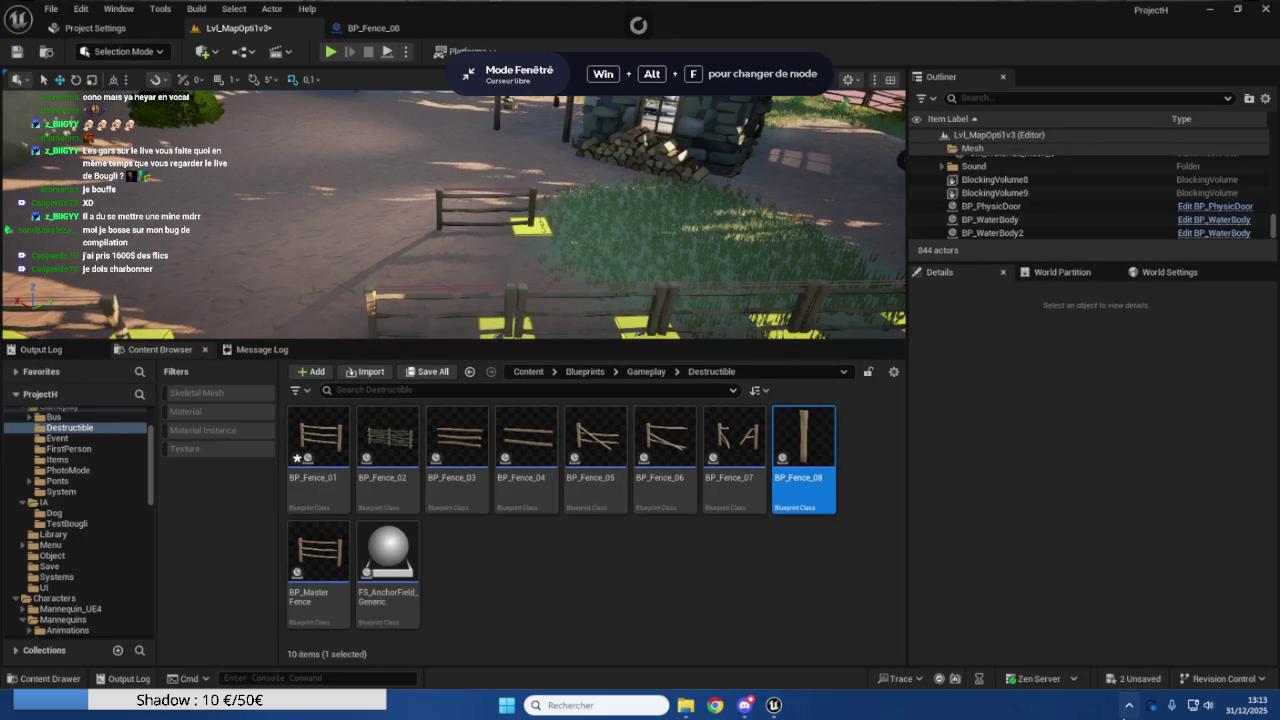
key(super+alt+f)
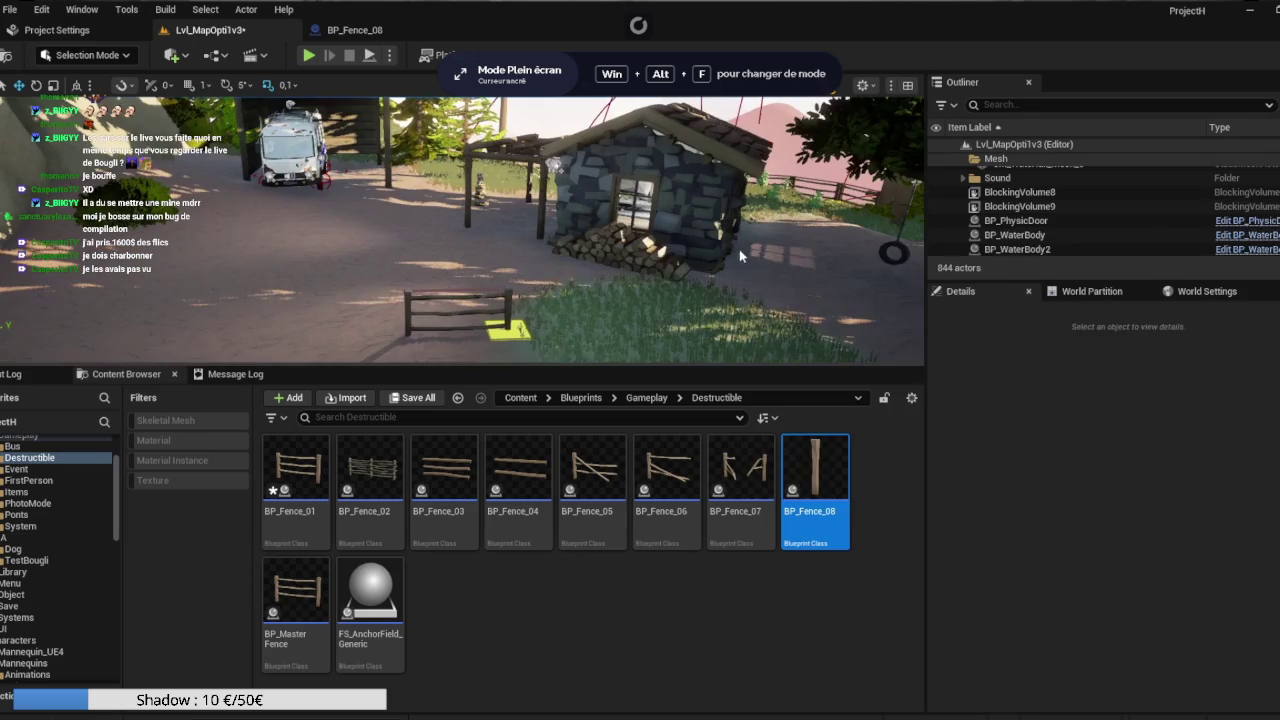
Dismiss the landscape and tree context menus, leaving the sky sphere selected.
right_click(752, 258)
click(766, 298)
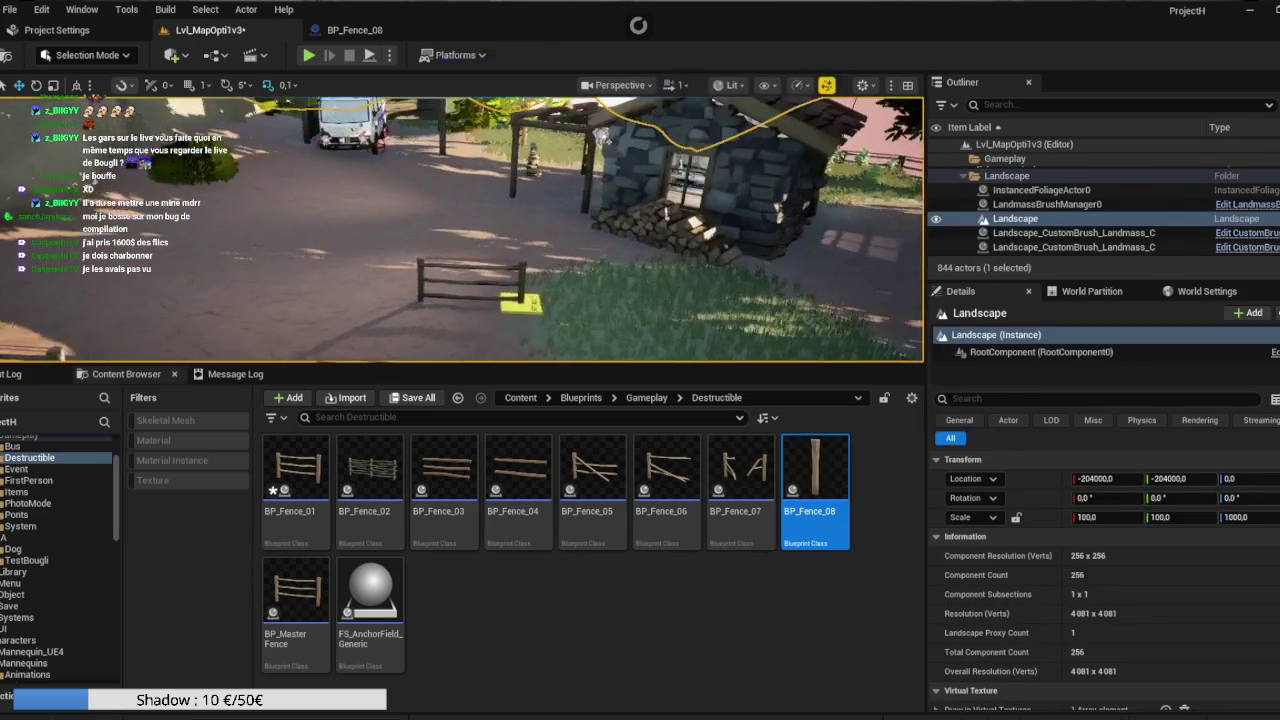
click(595, 191)
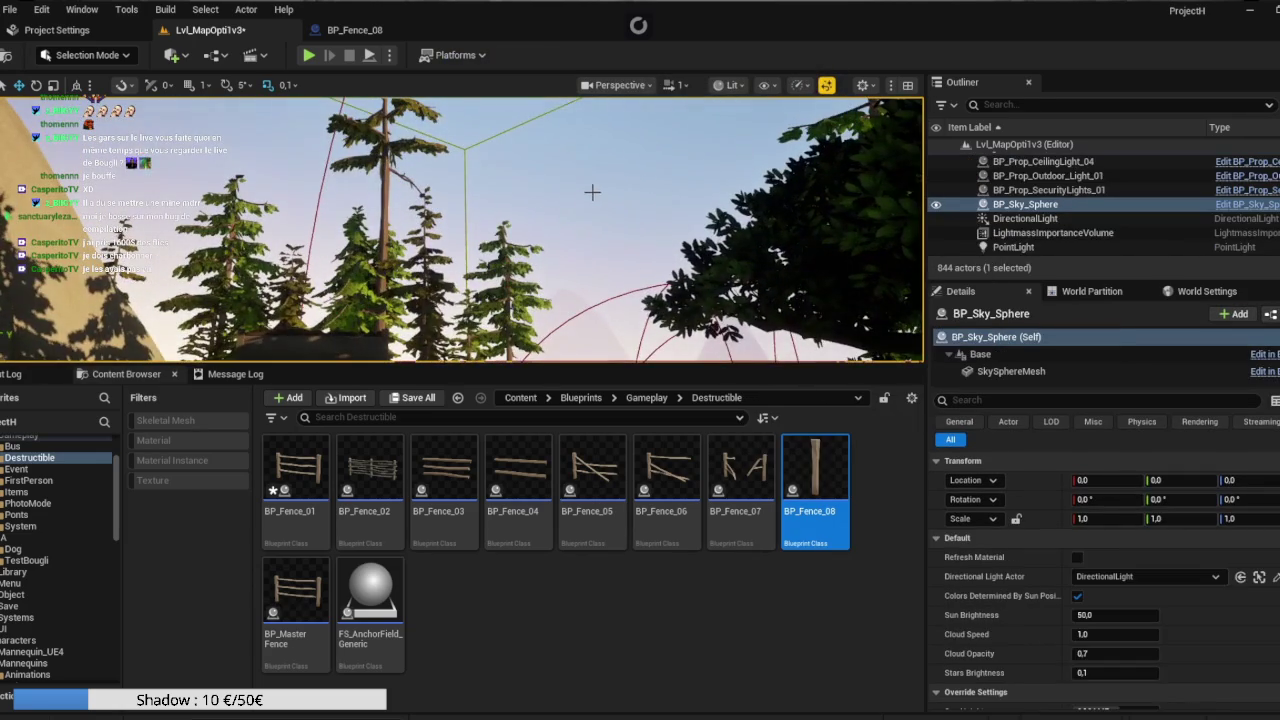
right_click(714, 278)
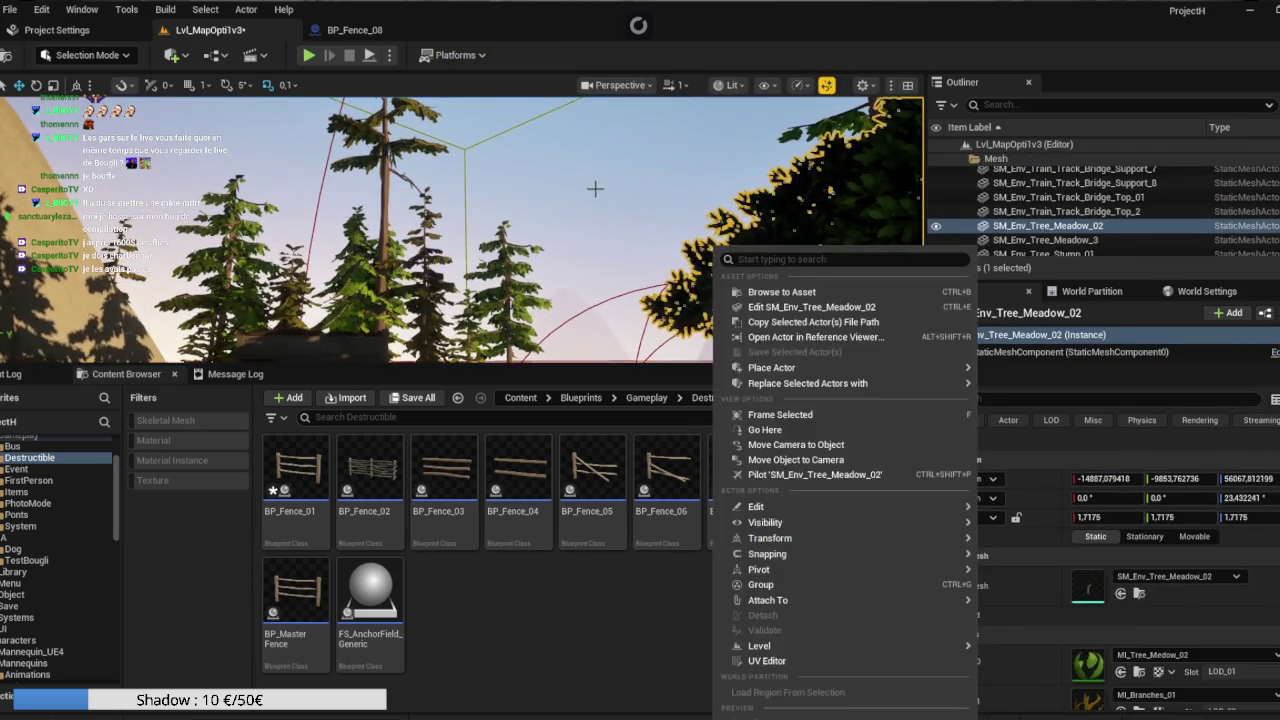
click(757, 414)
click(547, 140)
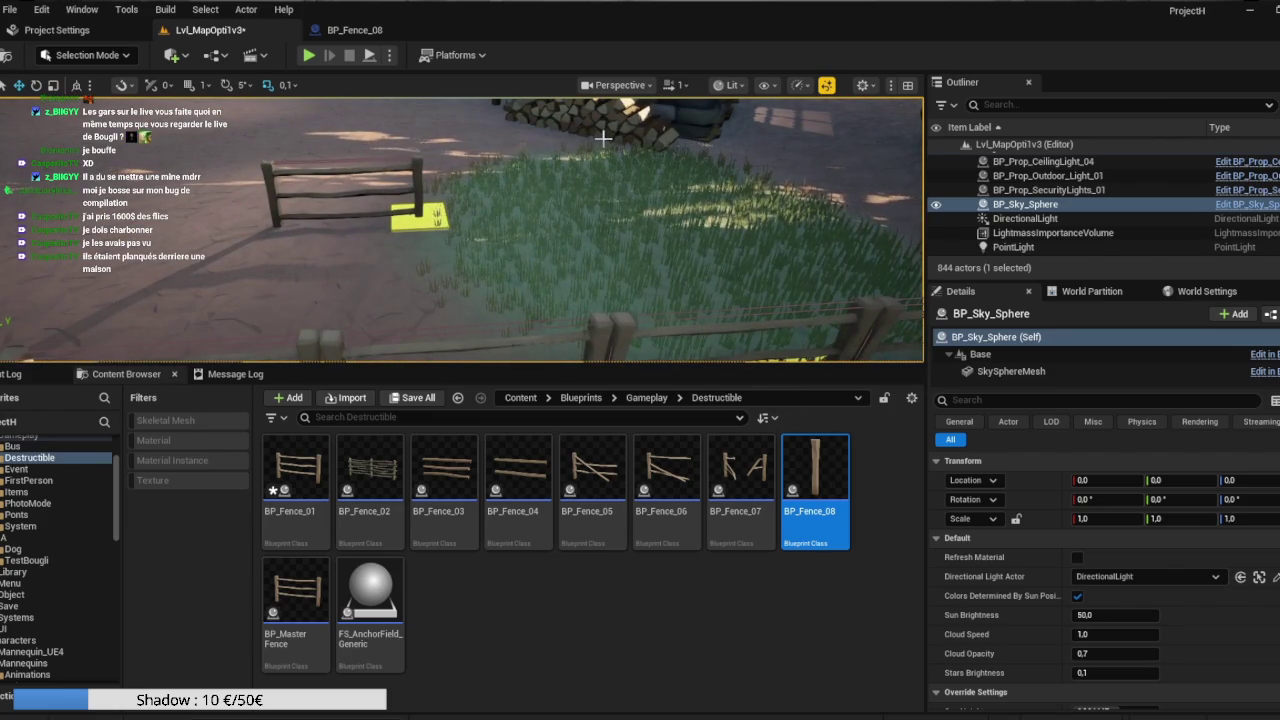
Turn toward the fence by the grass and select BP_MasterFence27 with its anchor field.
mouse_move(610, 170)
mouse_down()
mouse_move(600, 175)
mouse_move(617, 172)
mouse_up()
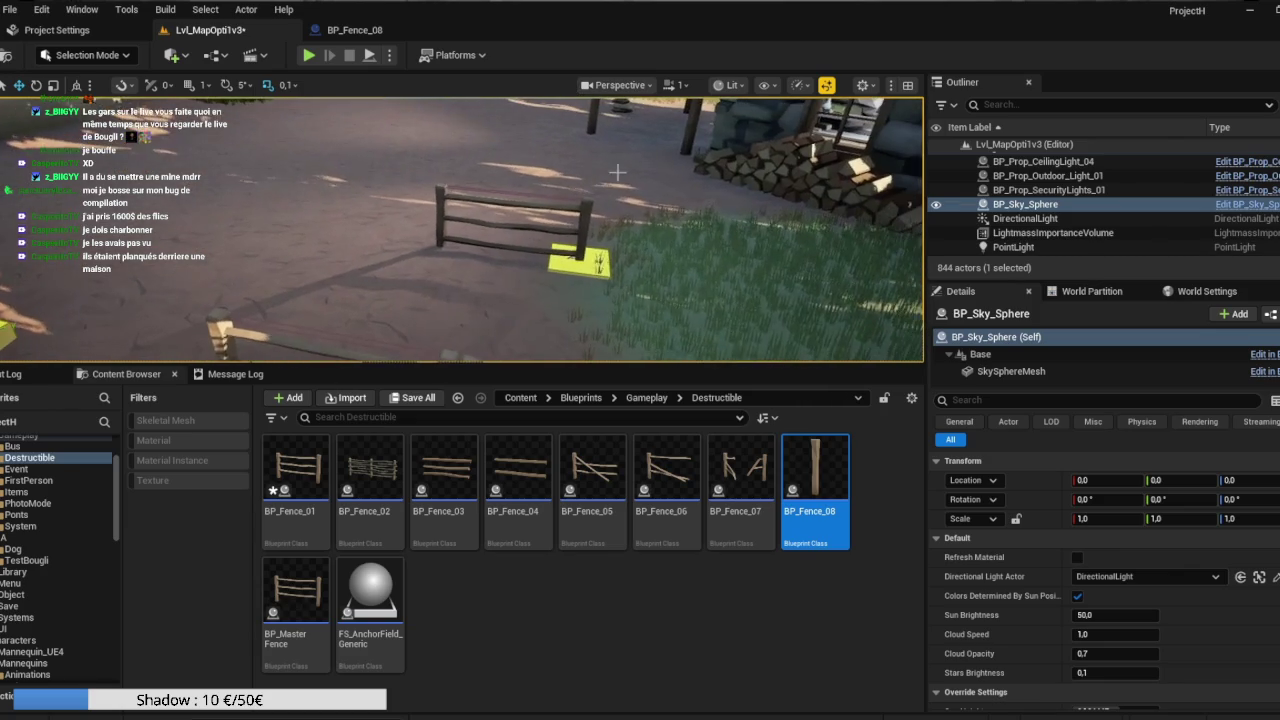
click(610, 220)
click(585, 212)
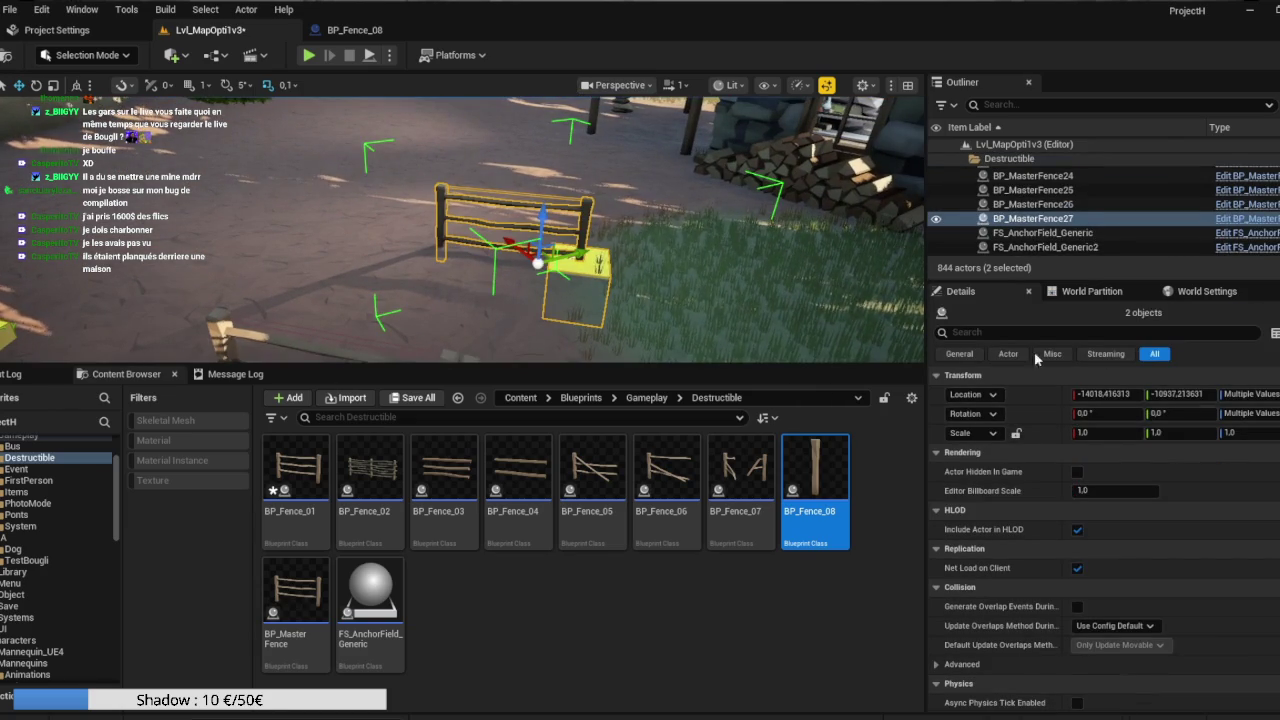
Unlock the group joining BP_MasterFence27 and its anchor field.
right_click(587, 218)
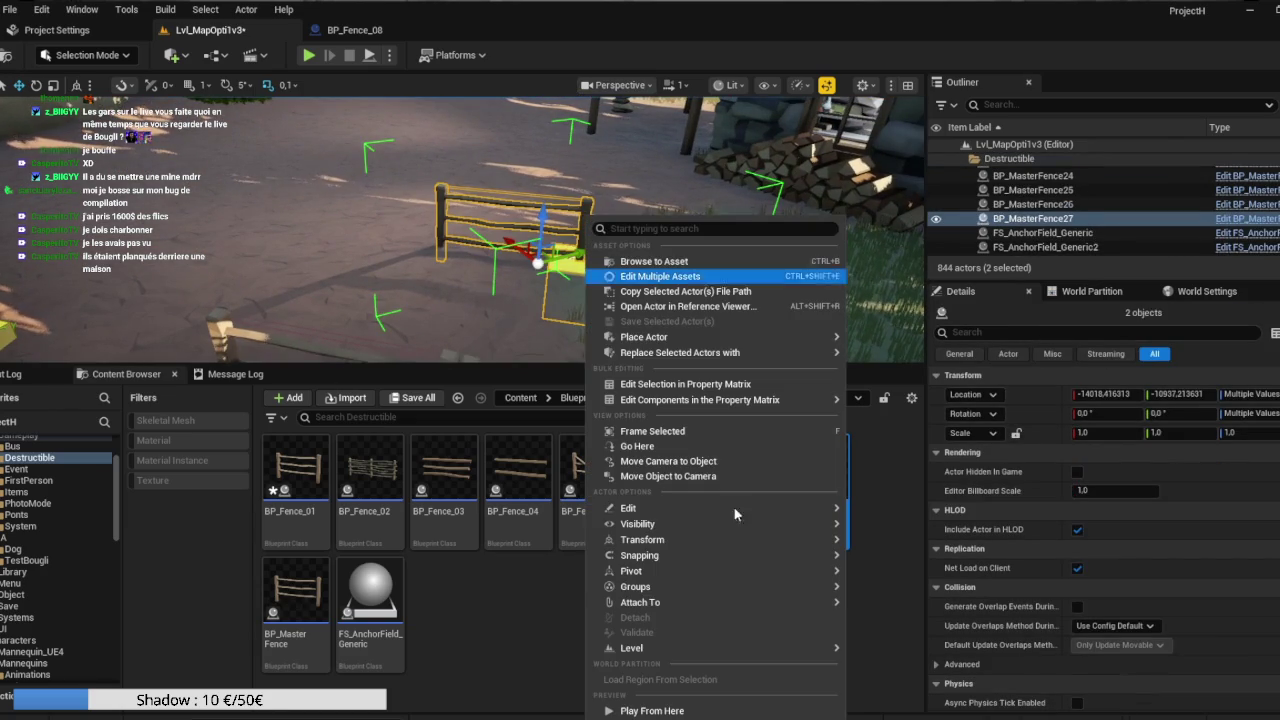
mouse_move(757, 587)
click(902, 608)
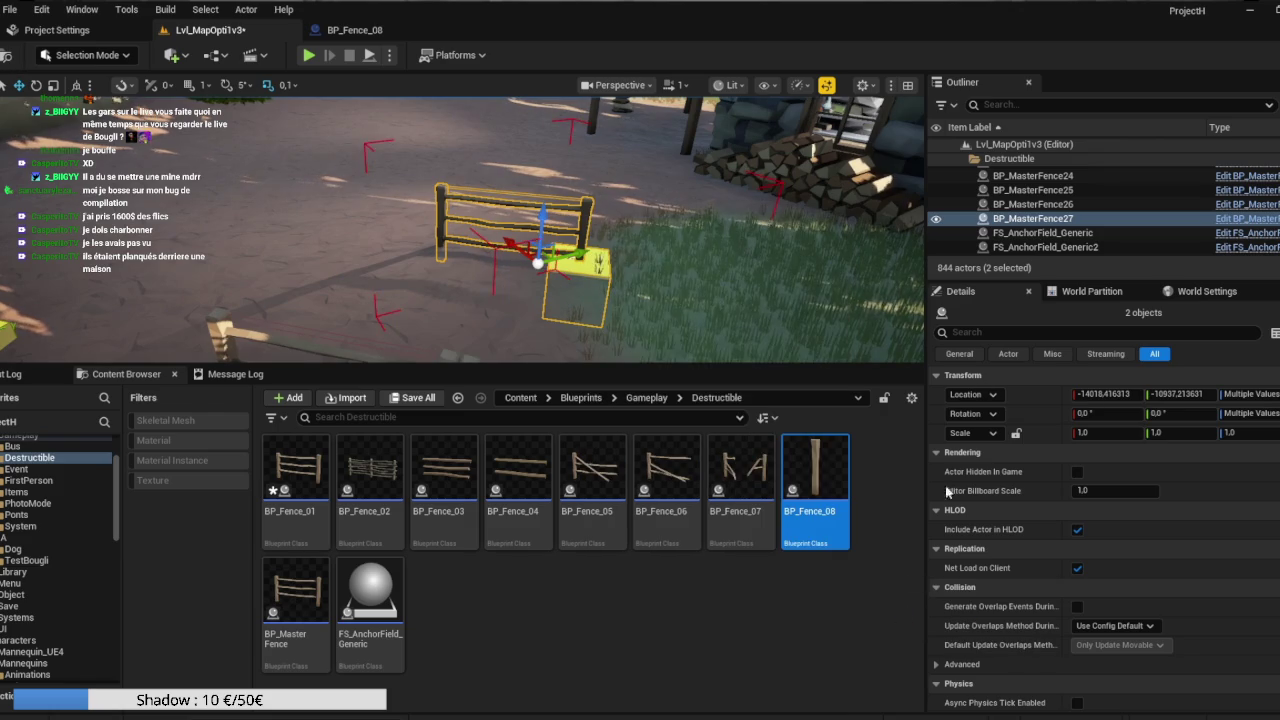
Try GC_SM_Prop_Fence_Stick_01 as BP_MasterFence27's Rest Collection, undo it, and enlarge the Outliner.
click(1013, 219)
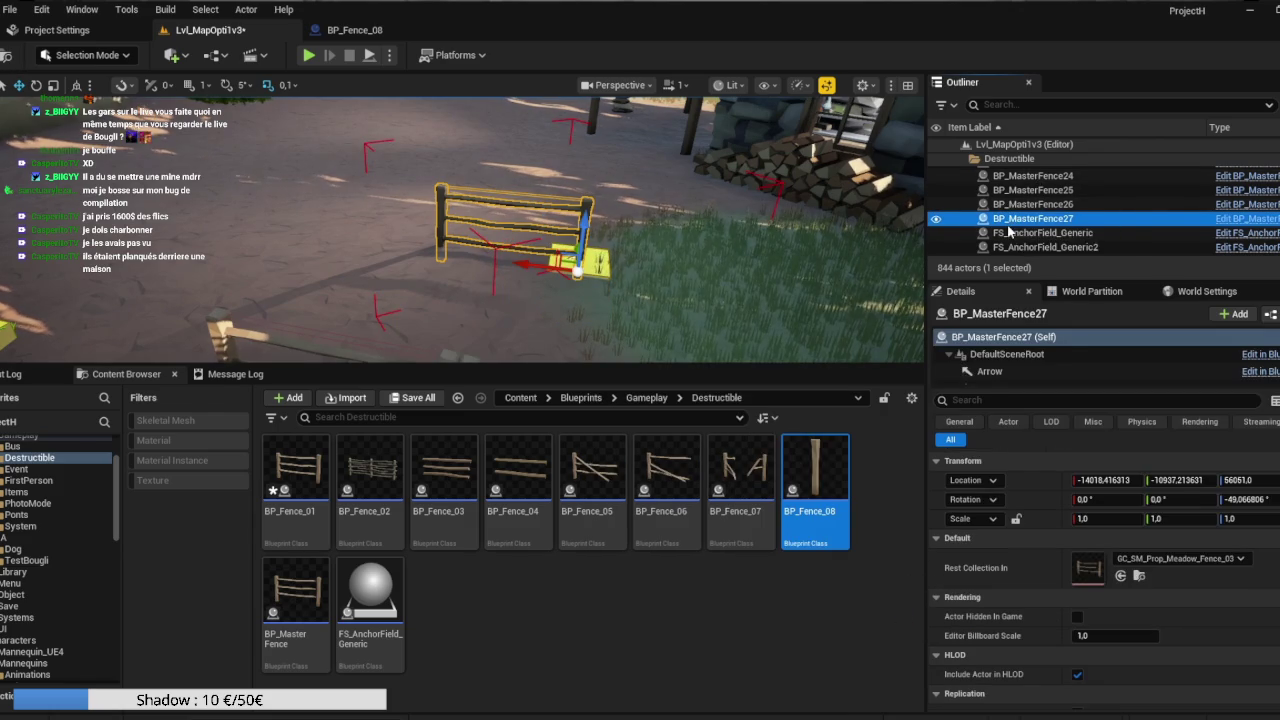
click(1170, 558)
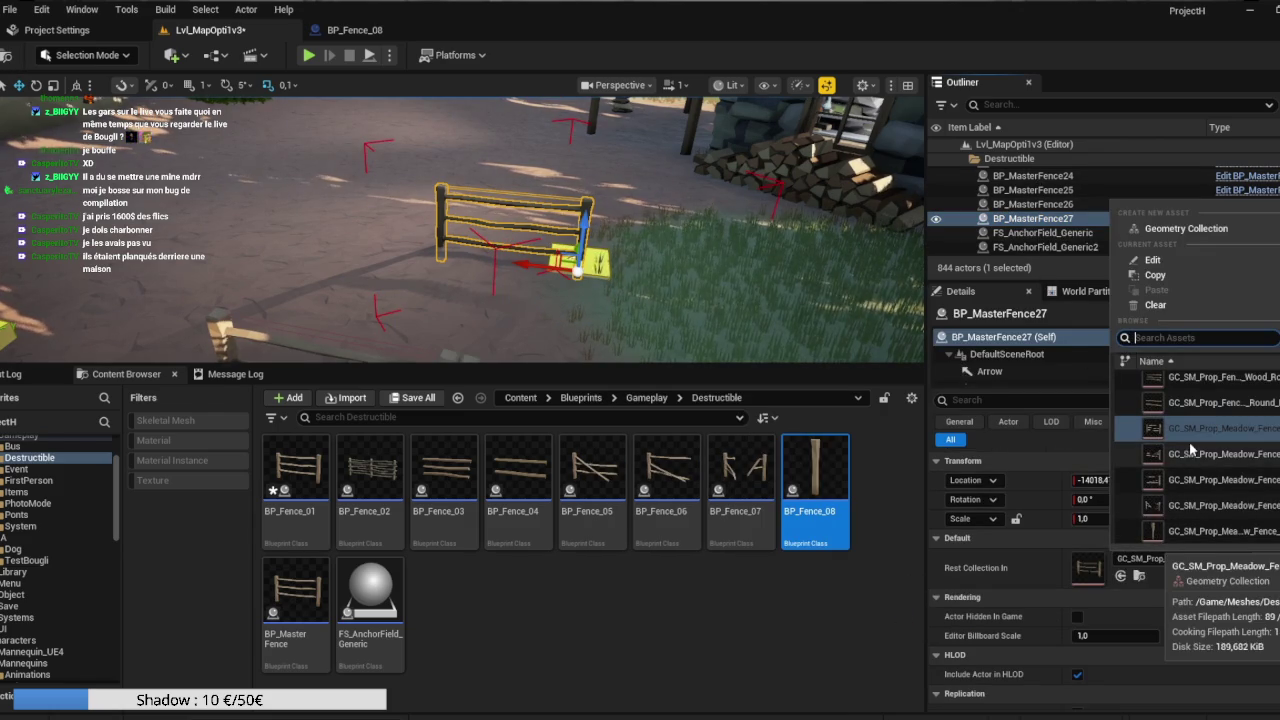
scroll(1190, 450, up, 2)
scroll(1190, 465, up, 2)
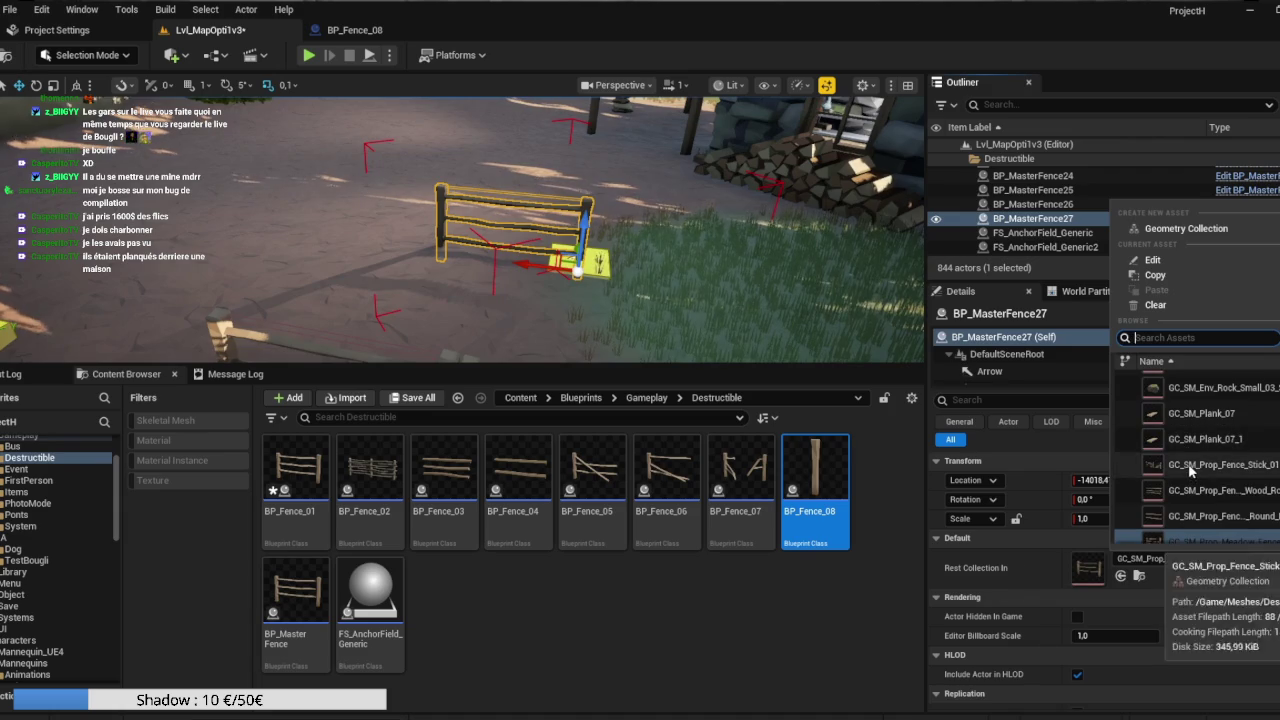
click(1190, 465)
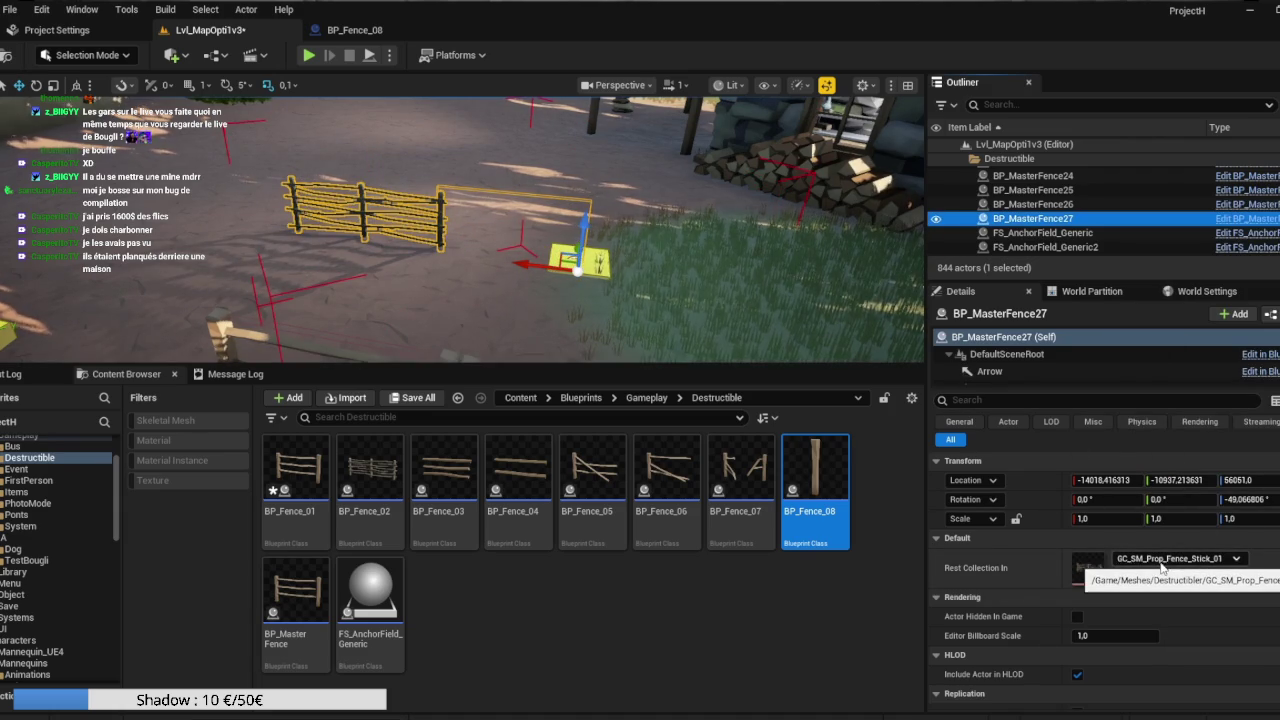
key(ctrl+z)
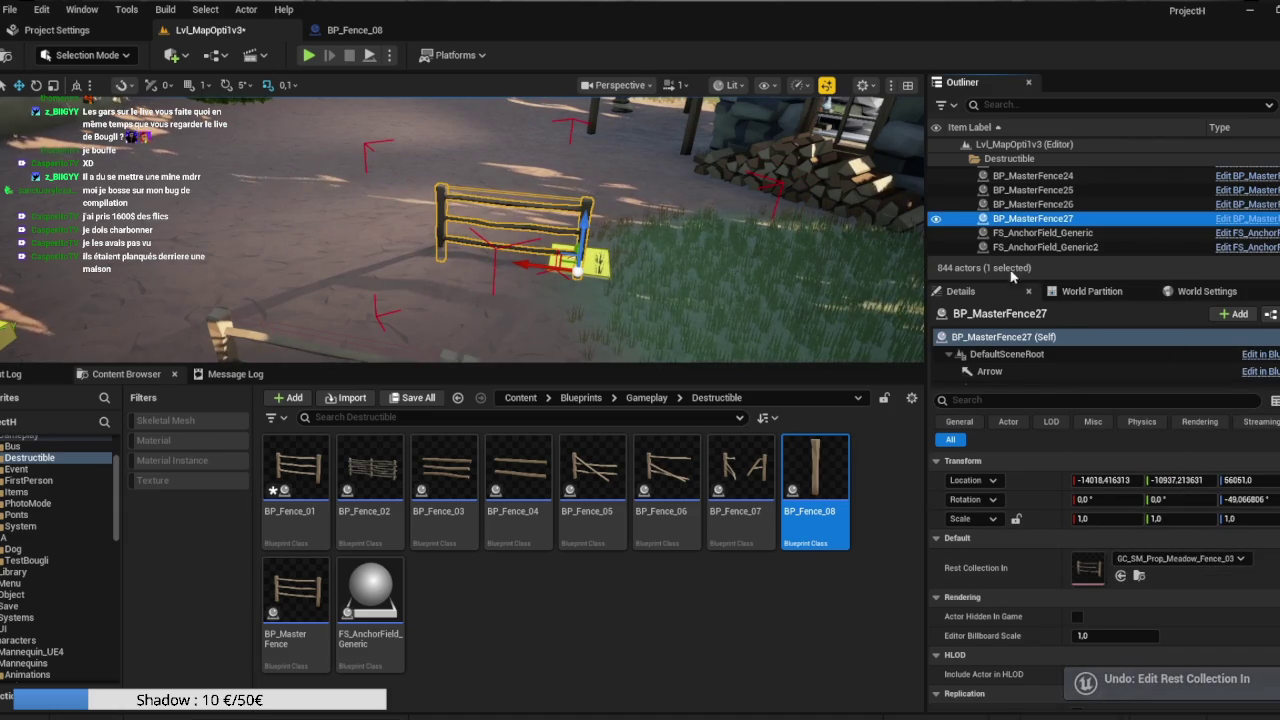
drag(1019, 281, 1020, 612)
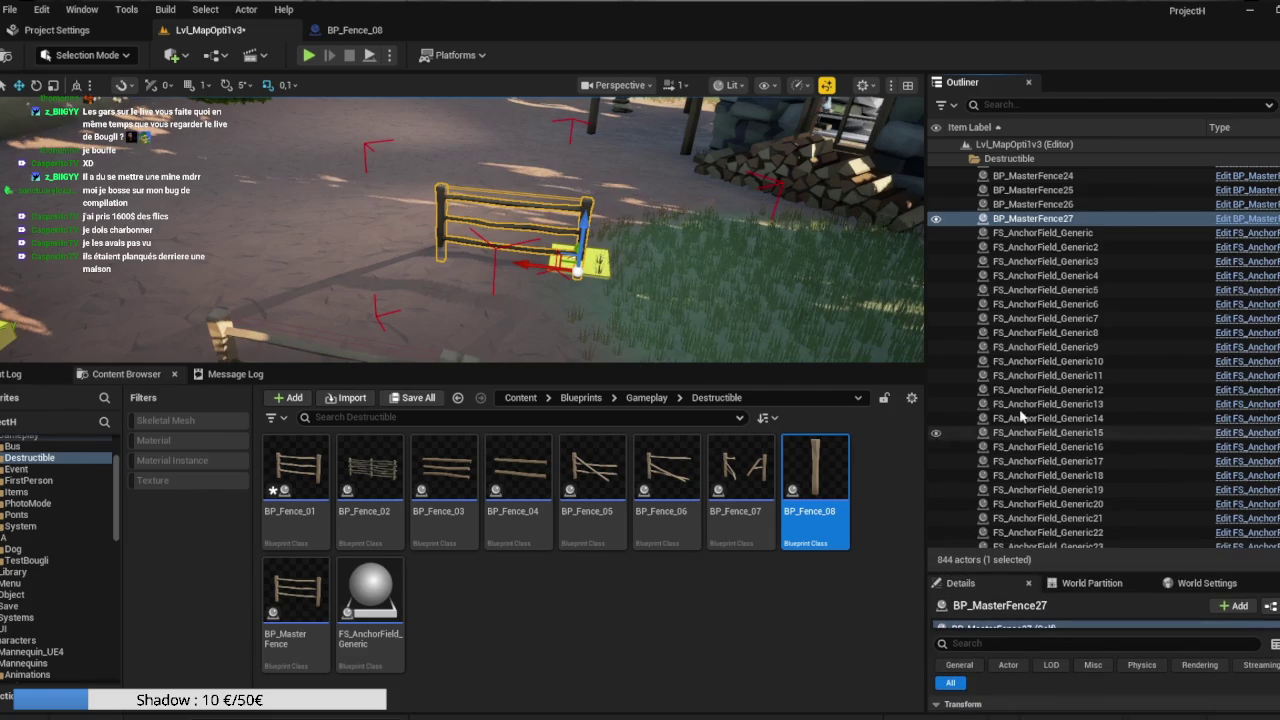
Select every BP_MasterFence actor and unlock their groups.
scroll(1025, 463, up, 5)
scroll(1025, 463, up, 1)
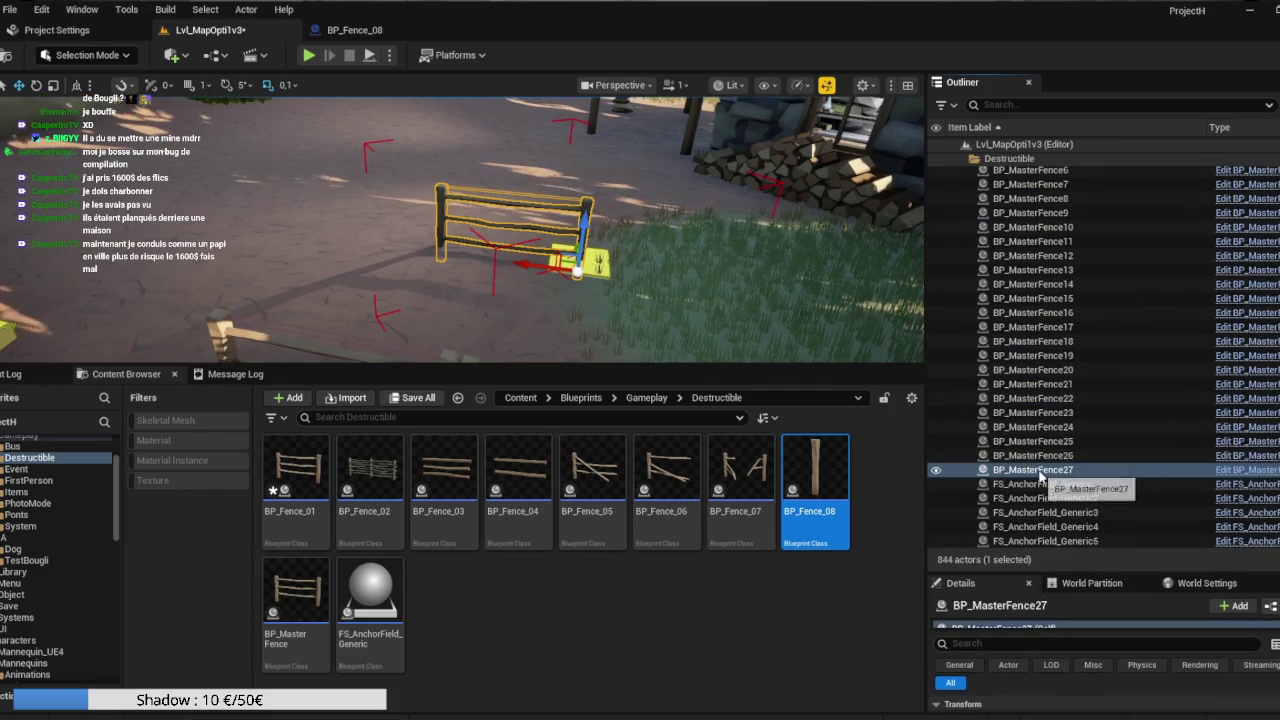
scroll(1040, 477, up, 4)
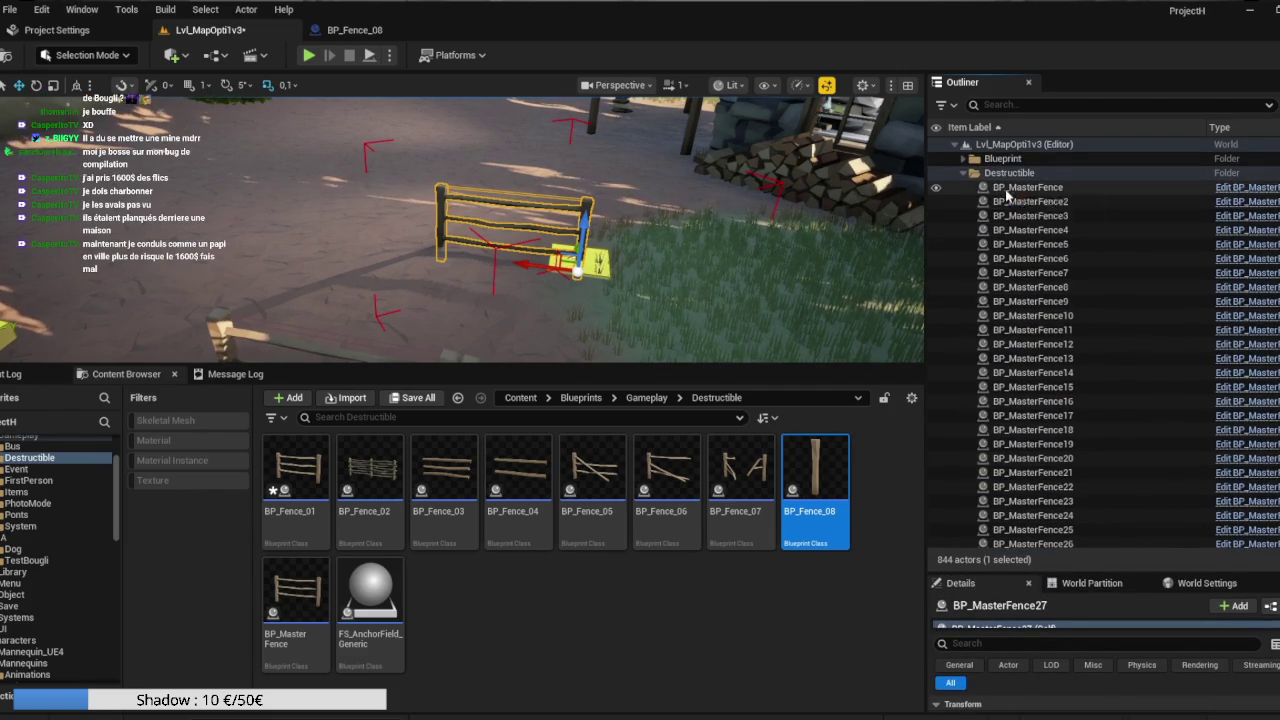
key(ctrl+shift+a)
right_click(1001, 221)
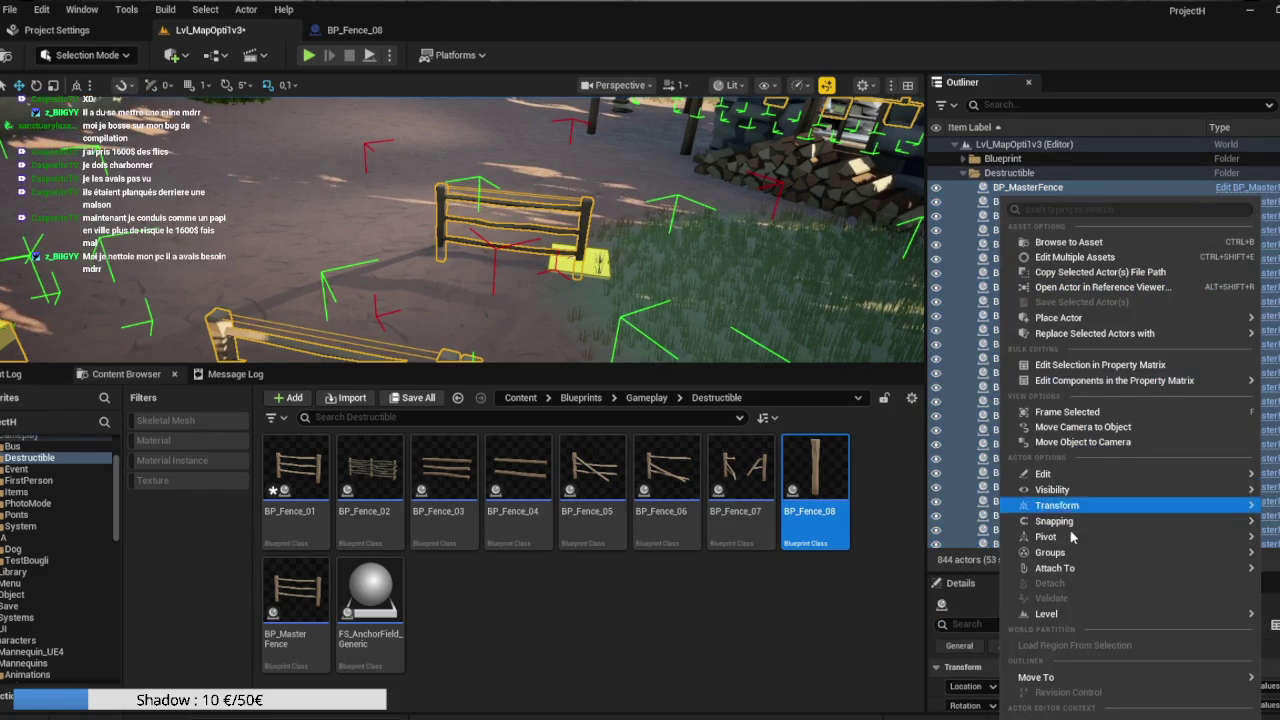
mouse_move(1050, 552)
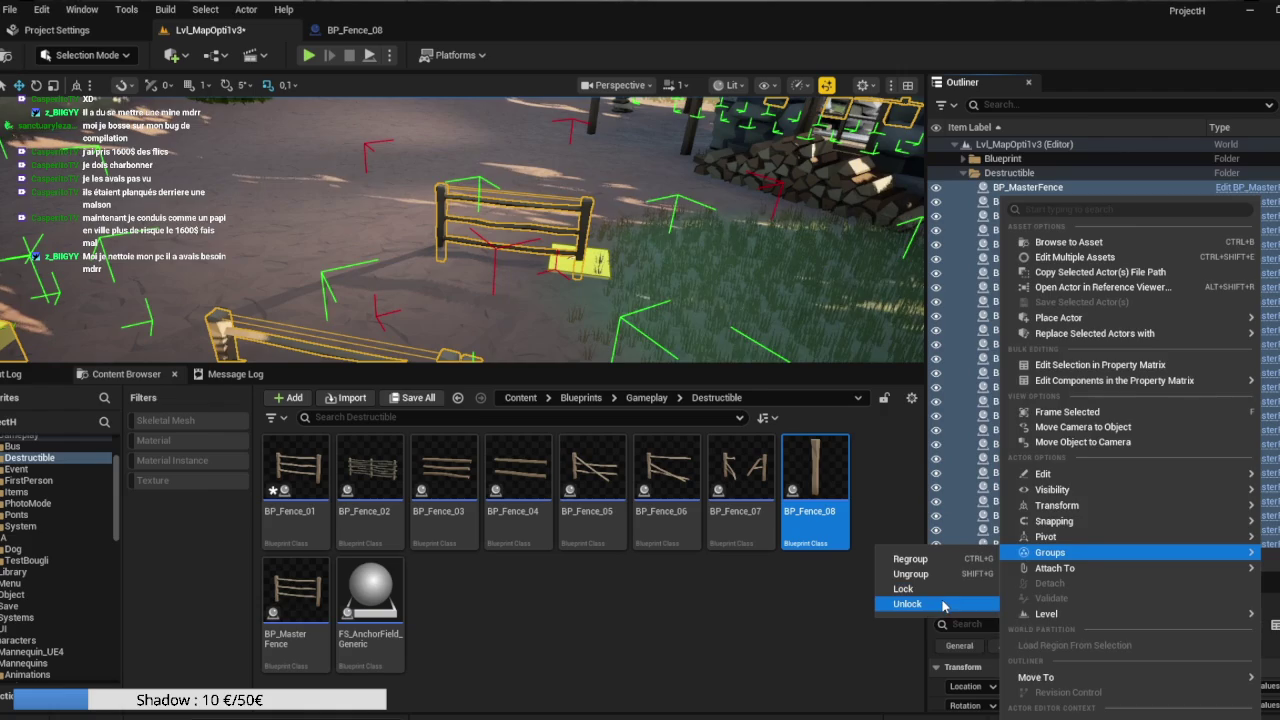
click(910, 603)
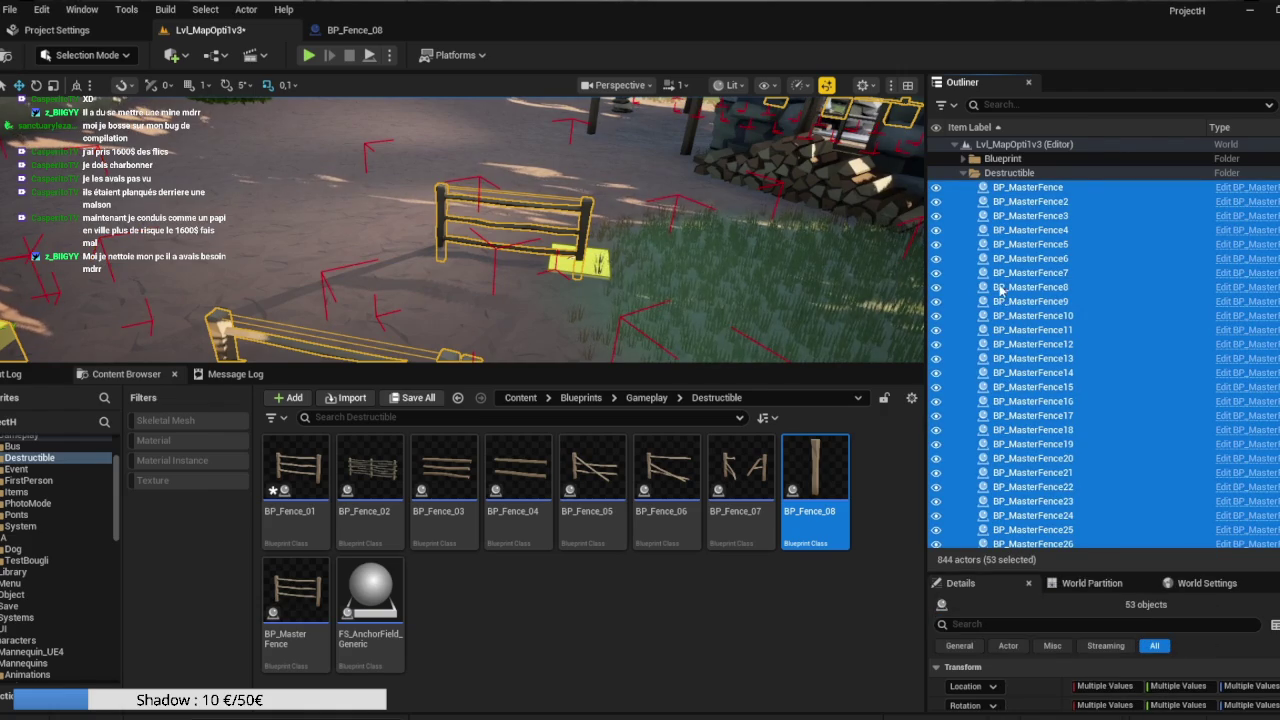
Unlock BP_MasterFence29's group with its anchor field and select the fence alone.
scroll(1010, 400, down, 5)
right_click(1056, 378)
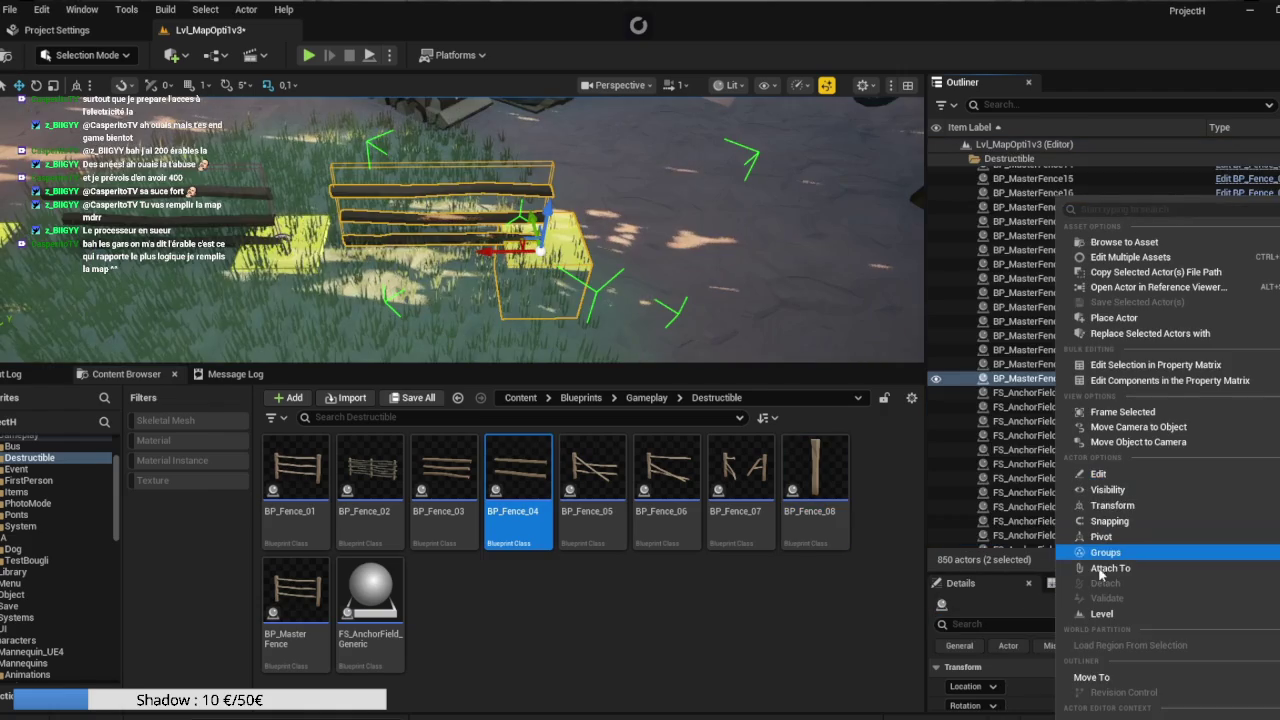
mouse_move(1100, 553)
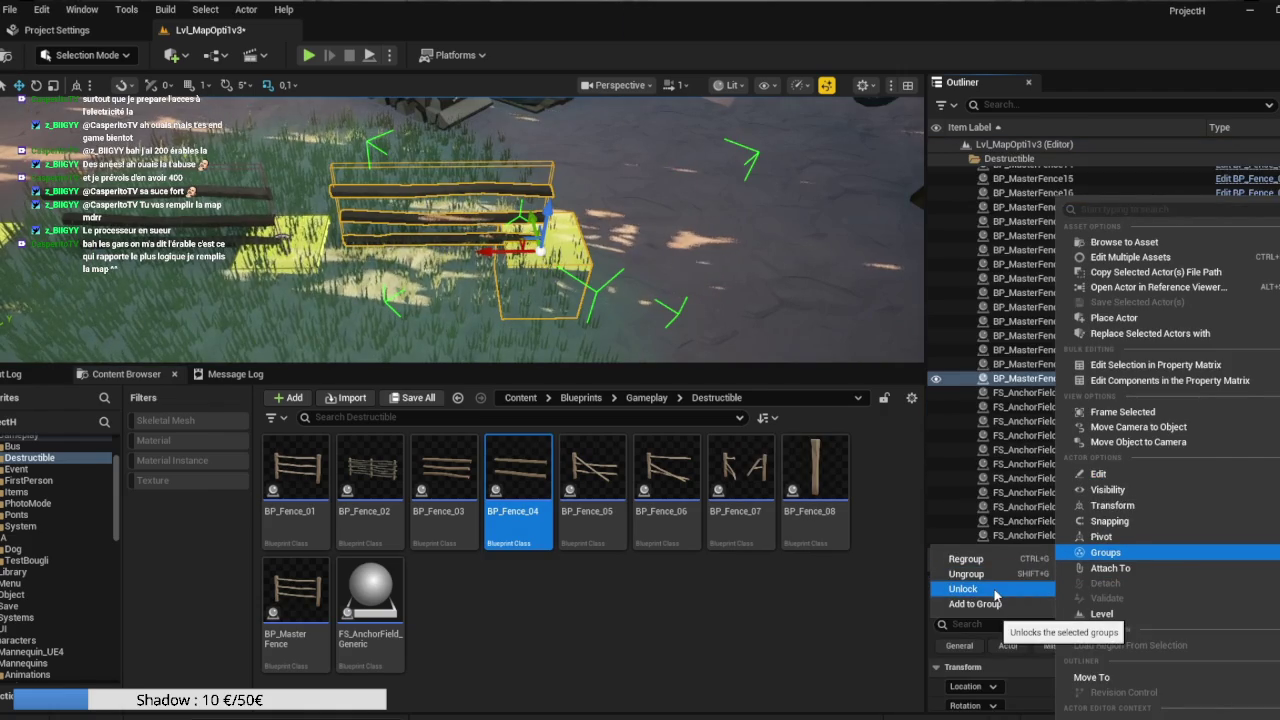
click(996, 594)
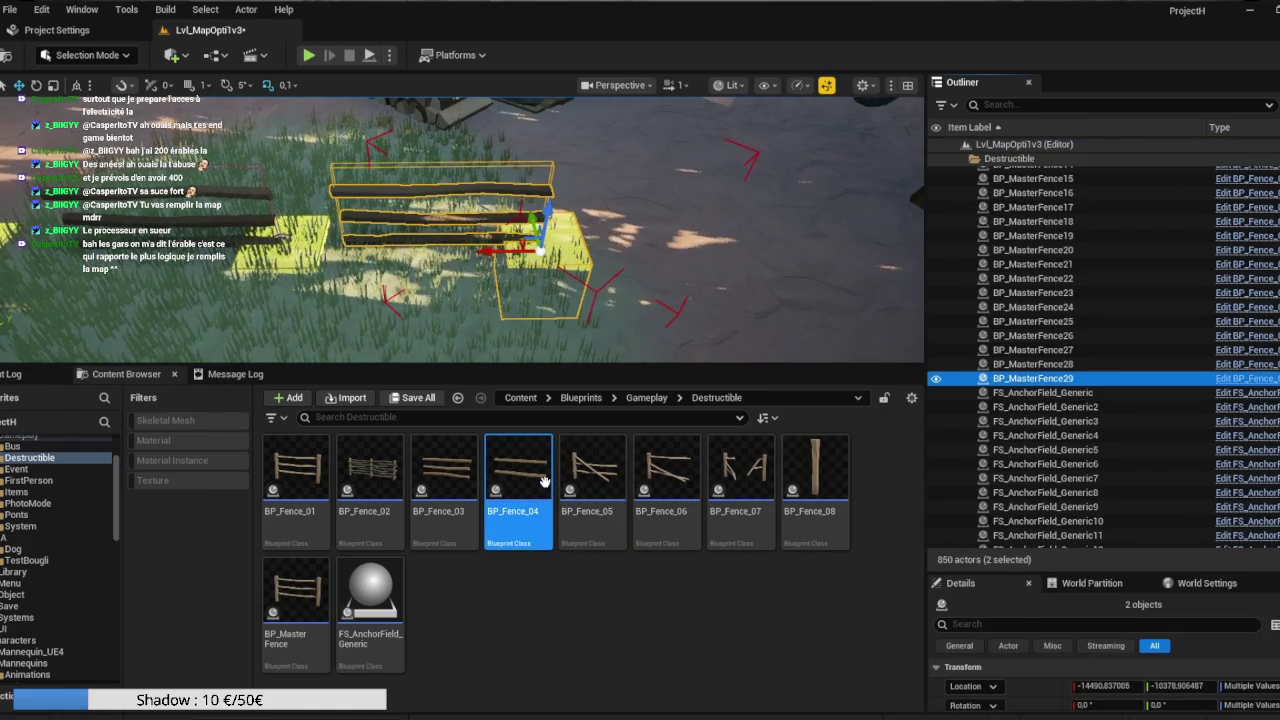
click(1033, 350)
click(1033, 378)
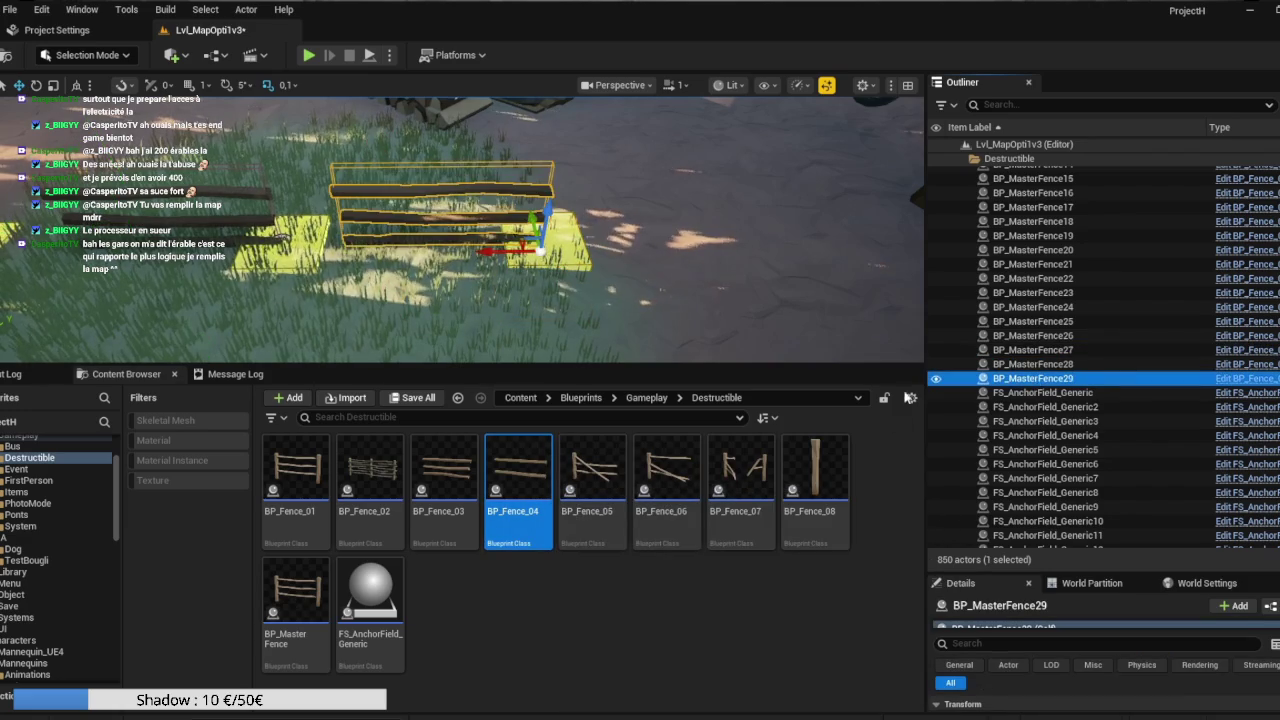
Bring up the actions menu for BP_MasterFence29 in the Outliner.
right_click(535, 480)
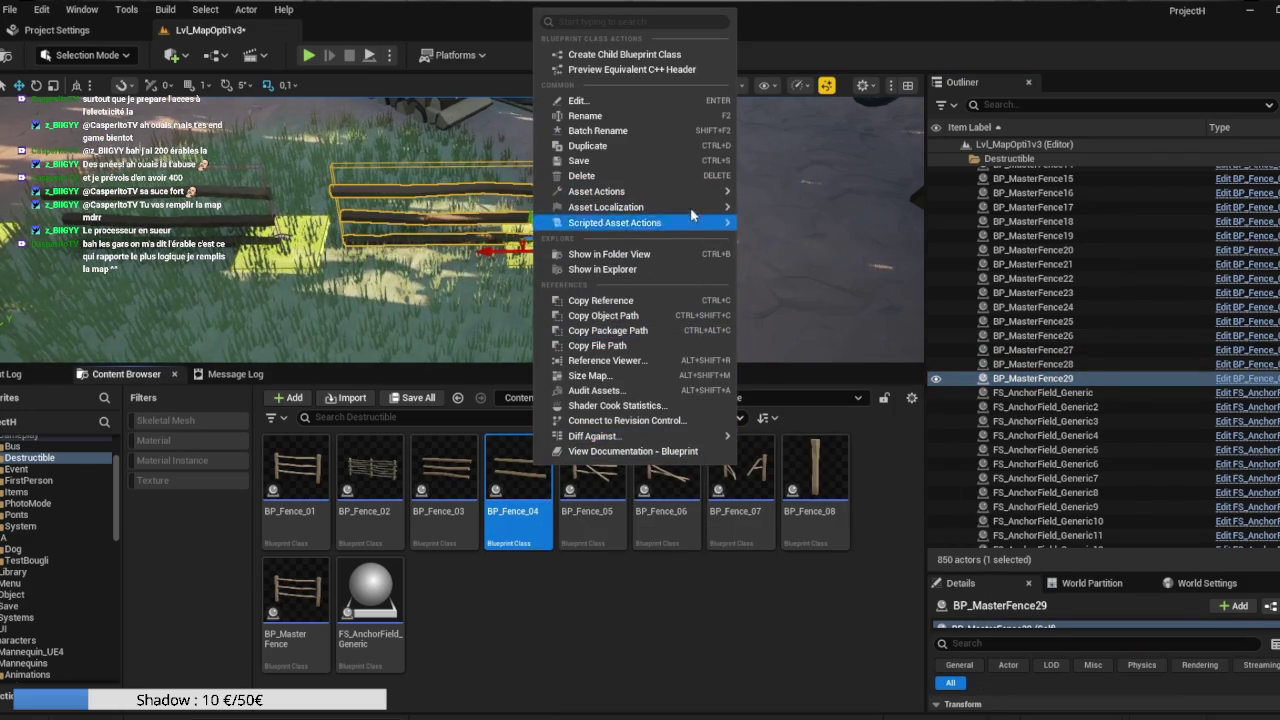
click(1030, 378)
right_click(1030, 378)
Replace BP_MasterFence29 with the BP_Fence_04 fence.
mouse_move(1088, 366)
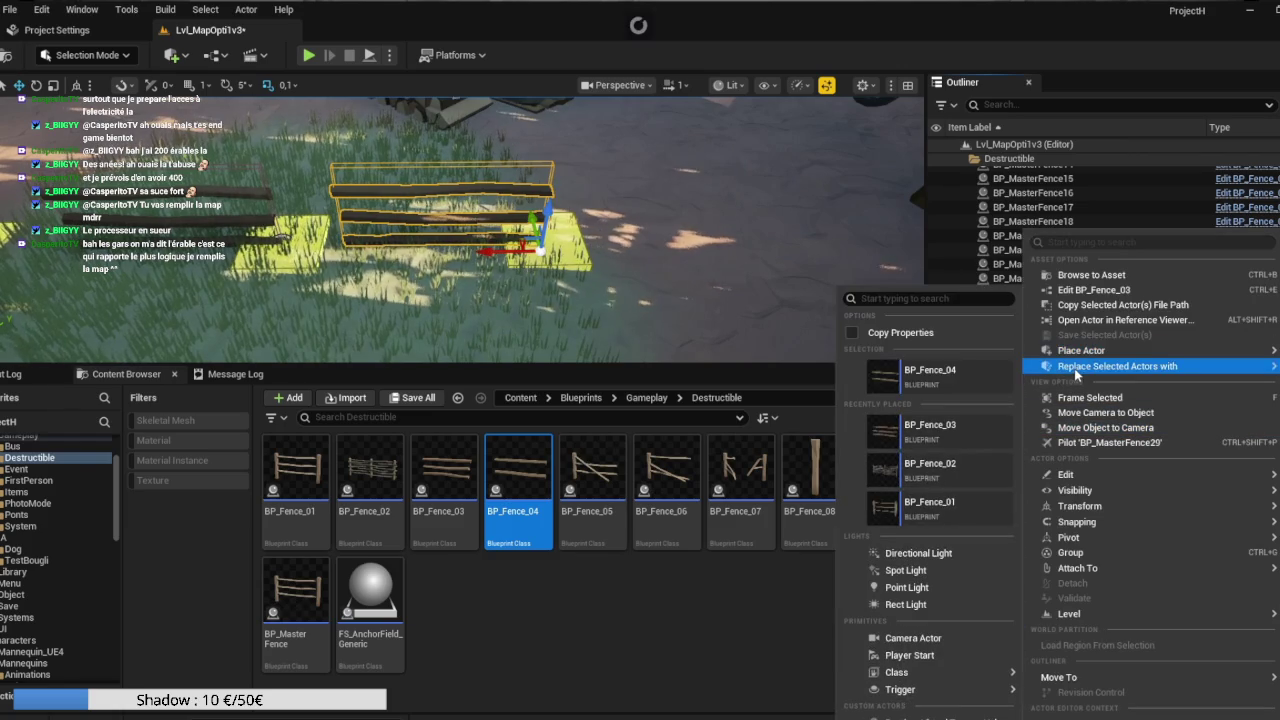
click(925, 376)
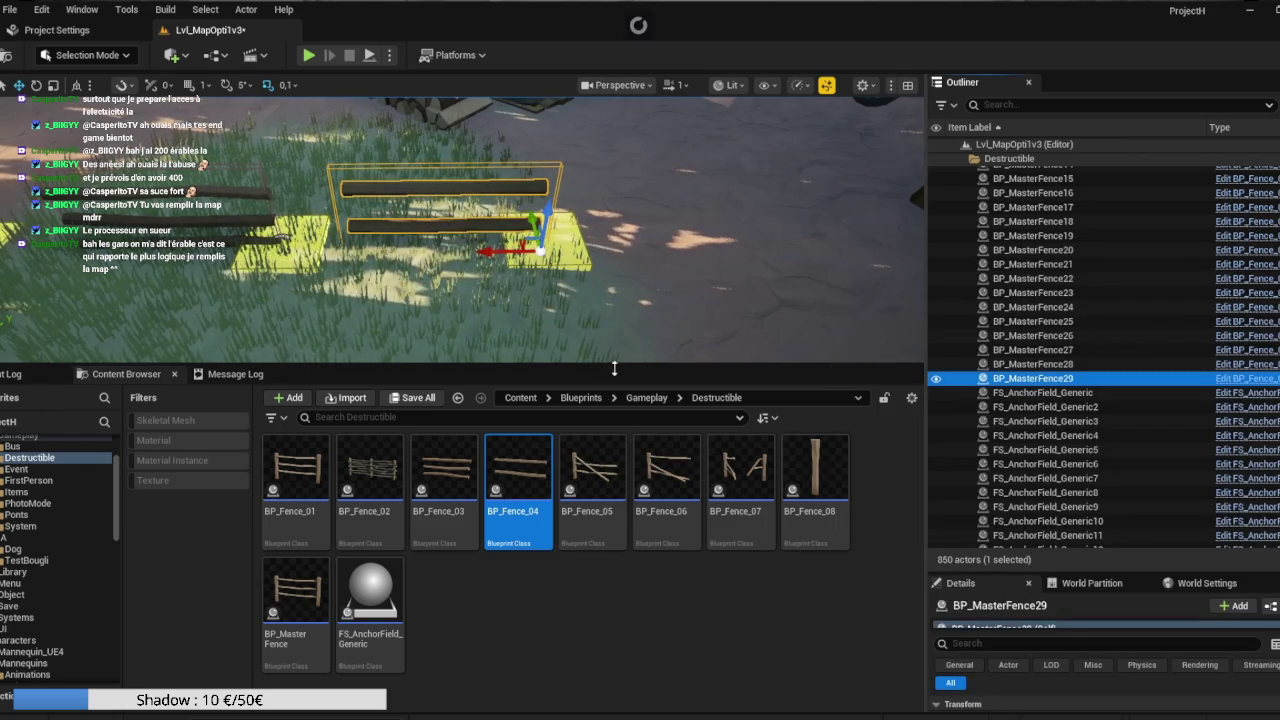
click(592, 472)
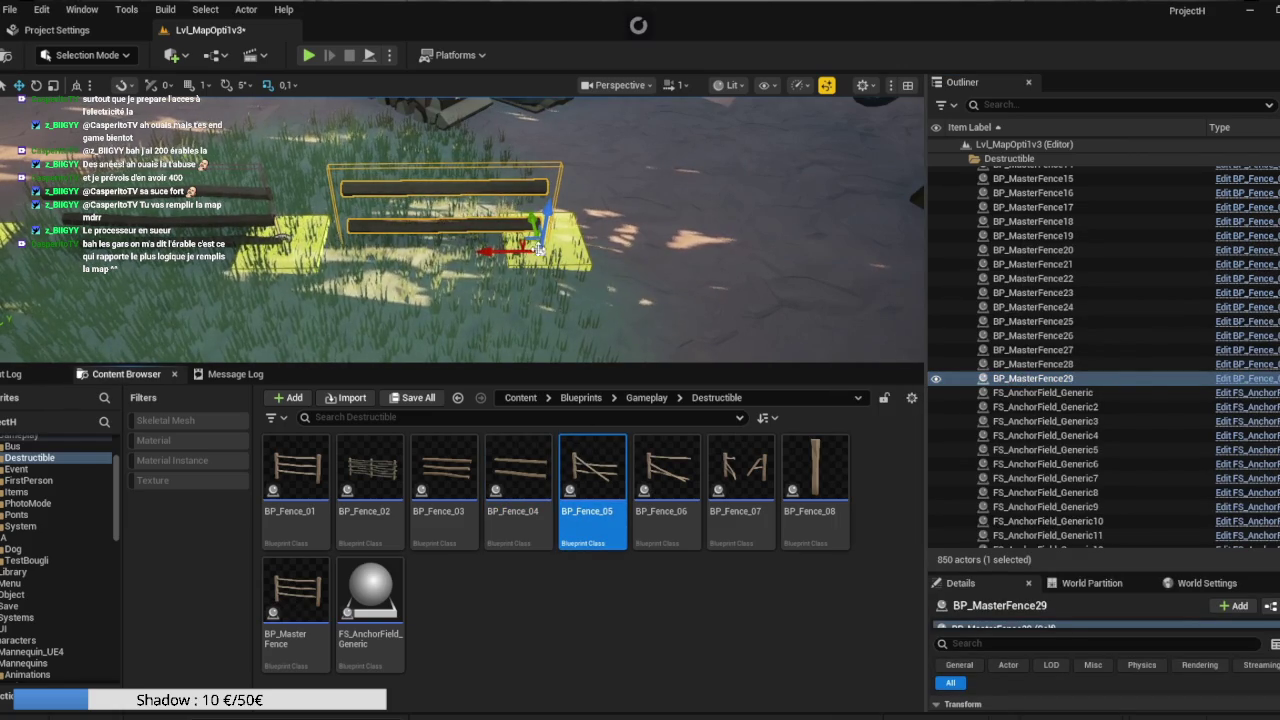
Lock the new fence with FS_AnchorField_Generic29, frame it, and place a copy to the left.
click(575, 243)
click(546, 233)
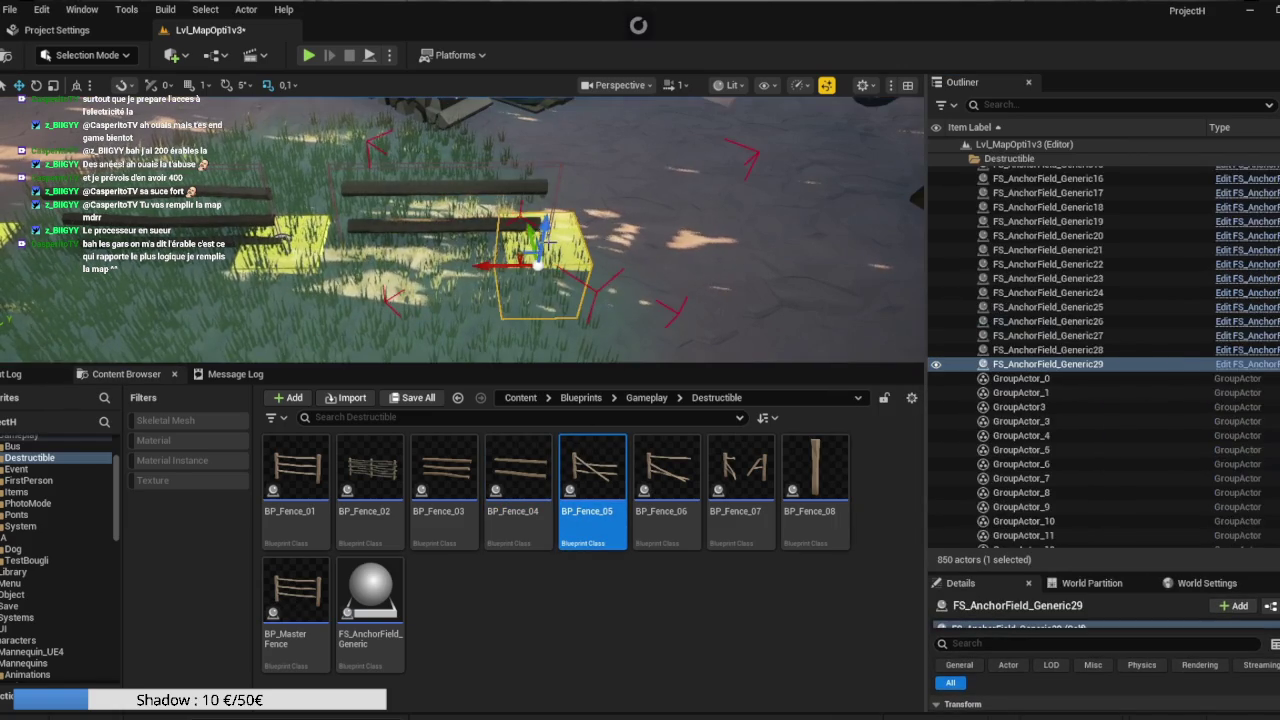
ctrl+click(471, 188)
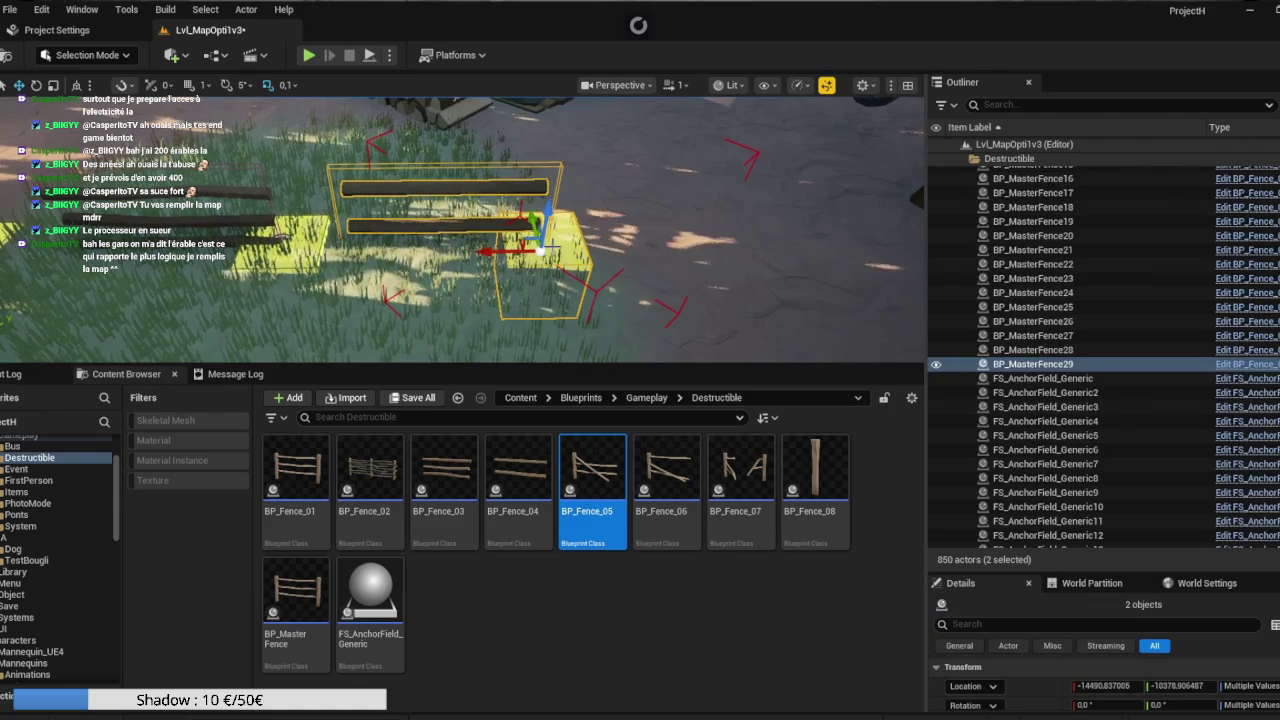
right_click(1026, 364)
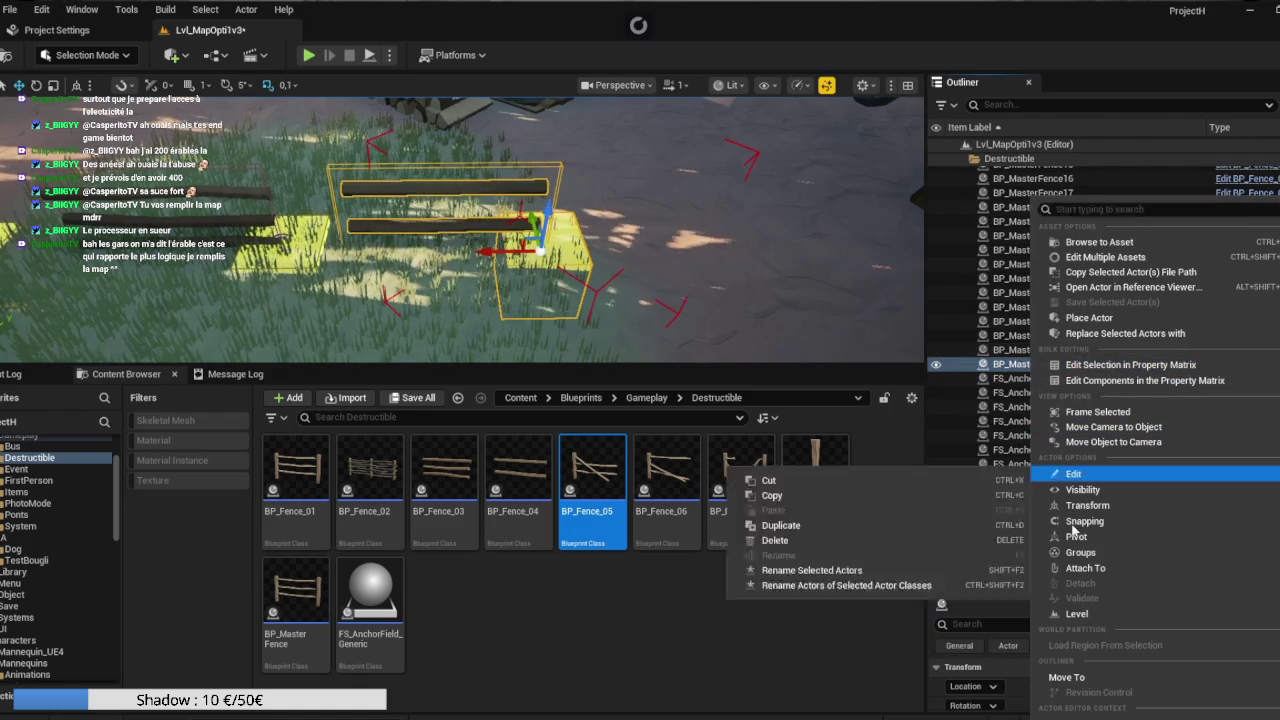
mouse_move(1075, 552)
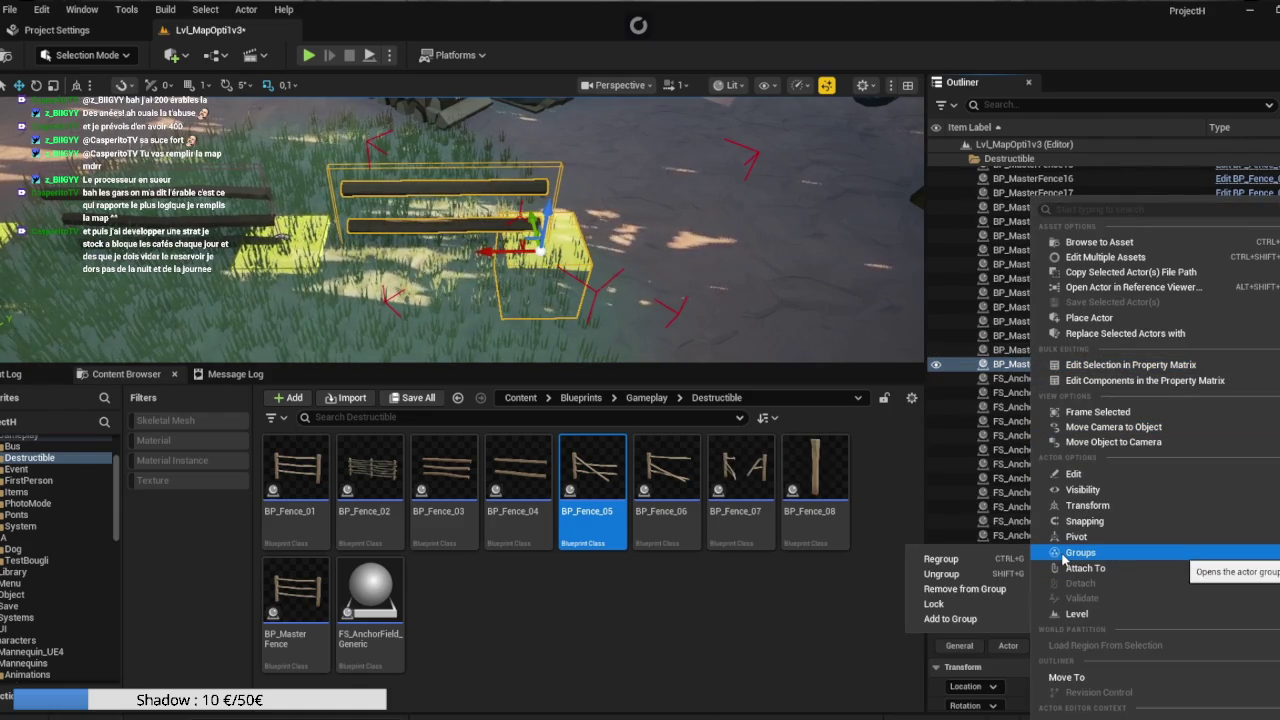
click(977, 609)
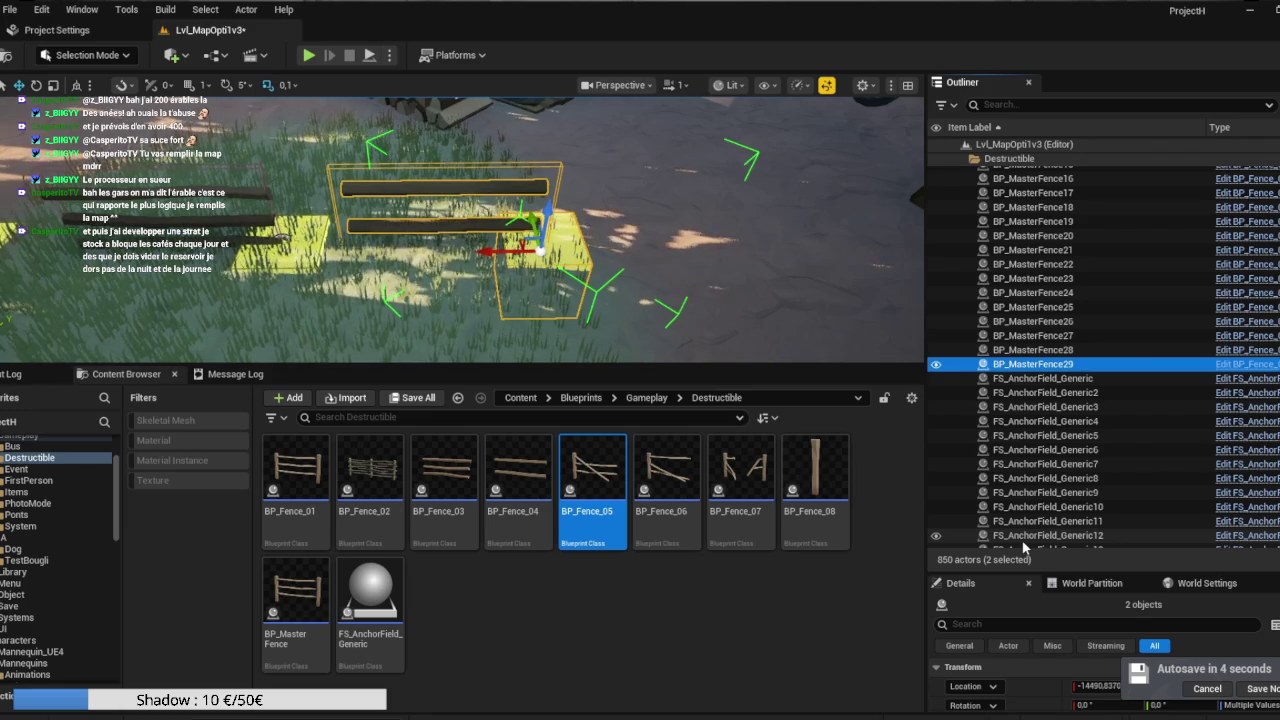
key(f)
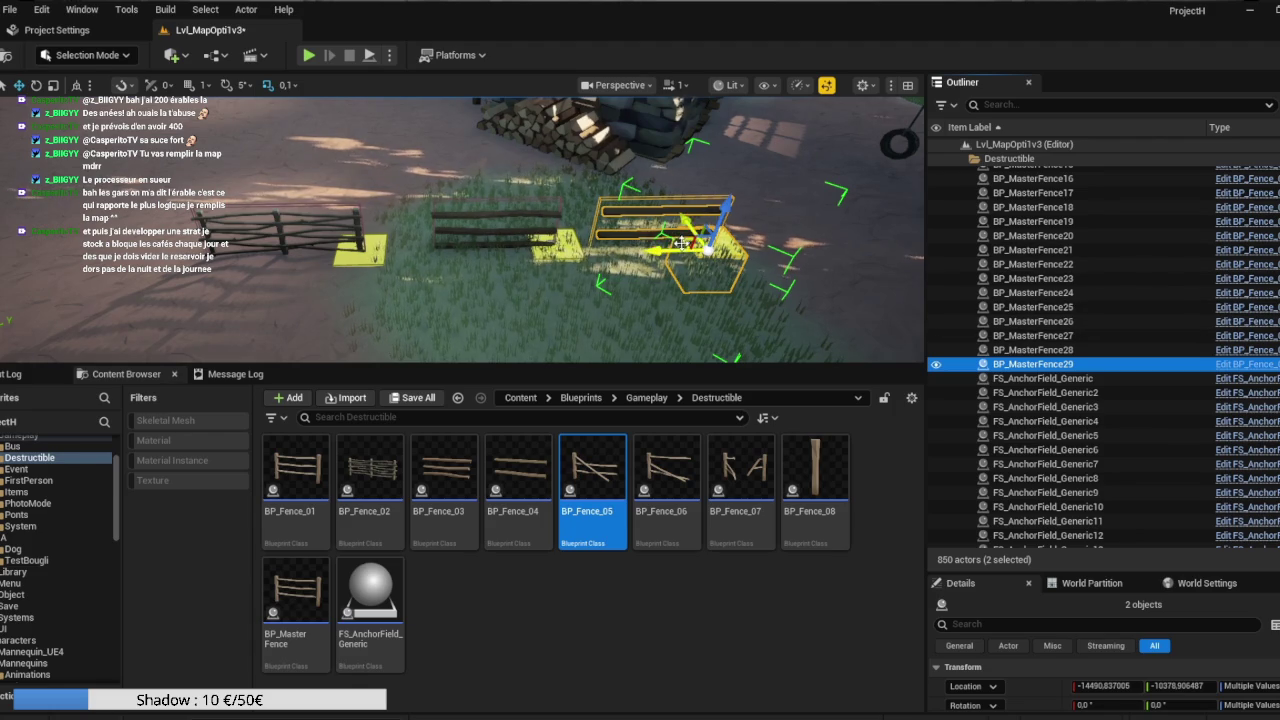
drag(685, 240, 317, 316)
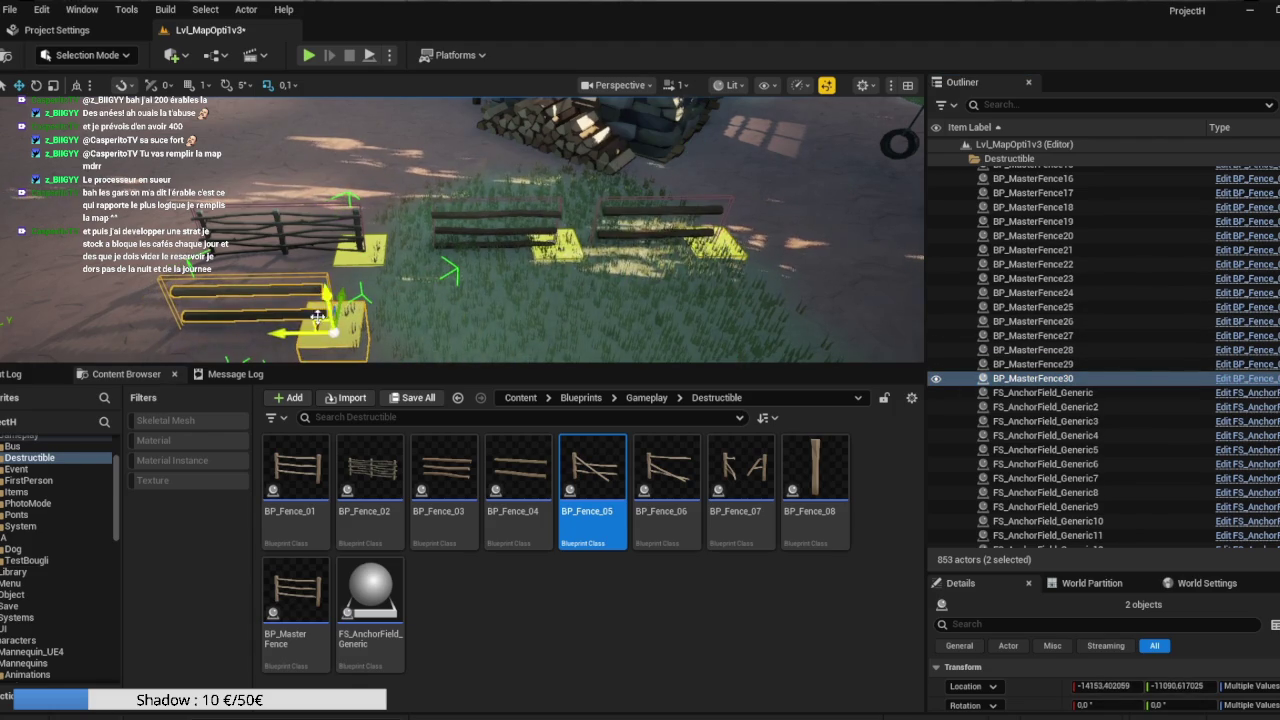
right_click(1025, 380)
mouse_move(1085, 335)
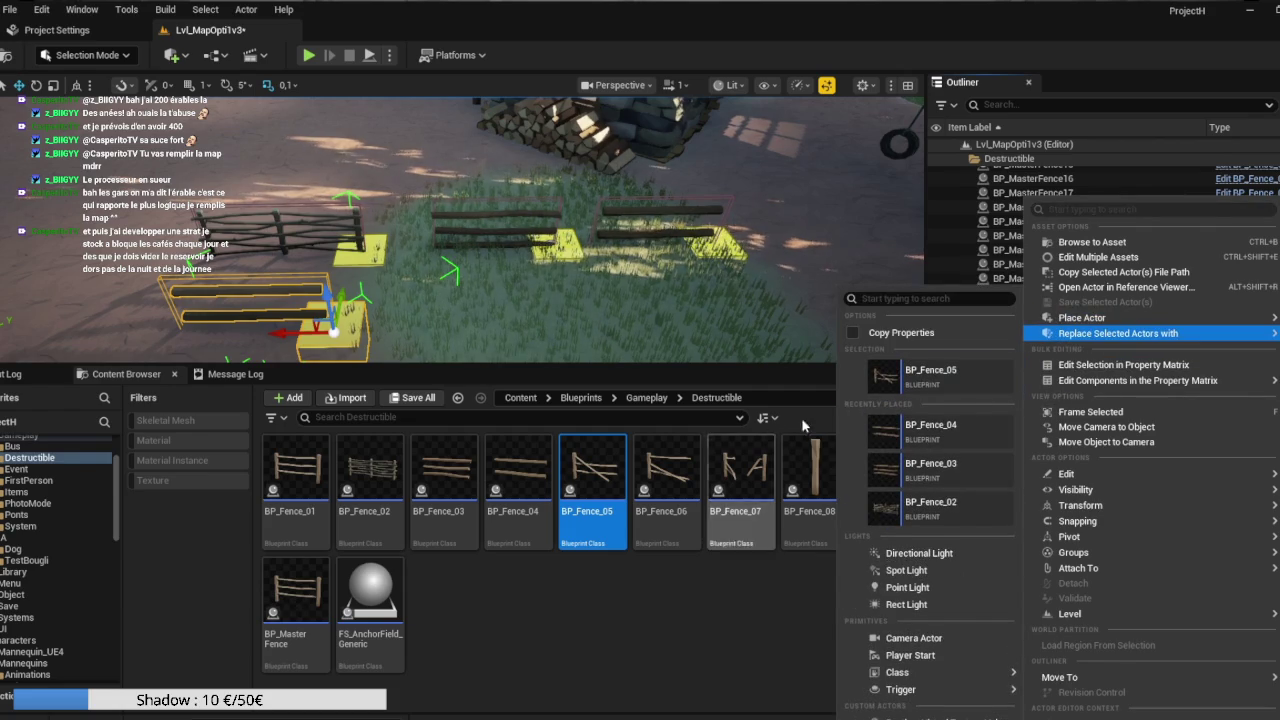
click(945, 383)
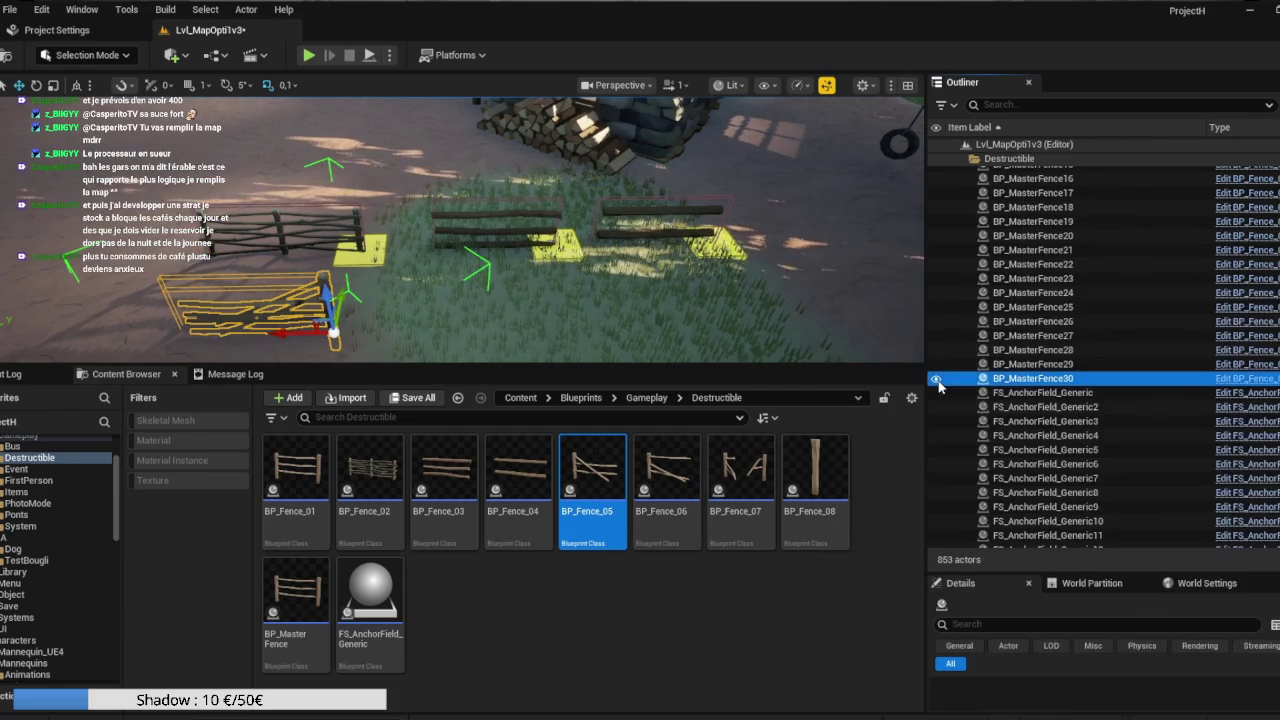
scroll(706, 286, down, 5)
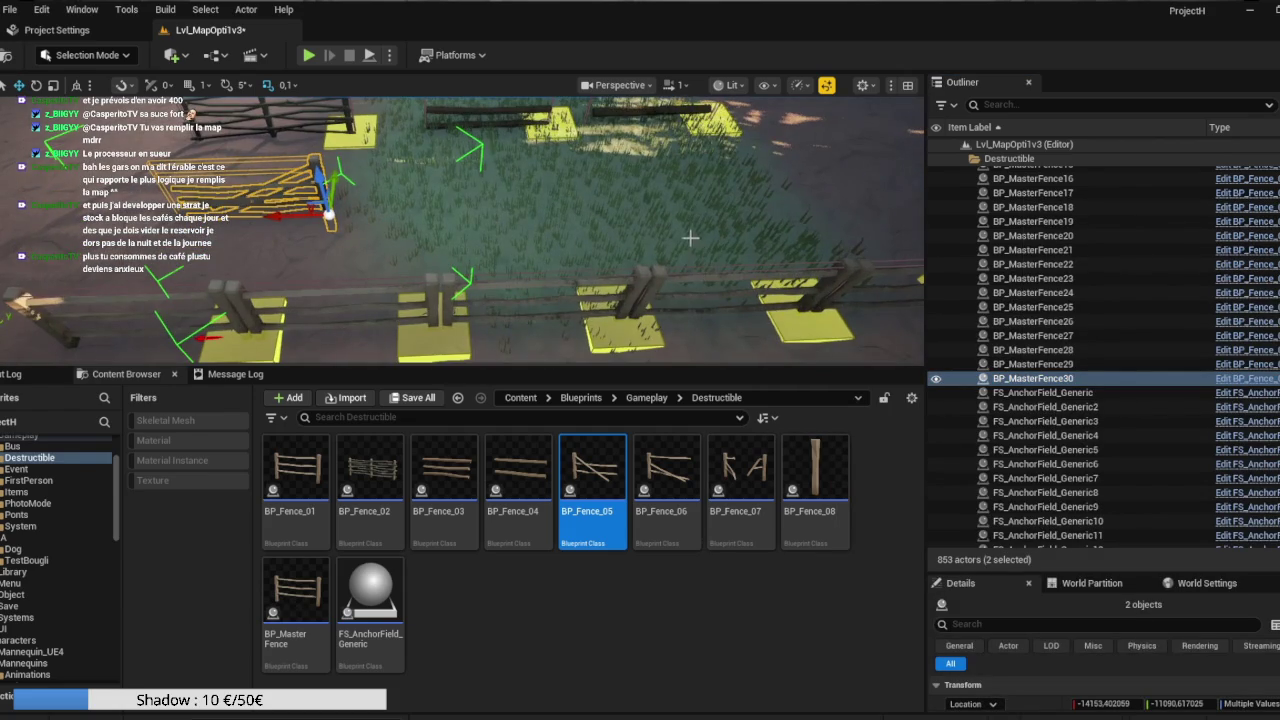
key(ctrl+z)
scroll(691, 241, up, 5)
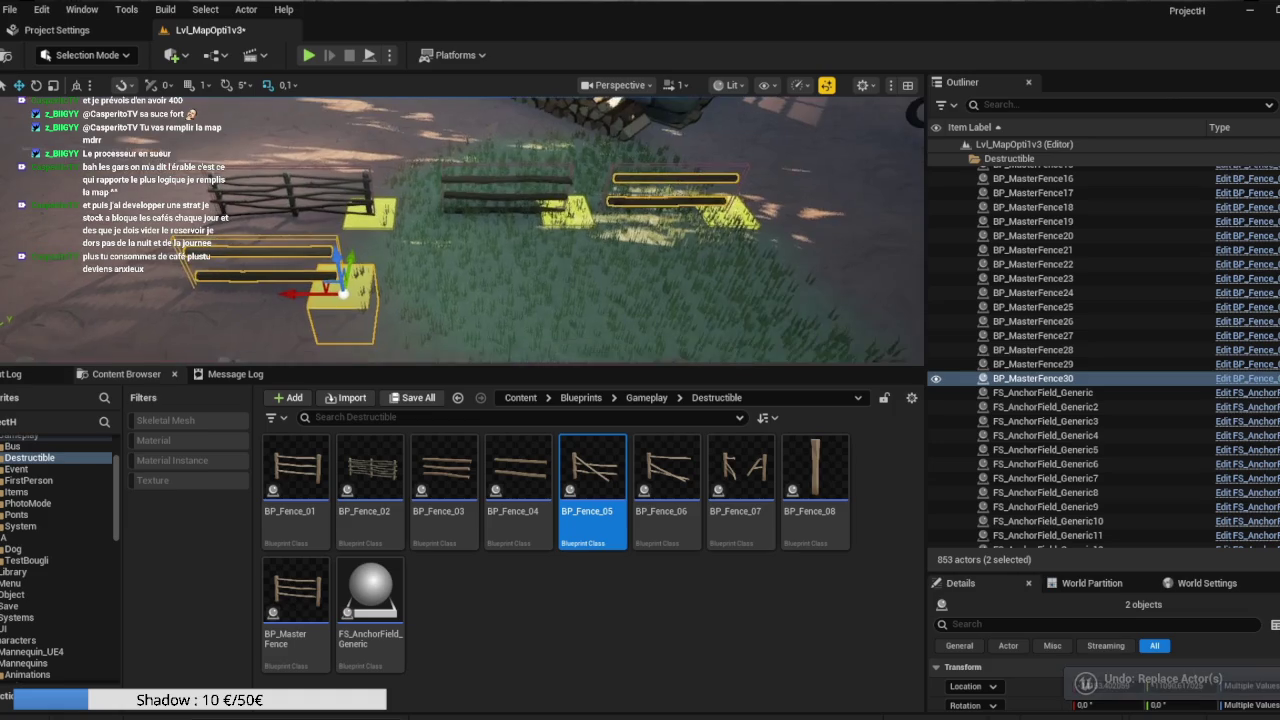
click(1020, 379)
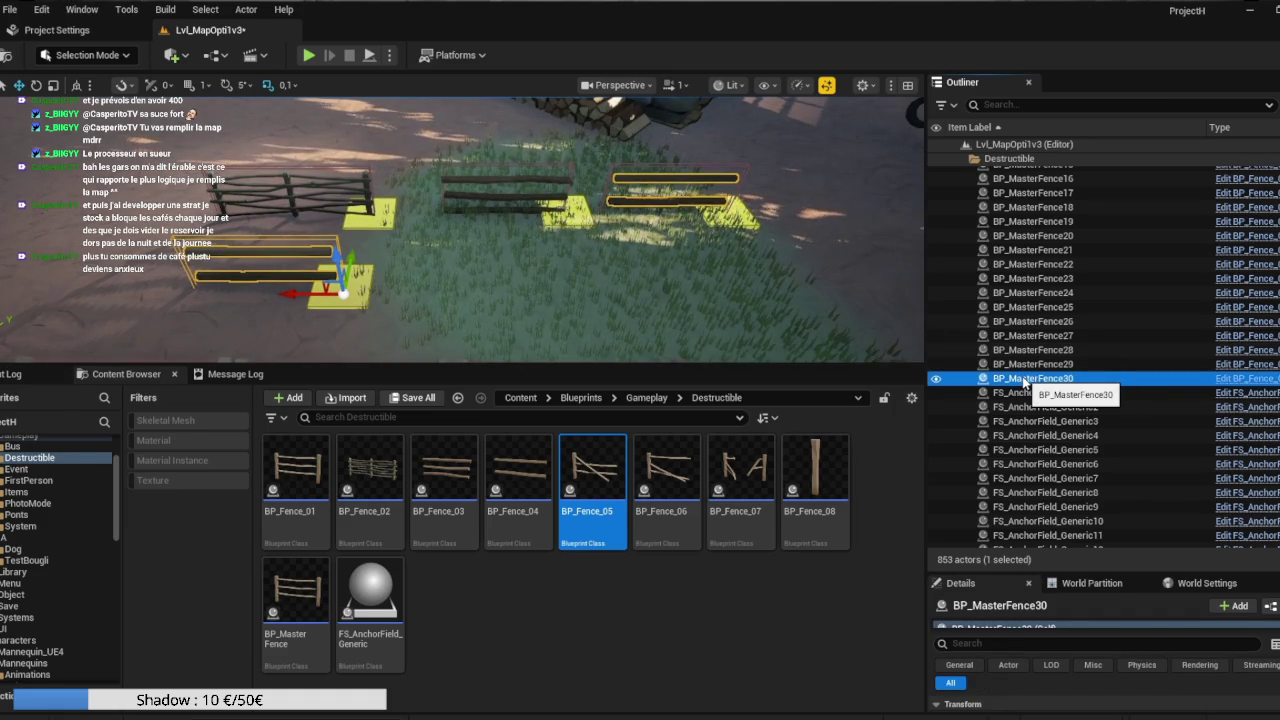
click(350, 290)
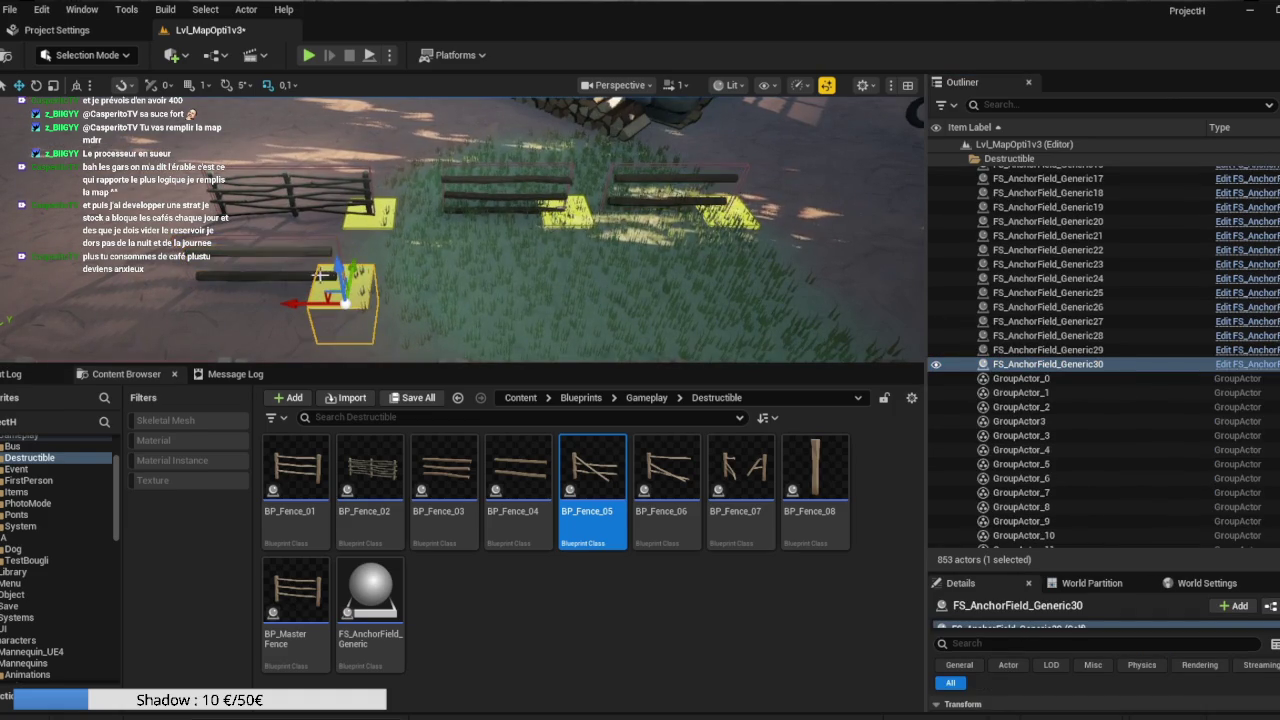
click(320, 277)
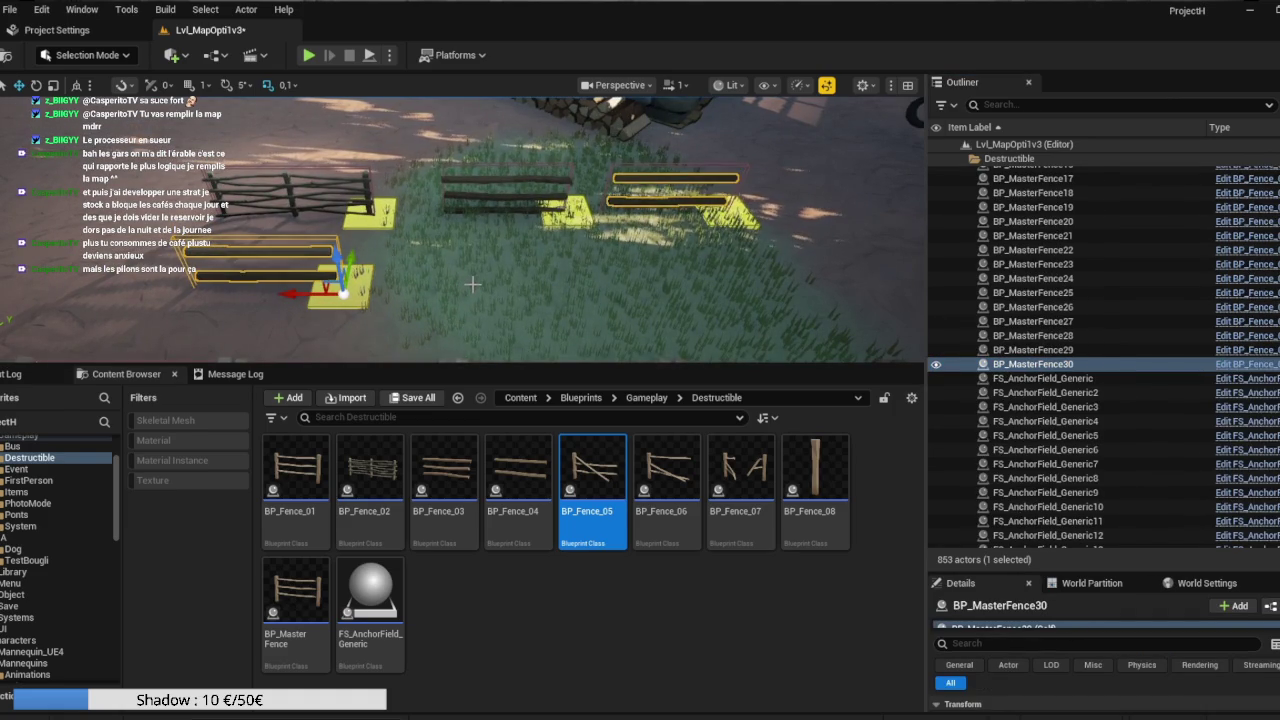
key(ctrl+z)
key(ctrl+z)
key(ctrl+z)
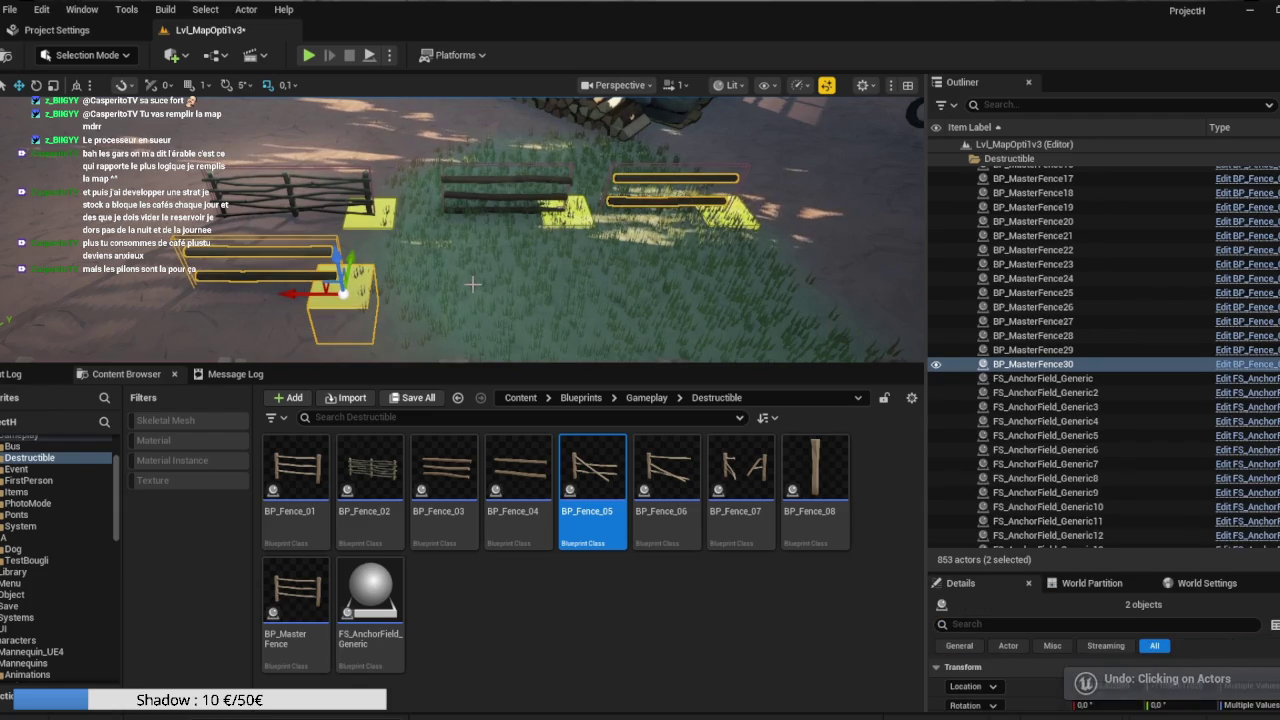
key(ctrl+z)
click(545, 178)
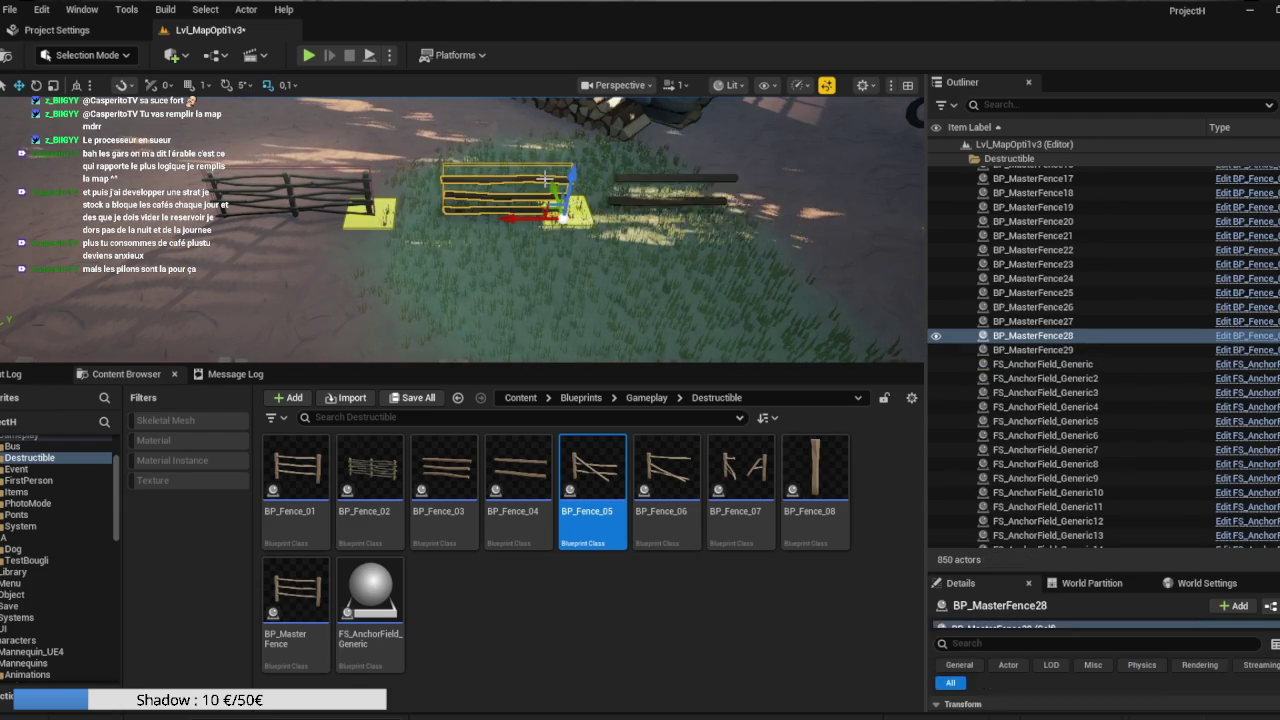
Group BP_MasterFence28 with its anchor field FS_AnchorField_Generic28.
click(362, 187)
click(367, 189)
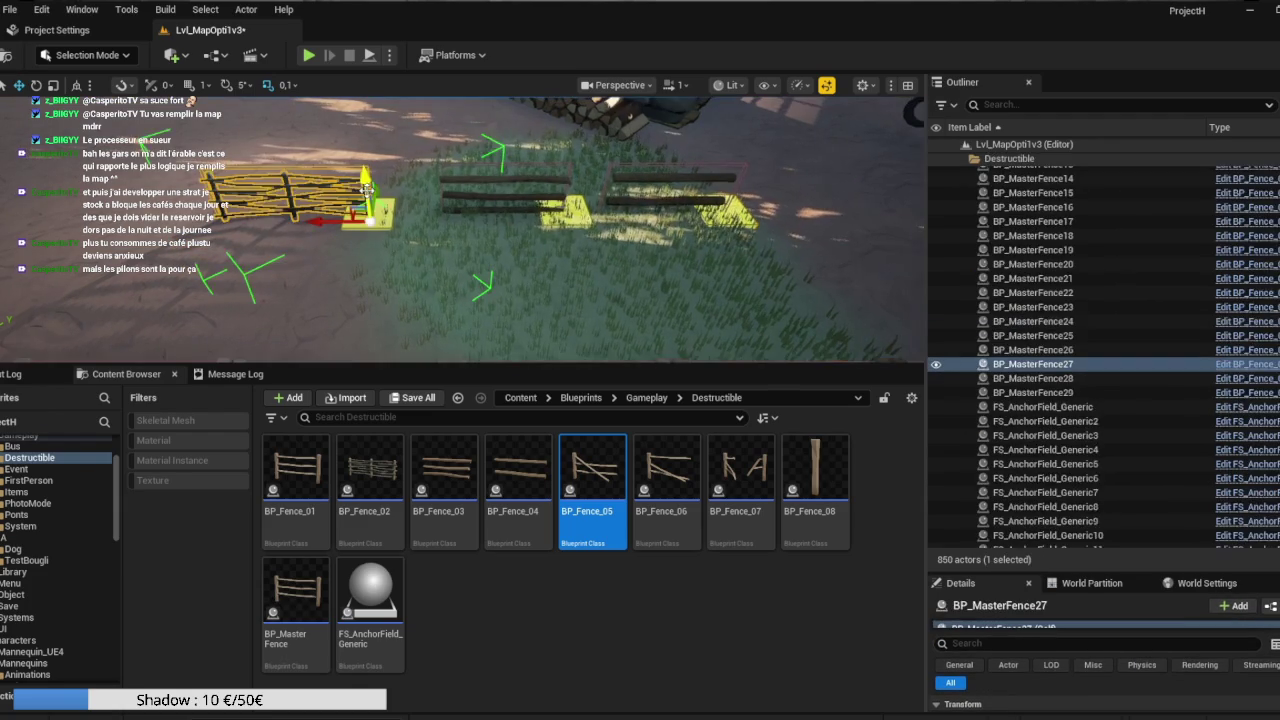
click(568, 210)
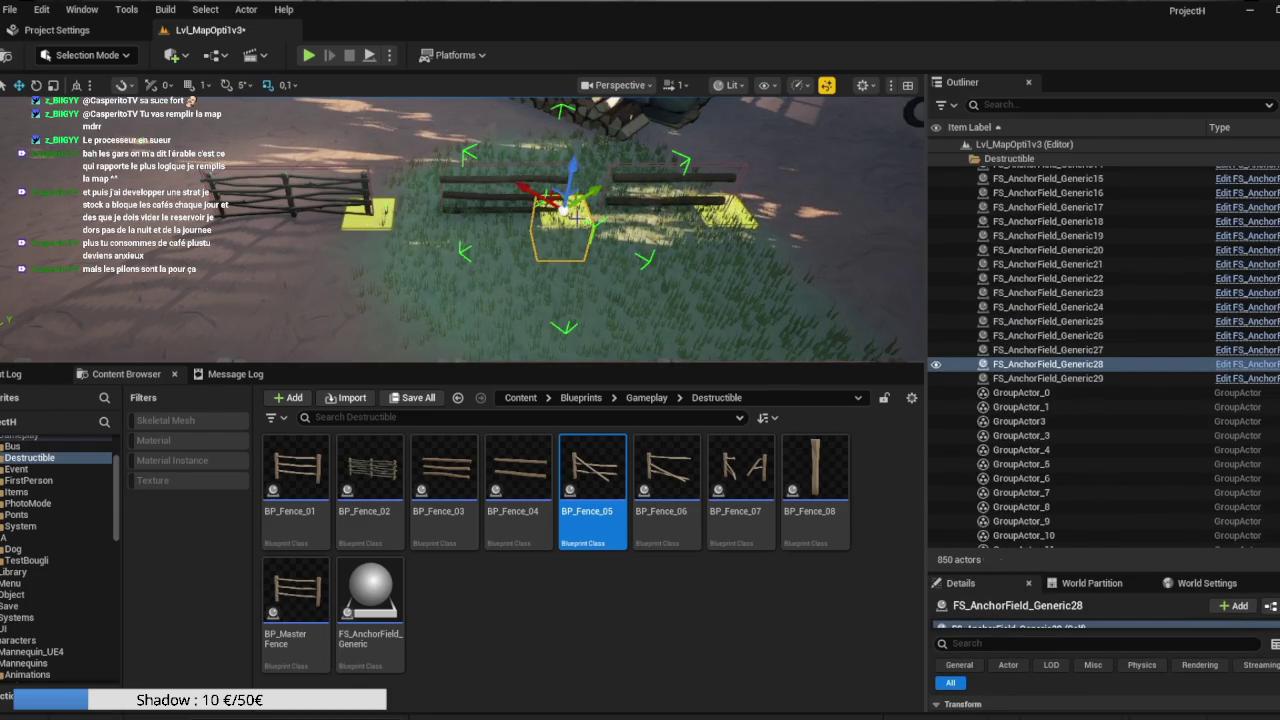
ctrl+click(535, 178)
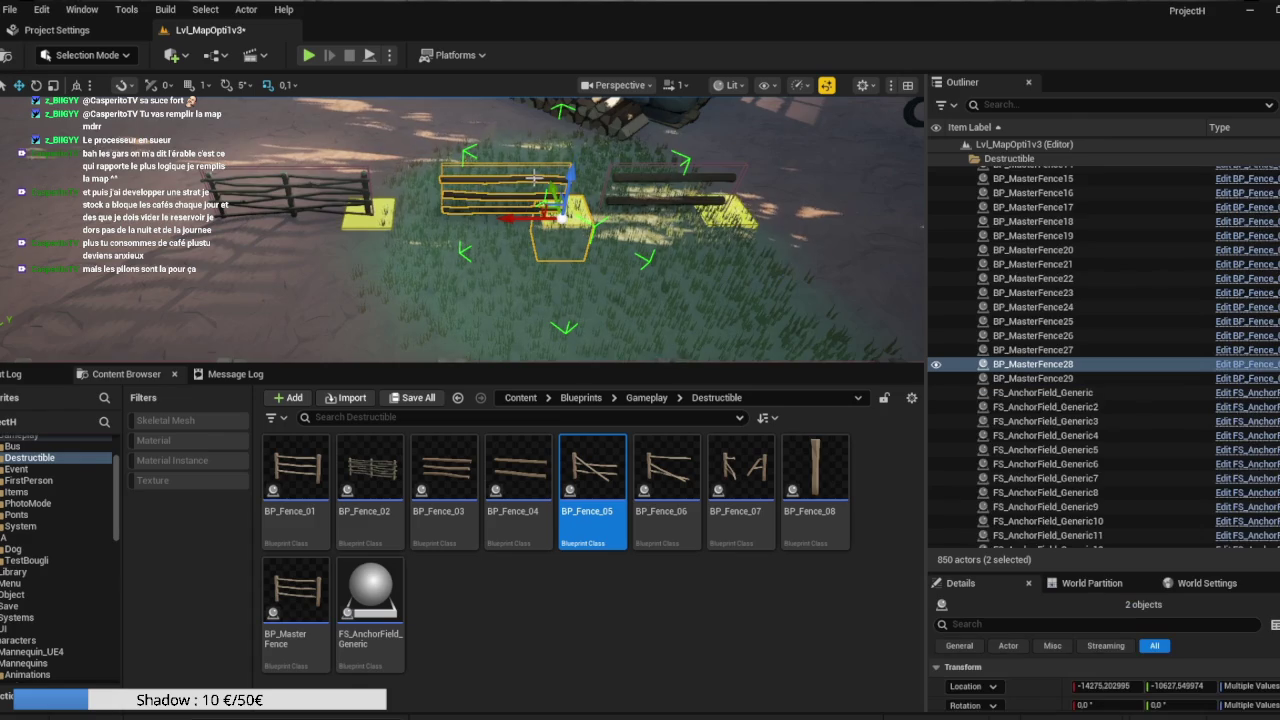
right_click(1012, 364)
mouse_move(1047, 545)
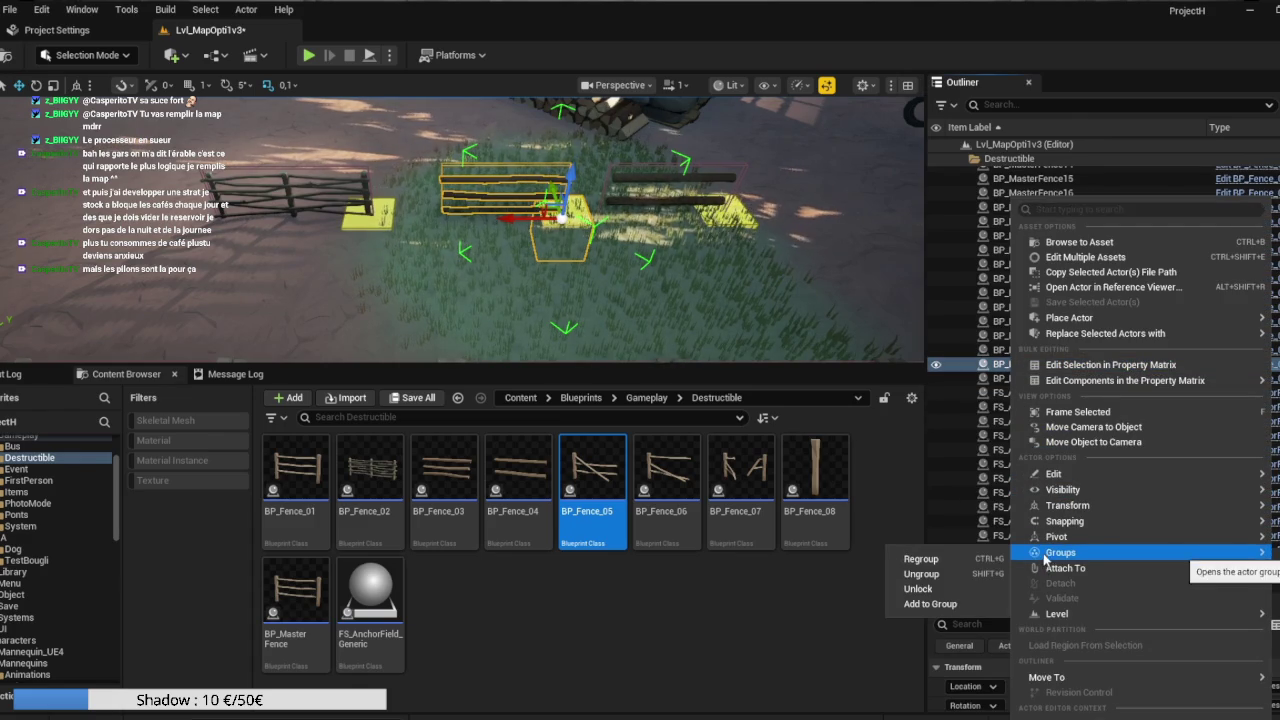
click(978, 560)
drag(754, 266, 690, 318)
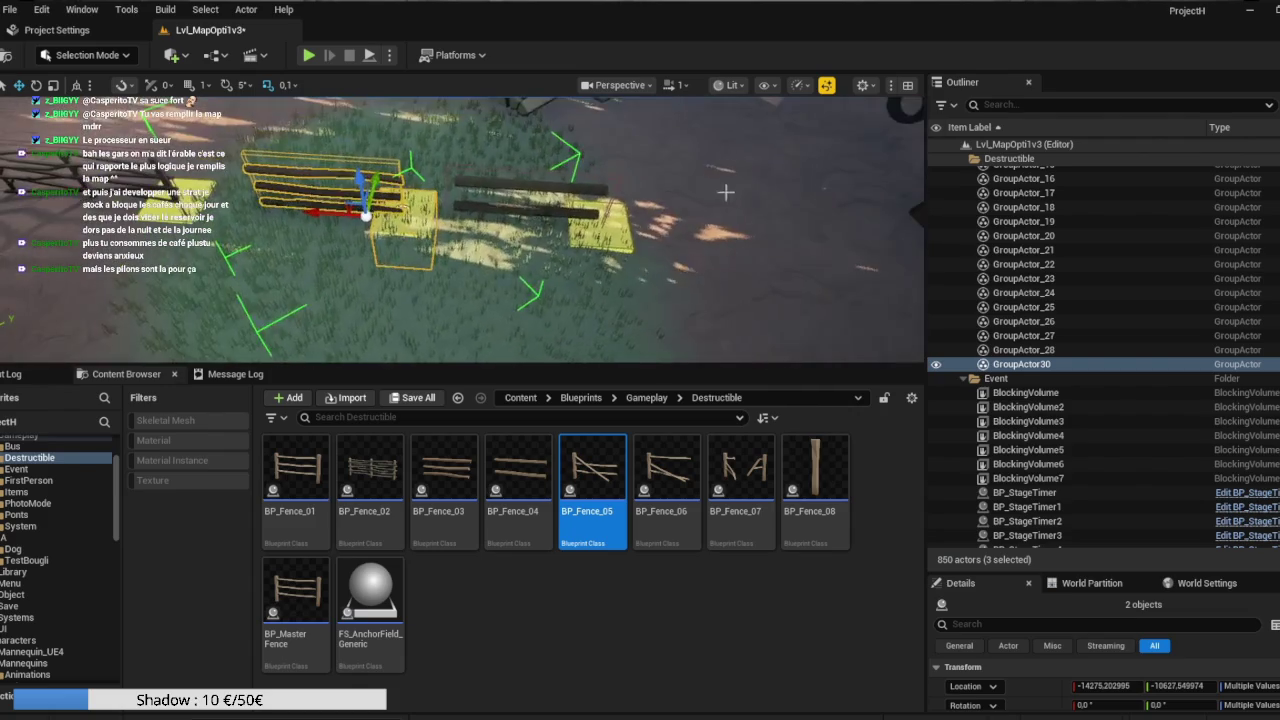
Group BP_MasterFence29 with FS_AnchorField_Generic29 and nudge the group slightly.
click(582, 190)
click(580, 190)
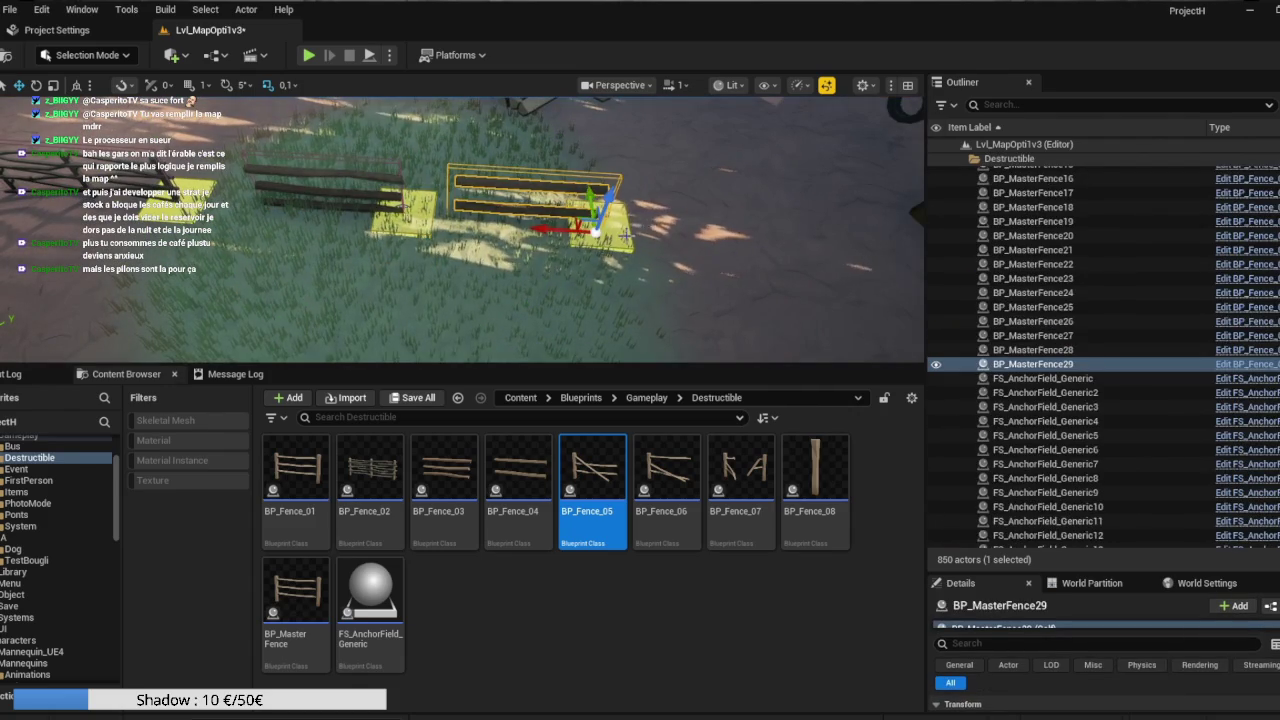
ctrl+click(625, 235)
right_click(1024, 371)
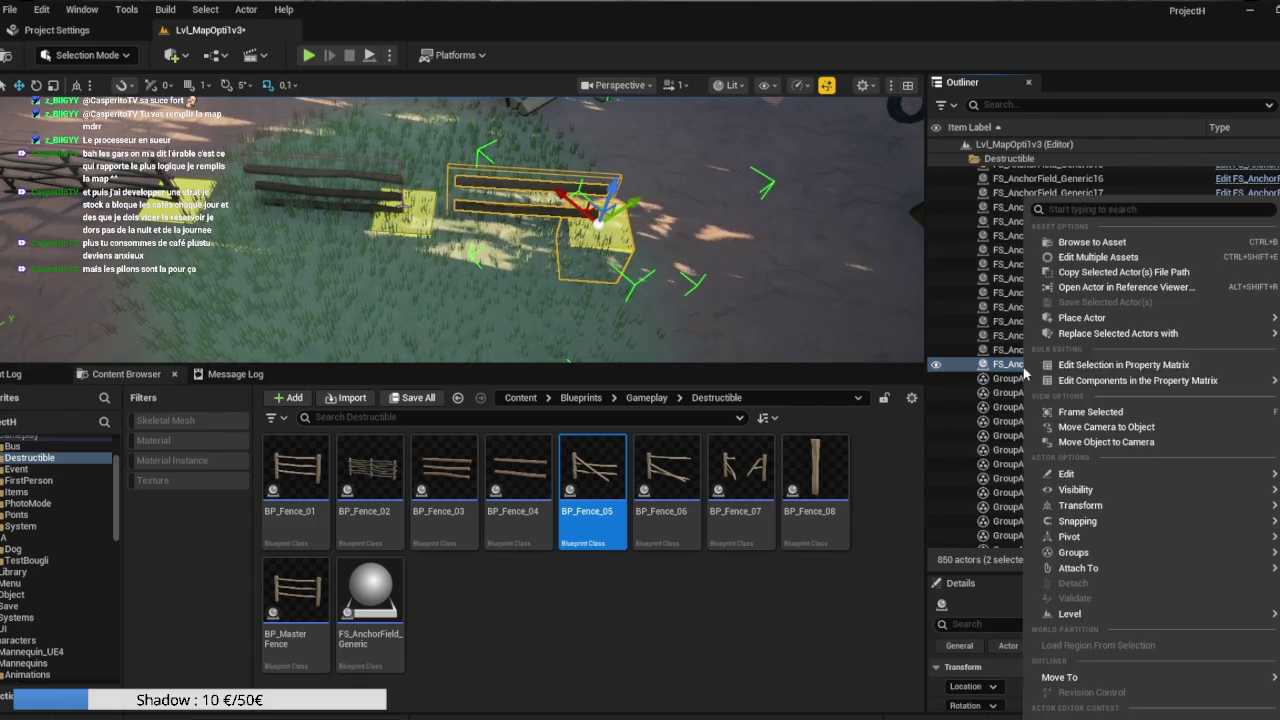
mouse_move(1066, 554)
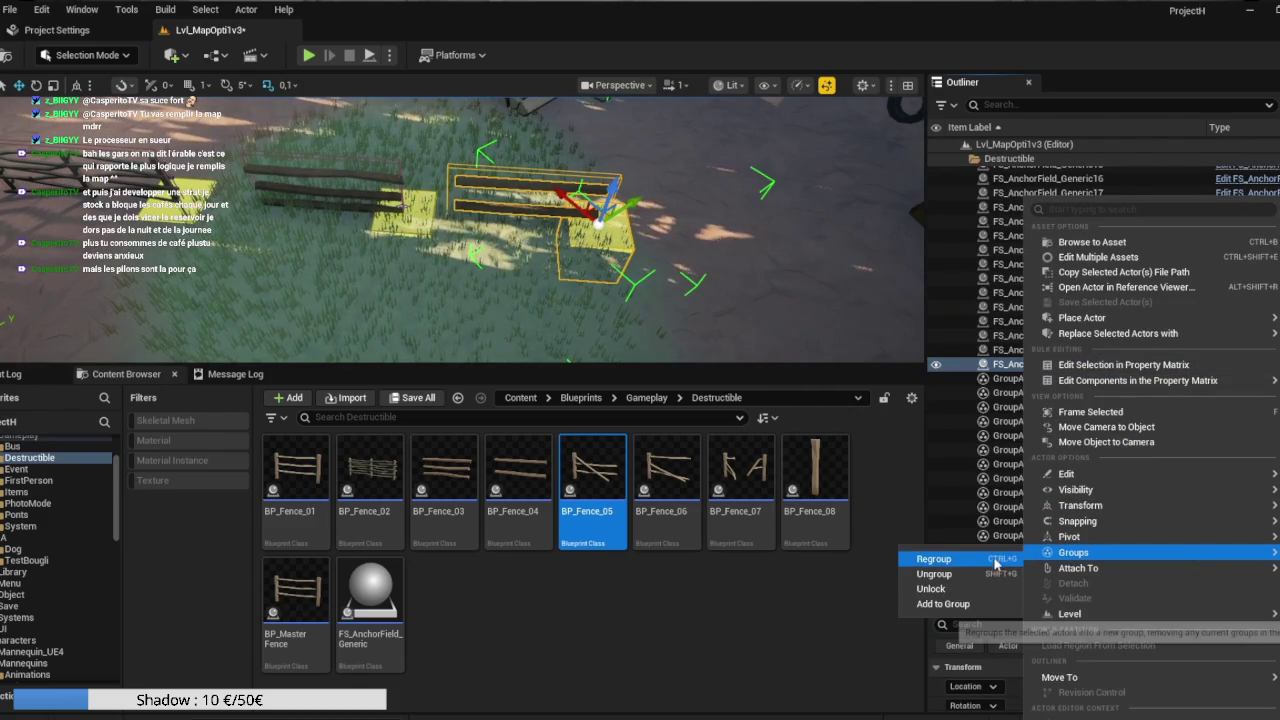
click(996, 561)
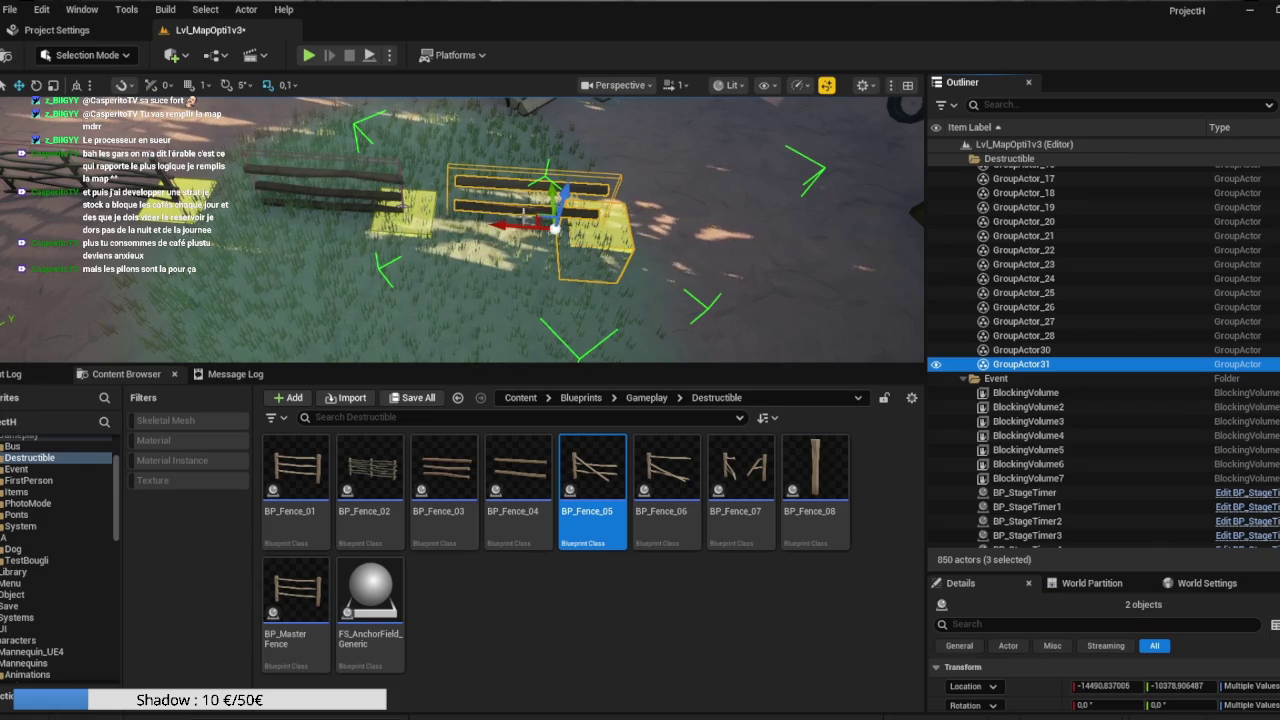
drag(520, 228, 507, 232)
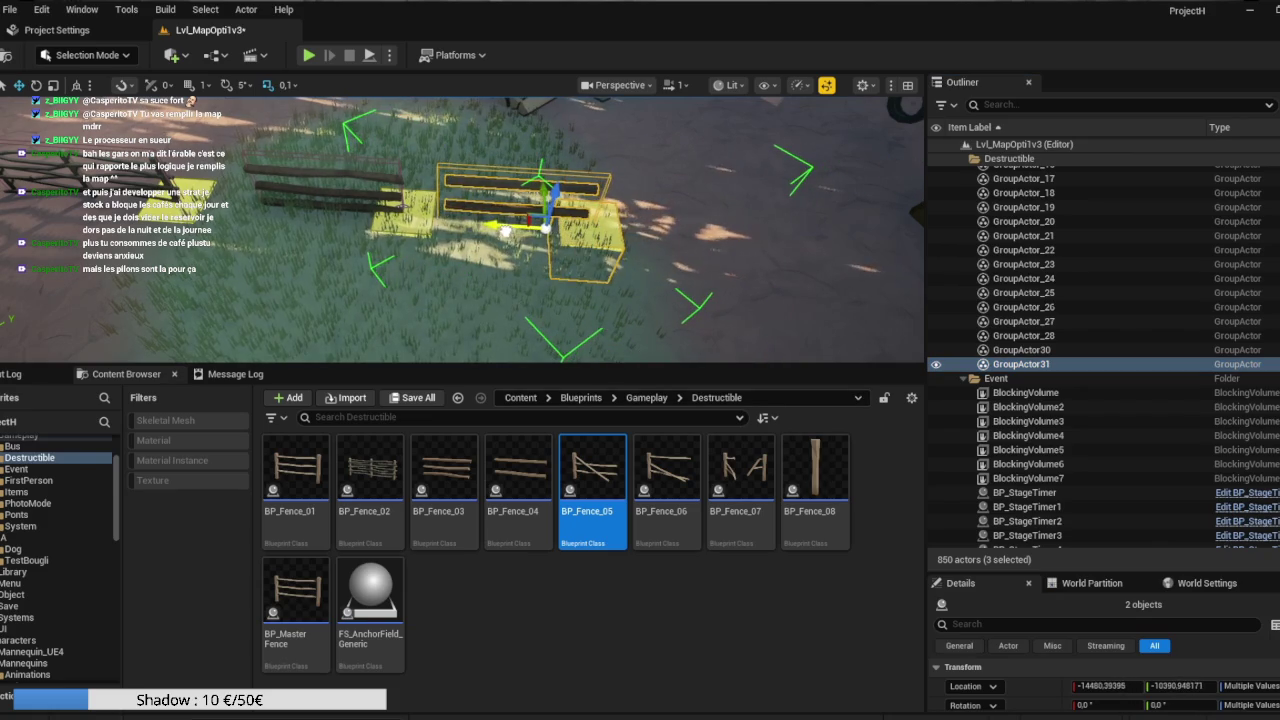
Clear the selection and reposition the view above the fences.
click(654, 241)
mouse_move(657, 297)
mouse_down()
mouse_move(680, 303)
mouse_move(680, 290)
mouse_up()
click(330, 165)
click(491, 166)
drag(491, 166, 491, 166)
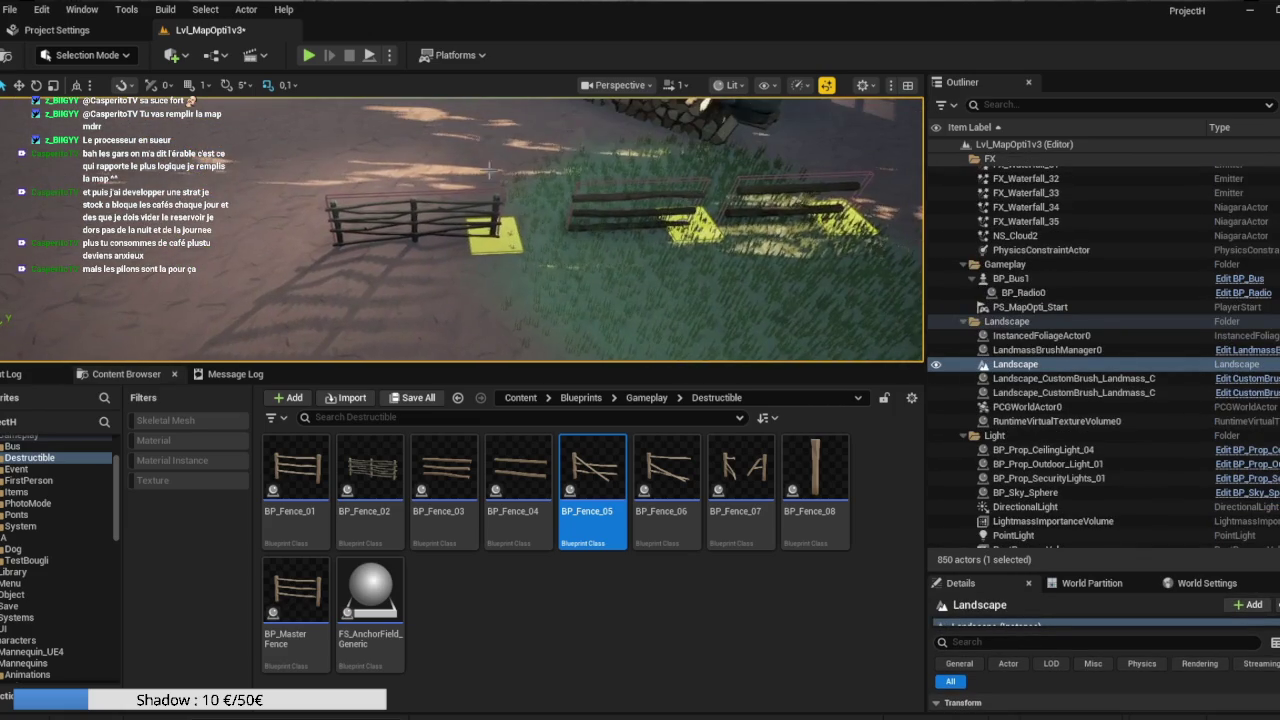
Select BP_MasterFence27, try copying it toward the camera, then undo the copy.
click(493, 201)
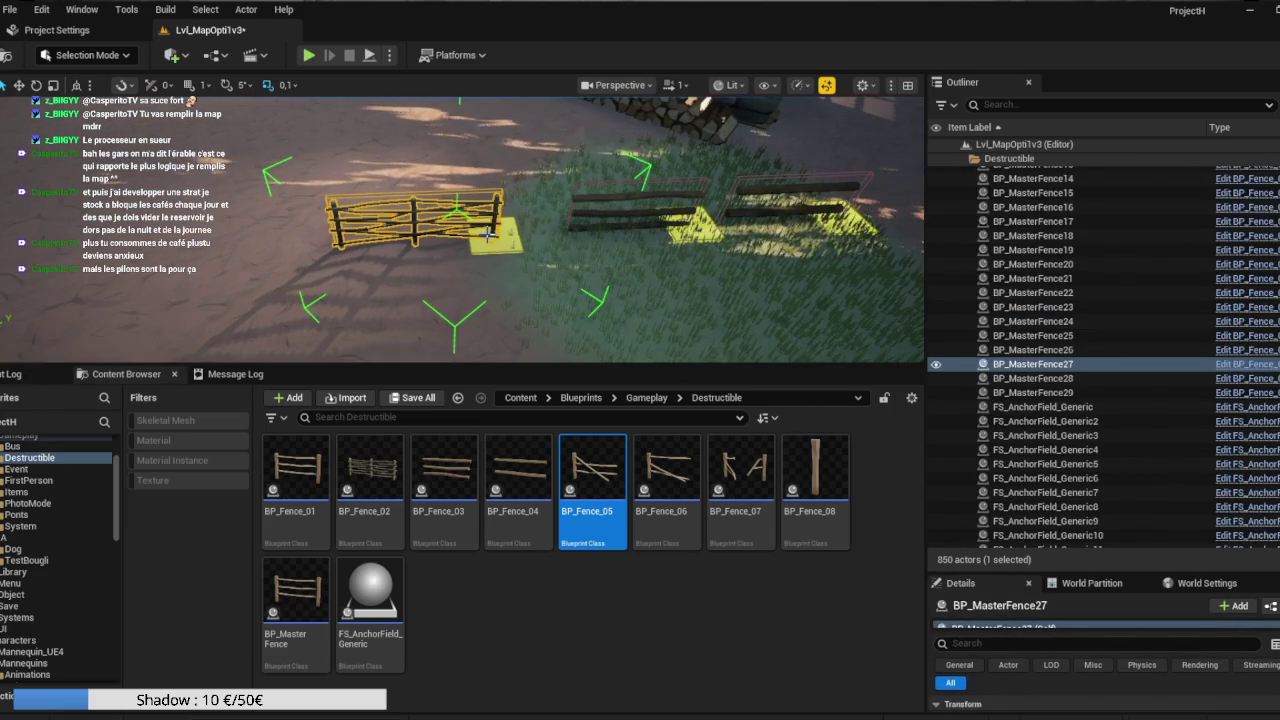
click(18, 85)
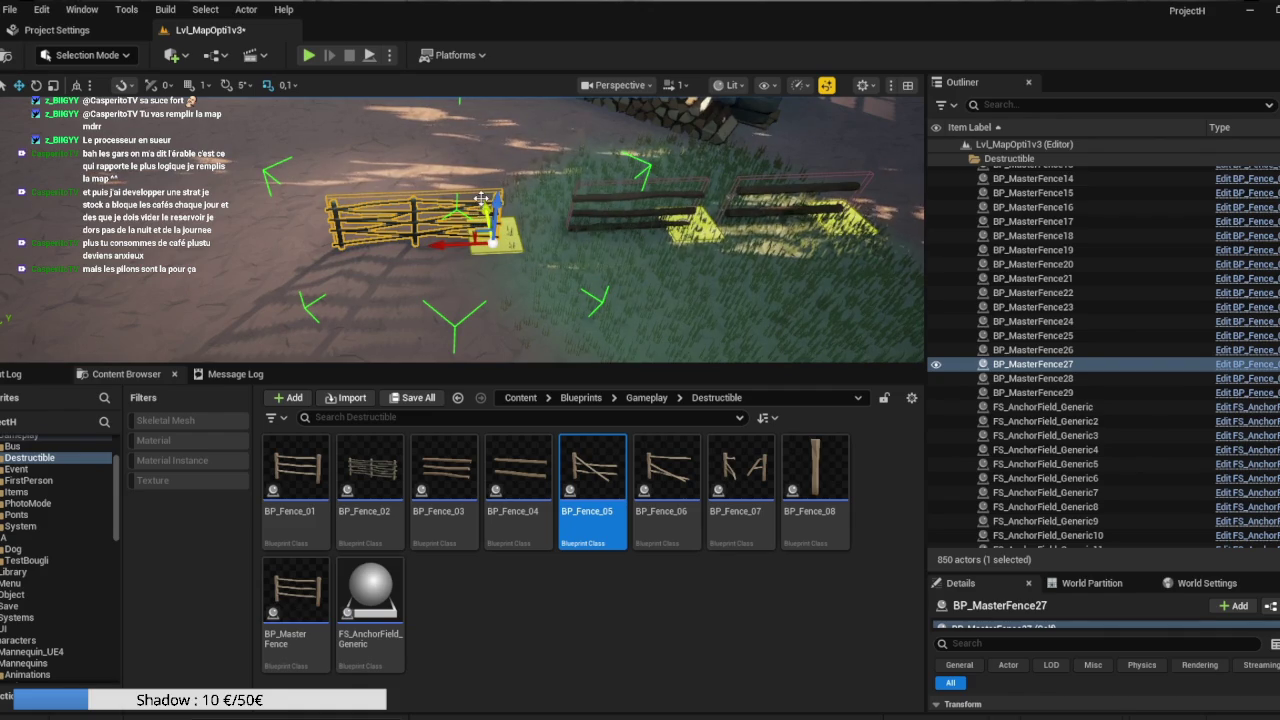
mouse_move(503, 236)
alt+mouse_down()
mouse_move(490, 322)
mouse_move(512, 322)
alt+mouse_up()
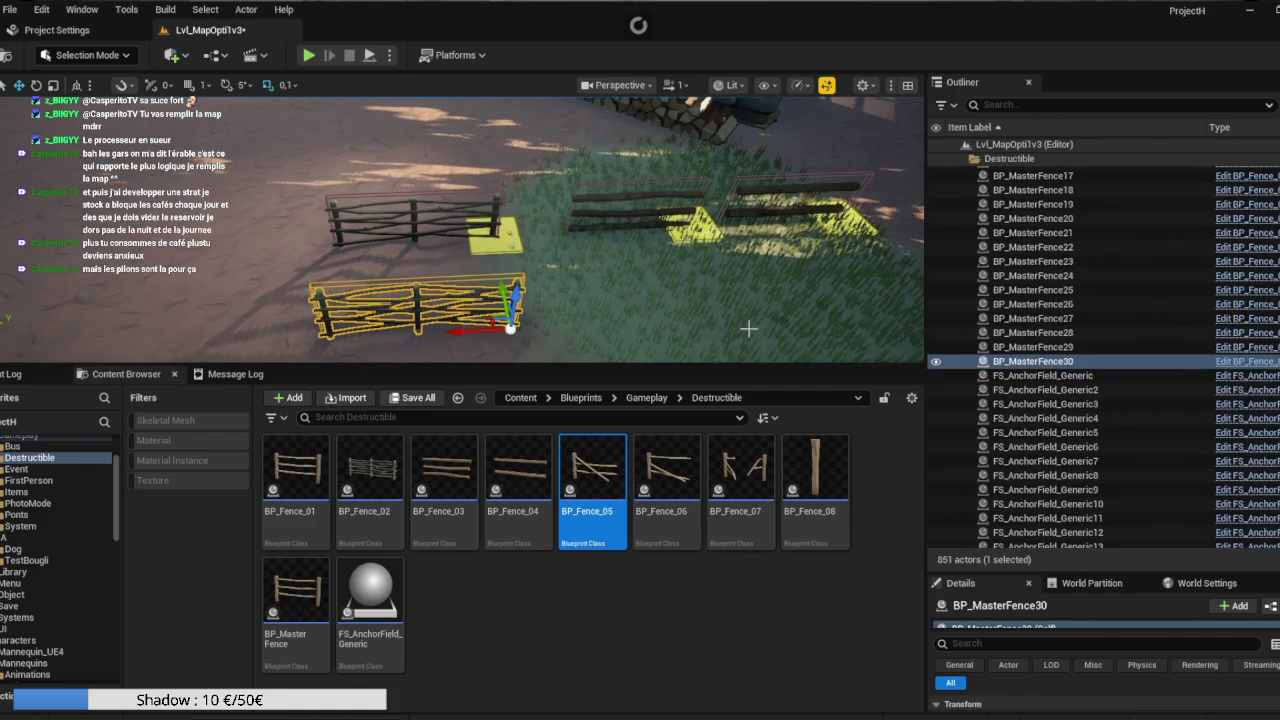
key(ctrl+z)
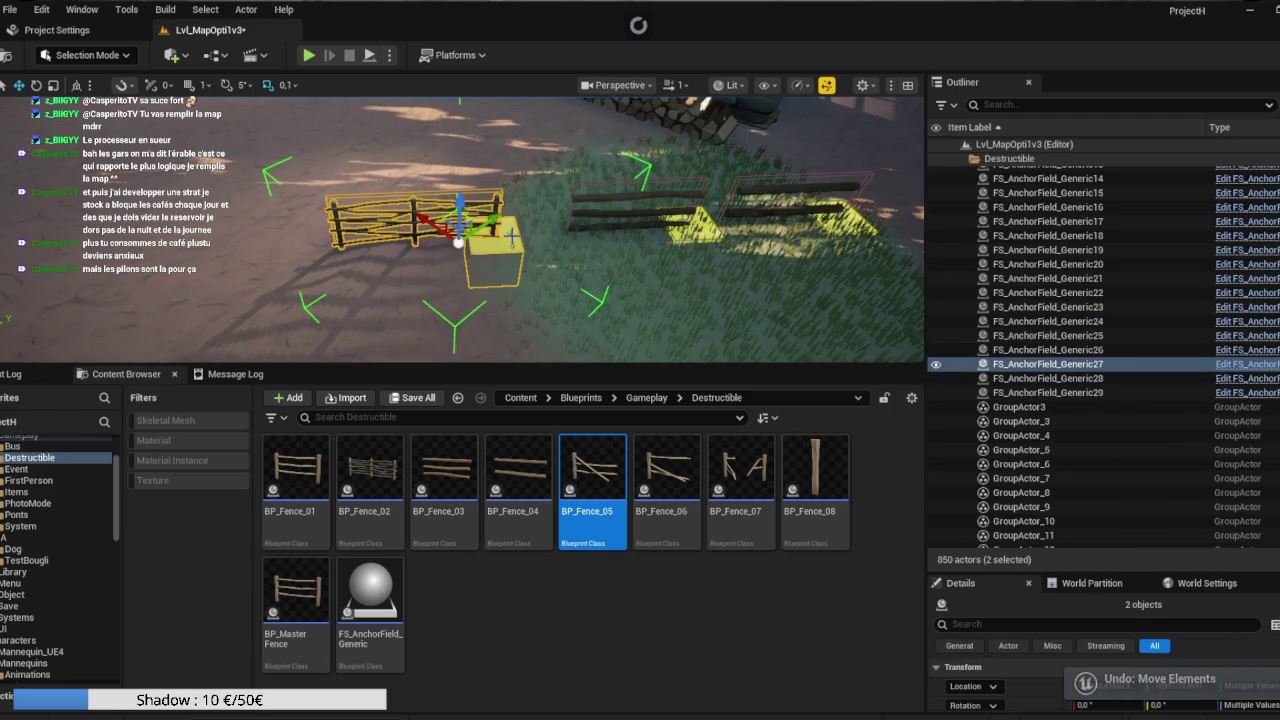
Group BP_MasterFence27 with FS_AnchorField_Generic27.
ctrl+click(1033, 364)
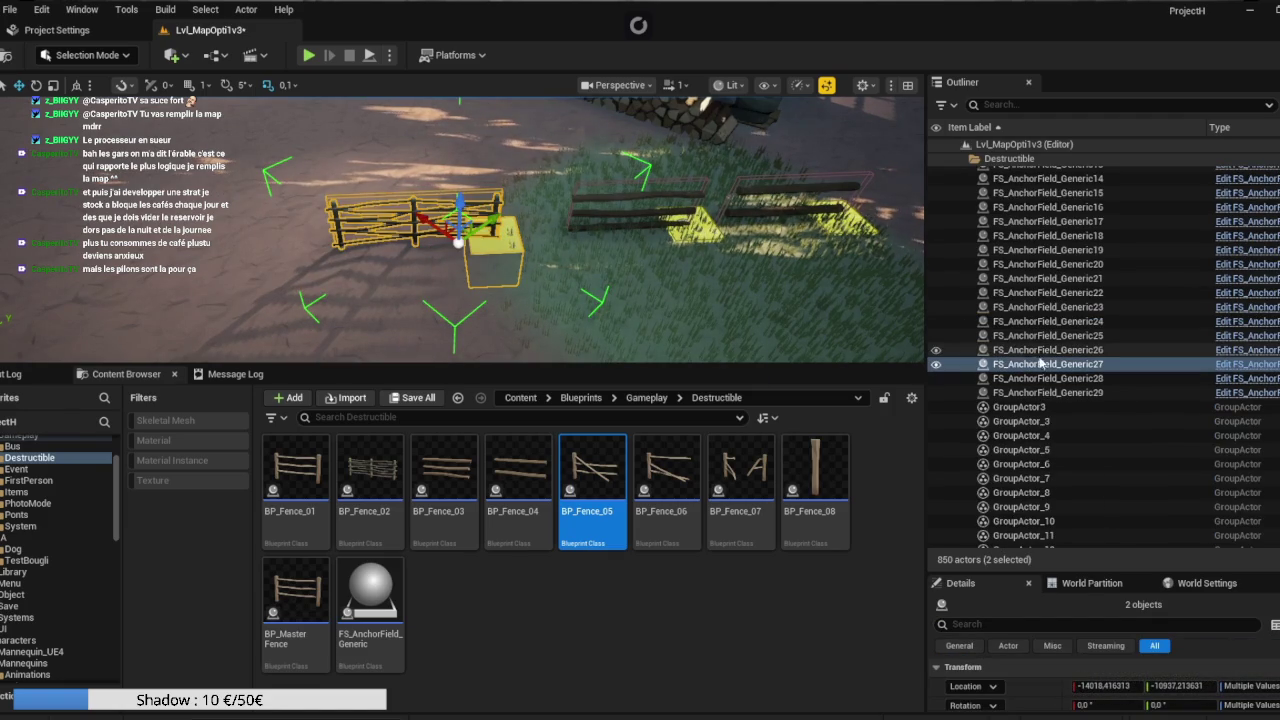
right_click(1043, 366)
mouse_move(1103, 530)
mouse_move(1093, 552)
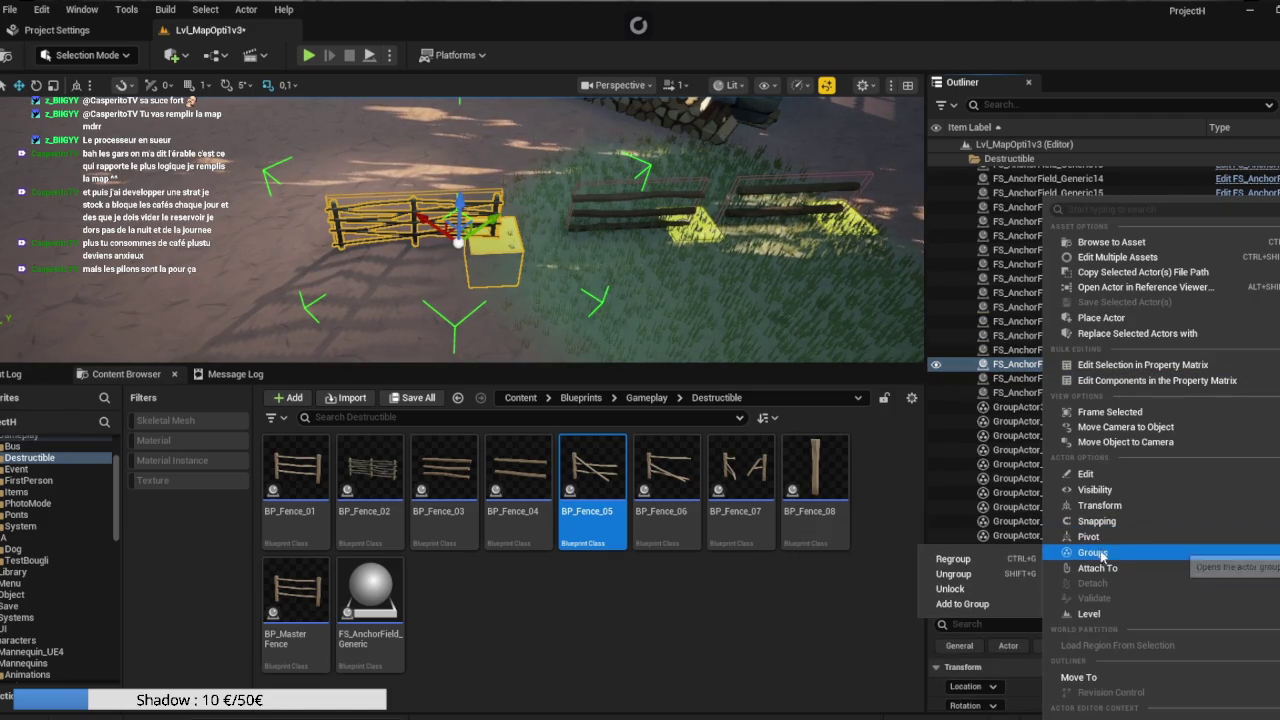
click(955, 559)
drag(640, 300, 520, 300)
drag(443, 246, 443, 290)
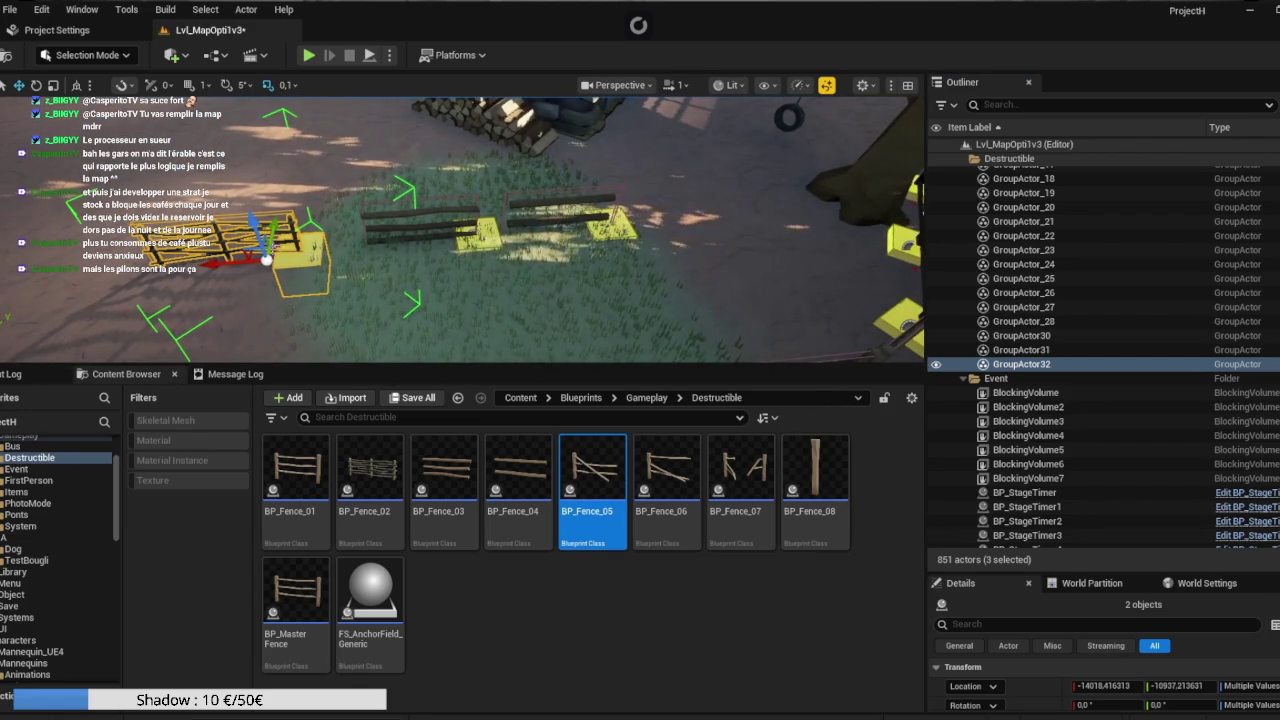
Duplicate the fence group nearby and unlock the copy.
mouse_move(255, 258)
alt+mouse_down()
mouse_move(63, 247)
mouse_move(46, 273)
alt+mouse_up()
key(f)
mouse_move(318, 222)
mouse_down()
mouse_move(318, 240)
mouse_move(318, 222)
mouse_up()
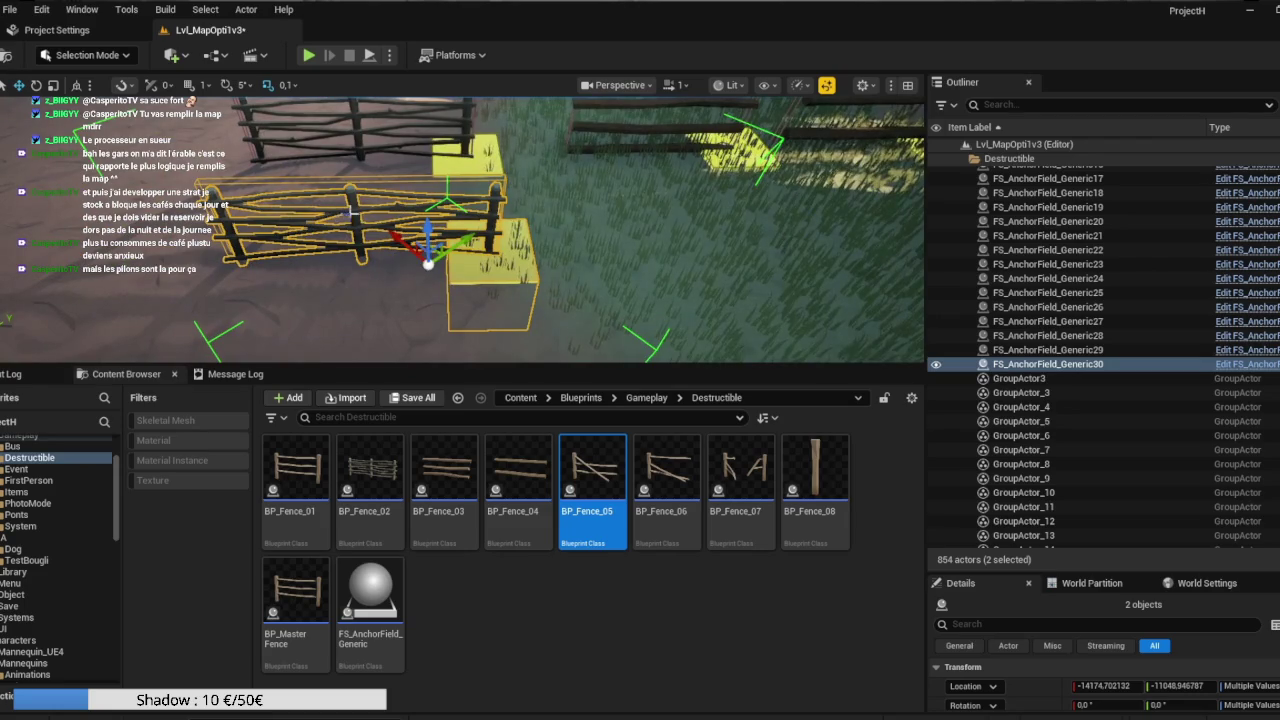
right_click(354, 214)
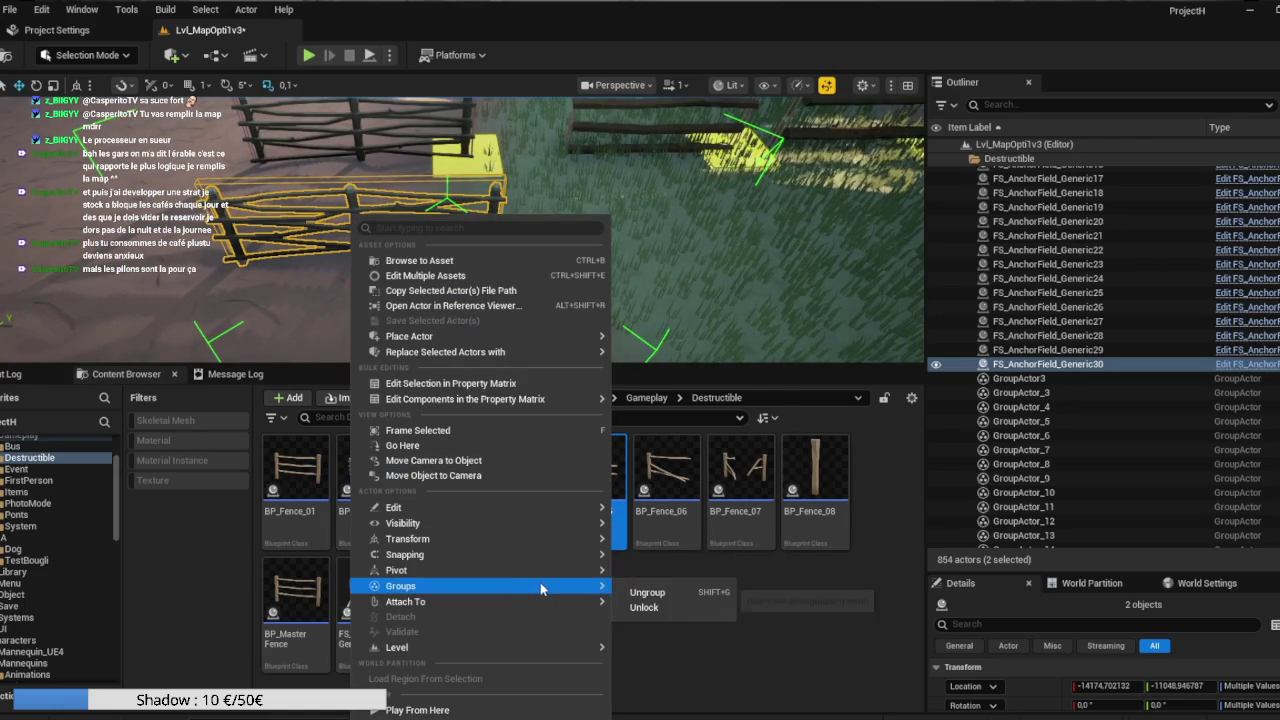
mouse_move(571, 586)
click(665, 608)
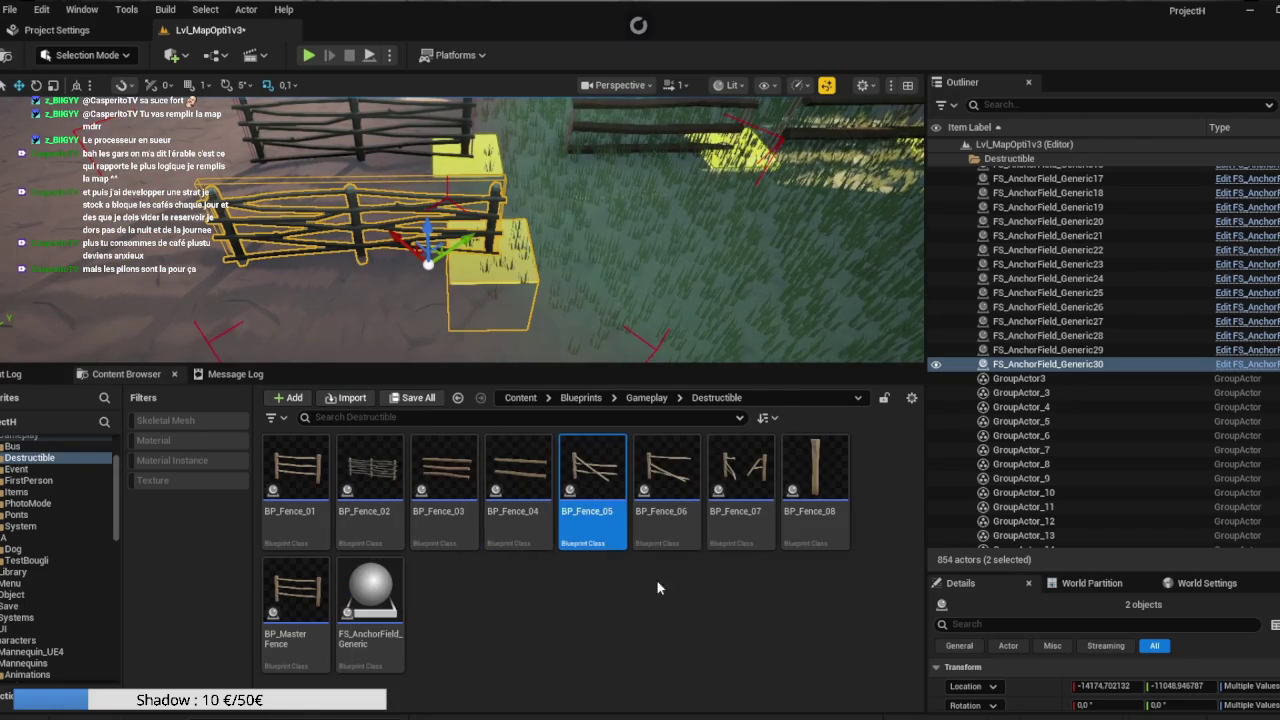
Swap copied fence BP_MasterFence30 for BP_Fence_05 and lock it with FS_AnchorField_Generic30.
click(492, 216)
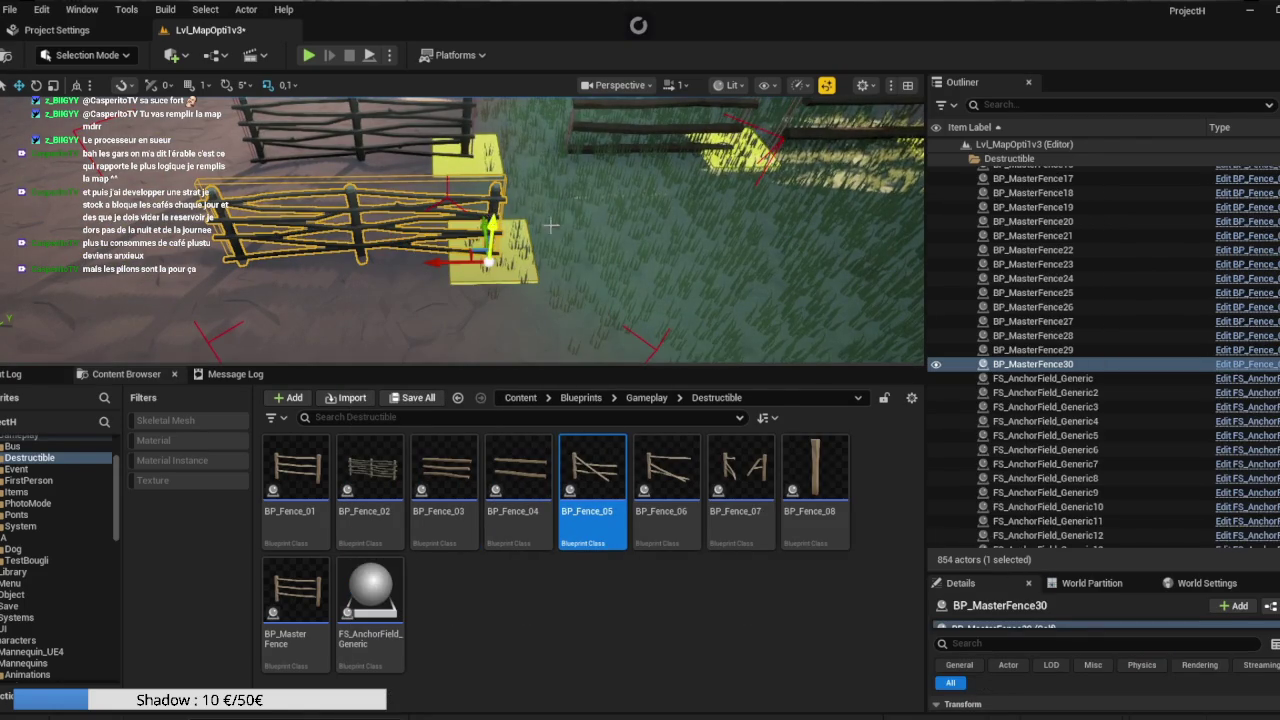
right_click(1022, 366)
mouse_move(1064, 368)
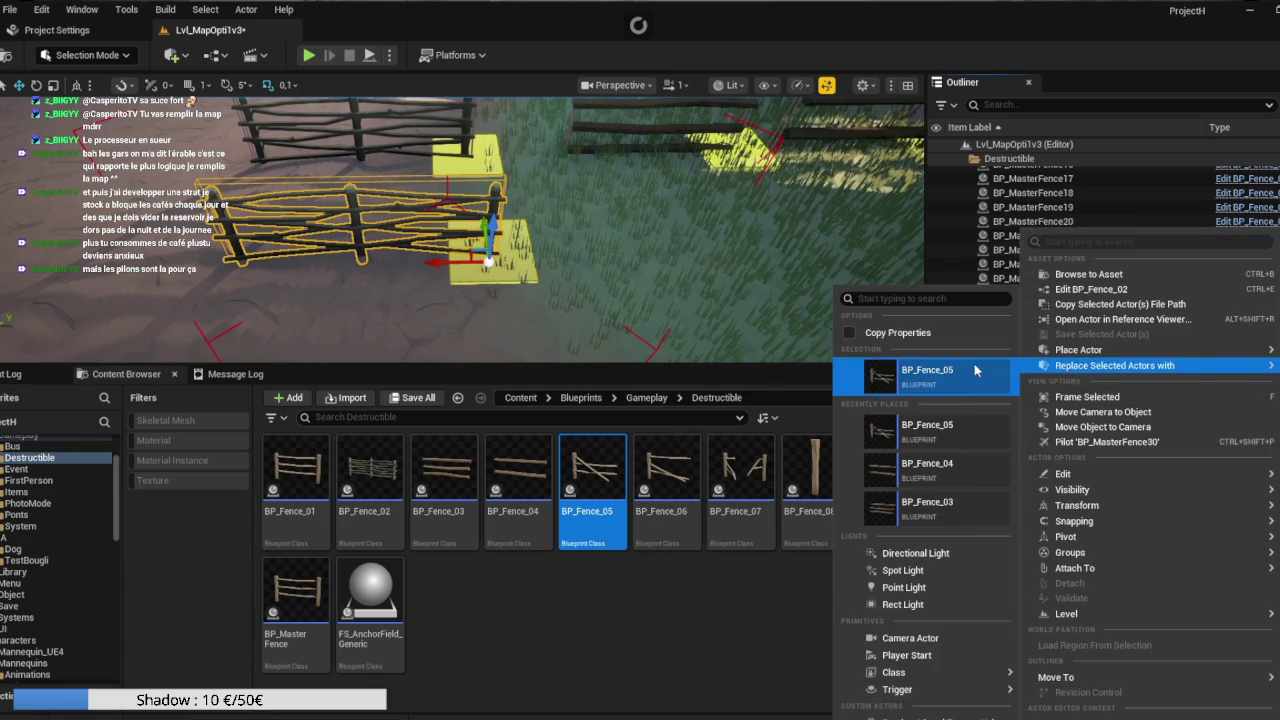
click(925, 367)
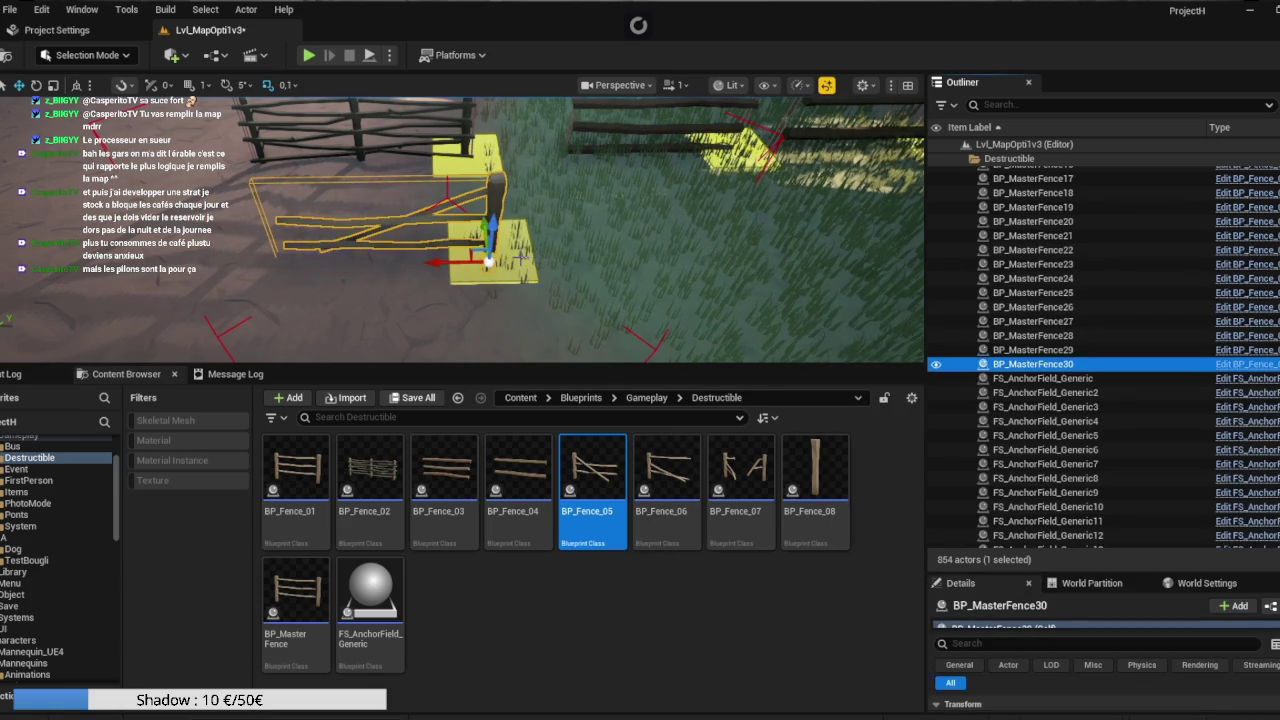
ctrl+click(515, 255)
right_click(487, 273)
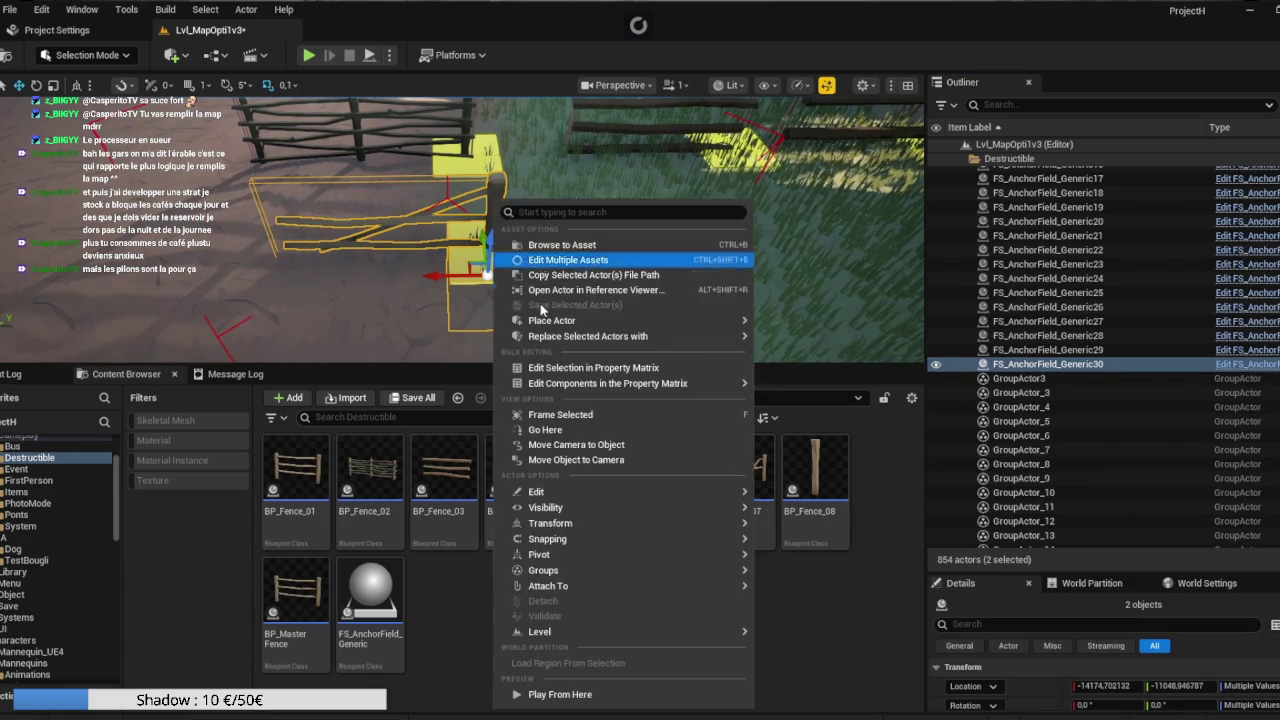
mouse_move(557, 572)
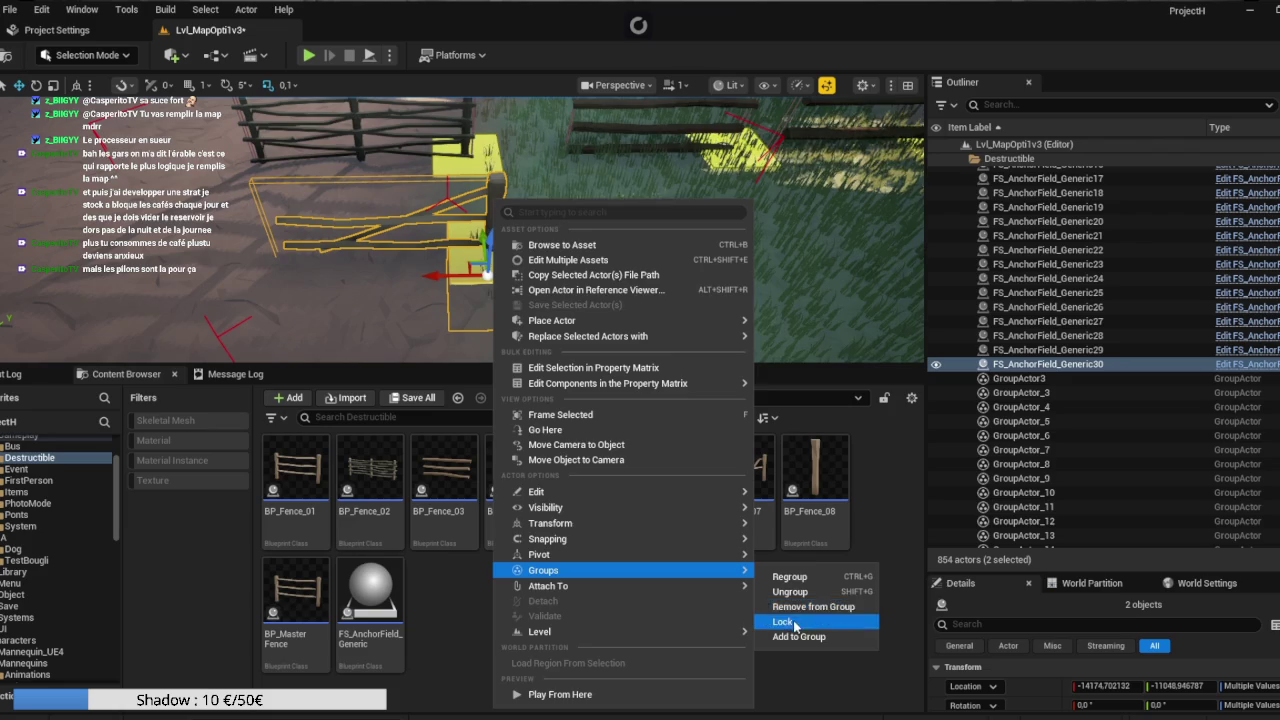
click(796, 622)
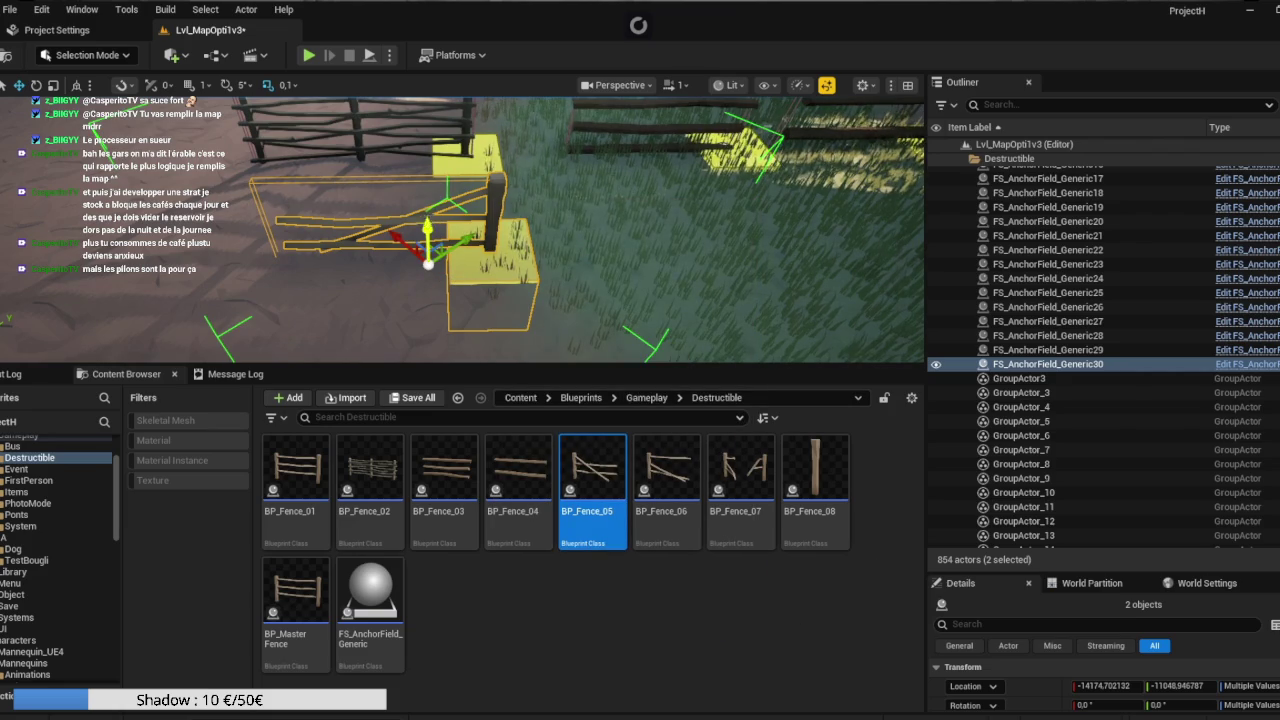
Regroup the new fence with its anchor field and clear the selection.
click(500, 193)
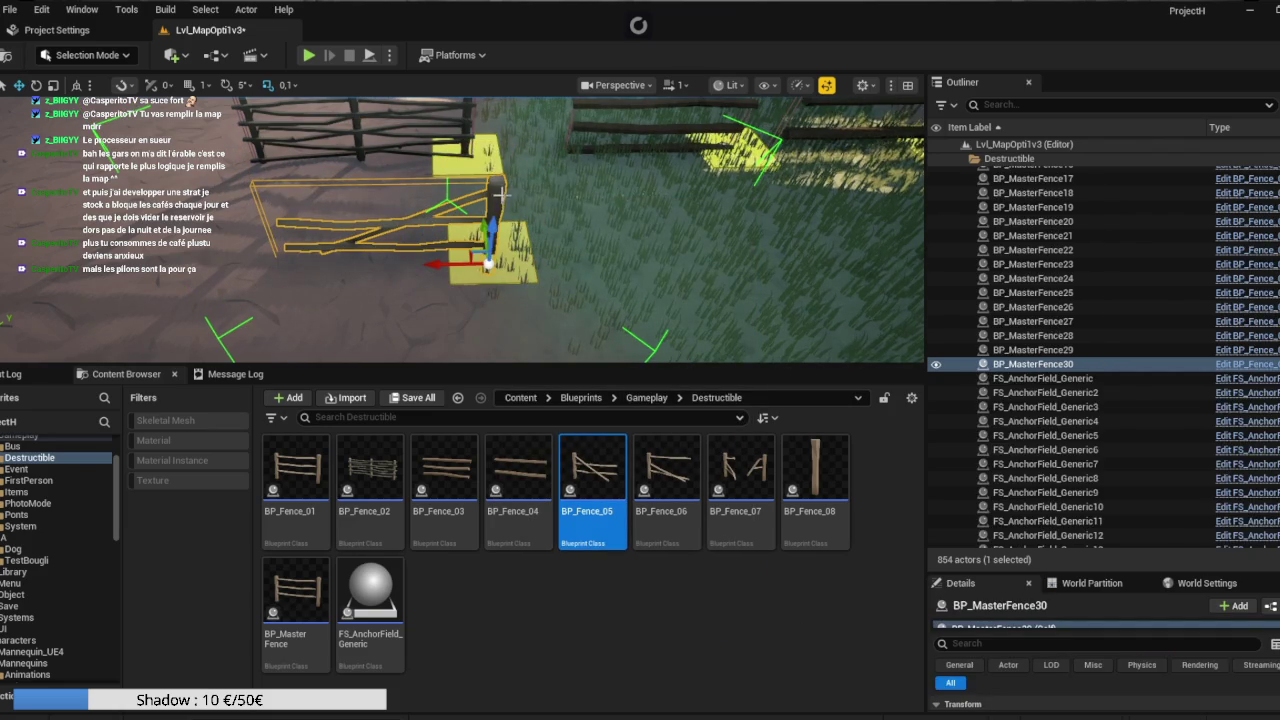
click(492, 222)
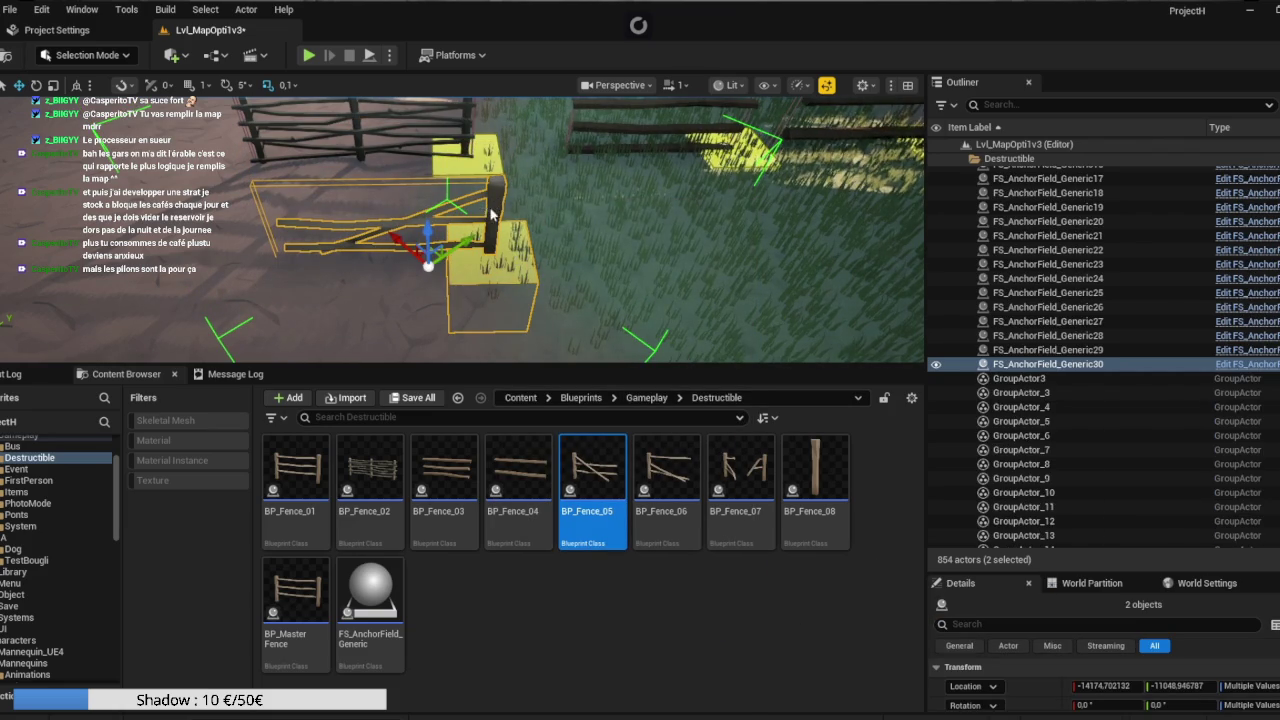
right_click(491, 213)
mouse_move(545, 580)
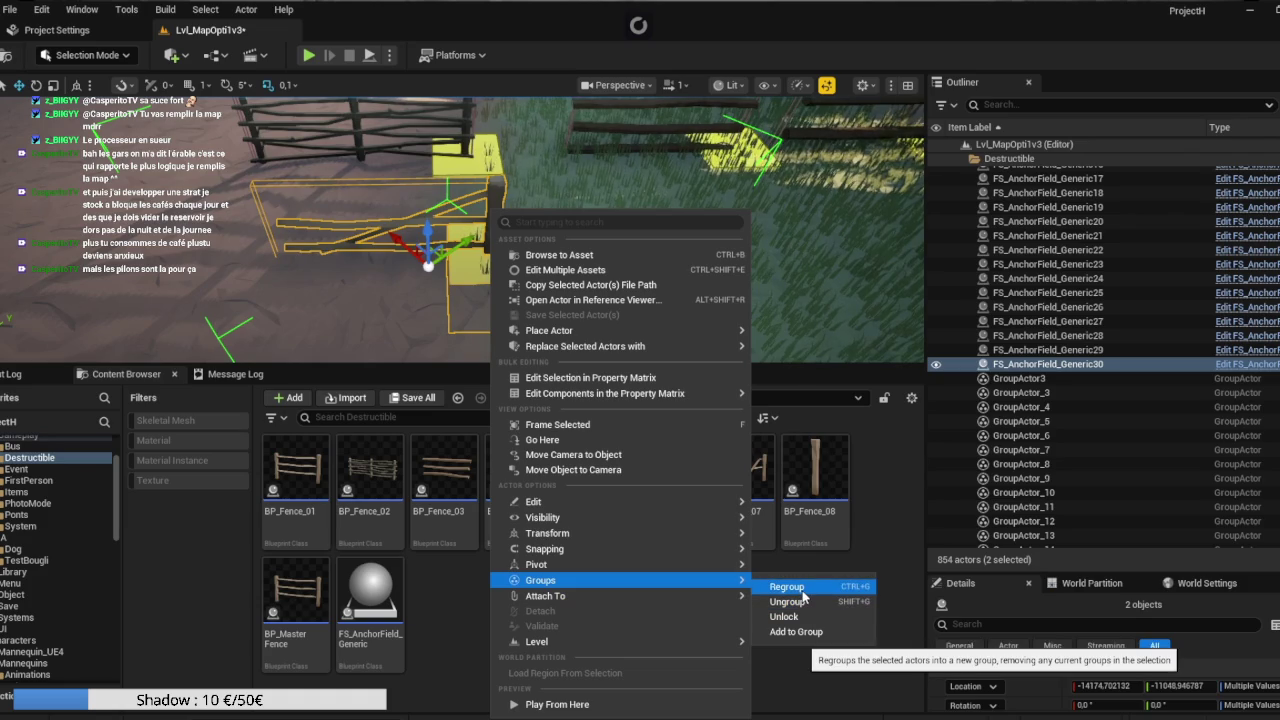
click(802, 588)
mouse_move(593, 245)
mouse_down()
mouse_move(262, 282)
mouse_move(406, 272)
mouse_move(429, 214)
mouse_move(514, 186)
mouse_up()
click(520, 200)
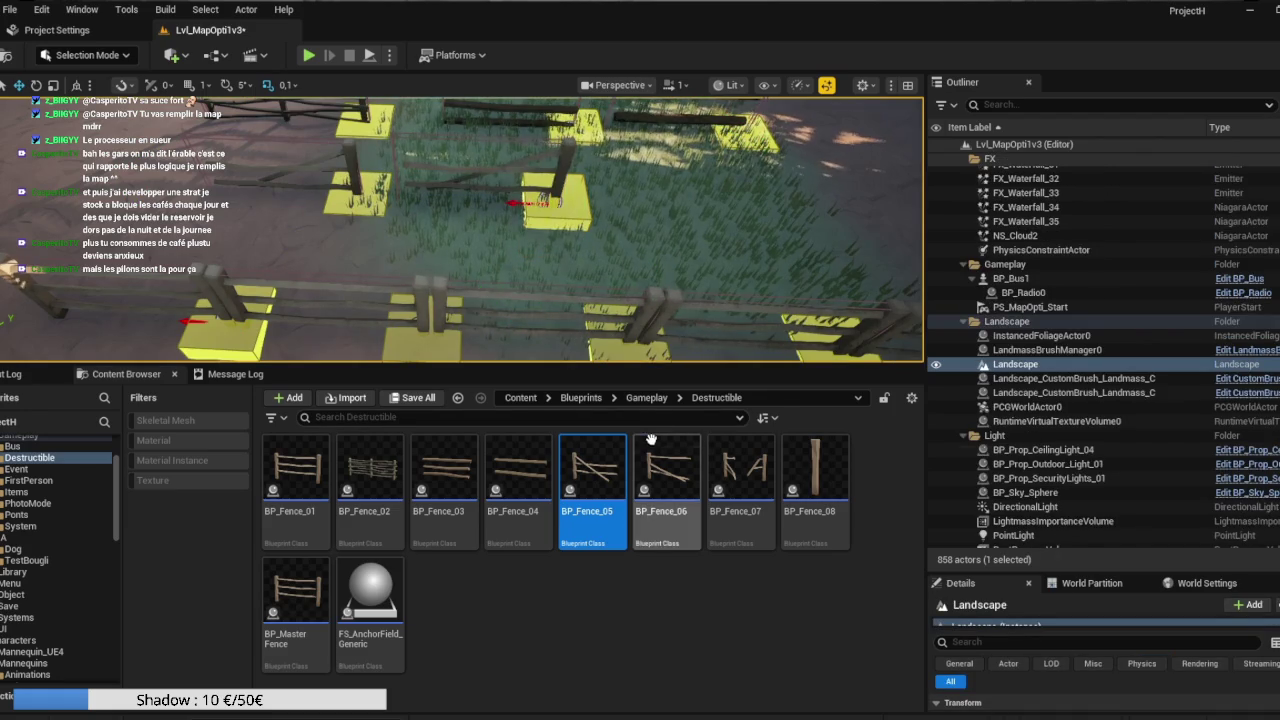
Pick the BP_Fence_06 asset, select the fence pair, and unlock its group.
click(652, 445)
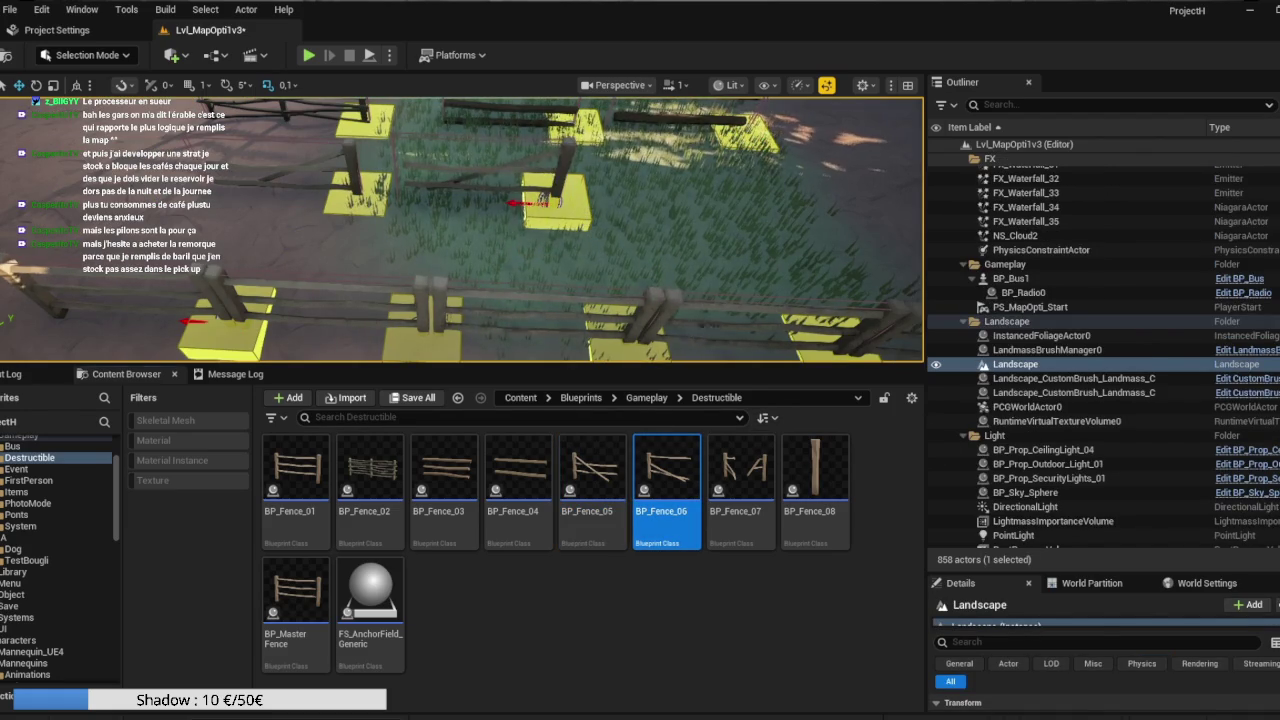
click(520, 200)
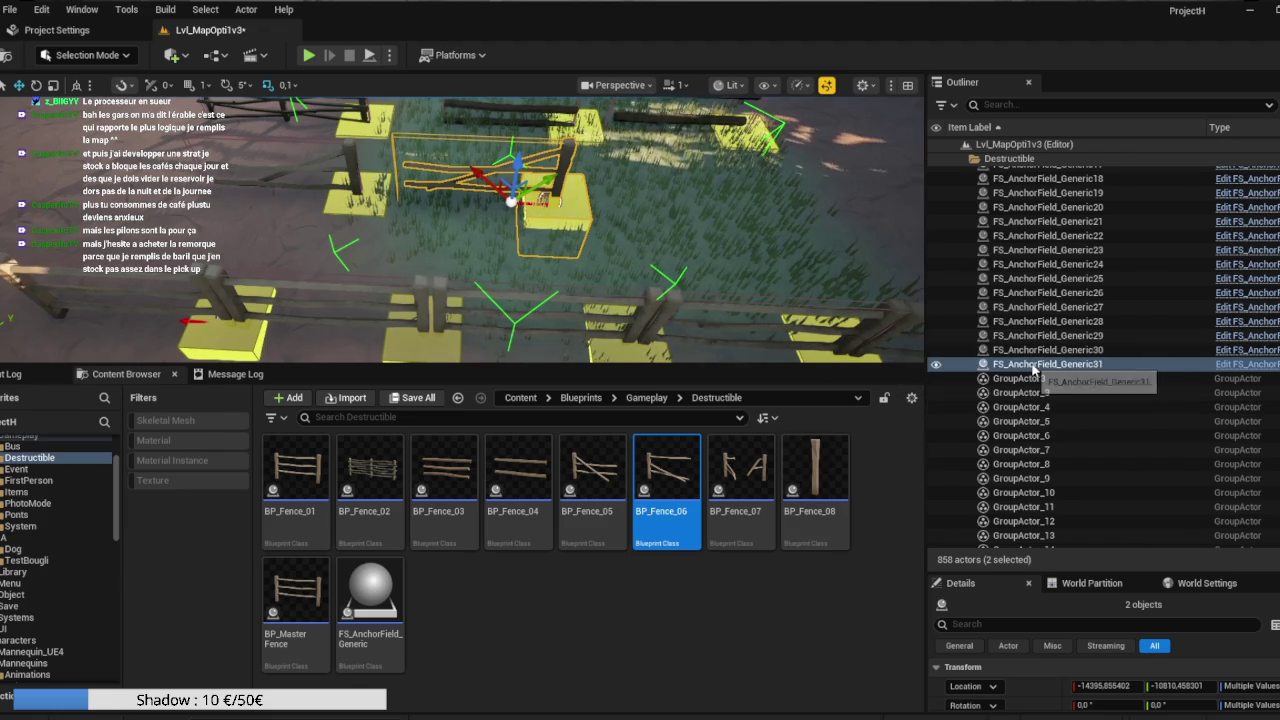
right_click(1031, 368)
mouse_move(1040, 553)
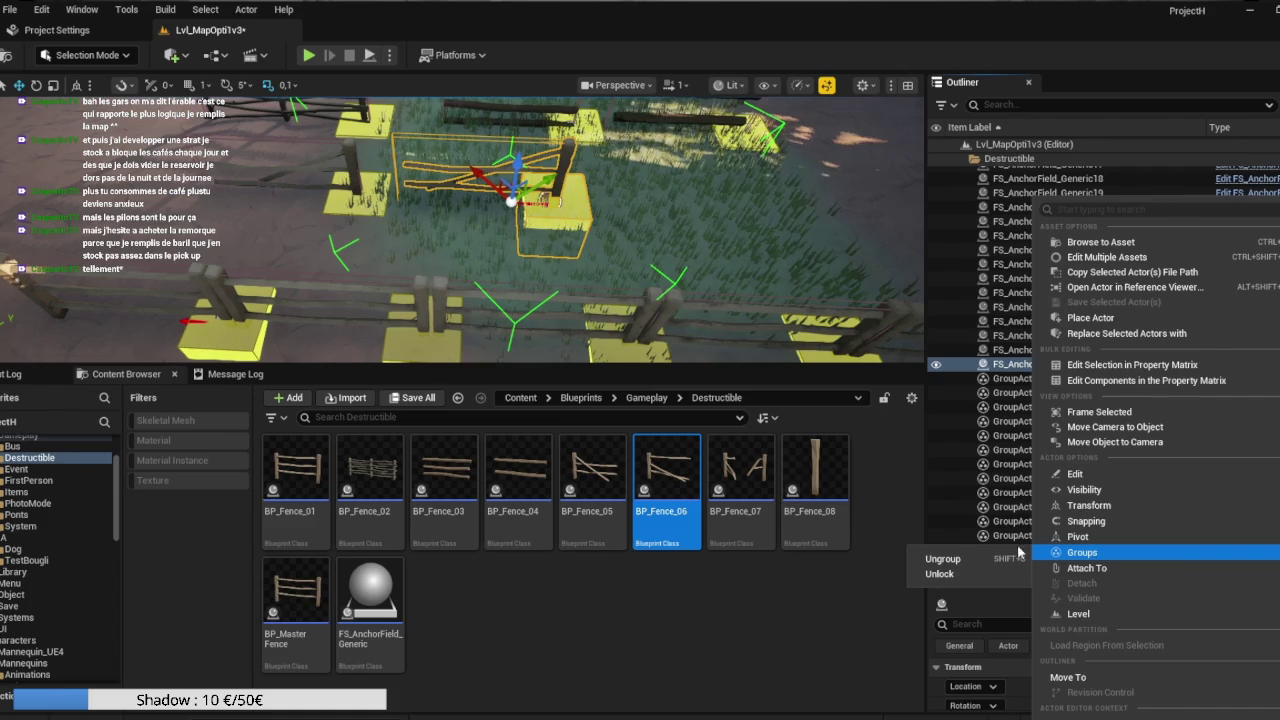
click(957, 575)
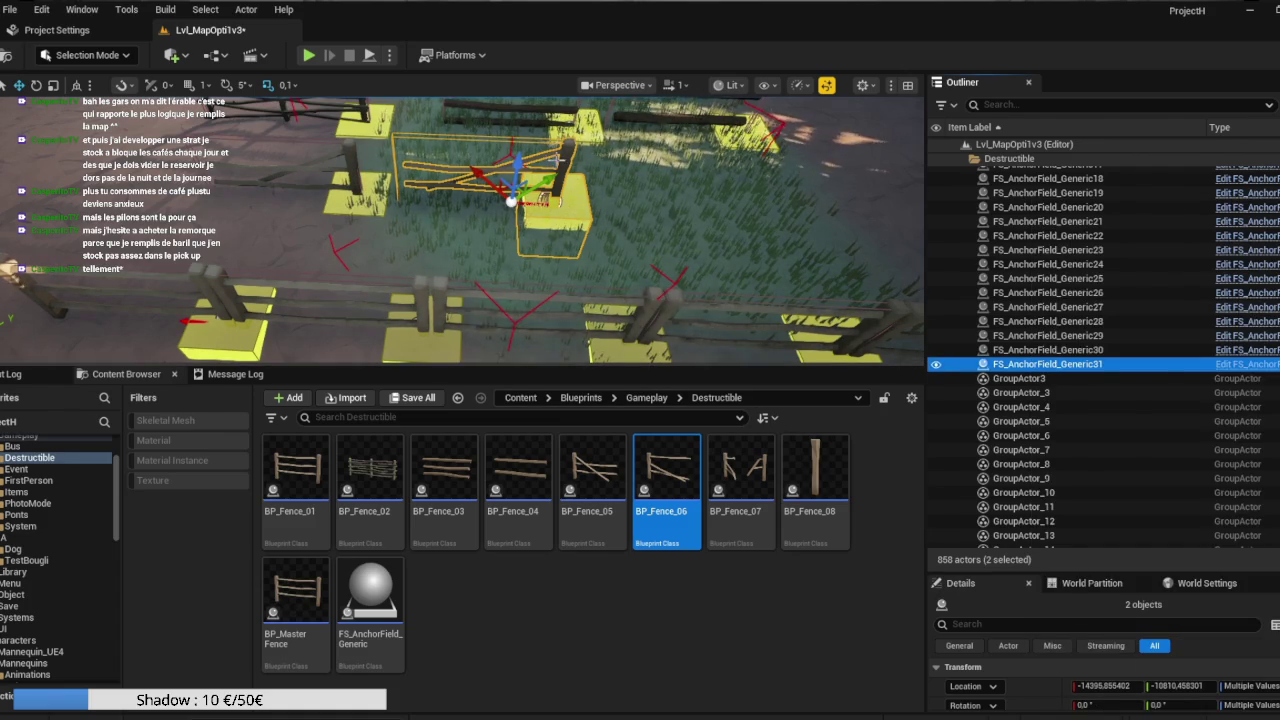
Regroup BP_MasterFence31 with its anchor field.
click(563, 157)
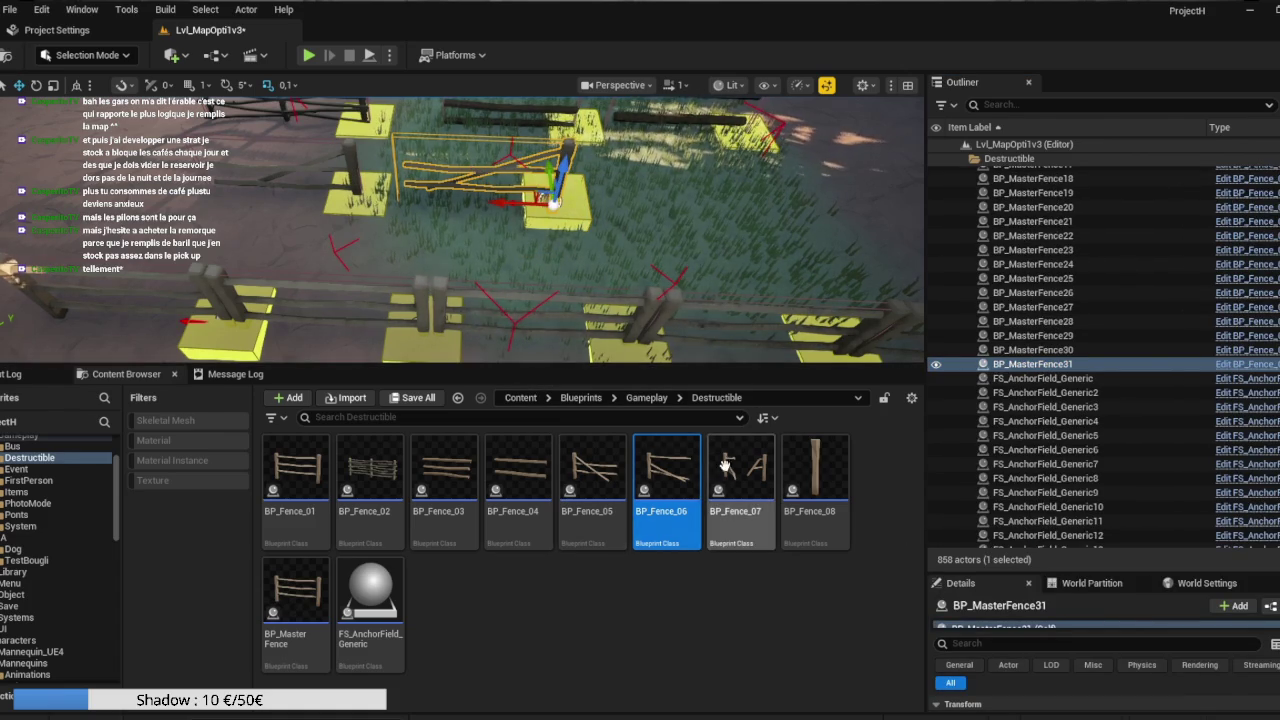
right_click(1019, 368)
mouse_move(1019, 370)
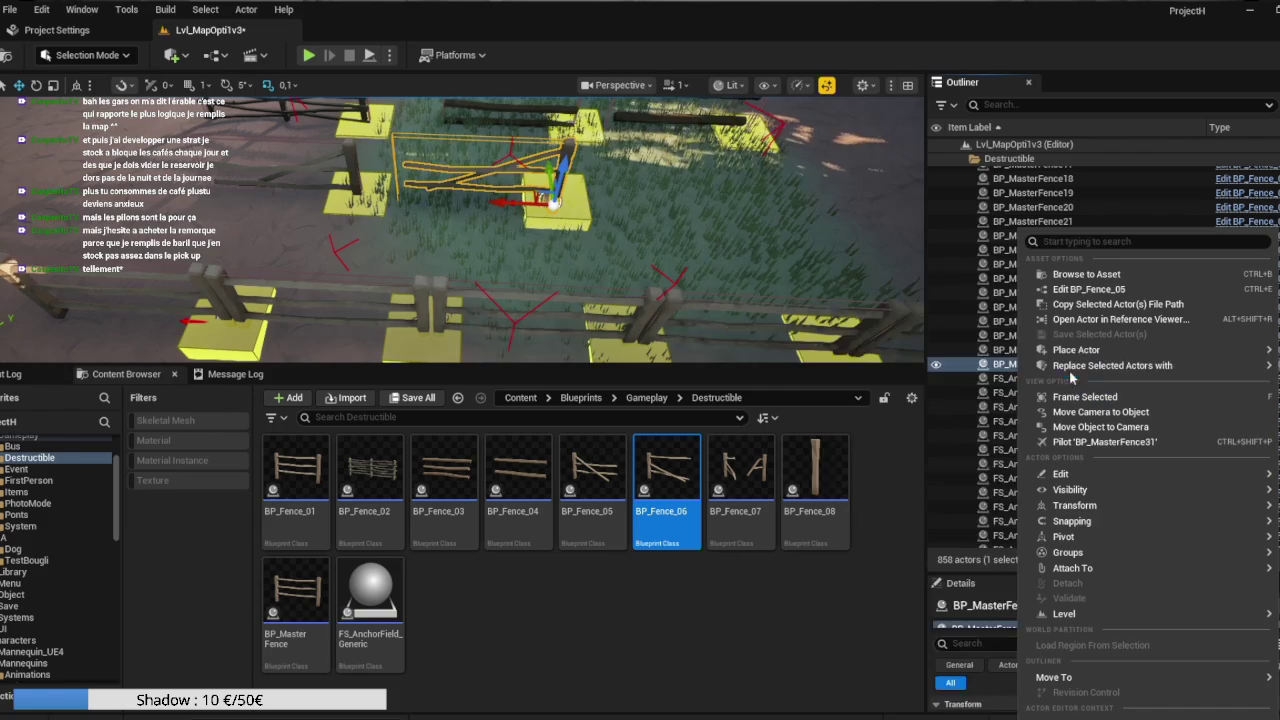
key(Escape)
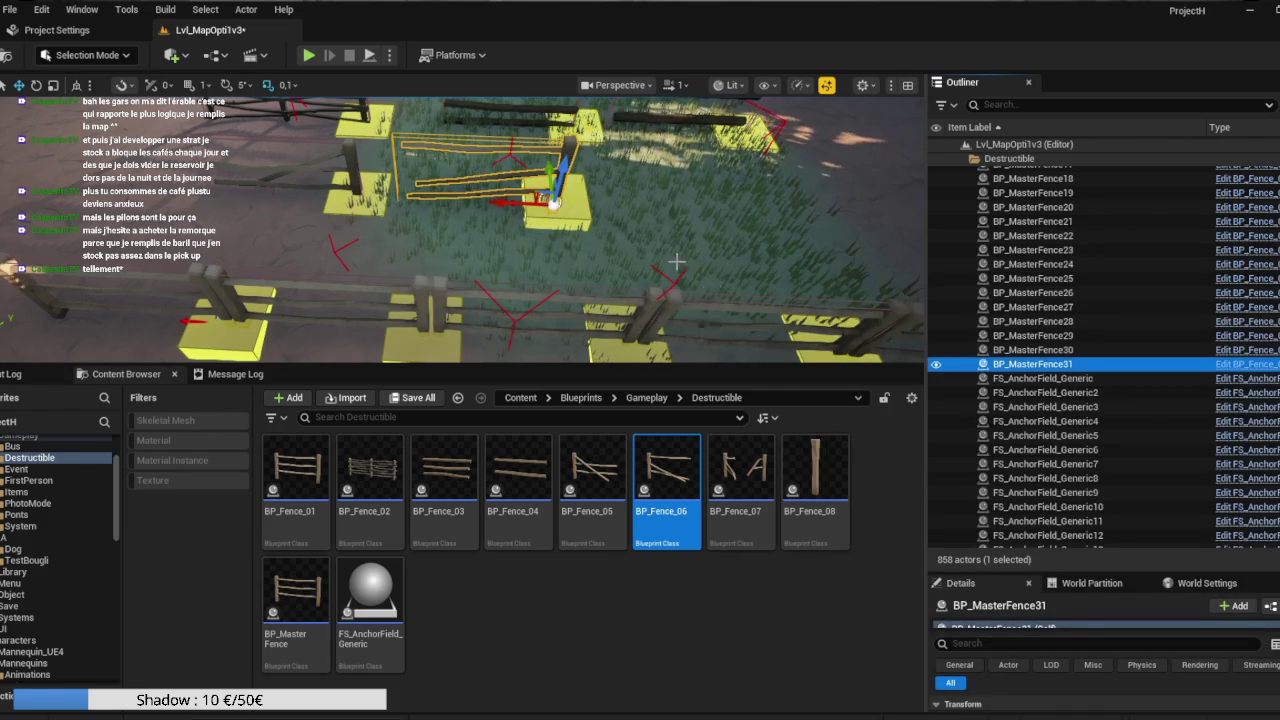
ctrl+click(583, 208)
right_click(582, 211)
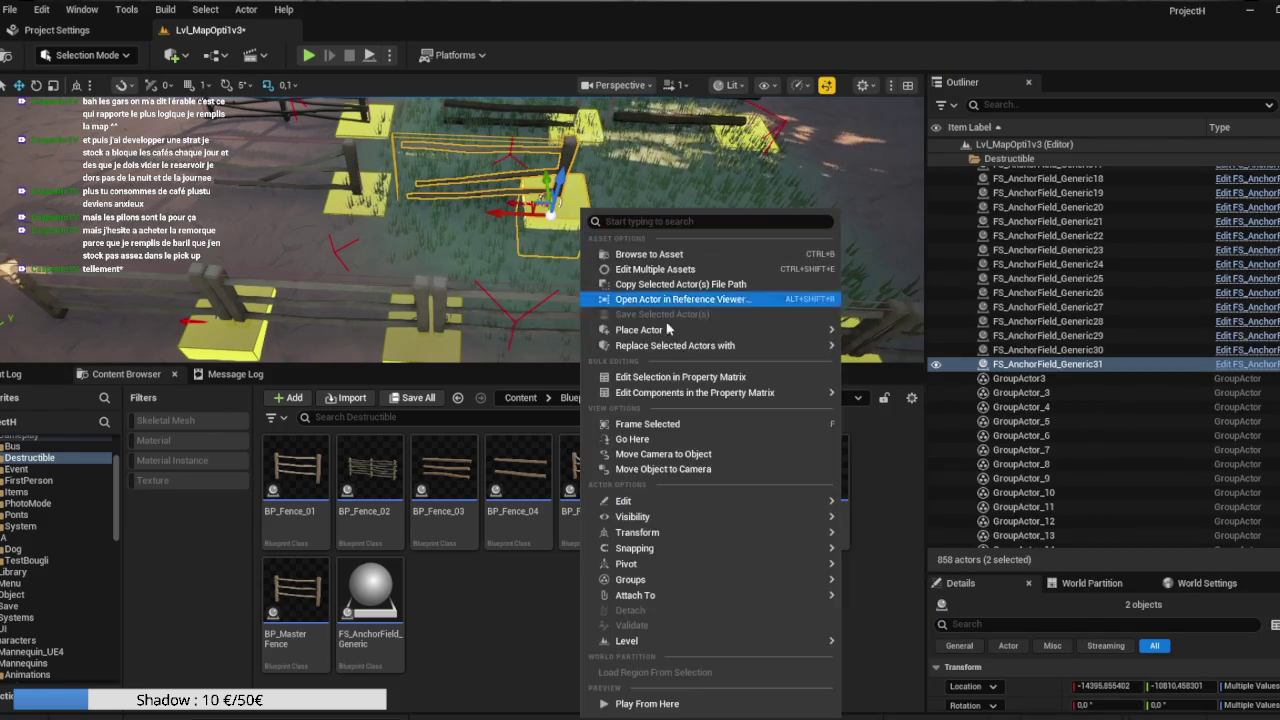
mouse_move(808, 583)
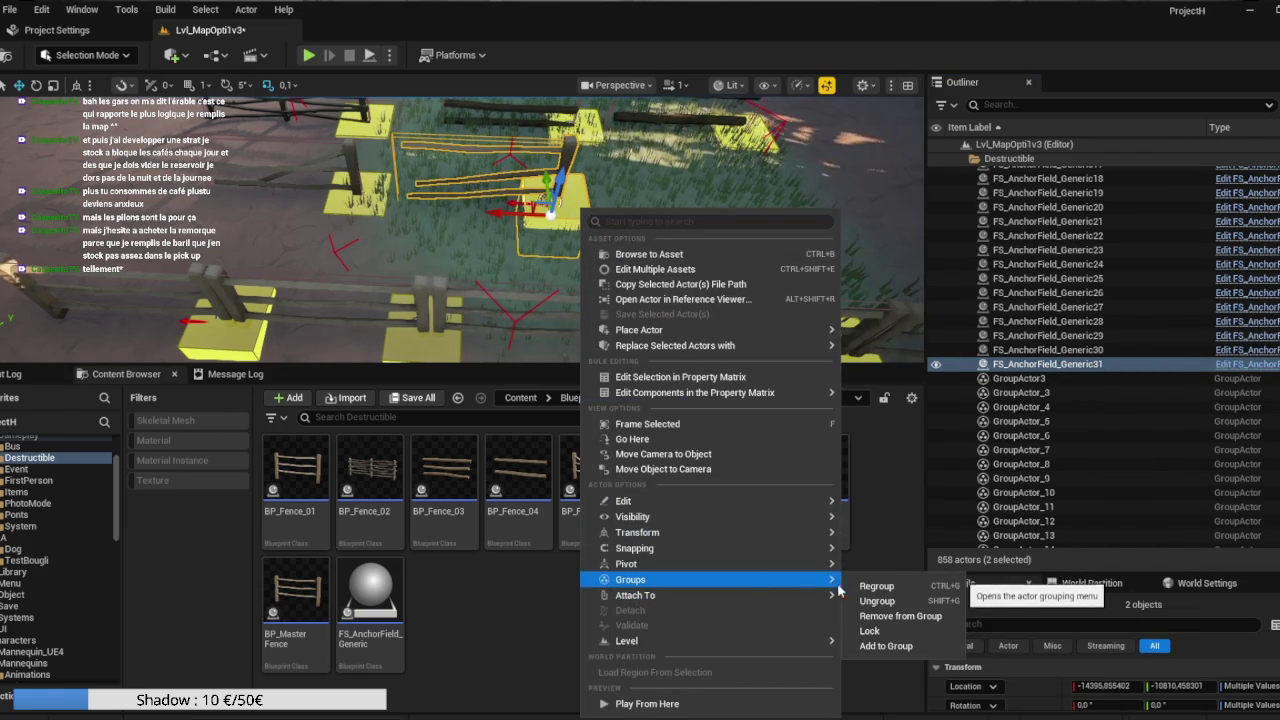
click(893, 588)
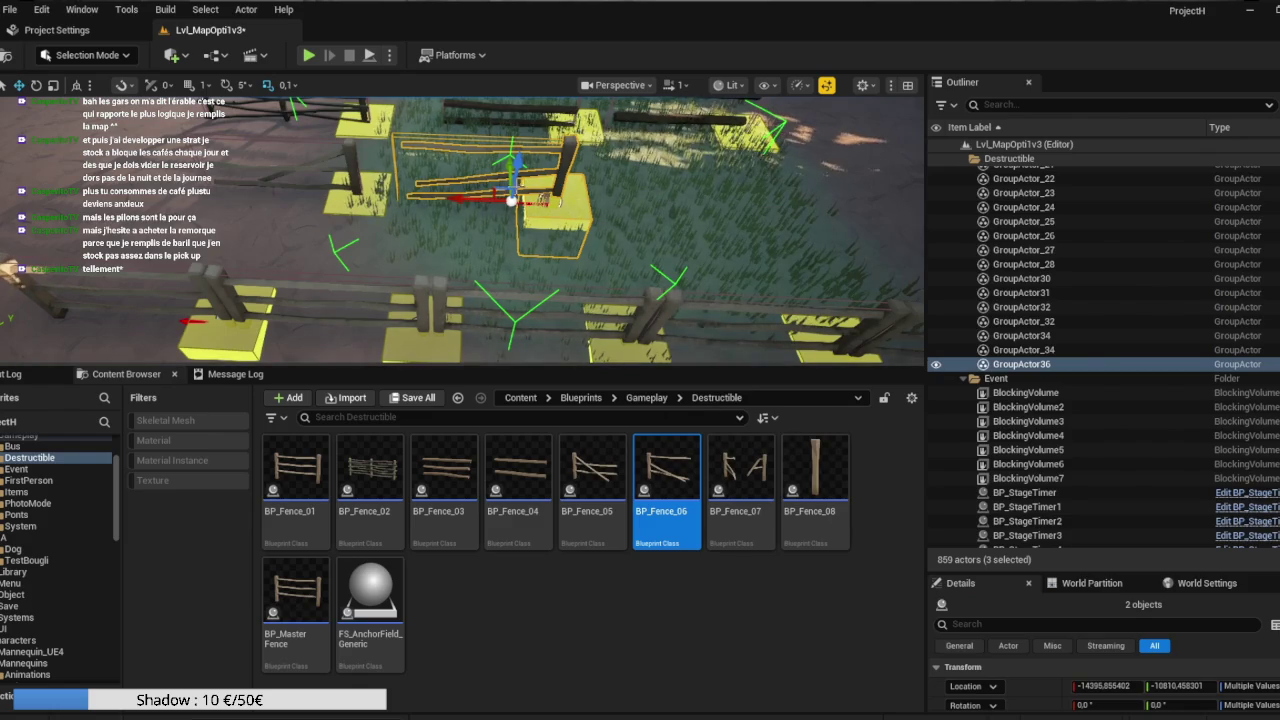
Duplicate the fence group and move the copy up-right beside it.
drag(511, 200, 614, 209)
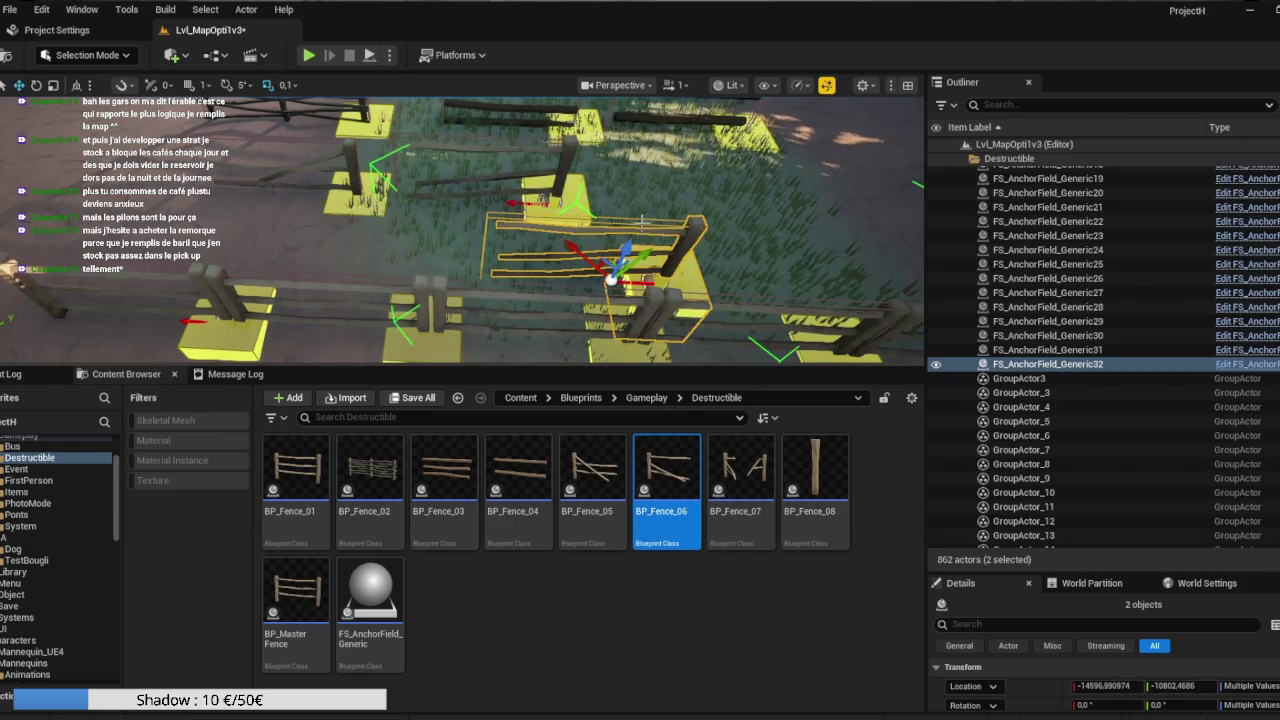
drag(608, 260, 697, 193)
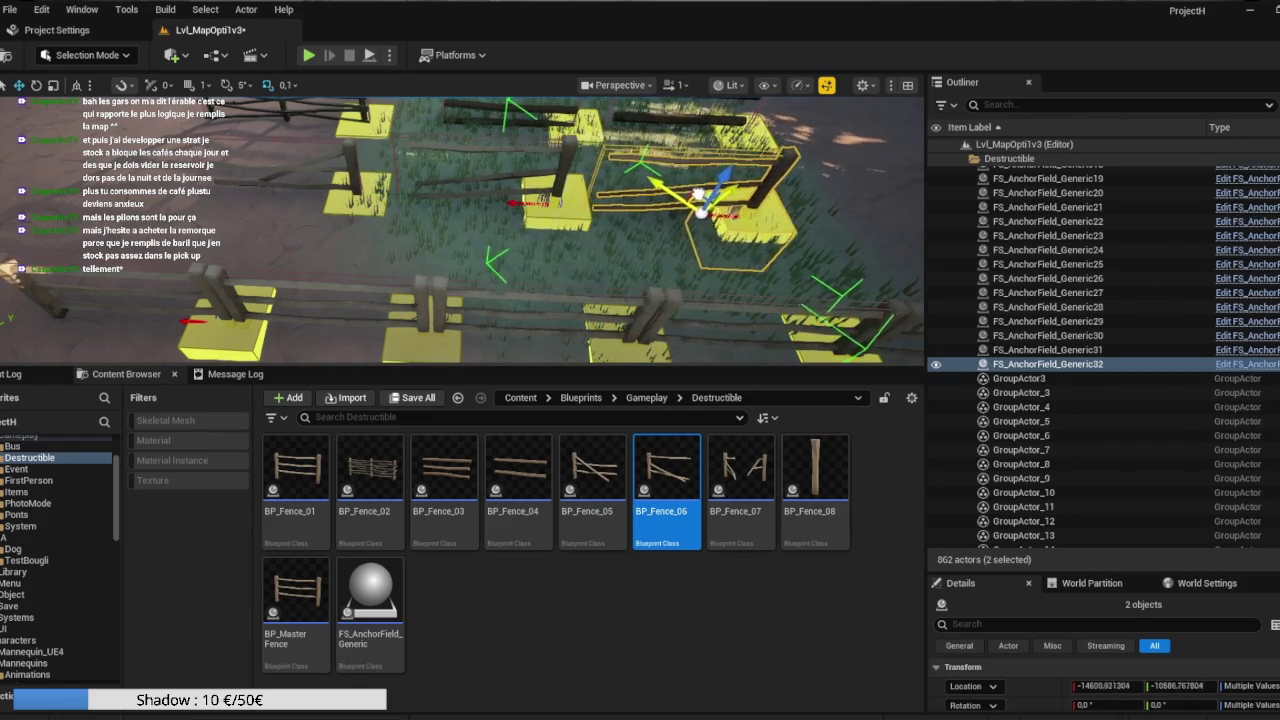
drag(593, 298, 593, 298)
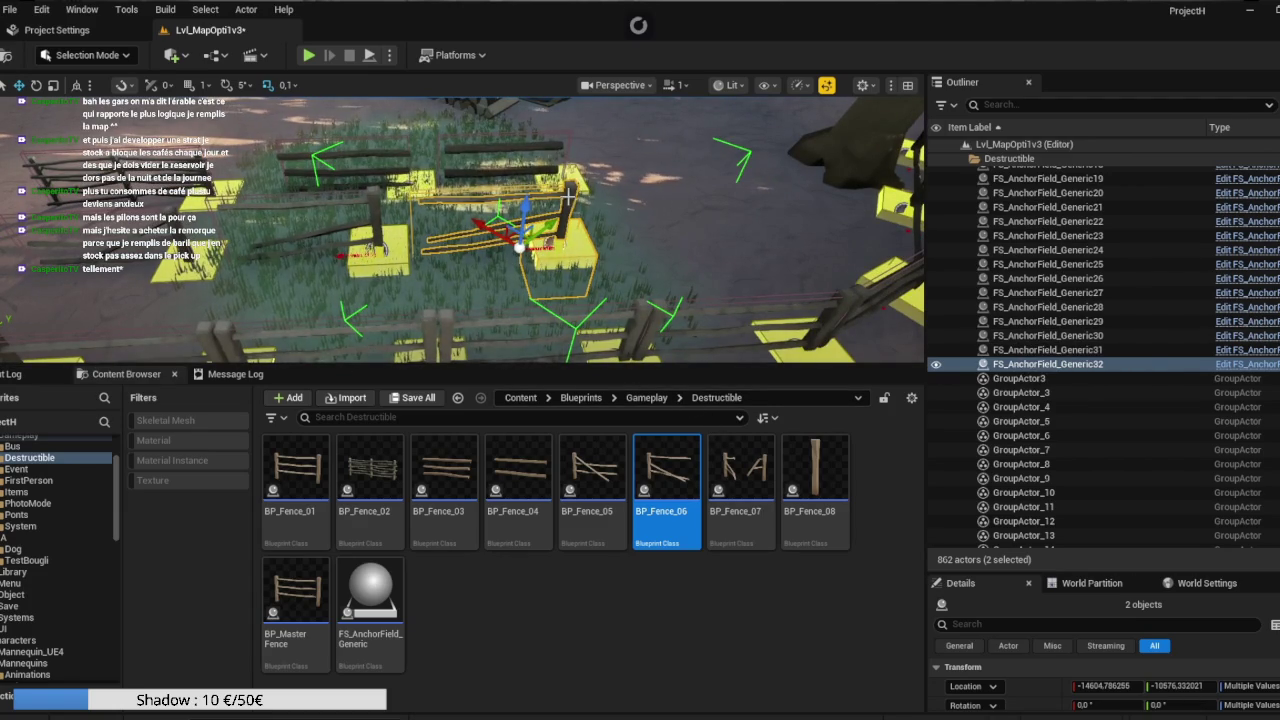
Unlock the copied fence group.
right_click(582, 254)
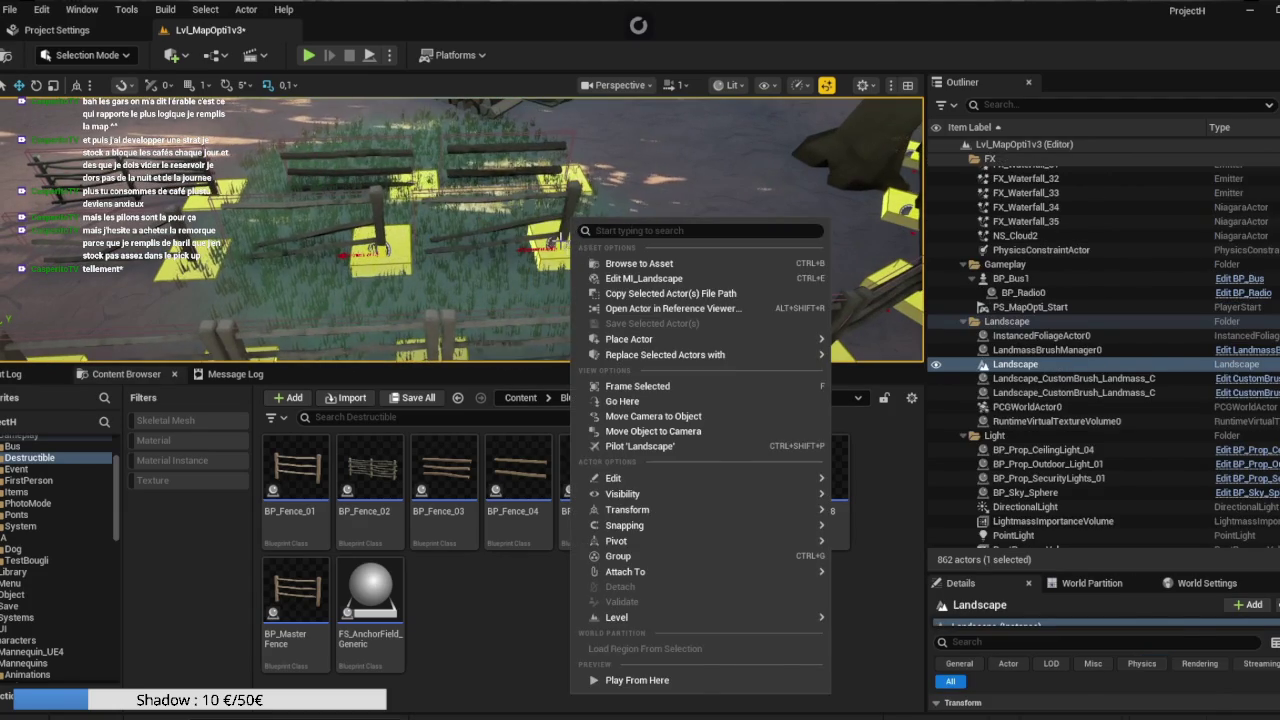
click(570, 240)
right_click(568, 236)
mouse_move(622, 588)
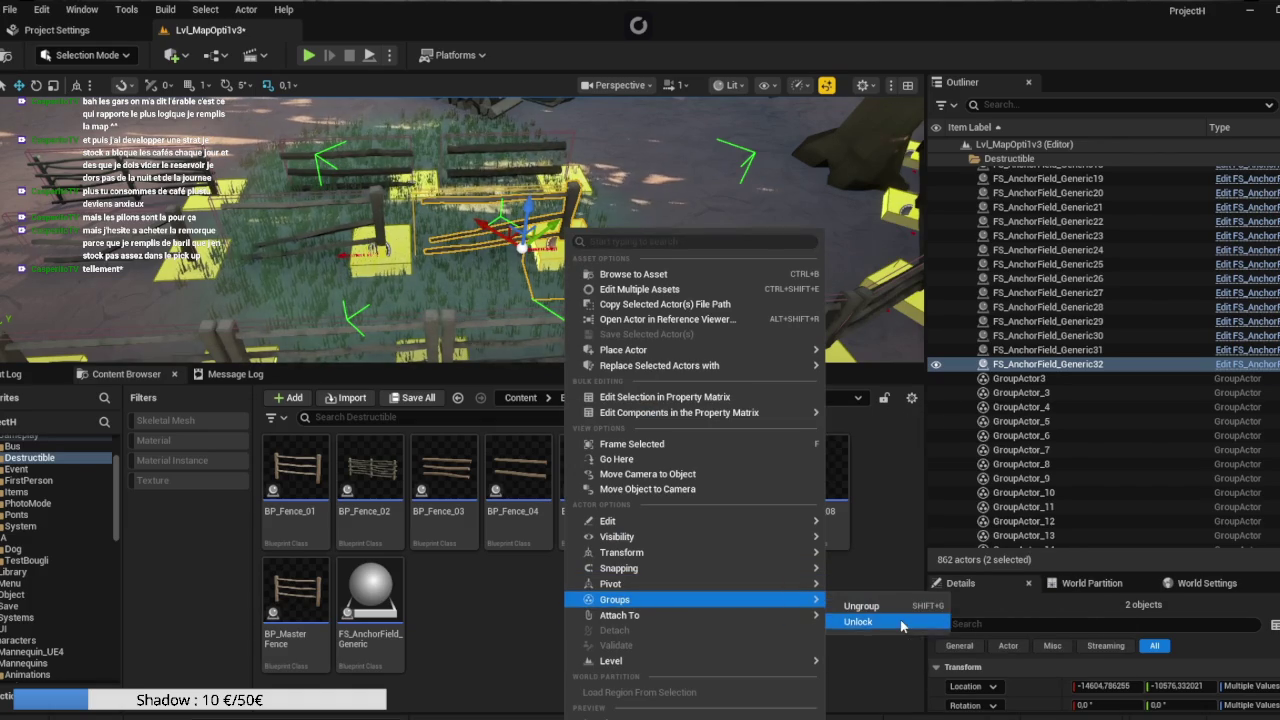
click(900, 622)
Replace copied fence BP_MasterFence32 with BP_Fence_07 and regroup it with its anchor field.
click(567, 216)
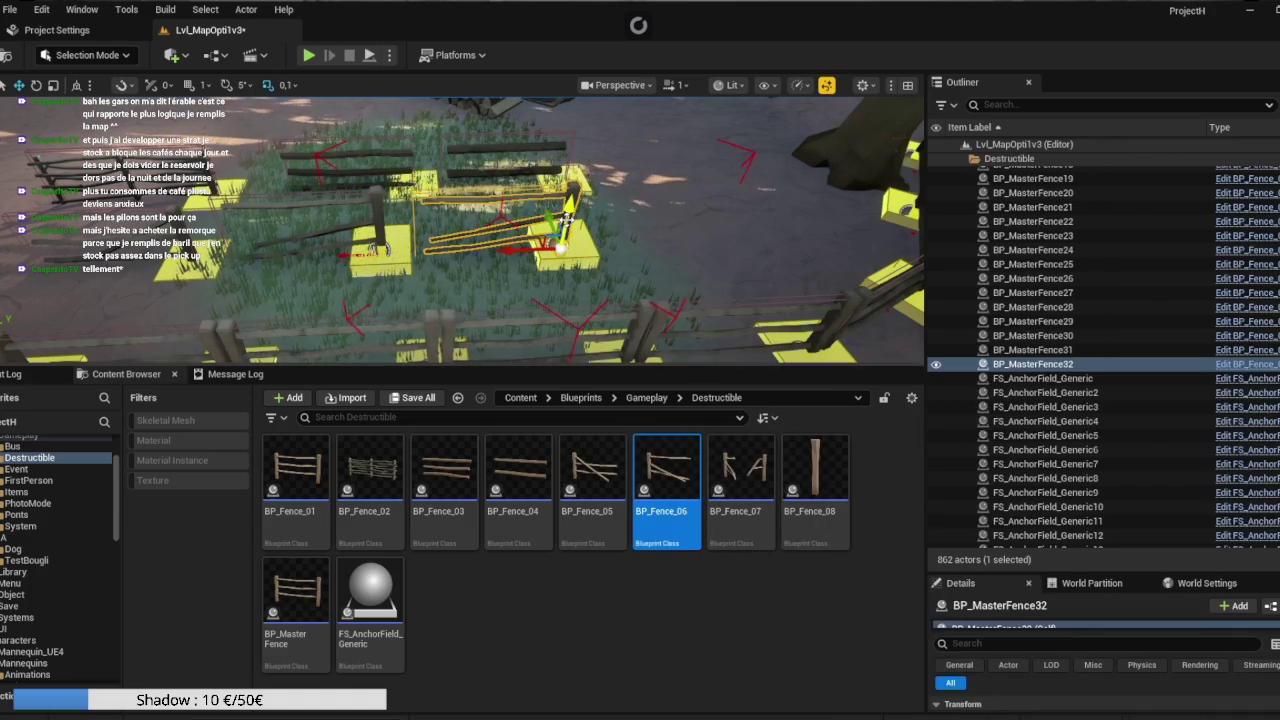
click(740, 475)
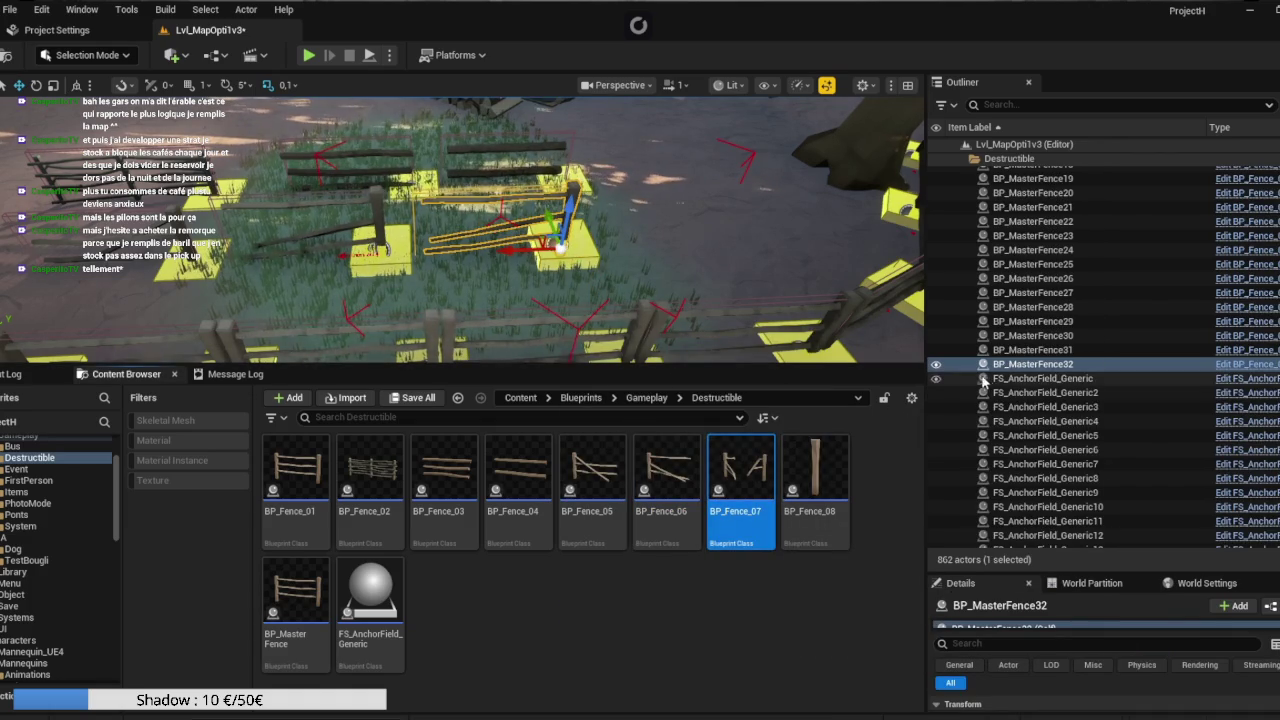
right_click(1030, 368)
mouse_move(1120, 365)
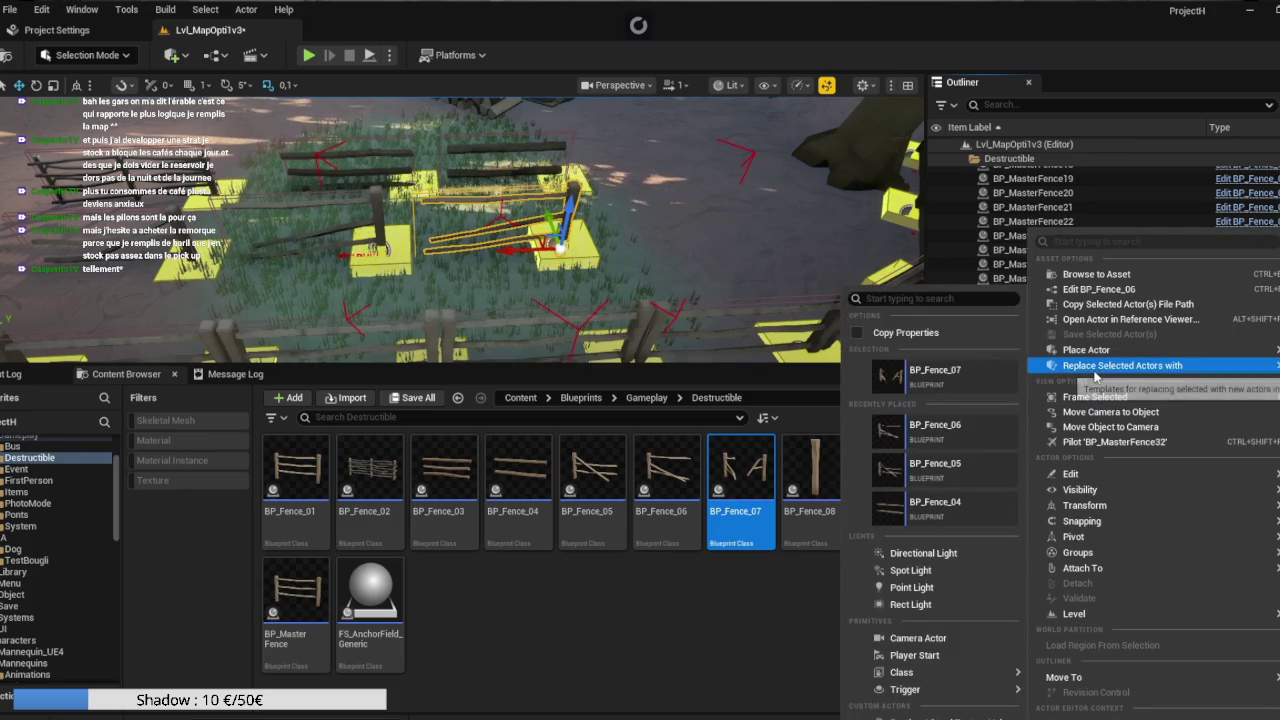
click(941, 387)
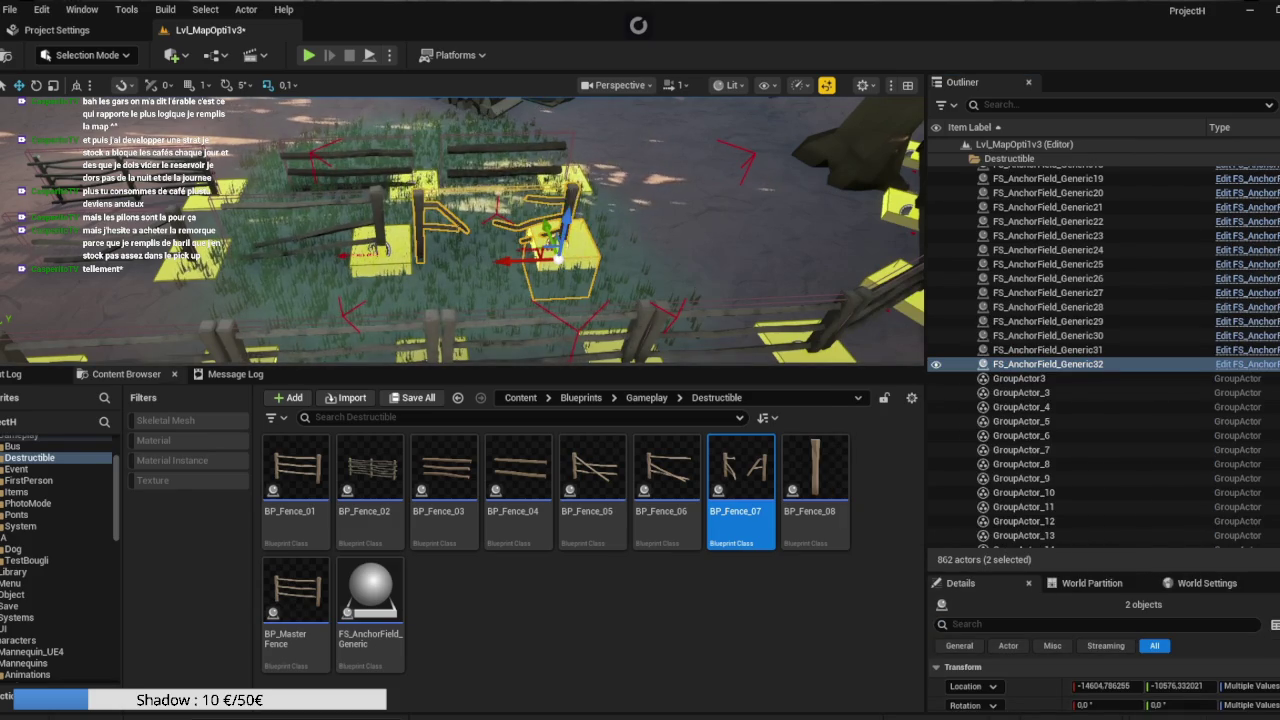
right_click(572, 196)
mouse_move(678, 572)
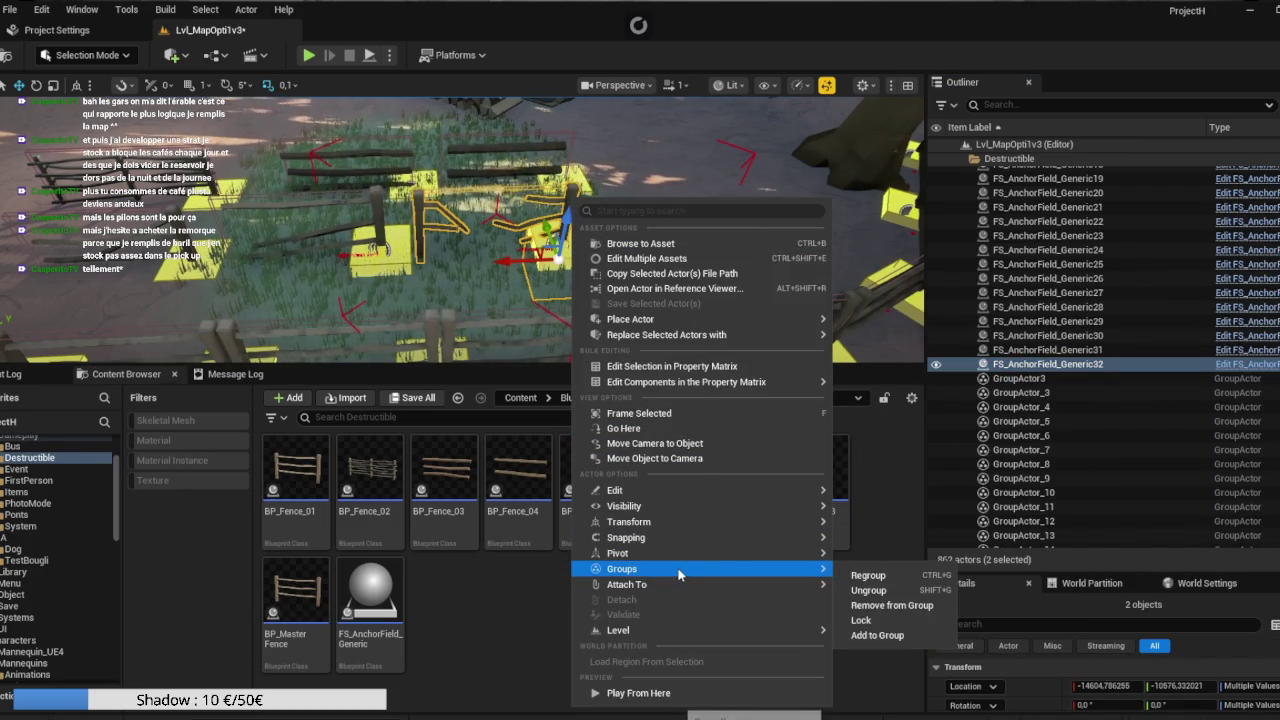
click(866, 576)
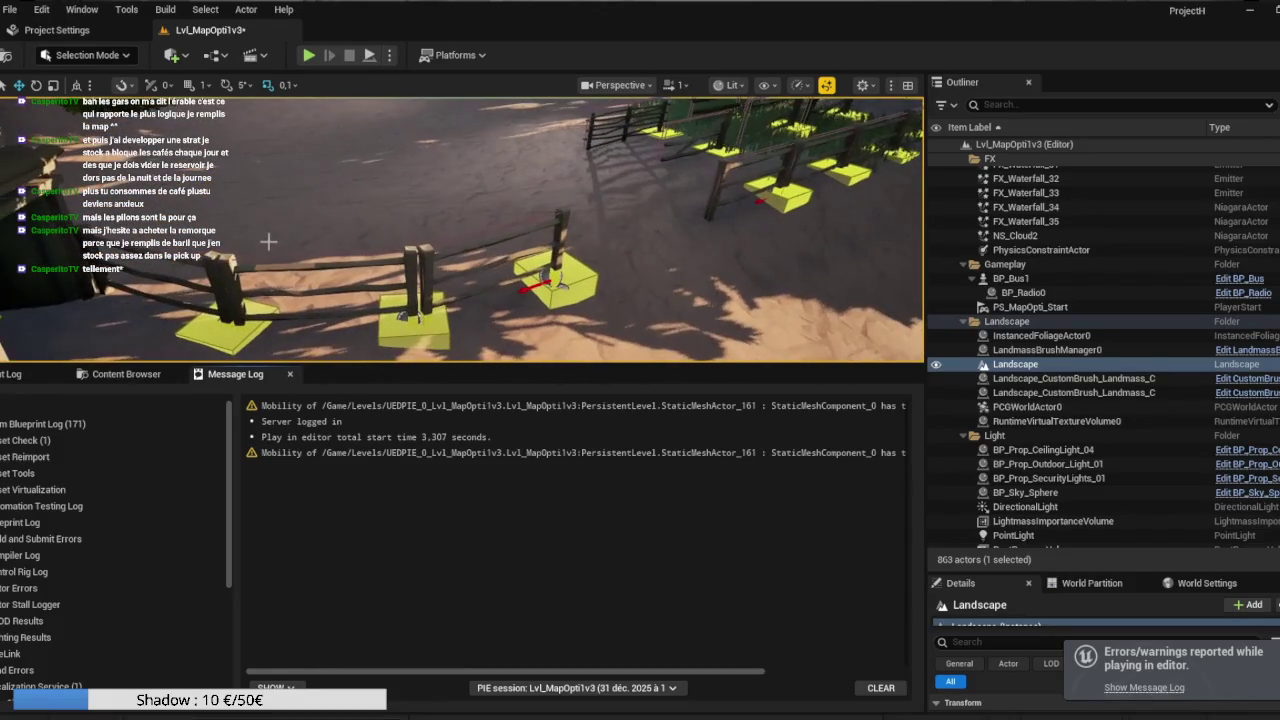
Select the range of fence group actors in the Outliner and ungroup them.
click(197, 318)
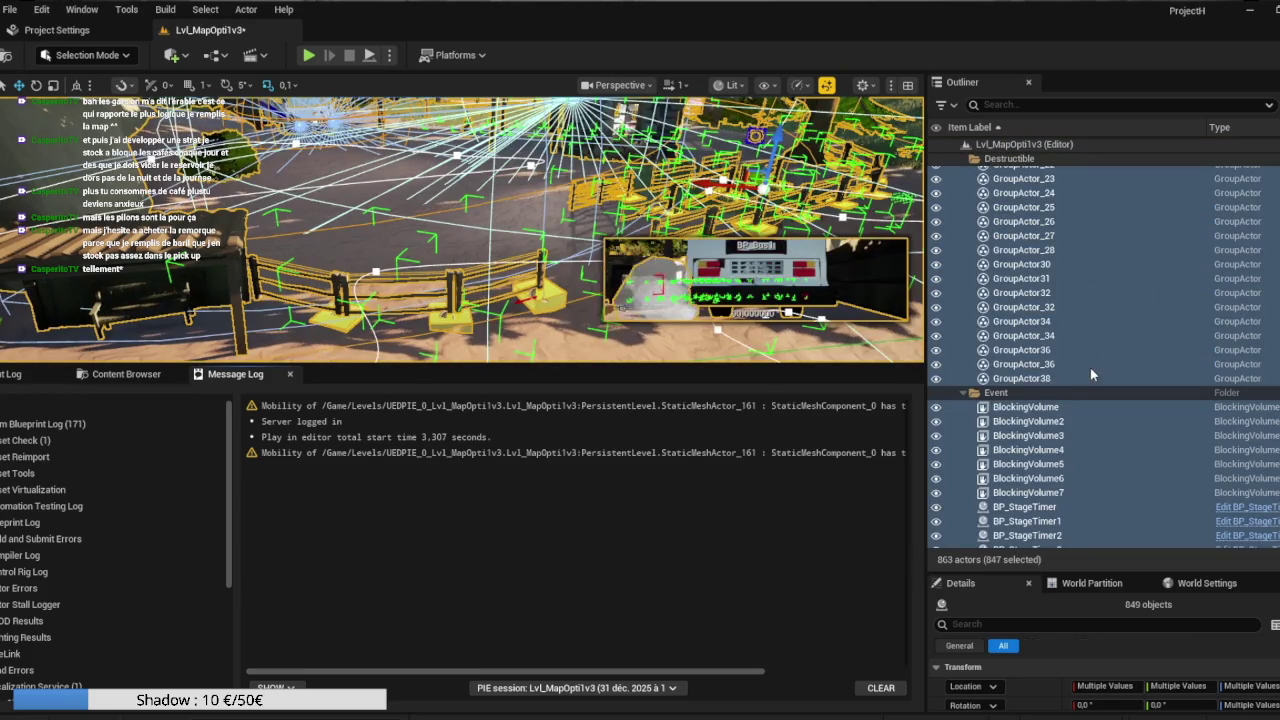
click(1076, 365)
ctrl+click(1040, 378)
scroll(1040, 377, up, 10)
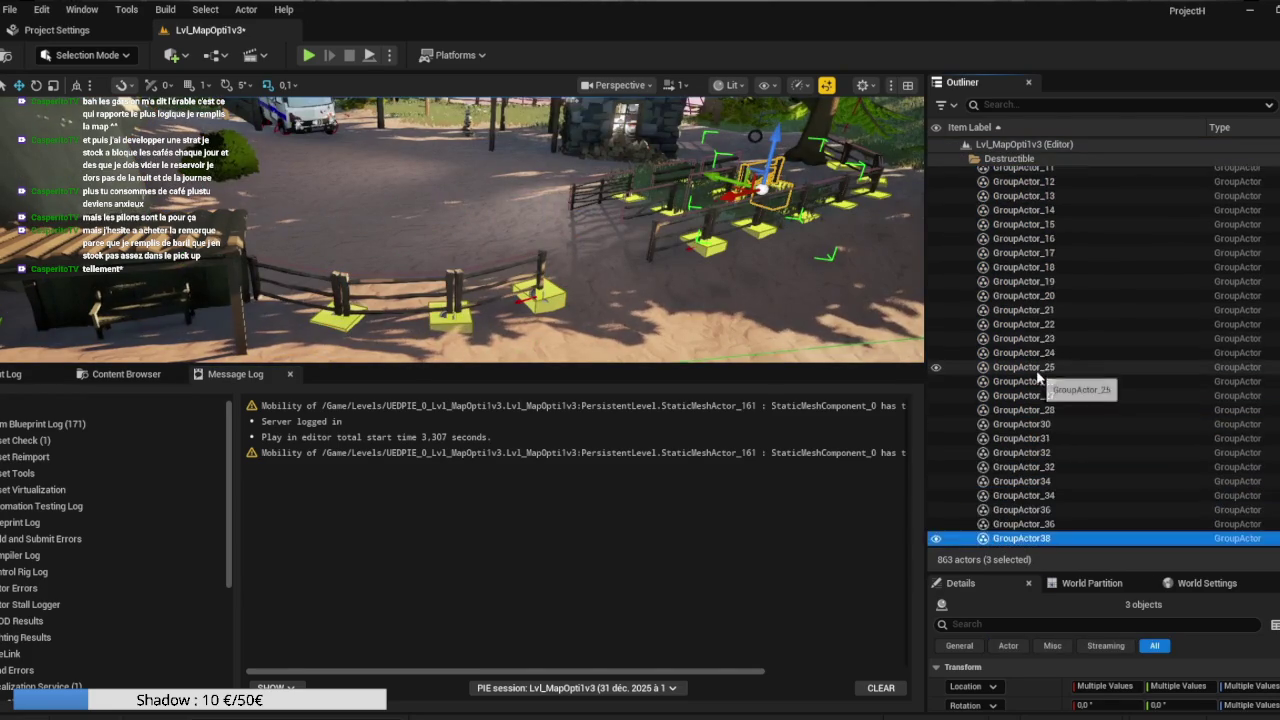
shift+click(1025, 341)
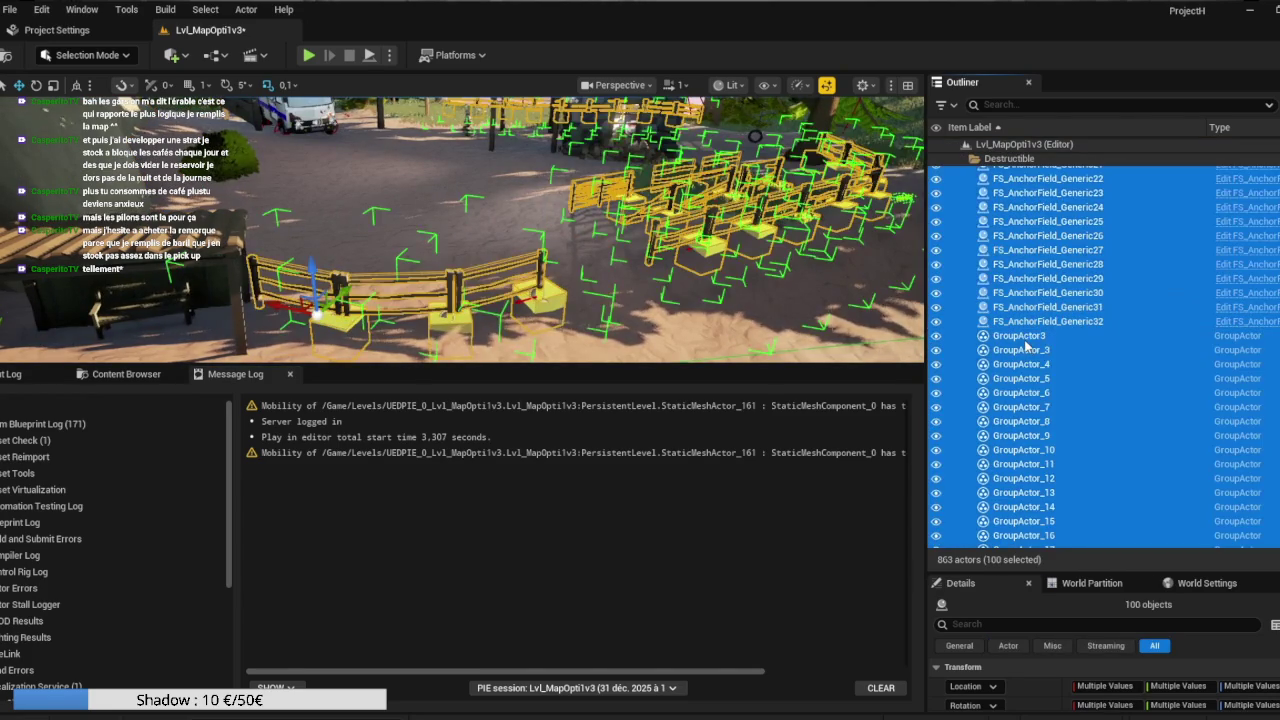
right_click(1025, 345)
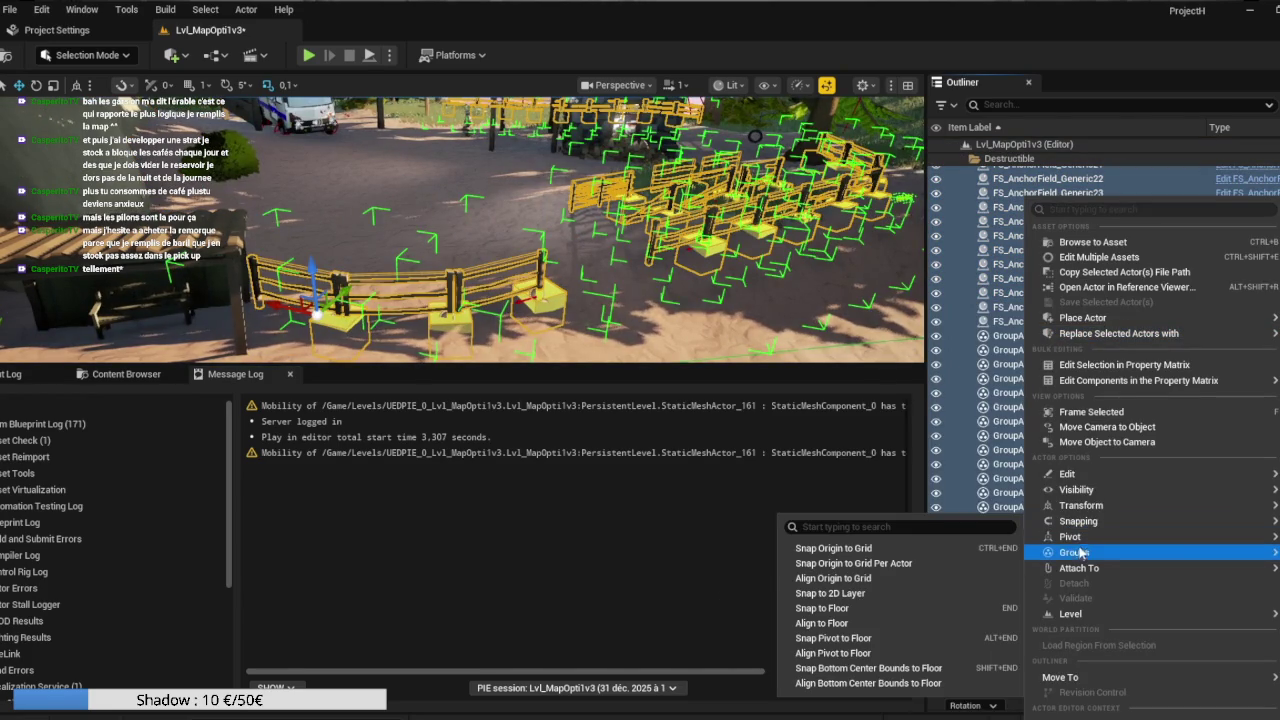
mouse_move(1076, 553)
click(958, 590)
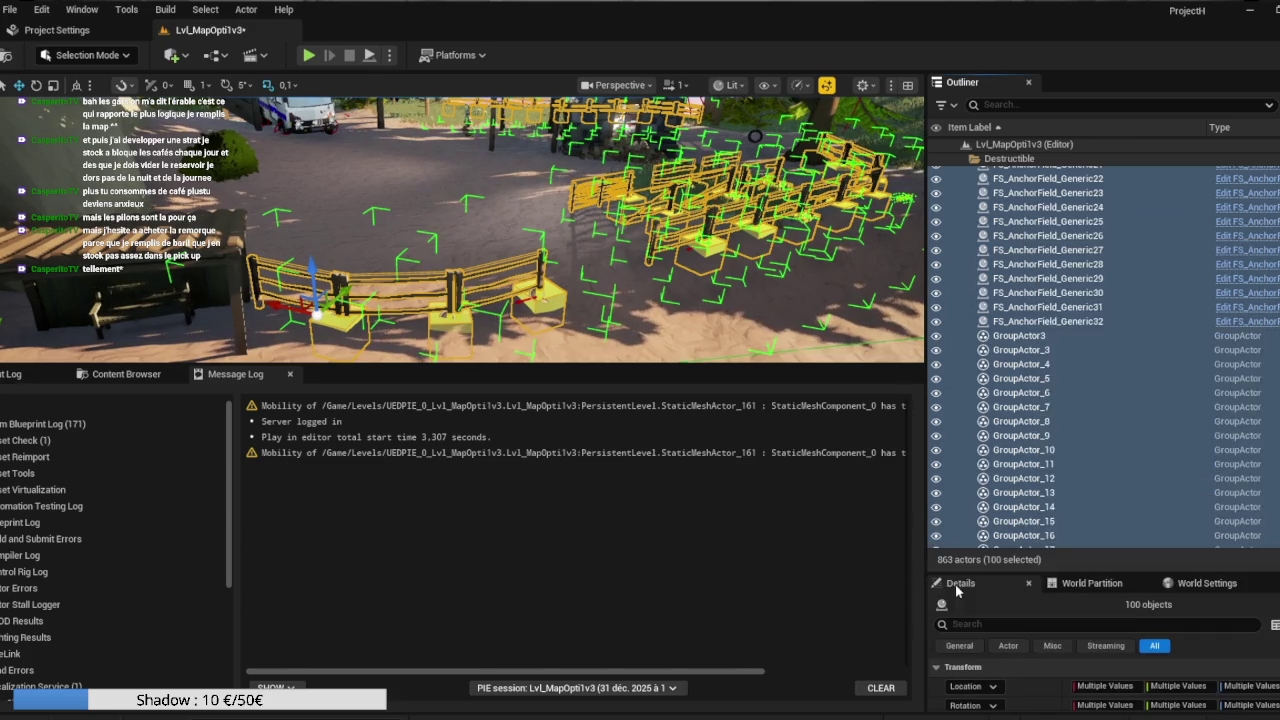
Try ungrouping the two remaining groups, GroupActor_34 and GroupActor_36.
click(1022, 350)
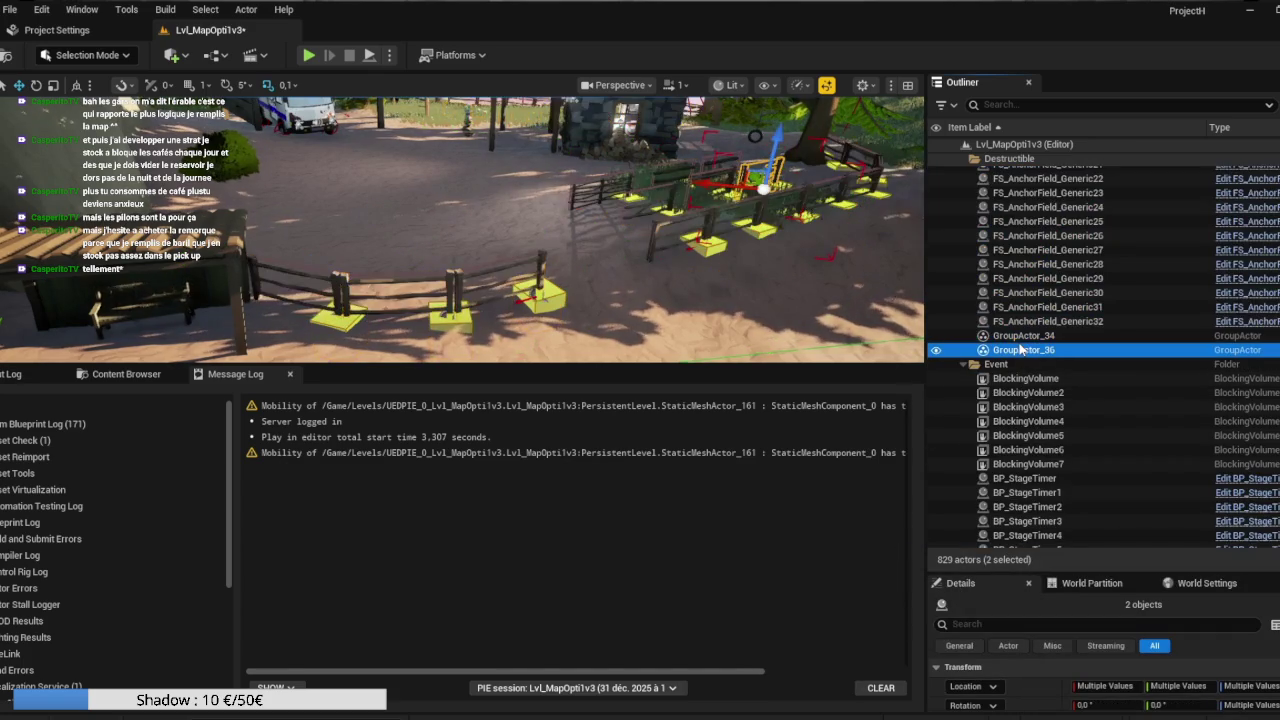
ctrl+click(1022, 336)
right_click(1022, 342)
mouse_move(1070, 489)
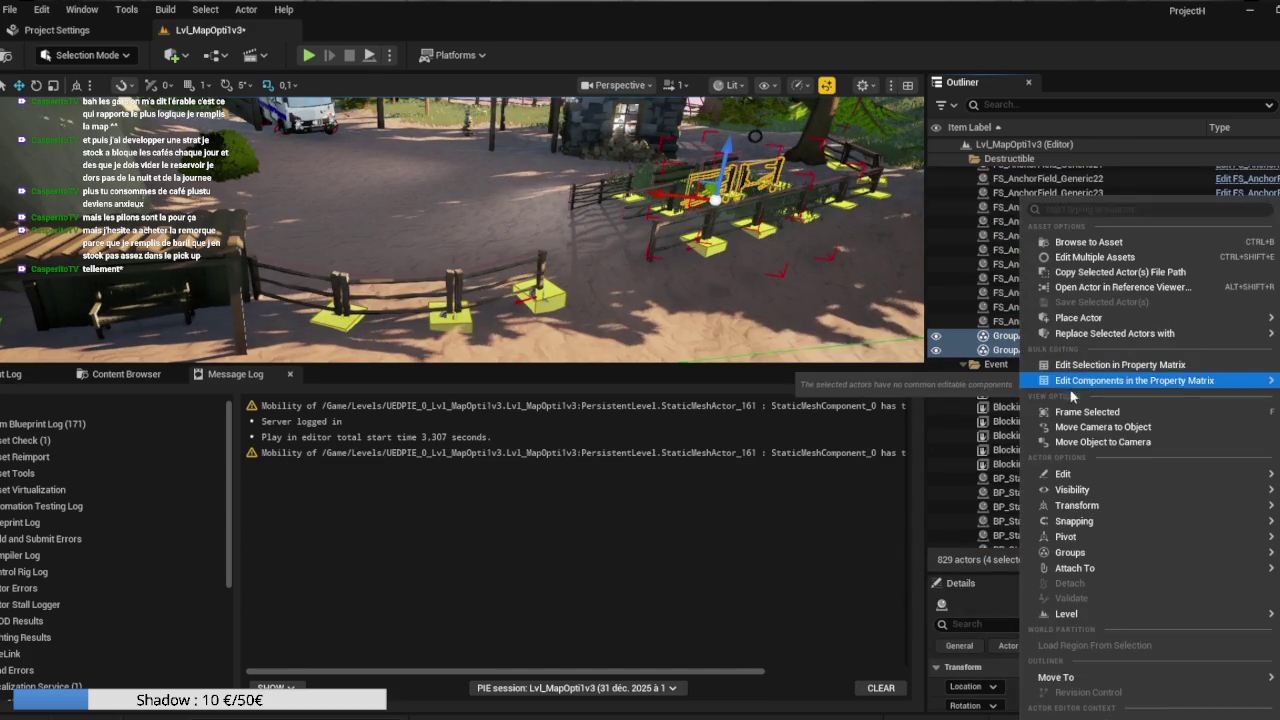
mouse_move(1070, 552)
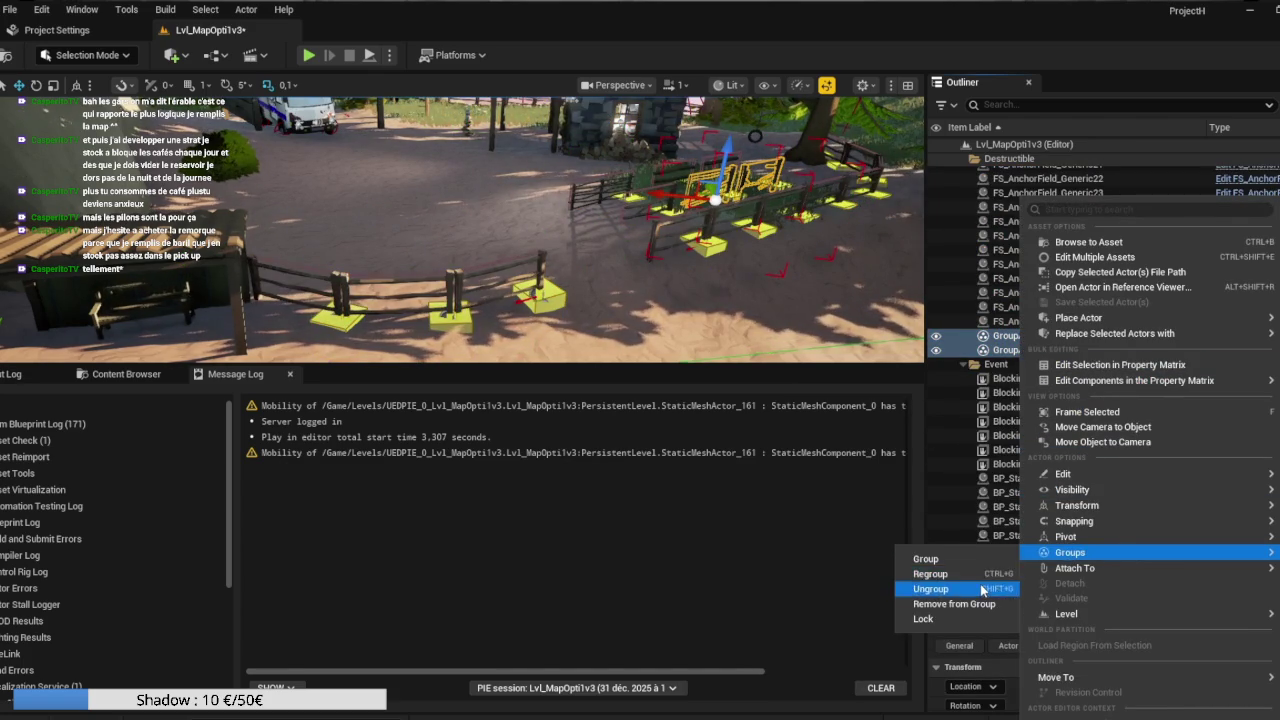
click(982, 590)
Clear the group selection and select BP_MasterFence32 in the level.
click(880, 330)
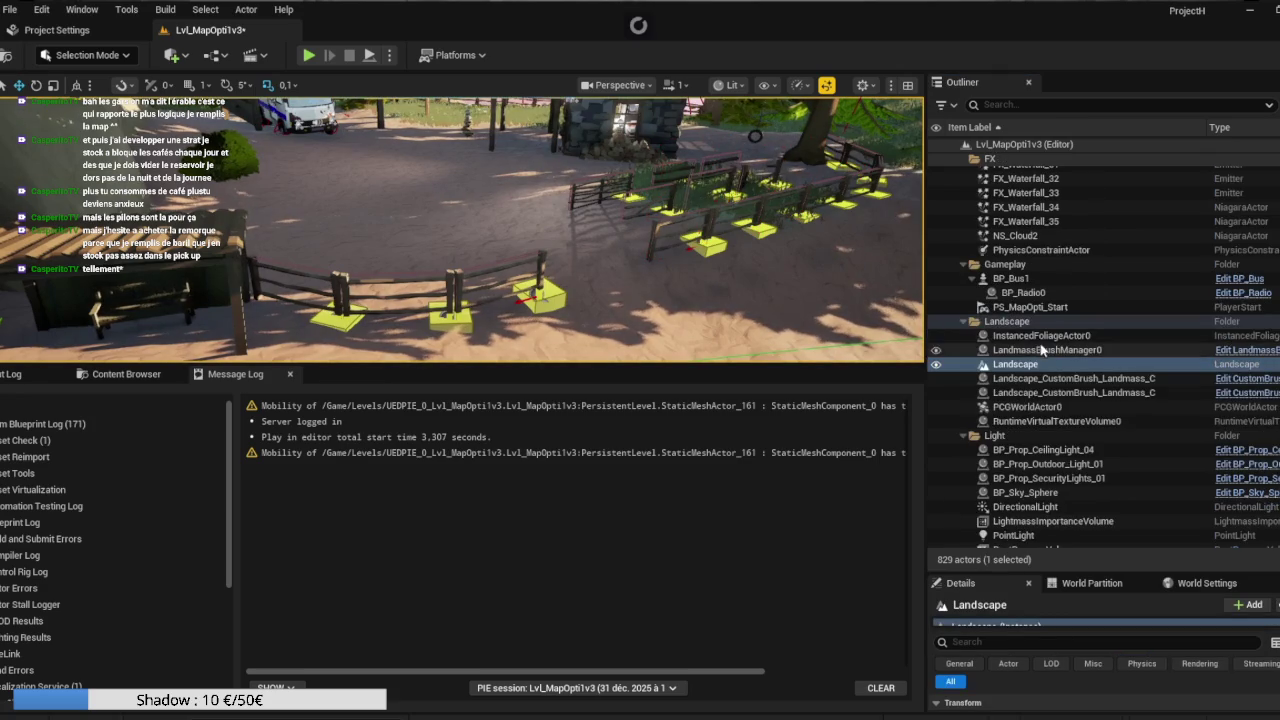
scroll(1035, 347, up, 3)
scroll(1035, 347, up, 1)
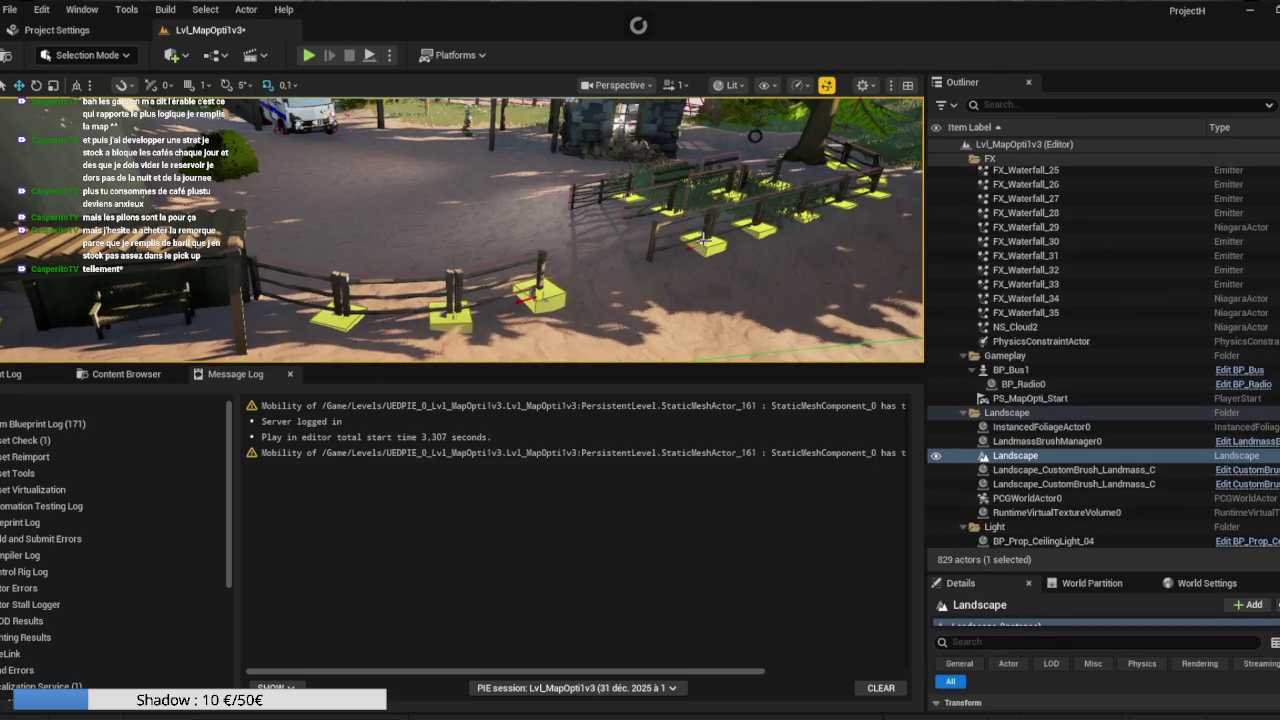
click(748, 172)
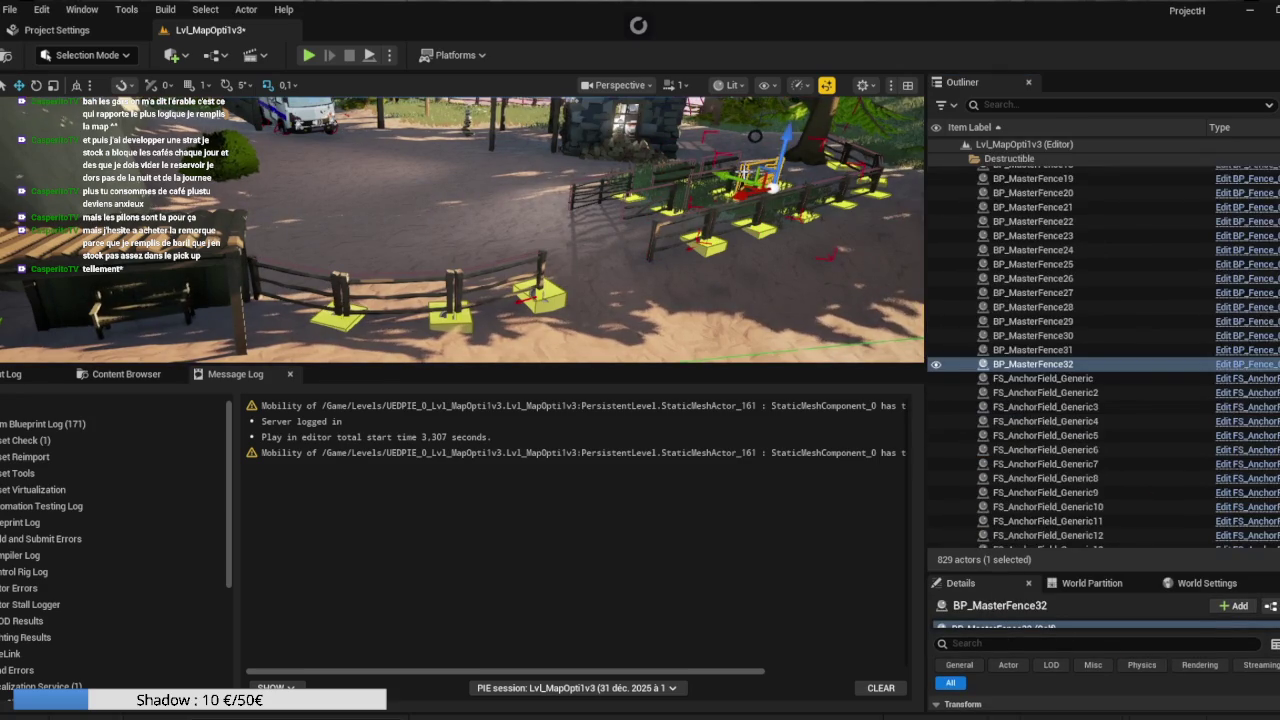
scroll(1071, 424, down, 10)
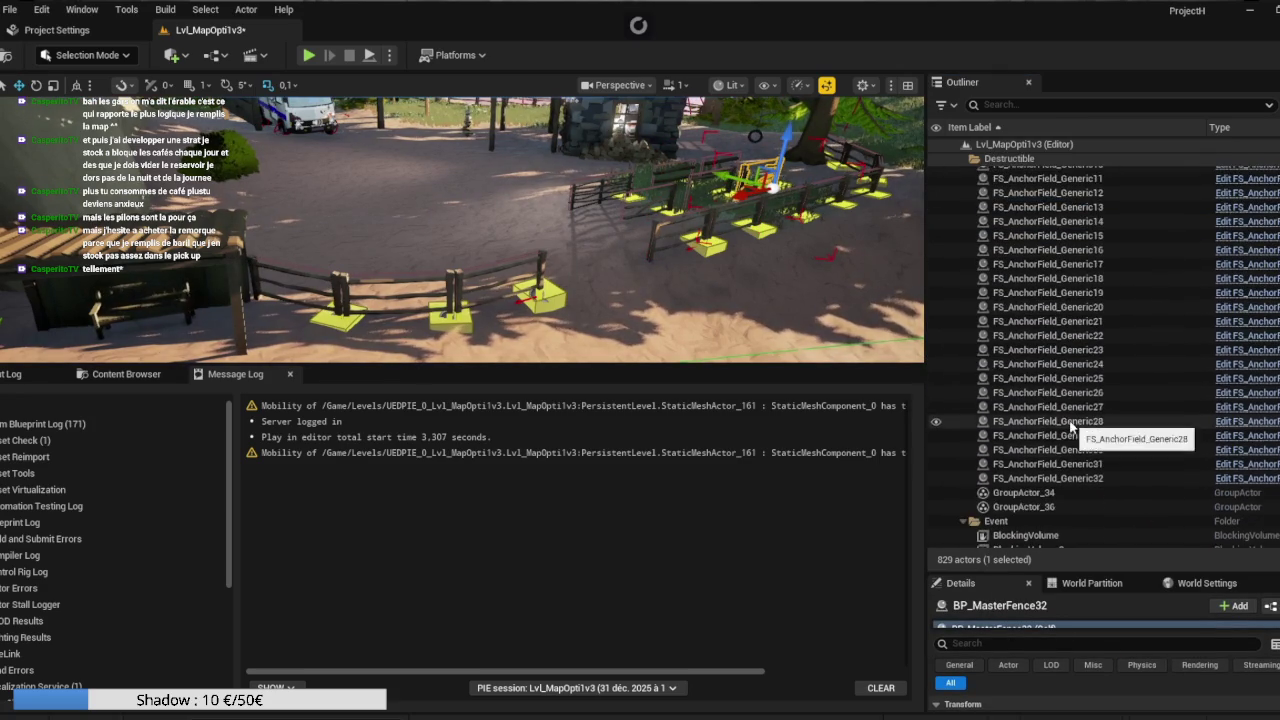
scroll(1069, 427, up, 3)
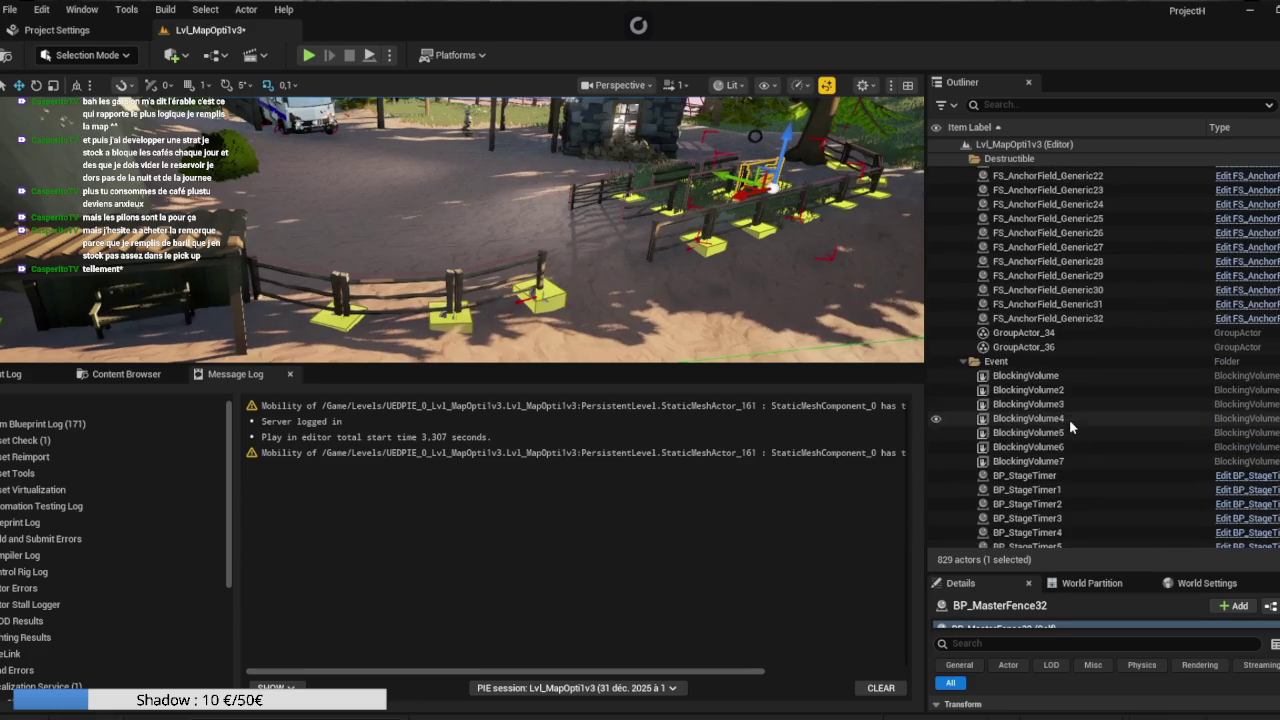
Select GroupActor_34 and GroupActor_36 again and ungroup them to free their fences.
click(1010, 332)
ctrl+click(1000, 346)
right_click(1000, 346)
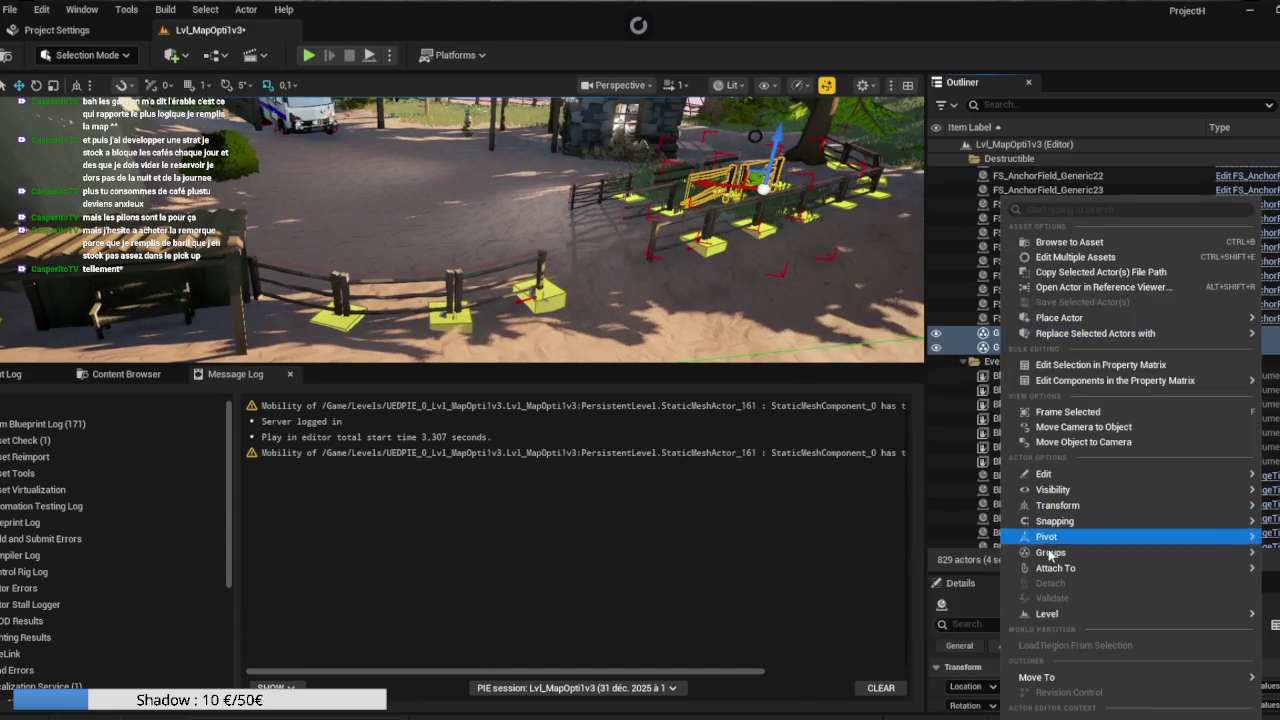
mouse_move(1050, 553)
click(970, 589)
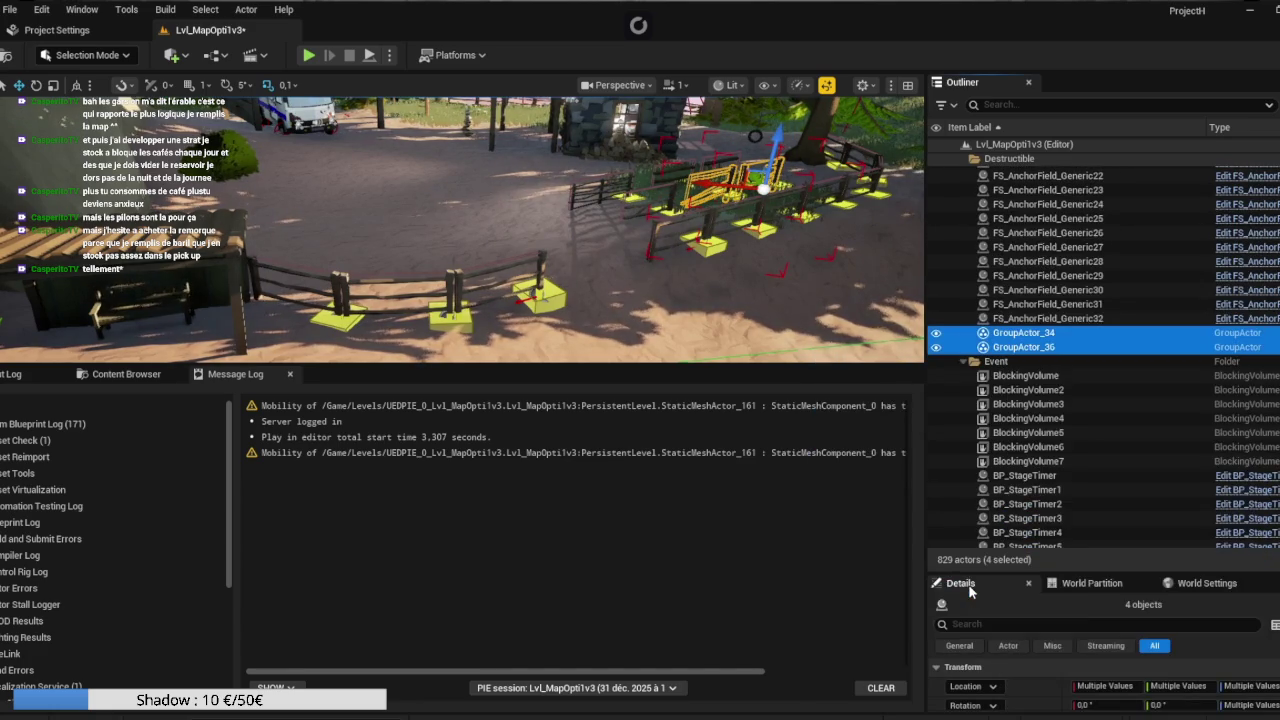
right_click(1028, 350)
mouse_move(1060, 552)
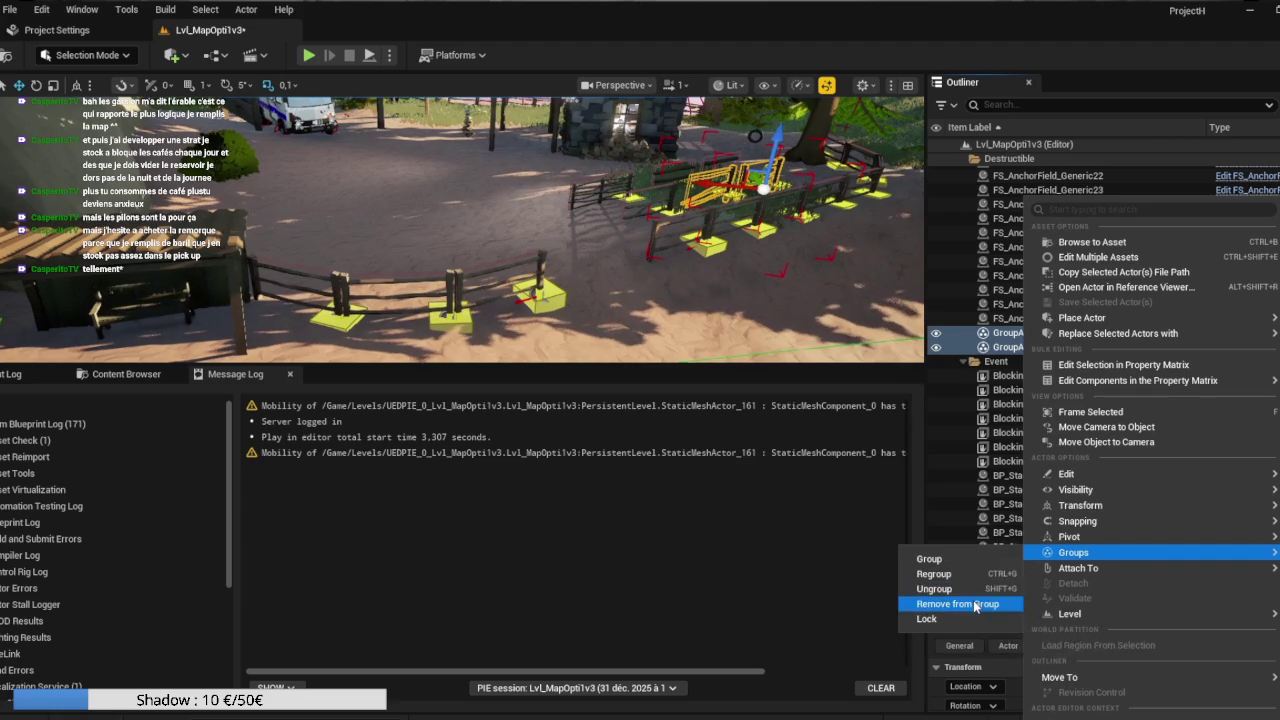
click(974, 603)
Lock GroupActor_34 and GroupActor_36, then ungroup them, leaving 827 actors.
scroll(1012, 468, down, 5)
scroll(1012, 468, down, 5)
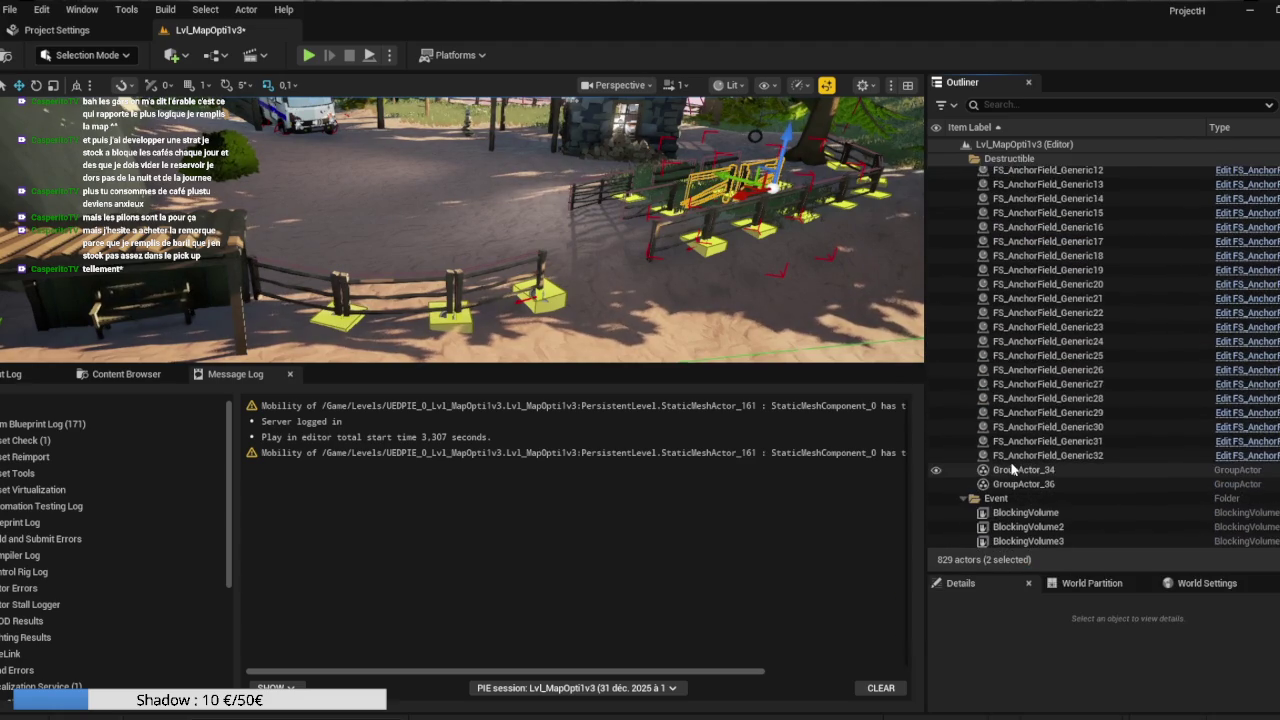
click(1018, 334)
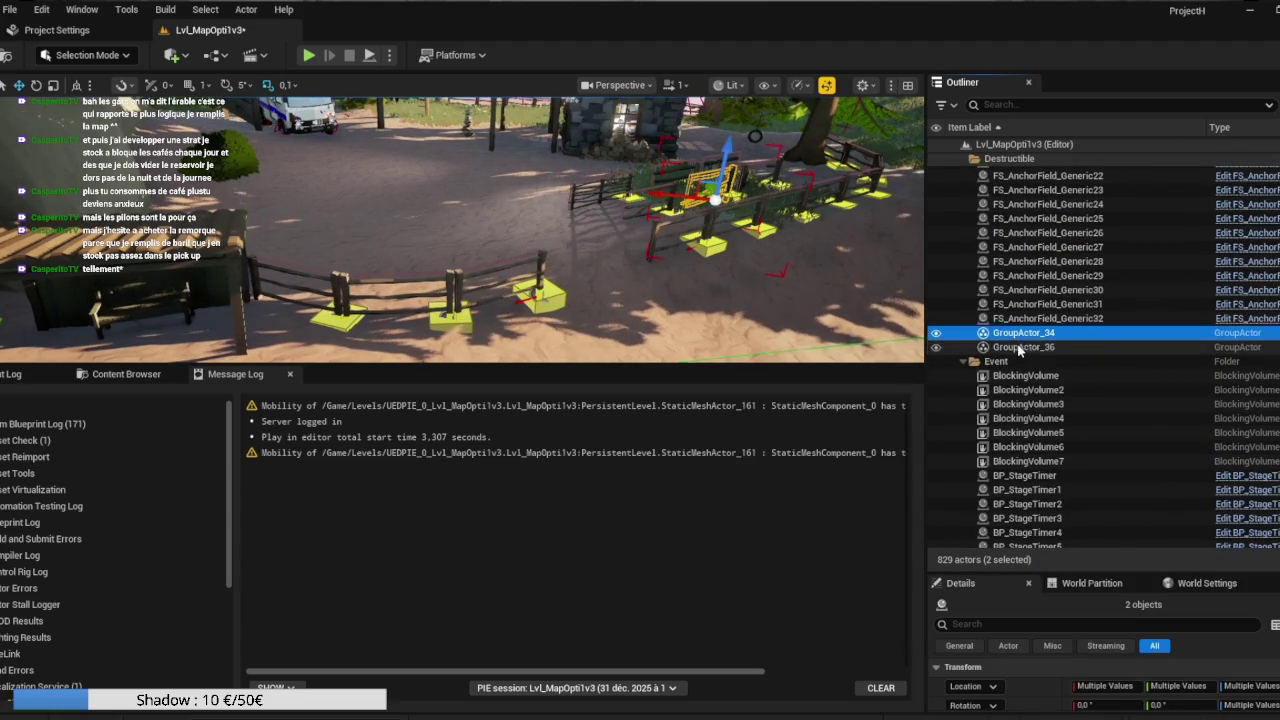
ctrl+click(1020, 348)
right_click(1020, 348)
mouse_move(1077, 508)
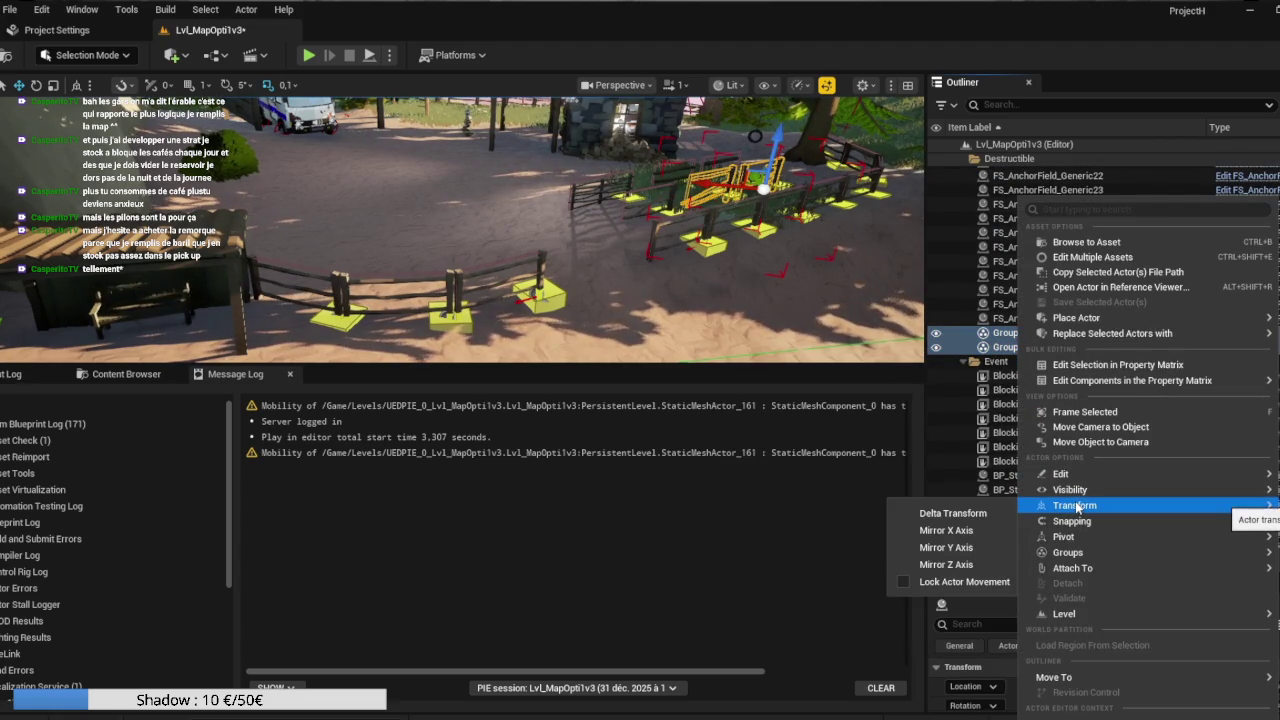
mouse_move(1066, 554)
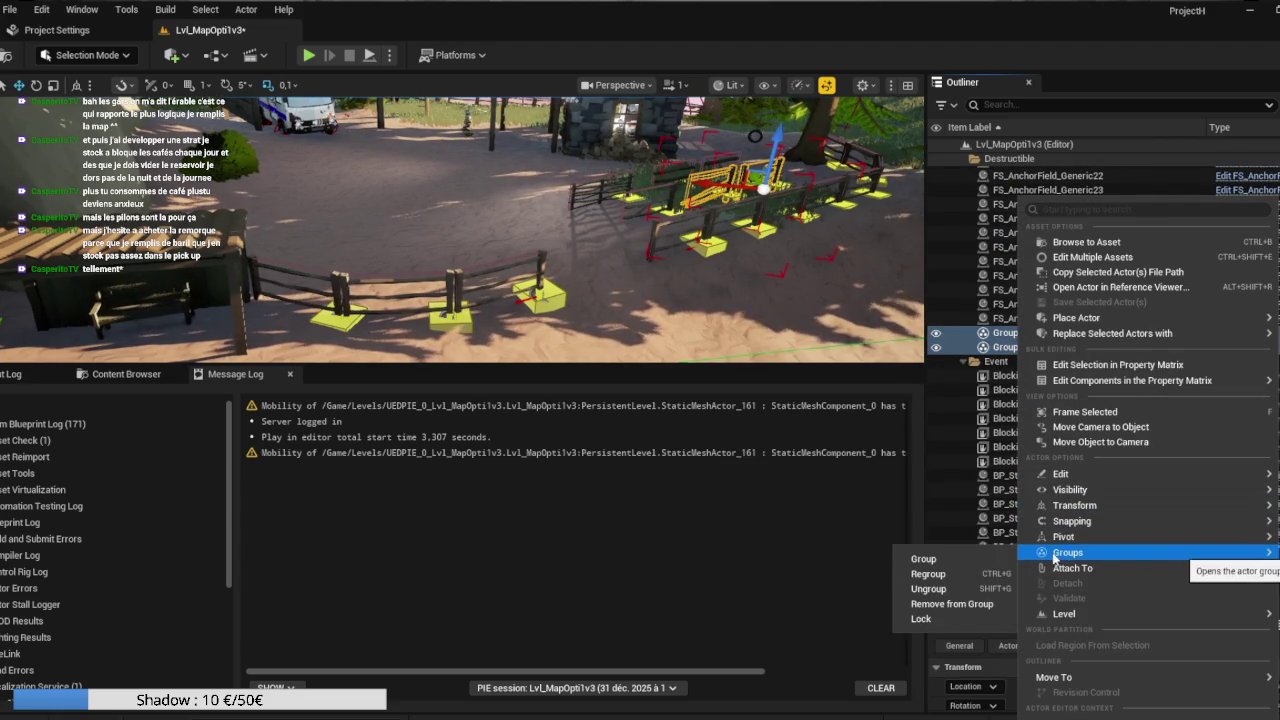
click(937, 618)
right_click(1000, 355)
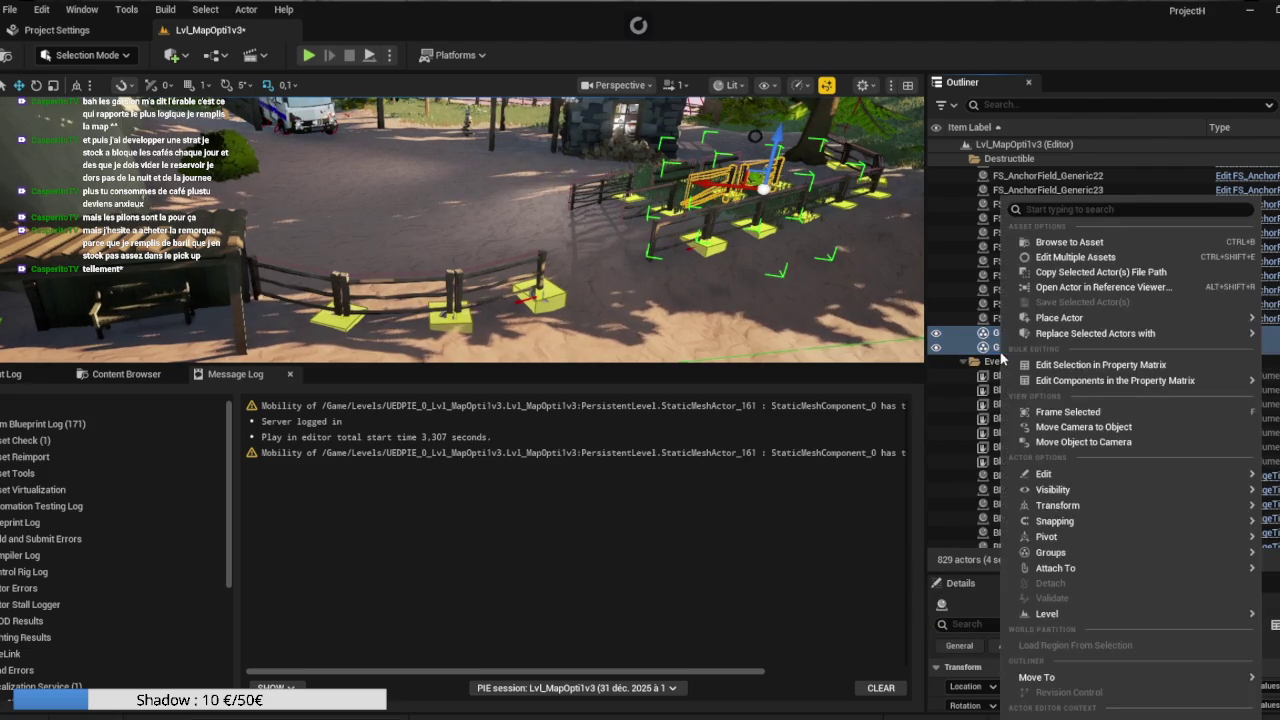
mouse_move(1038, 554)
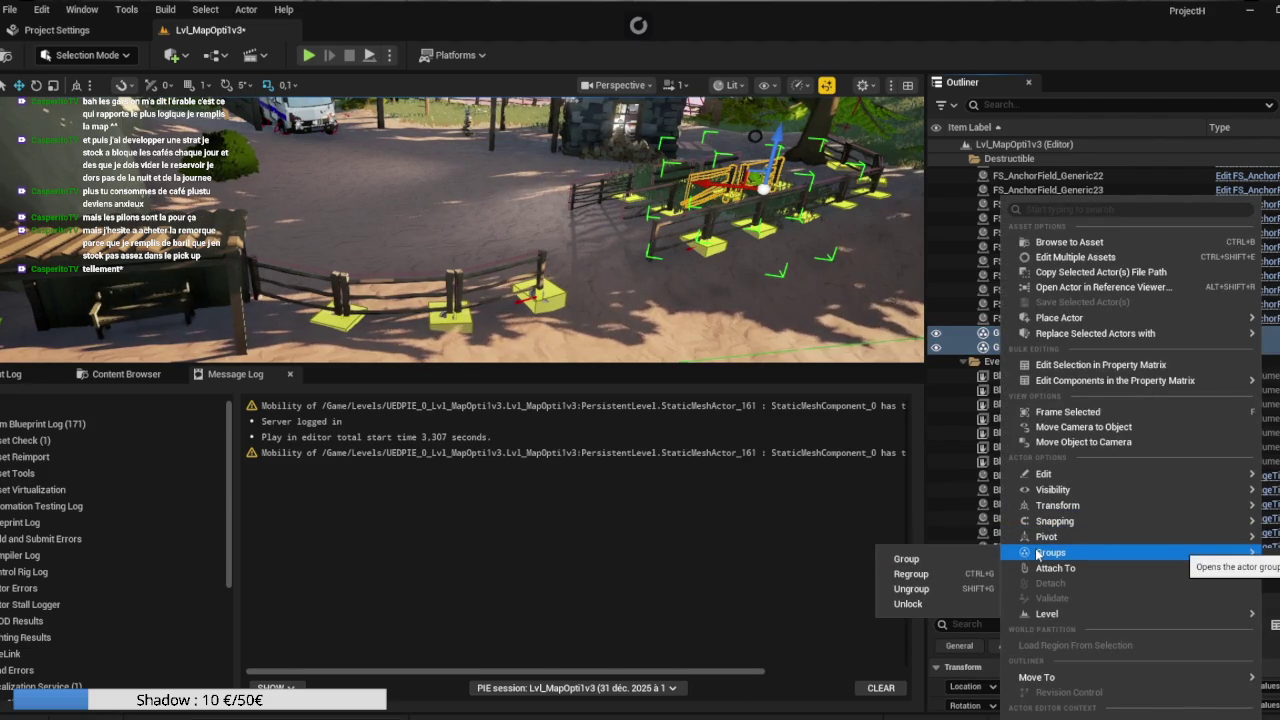
click(960, 589)
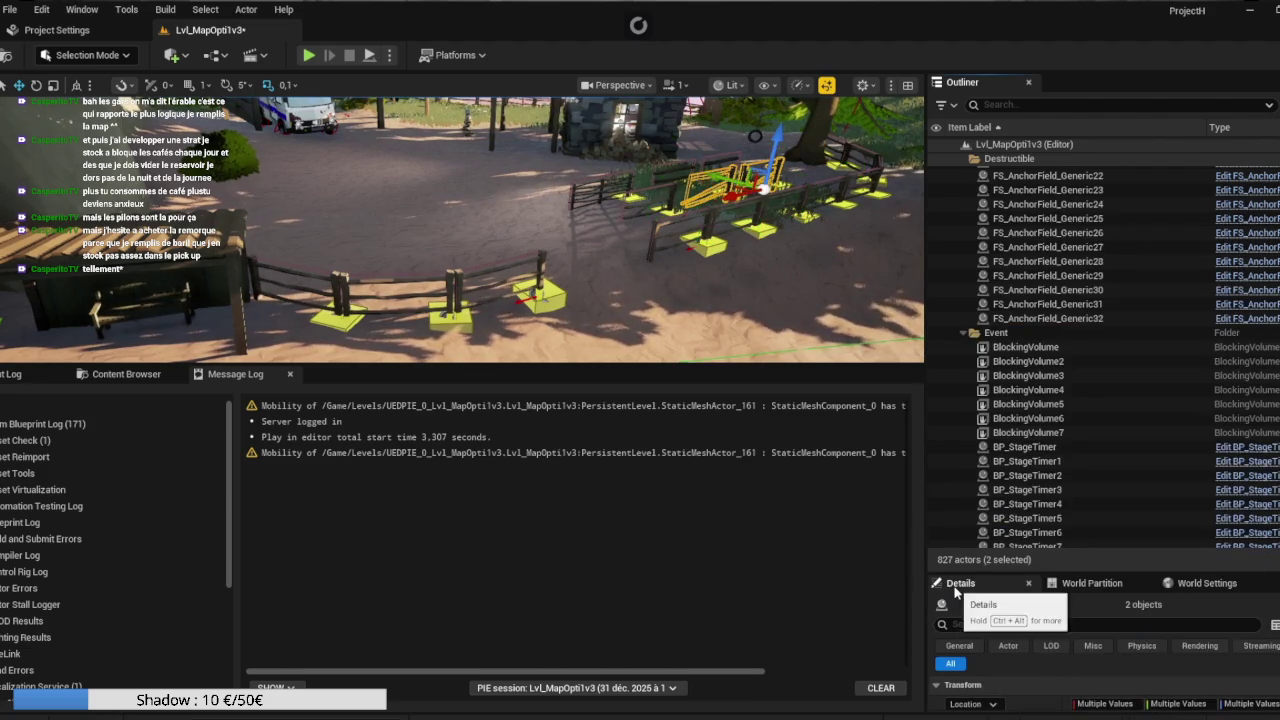
Select the left fence section BP_MasterFence and enlarge its Details panel.
scroll(1020, 420, up, 3)
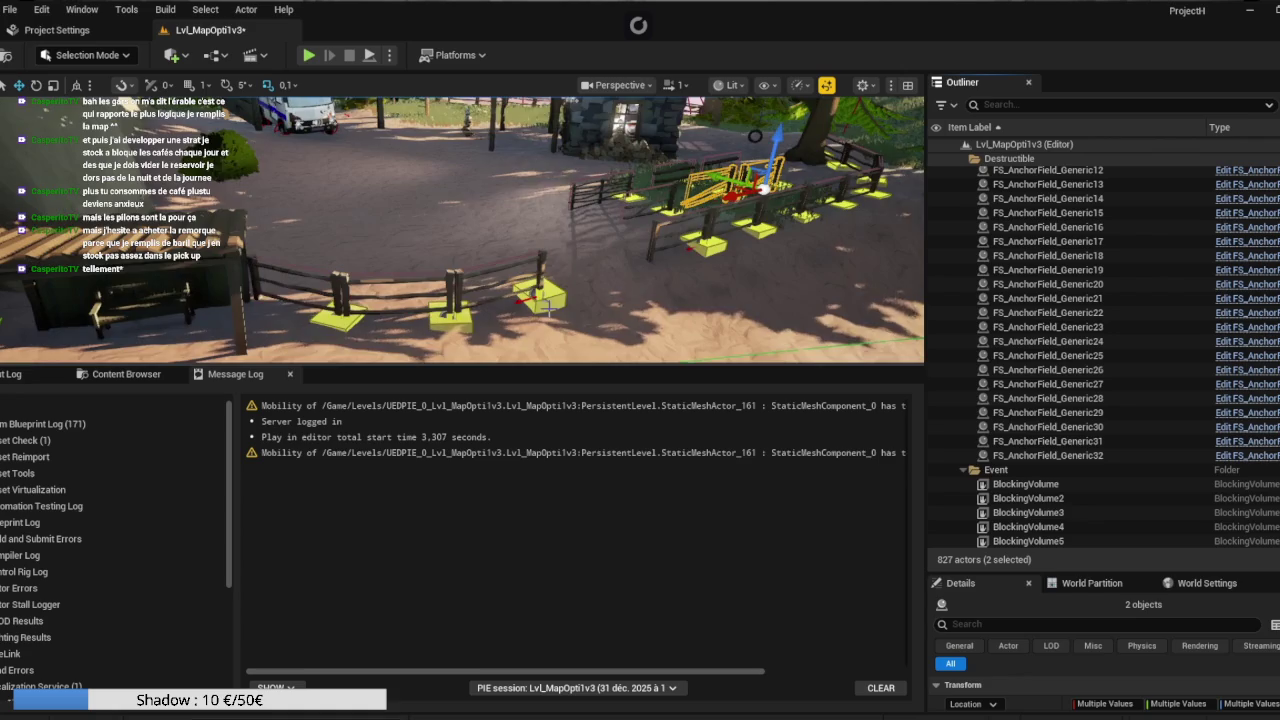
scroll(548, 312, up, 10)
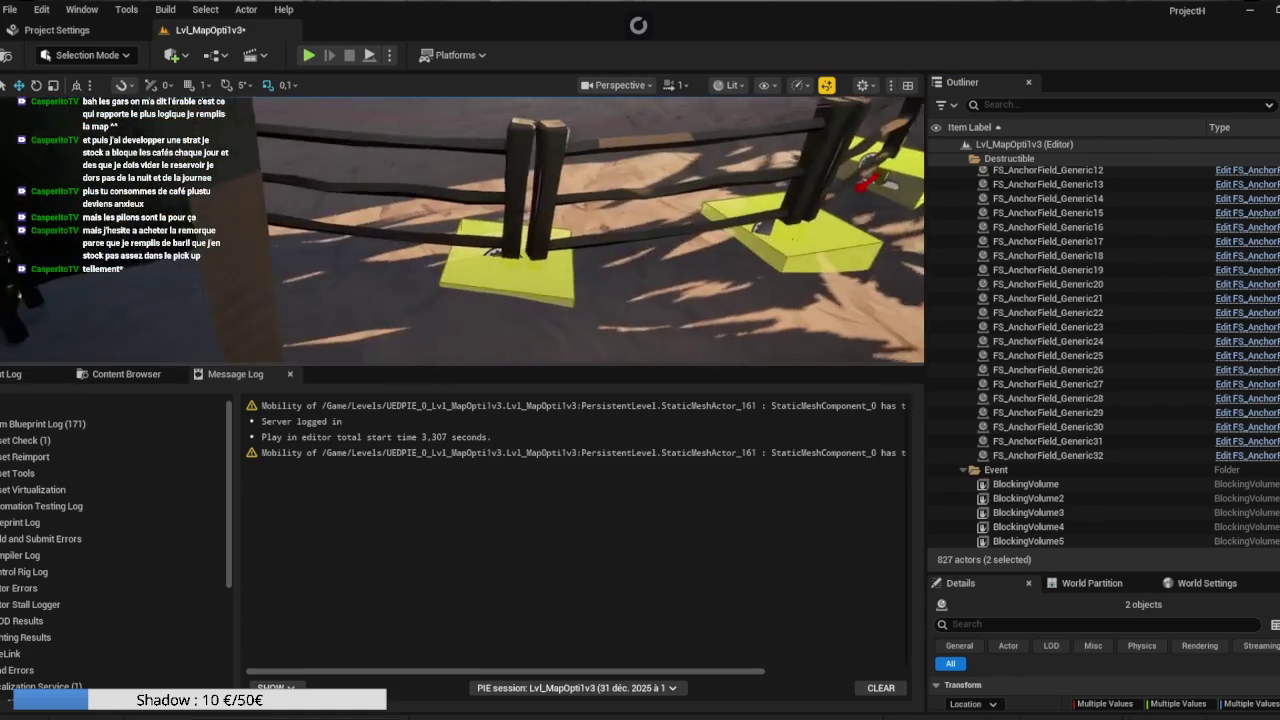
click(481, 245)
click(430, 140)
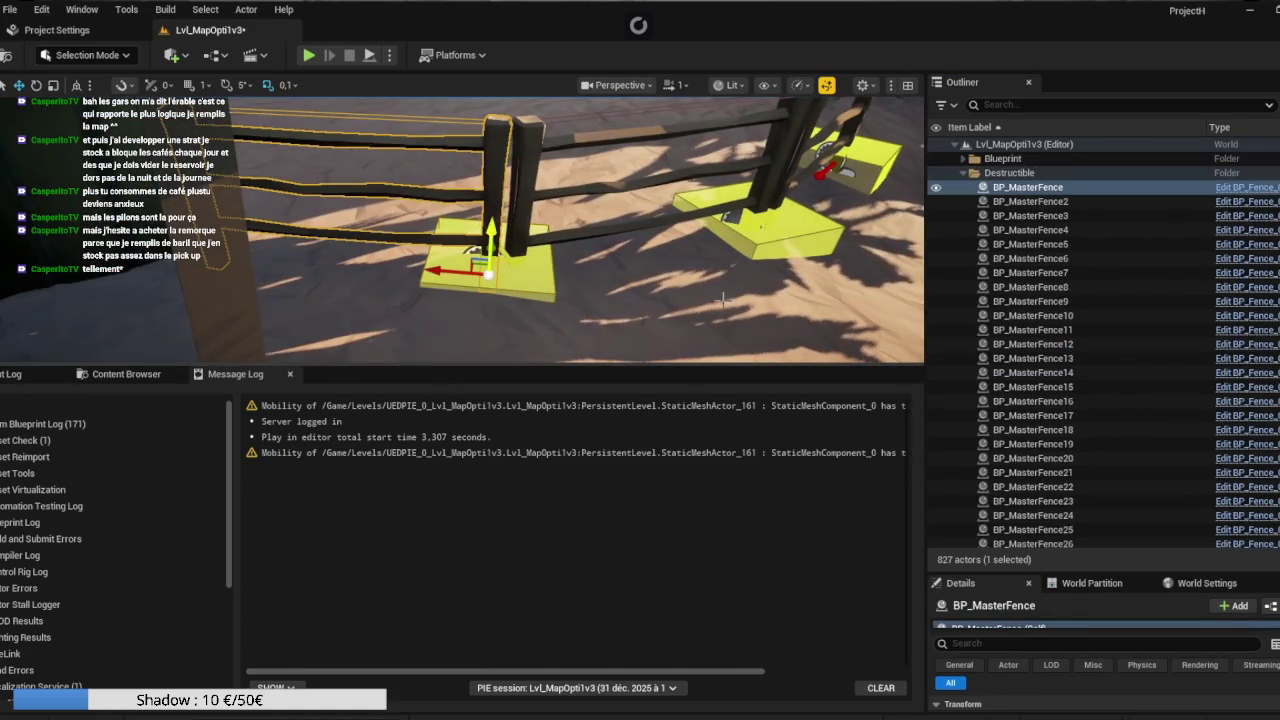
scroll(1066, 480, down, 3)
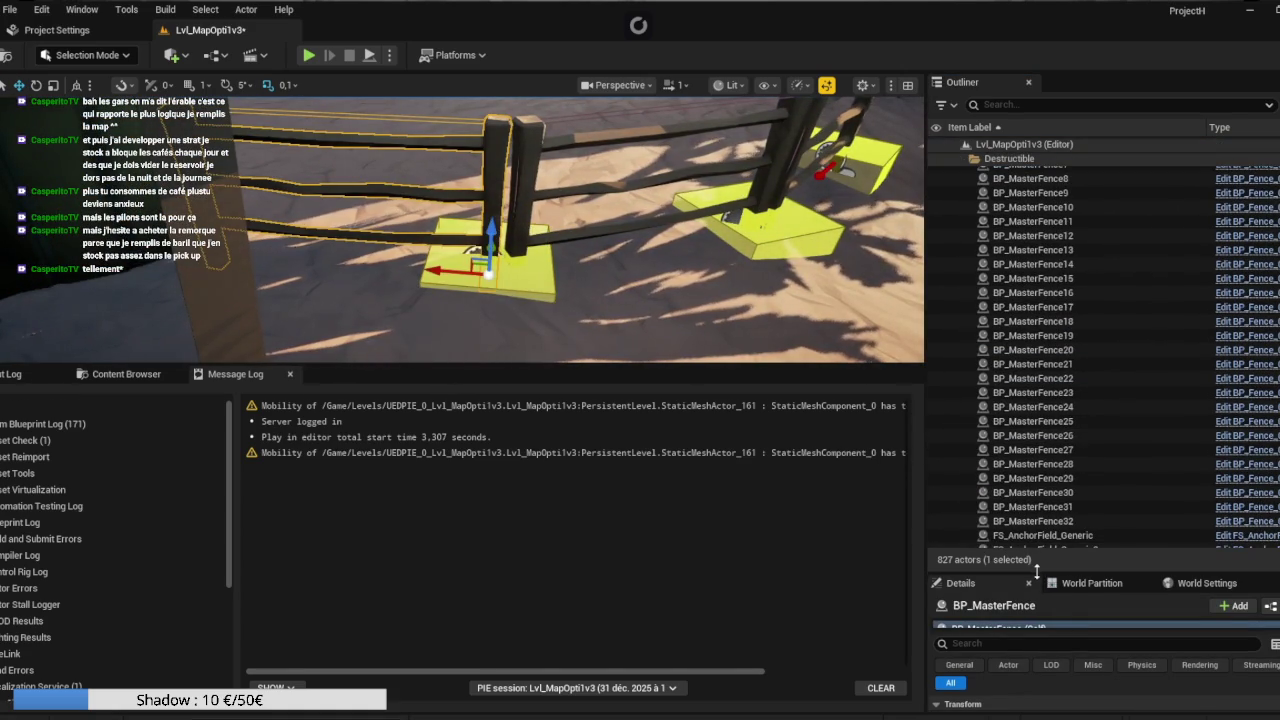
drag(1035, 567, 1040, 208)
scroll(1092, 550, down, 10)
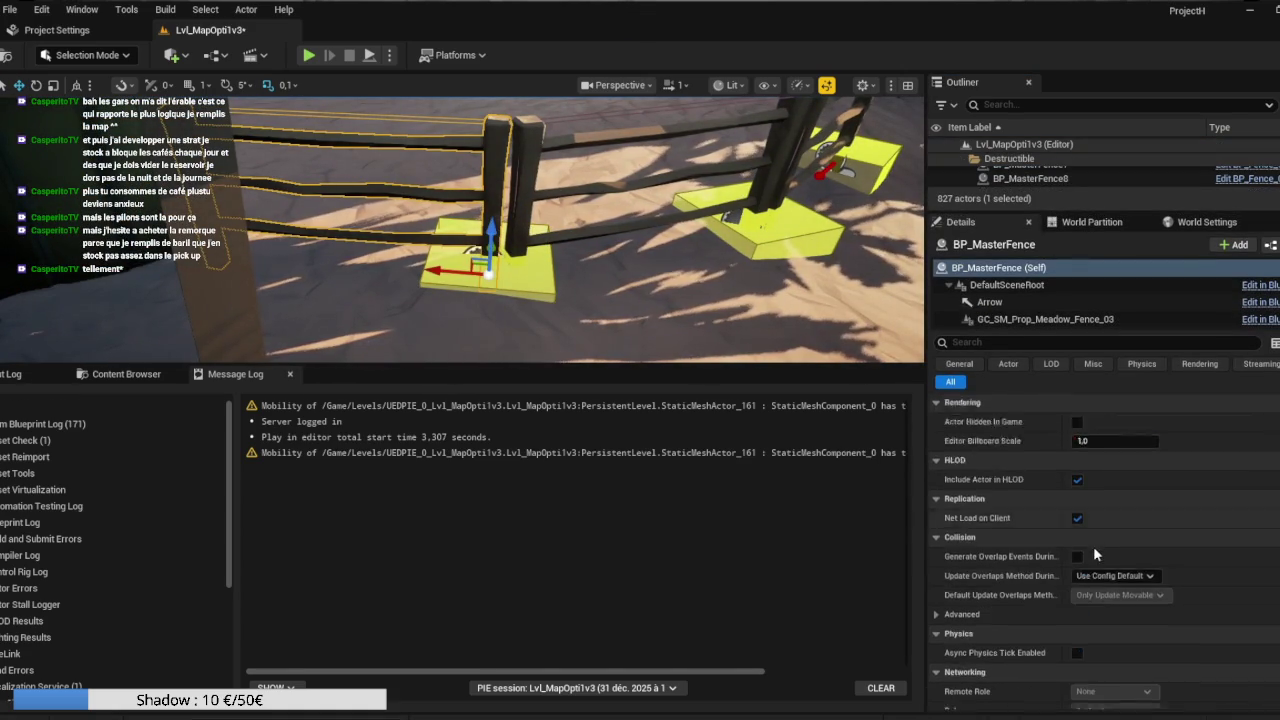
scroll(1091, 544, up, 10)
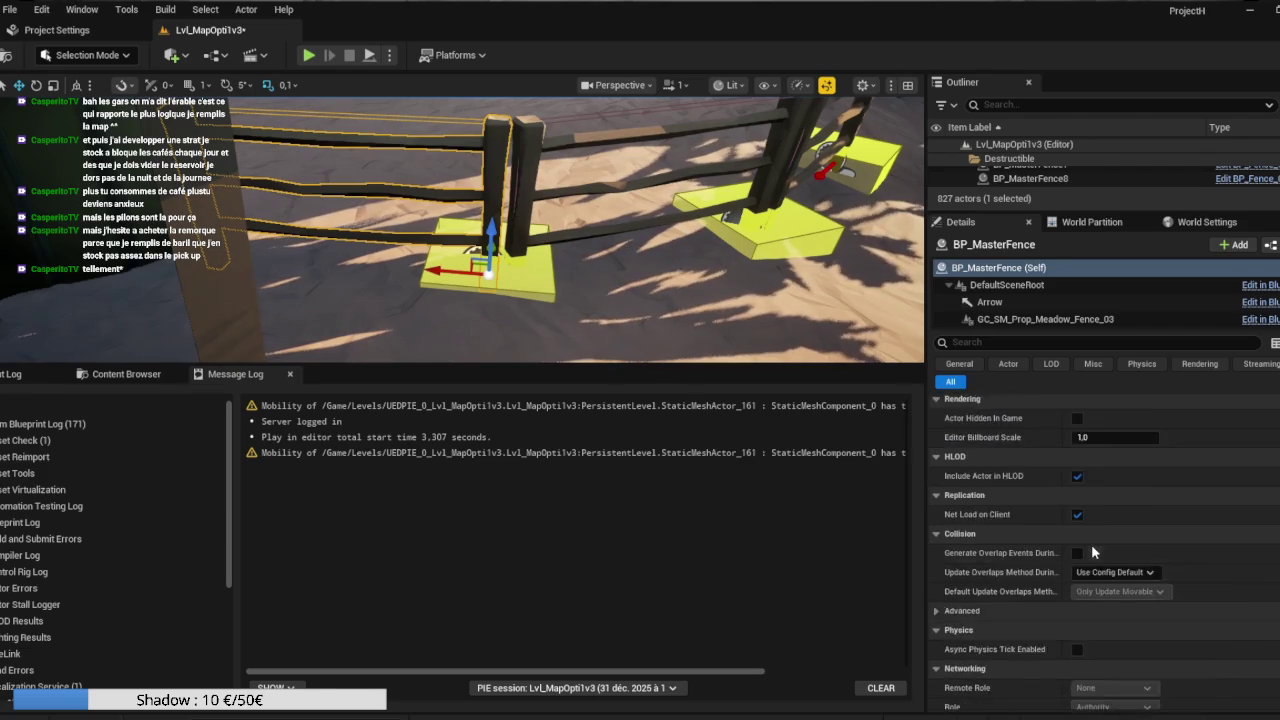
Set GC_SM_Prop_Meadow_Fence_03's Index [0] initialization field to FS_AnchorField_Generic, then select BP_MasterFence2.
click(1012, 319)
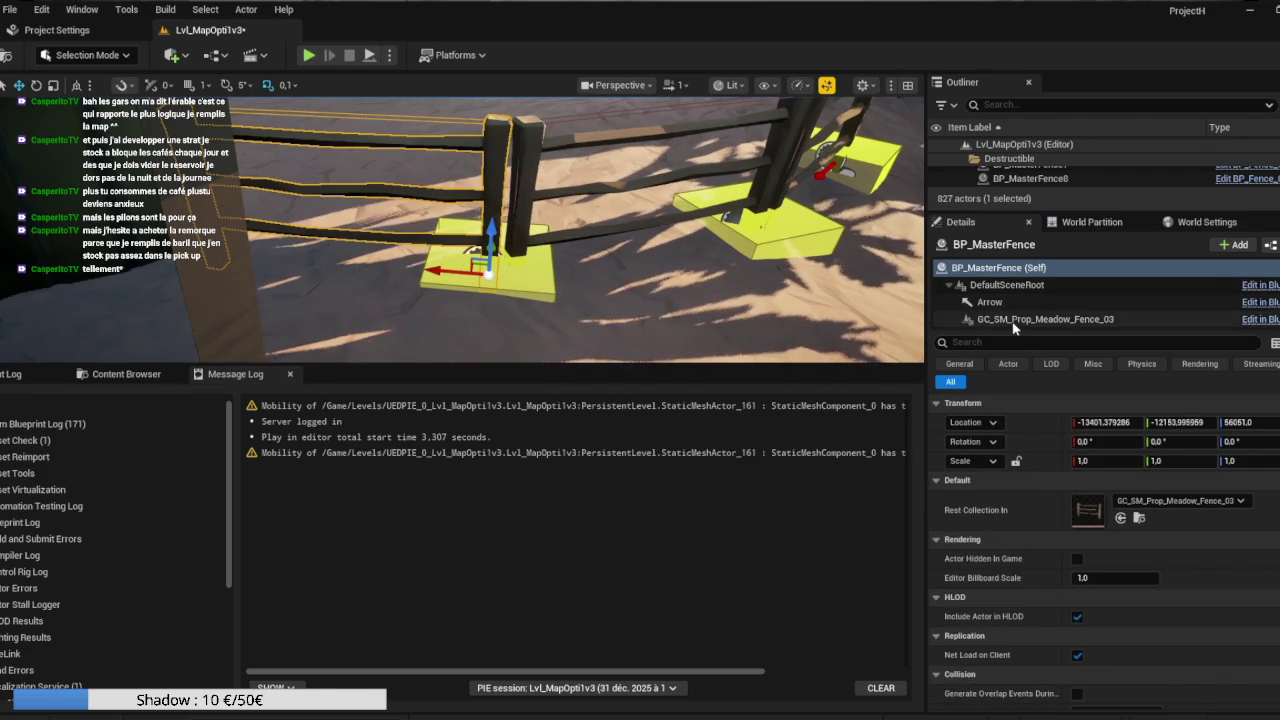
scroll(1059, 553, down, 5)
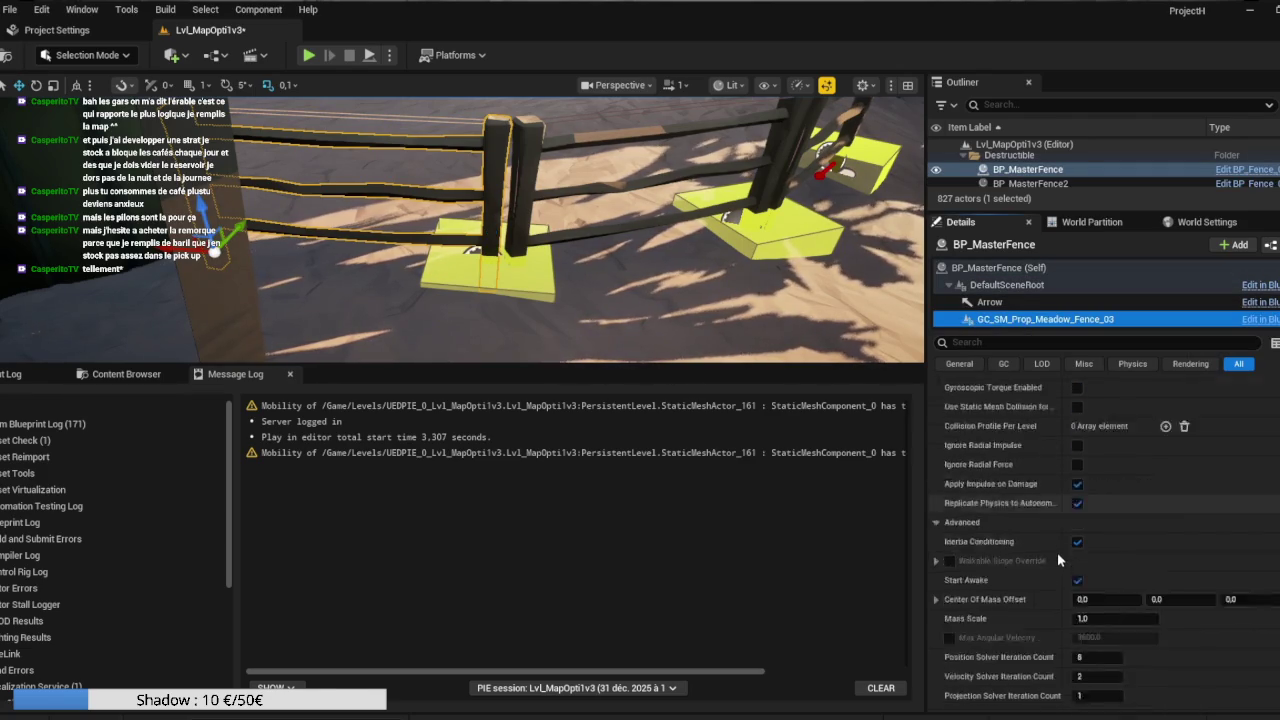
scroll(1055, 549, down, 10)
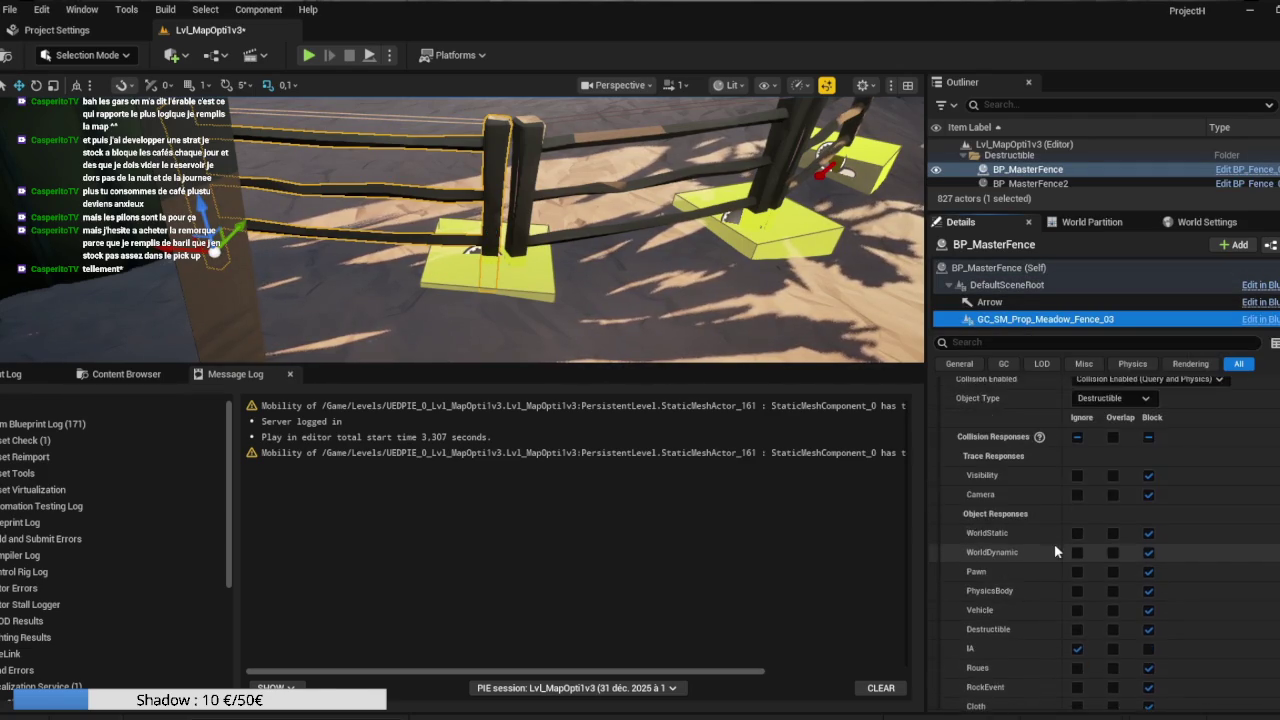
scroll(1051, 536, down, 5)
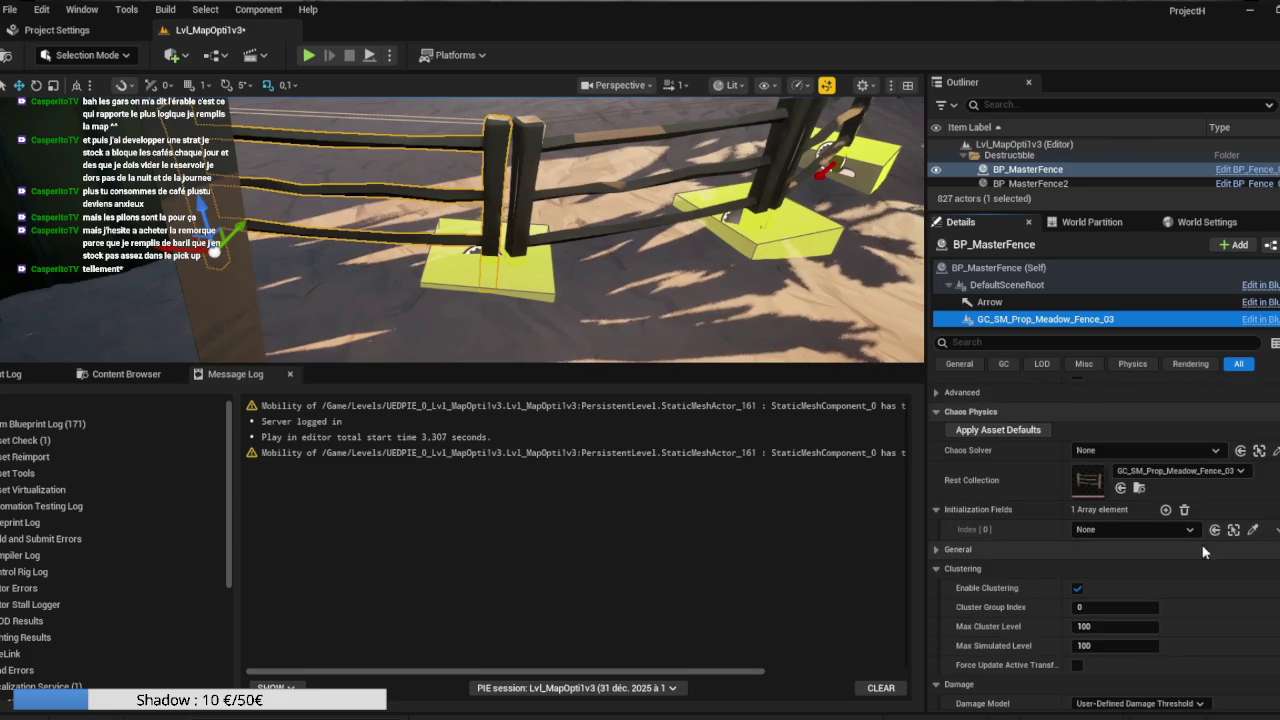
click(1251, 531)
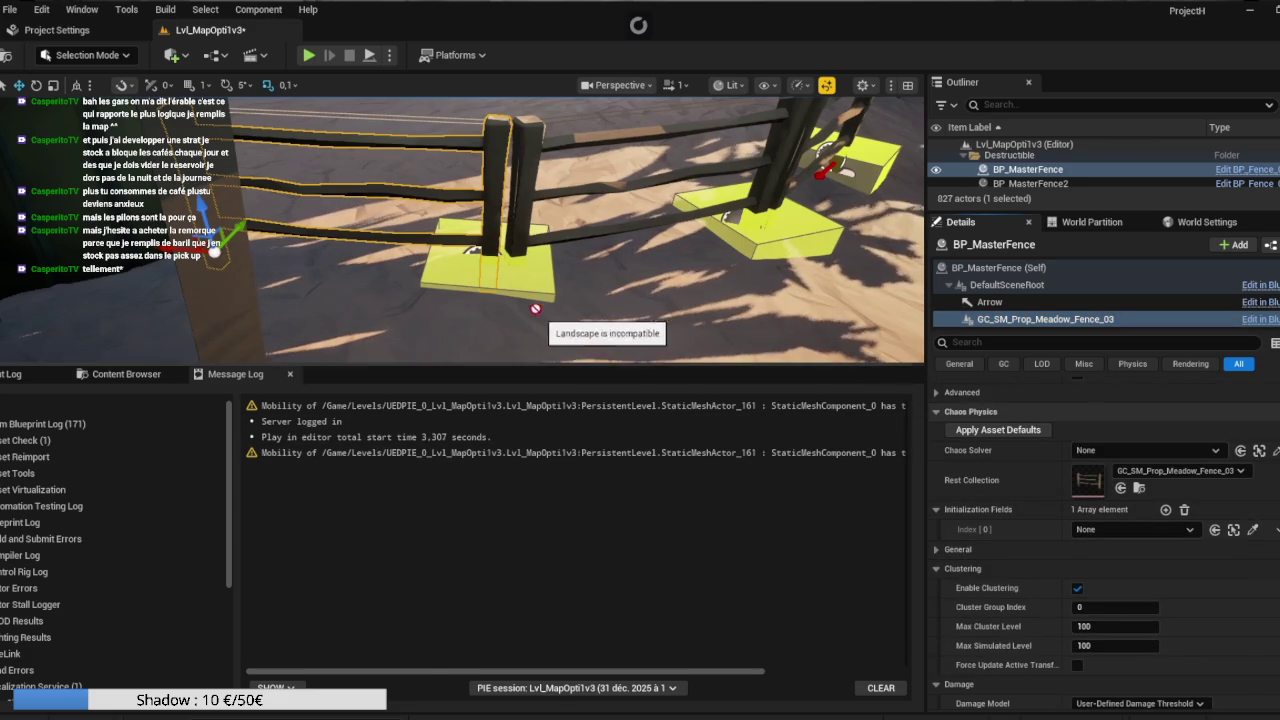
key(Left)
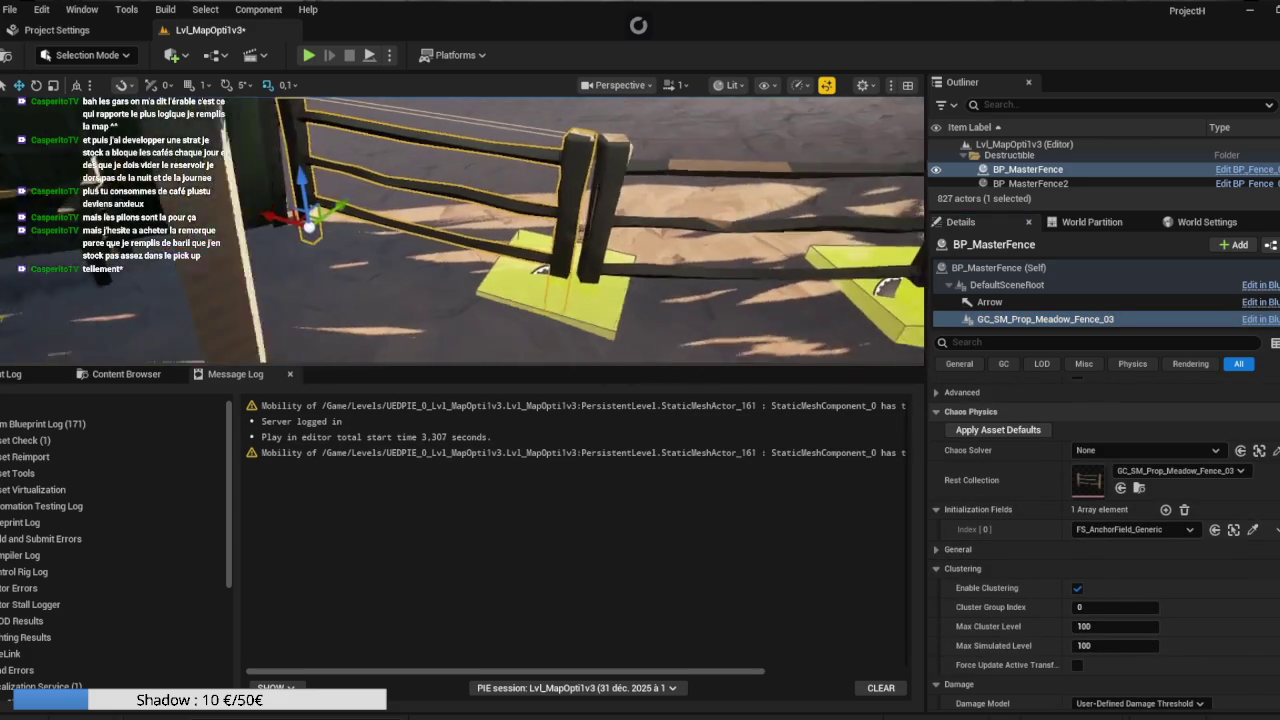
click(566, 252)
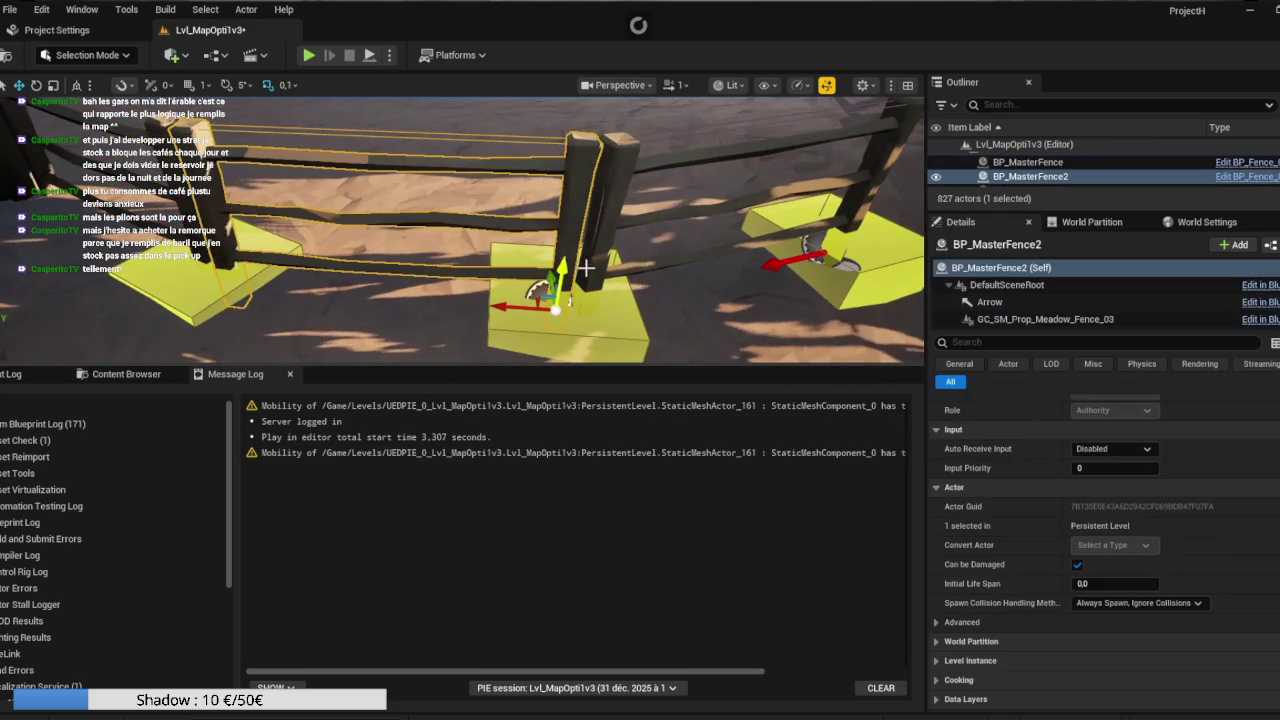
Assign FS_AnchorField_Generic2 as BP_MasterFence2's initialization field.
scroll(1123, 527, down, 5)
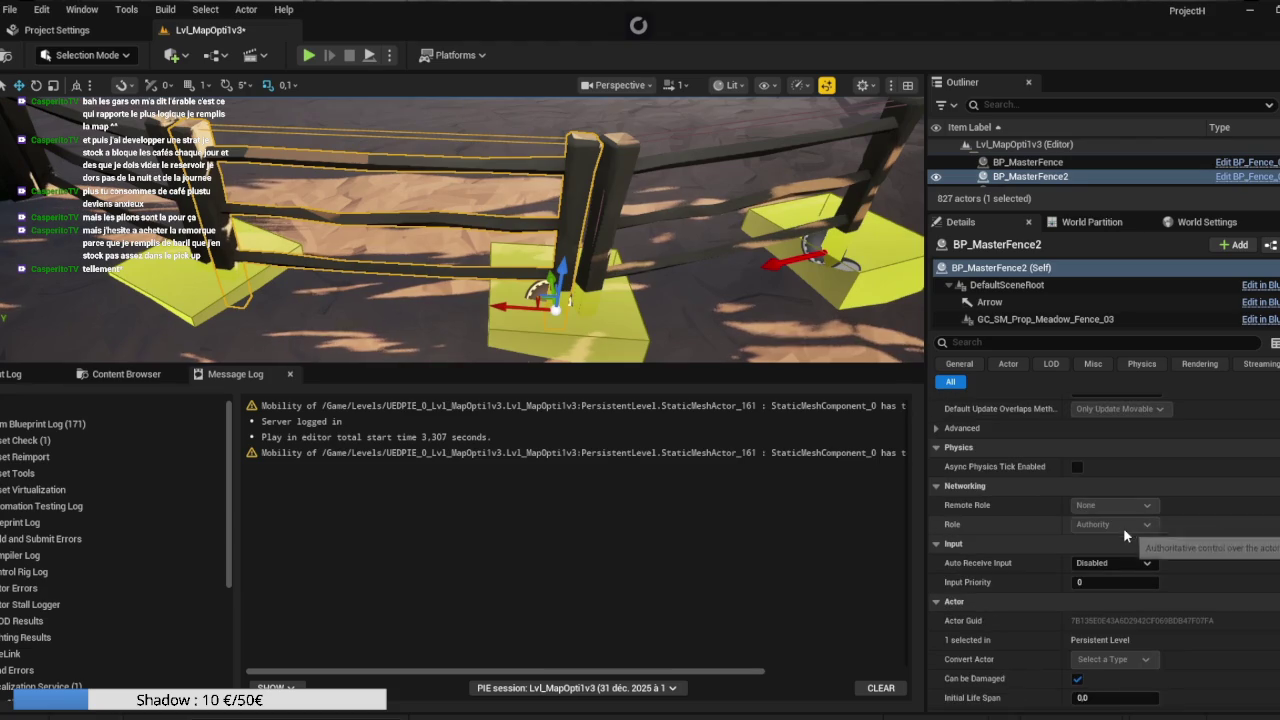
click(1086, 319)
scroll(1181, 579, down, 10)
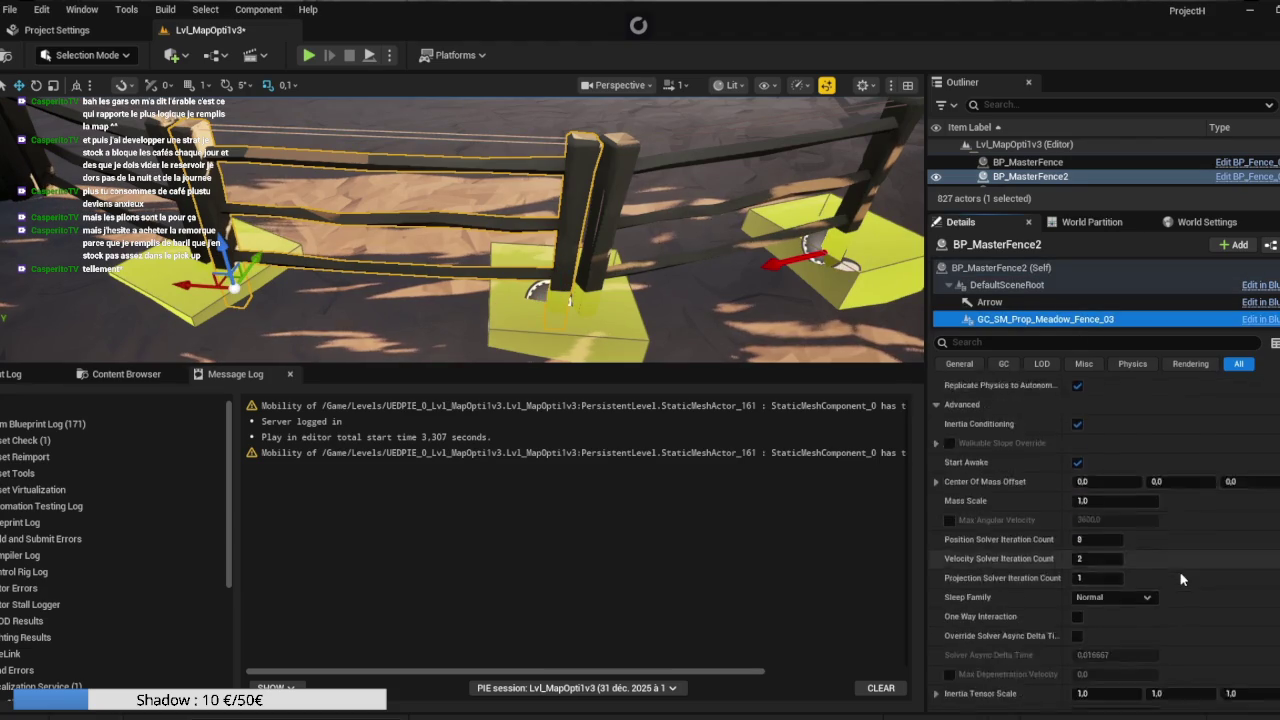
scroll(1220, 540, down, 4)
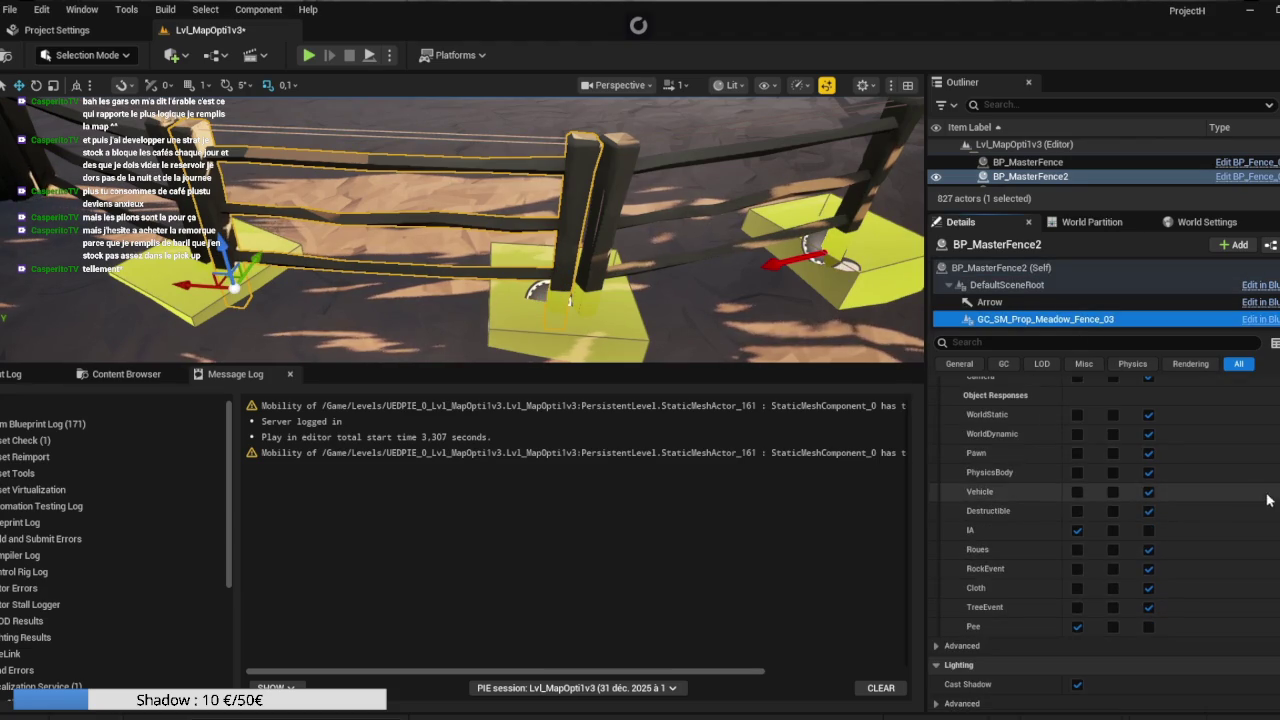
scroll(1100, 540, down, 10)
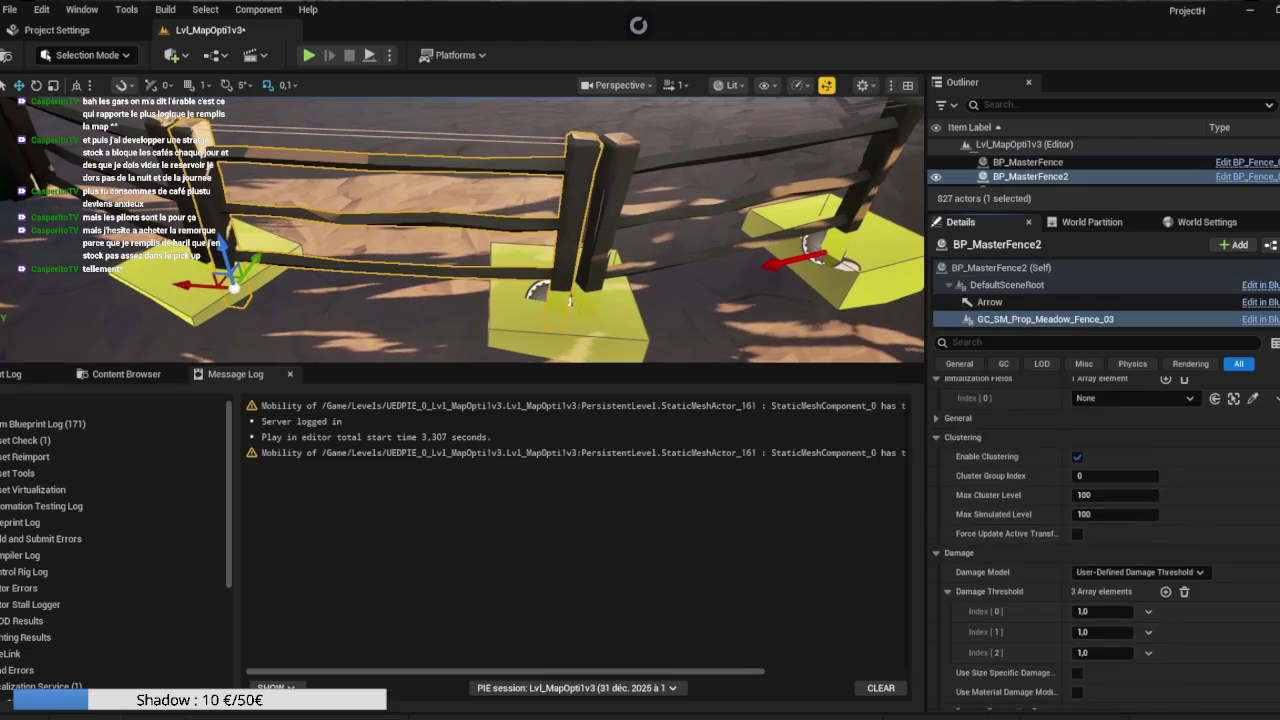
click(1233, 500)
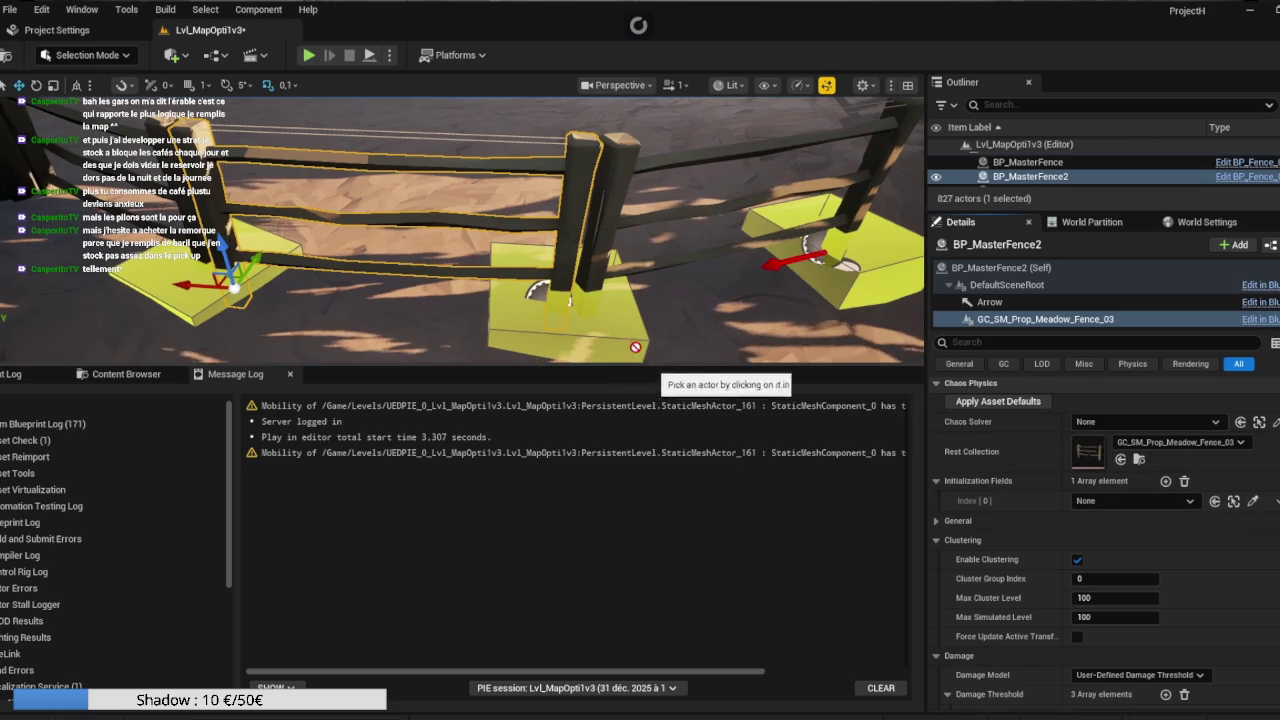
click(620, 328)
Assign FS_AnchorField_Generic3 as BP_MasterFence3's initialization field.
click(810, 230)
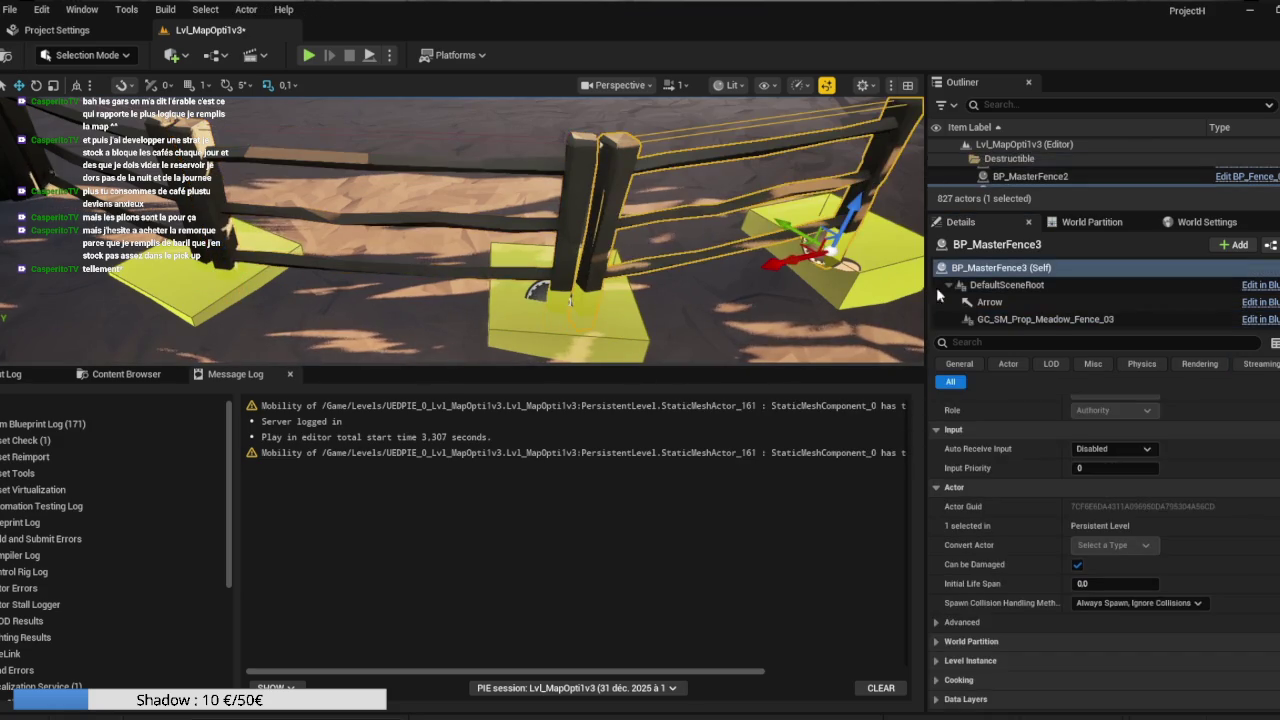
scroll(1170, 540, down, 5)
scroll(1170, 545, up, 5)
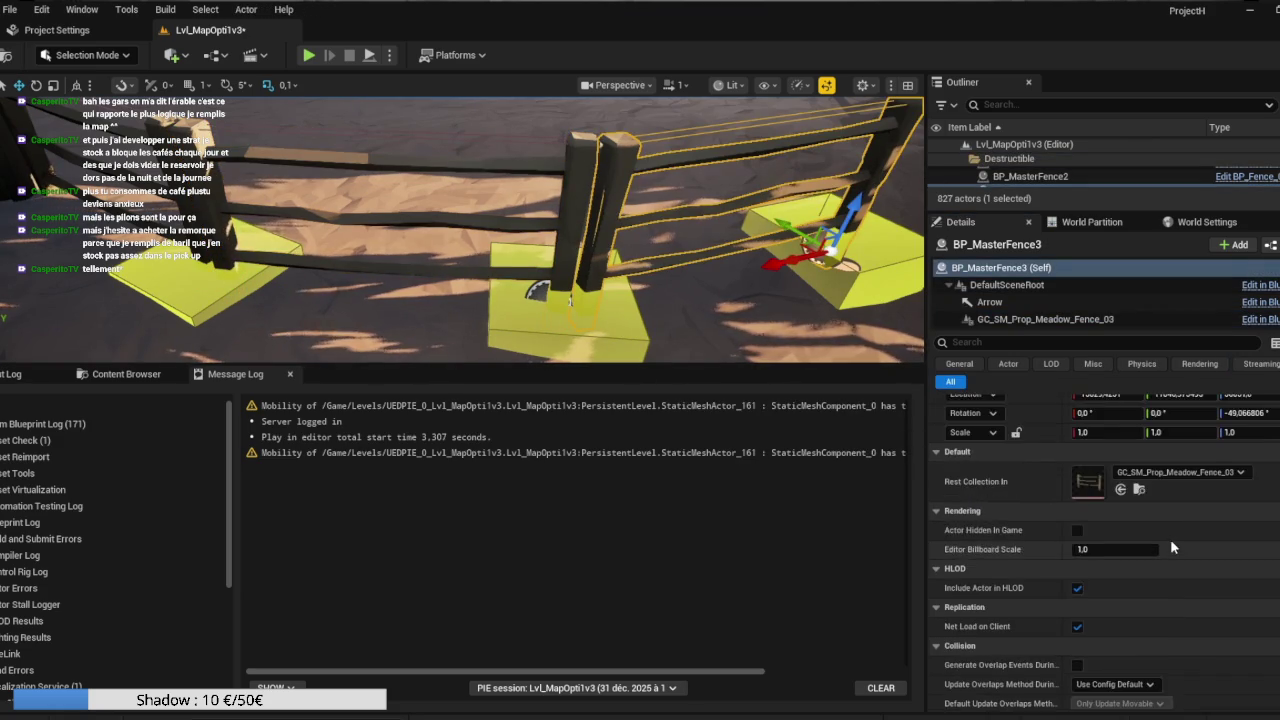
scroll(1130, 560, down, 4)
scroll(1118, 560, down, 6)
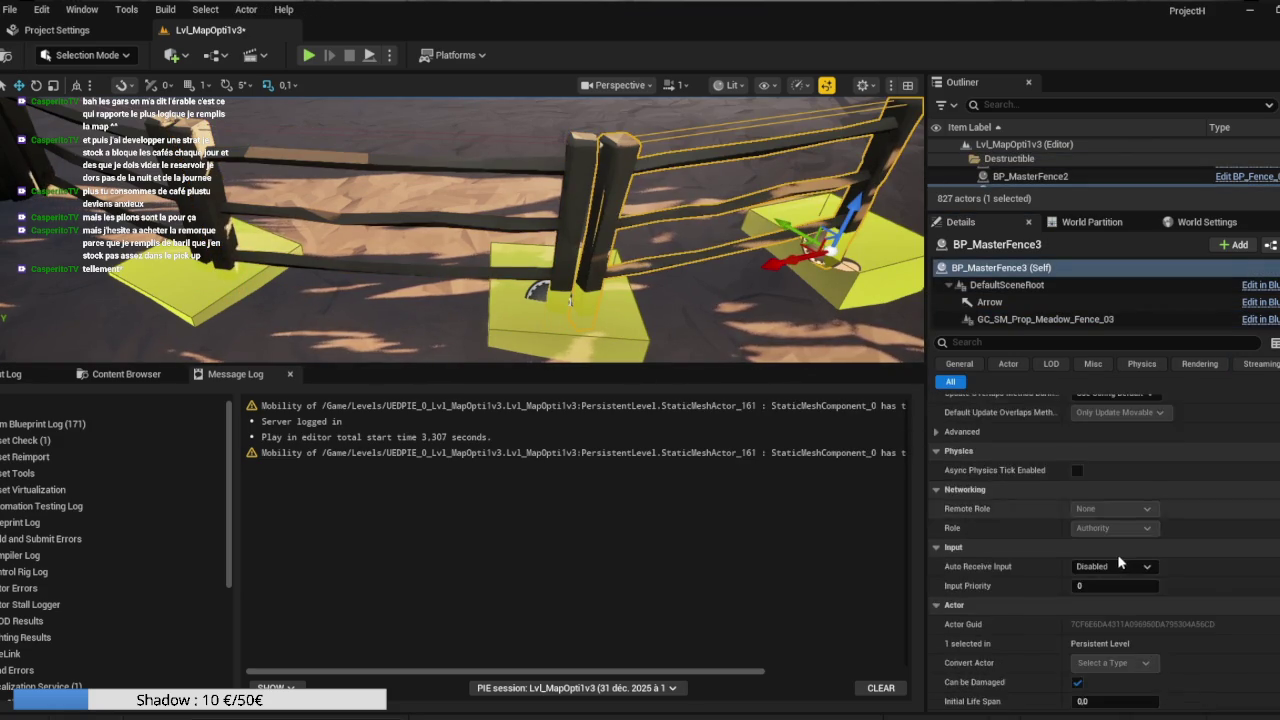
scroll(1075, 577, up, 2)
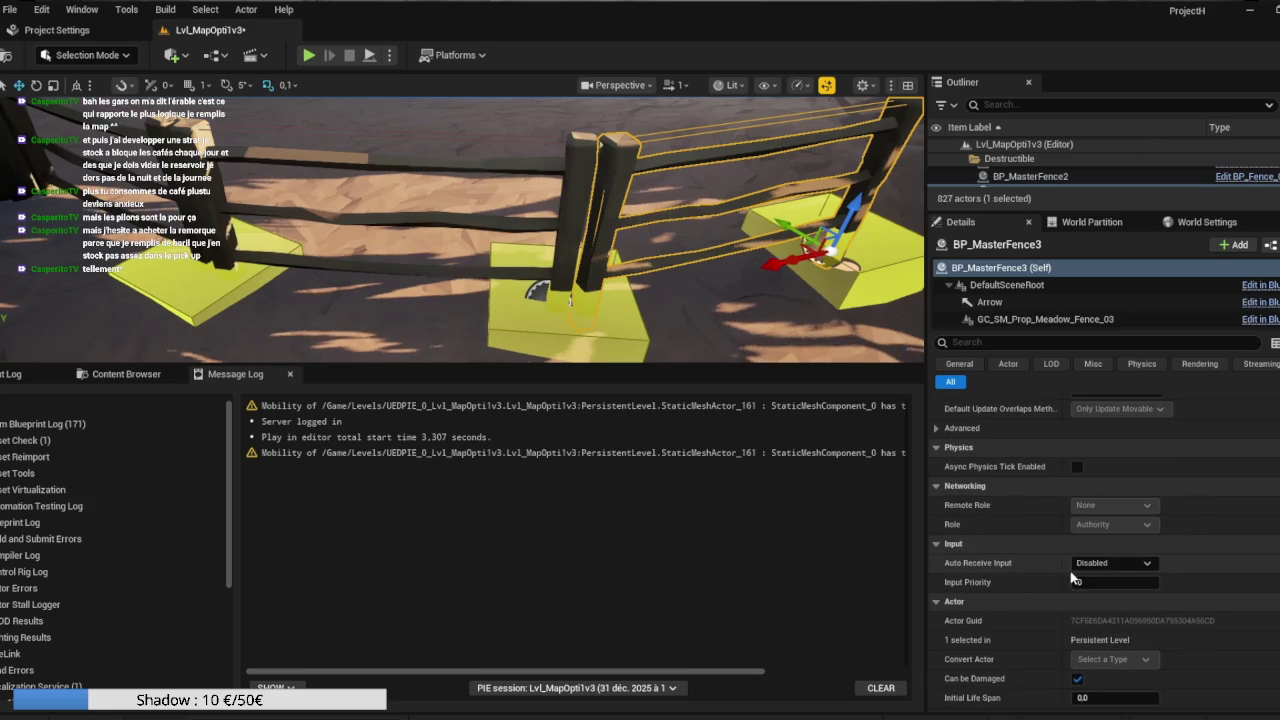
click(1050, 319)
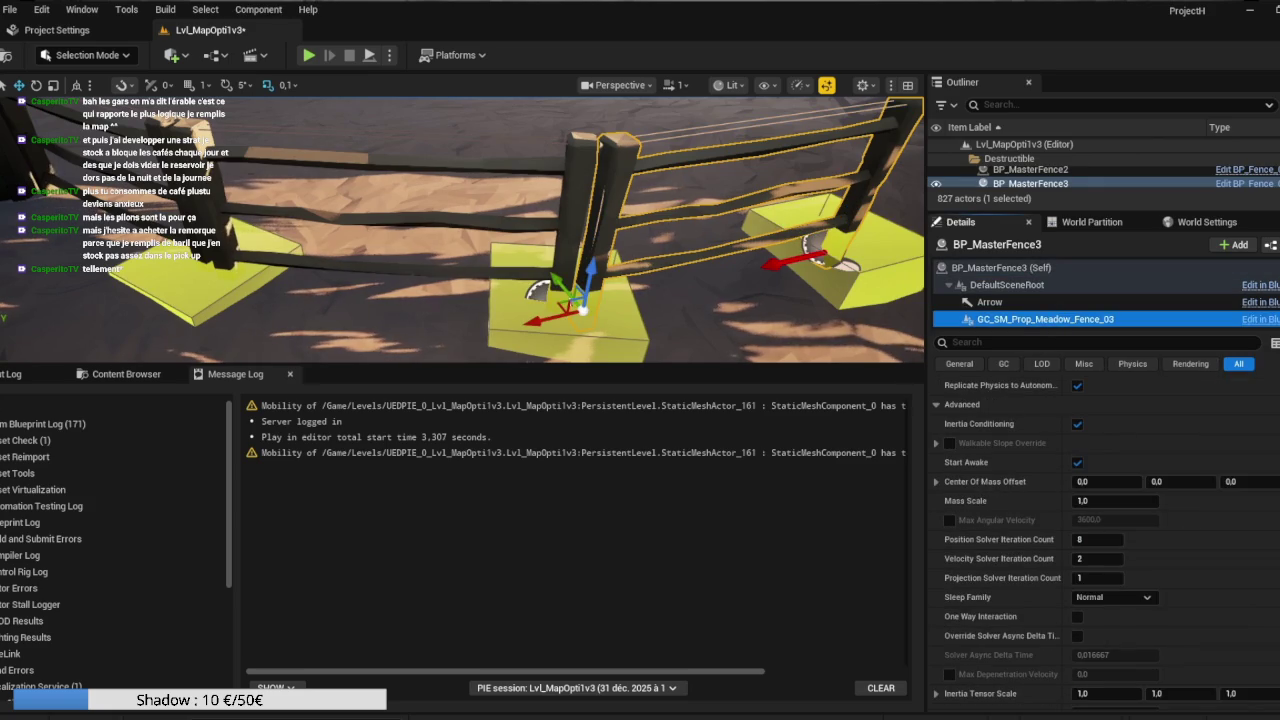
scroll(1100, 550, down, 10)
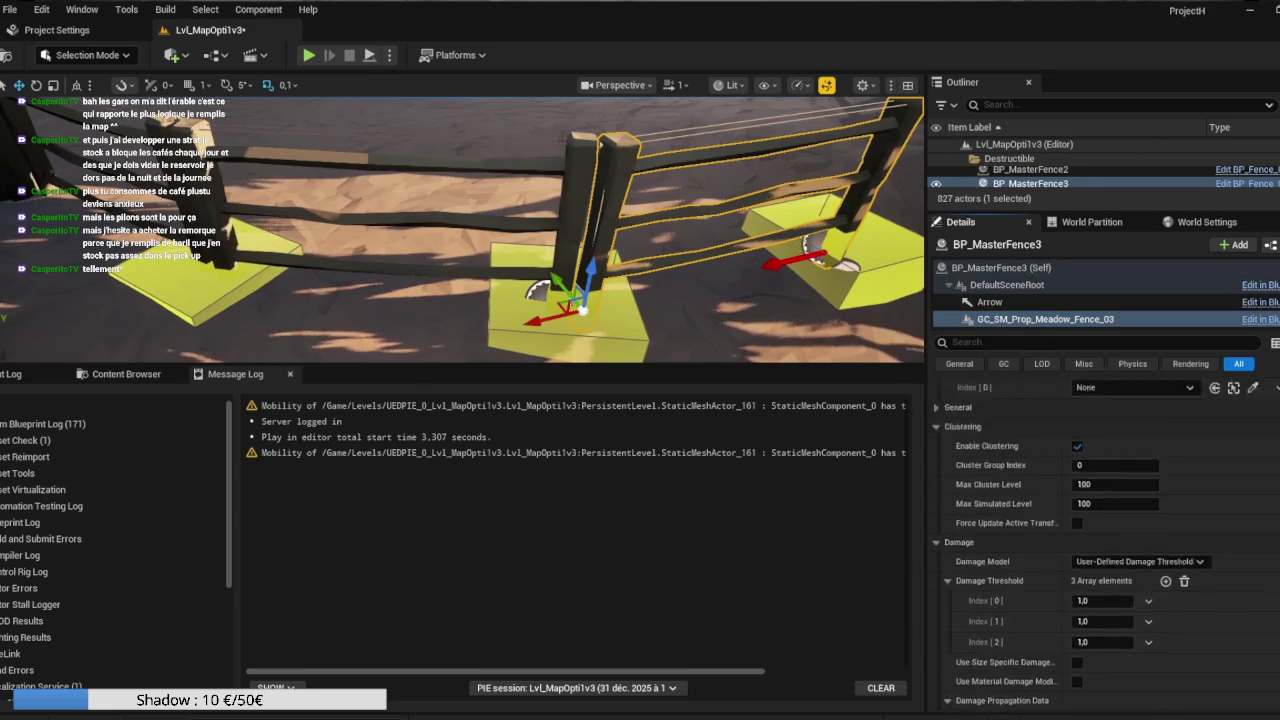
click(1233, 523)
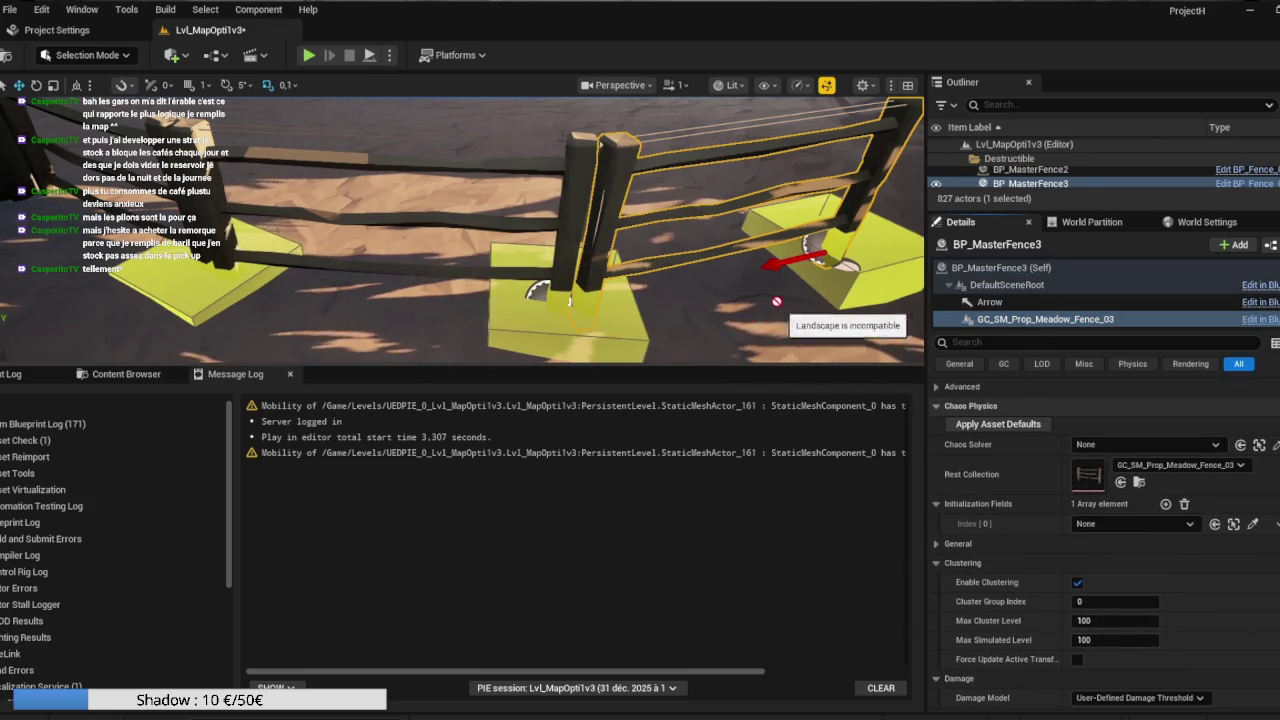
click(879, 245)
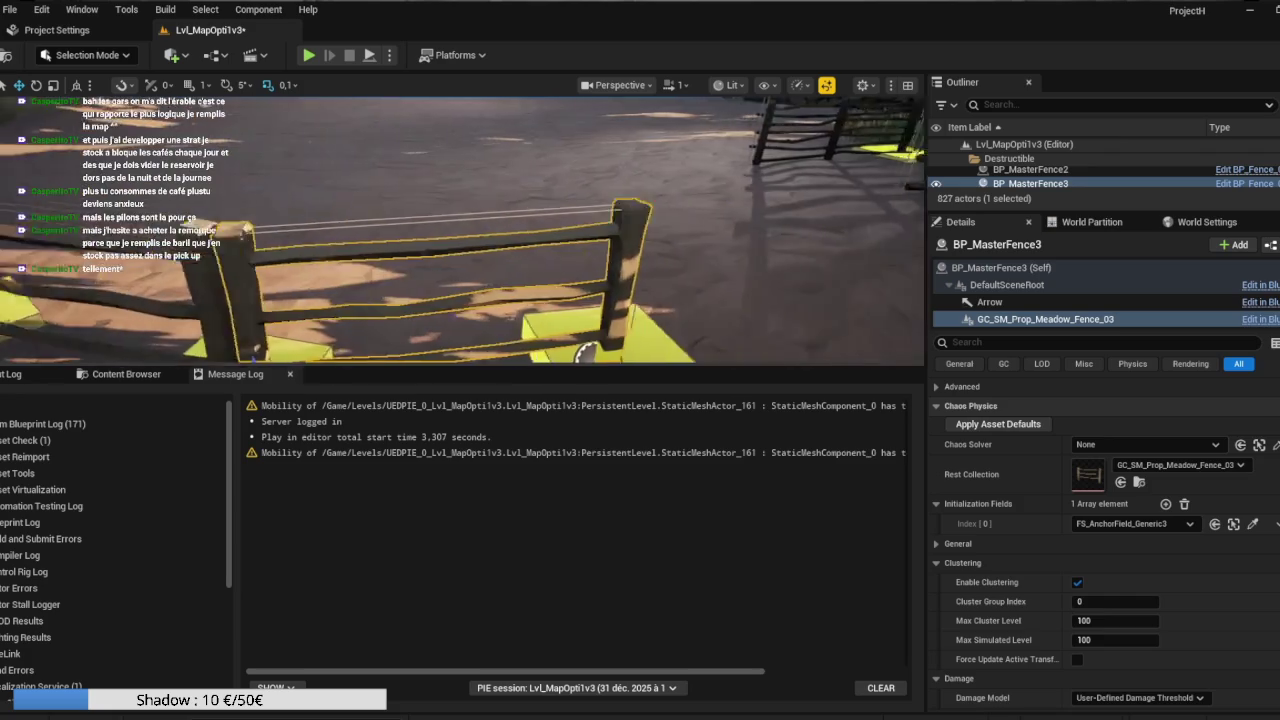
Filter BP_MasterFence4's properties by 'field' and assign FS_AnchorField_Generic4 as its initialization field.
drag(598, 234, 598, 234)
click(533, 213)
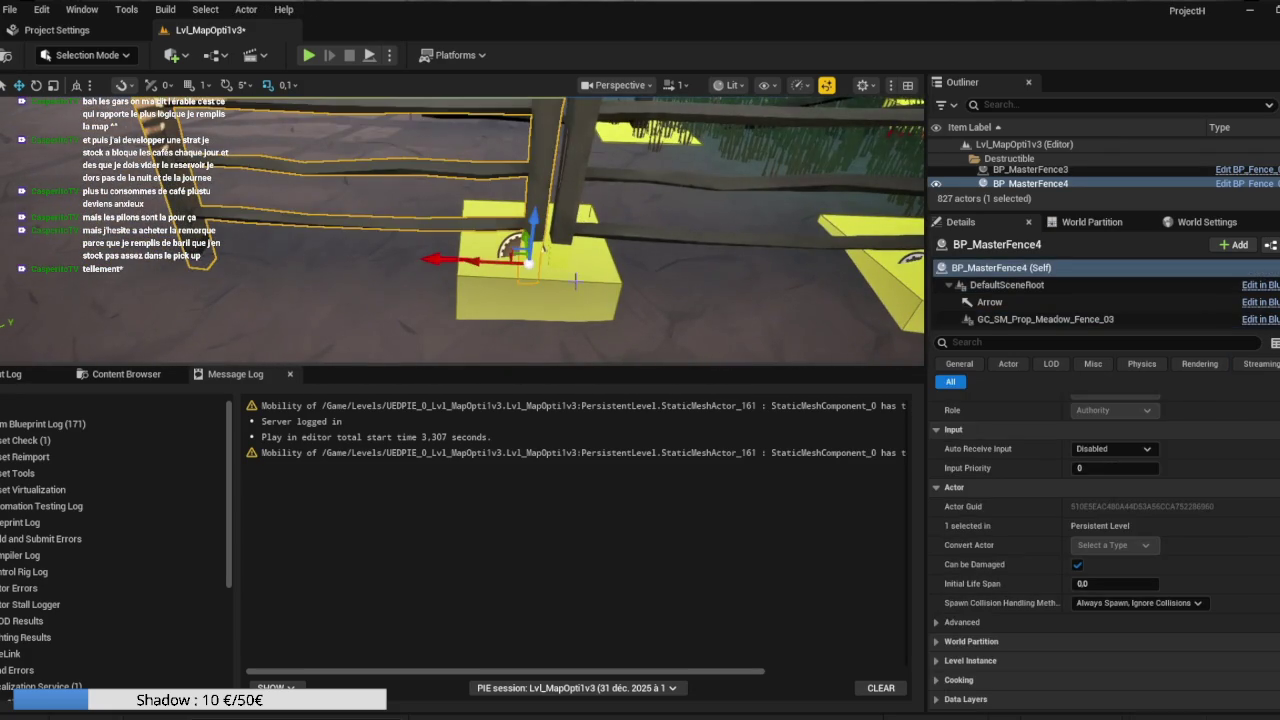
click(582, 278)
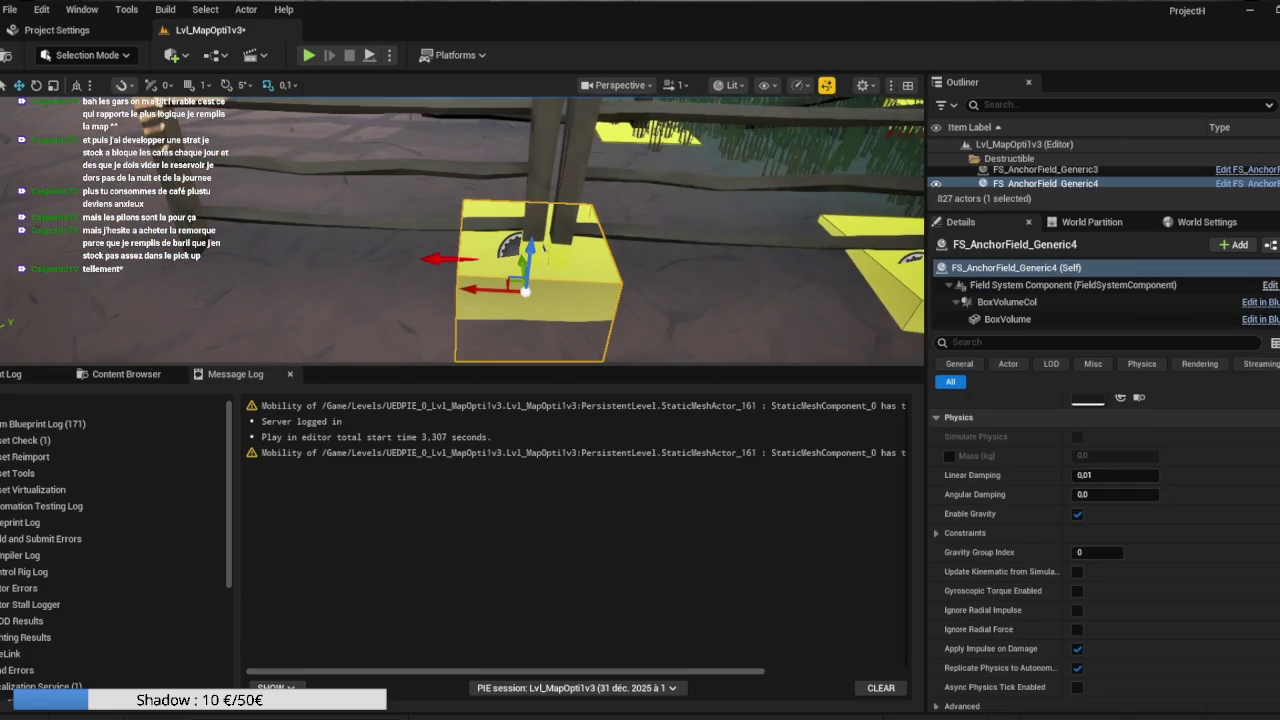
click(540, 215)
scroll(1180, 540, up, 2)
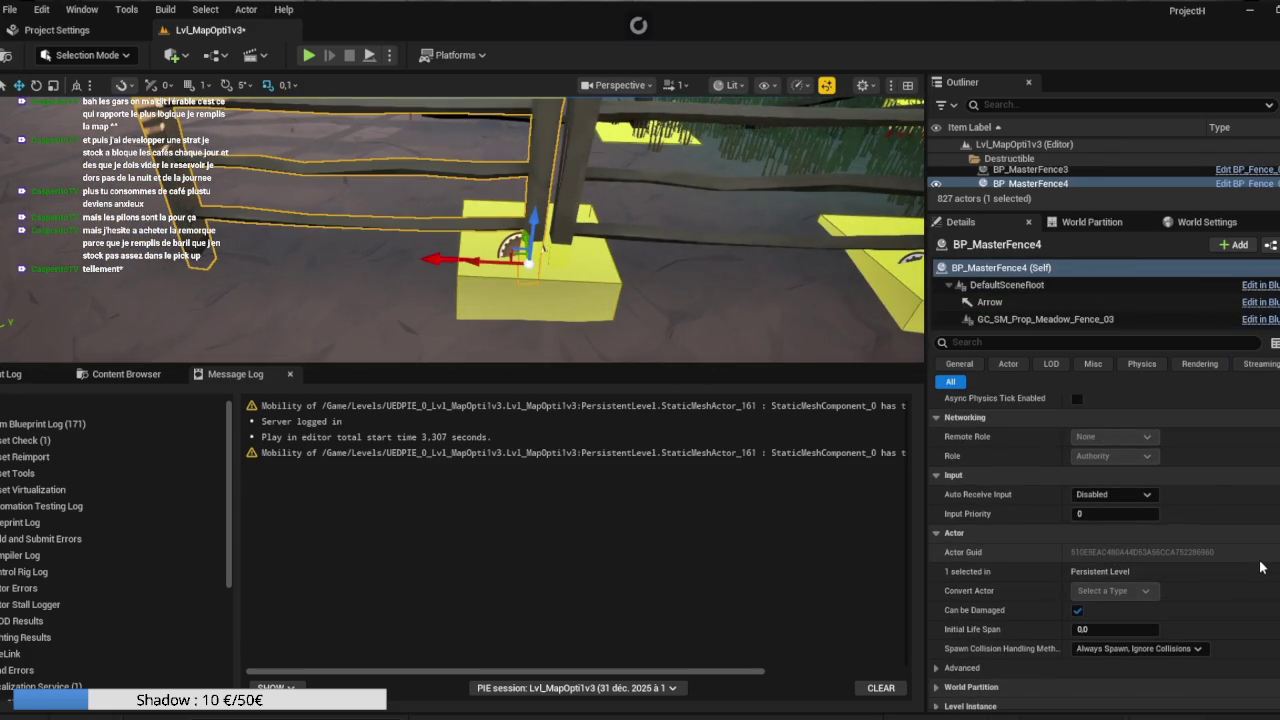
click(1113, 320)
scroll(1100, 540, down, 5)
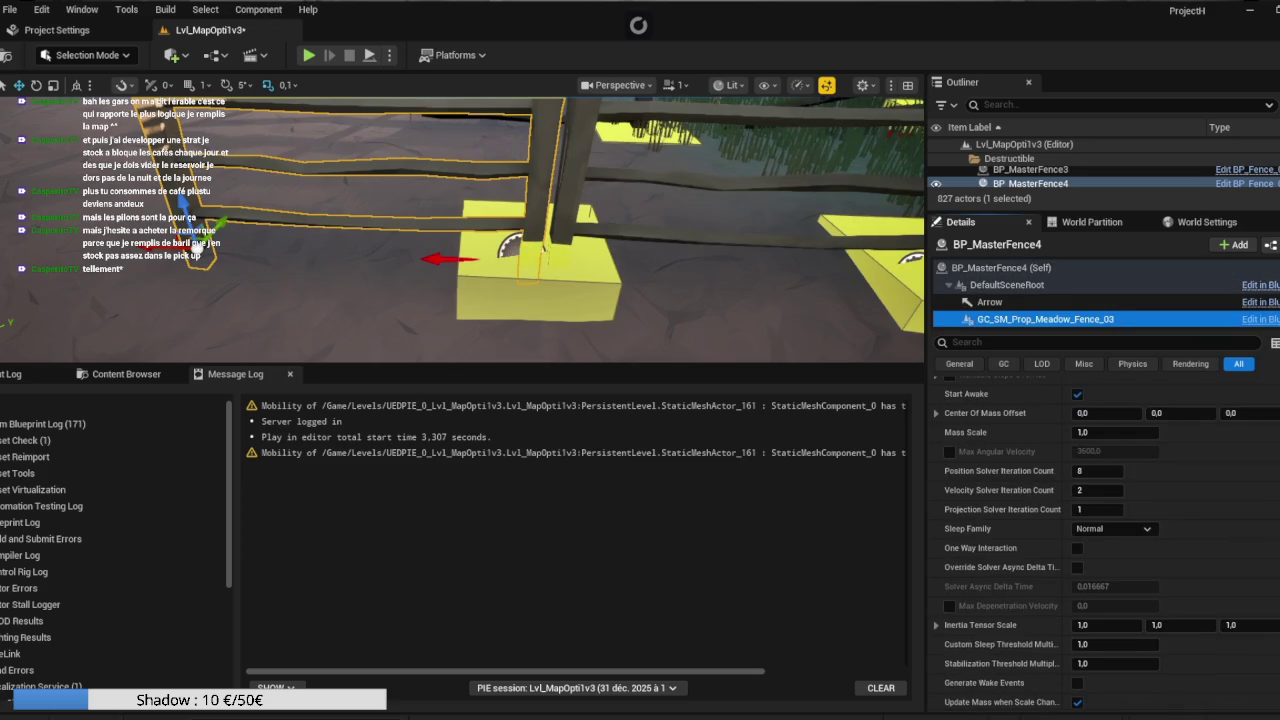
click(1050, 343)
text(field)
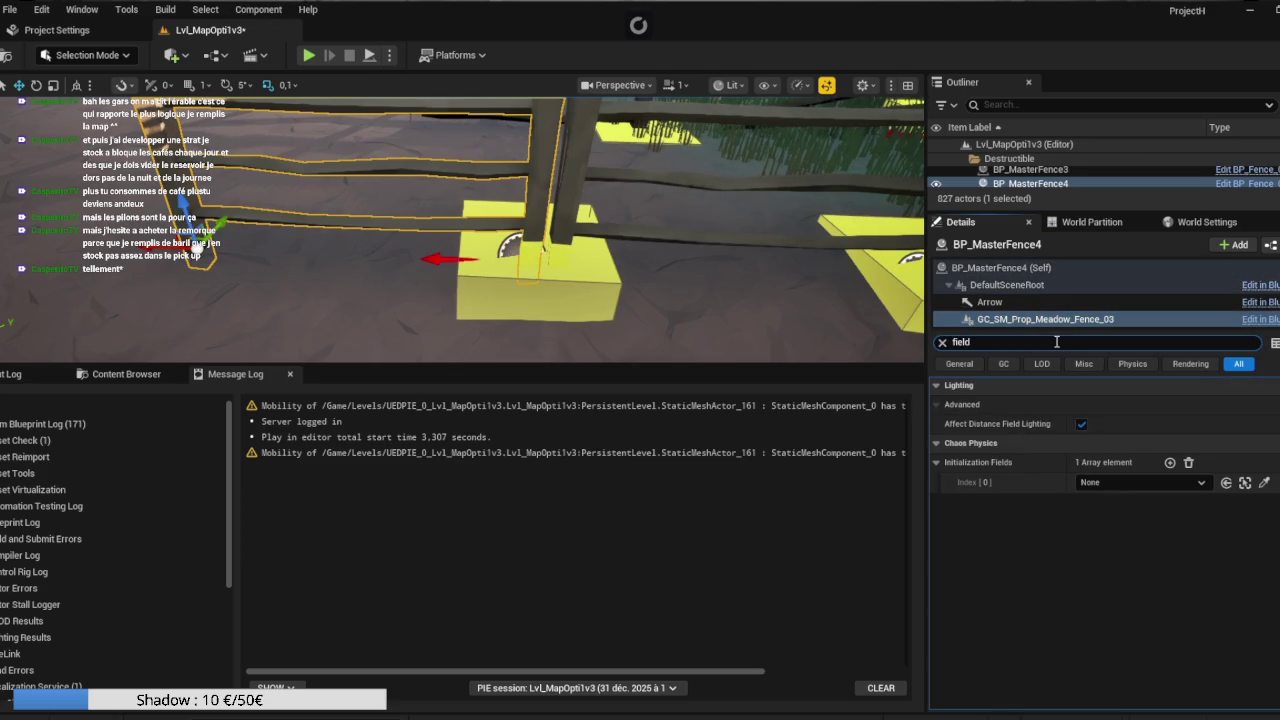
click(1264, 482)
click(562, 242)
Give BP_MasterFence5 and BP_MasterFence6 their anchor fields, FS_AnchorField_Generic5 and FS_AnchorField_Generic6.
click(572, 218)
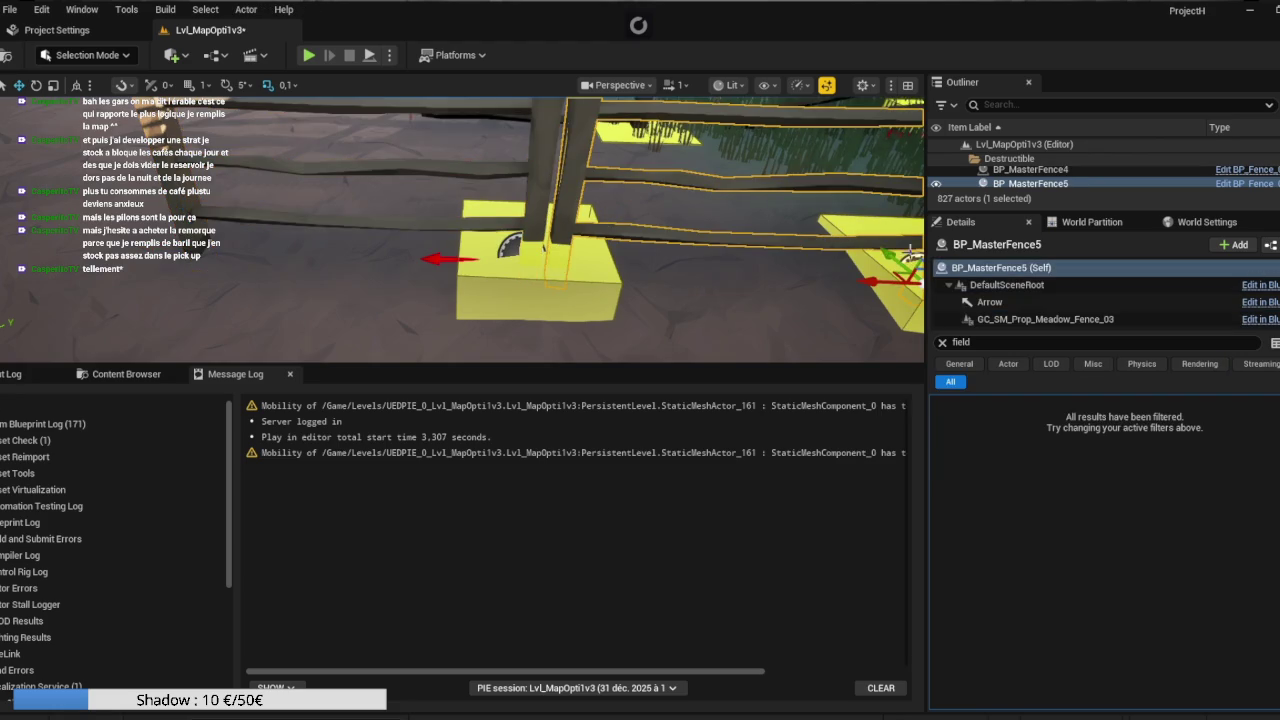
click(1045, 319)
click(1262, 484)
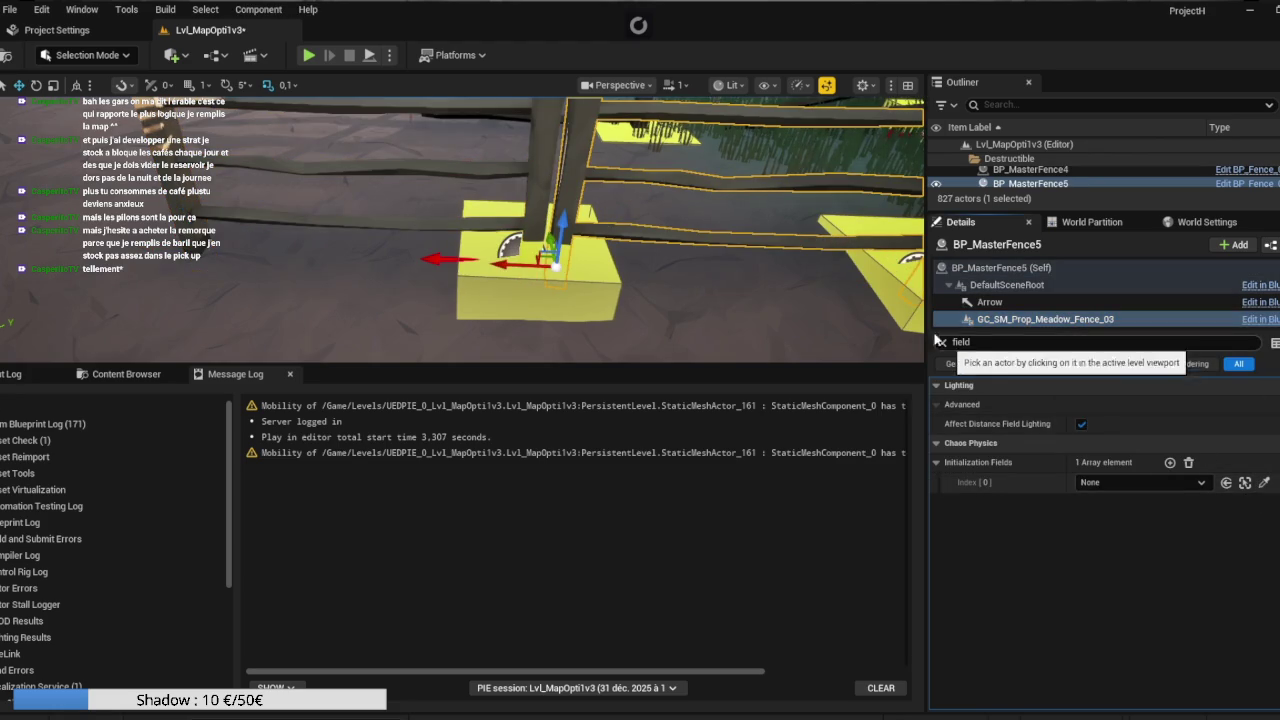
click(880, 310)
drag(366, 262, 688, 245)
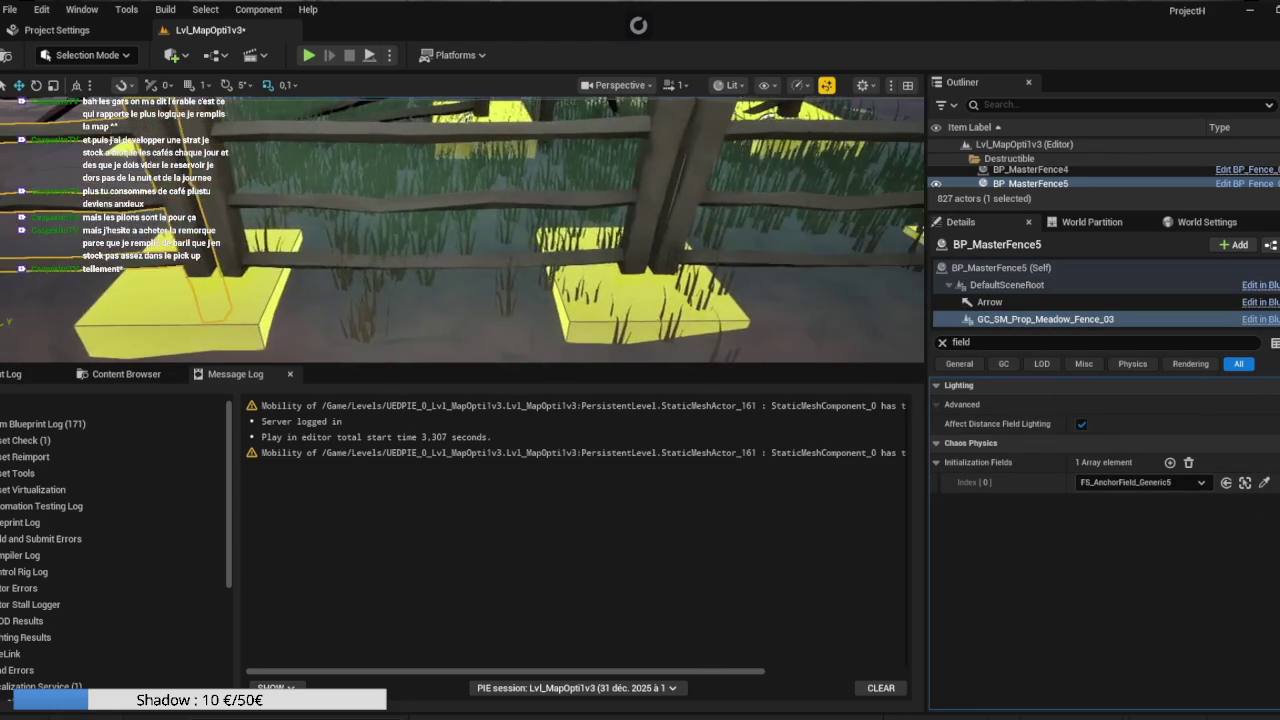
click(666, 212)
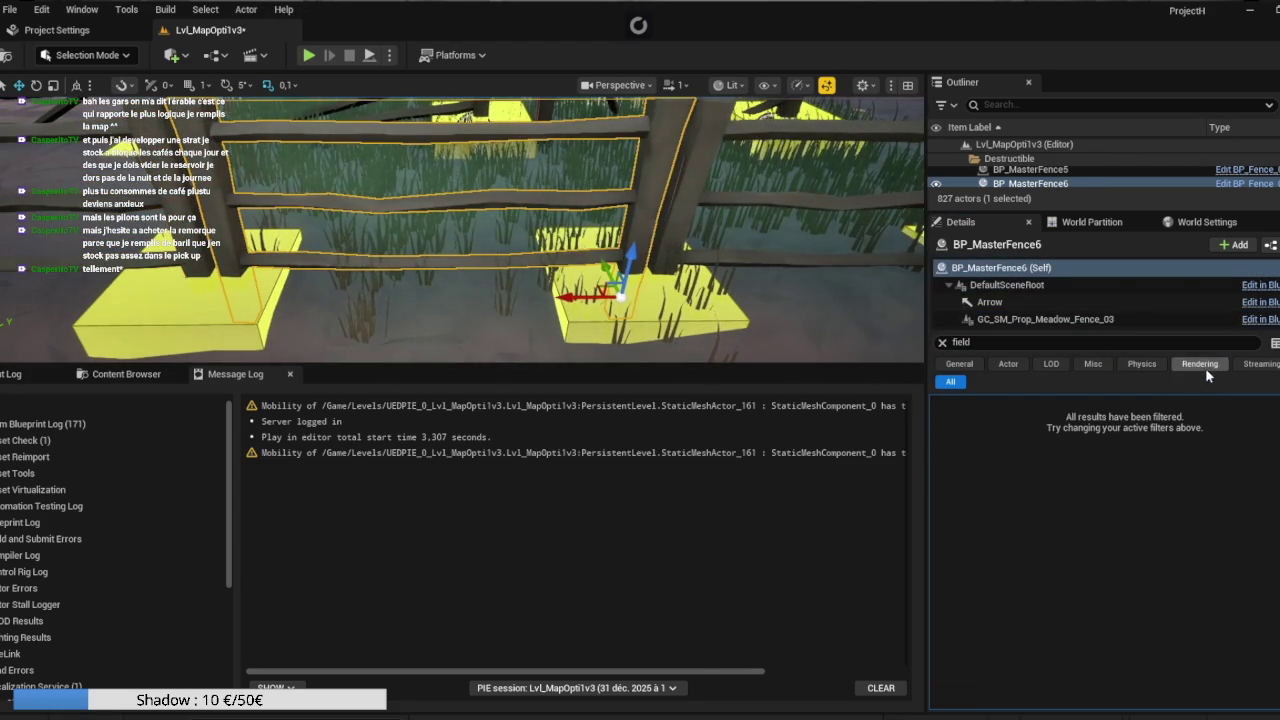
click(1050, 319)
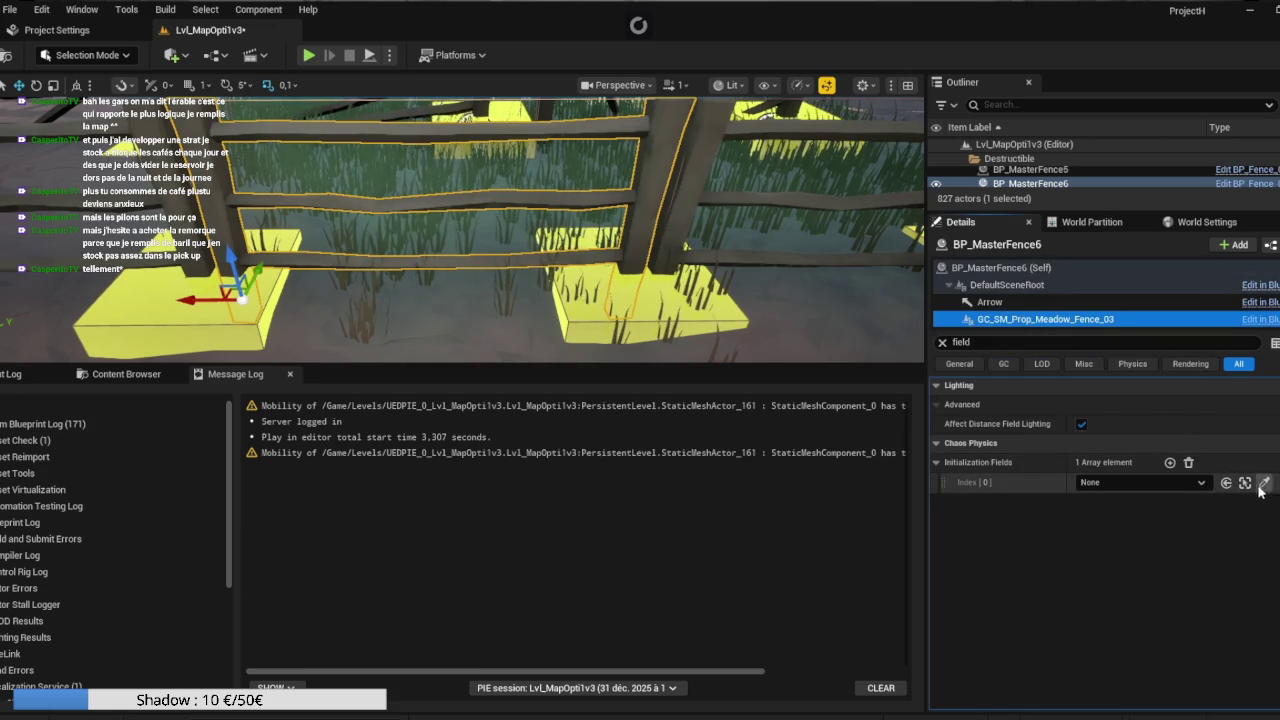
click(1264, 482)
click(695, 288)
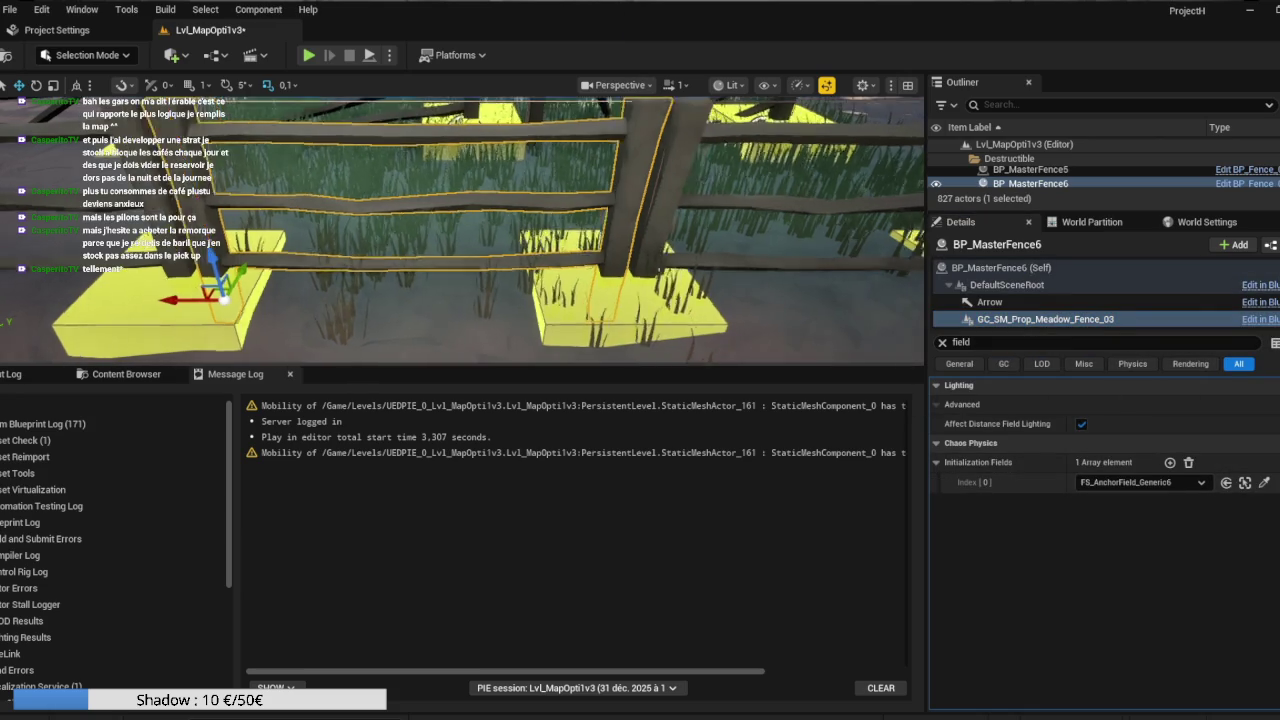
Give BP_MasterFence7 and BP_MasterFence8 their anchor fields, FS_AnchorField_Generic7 and FS_AnchorField_Generic8.
click(586, 214)
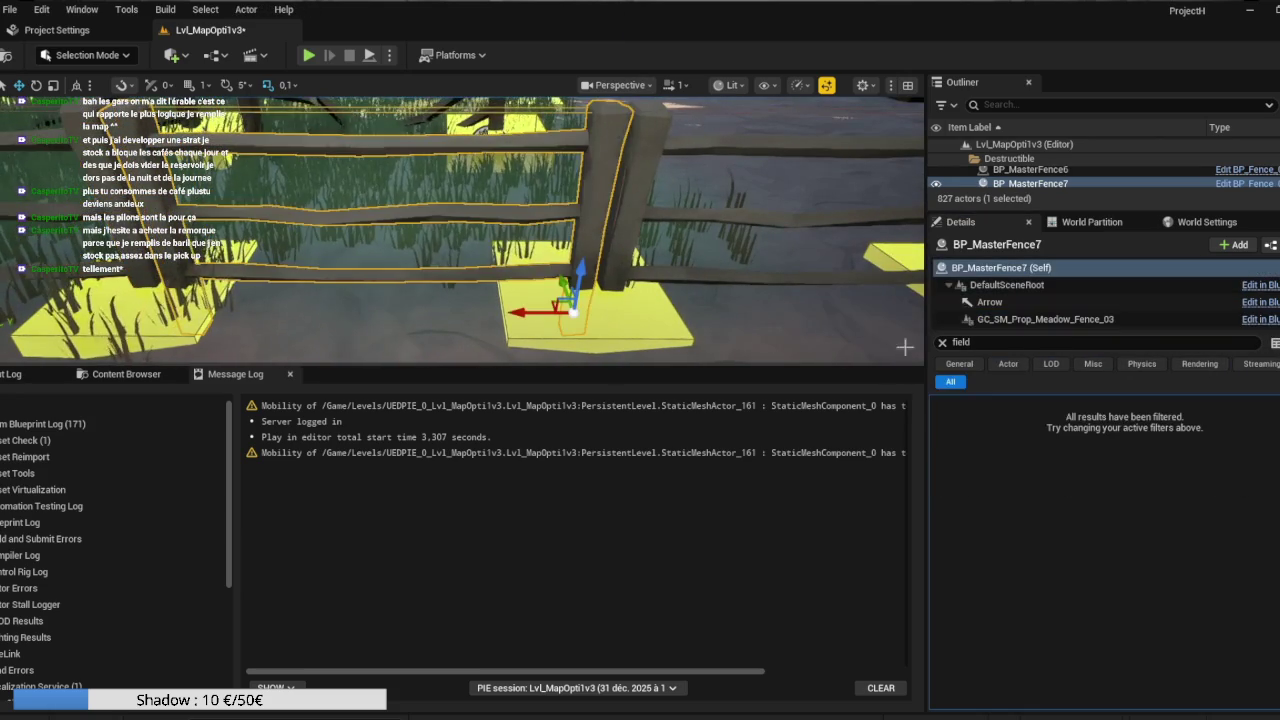
click(1120, 319)
click(1264, 482)
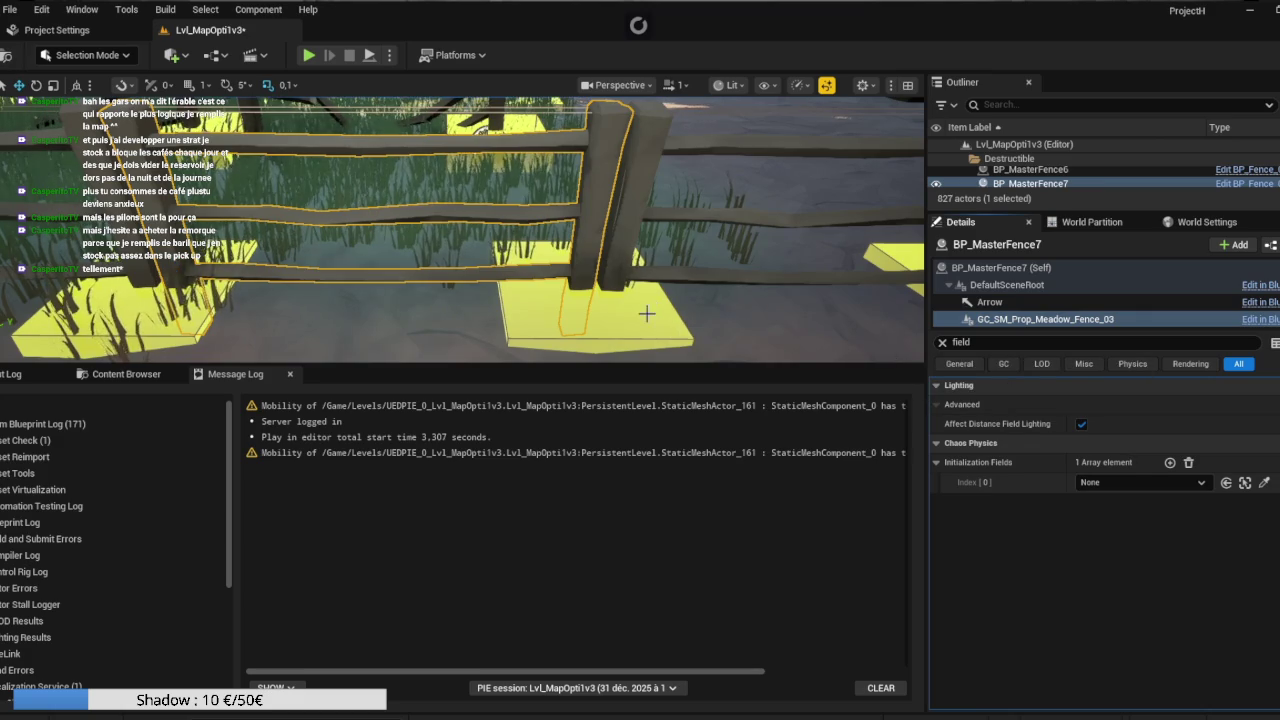
click(560, 305)
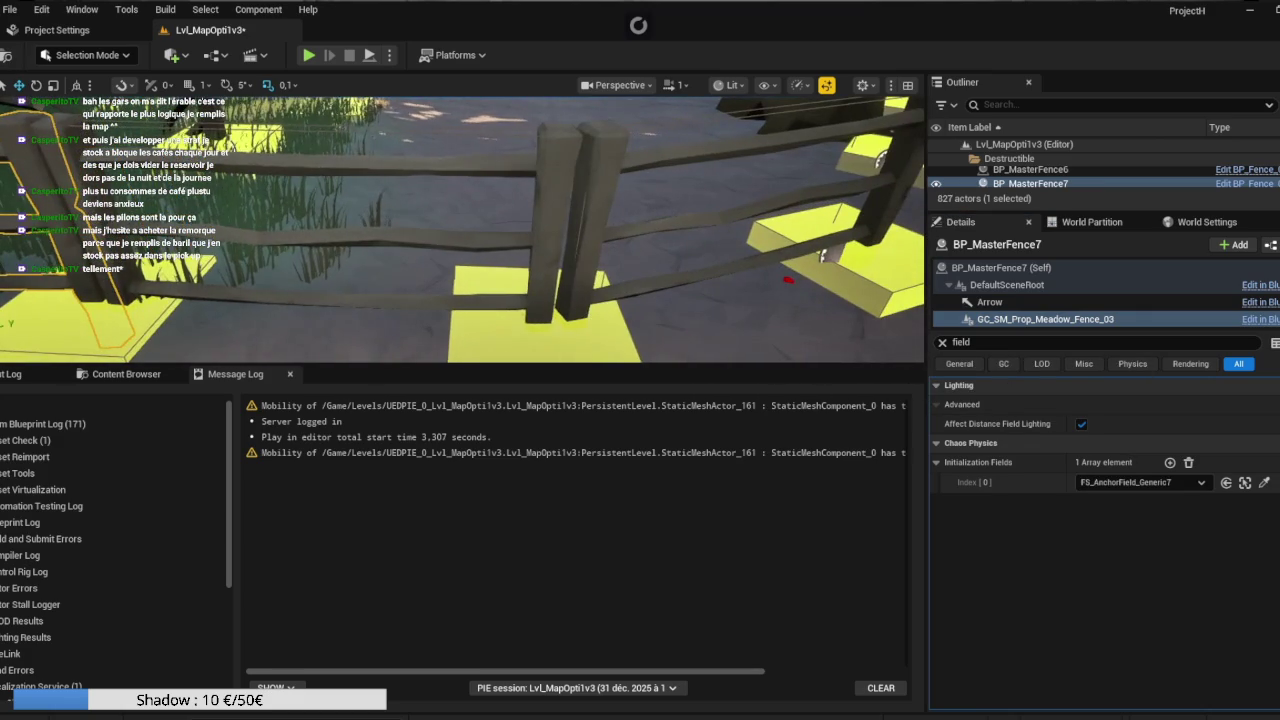
key(ctrl+d)
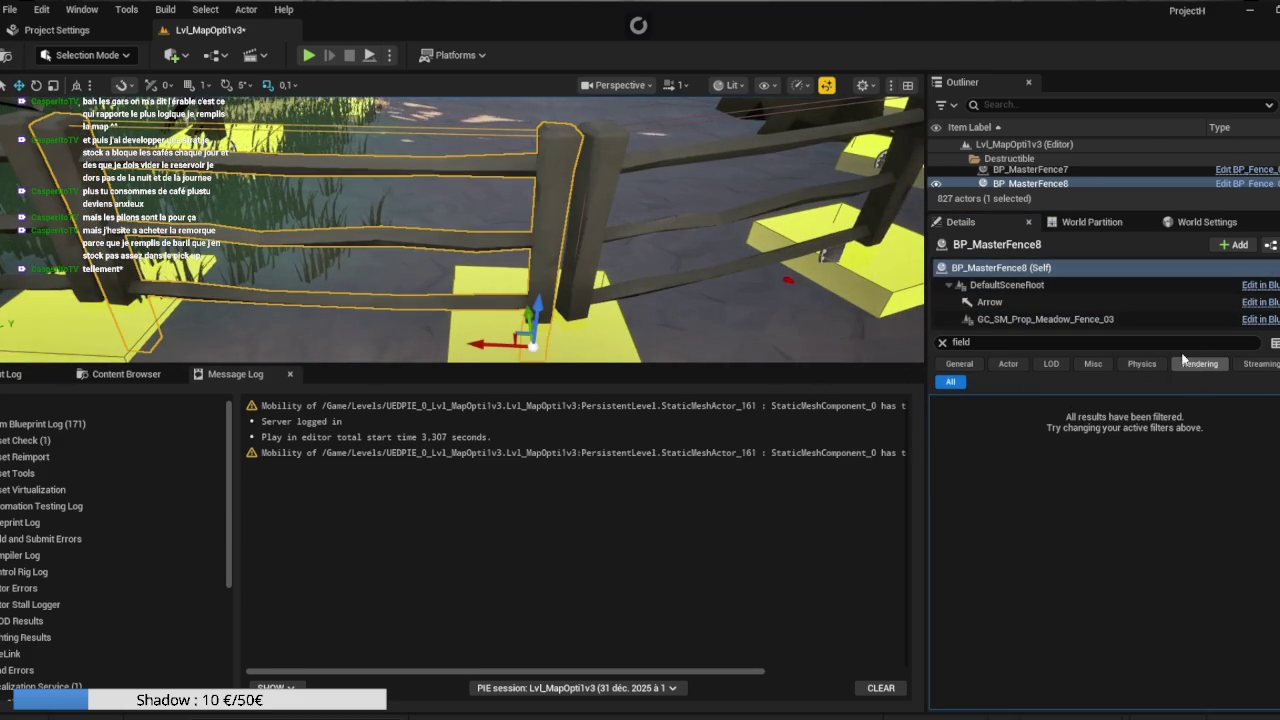
click(1100, 319)
click(1264, 482)
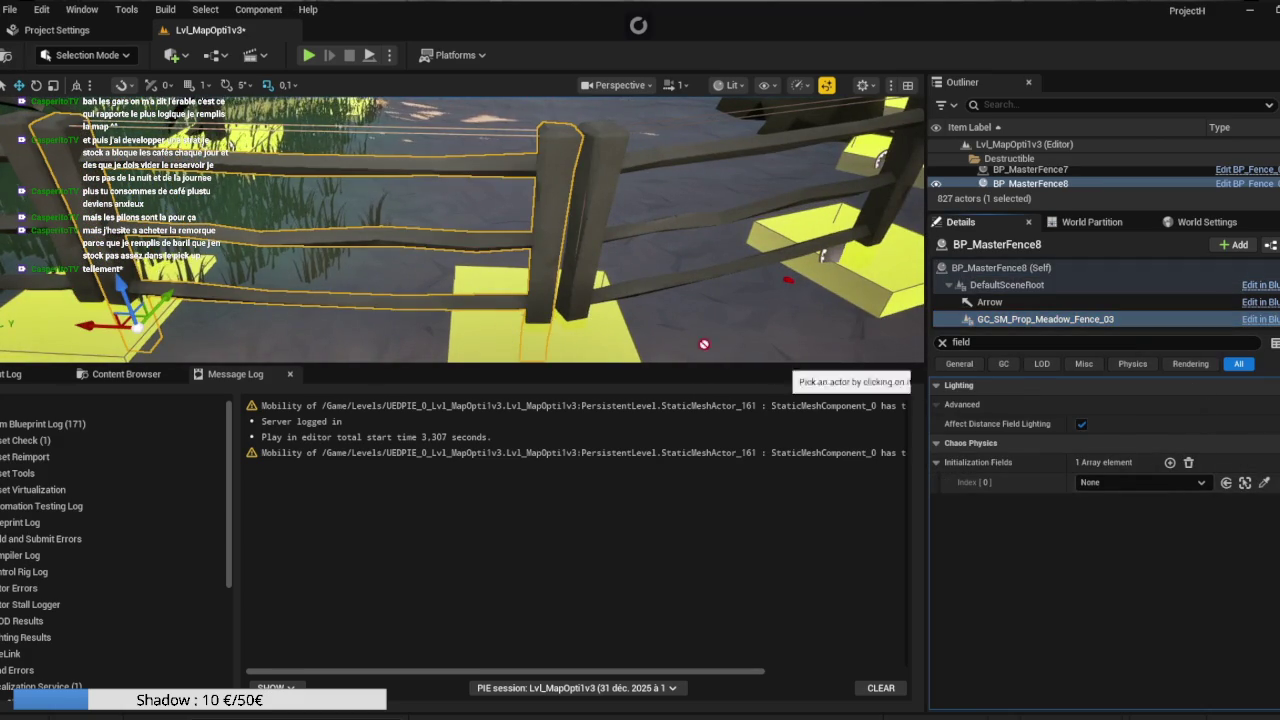
click(414, 321)
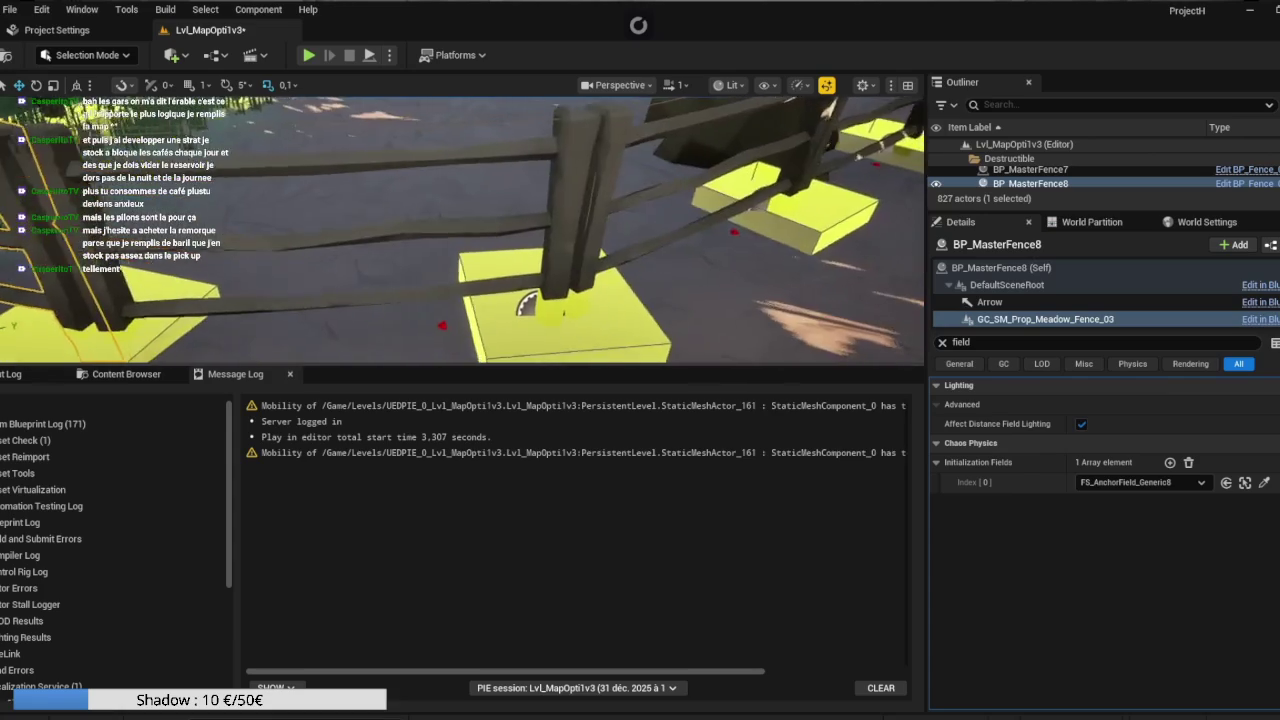
Give BP_MasterFence9, 10 and 11 FS_AnchorField_Generic9, 10 and 11 as initialization fields.
click(559, 243)
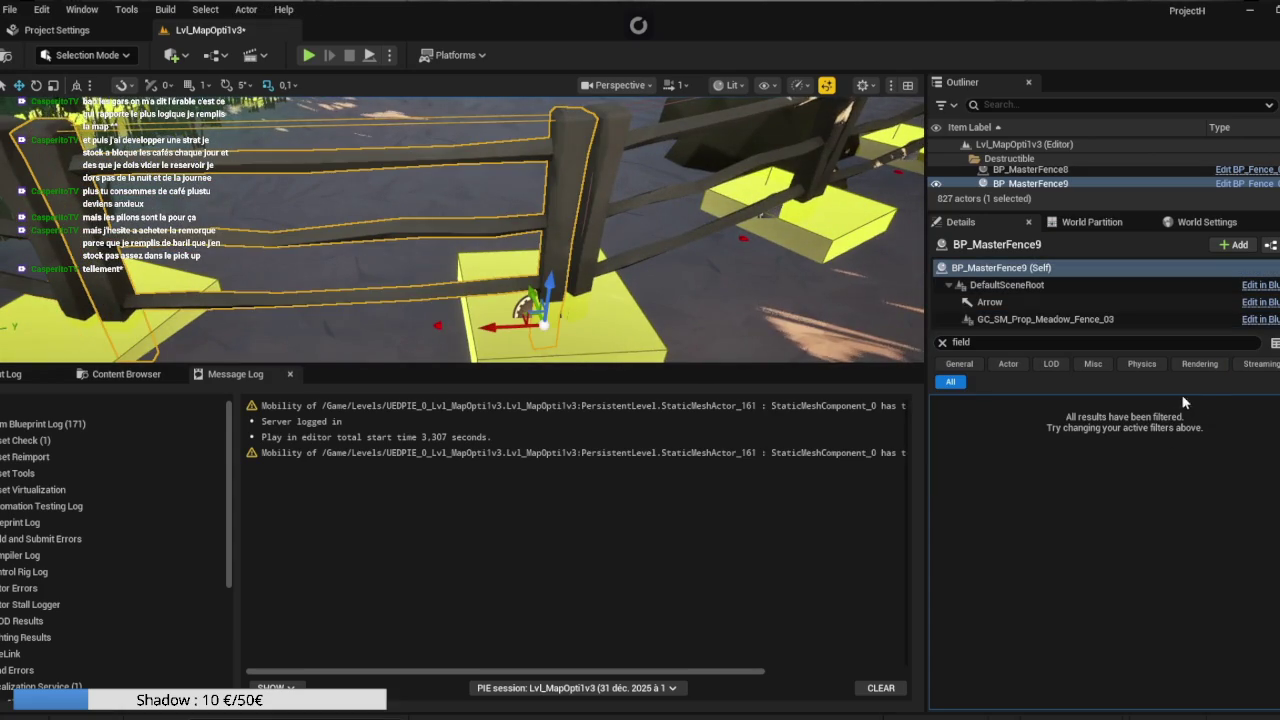
click(1180, 319)
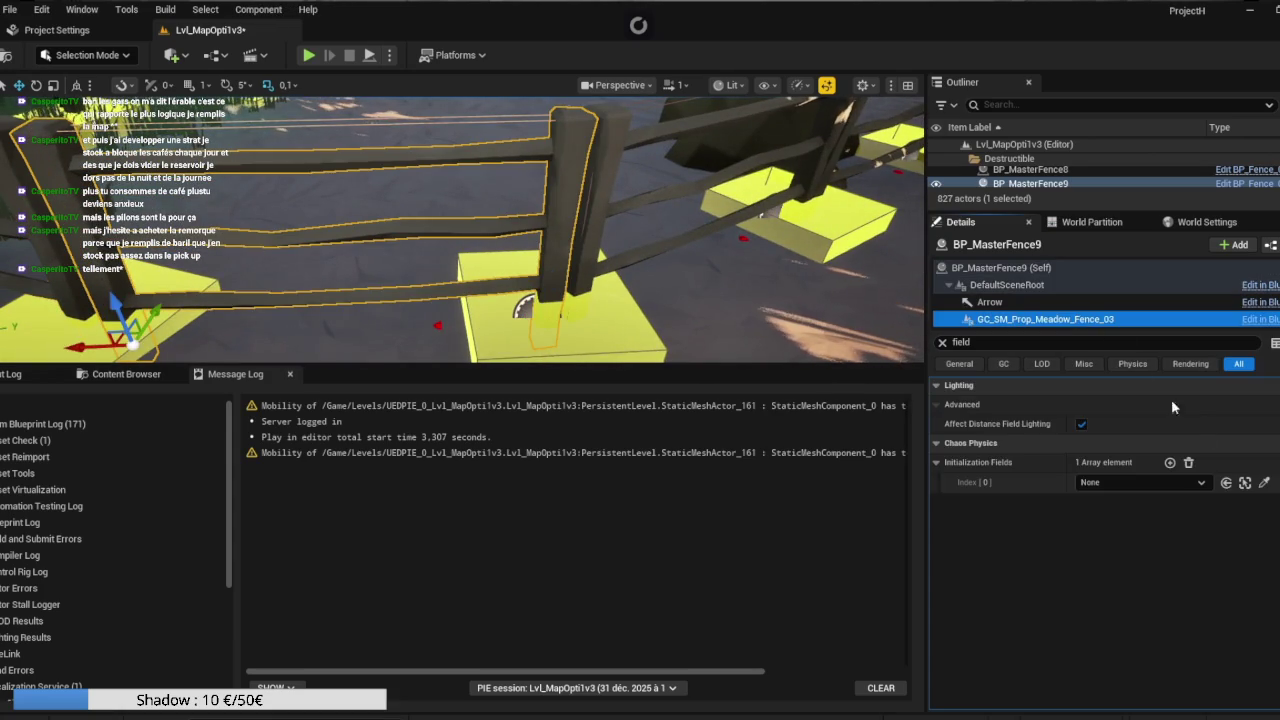
click(1264, 482)
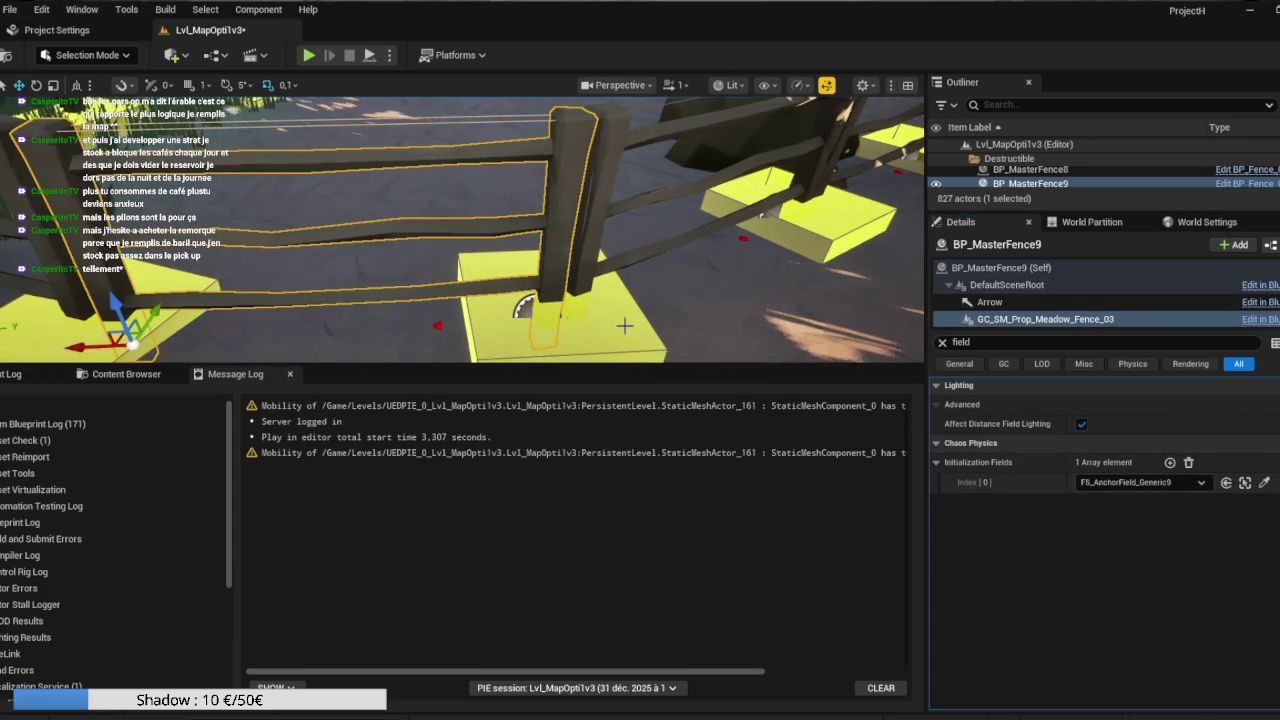
click(648, 332)
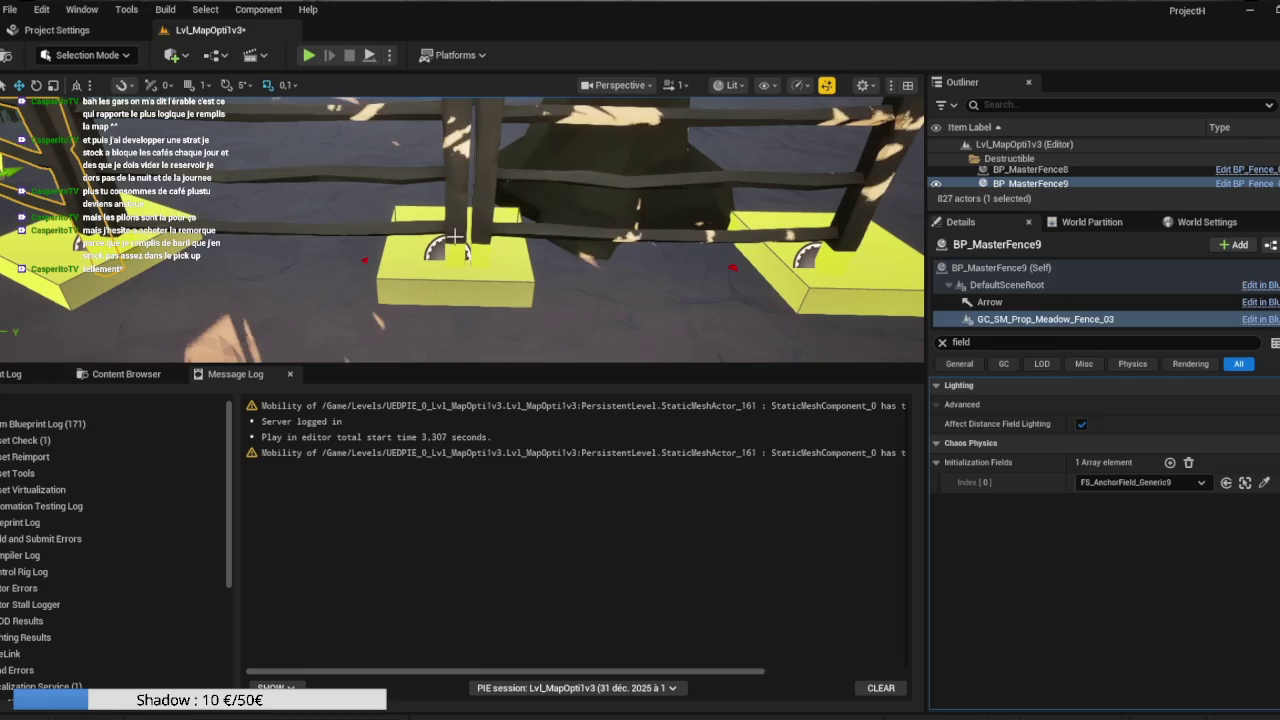
click(455, 255)
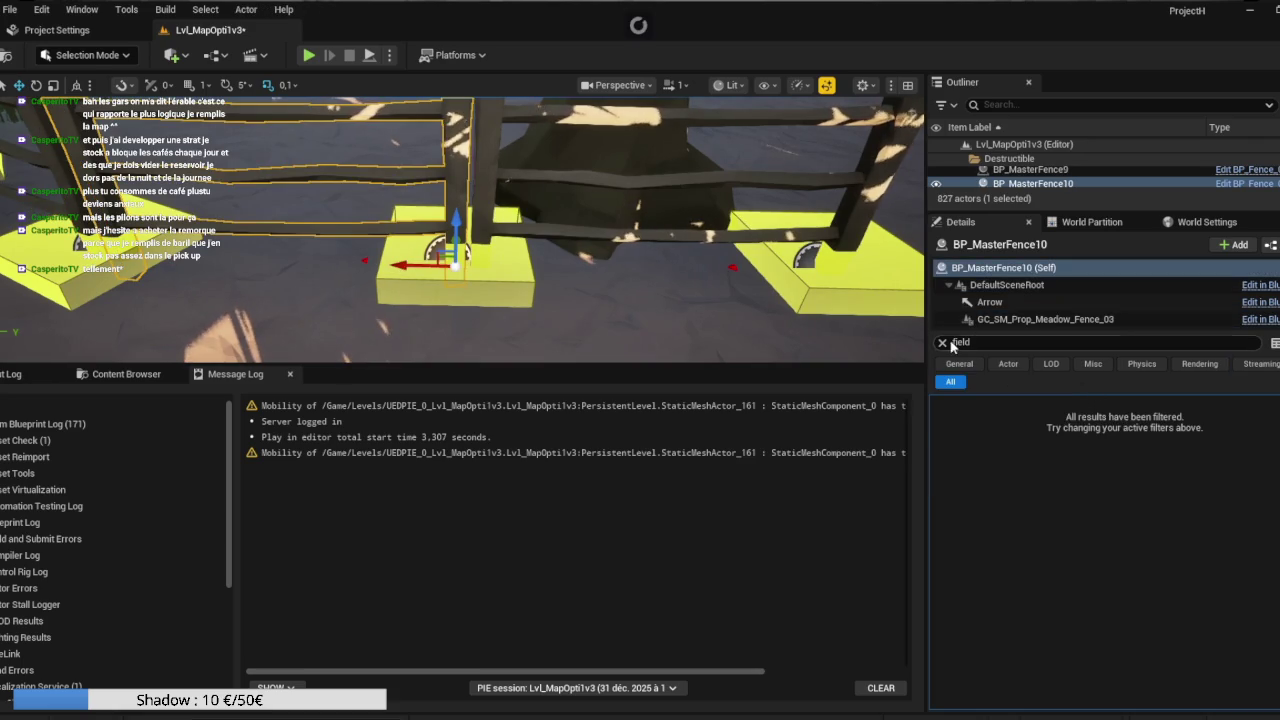
click(1040, 319)
click(1263, 481)
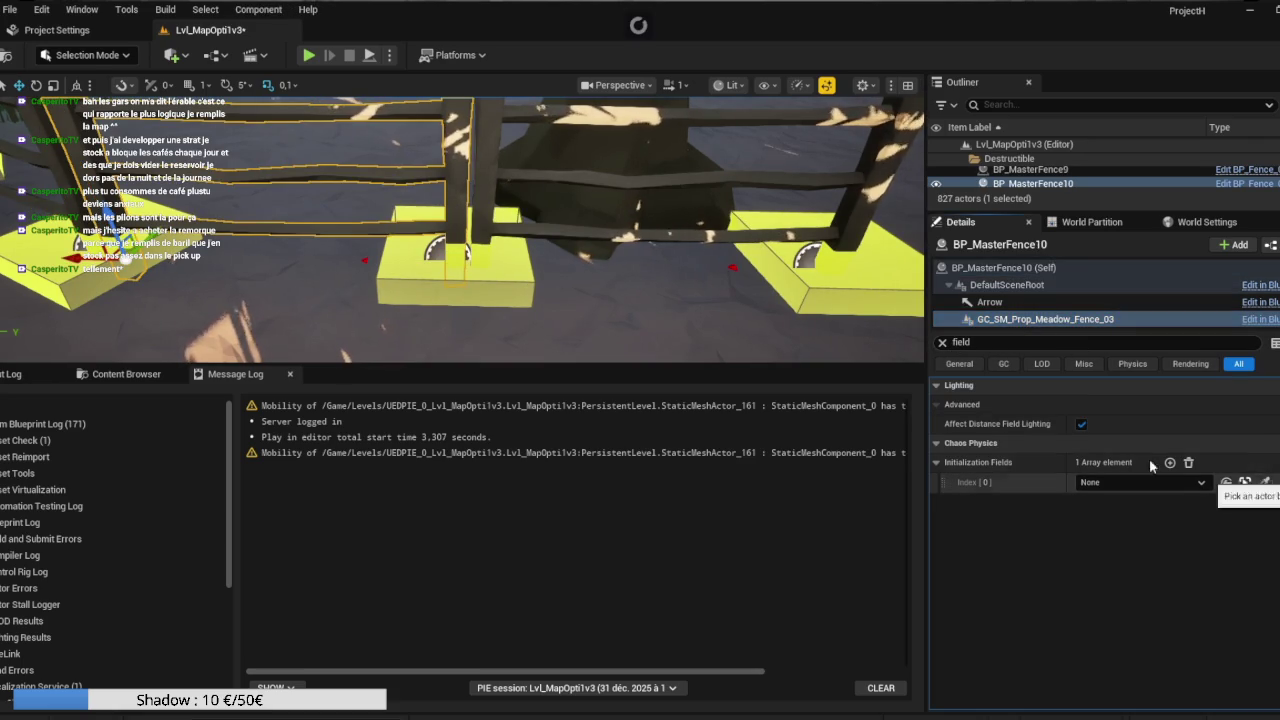
click(477, 284)
key(Down)
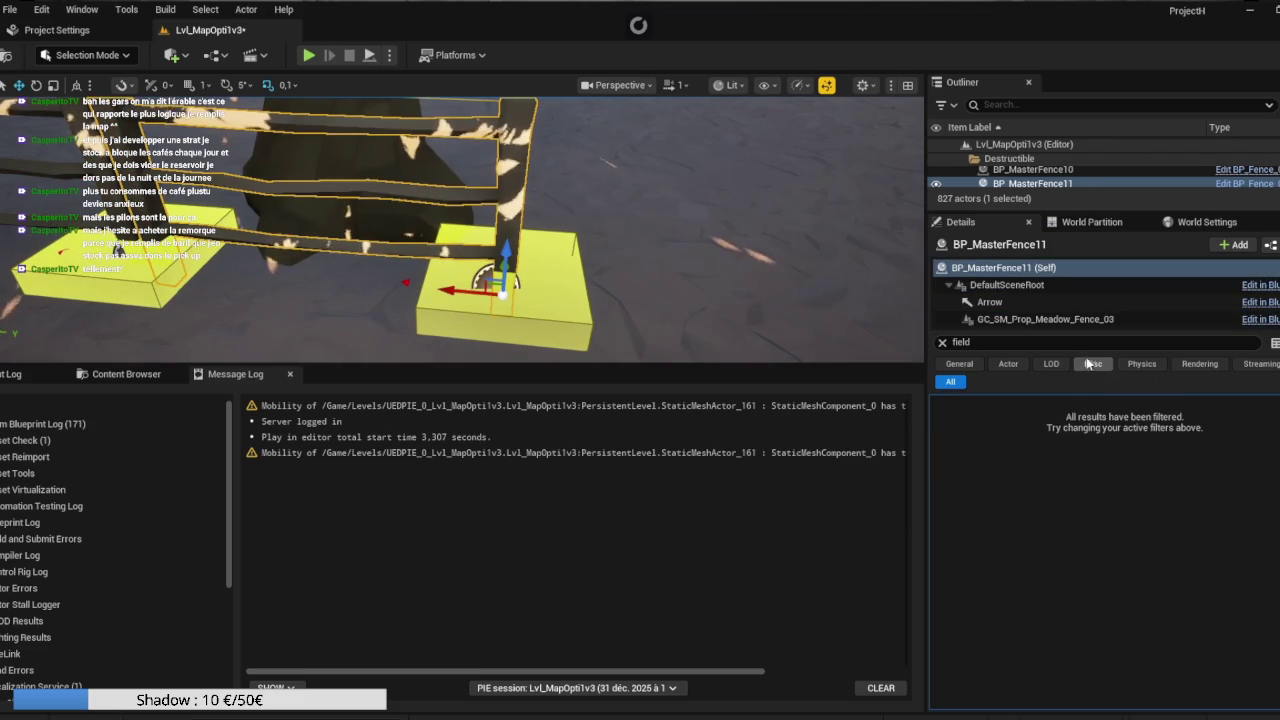
click(1062, 319)
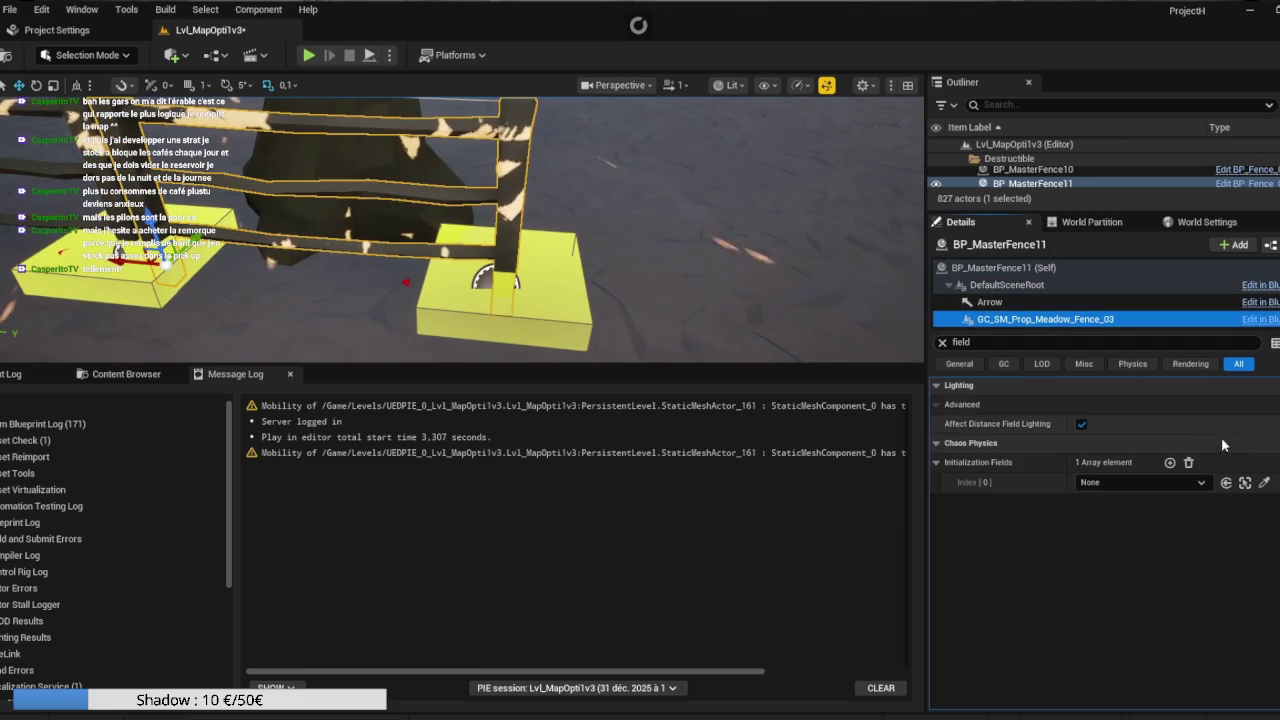
click(663, 277)
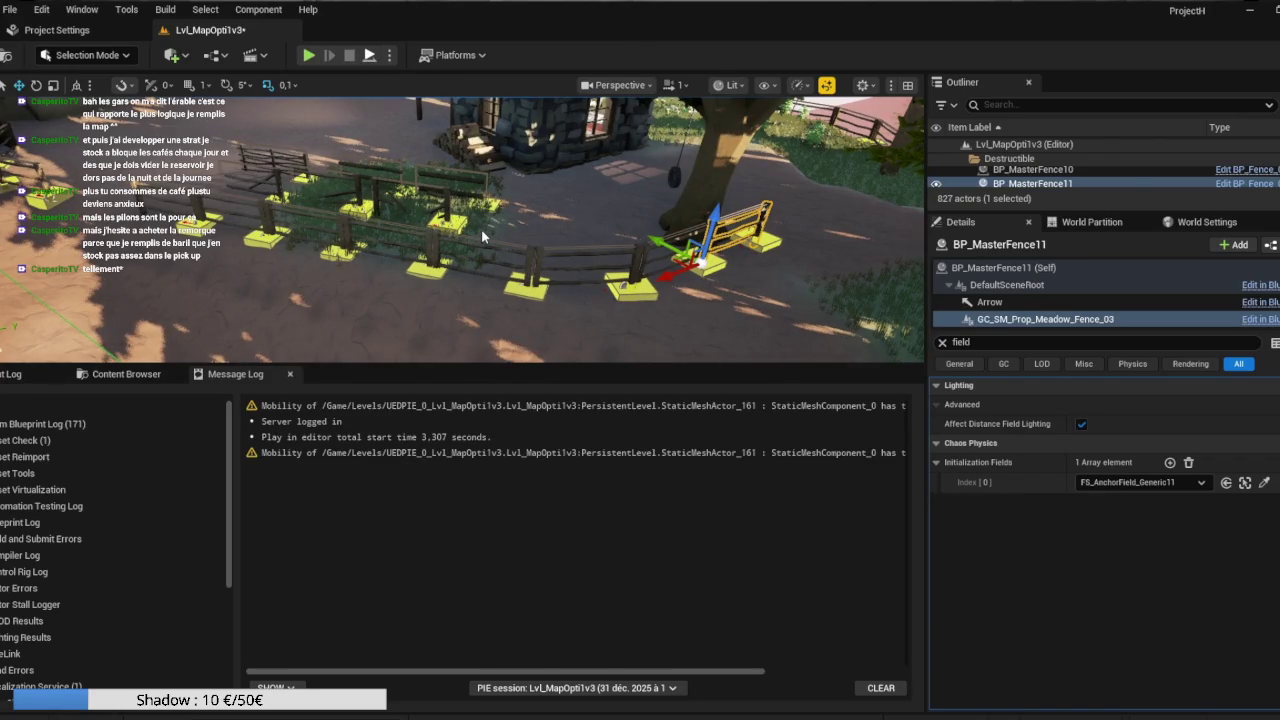
key(alt+s)
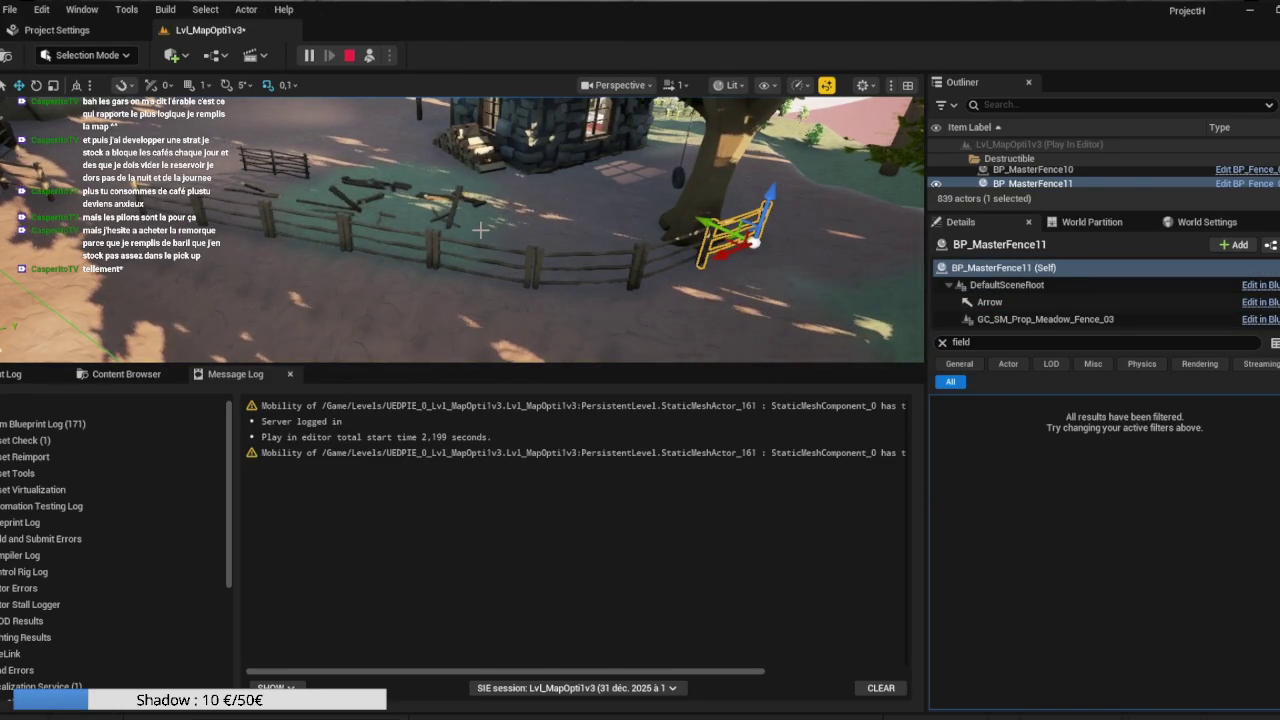
mouse_move(484, 229)
mouse_down()
mouse_move(405, 202)
mouse_move(485, 228)
mouse_up()
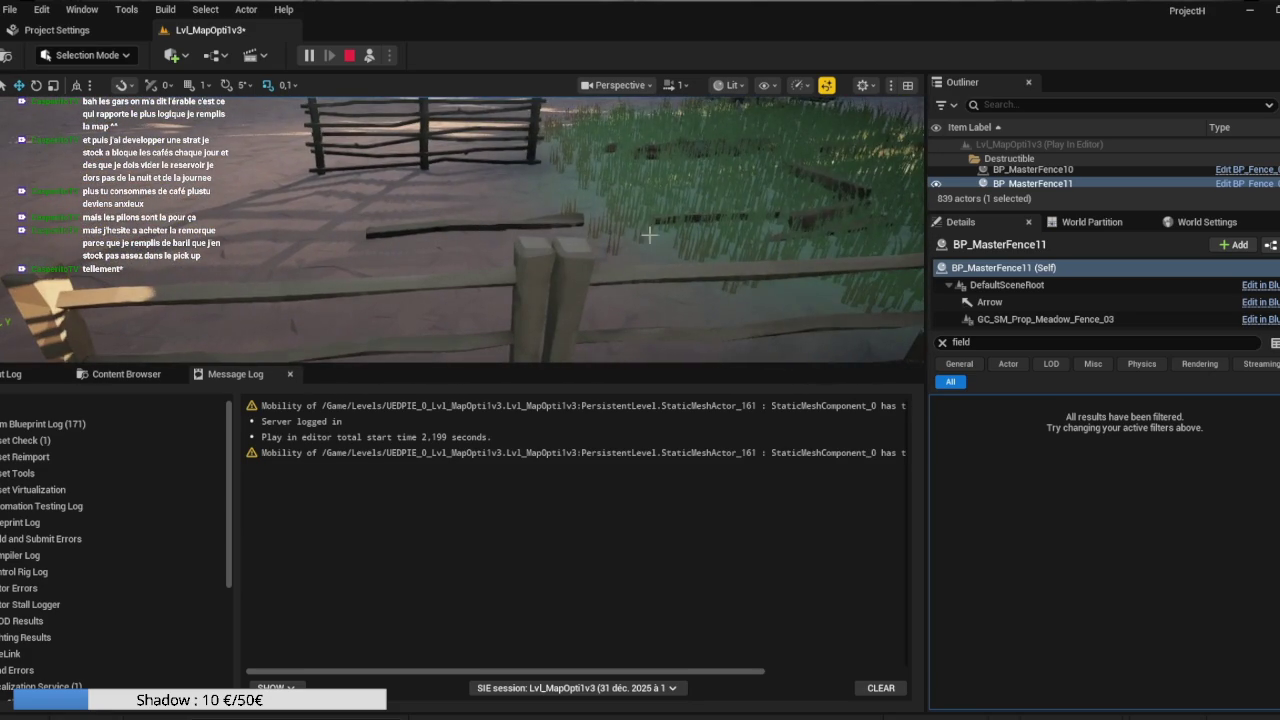
key(Escape)
mouse_move(523, 197)
mouse_down()
mouse_move(495, 188)
mouse_move(547, 218)
mouse_up()
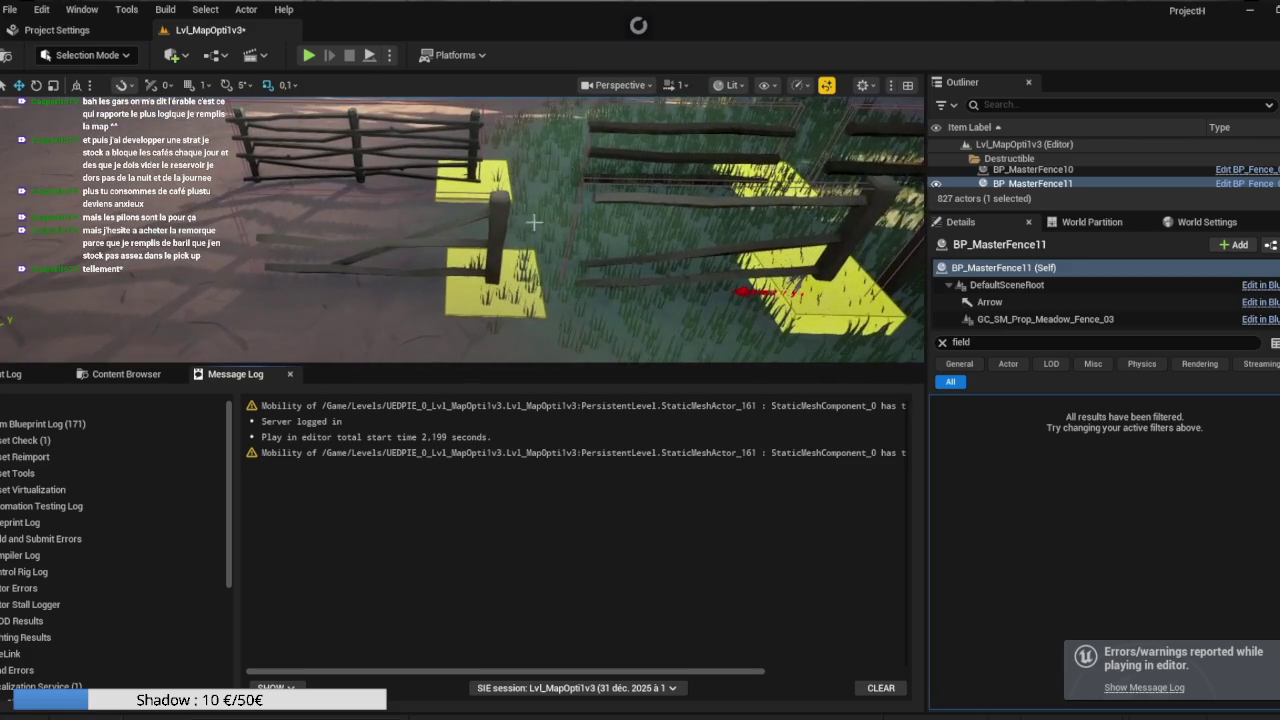
Give BP_MasterFence30 and BP_MasterFence31 FS_AnchorField_Generic30 and FS_AnchorField_Generic31.
click(494, 223)
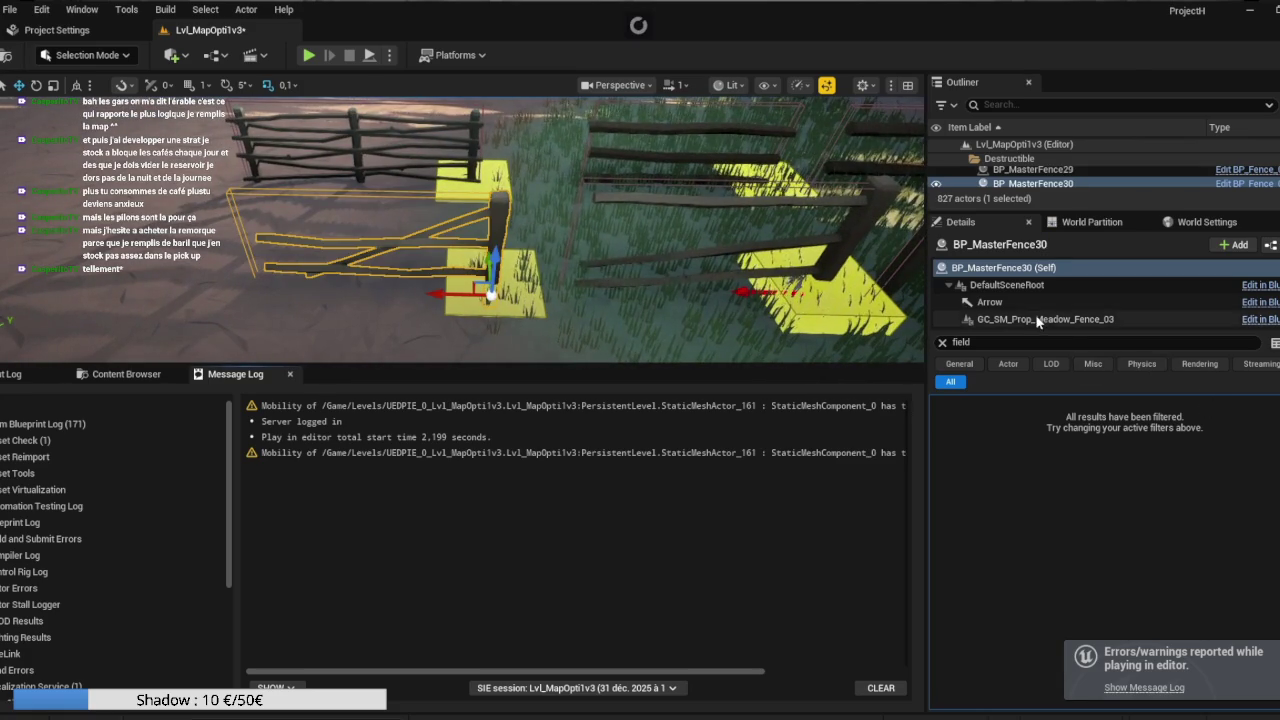
click(1080, 319)
click(1244, 482)
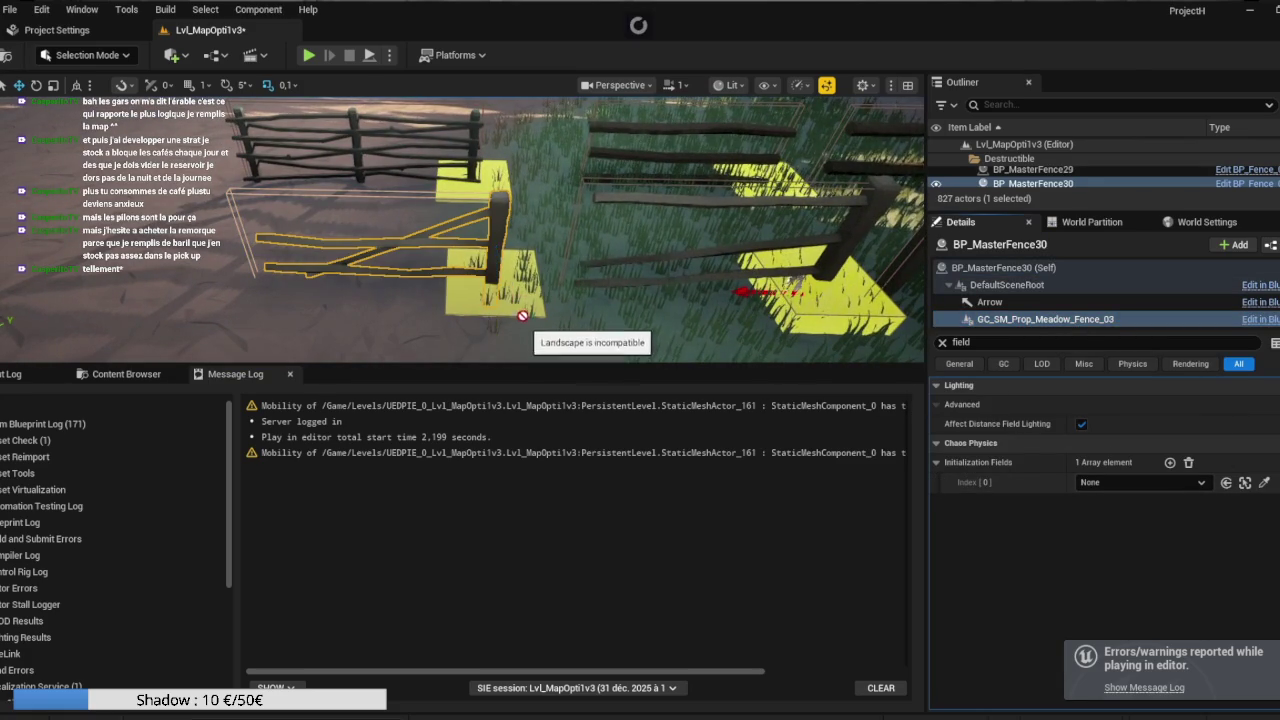
click(520, 297)
click(845, 239)
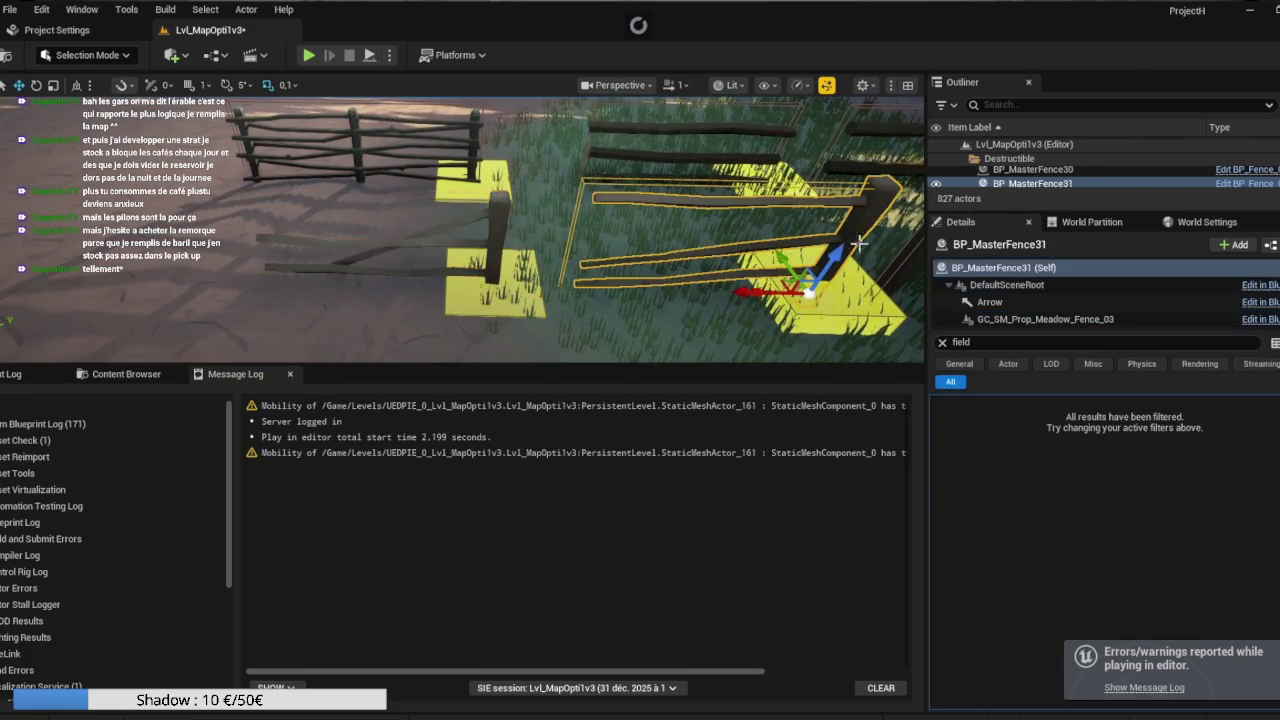
click(1100, 319)
click(1264, 482)
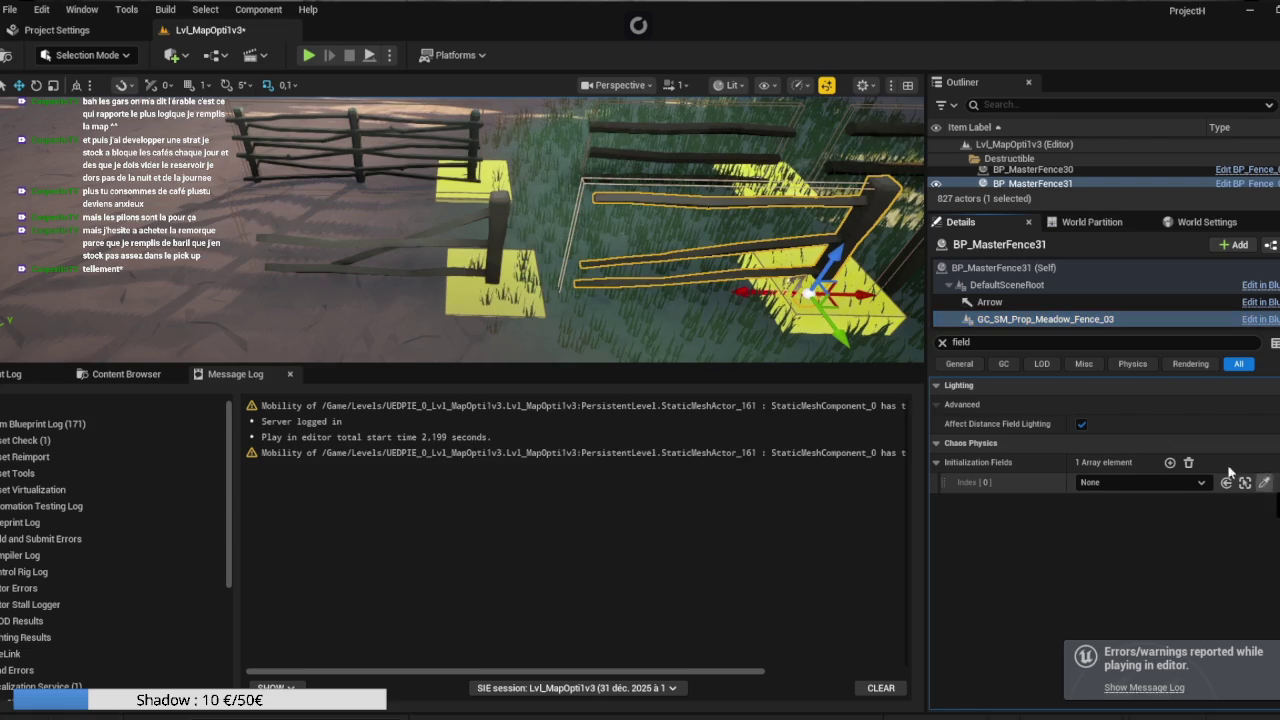
click(810, 318)
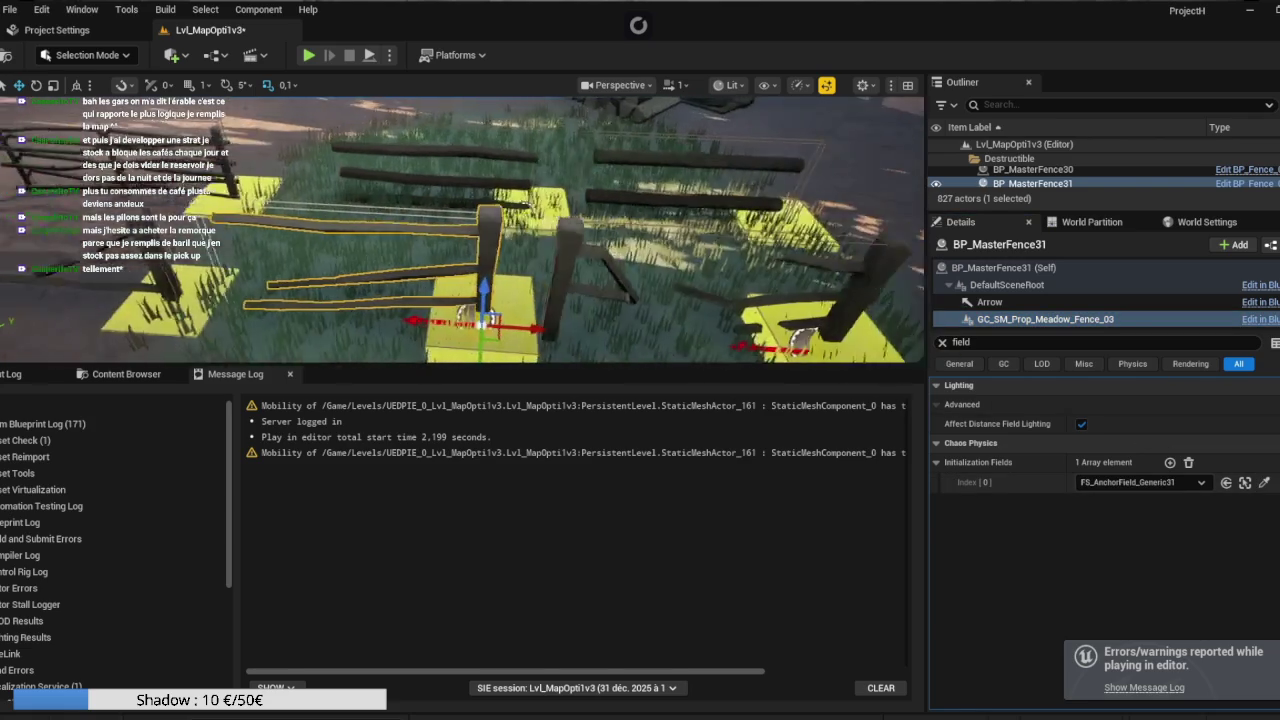
Open BP_MasterFence32's field picker, then give BP_MasterFence29 FS_AnchorField_Generic29.
click(700, 240)
click(1100, 319)
click(1264, 482)
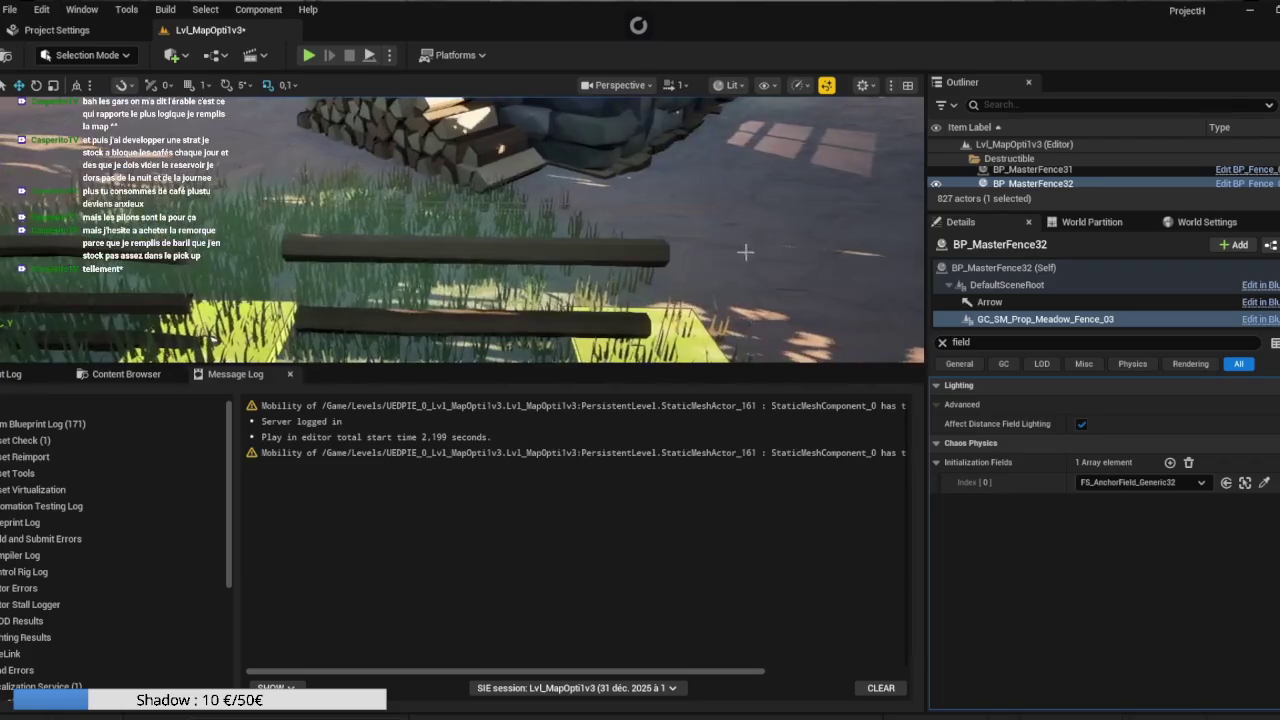
click(470, 250)
click(1010, 319)
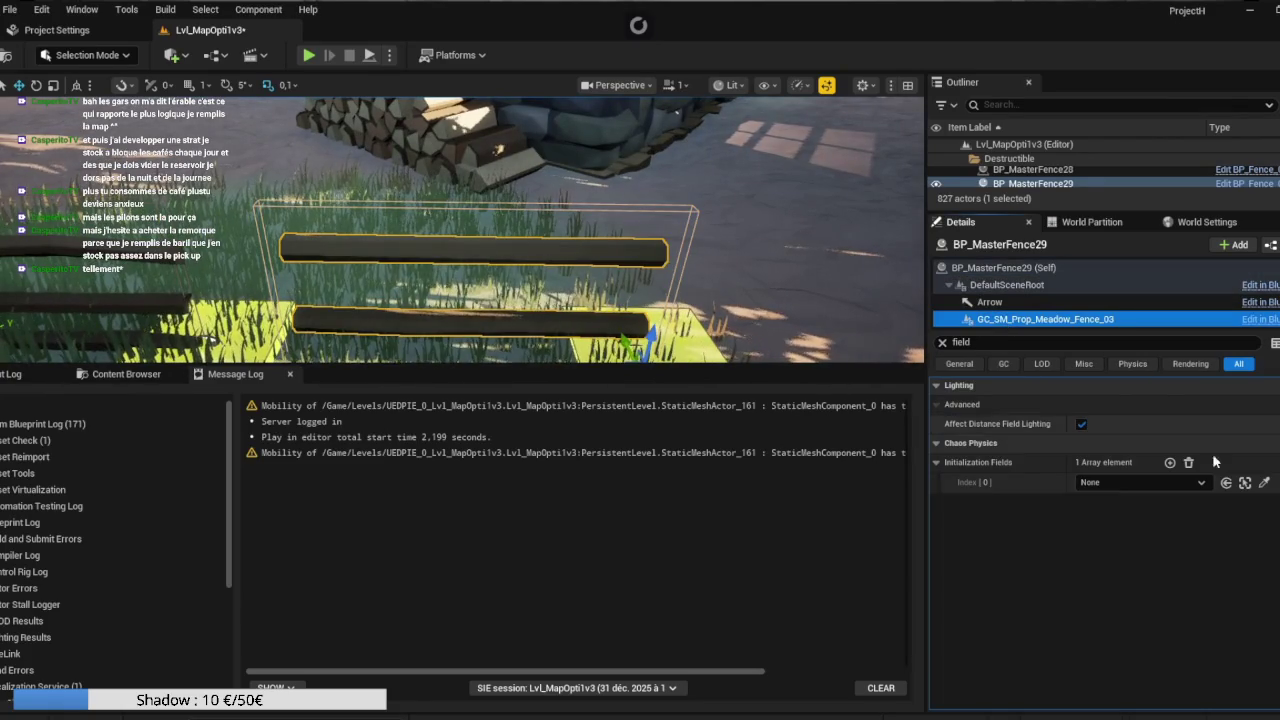
click(1264, 482)
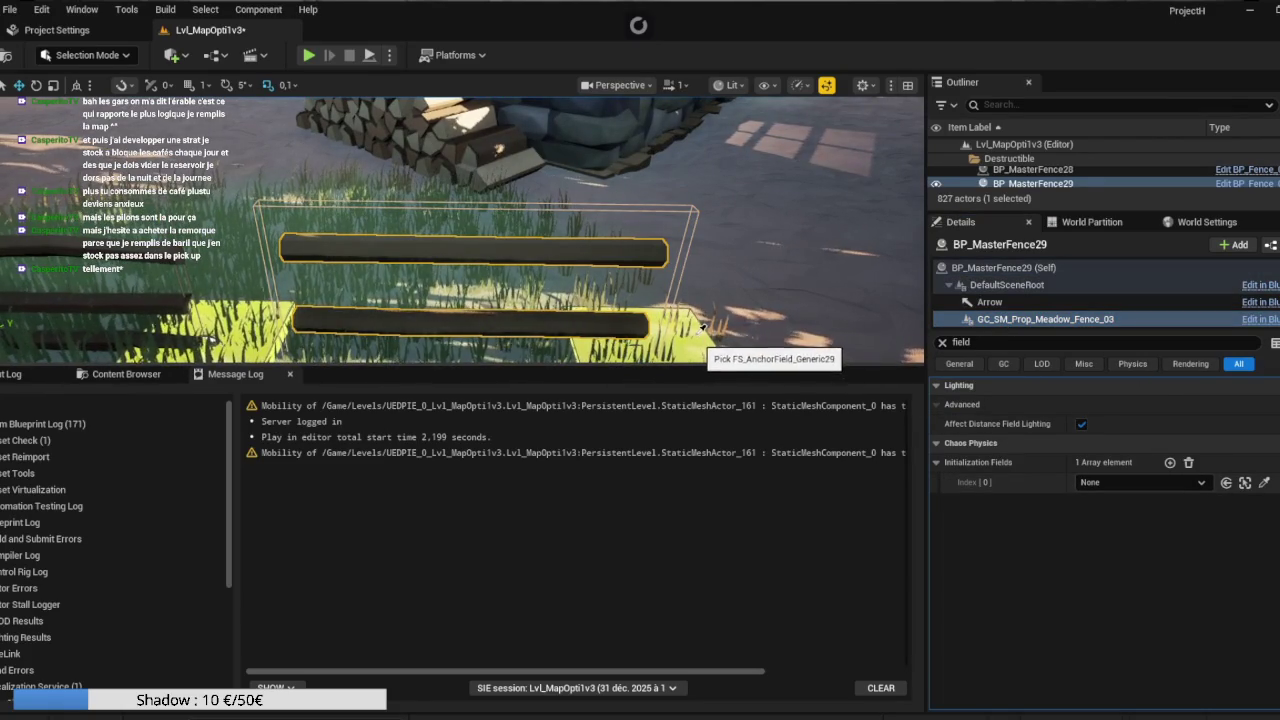
click(688, 330)
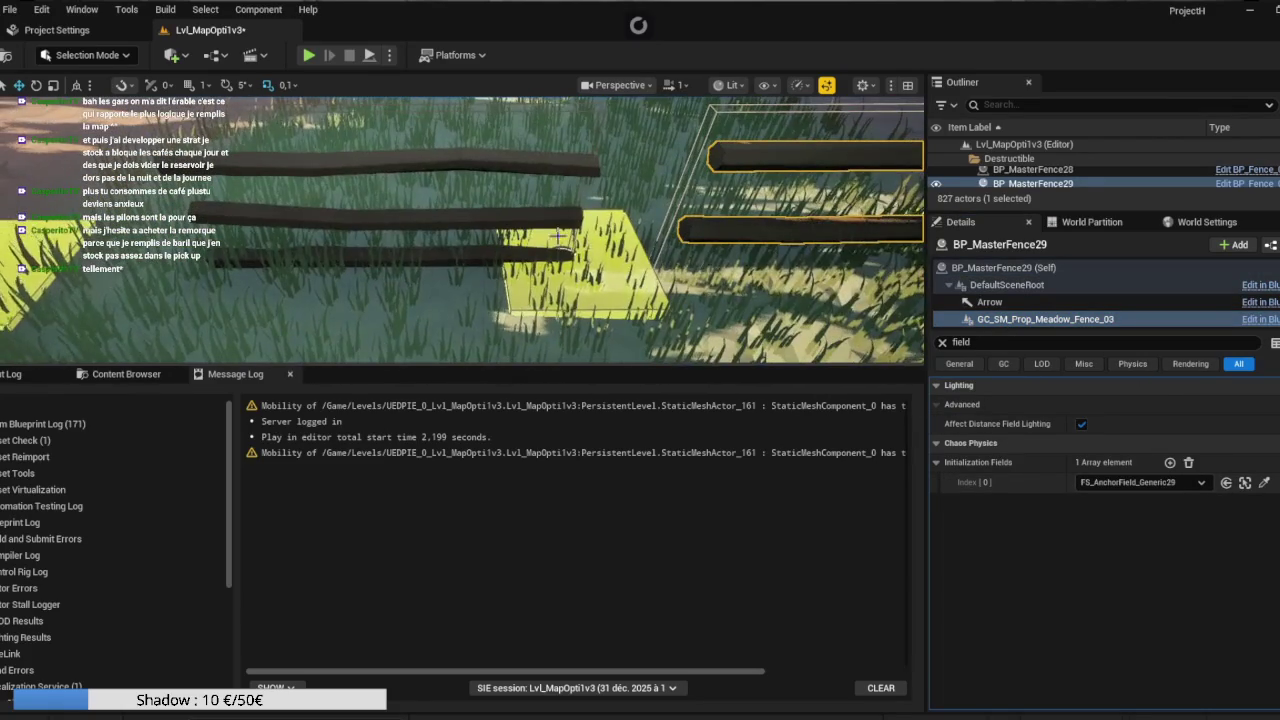
Give BP_MasterFence28 and 27 FS_AnchorField_Generic28 and 27, then start the simulation.
click(1060, 319)
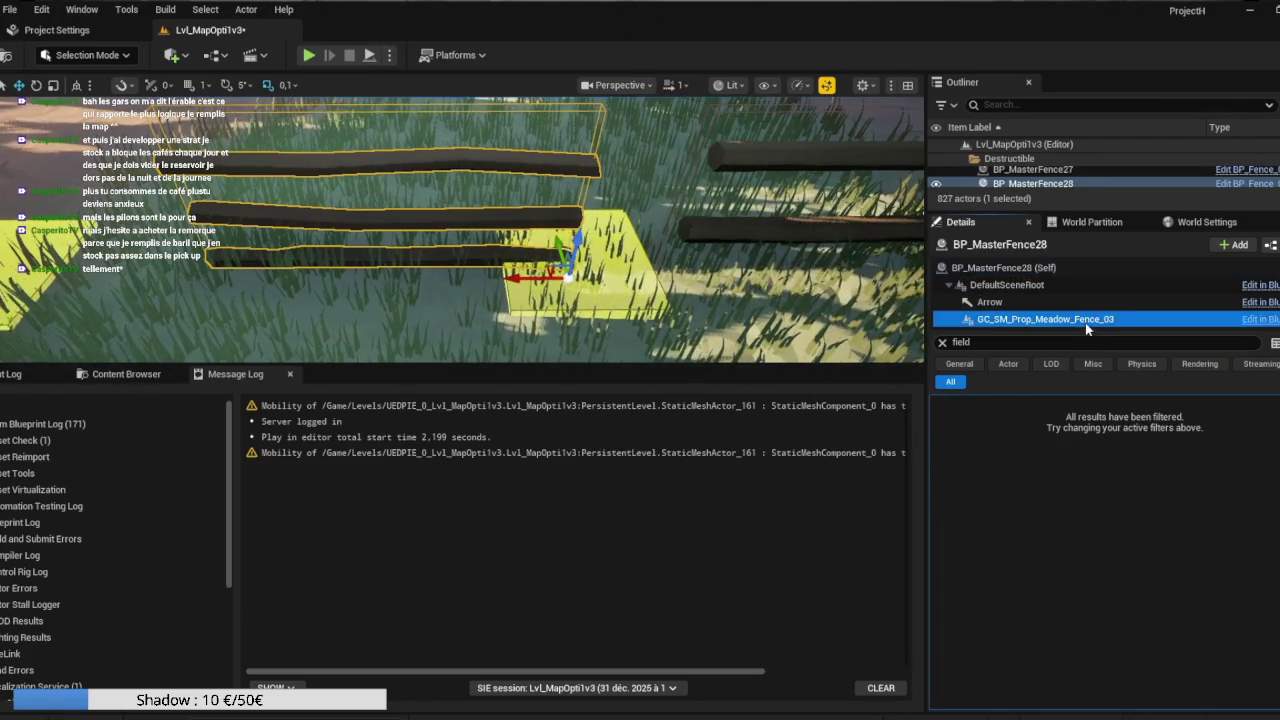
click(1262, 482)
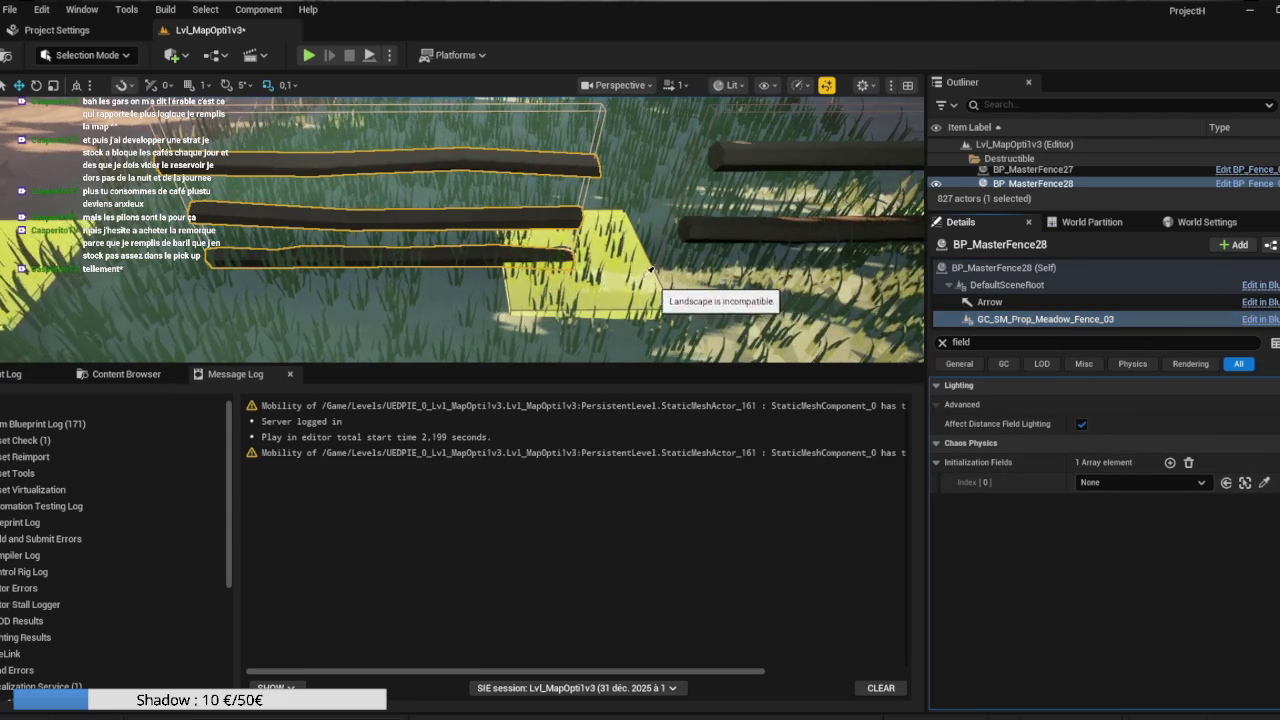
click(606, 300)
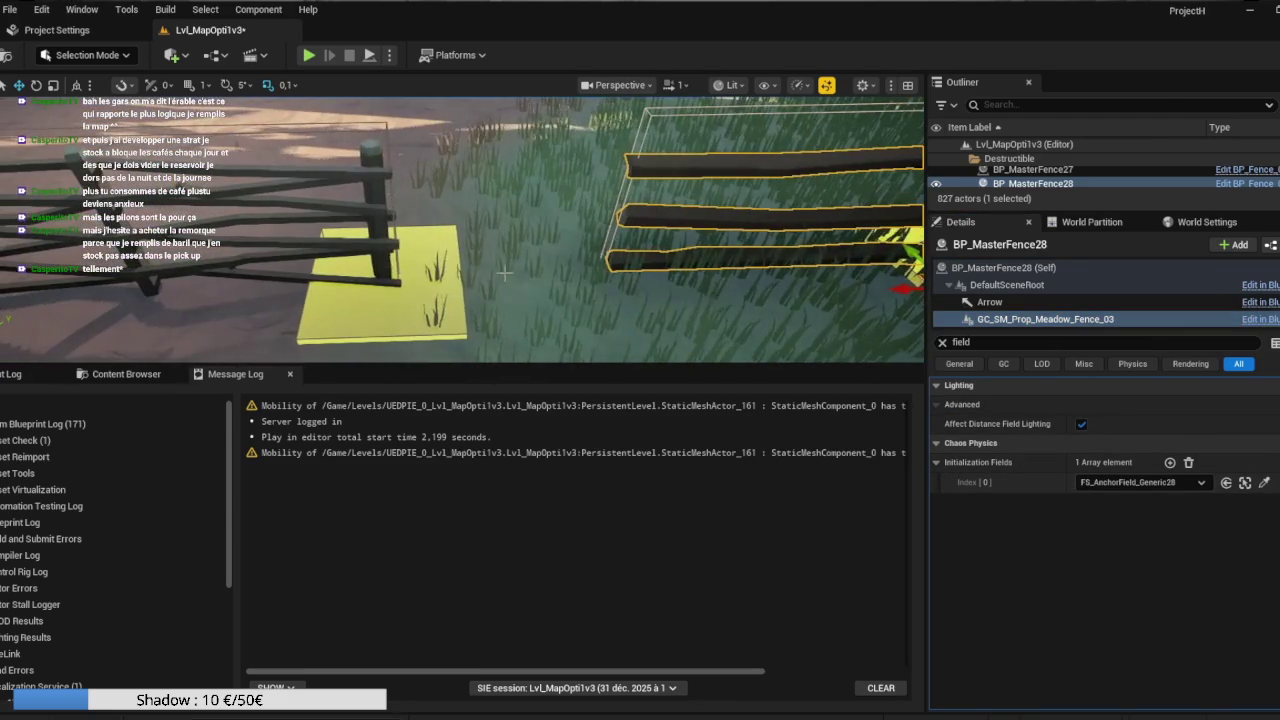
click(360, 250)
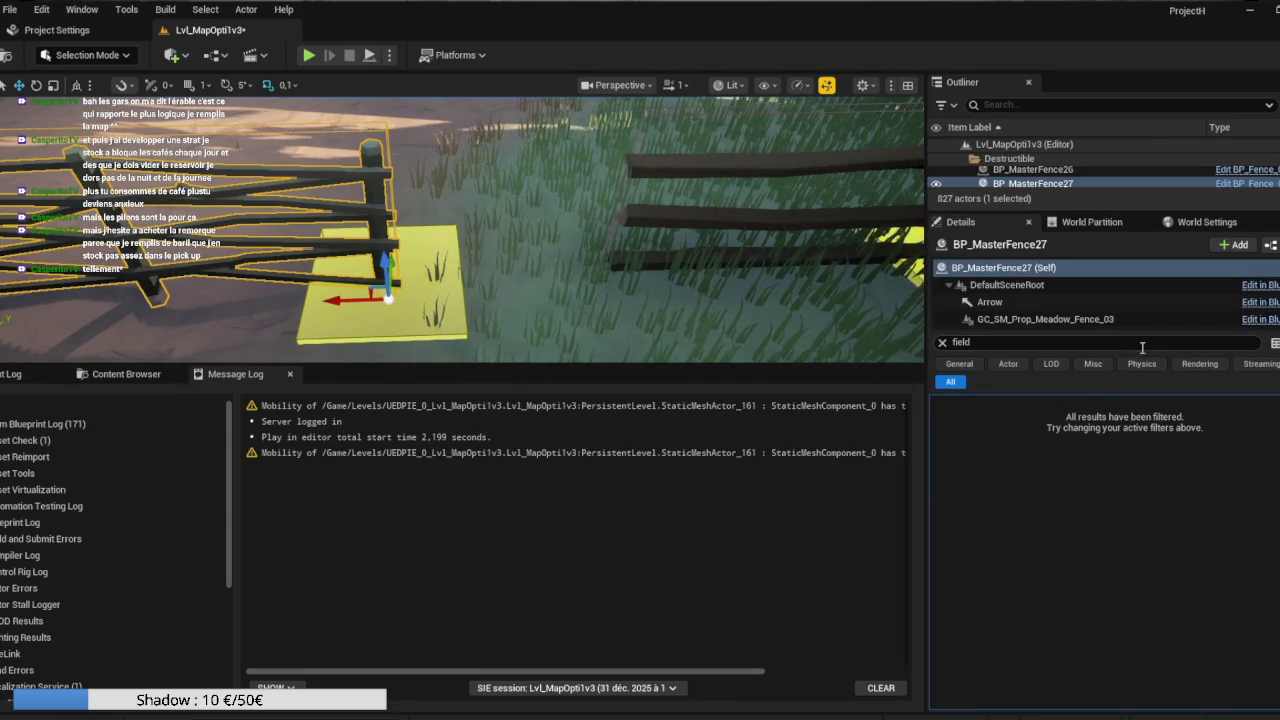
click(1045, 319)
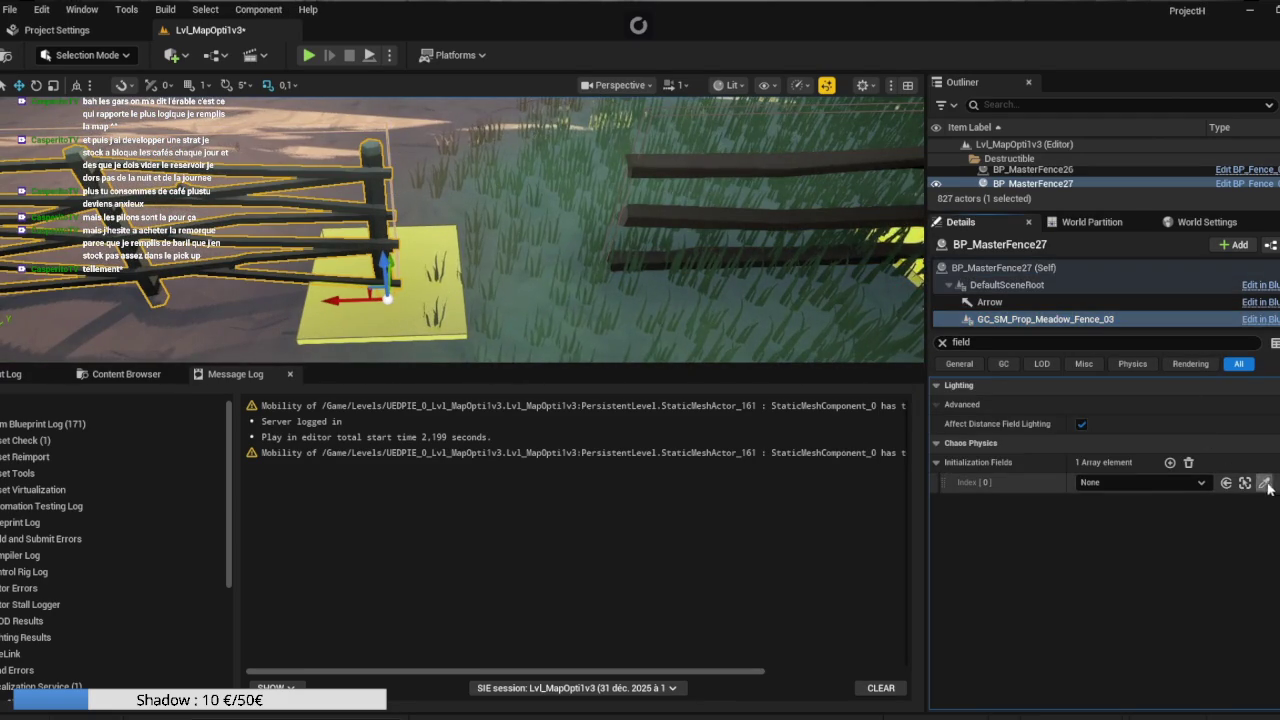
click(1264, 482)
click(365, 292)
scroll(460, 230, down, 5)
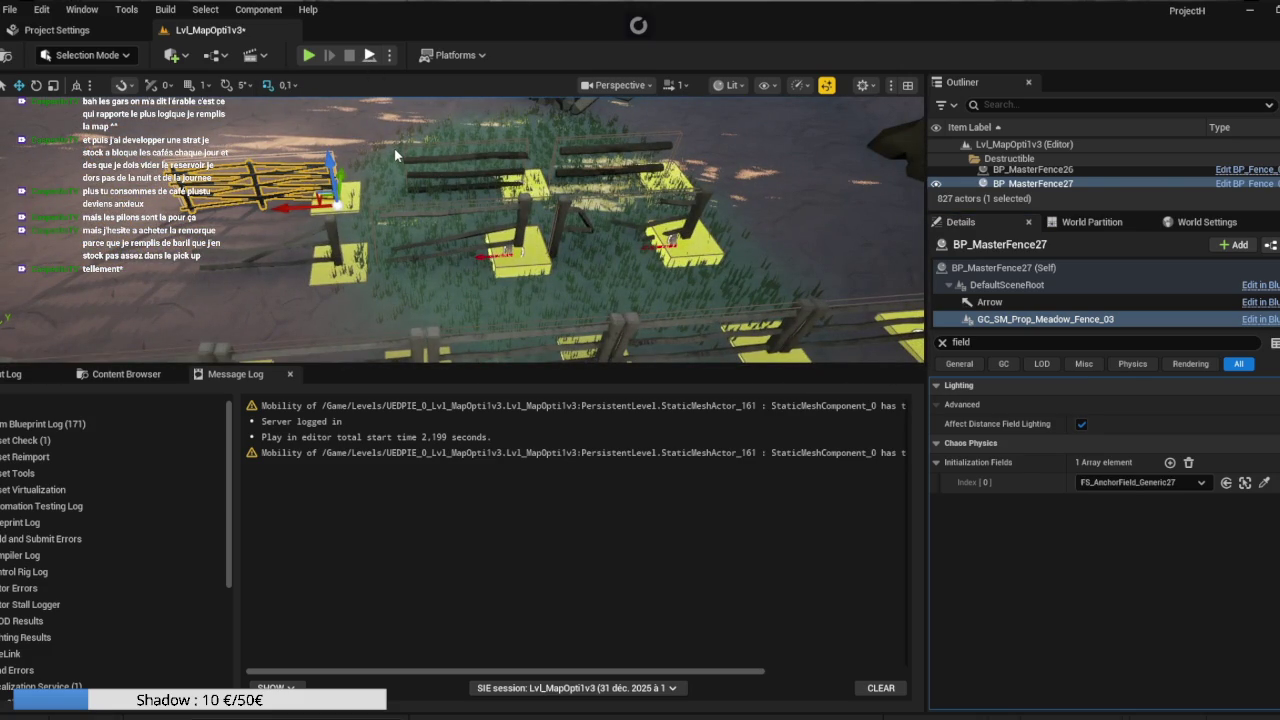
key(alt+p)
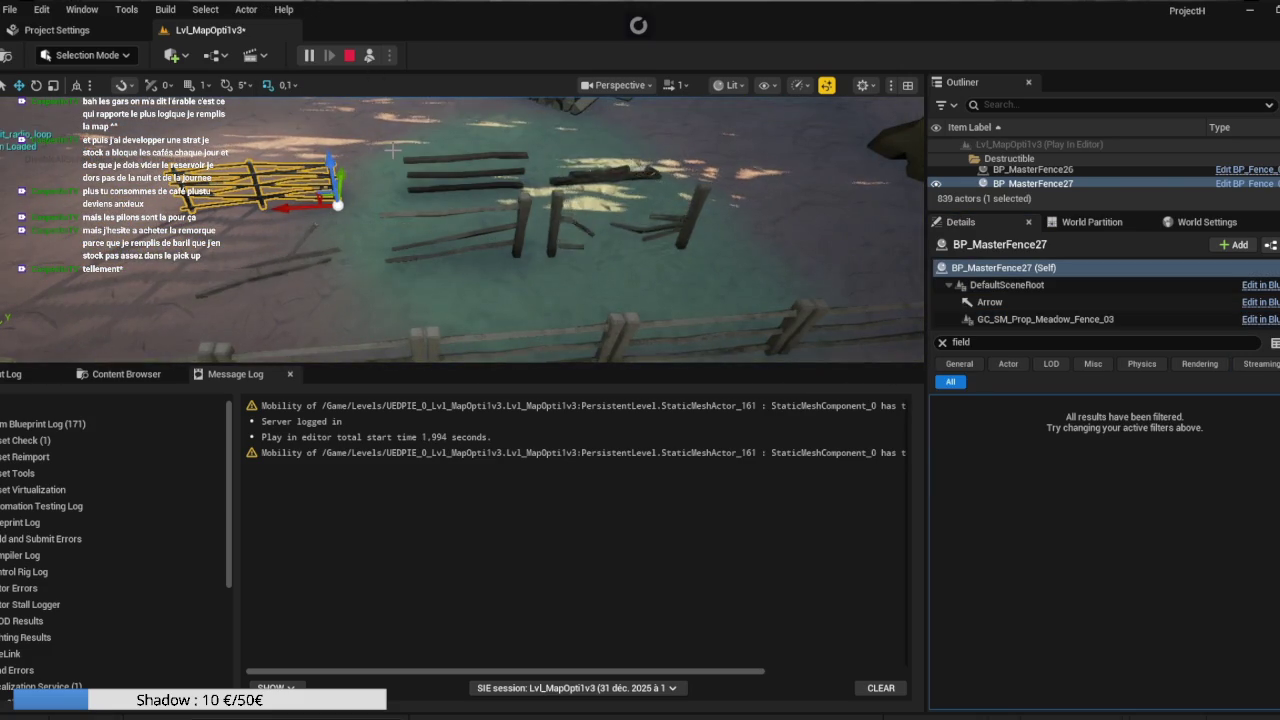
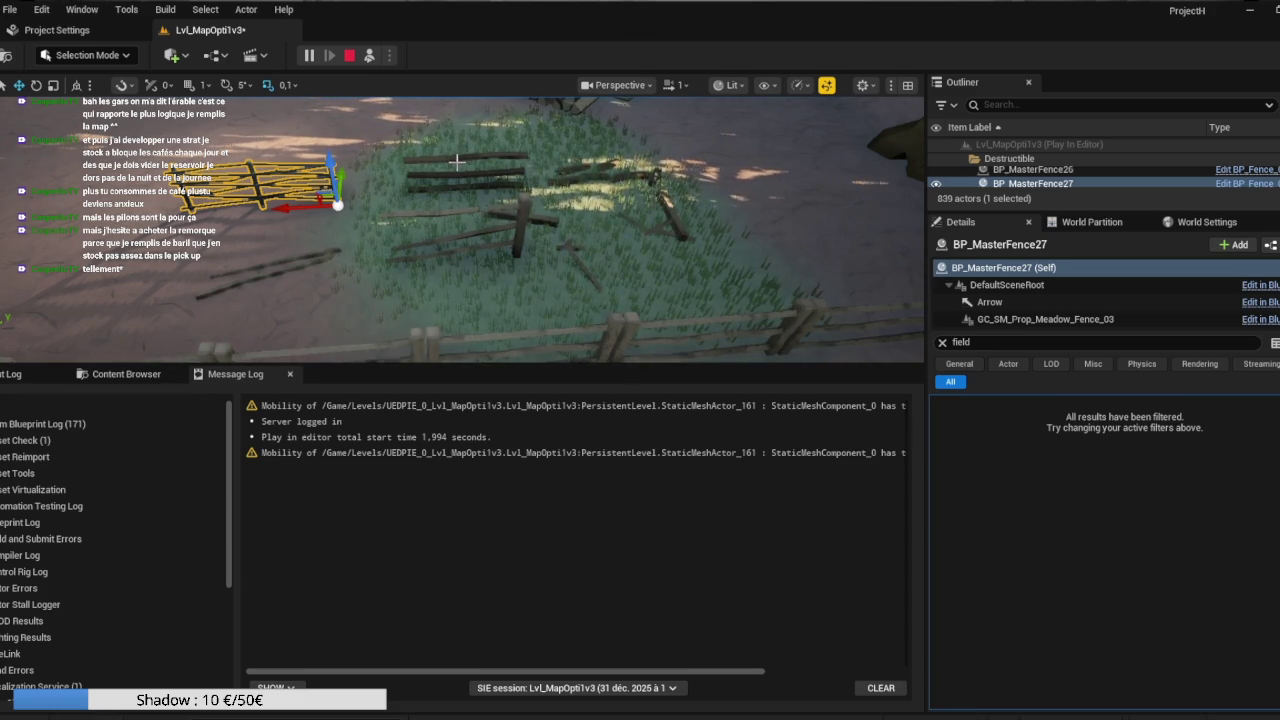
End the play session, then run a quick Simulate test and stop it.
key(Escape)
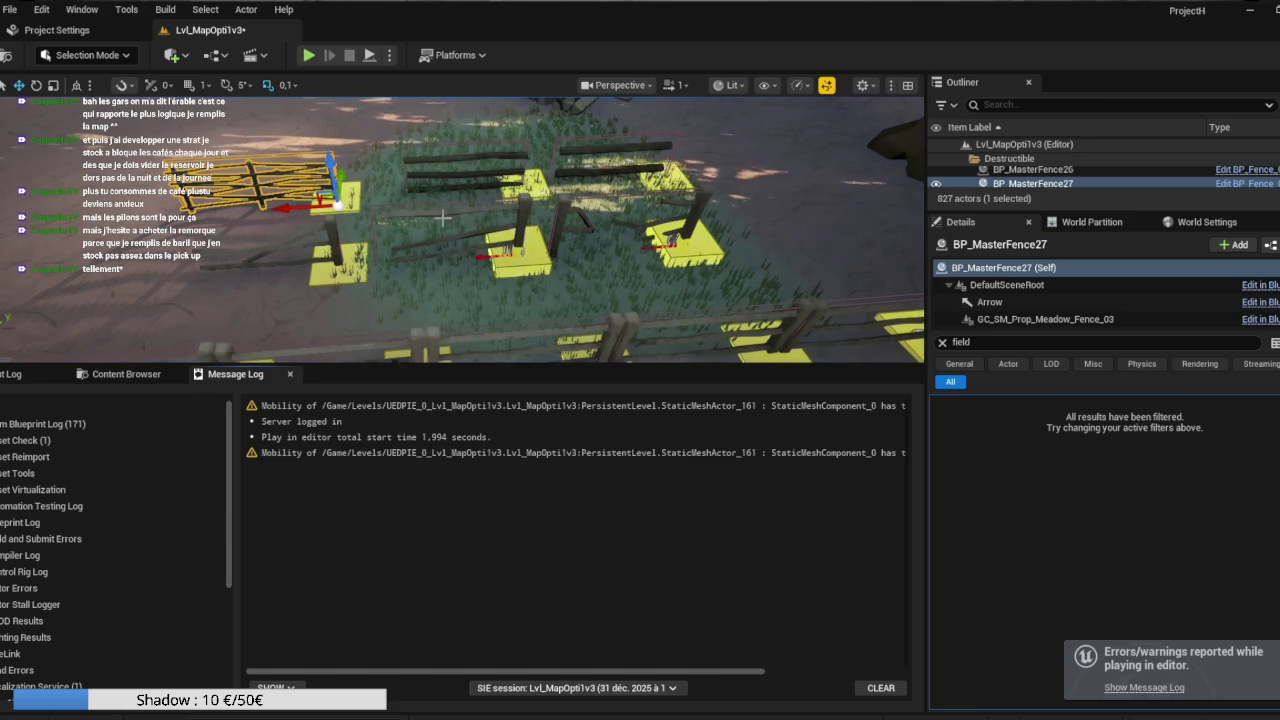
click(368, 56)
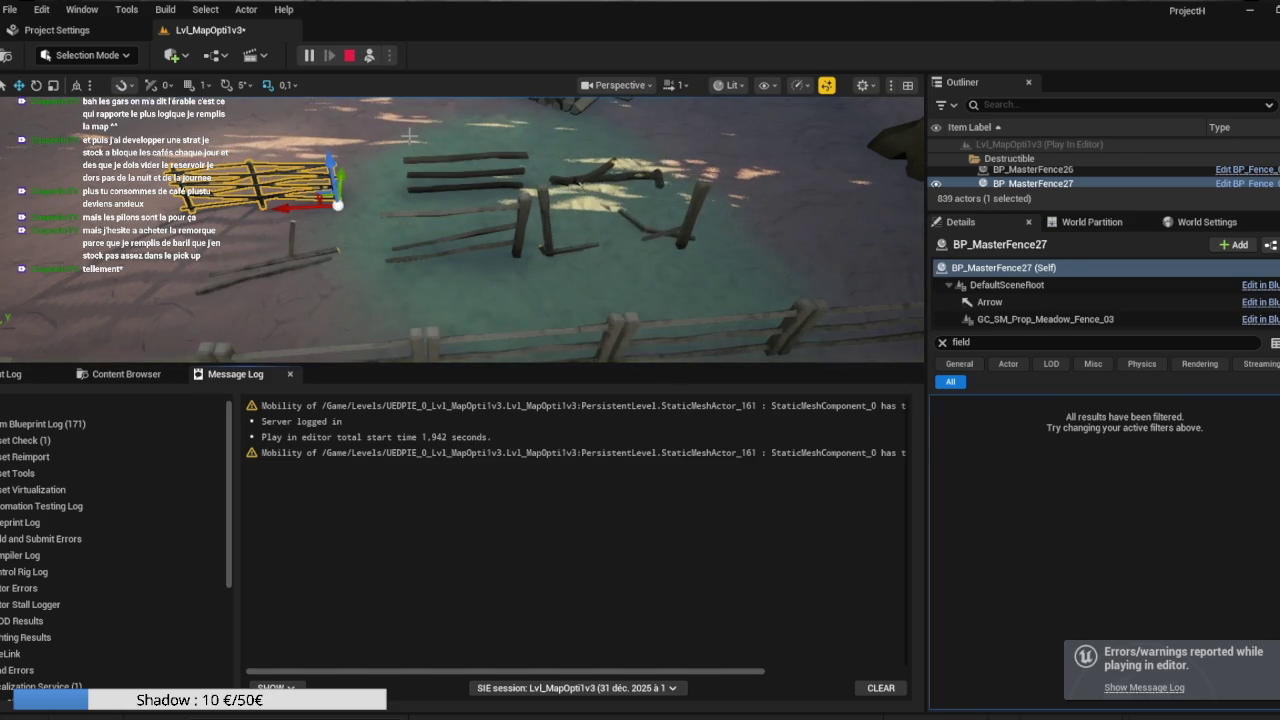
key(Escape)
Duplicate the fence as BP_MasterFence30, raise its anchor field box slightly, then play-test.
drag(318, 259, 333, 250)
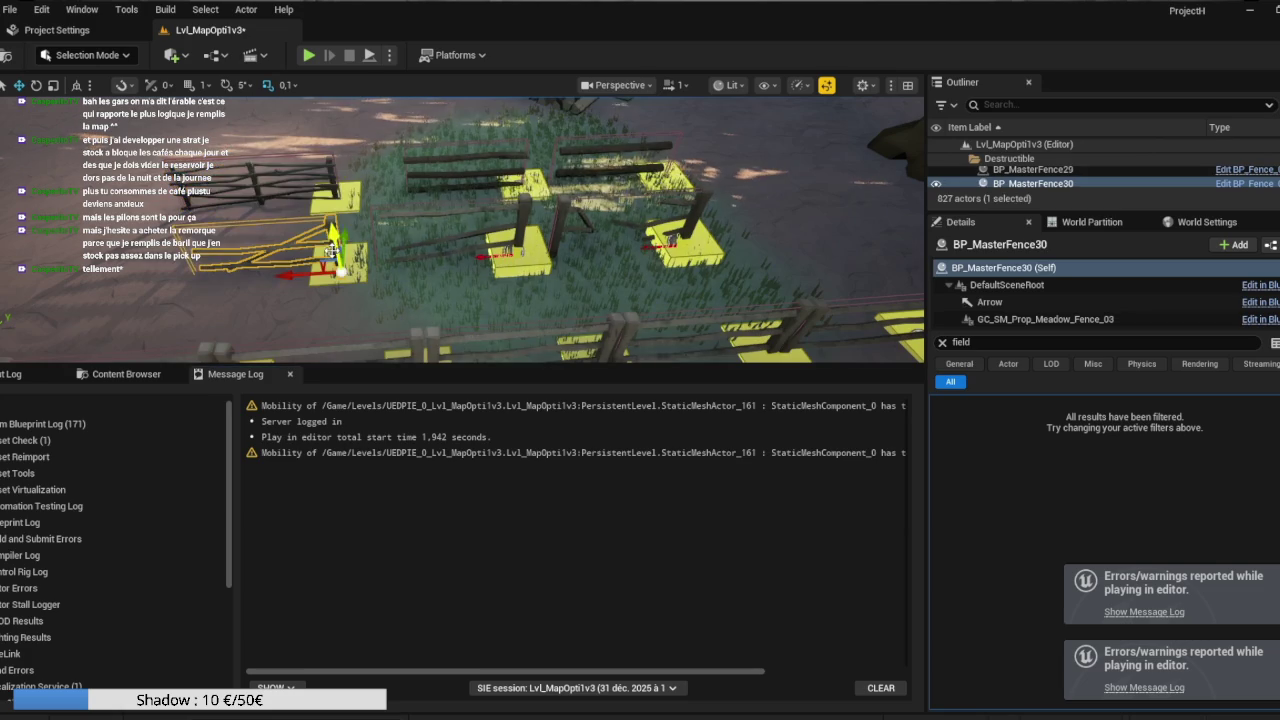
click(1045, 319)
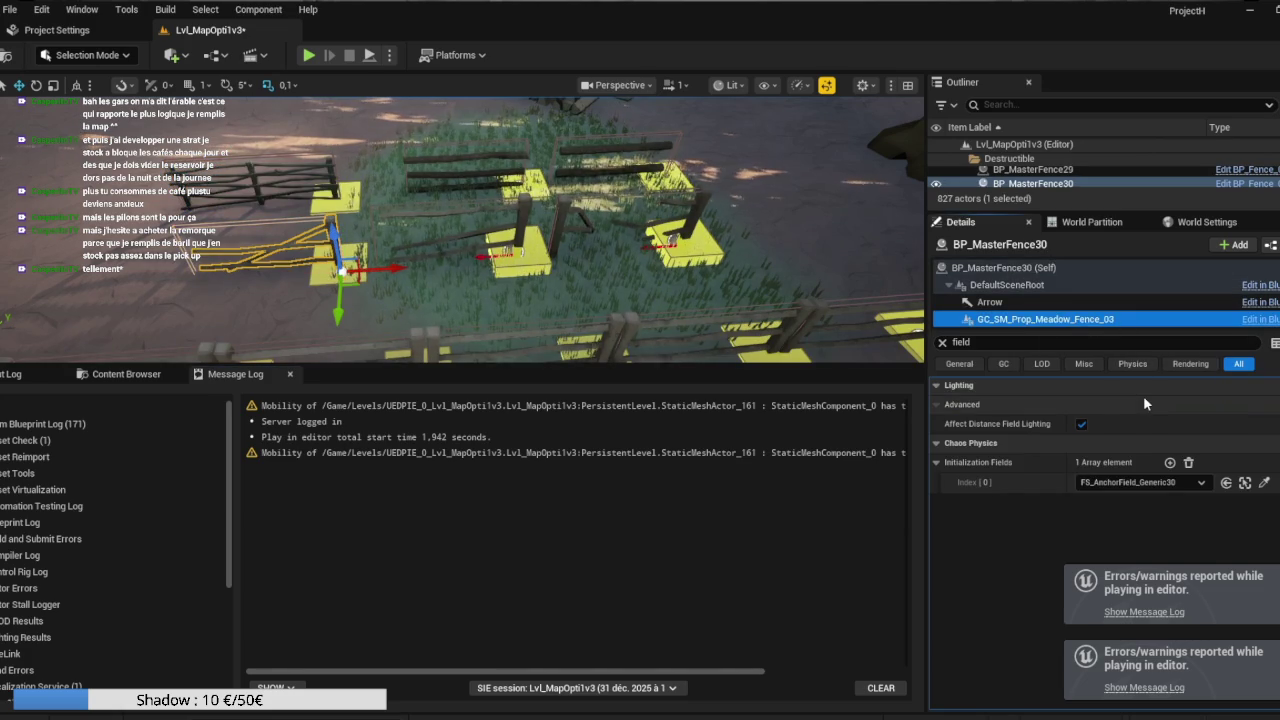
mouse_move(460, 230)
mouse_down()
mouse_move(300, 278)
mouse_move(462, 200)
mouse_up()
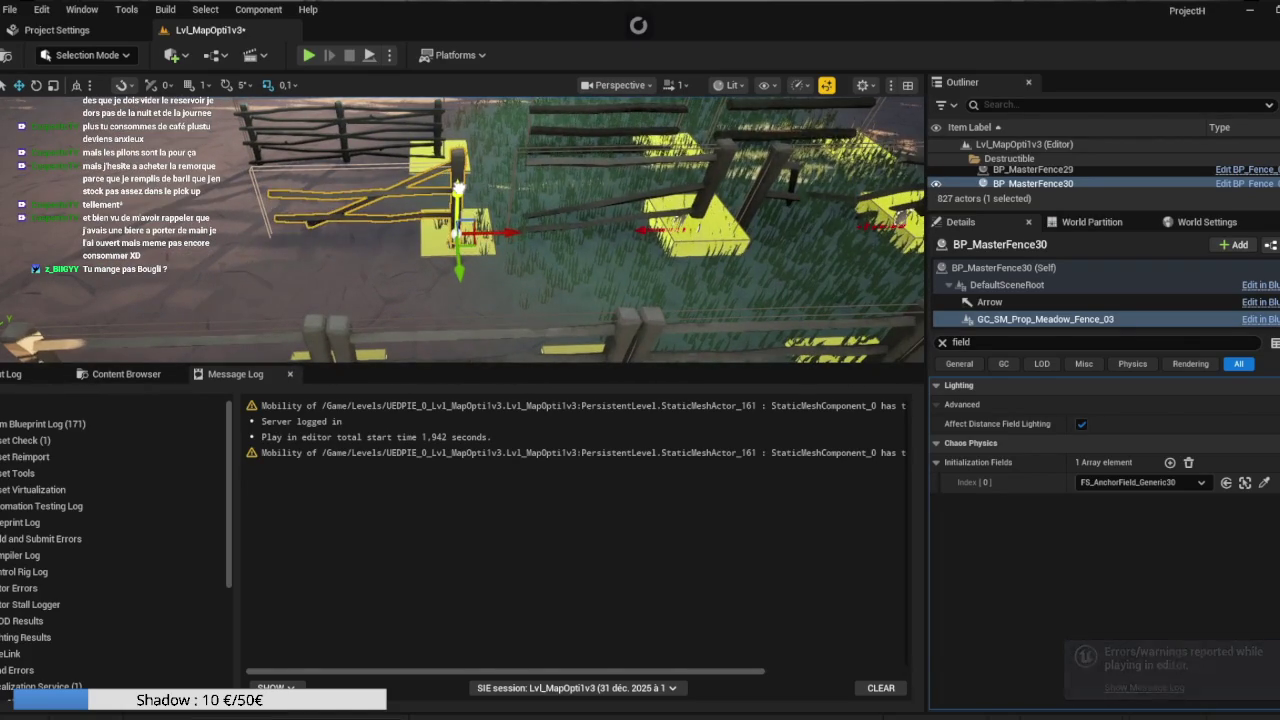
click(452, 222)
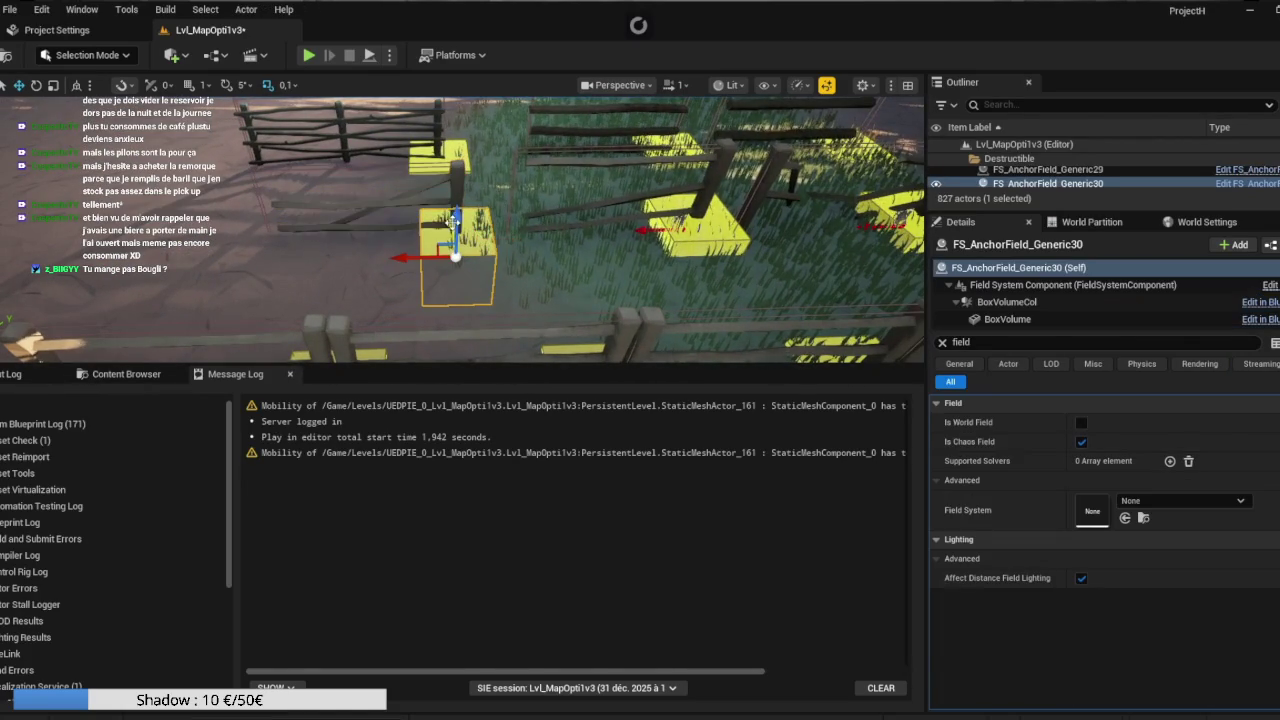
drag(455, 218, 455, 212)
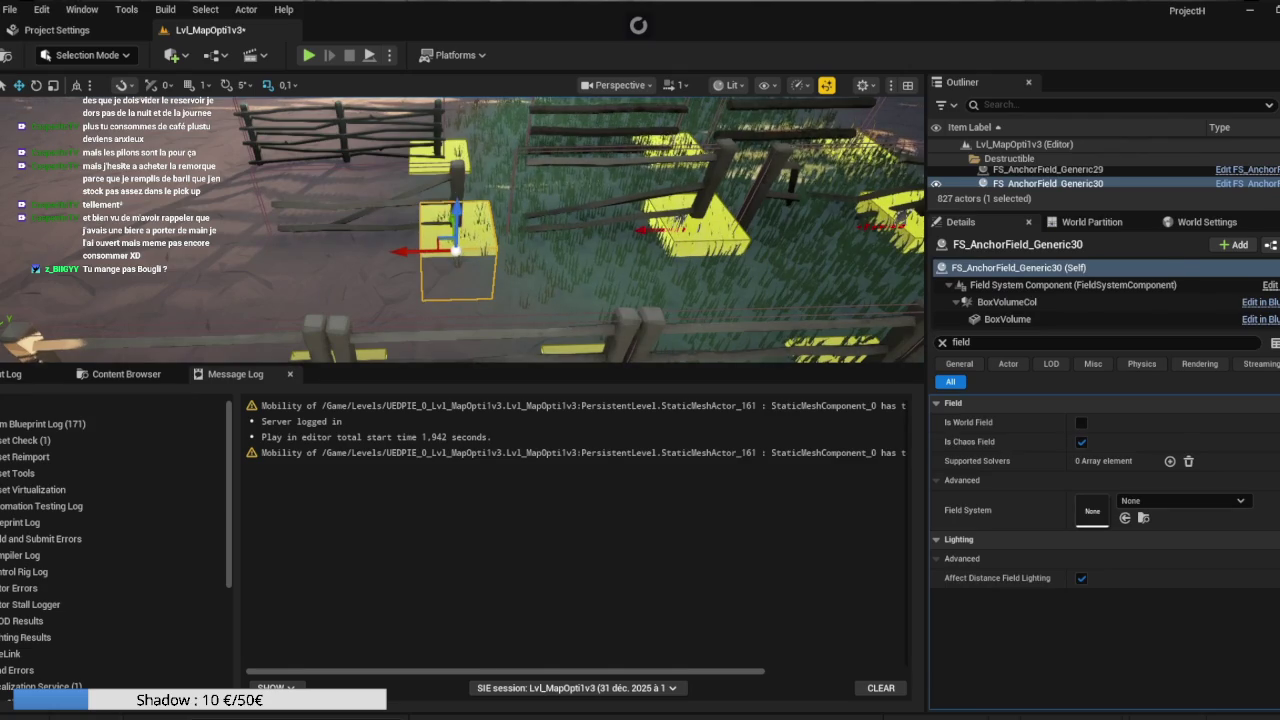
click(465, 212)
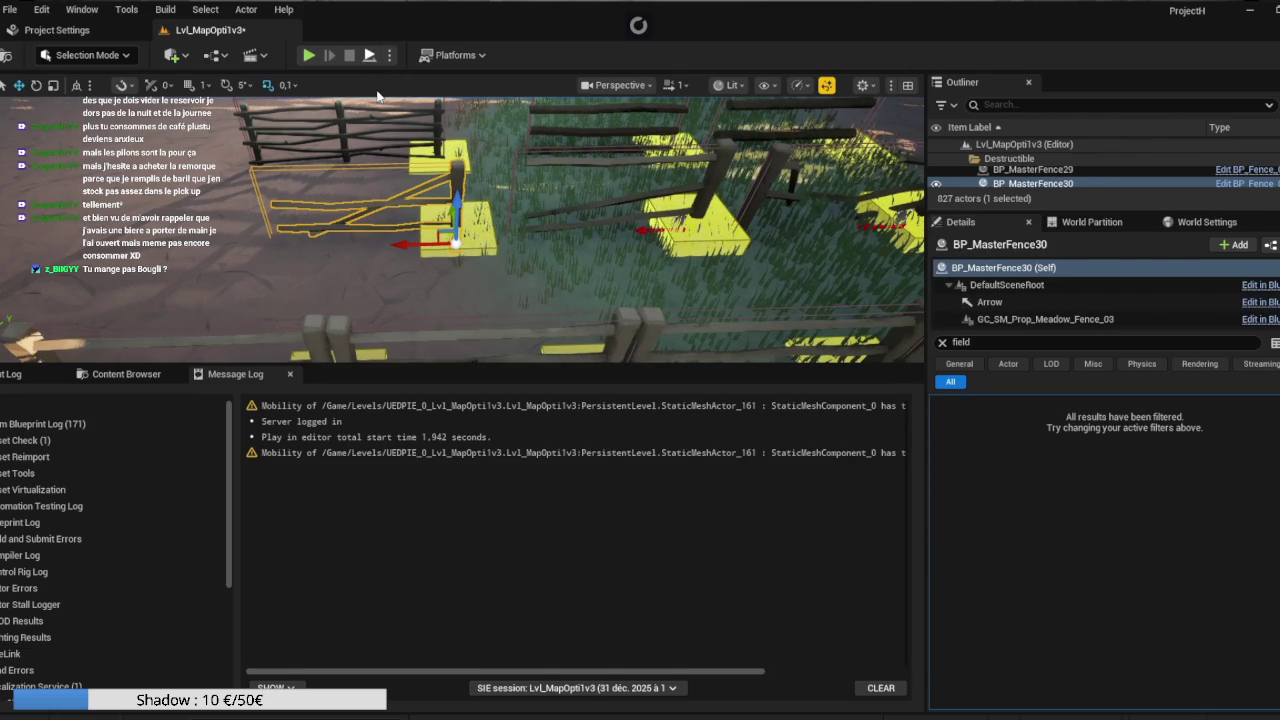
key(alt+p)
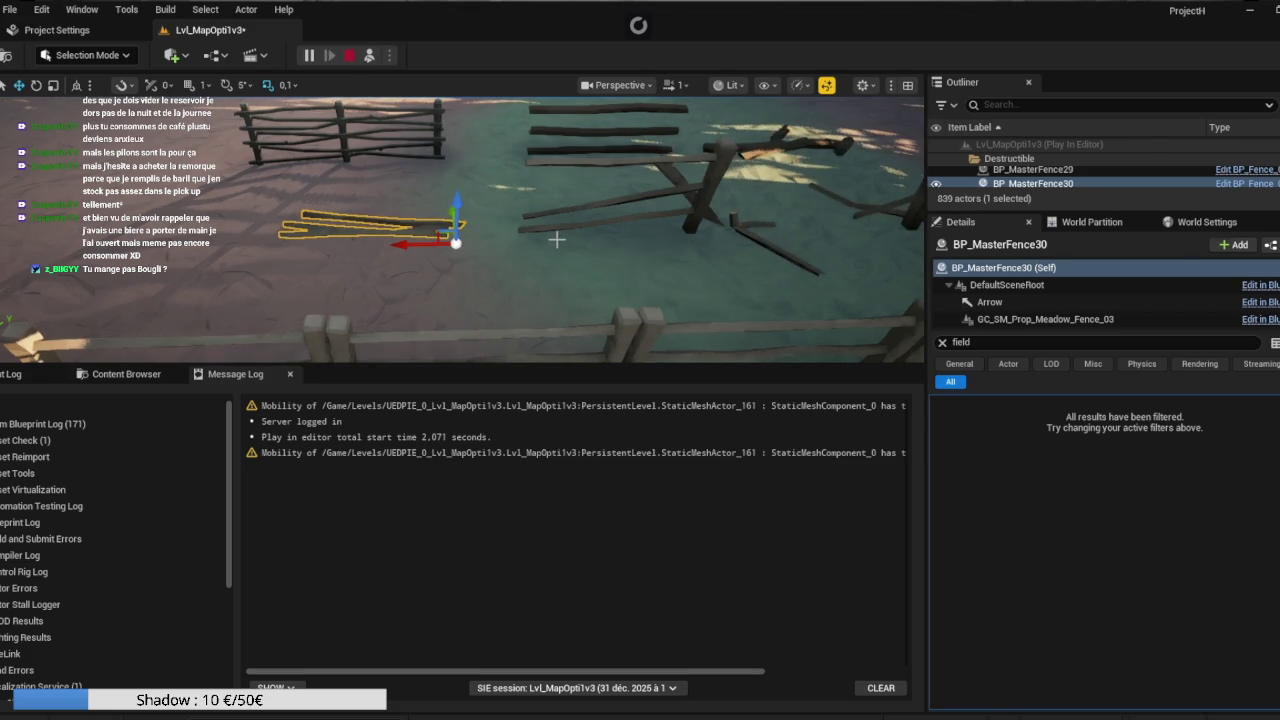
Stop the play session, run another quick play test and stop it.
key(Escape)
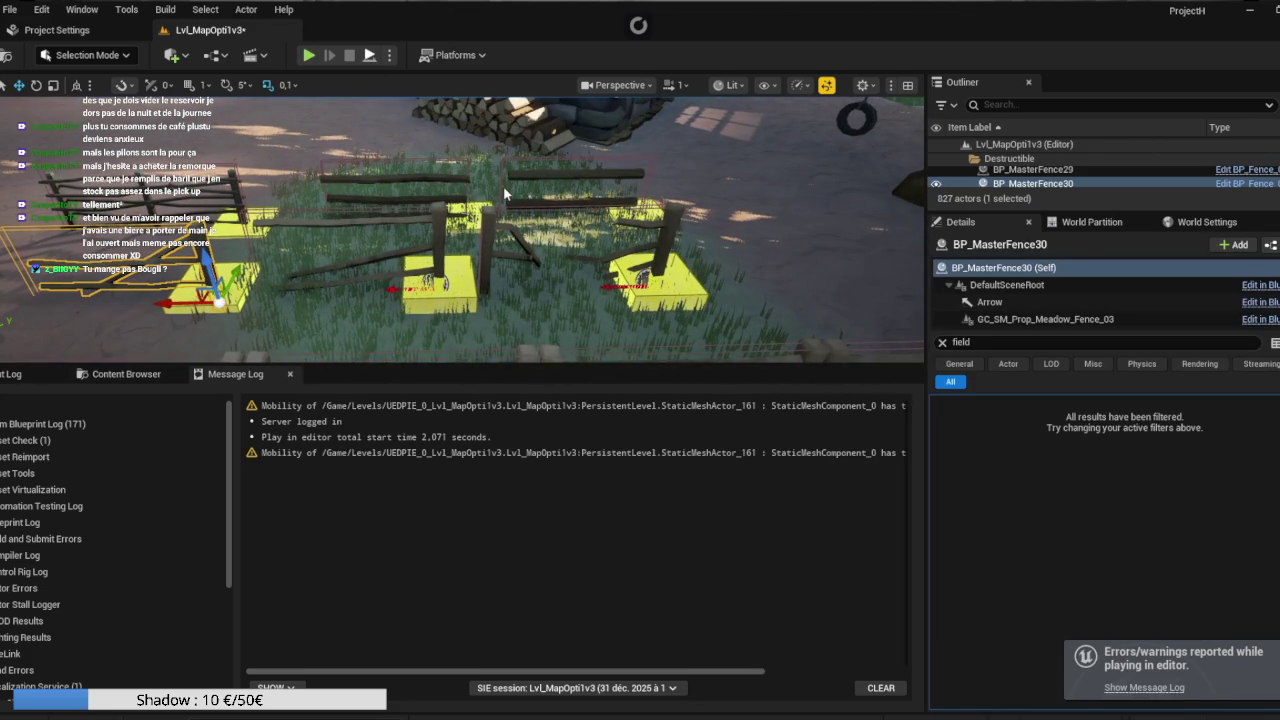
key(alt+p)
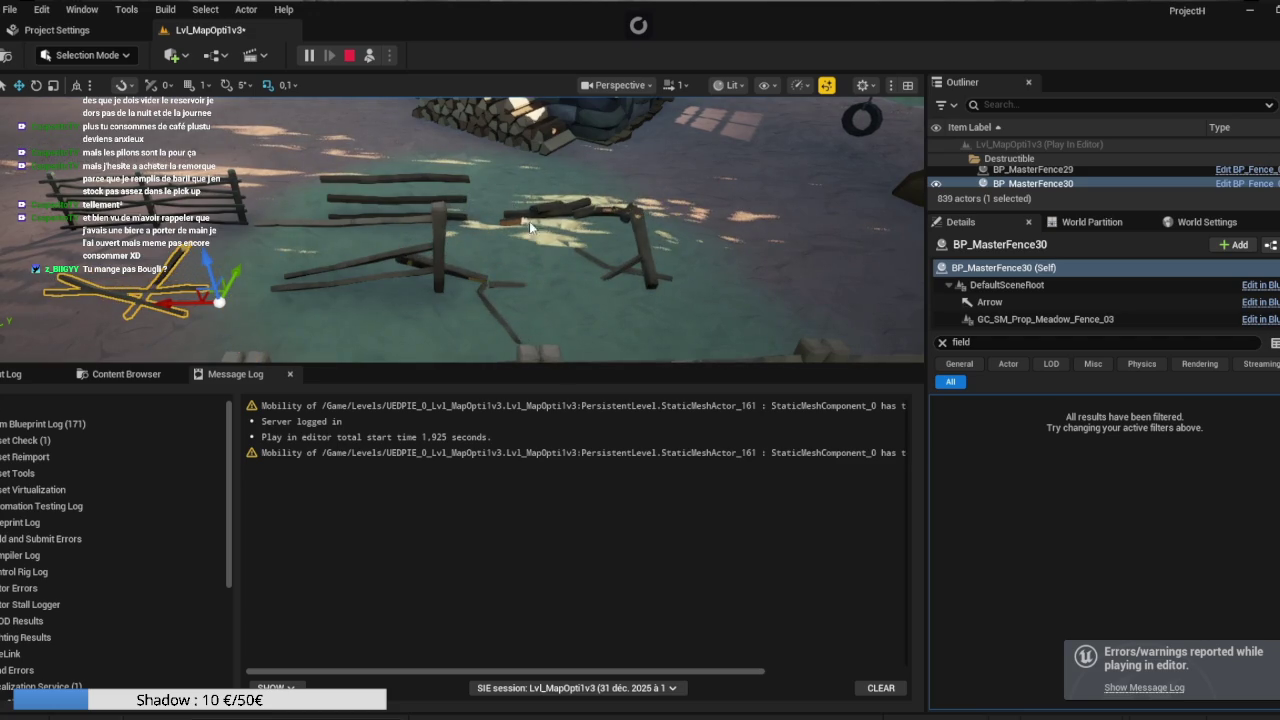
key(Escape)
Verify BP_MasterFence32 and BP_MasterFence31 use anchor fields FS_AnchorField_Generic32 and 31.
click(667, 290)
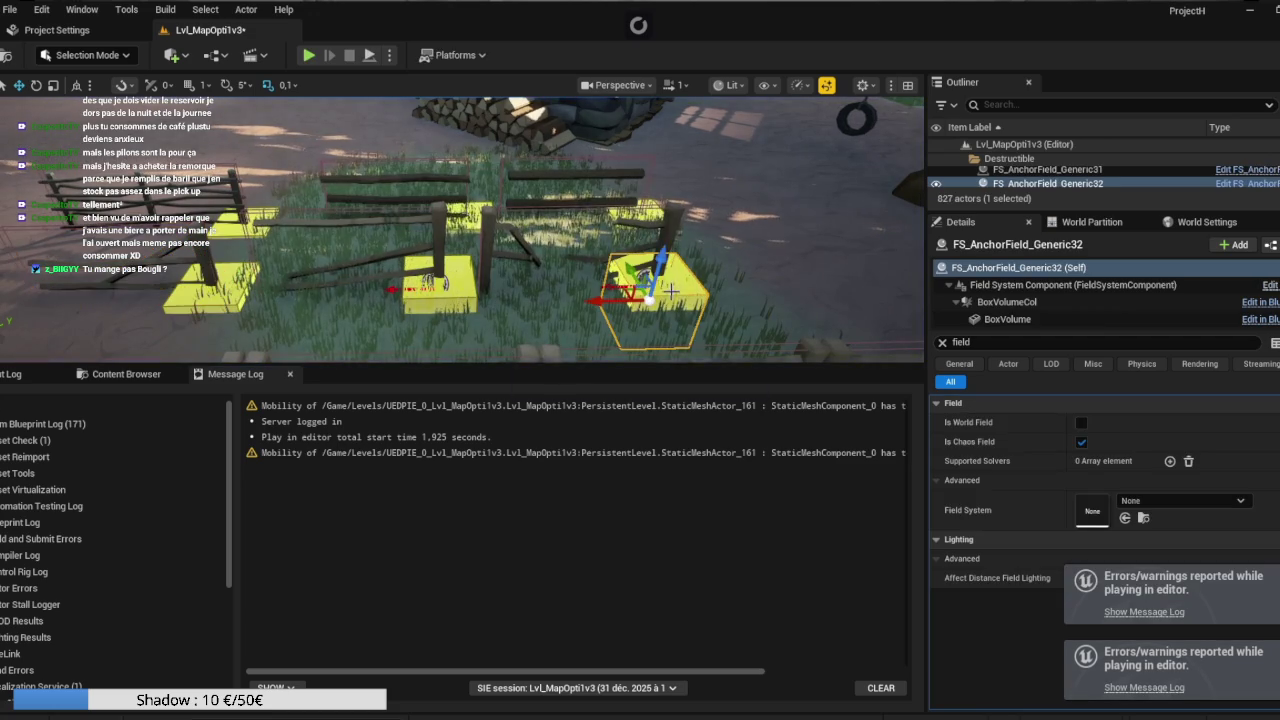
click(663, 237)
click(1040, 319)
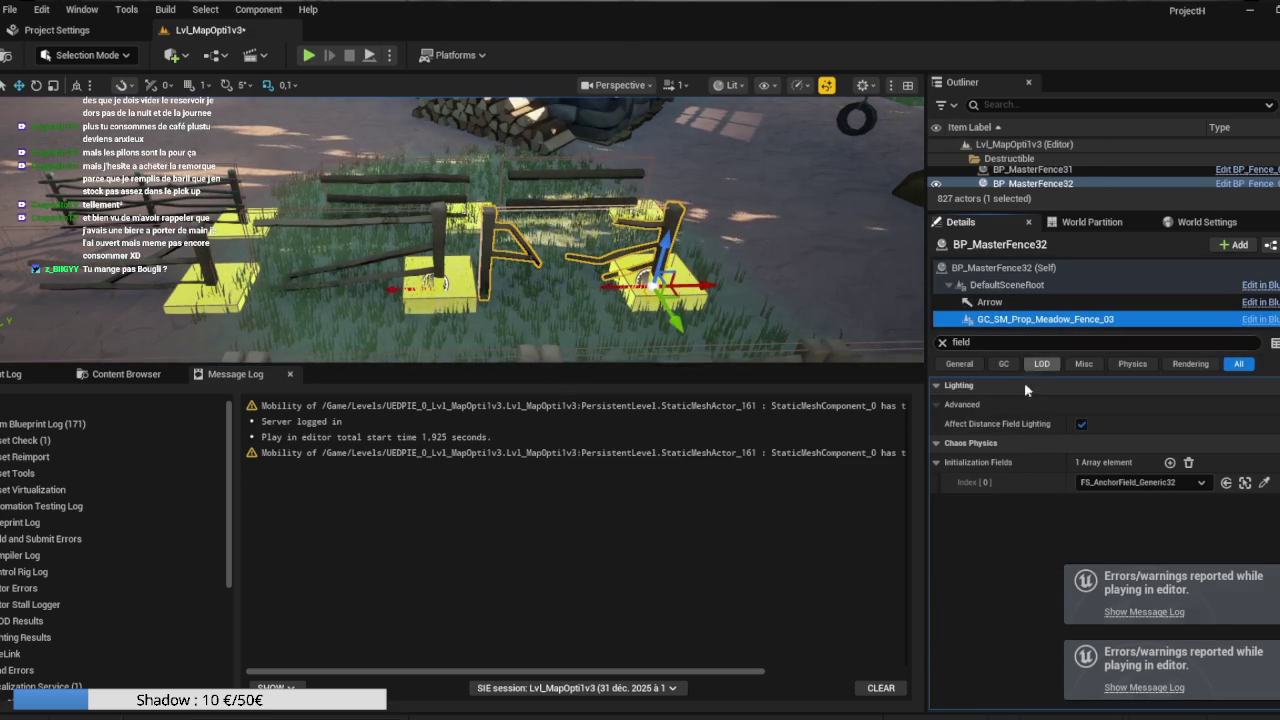
click(622, 288)
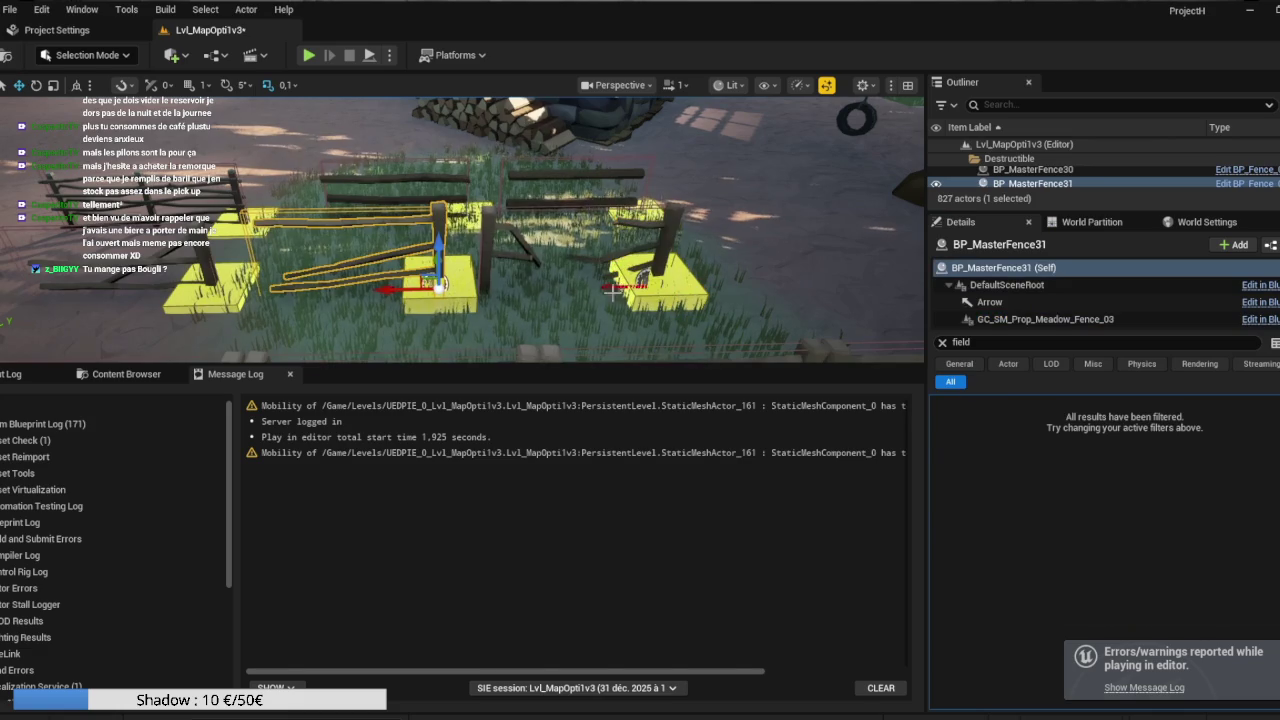
click(437, 296)
click(438, 231)
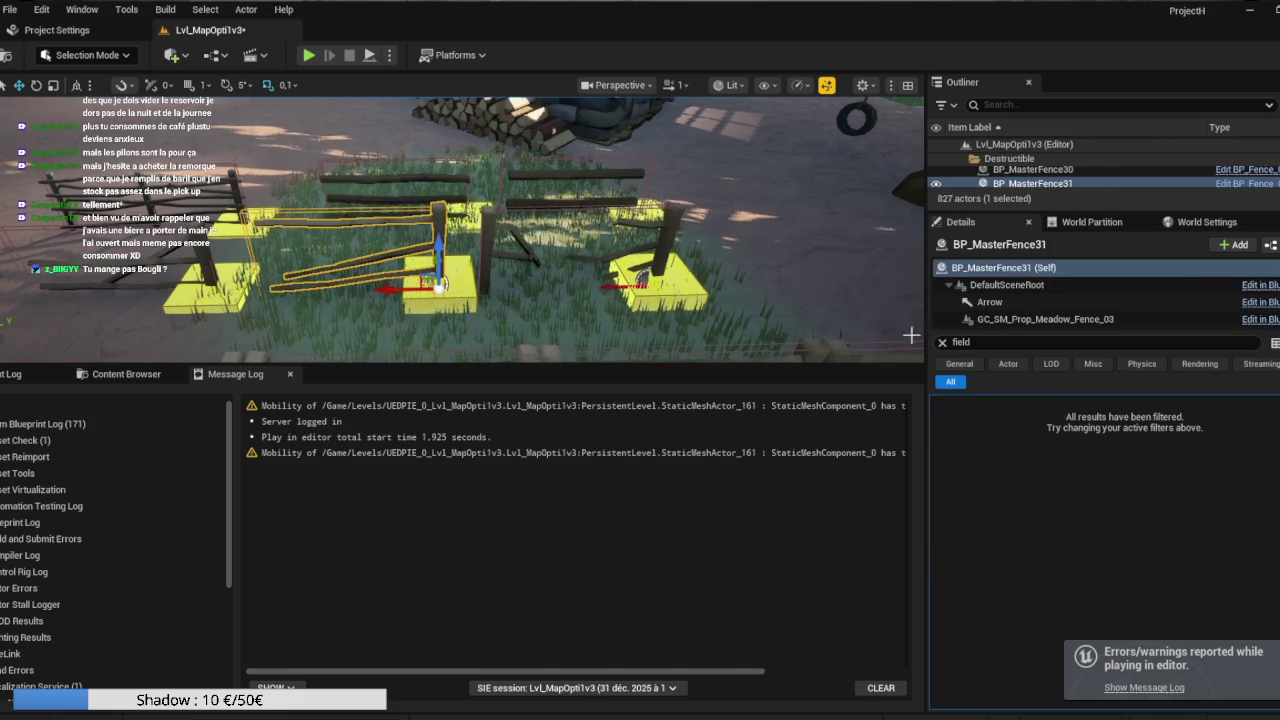
click(1045, 319)
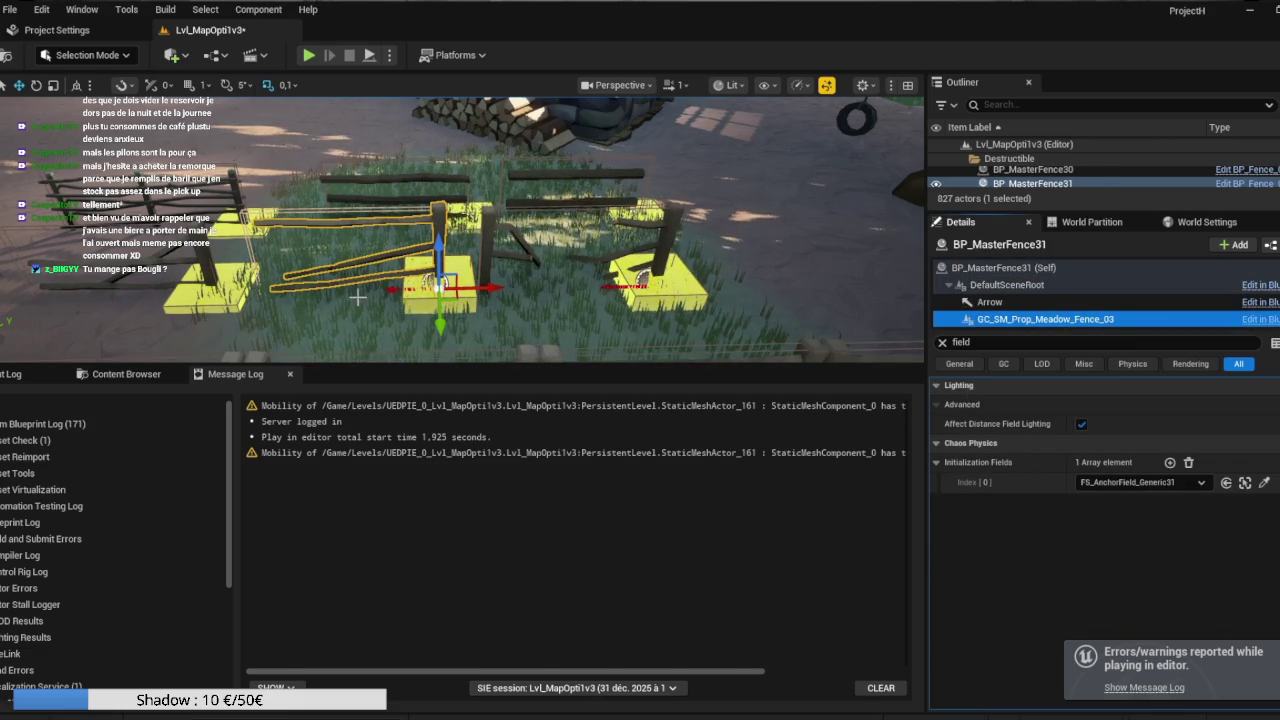
Focus on BP_MasterFence30, fly over to the sandy fence posts and select their anchor box.
click(210, 253)
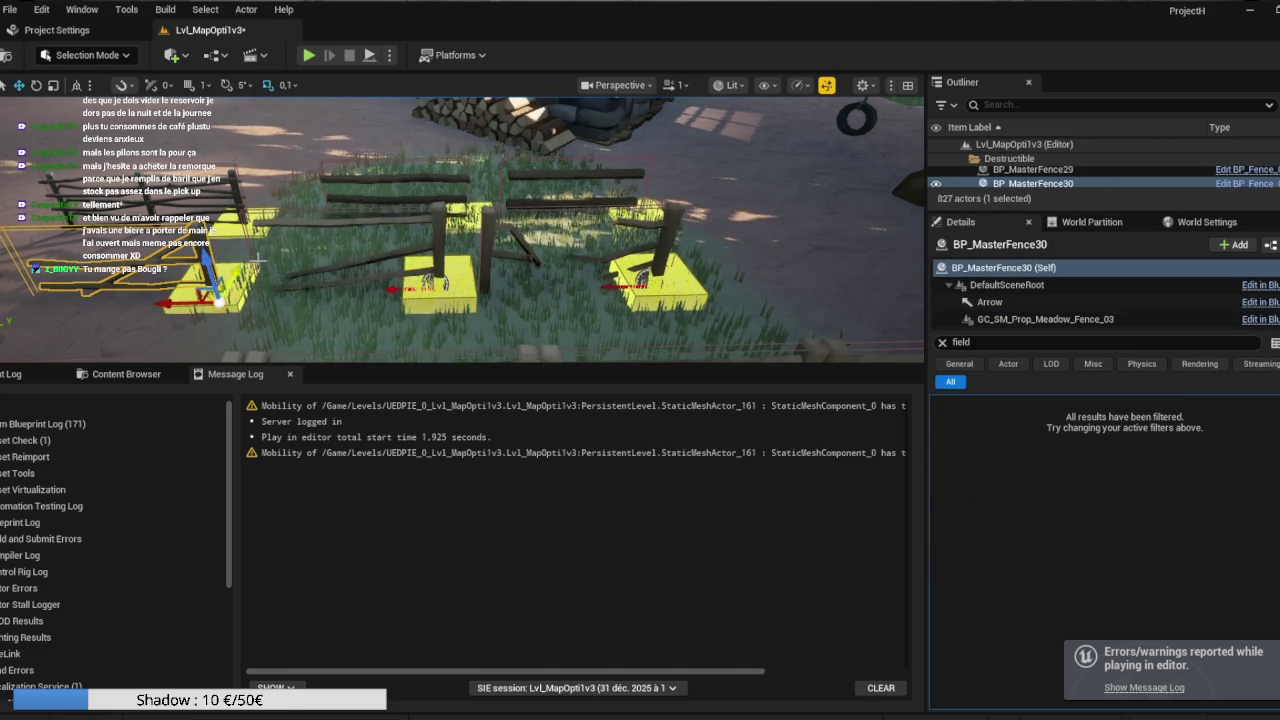
key(f)
drag(337, 264, 304, 255)
click(430, 261)
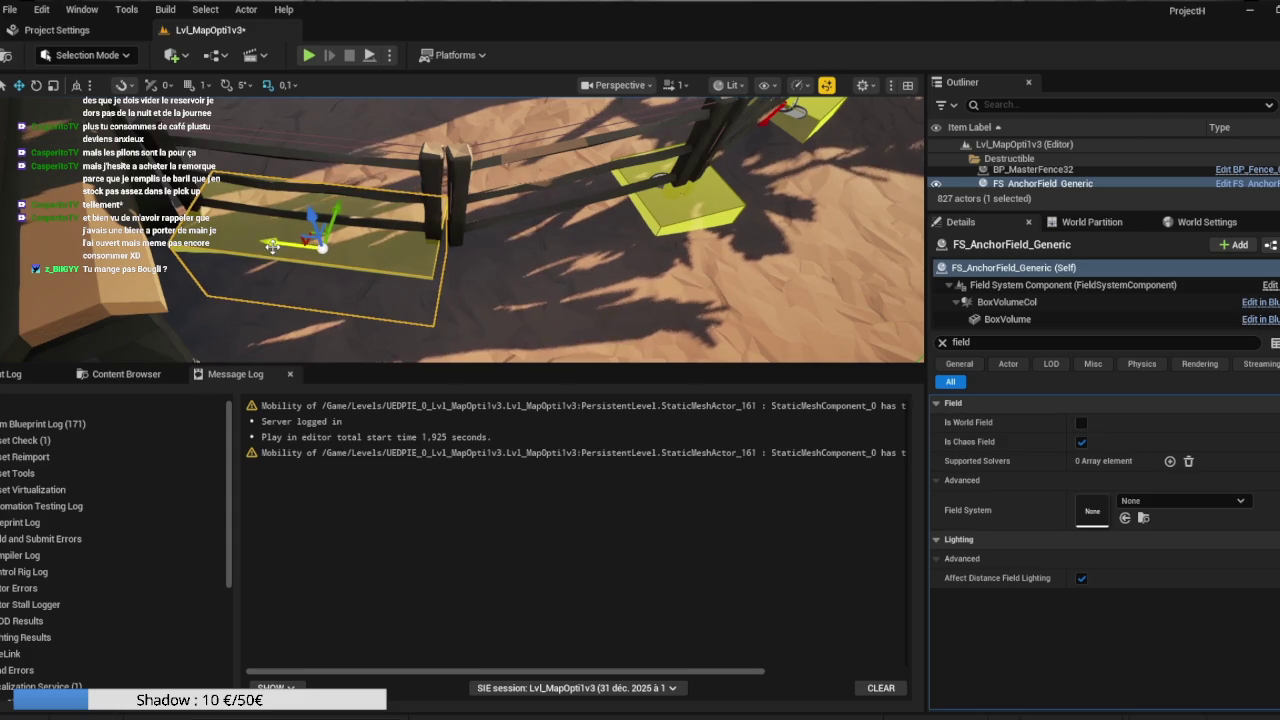
Slide FS_AnchorField_Generic2 left between the posts and widen it to span the section.
drag(274, 245, 200, 236)
click(513, 262)
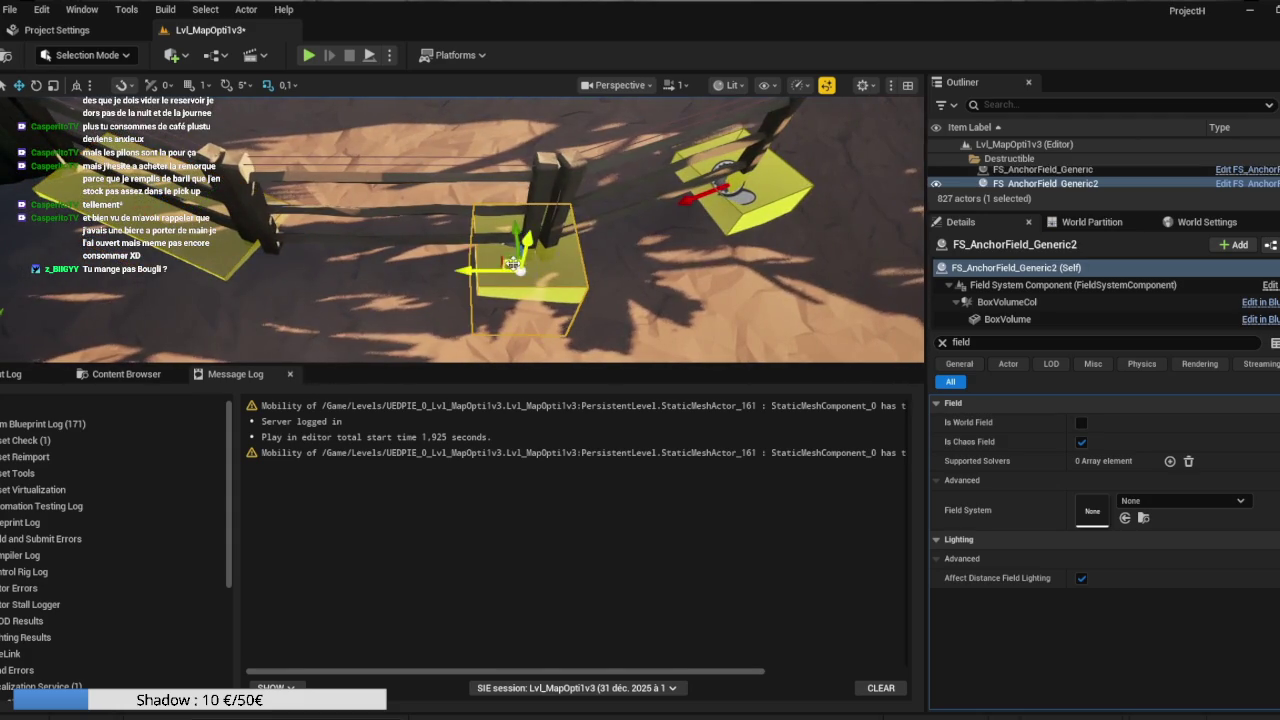
mouse_move(484, 266)
mouse_down()
mouse_move(439, 275)
mouse_move(584, 241)
mouse_up()
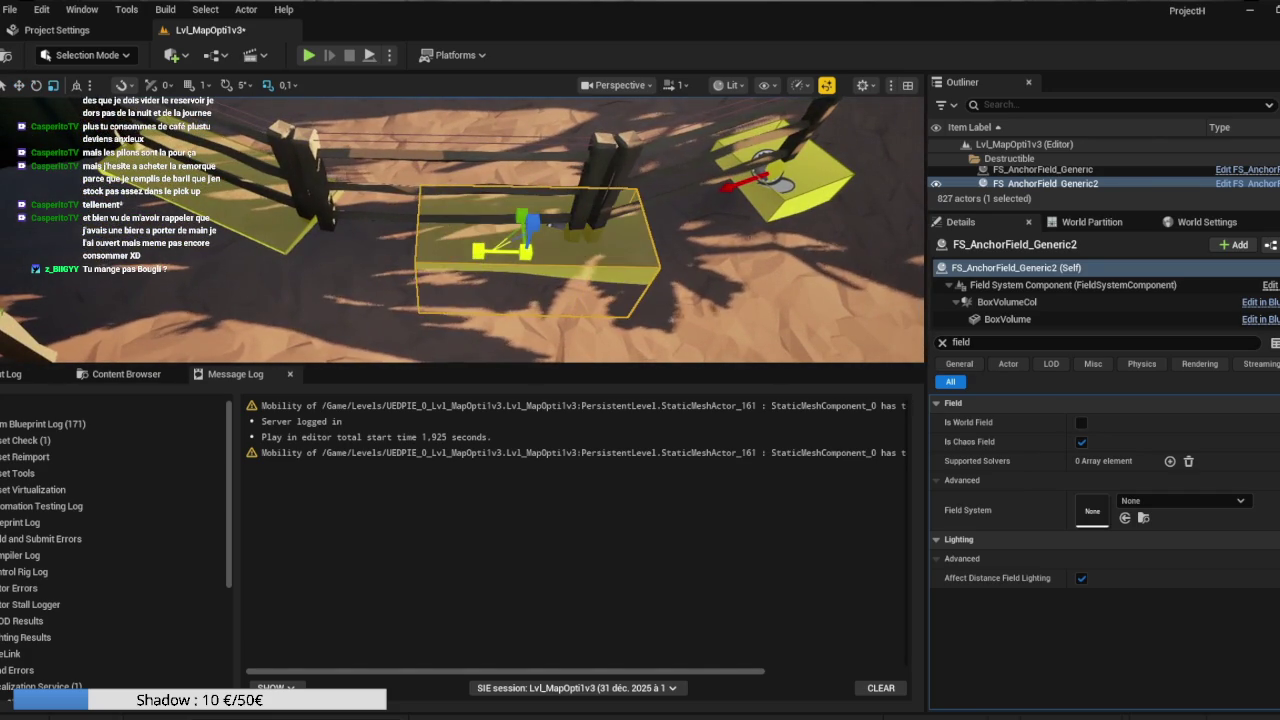
drag(505, 254, 460, 254)
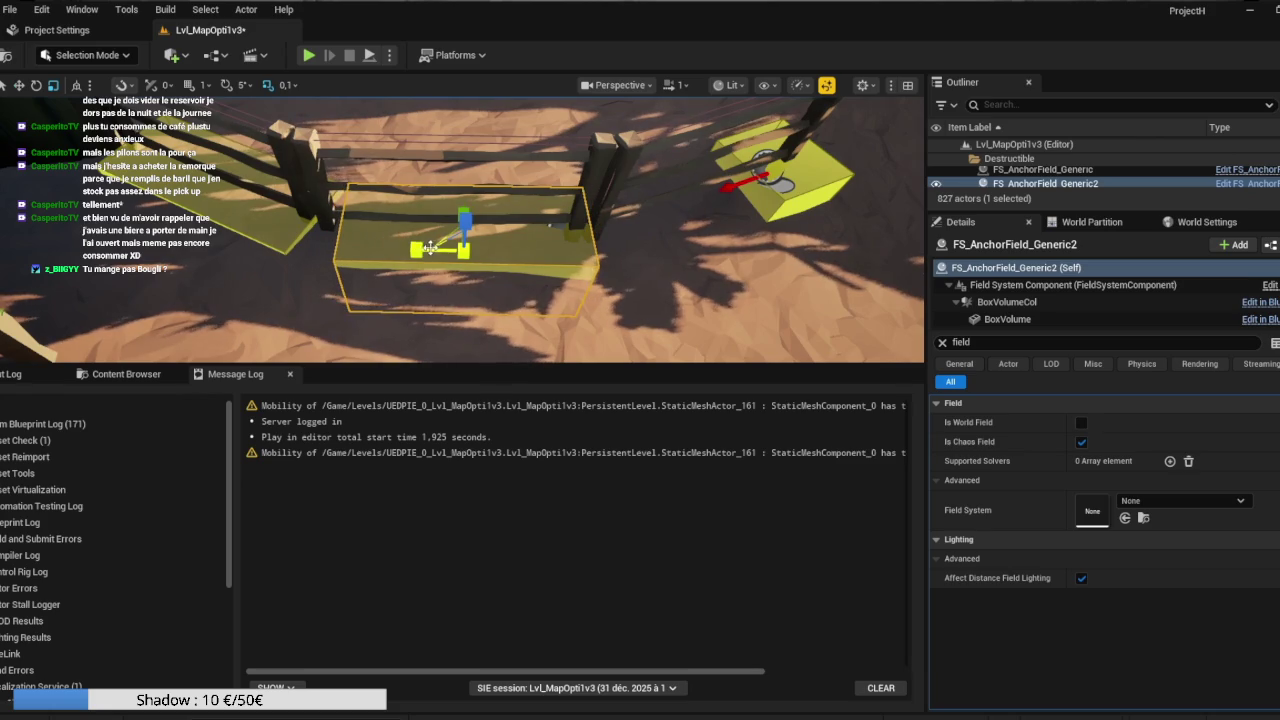
drag(432, 250, 414, 254)
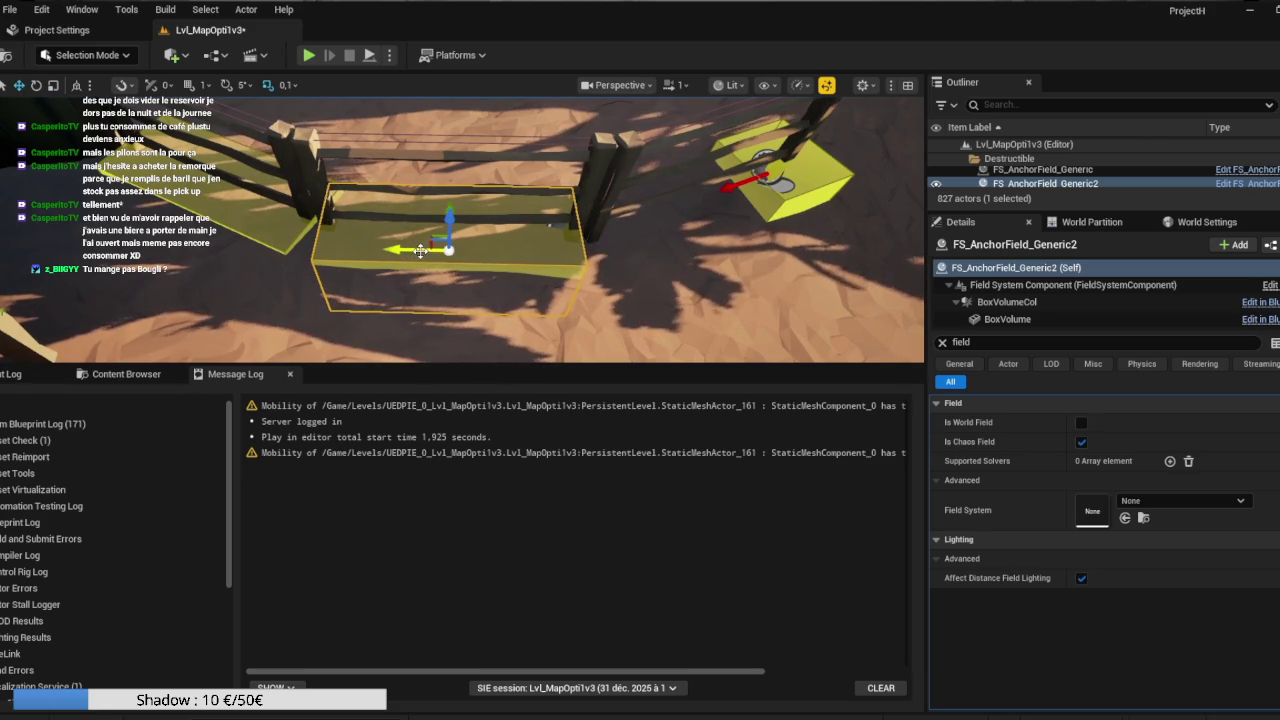
key(e)
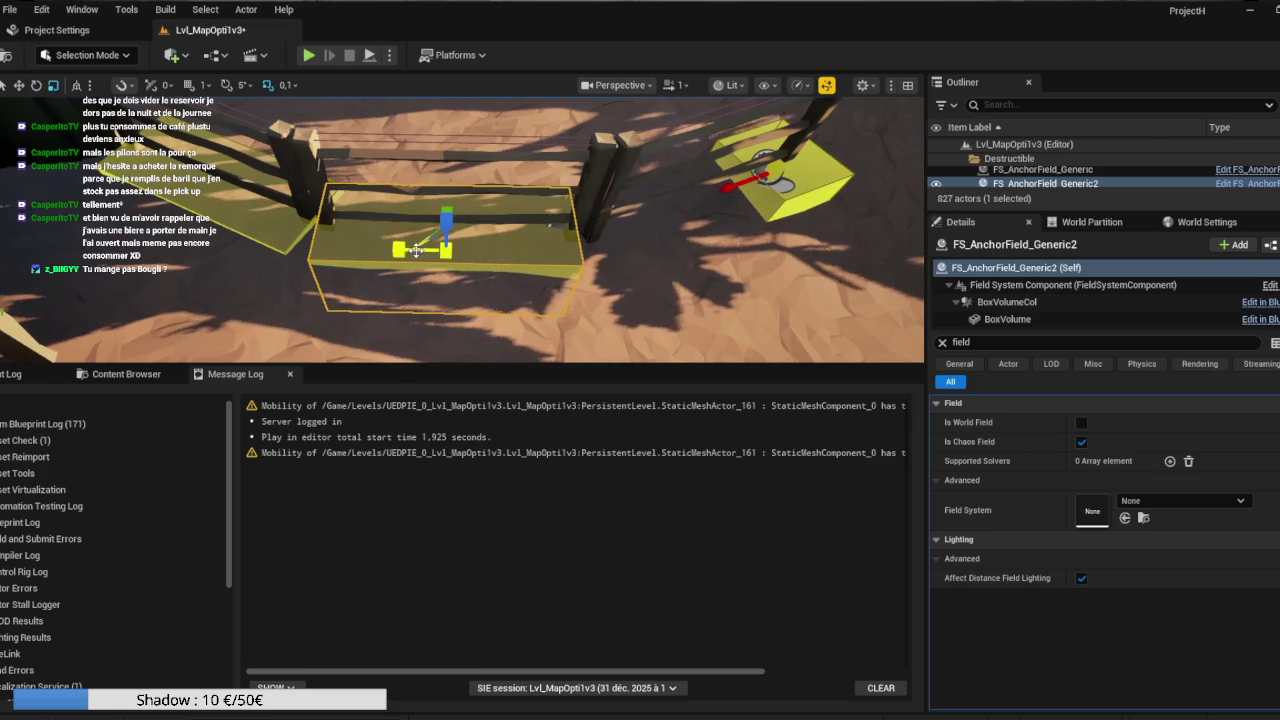
drag(416, 250, 422, 250)
key(w)
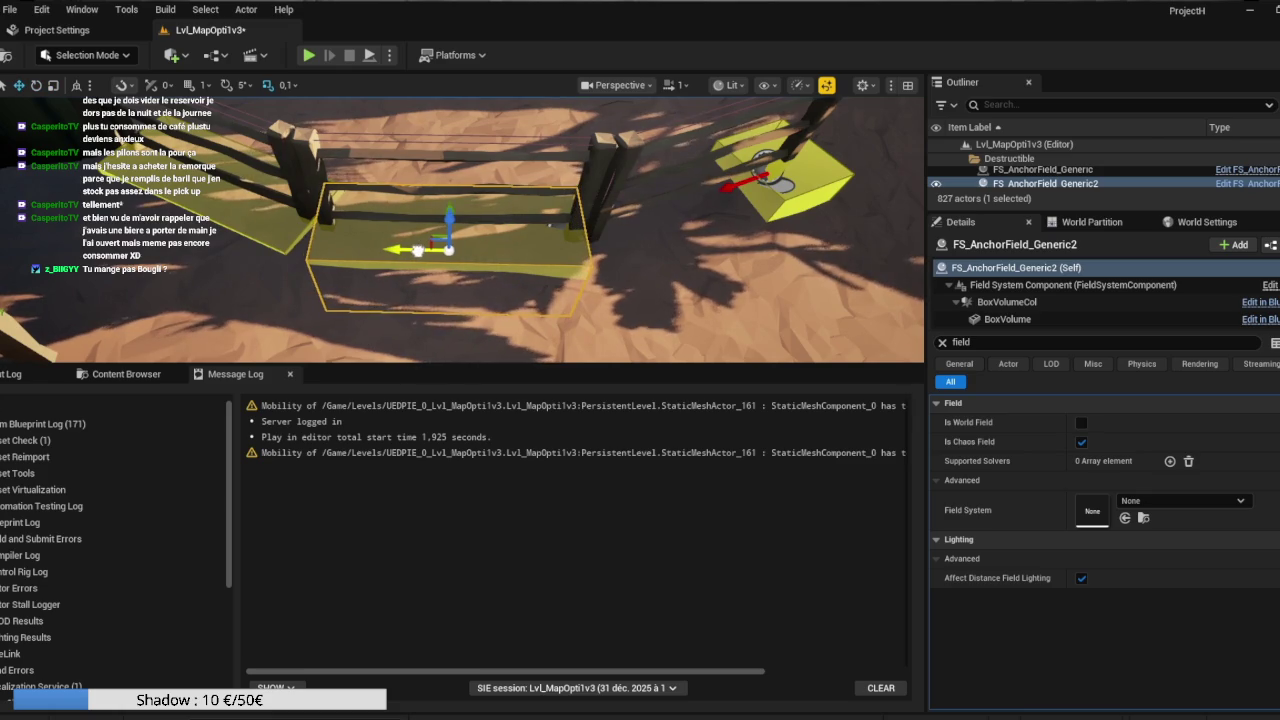
Duplicate the anchor box as FS_AnchorField_Generic4 and slide it under the next section.
drag(419, 250, 560, 260)
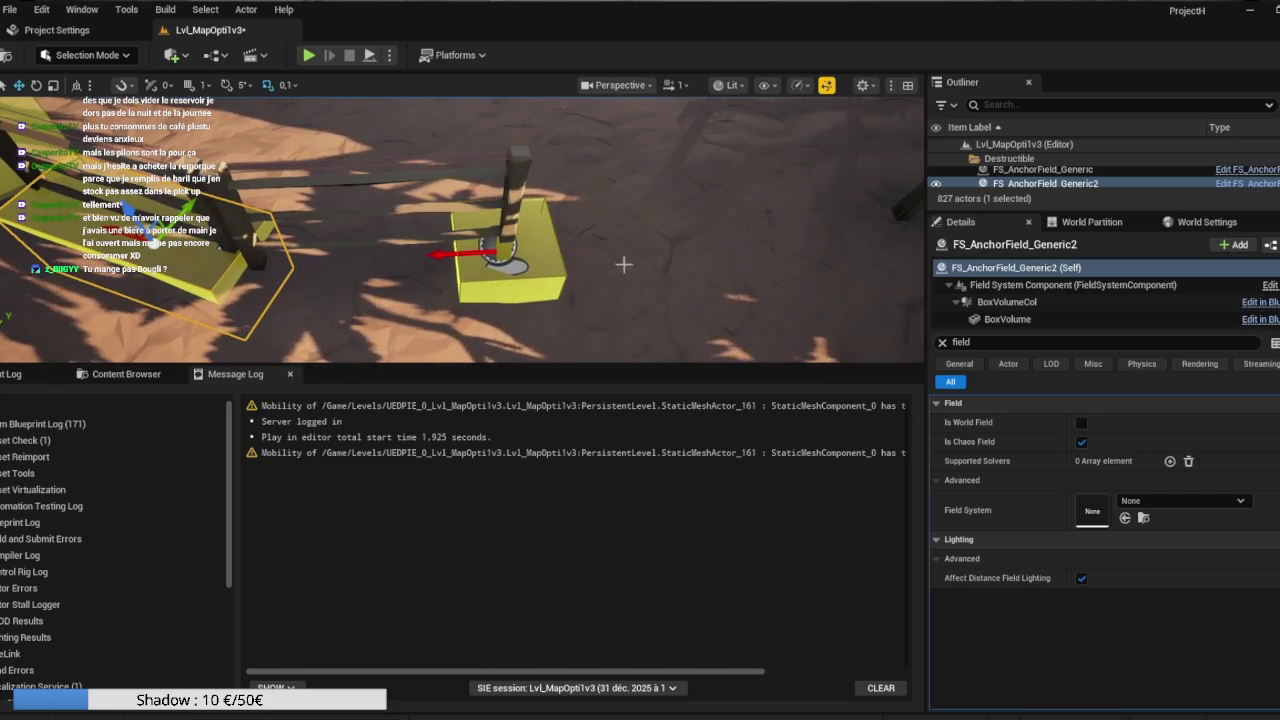
key(ctrl+d)
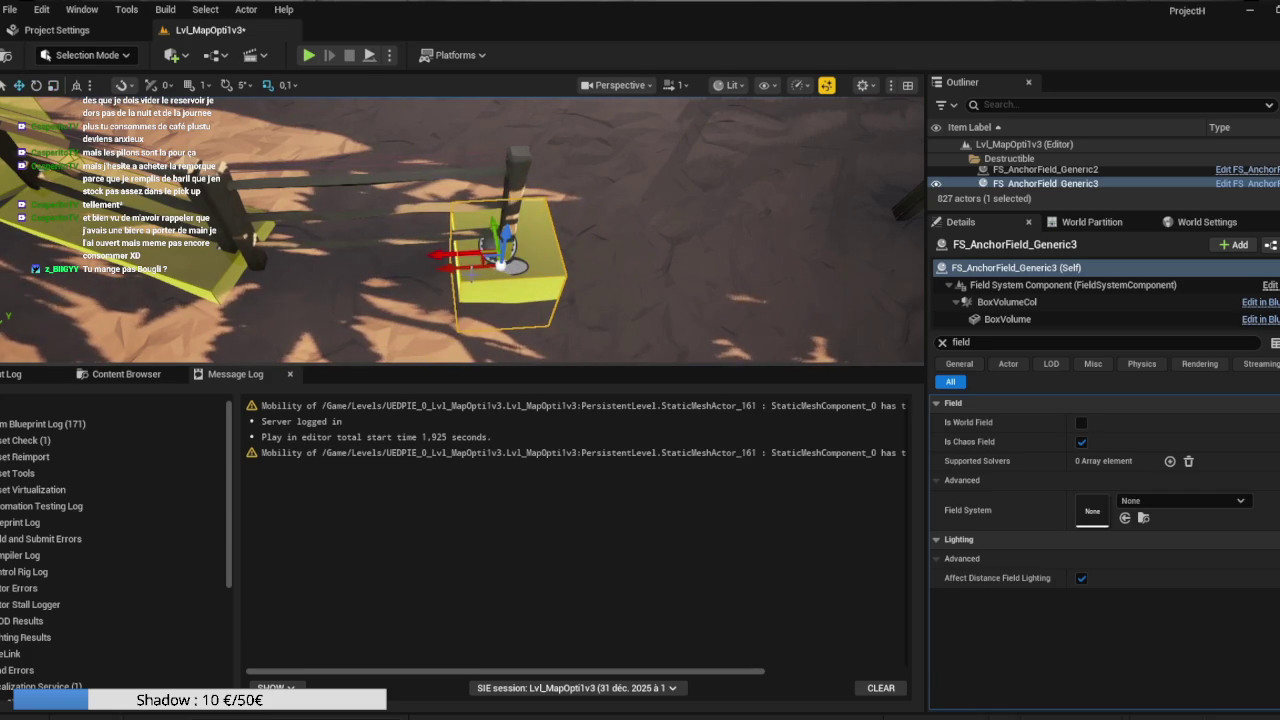
drag(465, 270, 441, 270)
drag(318, 274, 334, 274)
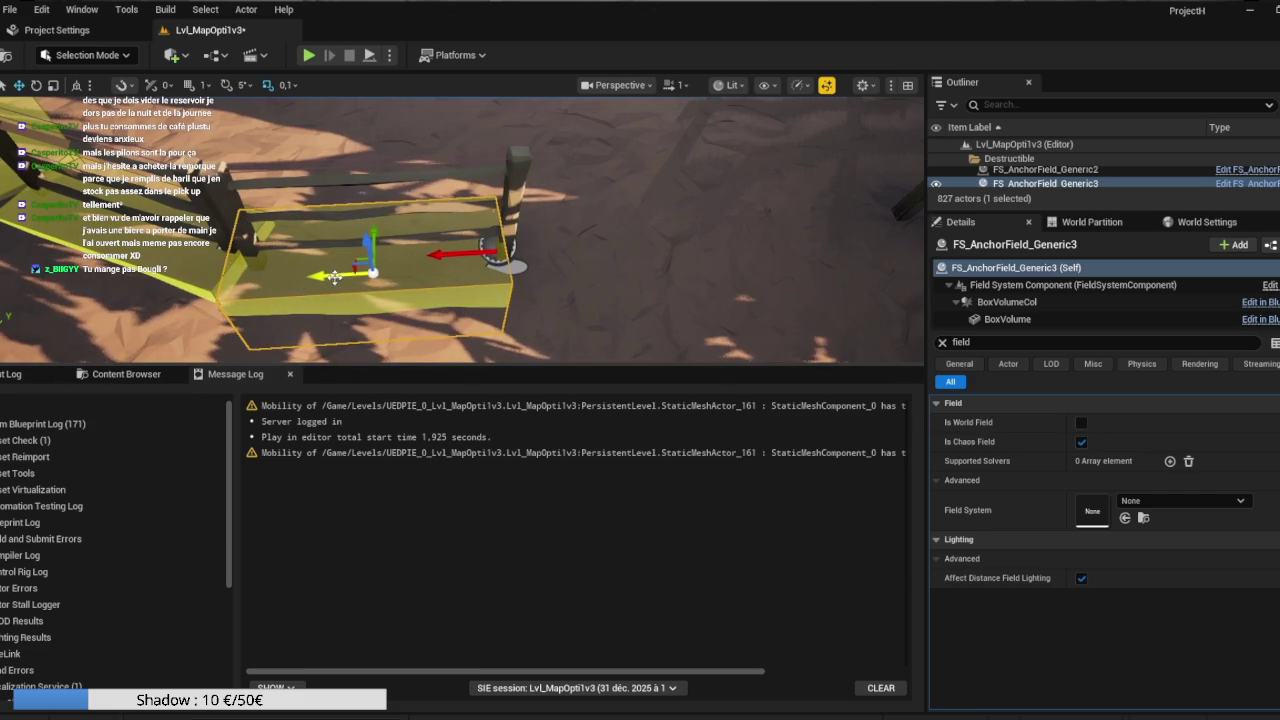
drag(415, 261, 760, 293)
mouse_move(485, 268)
mouse_down()
mouse_move(358, 293)
mouse_move(374, 291)
mouse_up()
Slide FS_AnchorField_Generic5 left so it sits under its fence section.
key(w)
key(e)
key(r)
key(w)
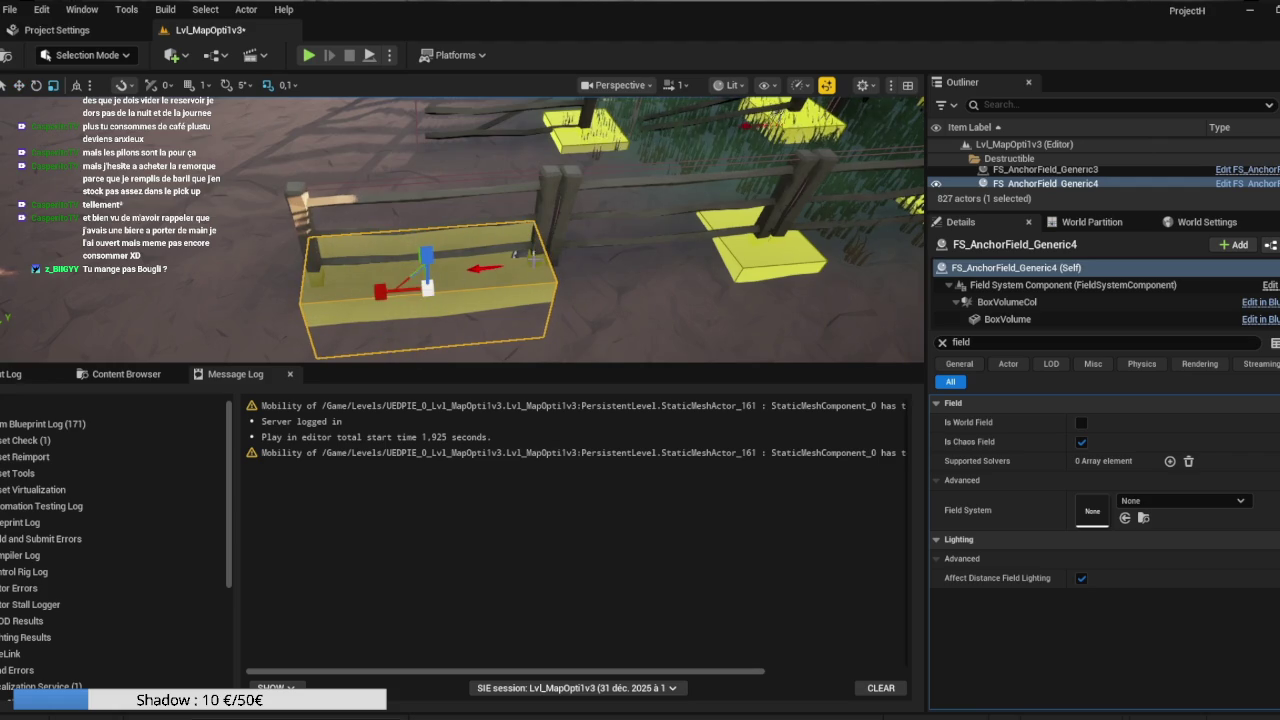
key(Right)
click(610, 285)
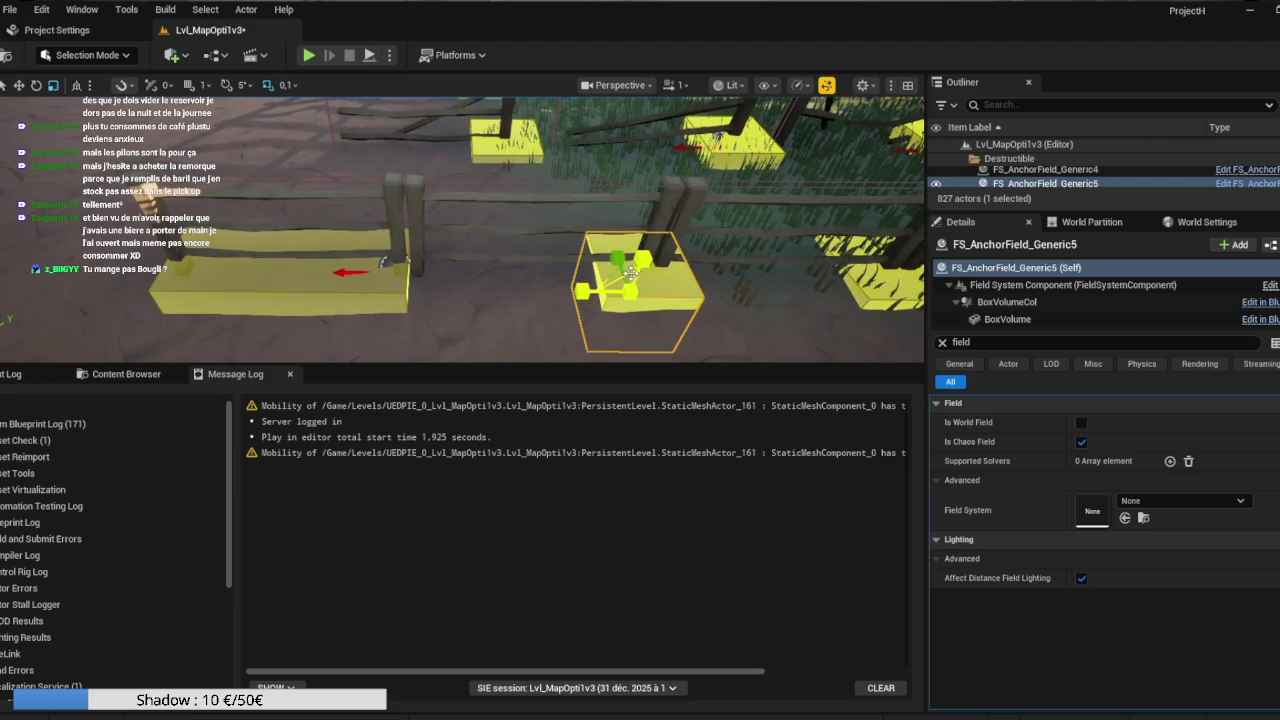
mouse_move(603, 285)
mouse_down()
mouse_move(412, 291)
mouse_move(475, 295)
mouse_up()
key(e)
key(r)
key(w)
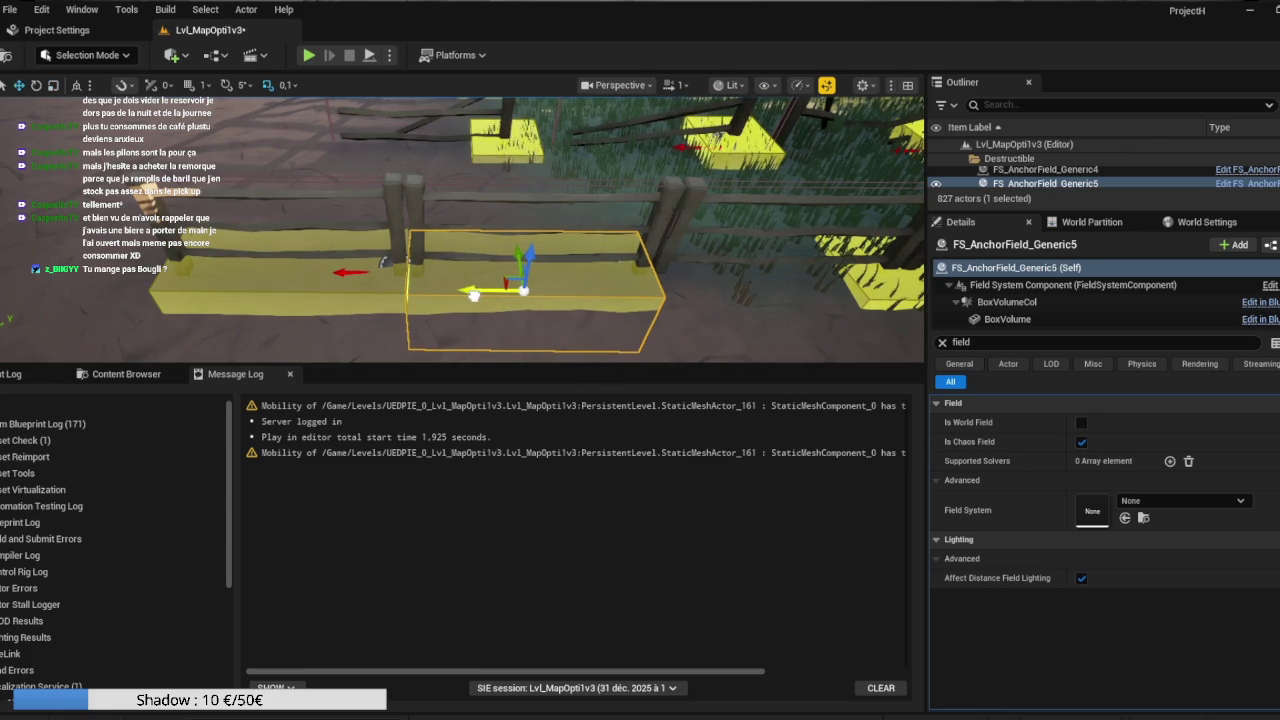
Move FS_AnchorField_Generic6 left under the next fence posts.
drag(701, 285, 765, 278)
click(493, 292)
drag(458, 312, 362, 321)
key(w)
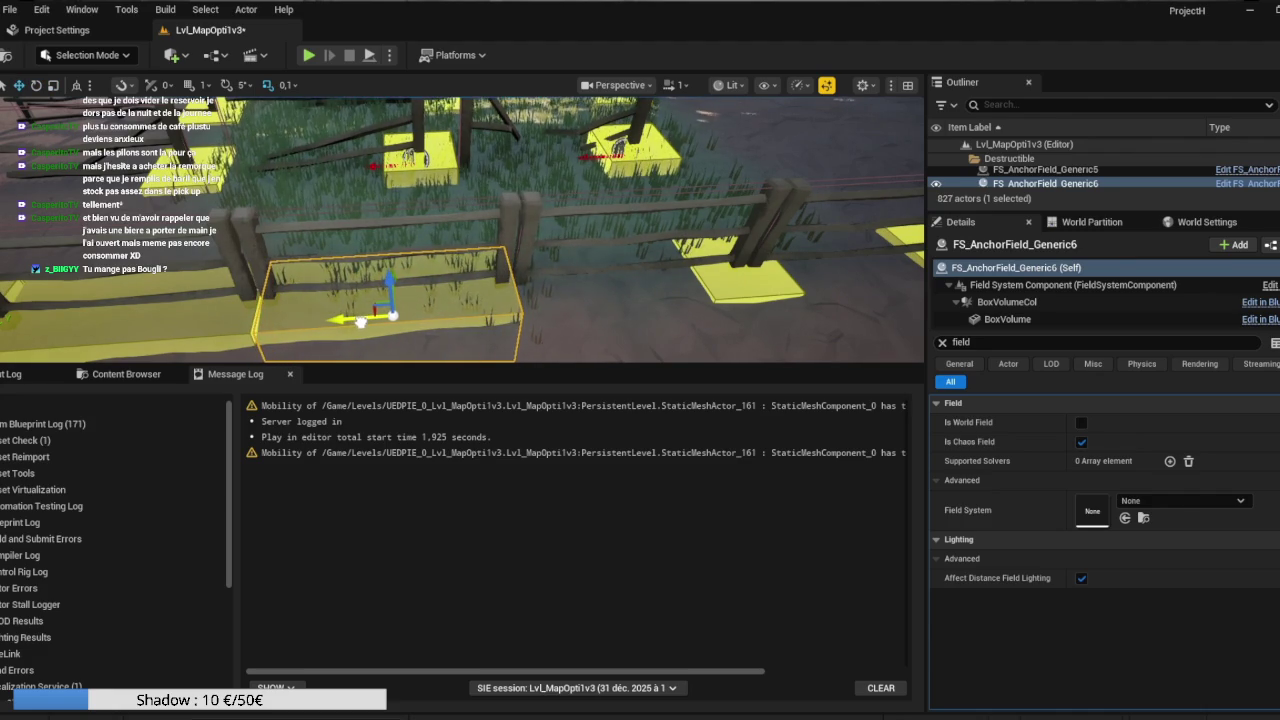
Widen FS_AnchorField_Generic7 along the following fence section.
key(Right)
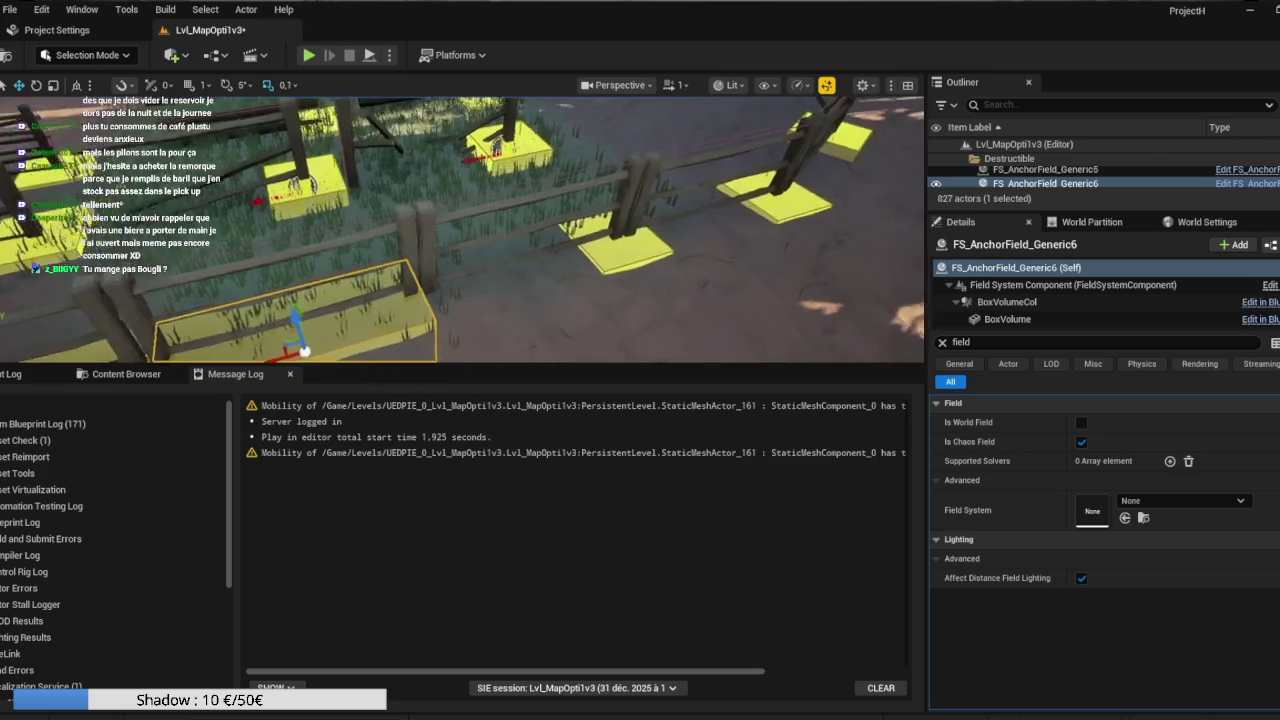
click(553, 292)
mouse_move(506, 307)
mouse_down()
mouse_move(386, 309)
mouse_move(401, 309)
mouse_up()
key(w)
key(r)
key(w)
scroll(463, 230, down, 5)
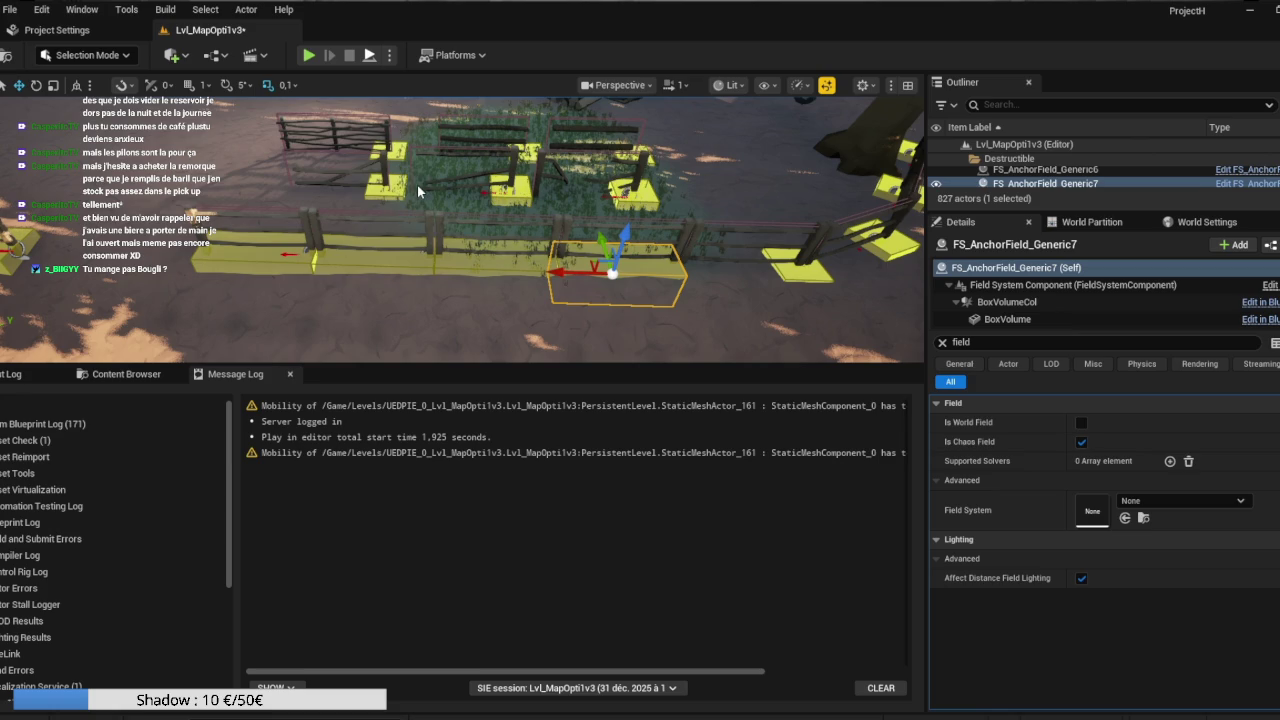
Enlarge the viewport by lowering the log splitter and select BP_Bus1.
mouse_move(417, 185)
mouse_down()
mouse_move(350, 190)
mouse_move(315, 210)
mouse_move(308, 252)
mouse_move(382, 260)
mouse_up()
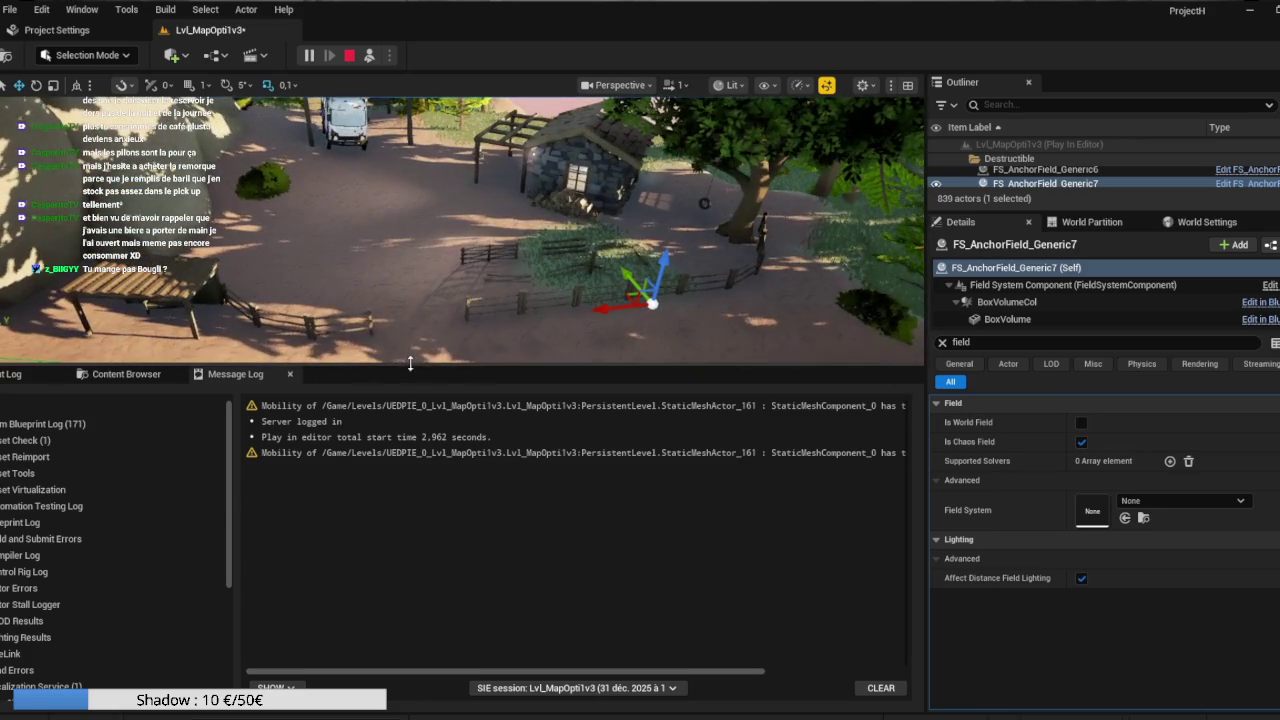
drag(410, 364, 408, 583)
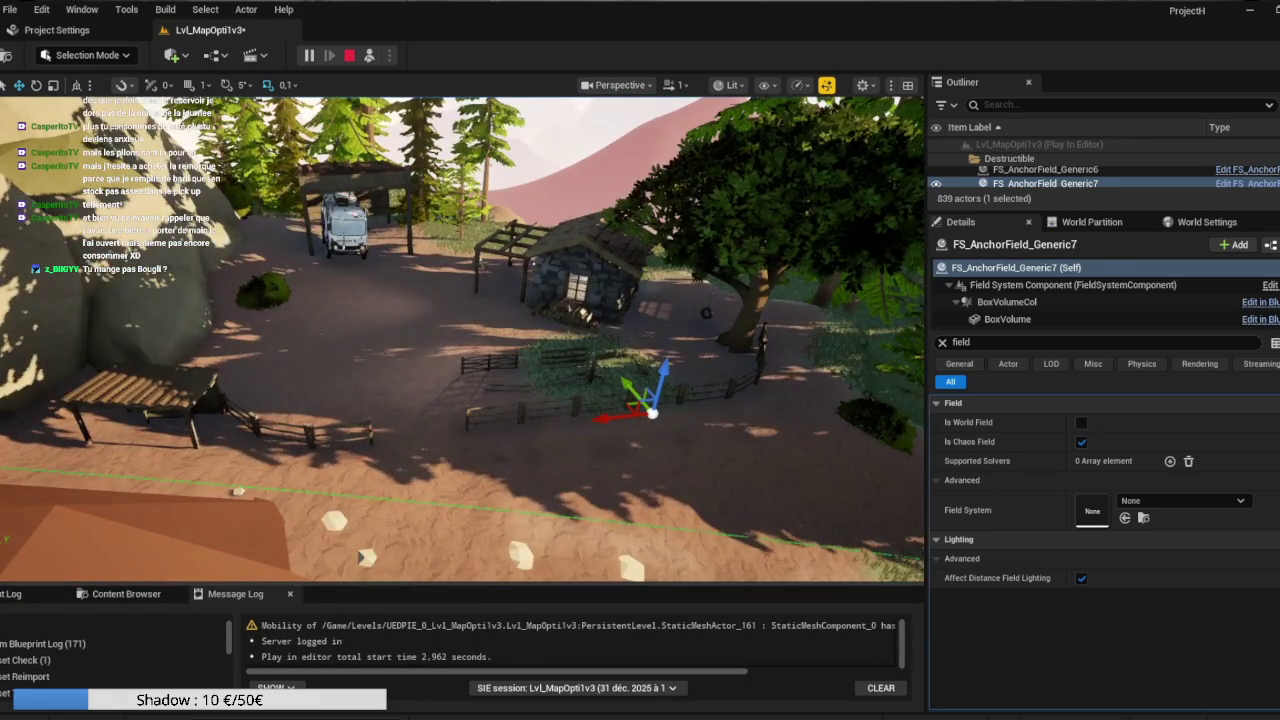
click(340, 251)
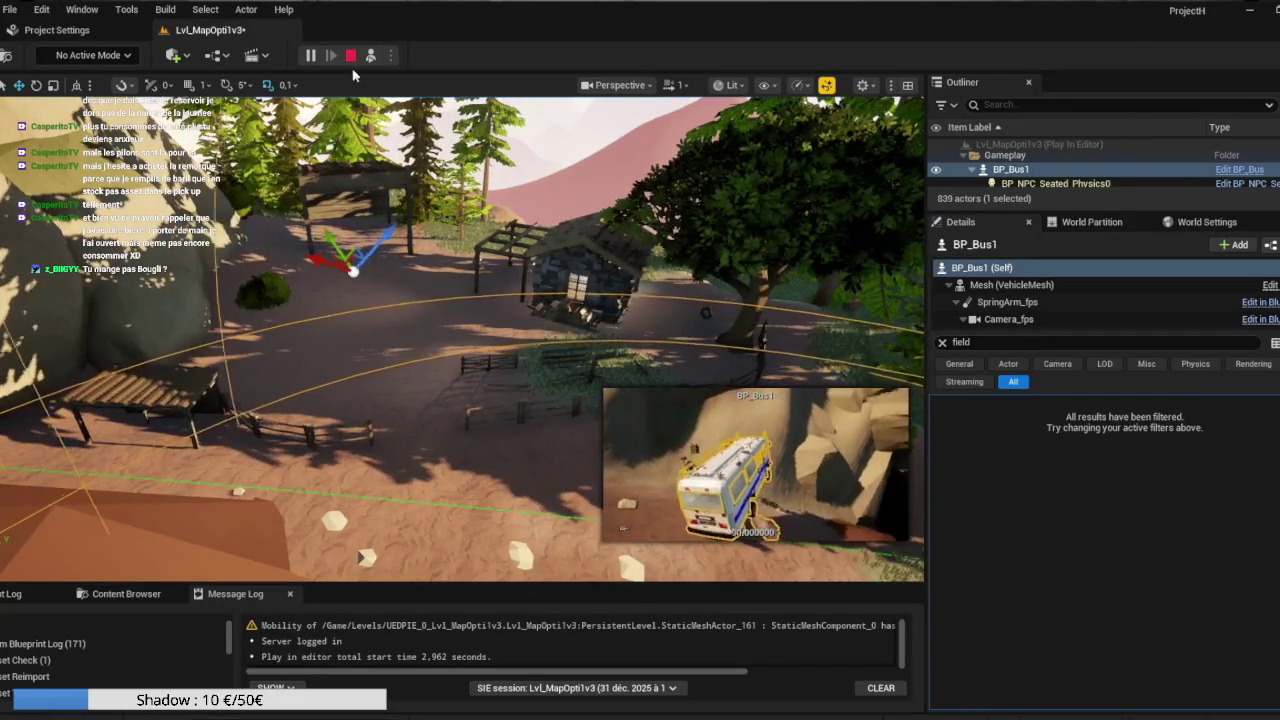
Restart Simulate to watch the fences break, stop it, and select FS_AnchorField_Generic7.
click(349, 57)
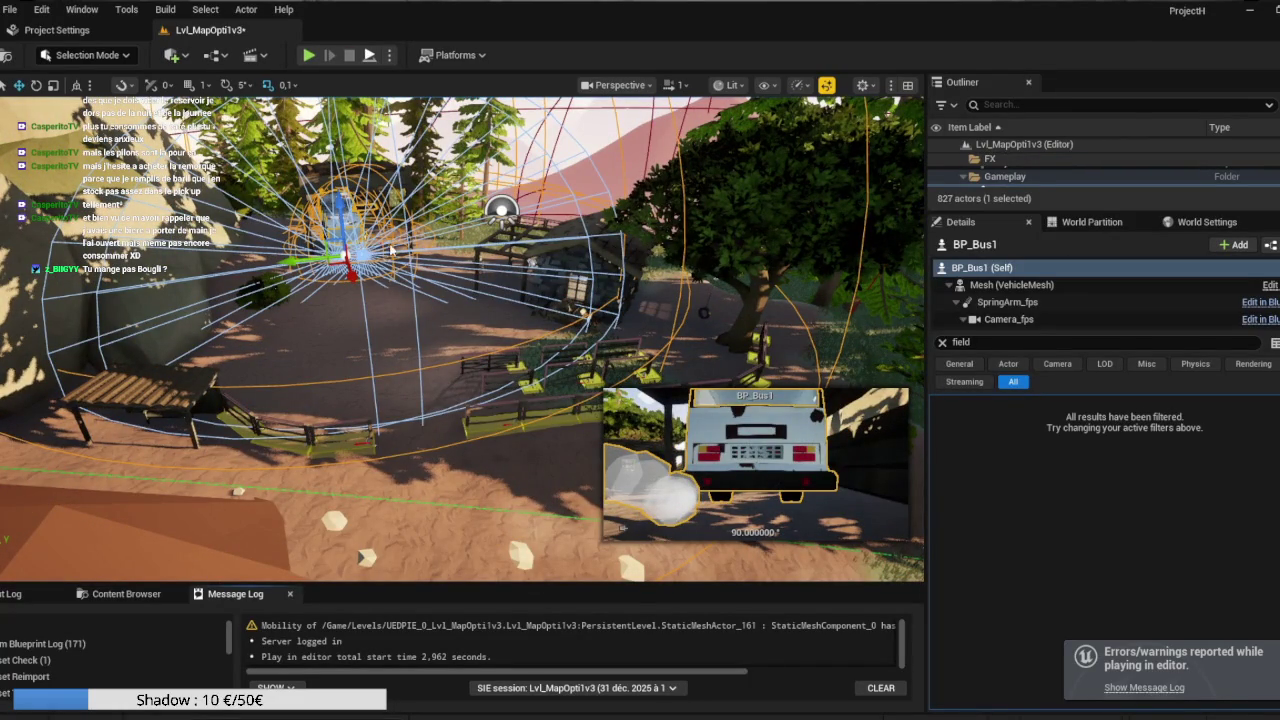
key(alt+s)
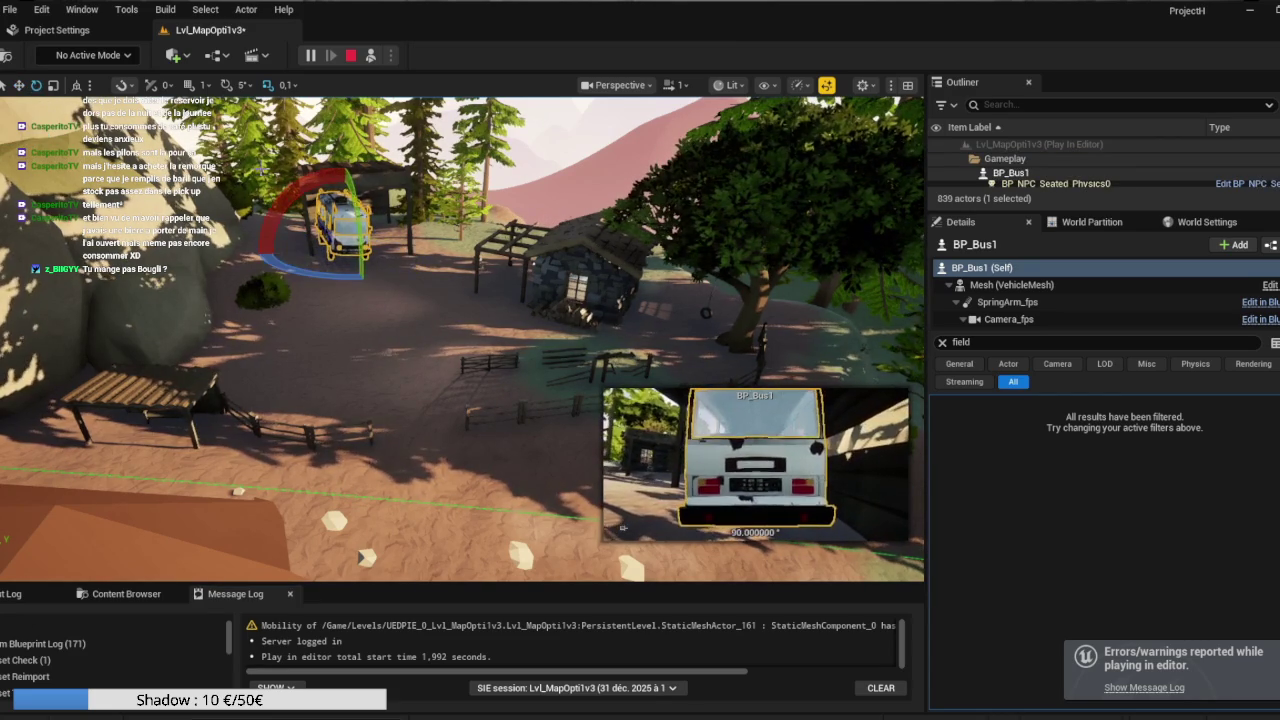
drag(365, 268, 317, 271)
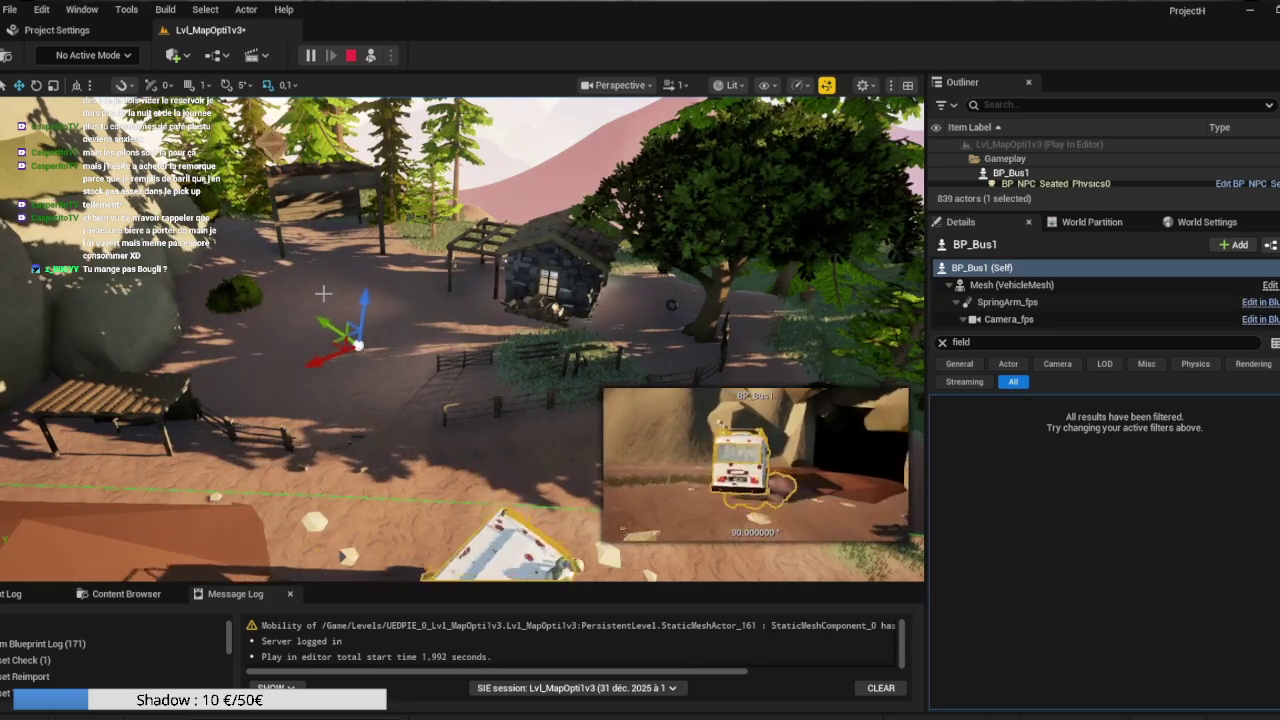
key(Escape)
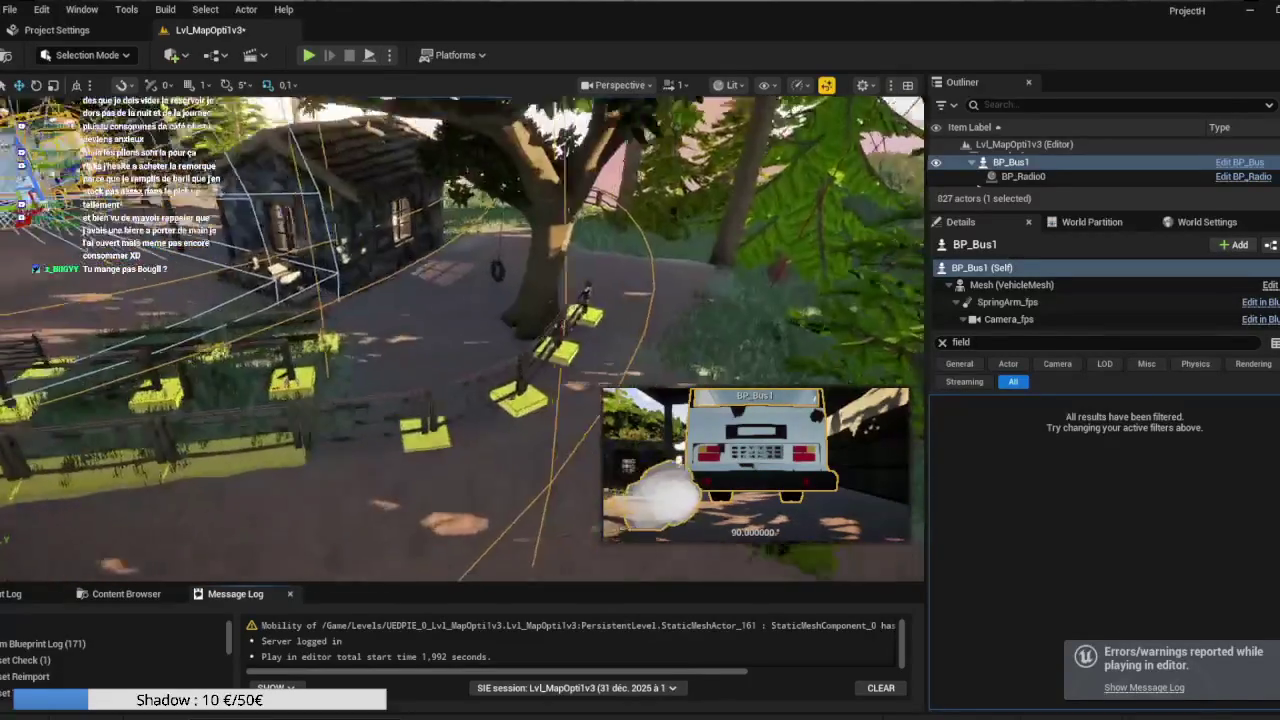
click(295, 424)
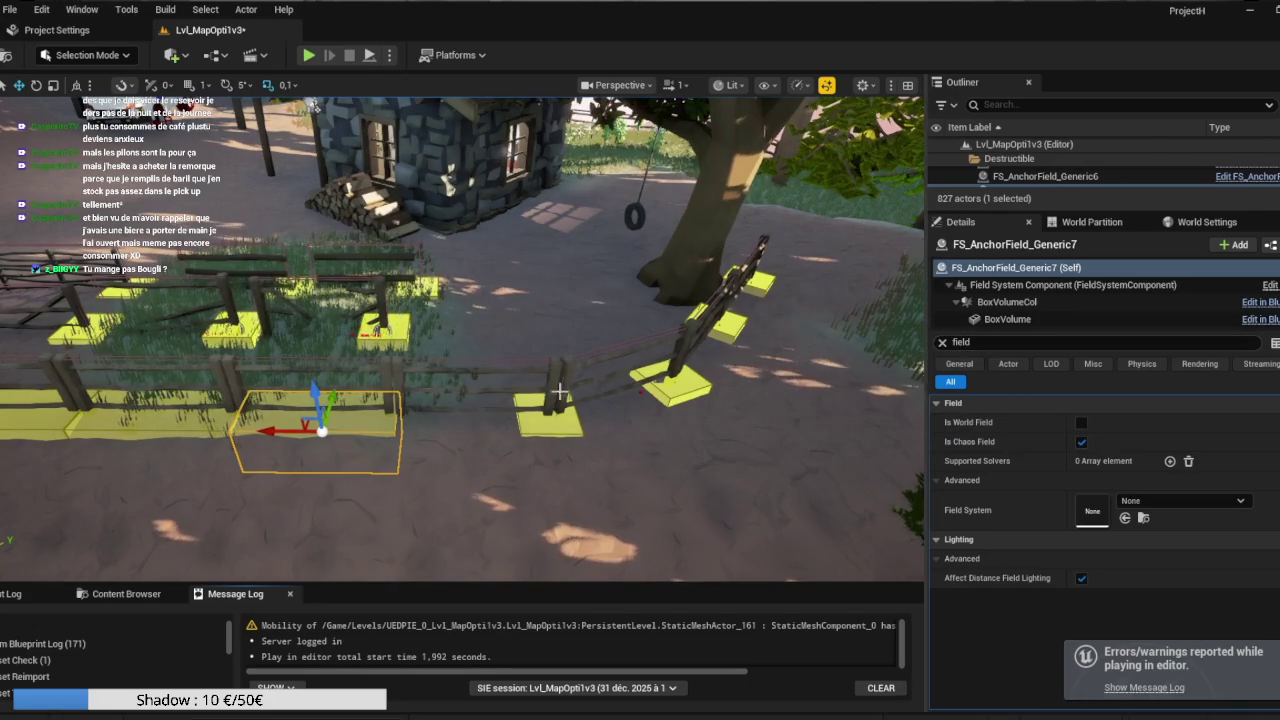
Duplicate anchor boxes along the curved fence, placing Generic9 and Generic11 under their sections.
mouse_move(314, 430)
mouse_down()
mouse_move(527, 424)
mouse_move(441, 434)
mouse_up()
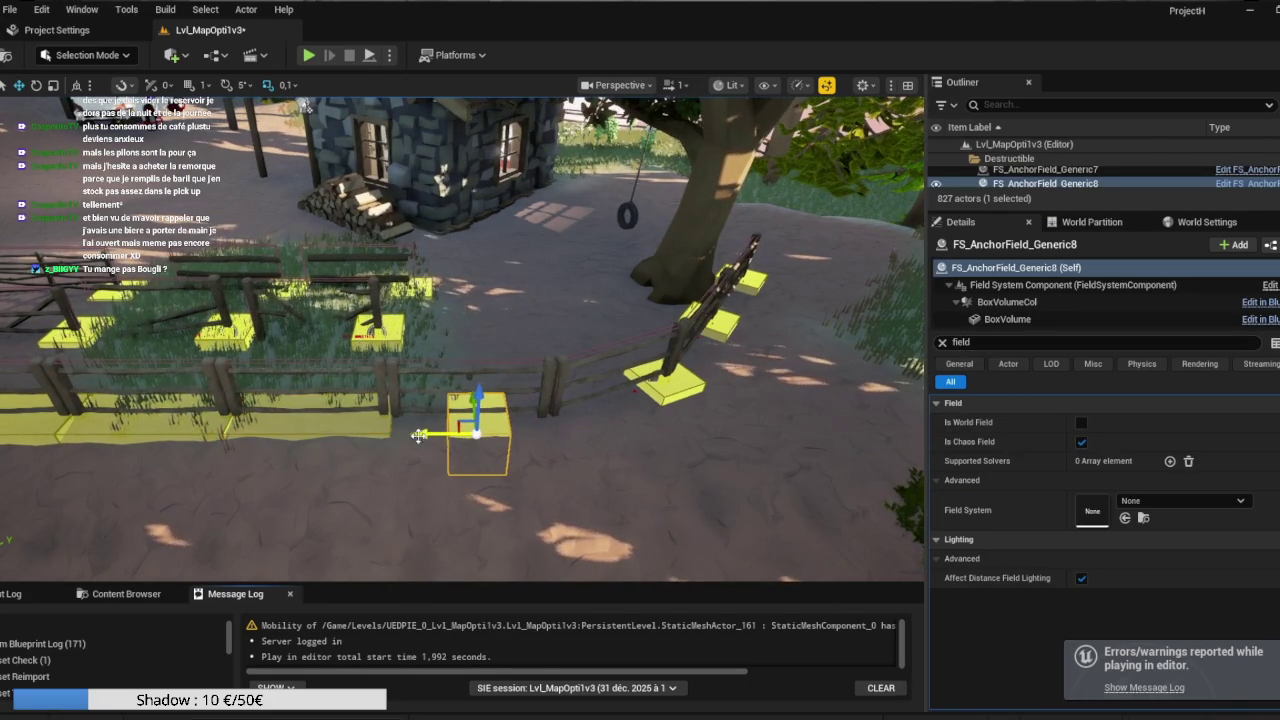
click(650, 390)
mouse_move(618, 408)
mouse_down()
mouse_move(568, 426)
mouse_move(690, 350)
mouse_up()
click(741, 346)
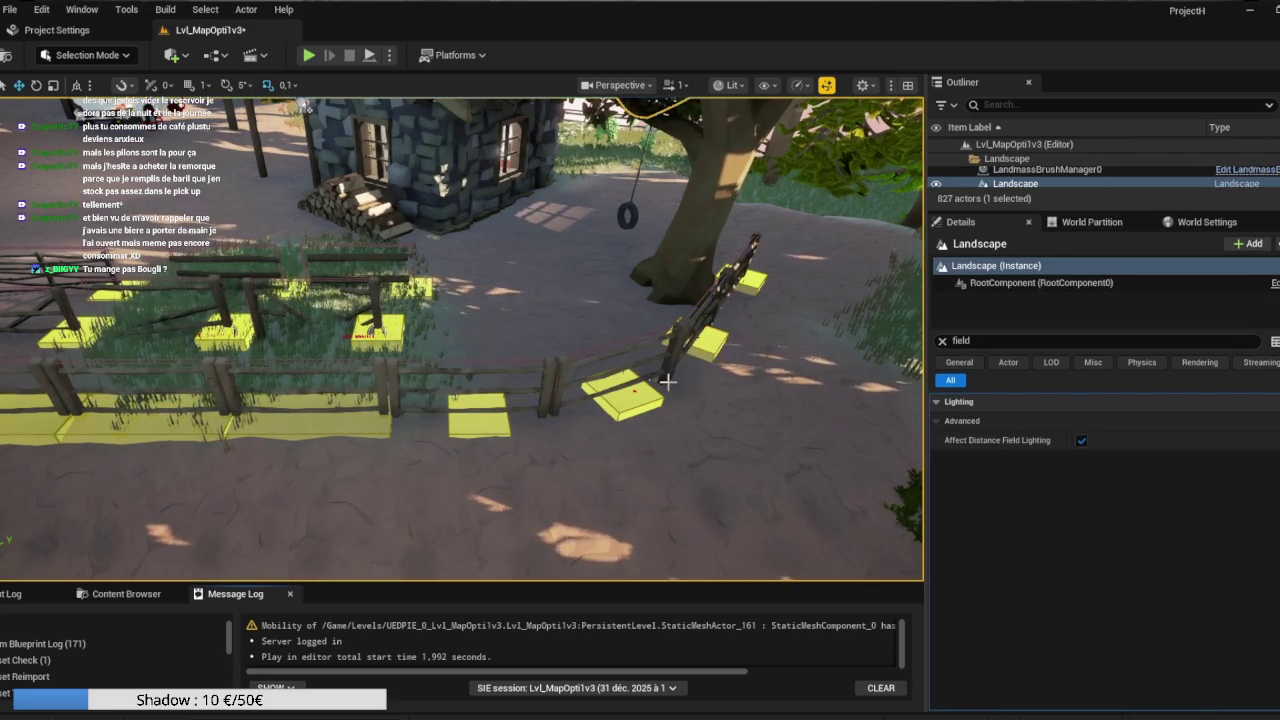
click(458, 404)
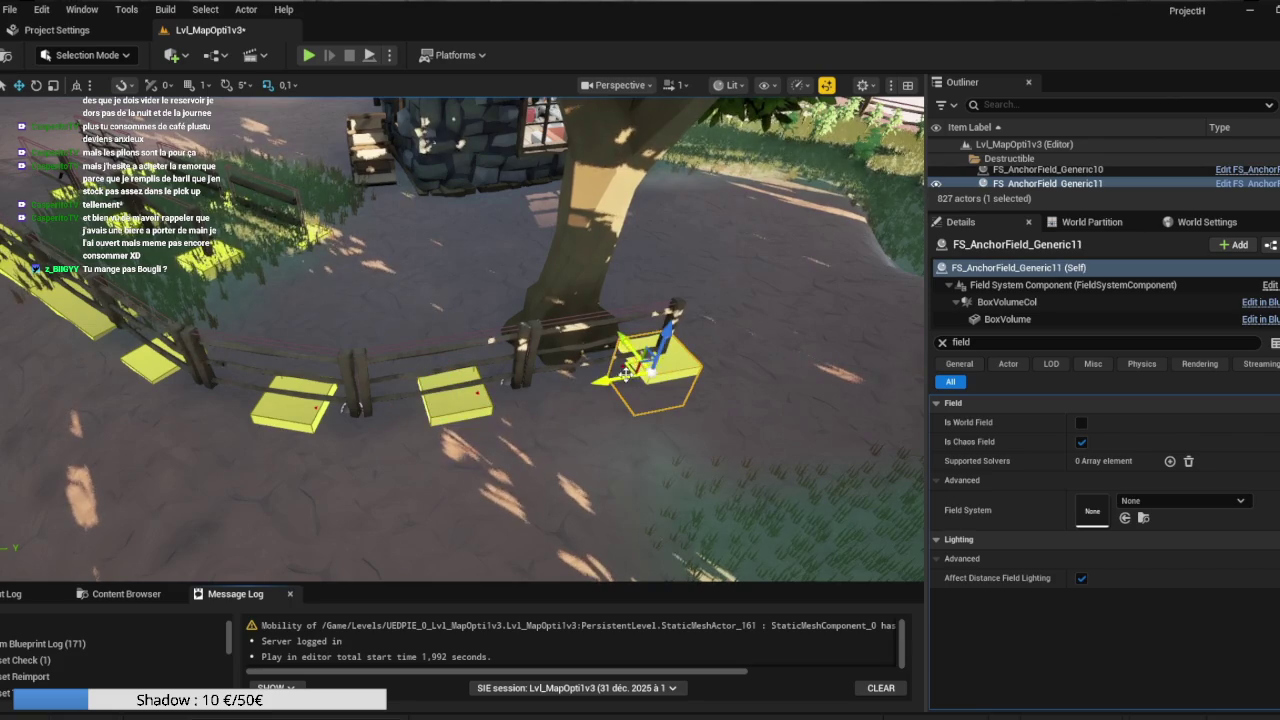
drag(608, 384, 593, 381)
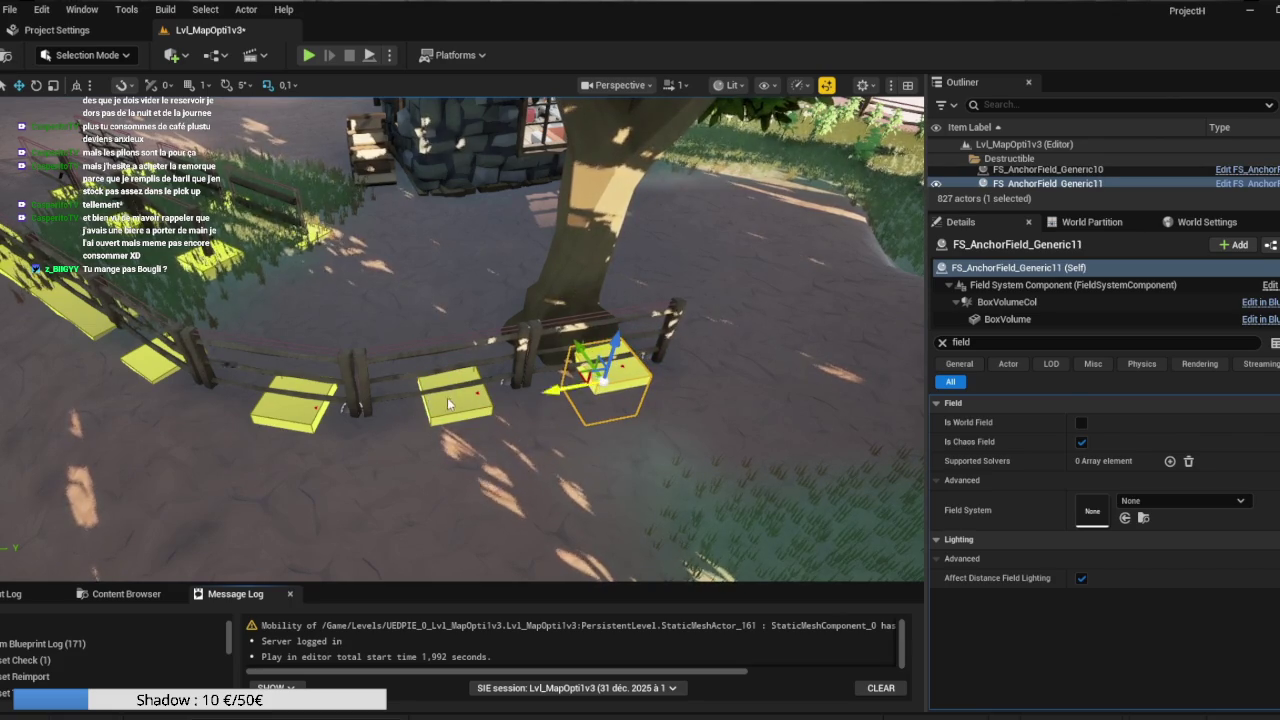
Try scaling four selected anchor boxes together, then undo the enlargement.
ctrl+click(455, 398)
ctrl+click(286, 410)
ctrl+click(147, 372)
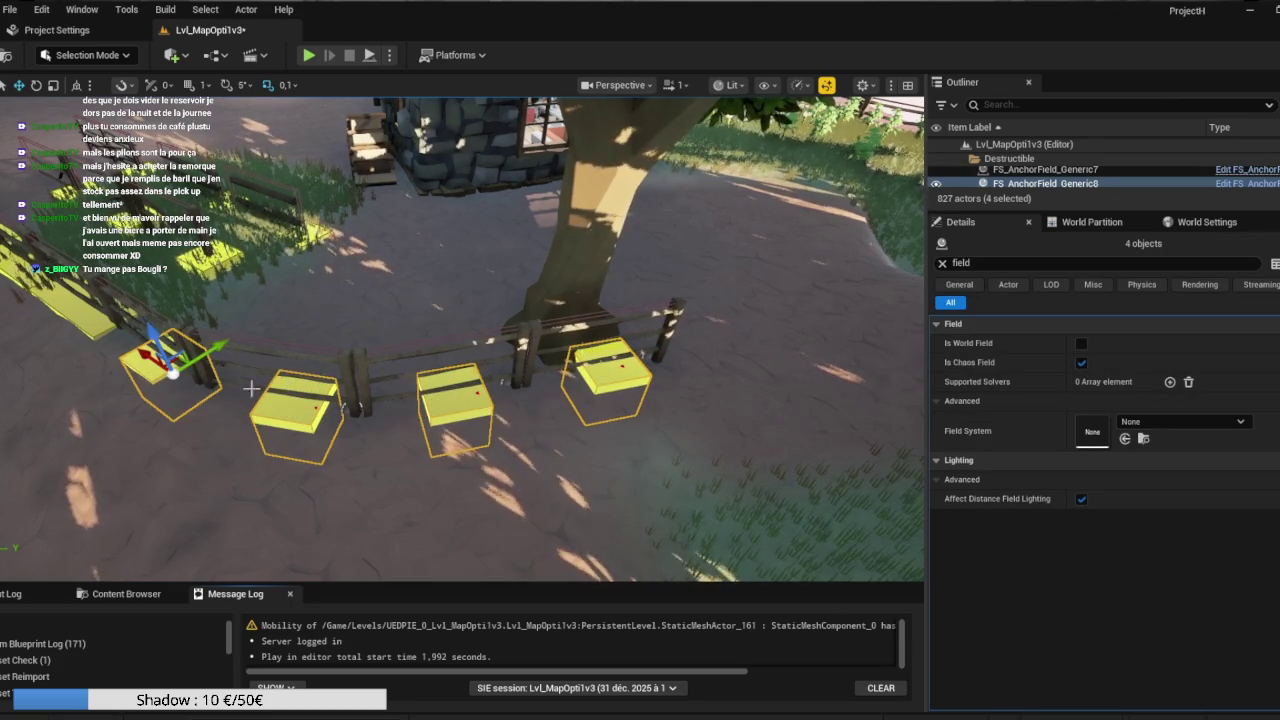
key(e)
key(r)
drag(380, 420, 400, 410)
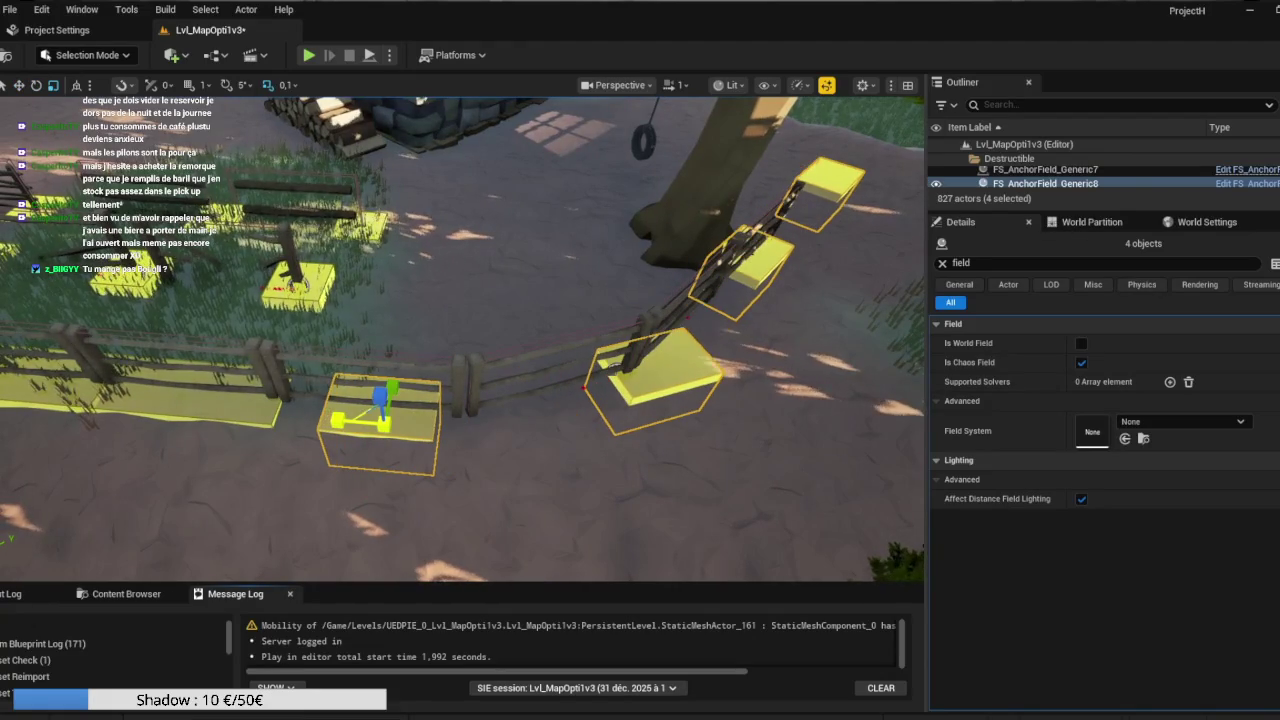
key(ctrl+z)
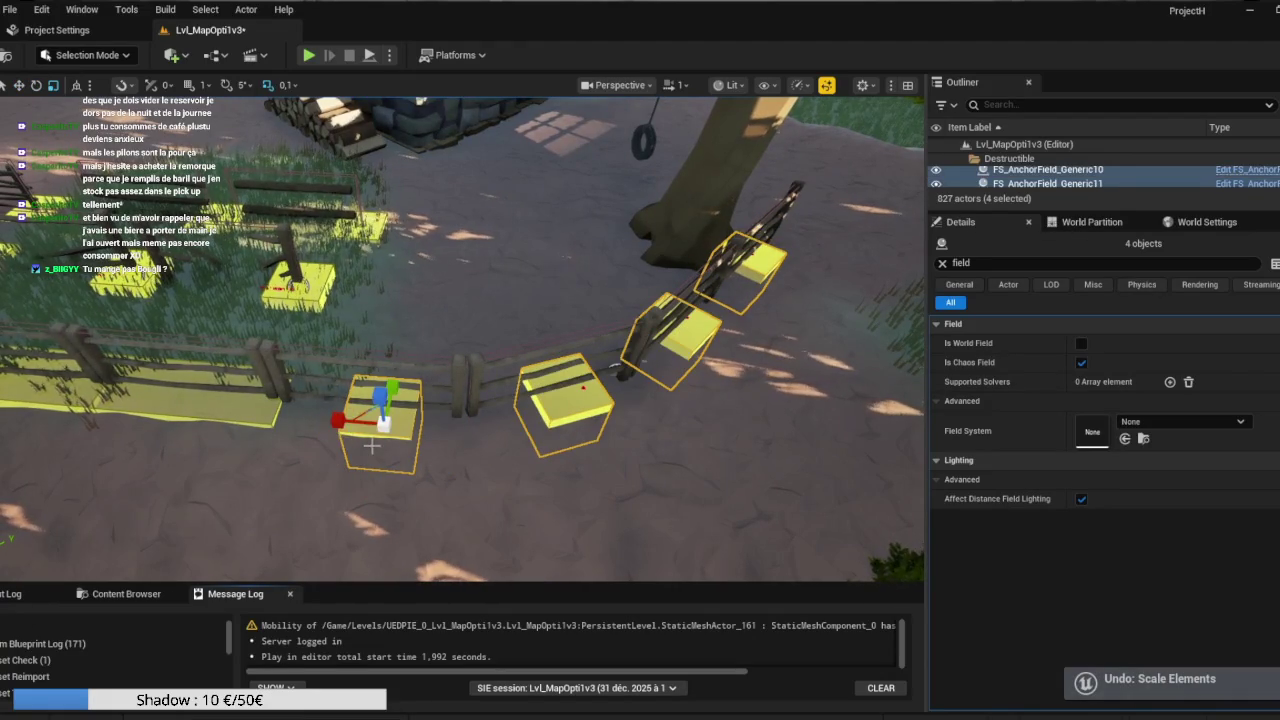
Enlarge the small FS_AnchorField_Generic8 box to fit its fence section.
click(376, 436)
click(376, 436)
mouse_move(380, 422)
mouse_down()
mouse_move(400, 414)
mouse_move(348, 419)
mouse_up()
key(w)
key(e)
key(r)
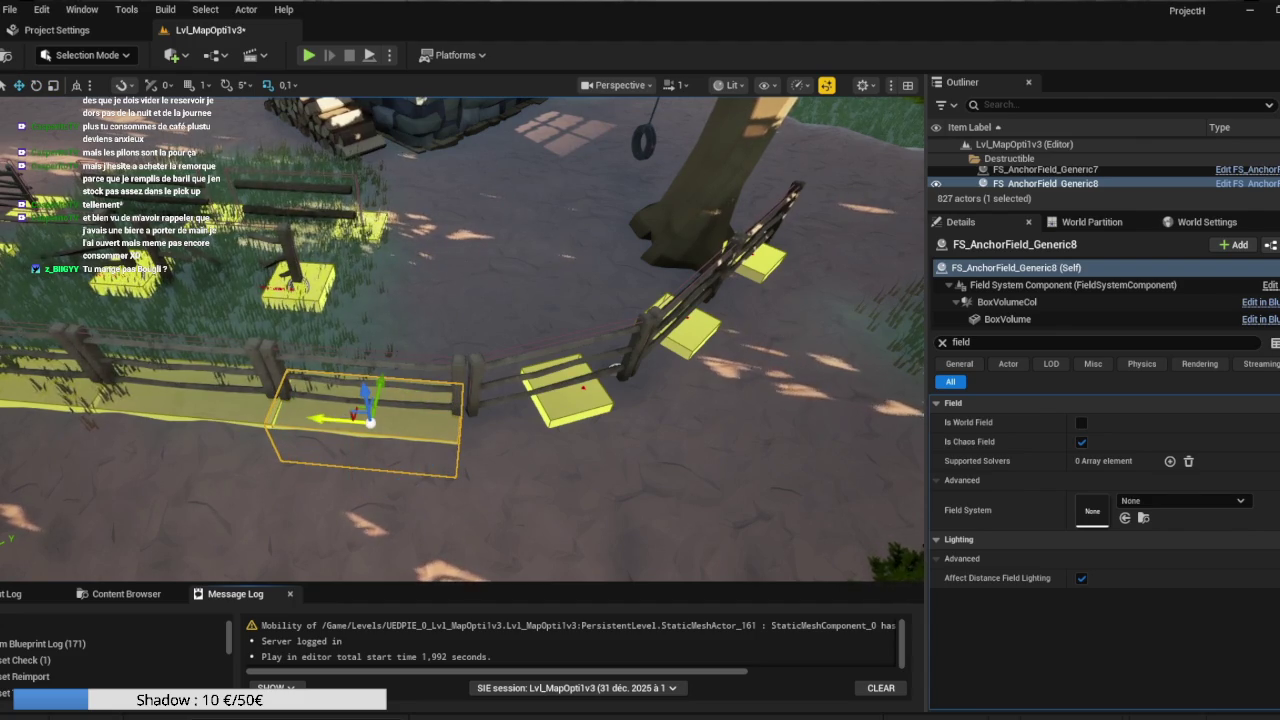
Widen FS_AnchorField_Generic9 along the fence, then select FS_AnchorField_Generic10.
click(561, 403)
key(e)
key(r)
mouse_move(527, 416)
mouse_down()
mouse_move(506, 417)
mouse_move(653, 383)
mouse_up()
key(e)
key(r)
drag(420, 442, 290, 450)
key(w)
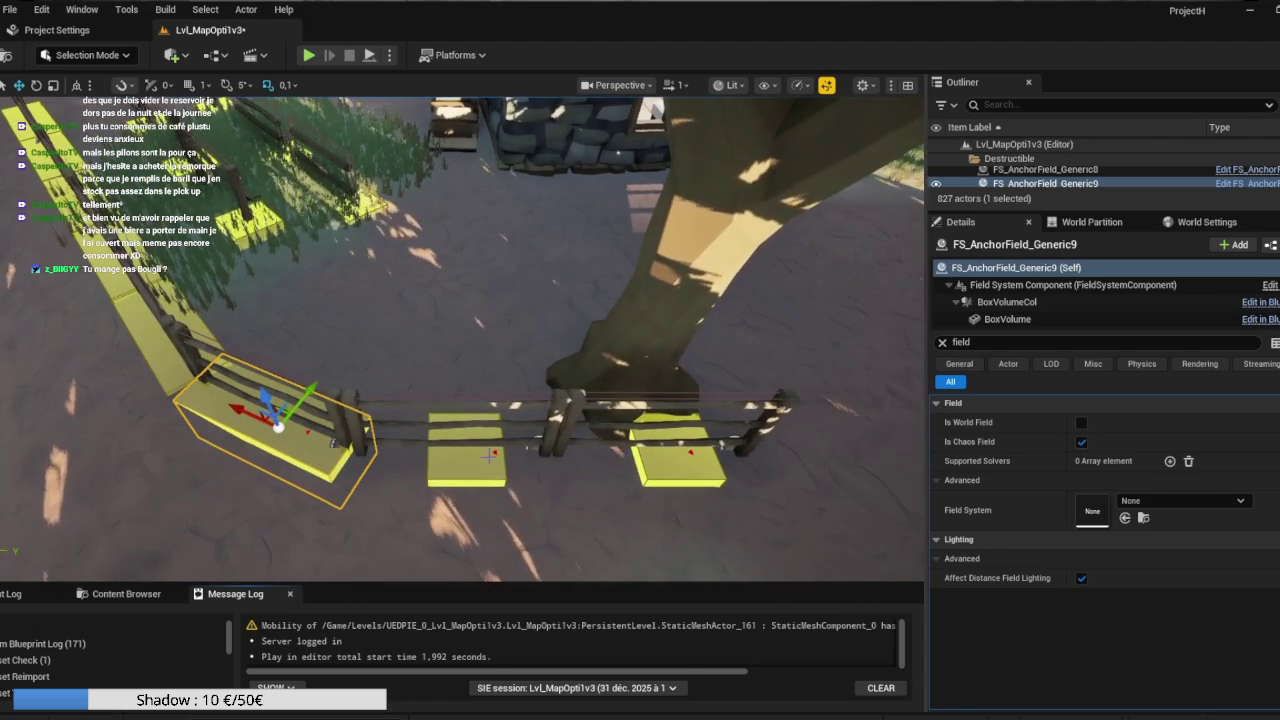
click(476, 466)
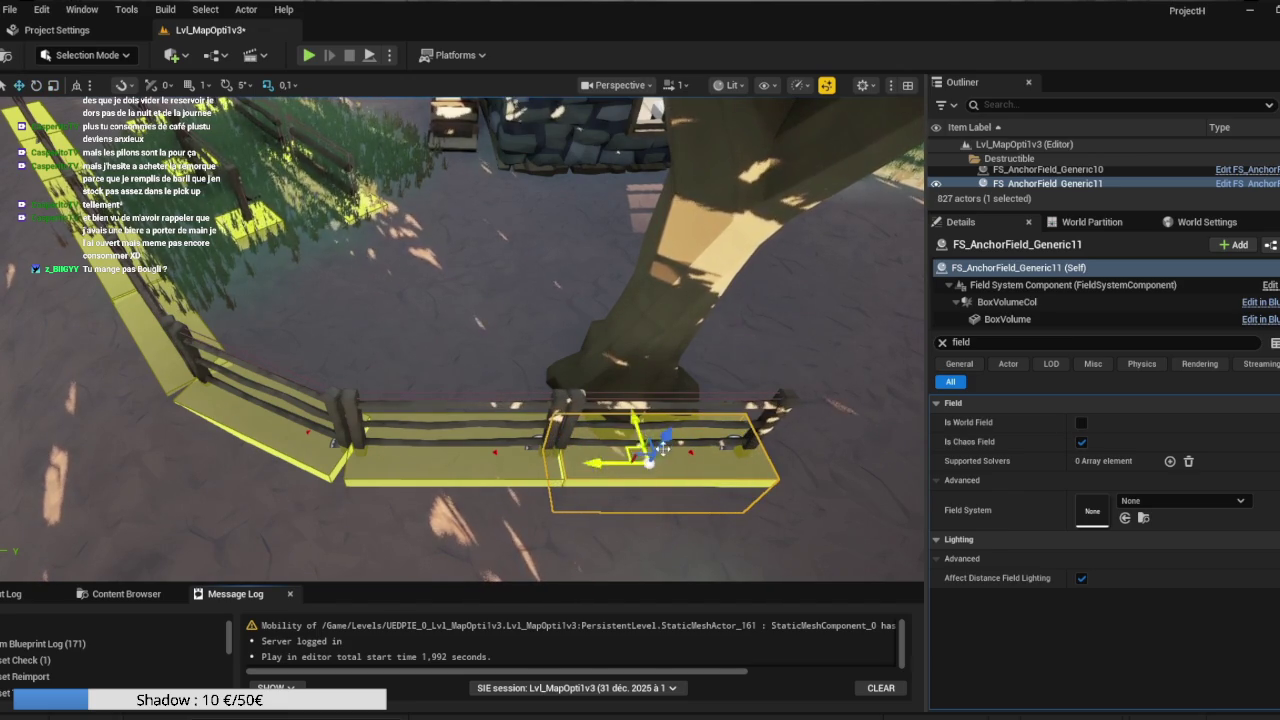
Pull the camera back for a wide hillside overview, then fly down toward the fences.
mouse_move(781, 383)
mouse_down()
mouse_move(720, 280)
mouse_move(735, 430)
mouse_move(755, 390)
mouse_move(725, 375)
mouse_move(740, 410)
mouse_move(780, 373)
mouse_up()
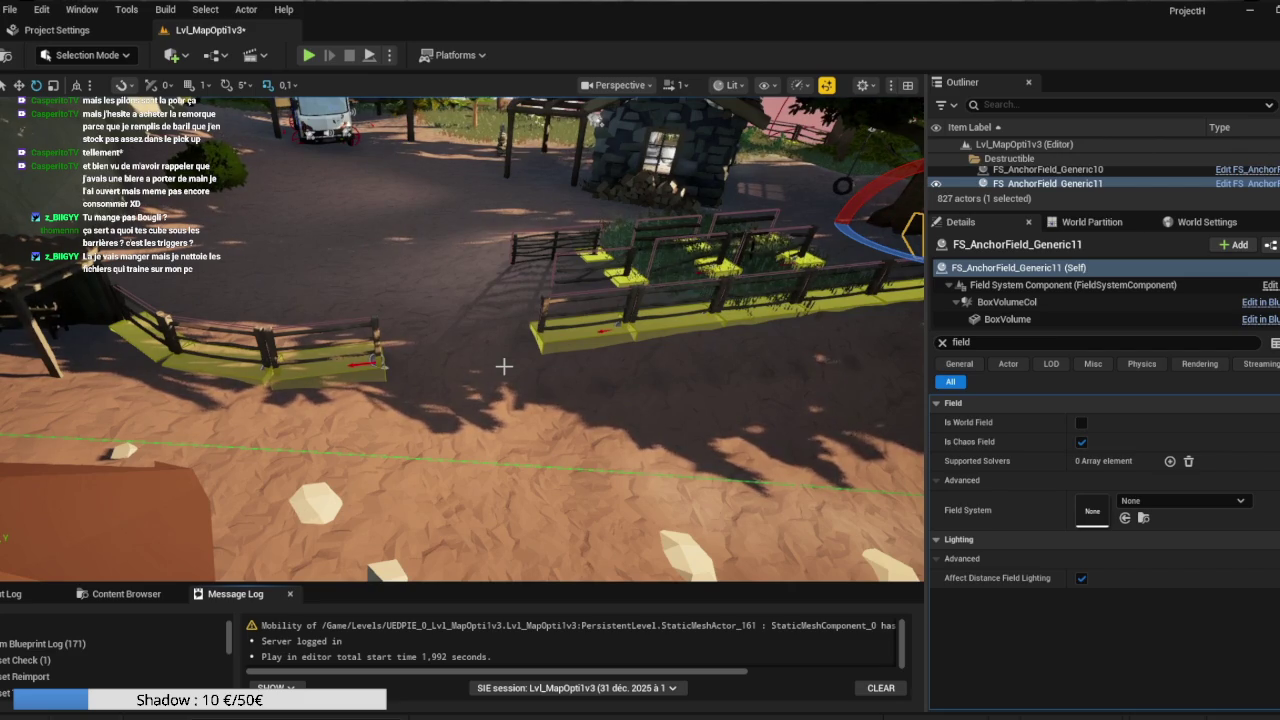
drag(510, 378, 504, 306)
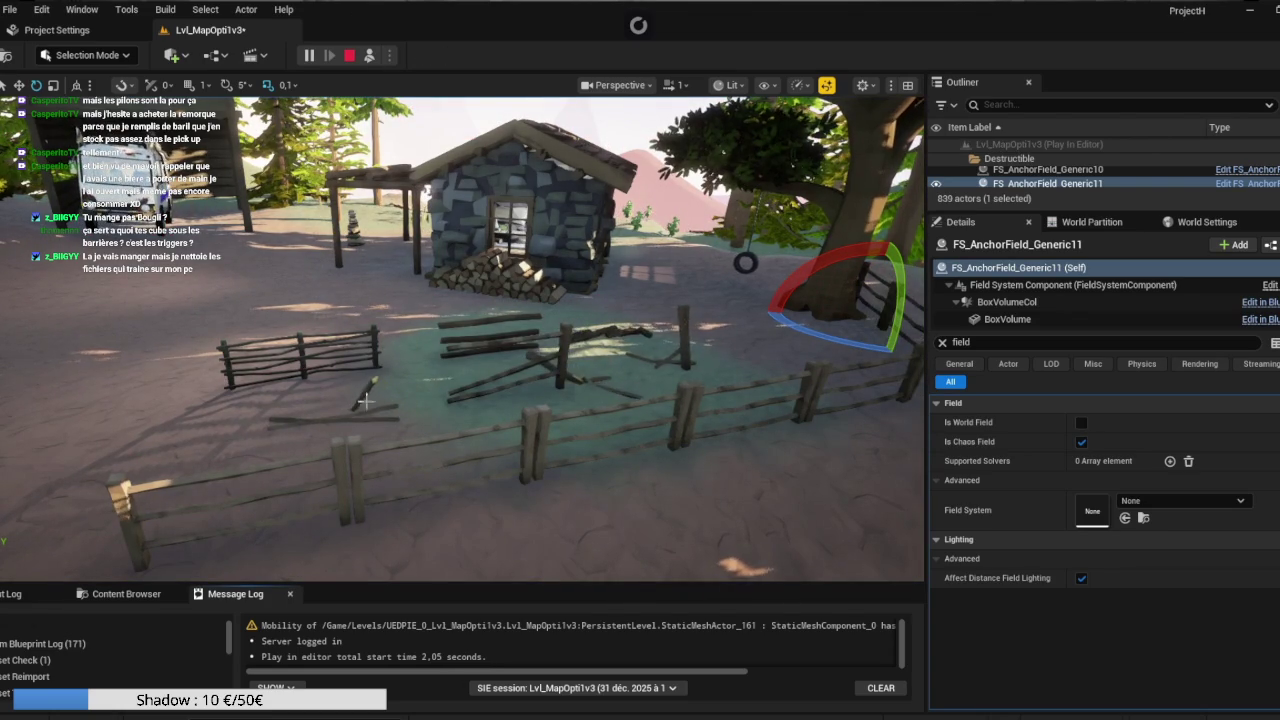
click(355, 55)
mouse_move(649, 422)
mouse_down()
mouse_move(649, 360)
mouse_move(649, 480)
mouse_move(649, 420)
mouse_move(709, 420)
mouse_move(654, 453)
mouse_move(654, 498)
mouse_up()
mouse_move(543, 477)
mouse_down()
mouse_move(543, 447)
mouse_move(543, 477)
mouse_up()
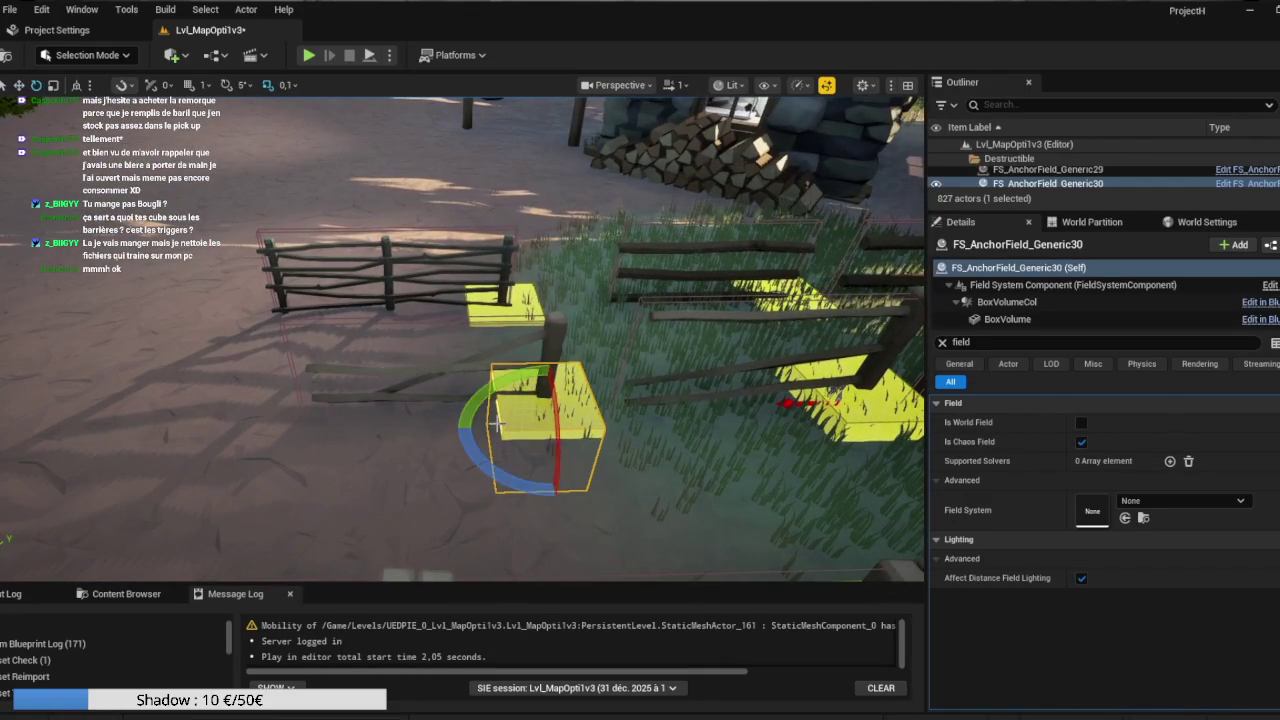
Widen FS_AnchorField_Generic30 along the fence and simulate to watch it break.
mouse_move(487, 425)
mouse_down()
mouse_move(389, 418)
mouse_move(400, 430)
mouse_move(620, 451)
mouse_move(399, 120)
mouse_up()
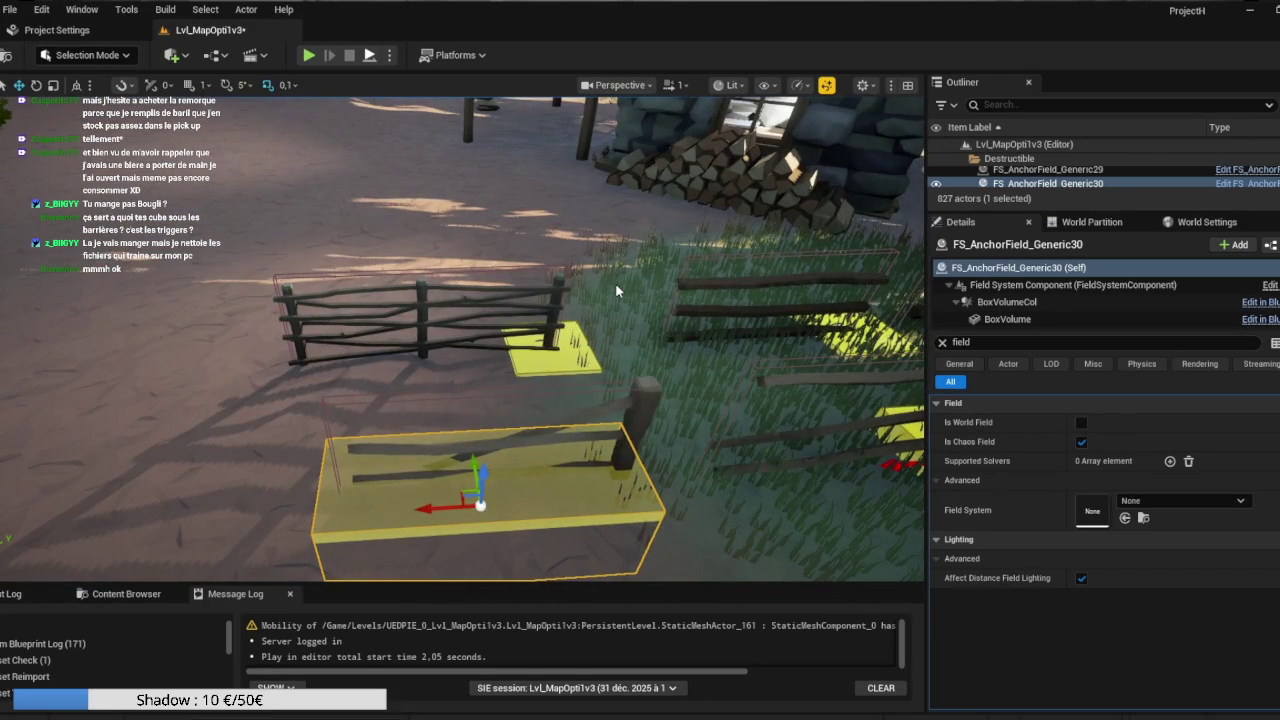
key(alt+p)
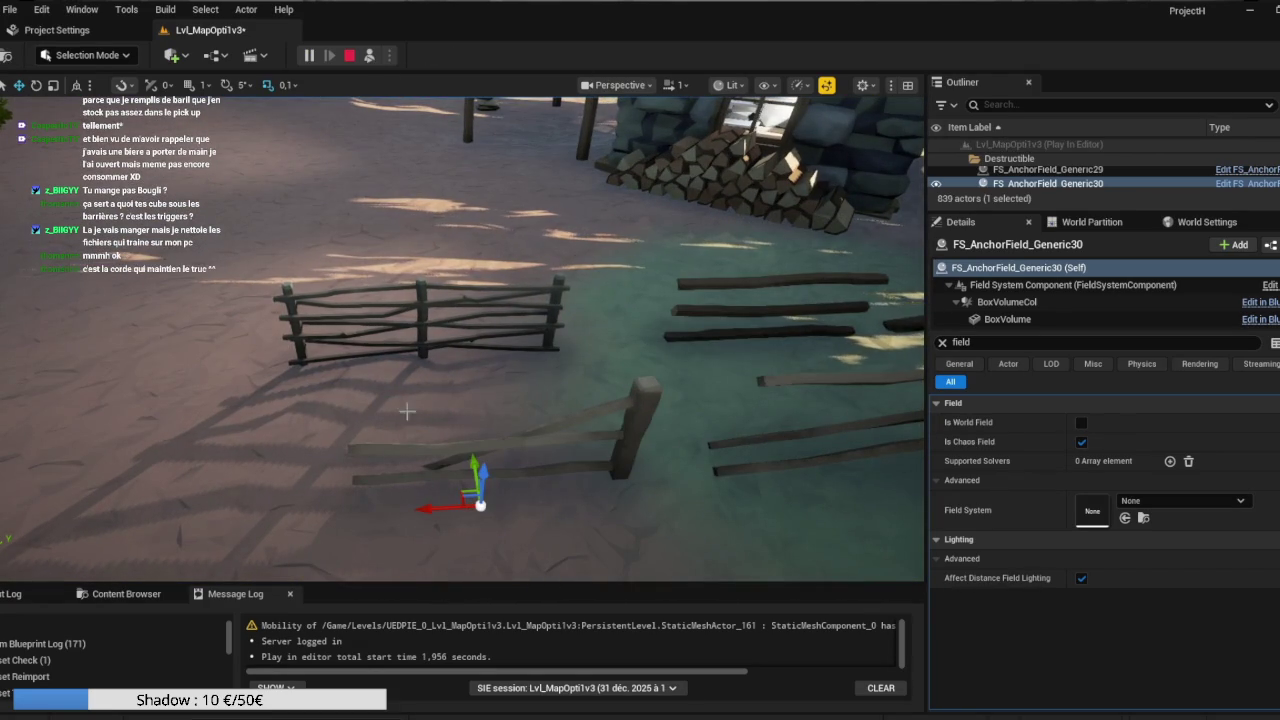
mouse_move(577, 417)
mouse_down()
mouse_move(670, 360)
mouse_move(674, 392)
mouse_up()
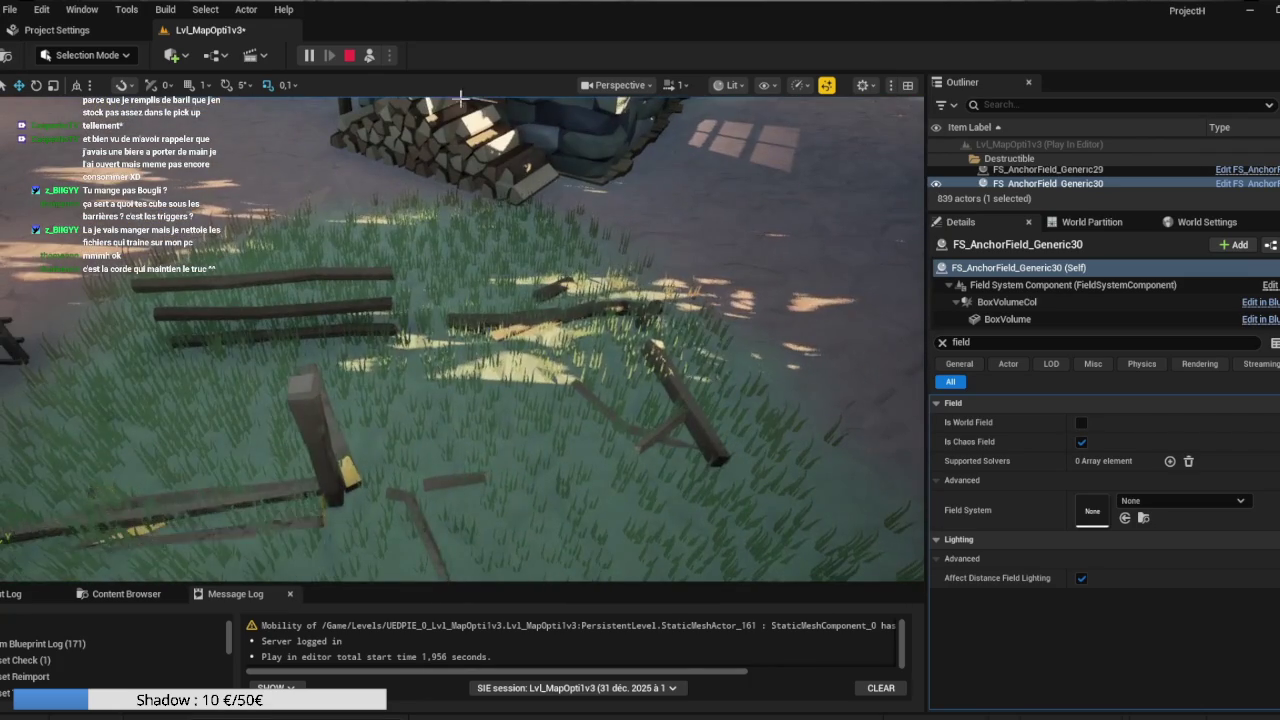
click(349, 57)
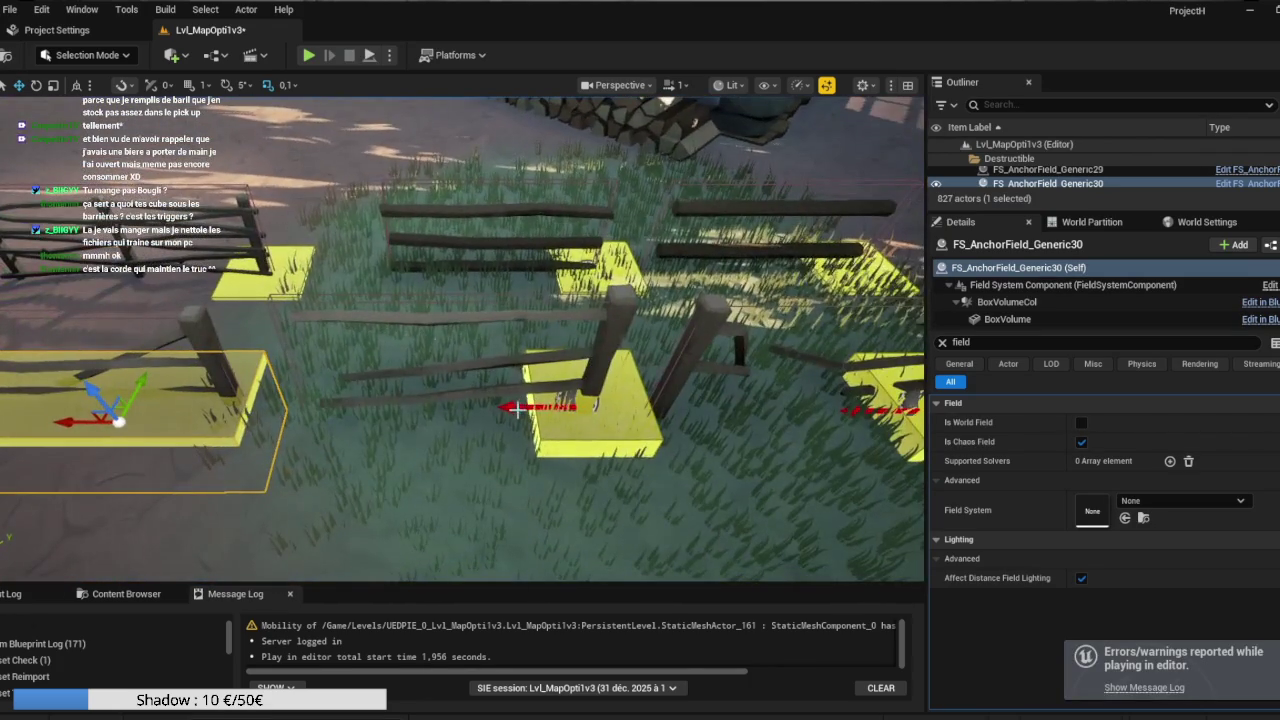
Shift FS_AnchorField_Generic31 left under its fence section, then end the test.
mouse_move(598, 414)
mouse_down()
mouse_move(613, 403)
mouse_move(490, 268)
mouse_up()
click(465, 410)
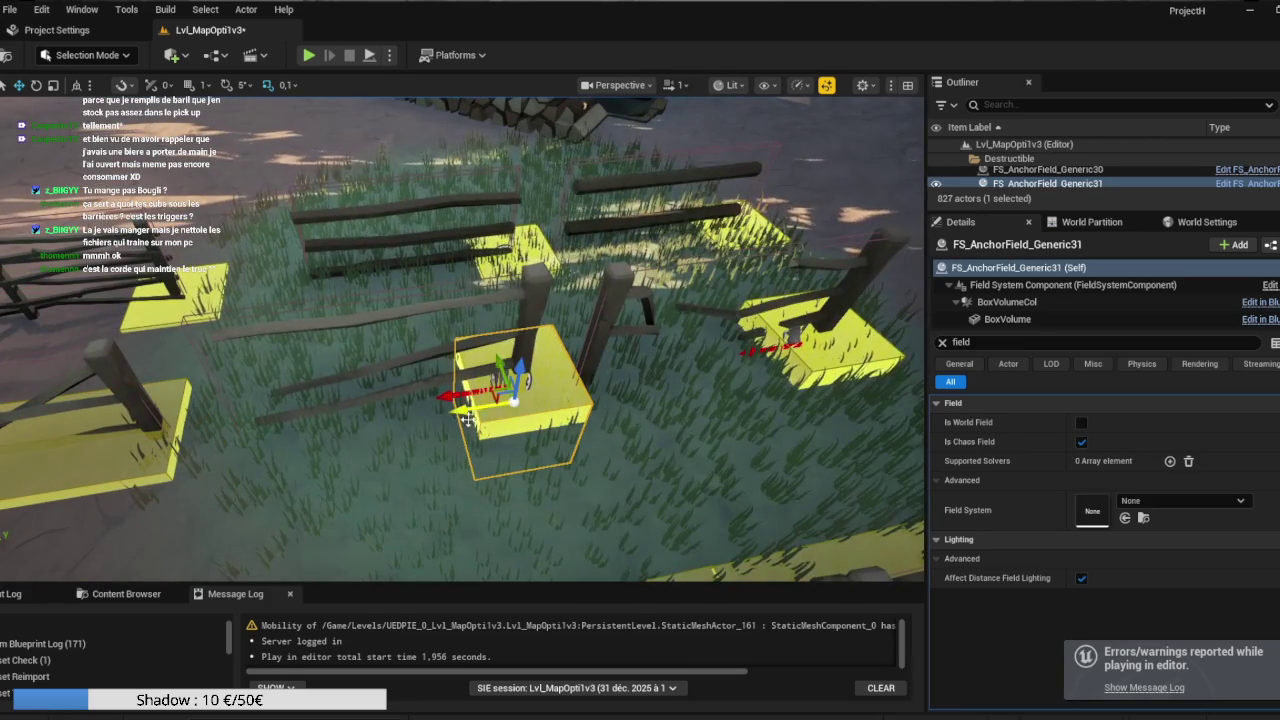
drag(463, 410, 344, 424)
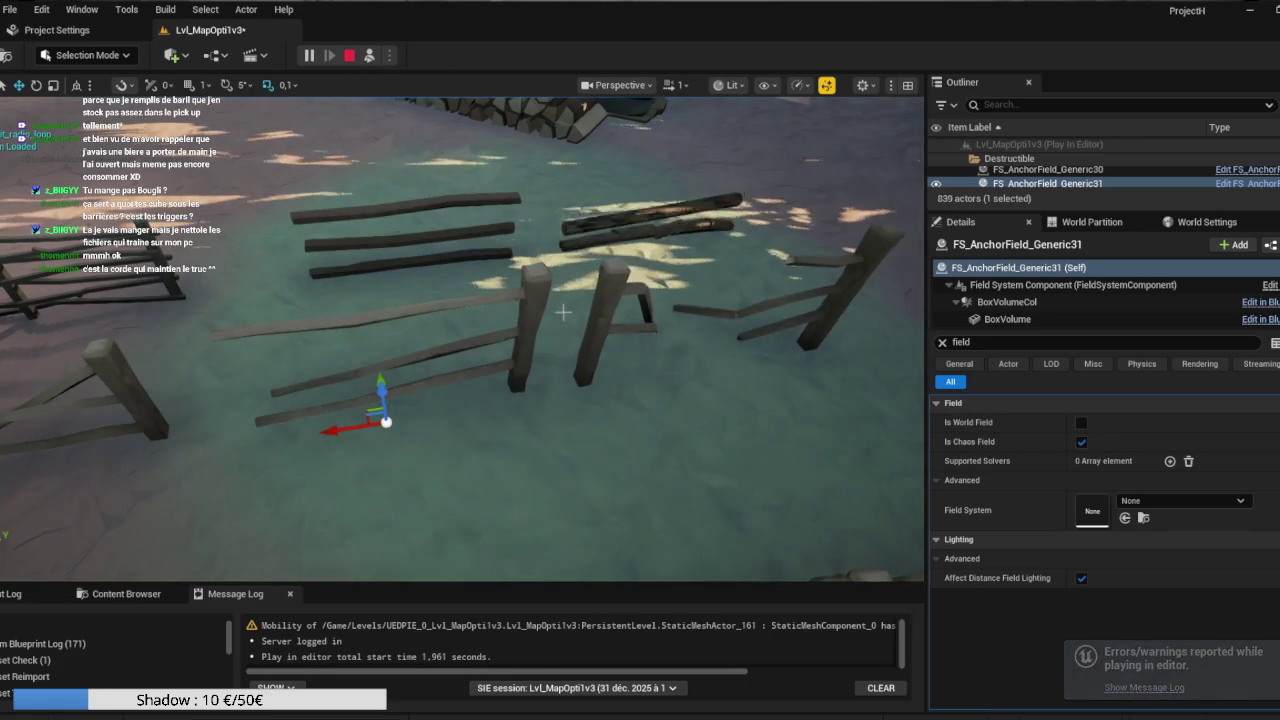
key(Escape)
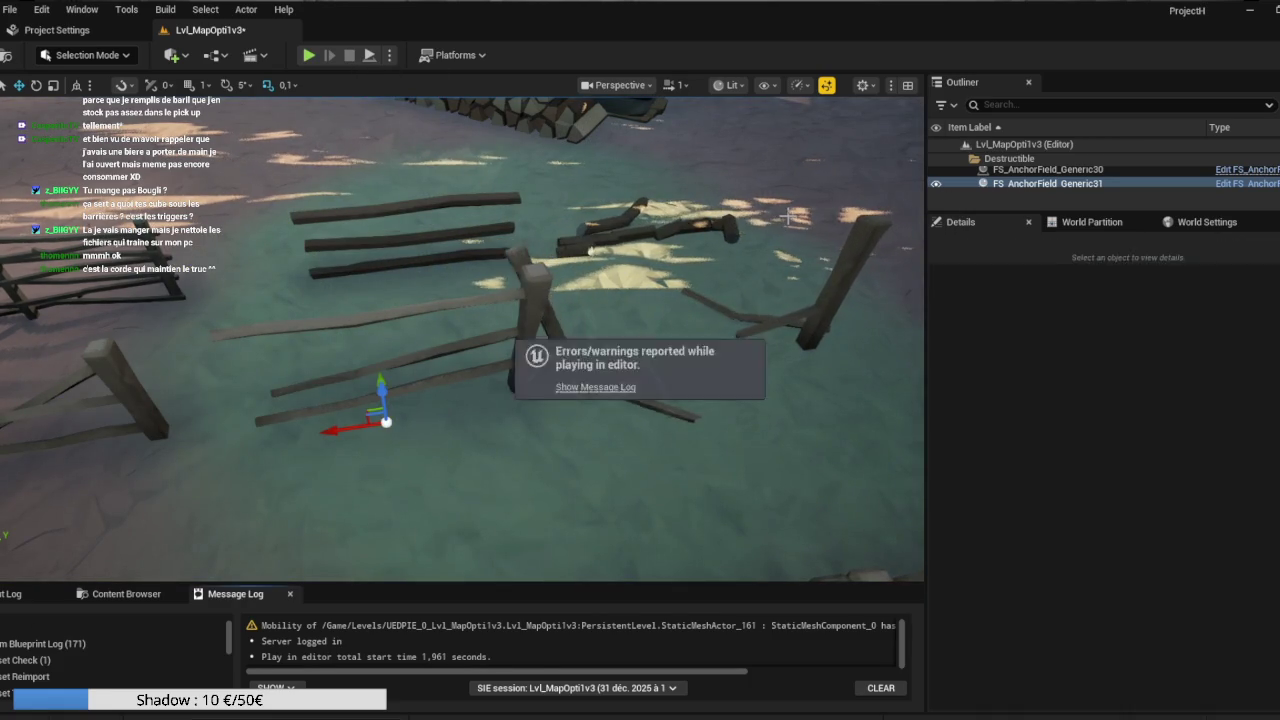
Stretch FS_AnchorField_Generic29 wider along its fence and run a quick simulate test.
key(w)
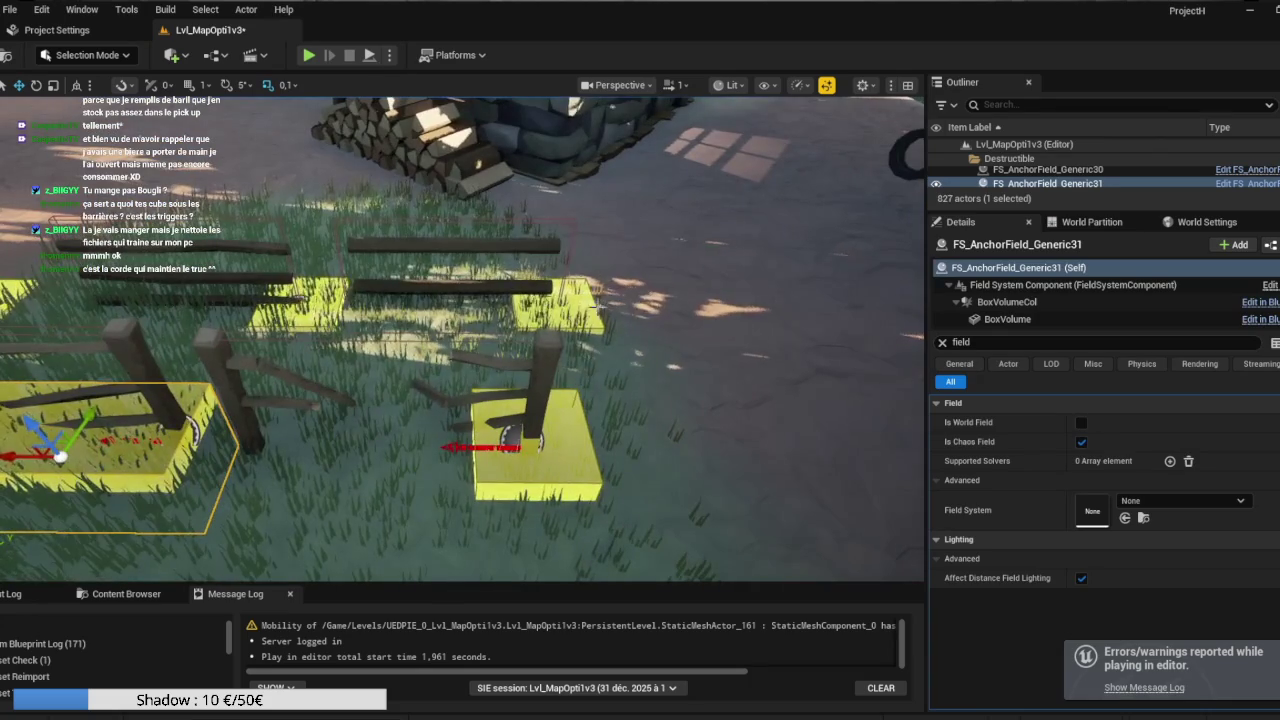
click(530, 350)
click(457, 330)
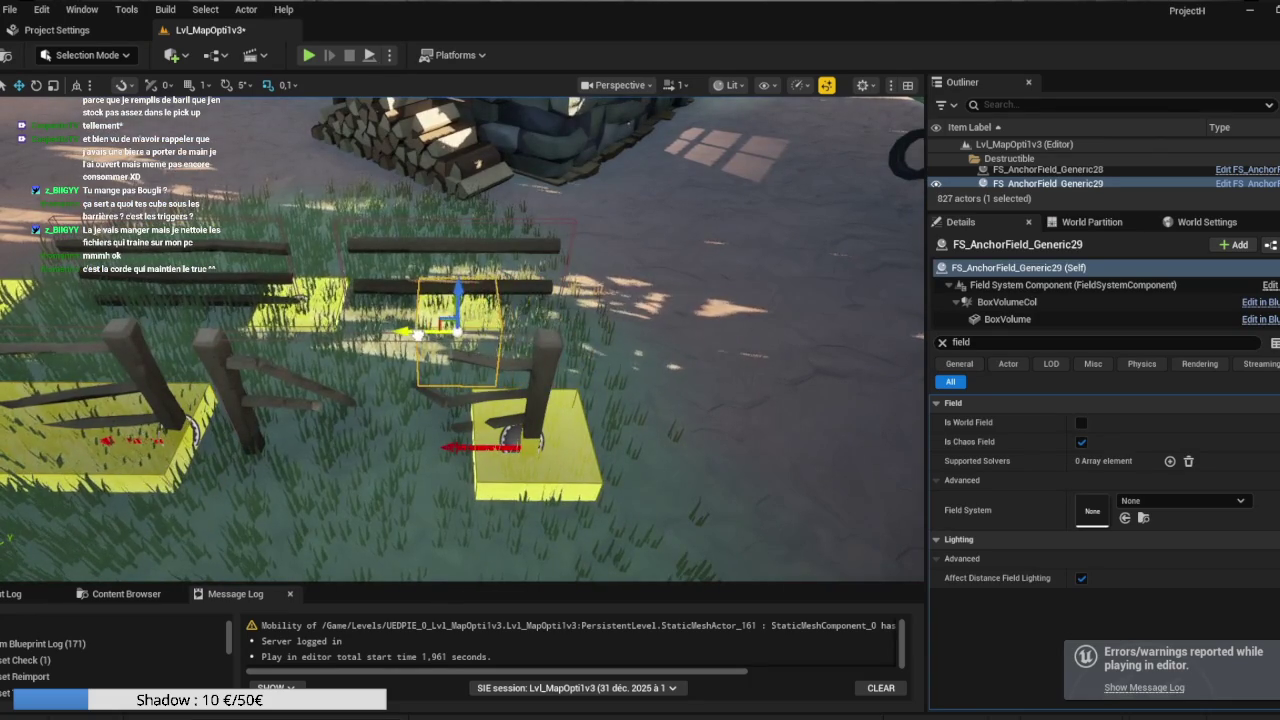
key(e)
key(r)
mouse_move(420, 335)
mouse_down()
mouse_move(362, 337)
mouse_move(338, 296)
mouse_up()
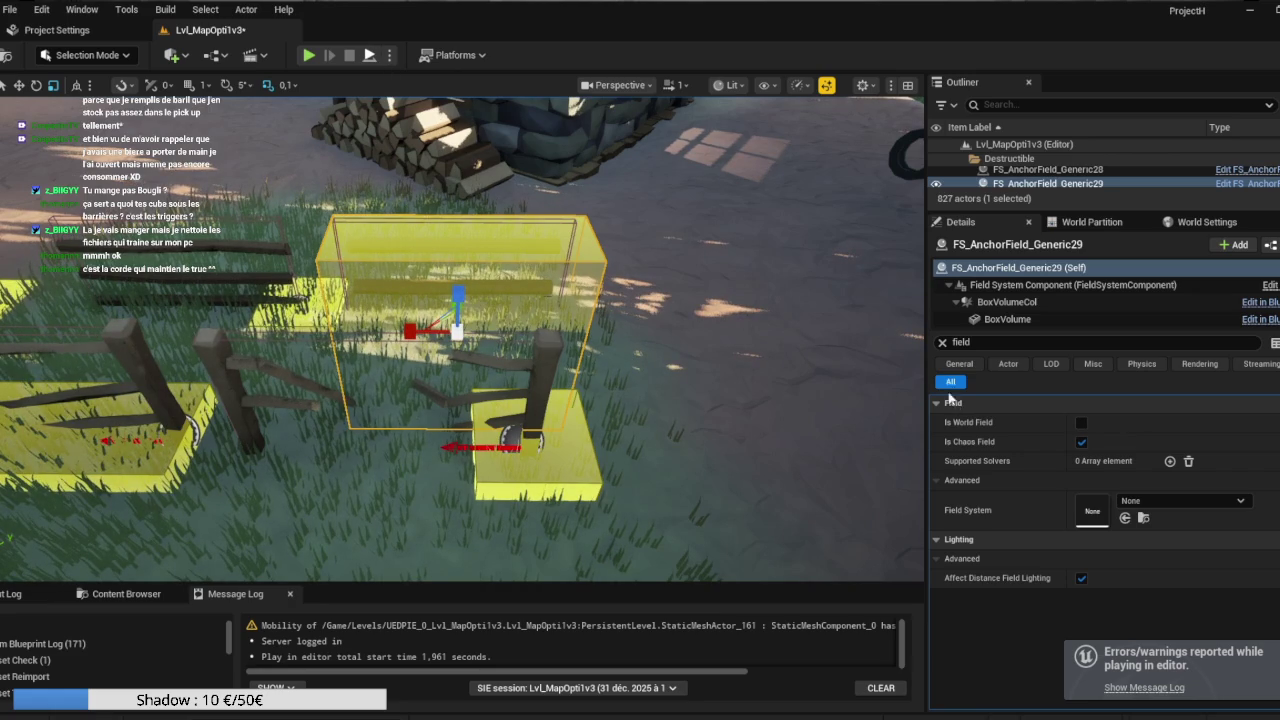
key(alt+p)
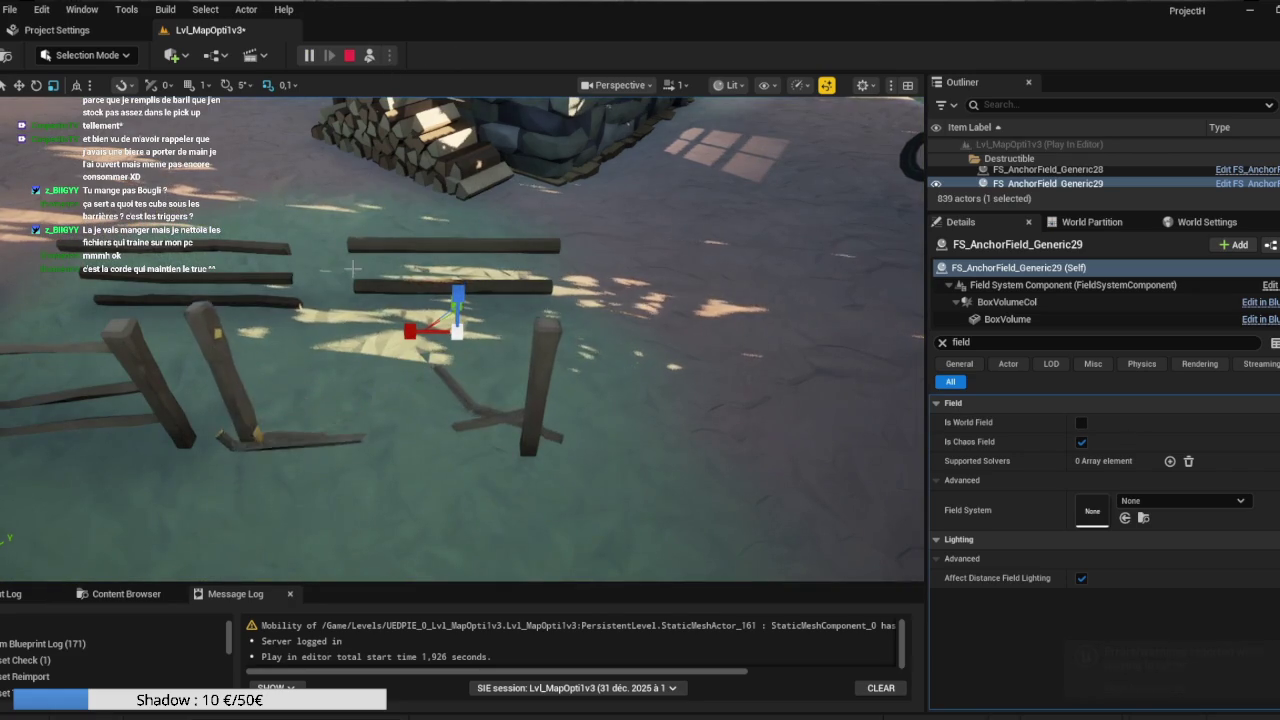
click(348, 58)
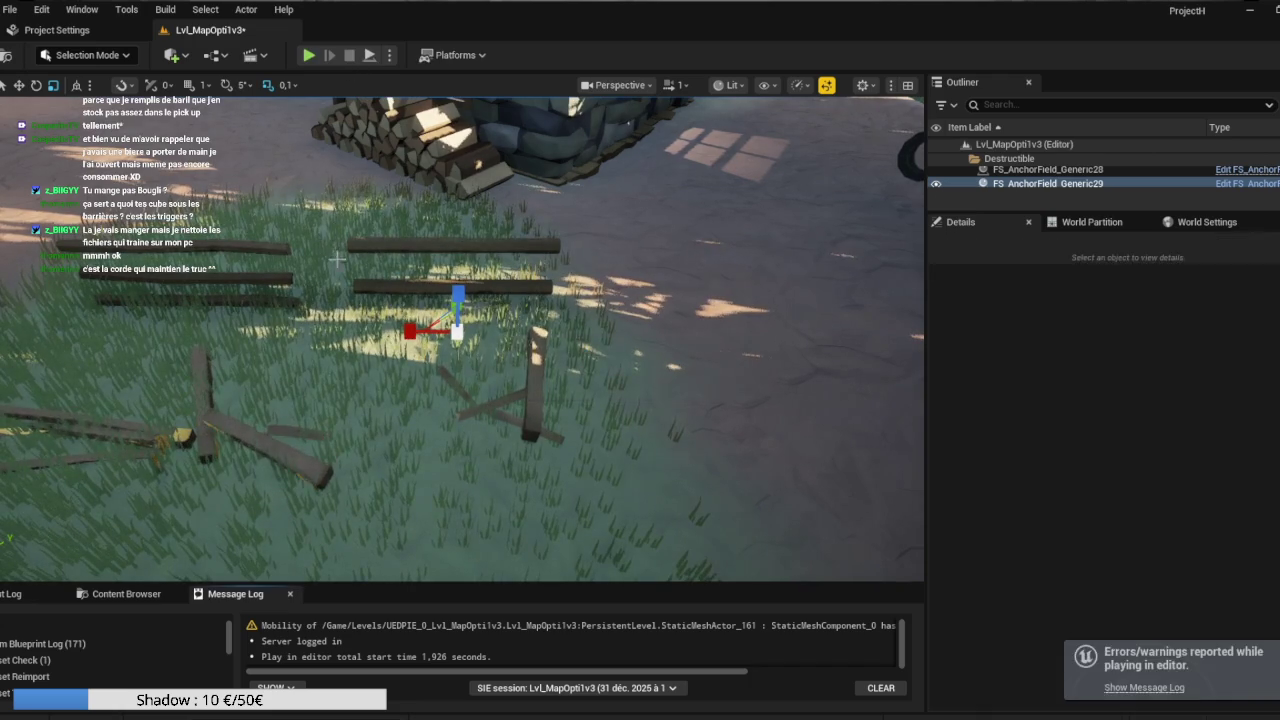
Enlarge anchor boxes Generic31, Generic30 and Generic32 to cover their fence sections.
click(489, 440)
drag(510, 393, 530, 361)
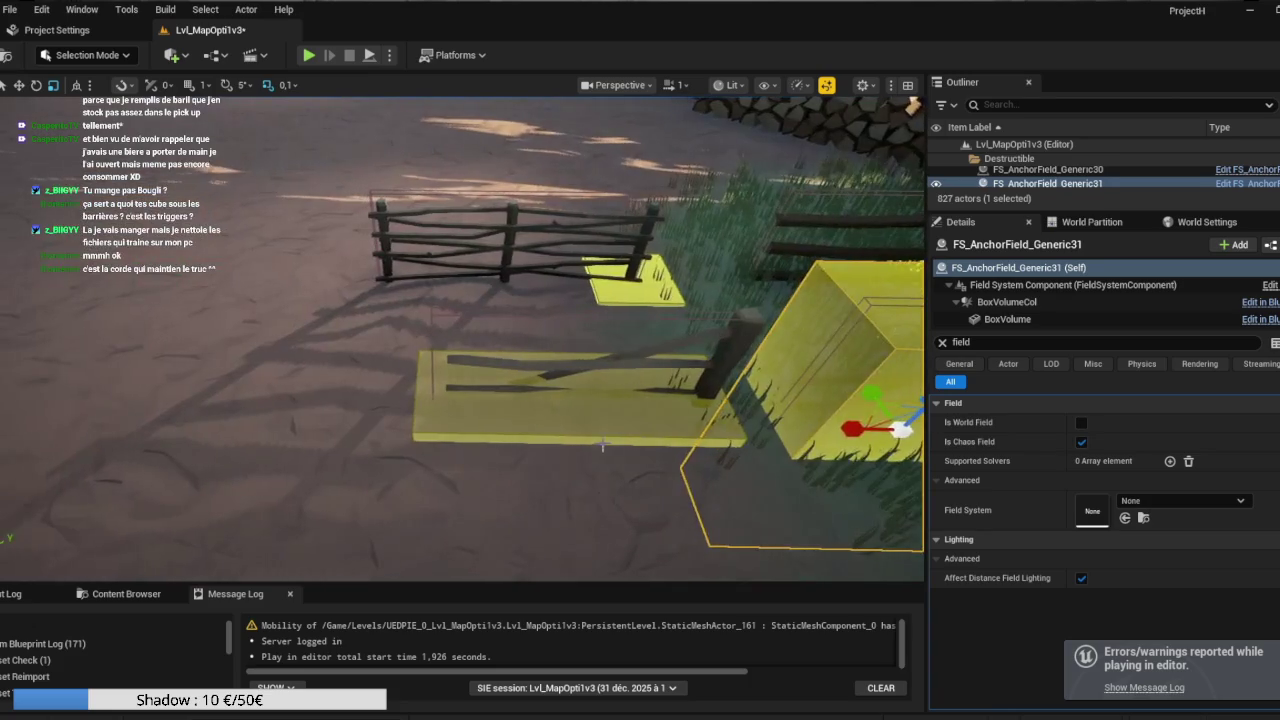
click(603, 428)
drag(577, 399, 573, 360)
drag(714, 494, 684, 455)
click(685, 436)
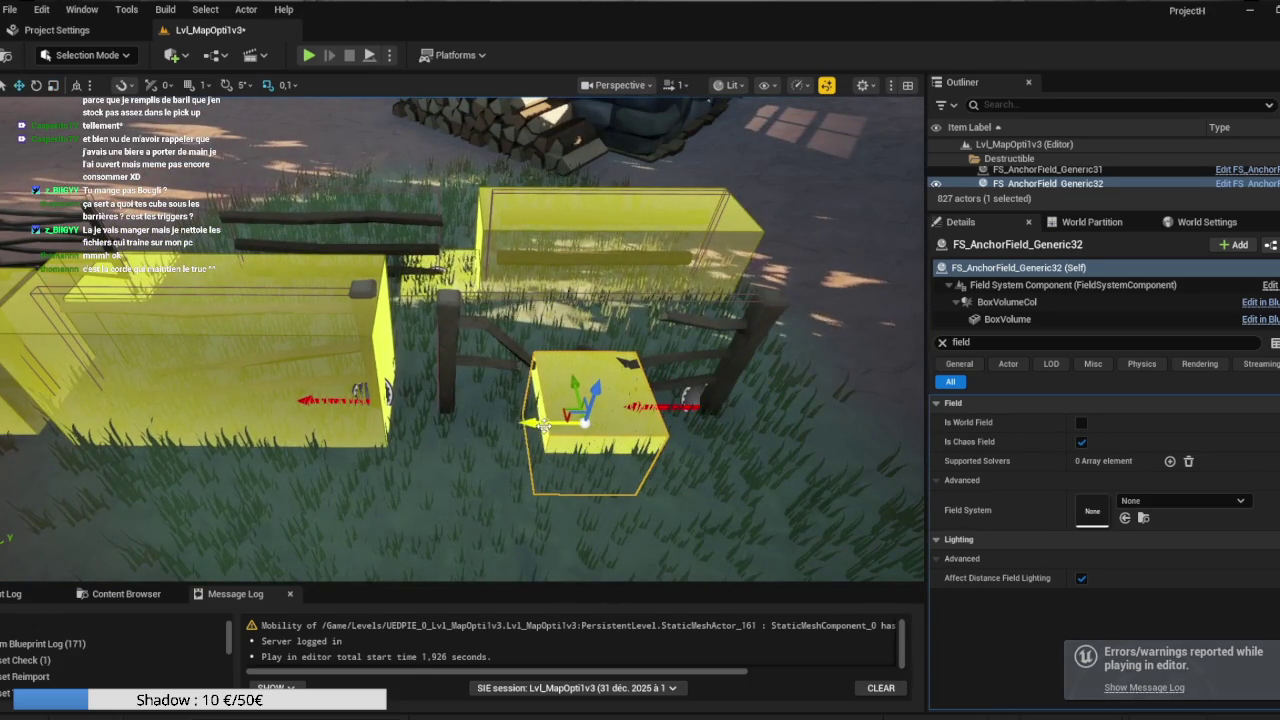
key(r)
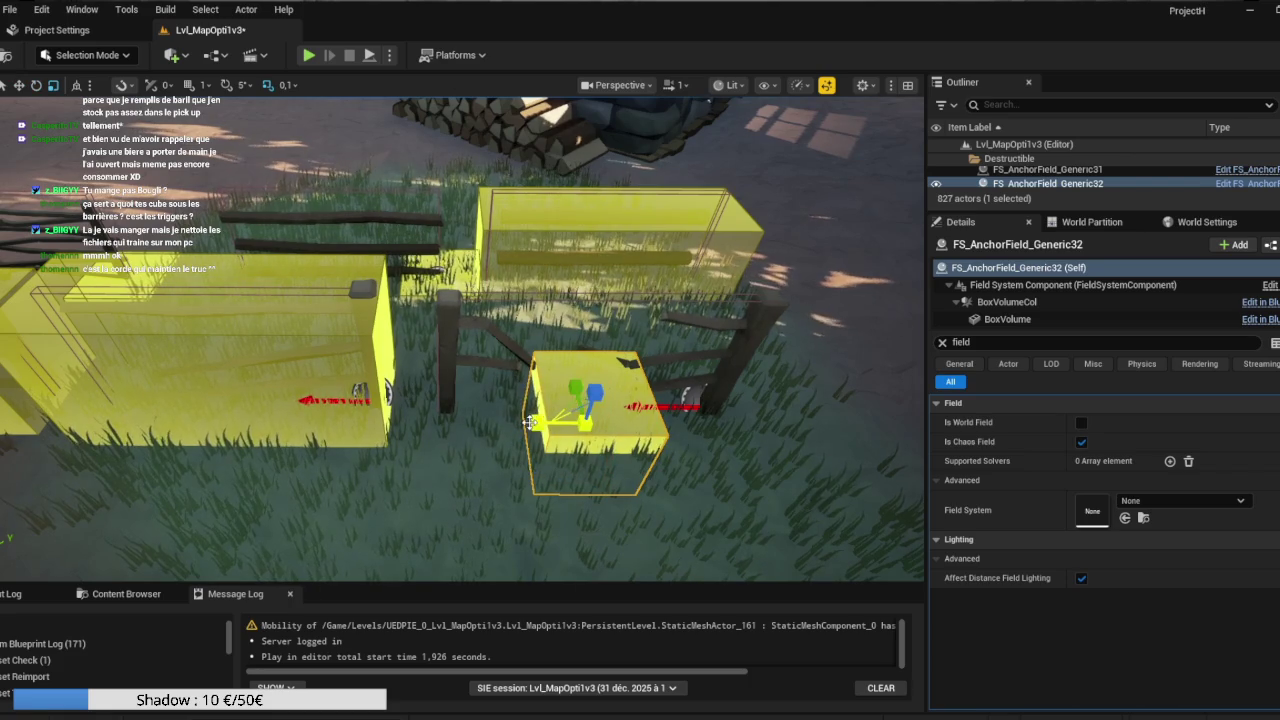
drag(593, 396, 628, 362)
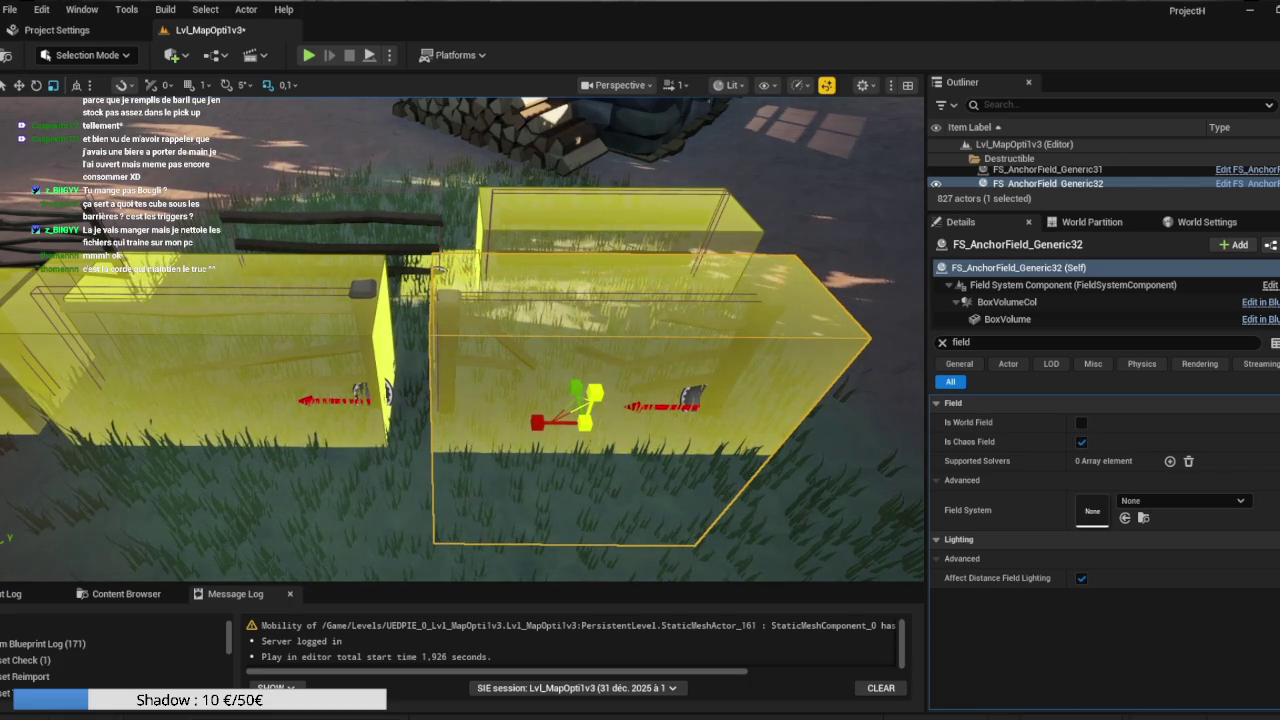
Nudge FS_AnchorField_Generic29, assign it as BP_MasterFence29's initialization field, and simulate.
click(600, 300)
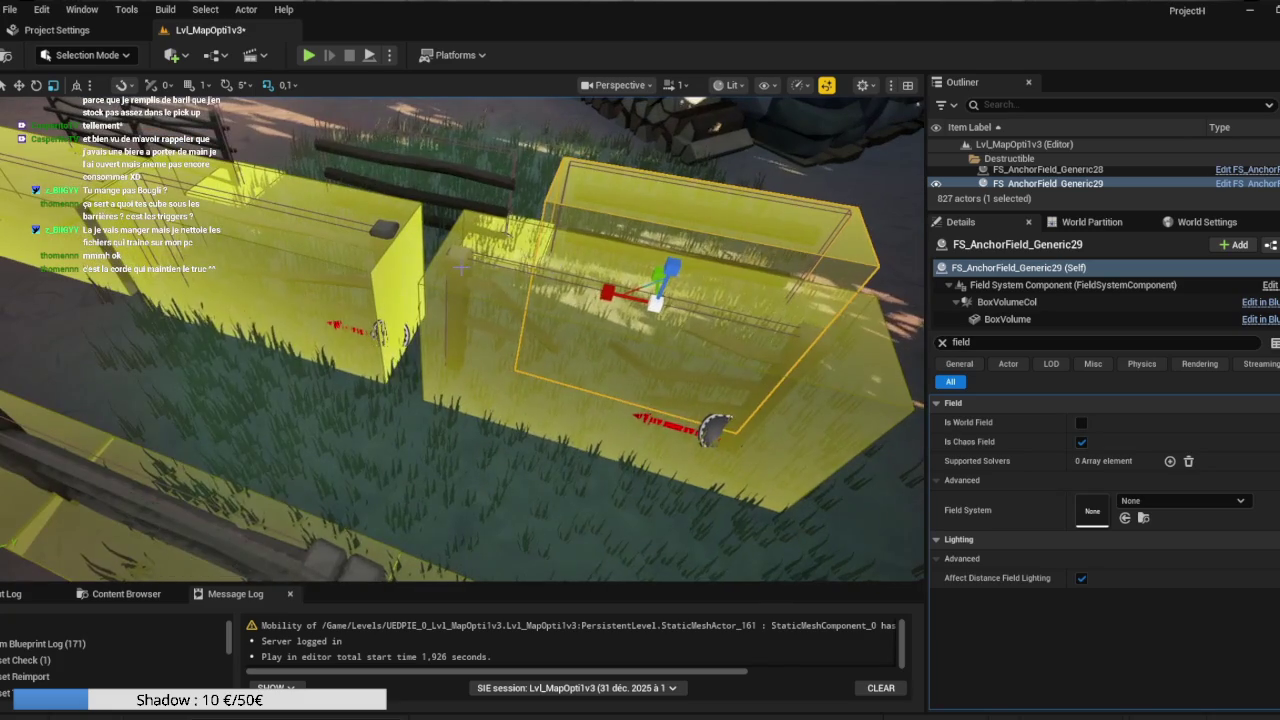
right_click(517, 266)
mouse_move(450, 340)
mouse_down()
mouse_move(400, 310)
mouse_move(420, 300)
mouse_up()
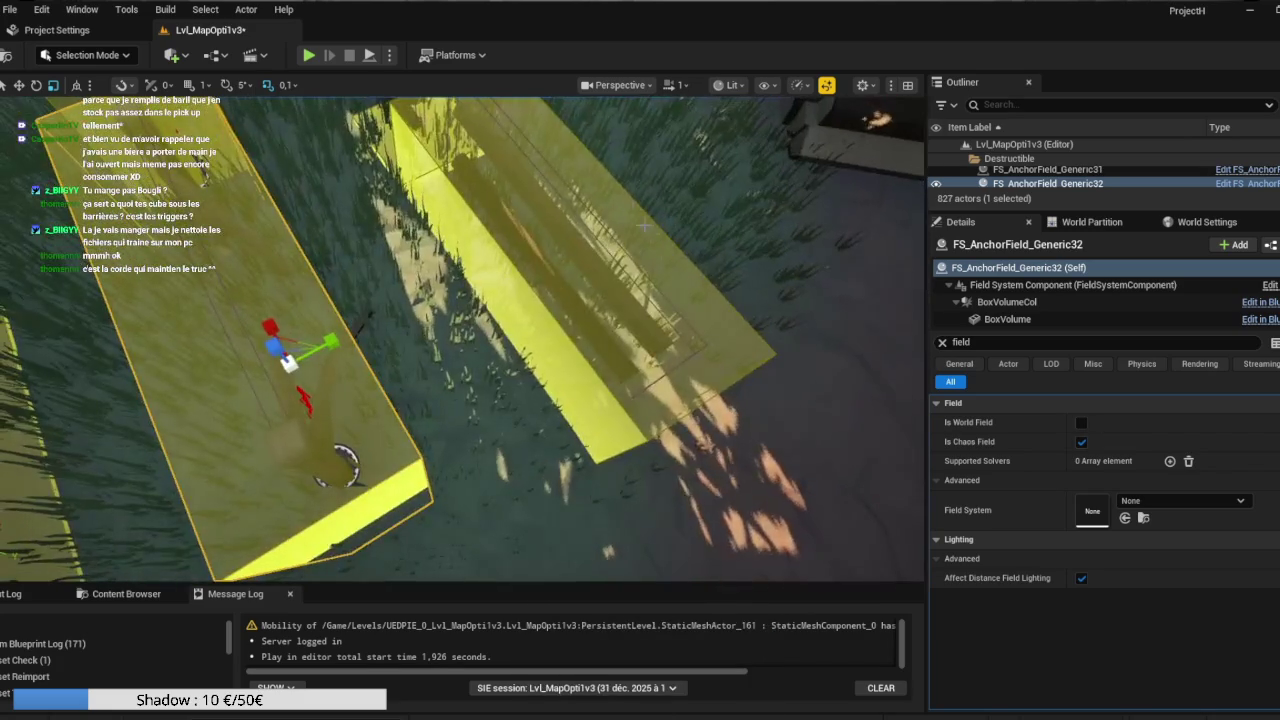
click(610, 291)
drag(535, 280, 530, 295)
click(540, 300)
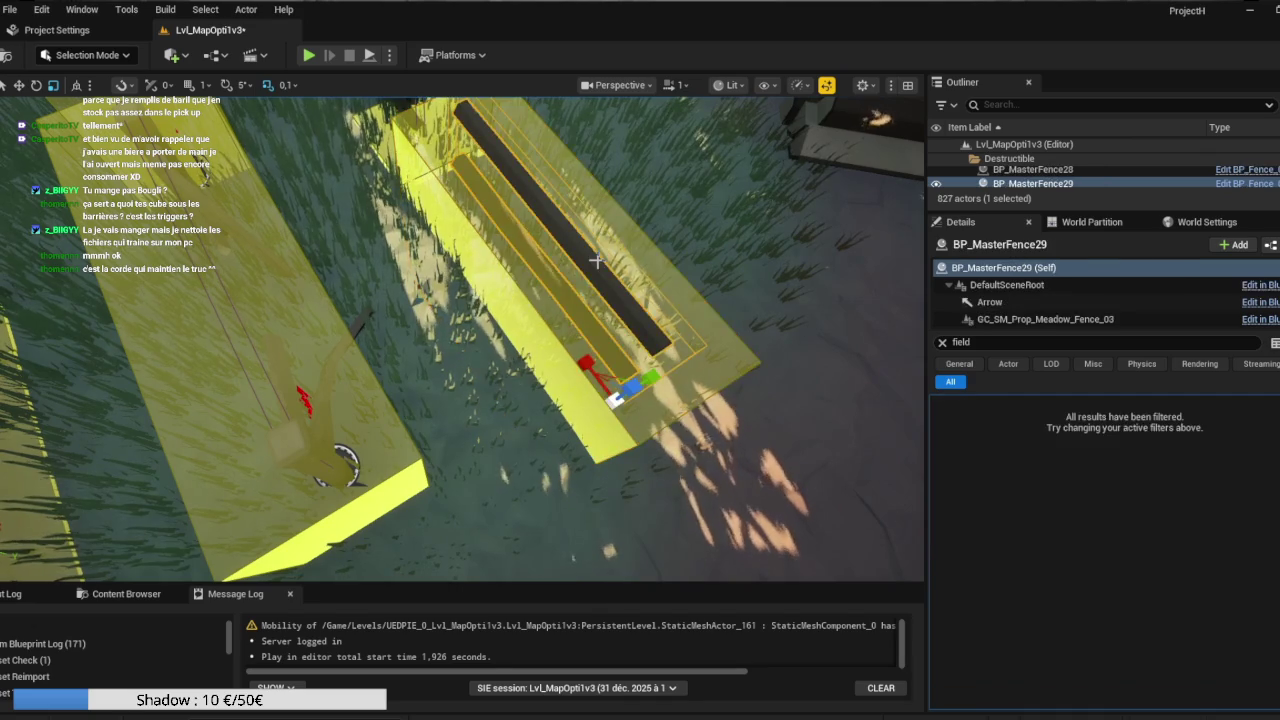
key(f)
click(1060, 319)
click(1264, 482)
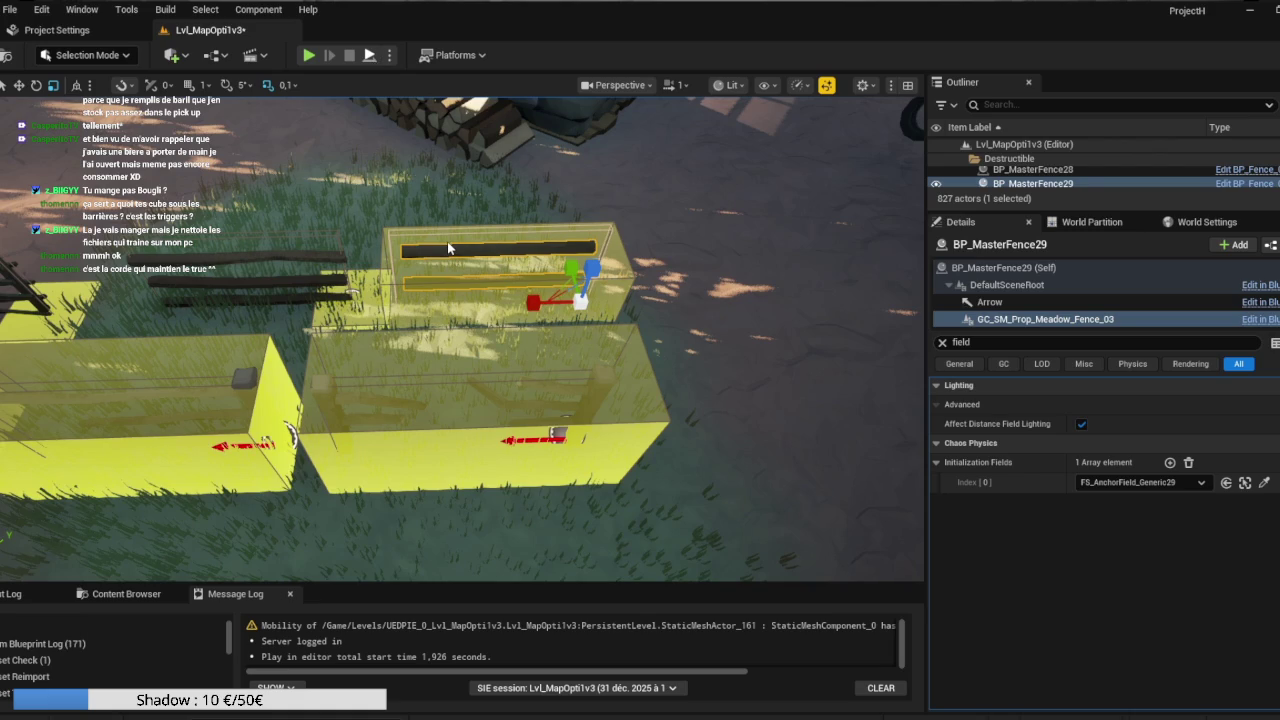
key(alt+s)
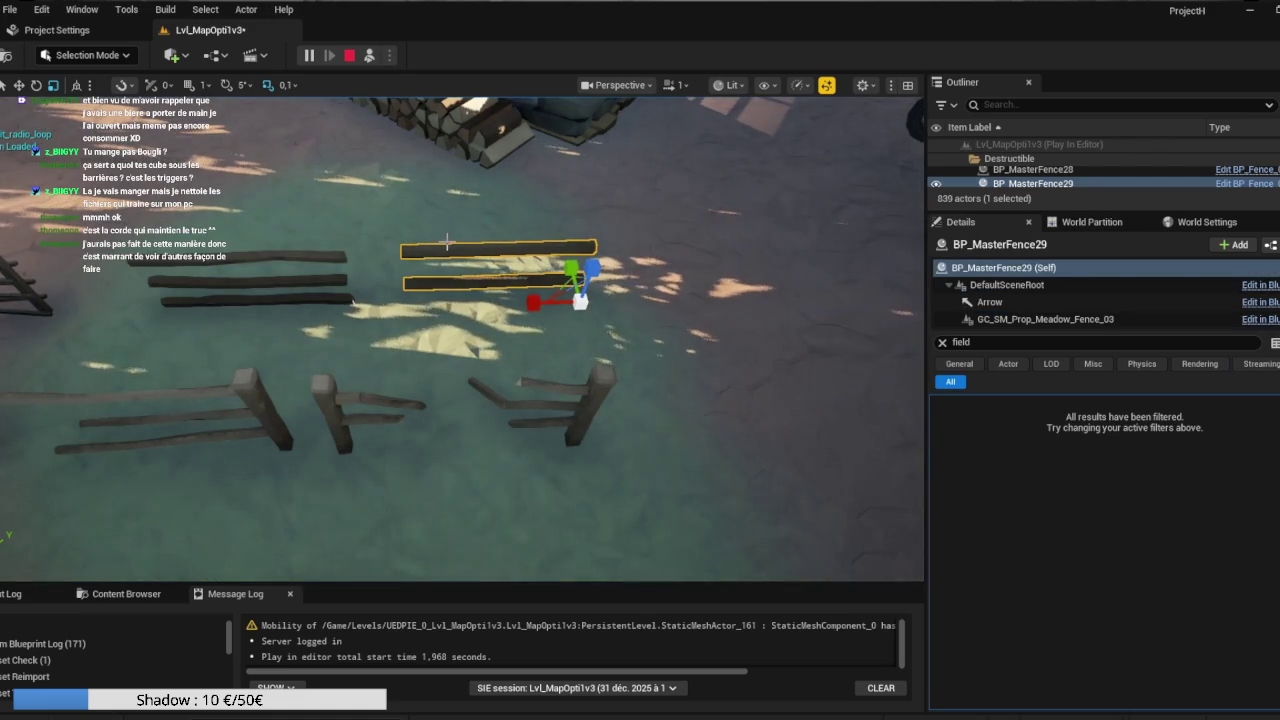
mouse_move(646, 283)
mouse_down()
mouse_move(590, 290)
mouse_move(586, 326)
mouse_up()
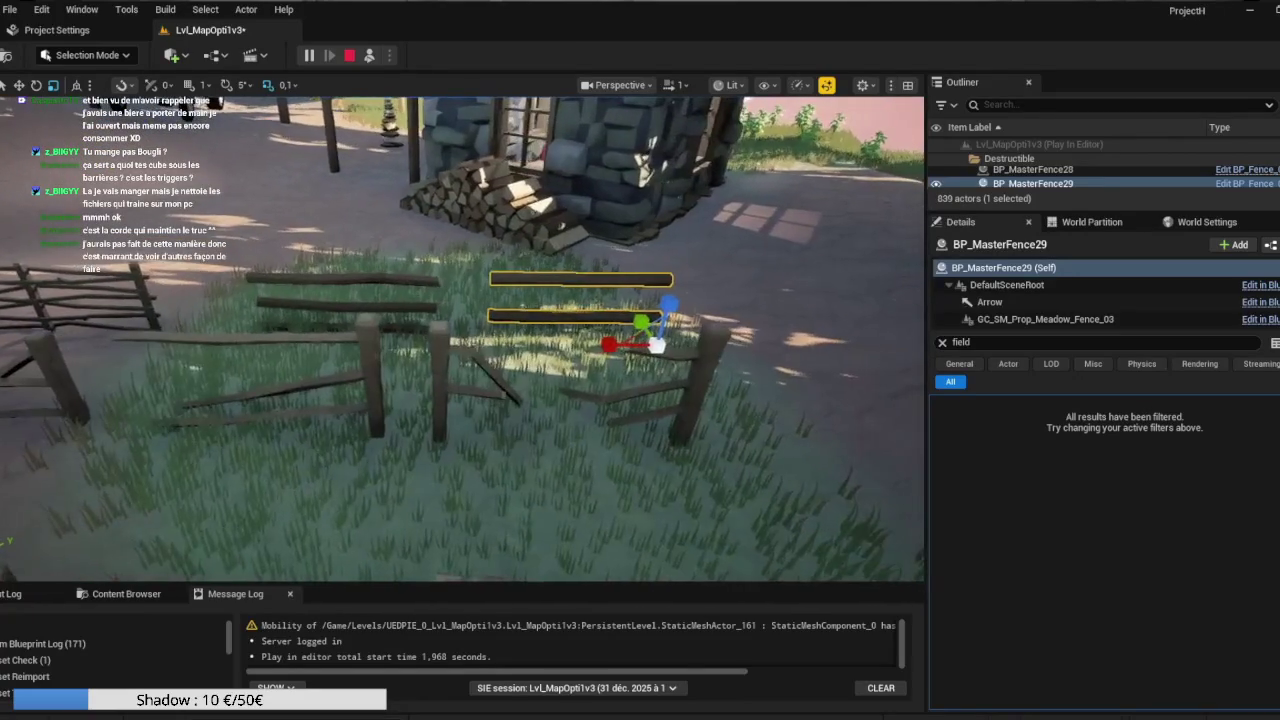
click(351, 57)
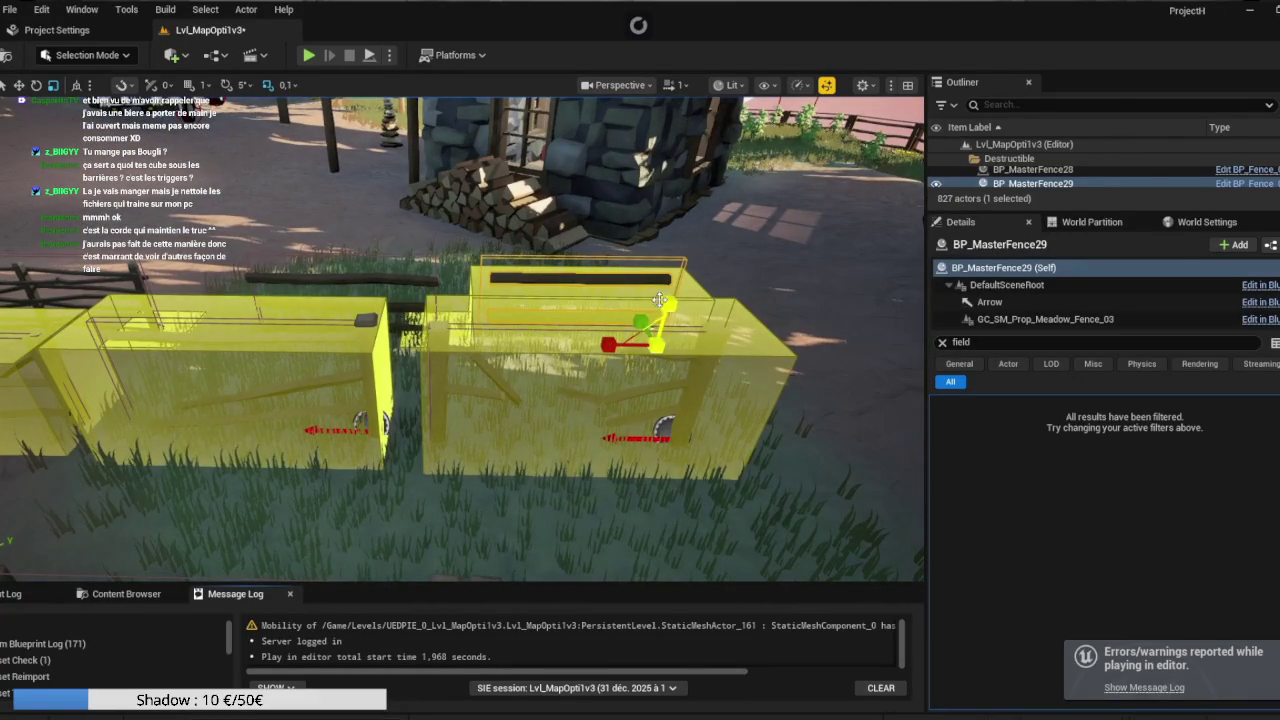
Set FS_AnchorField_Generic32 as BP_MasterFence32's geometry collection initialization field.
click(657, 296)
drag(514, 416, 548, 414)
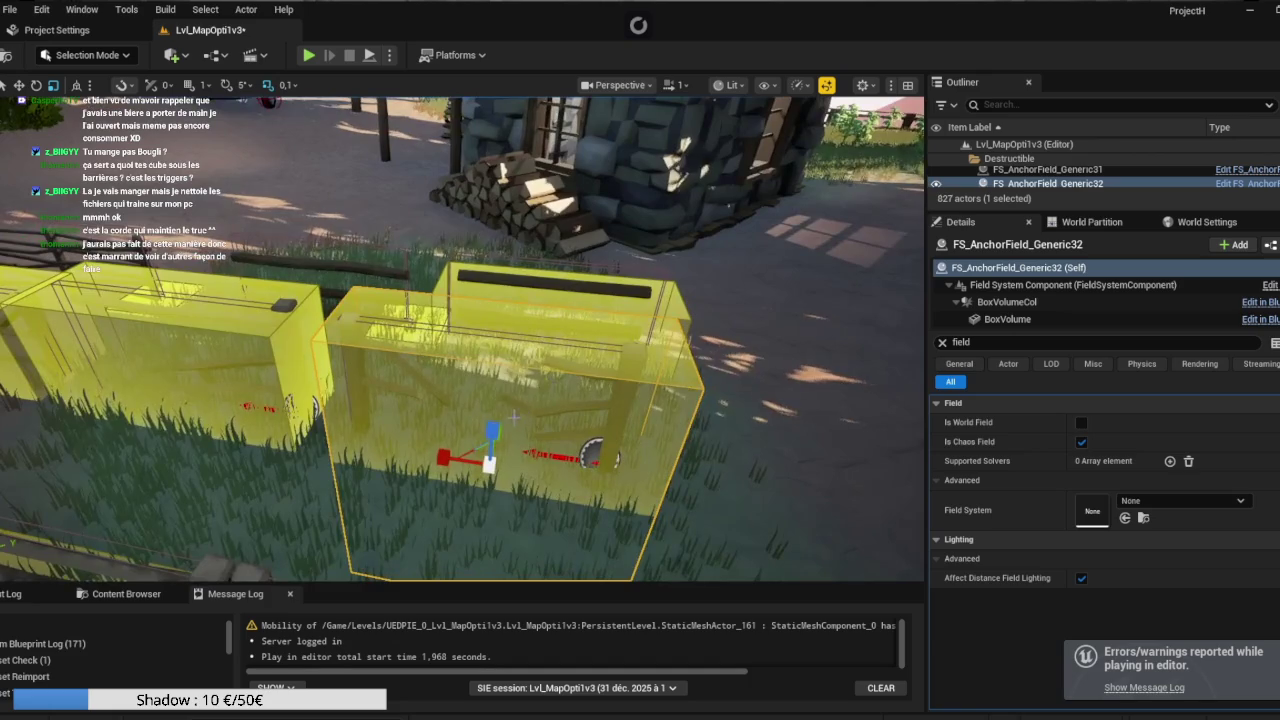
click(633, 352)
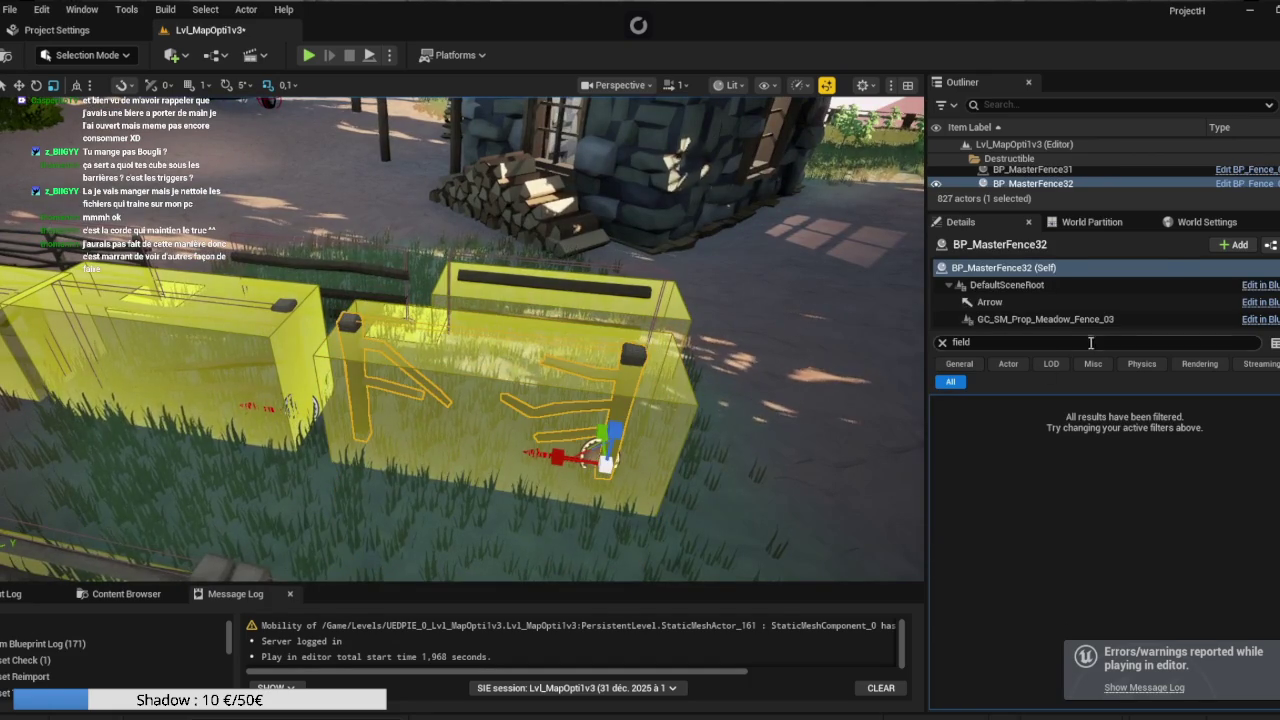
click(1015, 319)
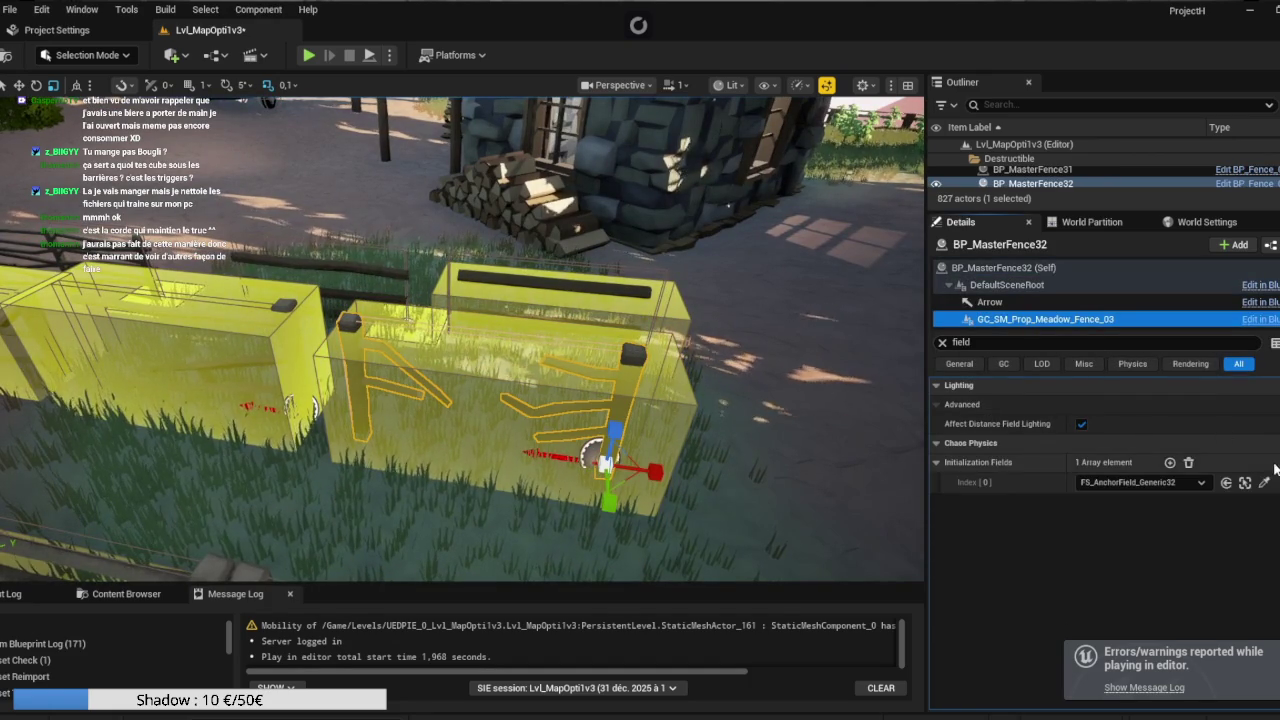
mouse_move(1245, 482)
mouse_down()
mouse_move(765, 395)
mouse_move(662, 409)
mouse_up()
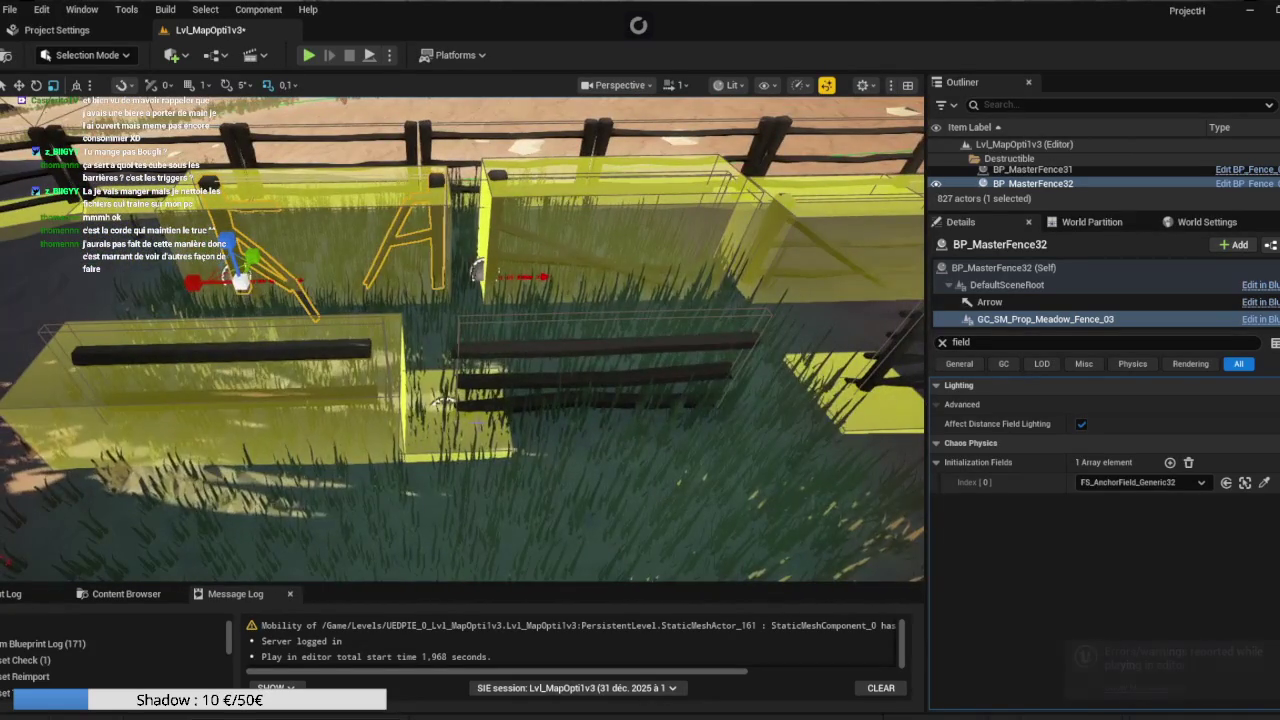
Widen the neighbouring anchor field box along the fence, then frame FS_AnchorField_Generic27.
click(490, 442)
mouse_move(440, 402)
mouse_down()
mouse_move(450, 438)
mouse_move(820, 440)
mouse_up()
key(w)
right_click(635, 415)
key(f)
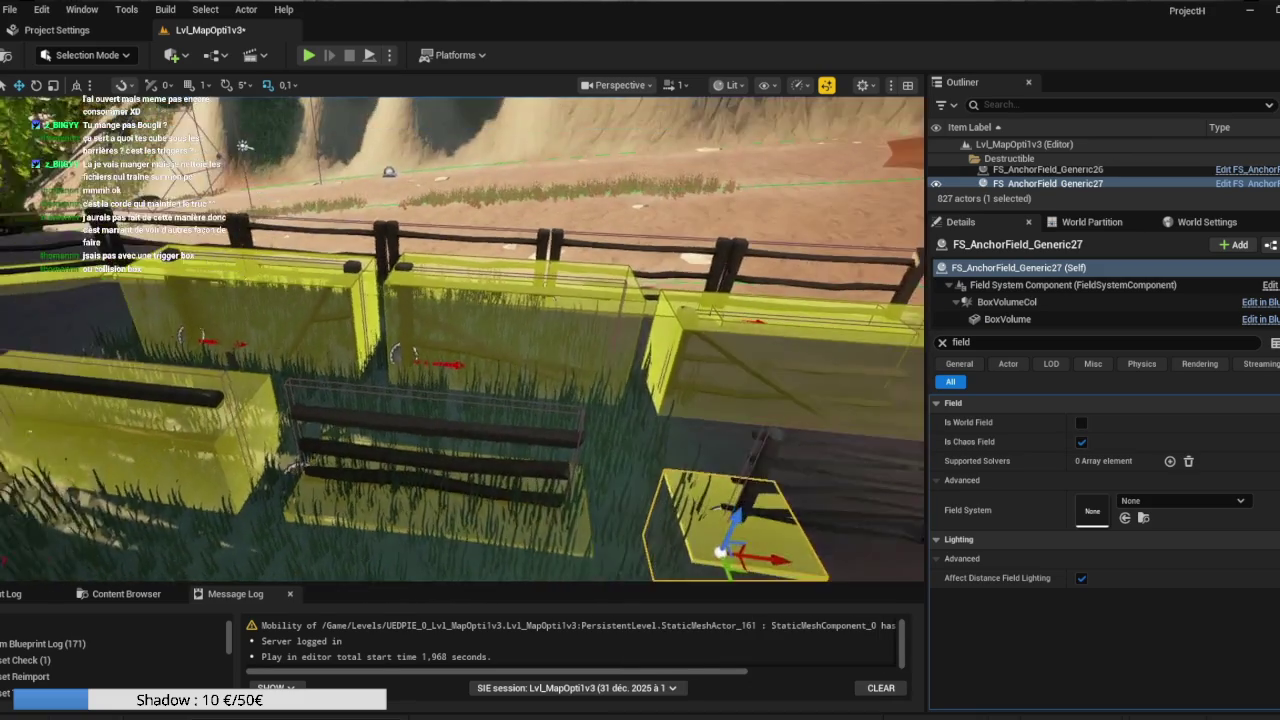
Stretch FS_AnchorField_Generic27 along X beneath the lower fence section and refocus on it.
drag(438, 444, 684, 437)
scroll(543, 397, down, 2)
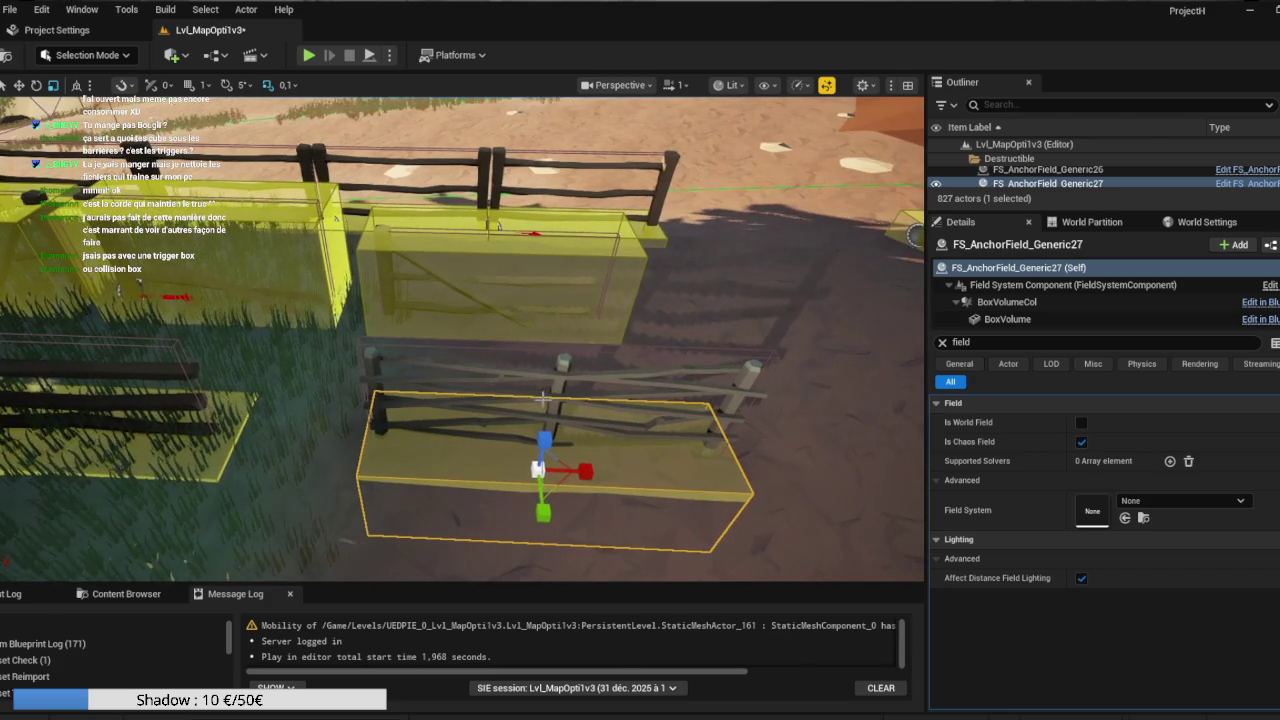
right_click(543, 397)
click(586, 420)
Fly the camera around the cabin to look over the fence anchor boxes.
mouse_move(462, 340)
mouse_down()
mouse_move(480, 300)
mouse_move(500, 330)
mouse_move(470, 380)
mouse_move(389, 437)
mouse_up()
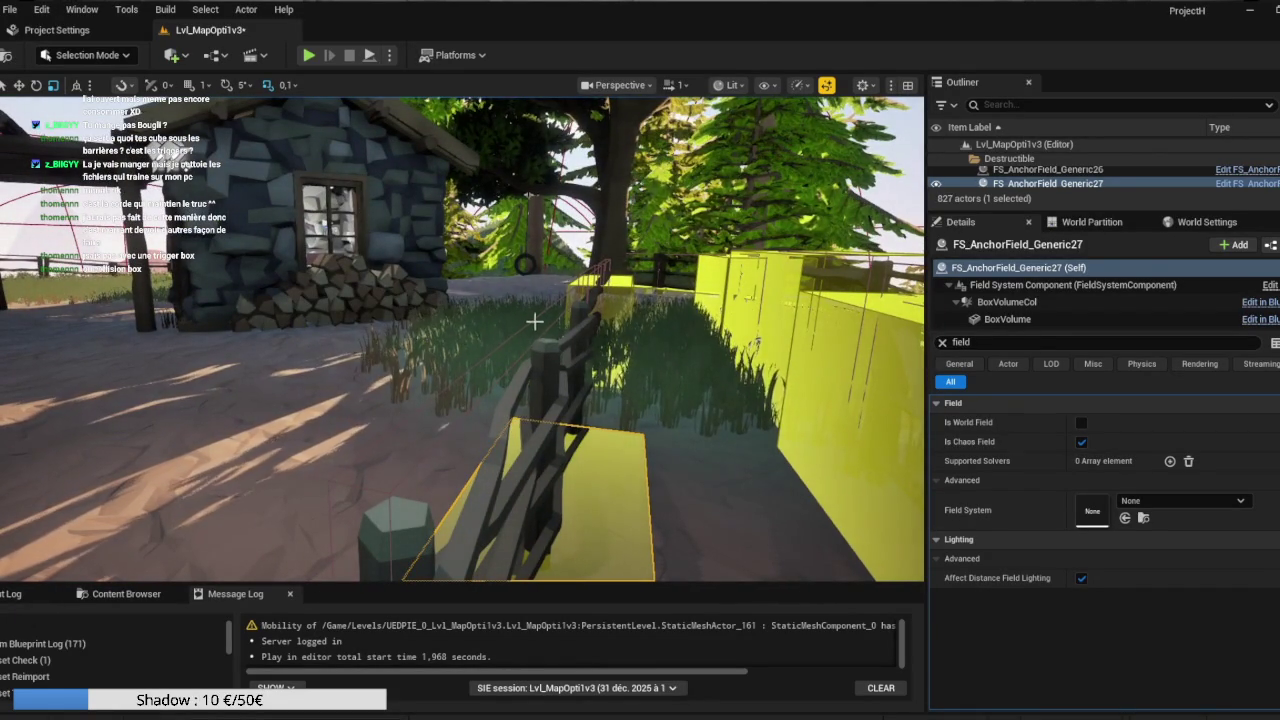
mouse_move(466, 414)
mouse_down()
mouse_move(478, 370)
mouse_move(455, 412)
mouse_move(462, 382)
mouse_move(559, 346)
mouse_up()
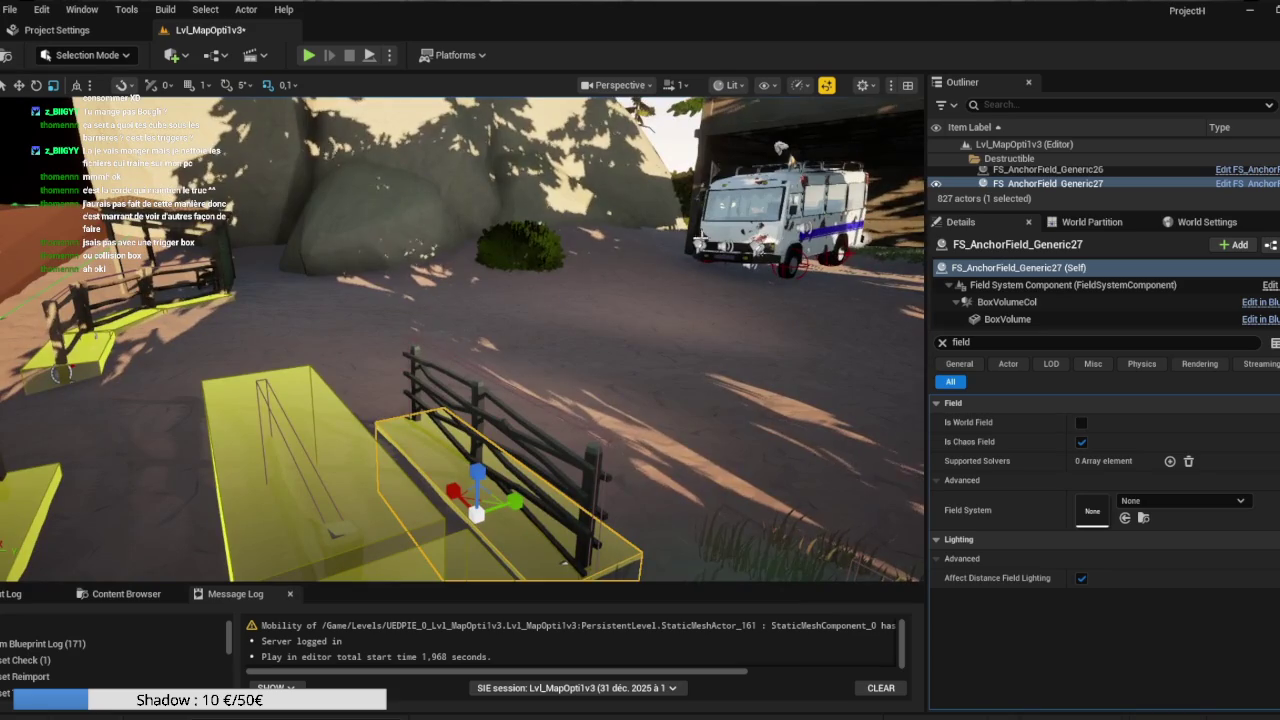
mouse_move(678, 371)
mouse_down()
mouse_move(745, 402)
mouse_move(720, 410)
mouse_move(670, 392)
mouse_move(660, 345)
mouse_move(519, 432)
mouse_move(606, 409)
mouse_move(603, 397)
mouse_up()
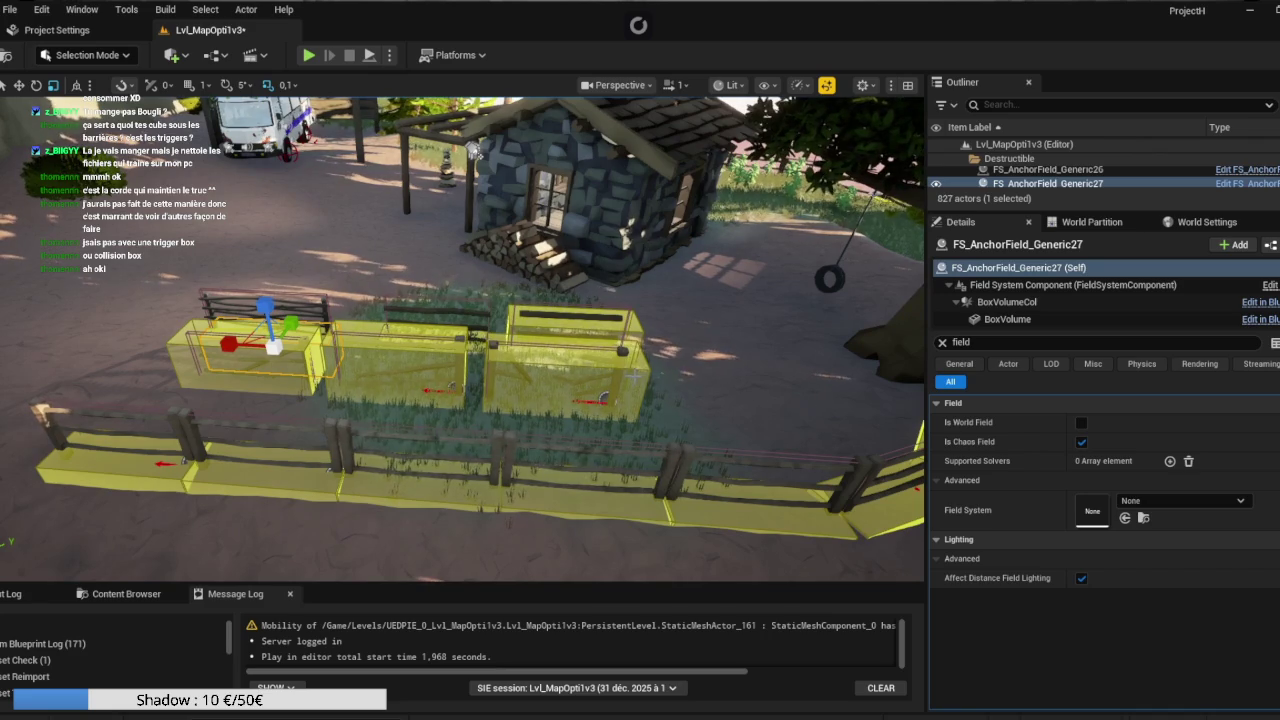
drag(633, 376, 609, 107)
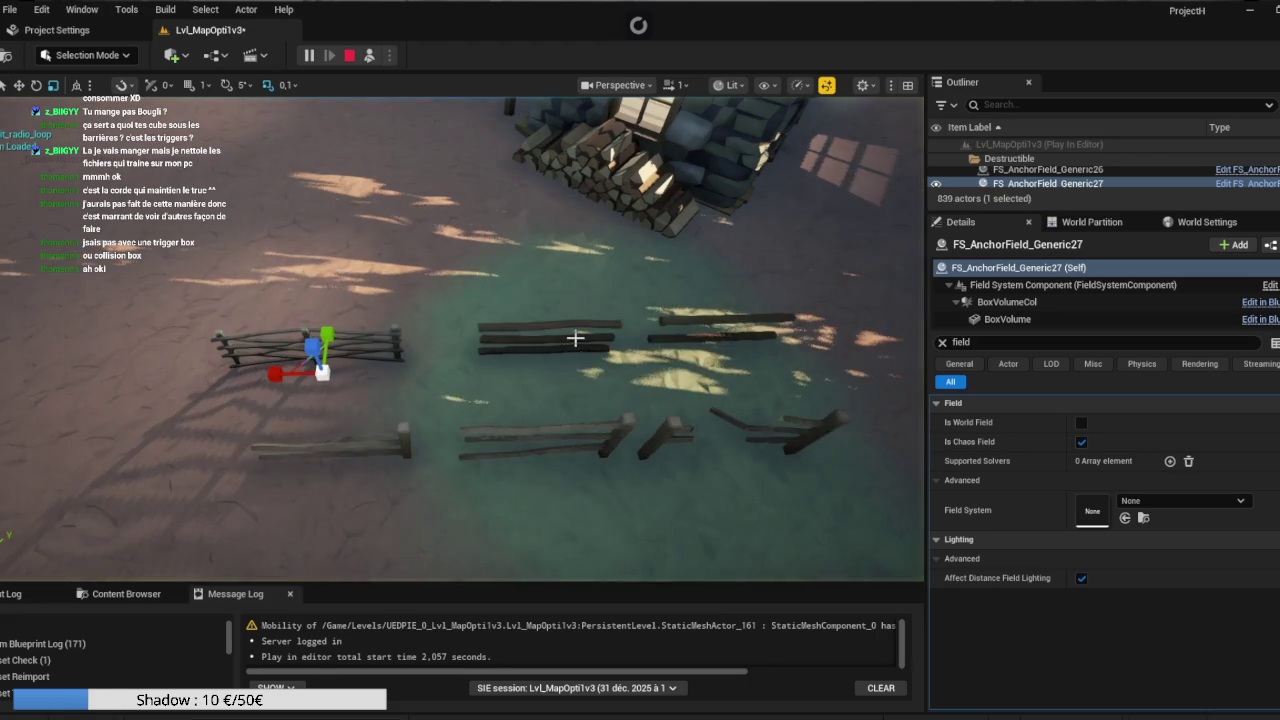
Watch the fences break during simulation, stop it, and select FS_AnchorField_Generic12 at the post.
mouse_move(575, 338)
mouse_down()
mouse_move(805, 330)
mouse_move(805, 405)
mouse_move(805, 315)
mouse_up()
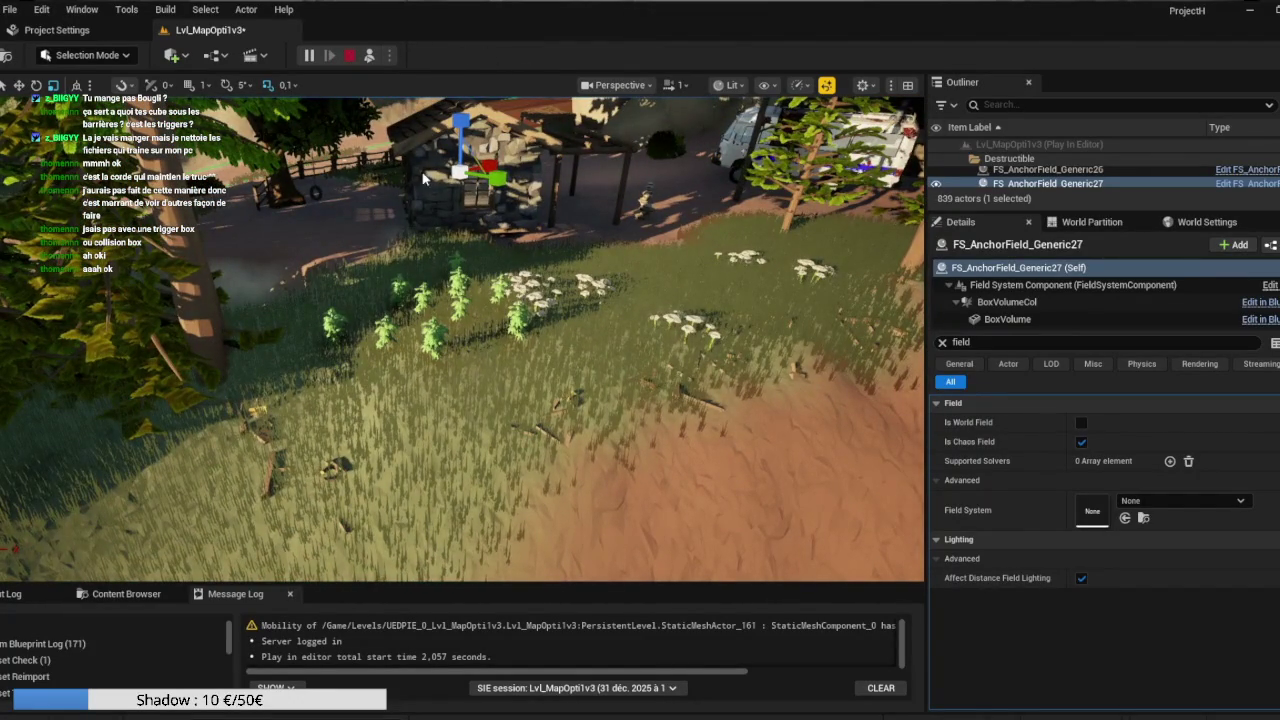
key(Escape)
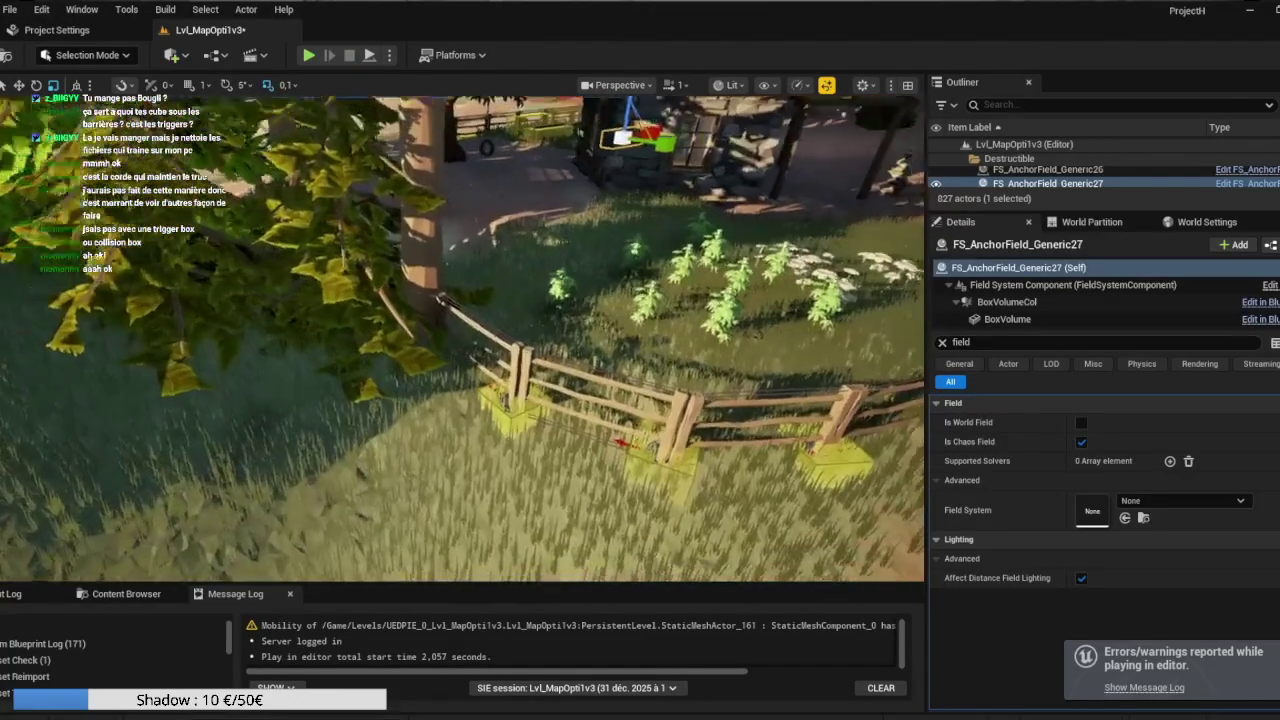
key(f)
click(407, 438)
click(424, 399)
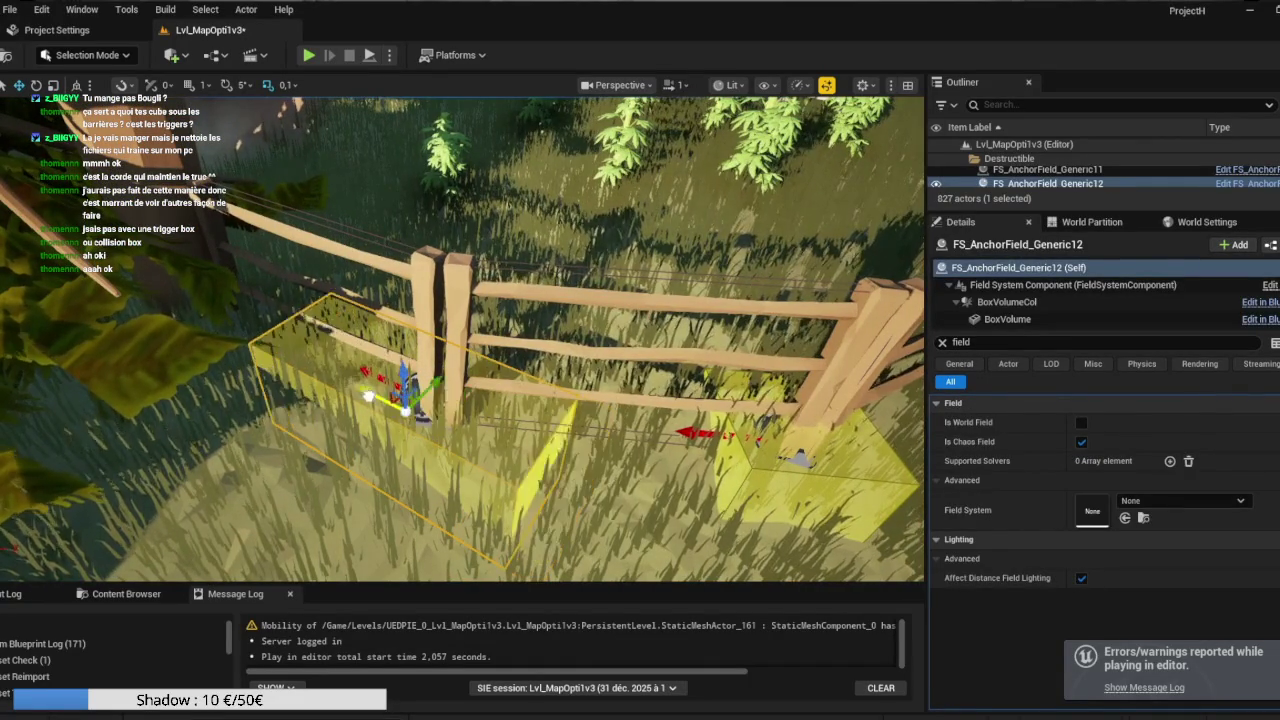
Scale FS_AnchorField_Generic12 larger along the fence and recenter the house and fence.
key(space)
key(space)
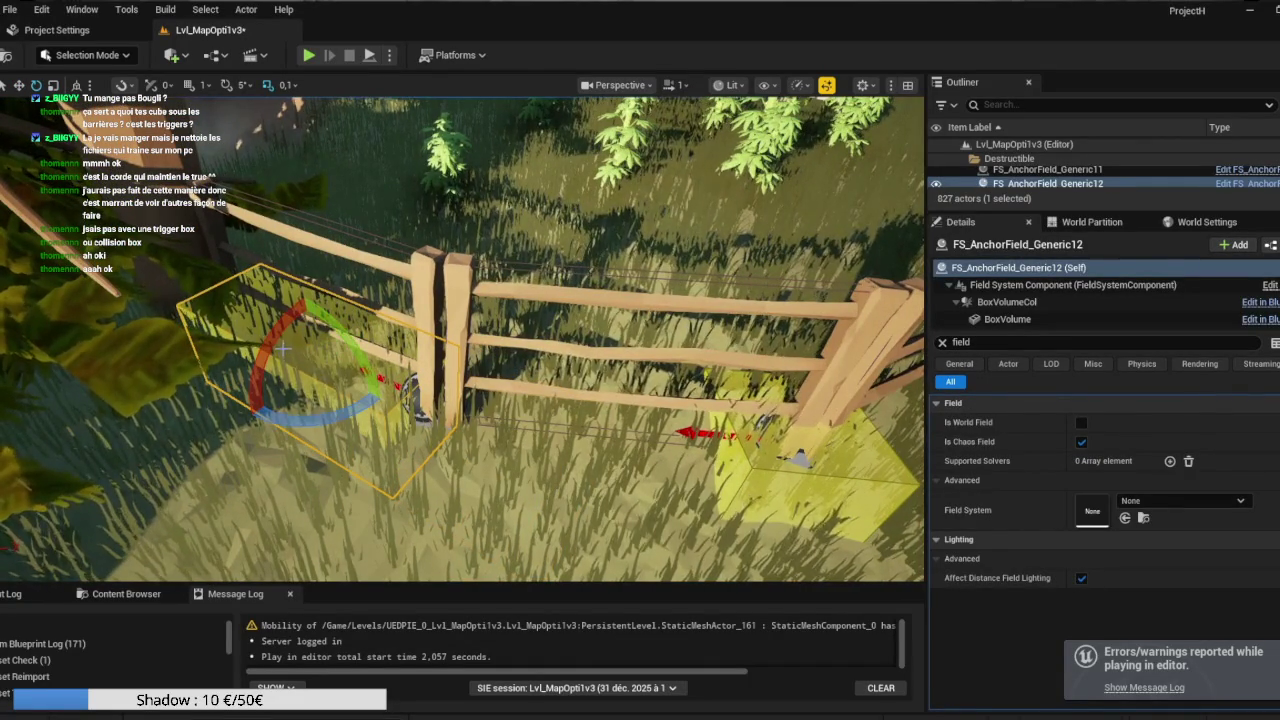
drag(289, 358, 272, 345)
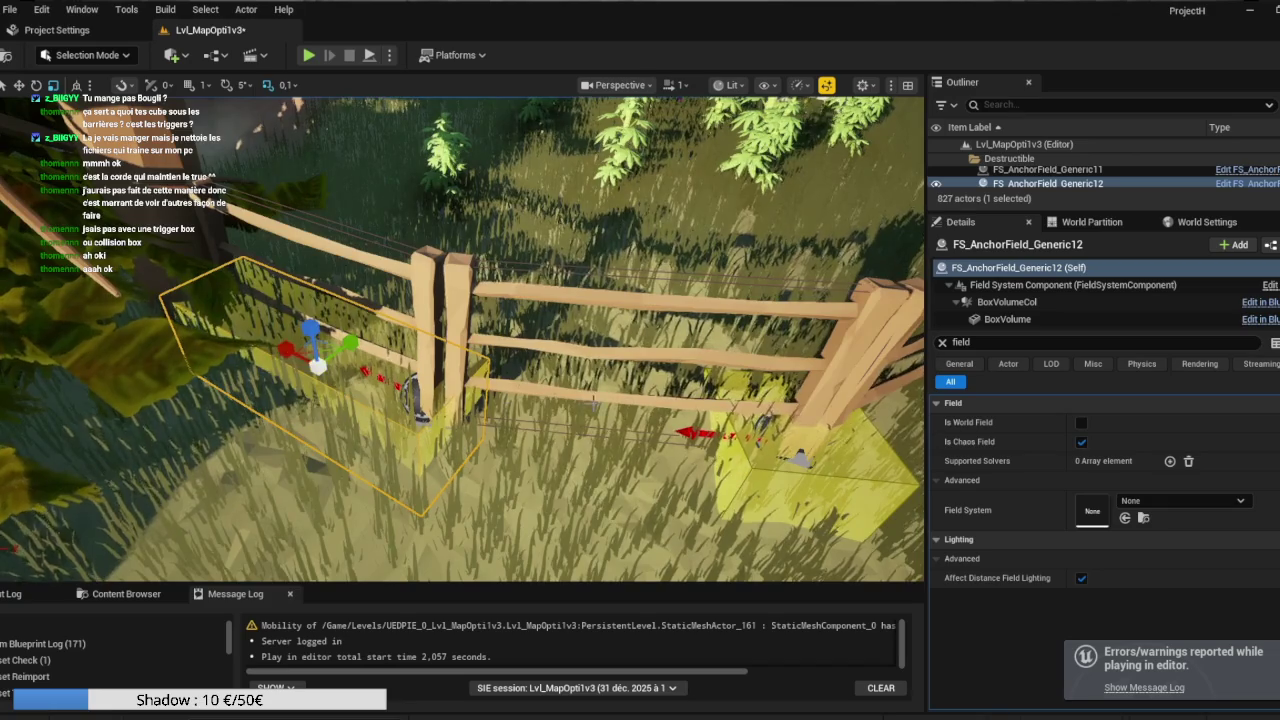
scroll(462, 340, down, 5)
mouse_move(560, 170)
mouse_down()
mouse_move(499, 164)
mouse_move(387, 379)
mouse_up()
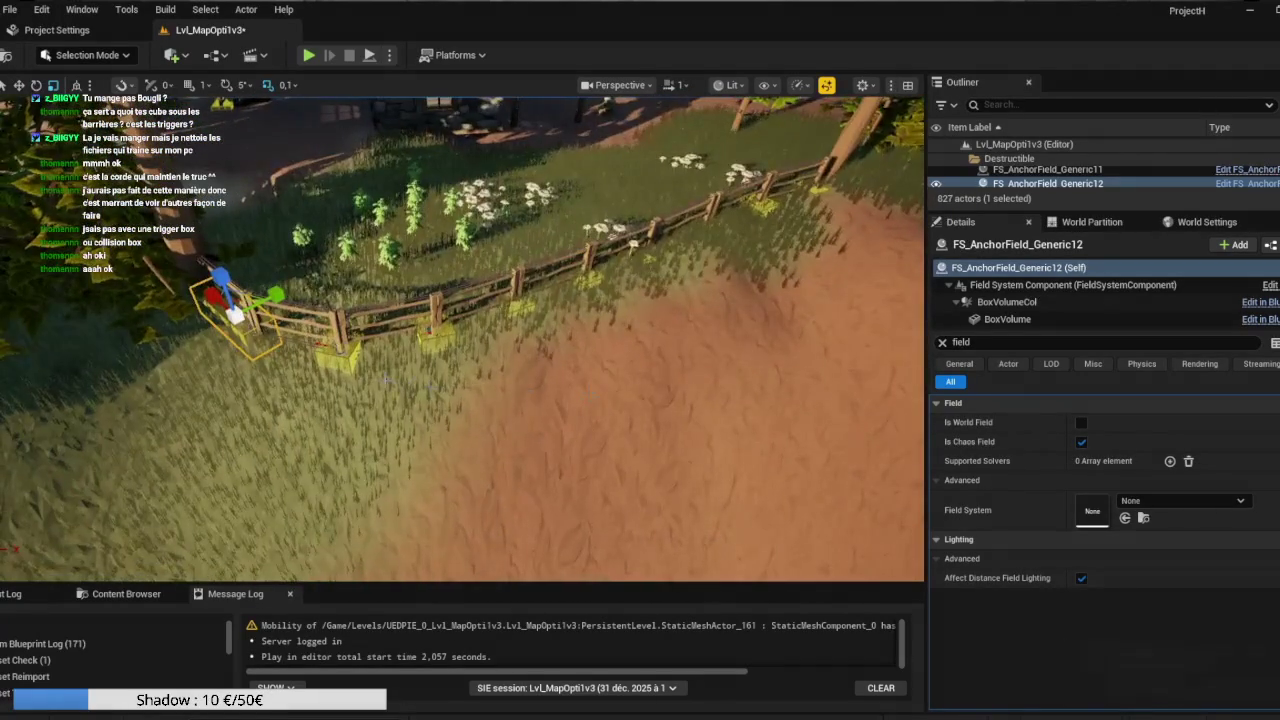
Inspect fence sections from BP_MasterFence20 to BP_MasterFence14, flying in close to the post.
click(791, 172)
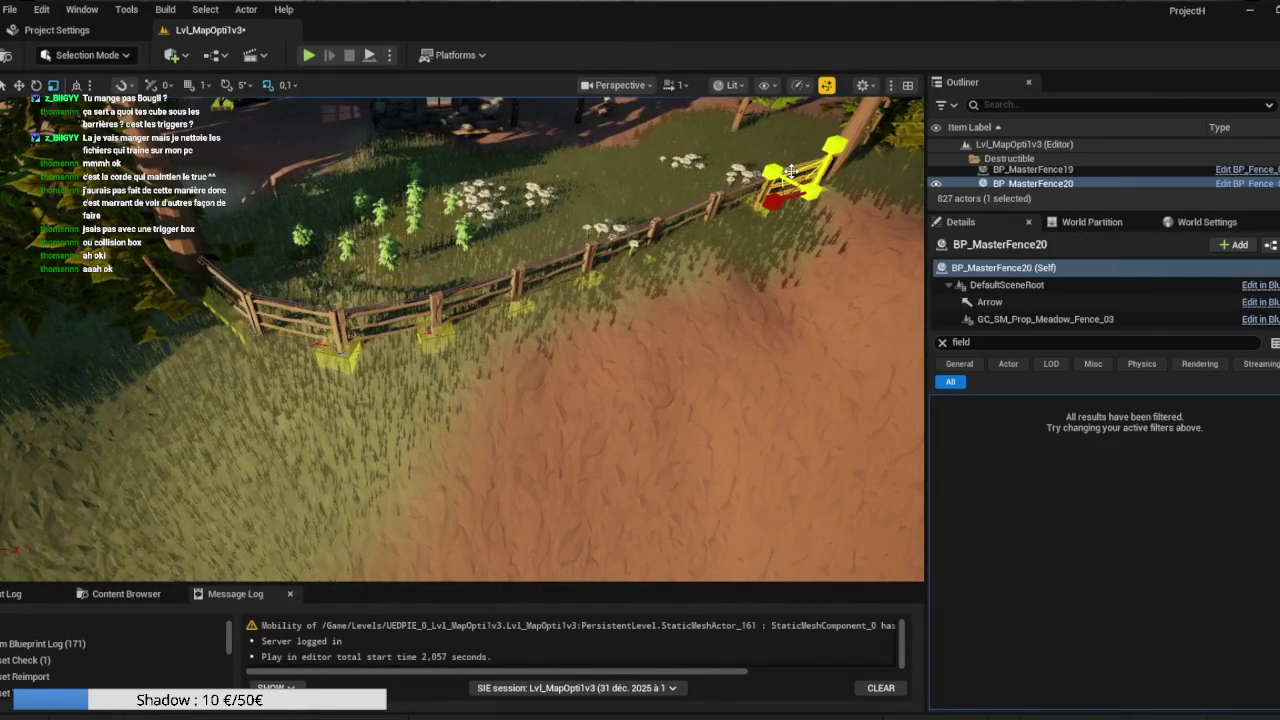
ctrl+click(706, 200)
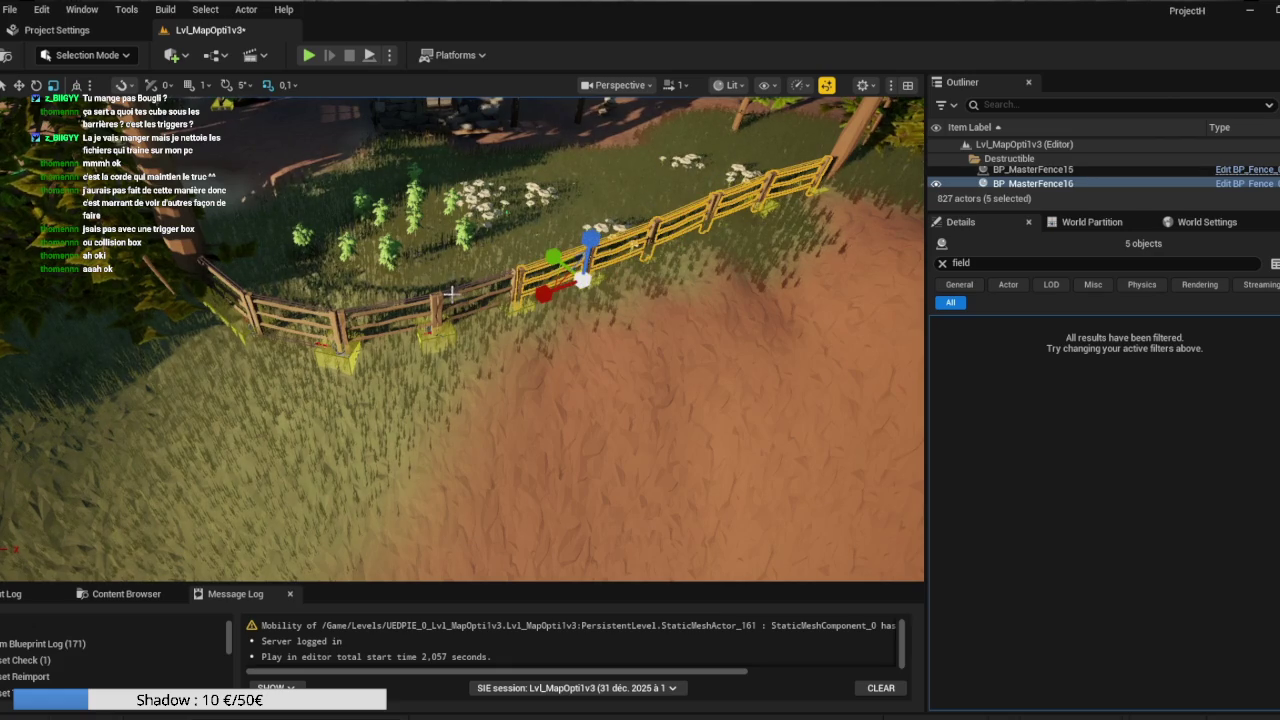
ctrl+click(338, 318)
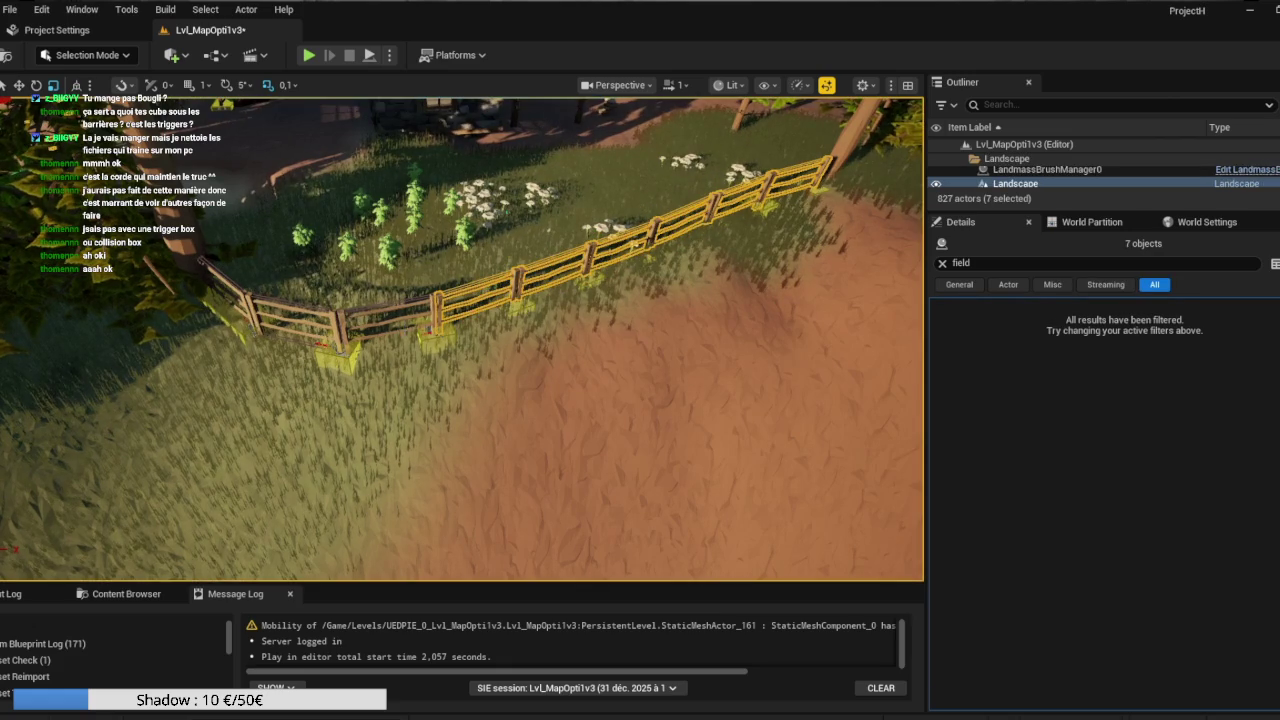
click(405, 328)
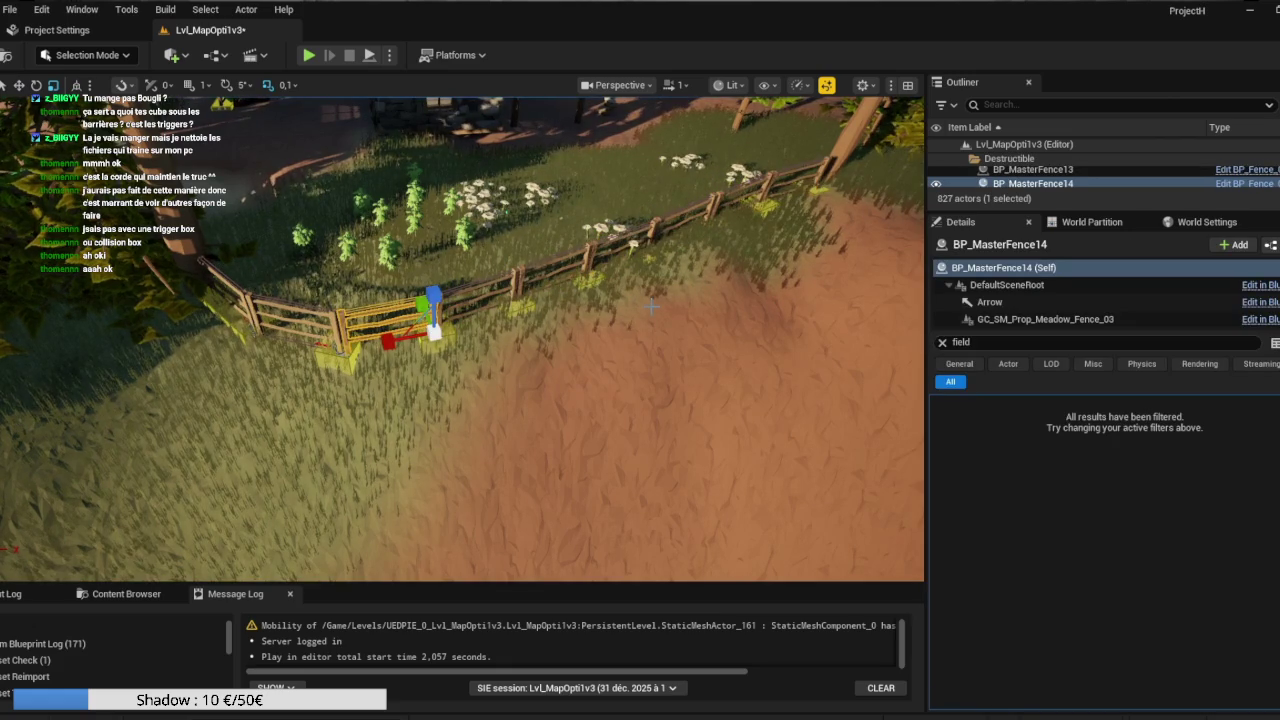
mouse_move(568, 363)
mouse_down()
mouse_move(470, 405)
mouse_move(460, 380)
mouse_move(430, 405)
mouse_move(480, 385)
mouse_up()
right_click(572, 258)
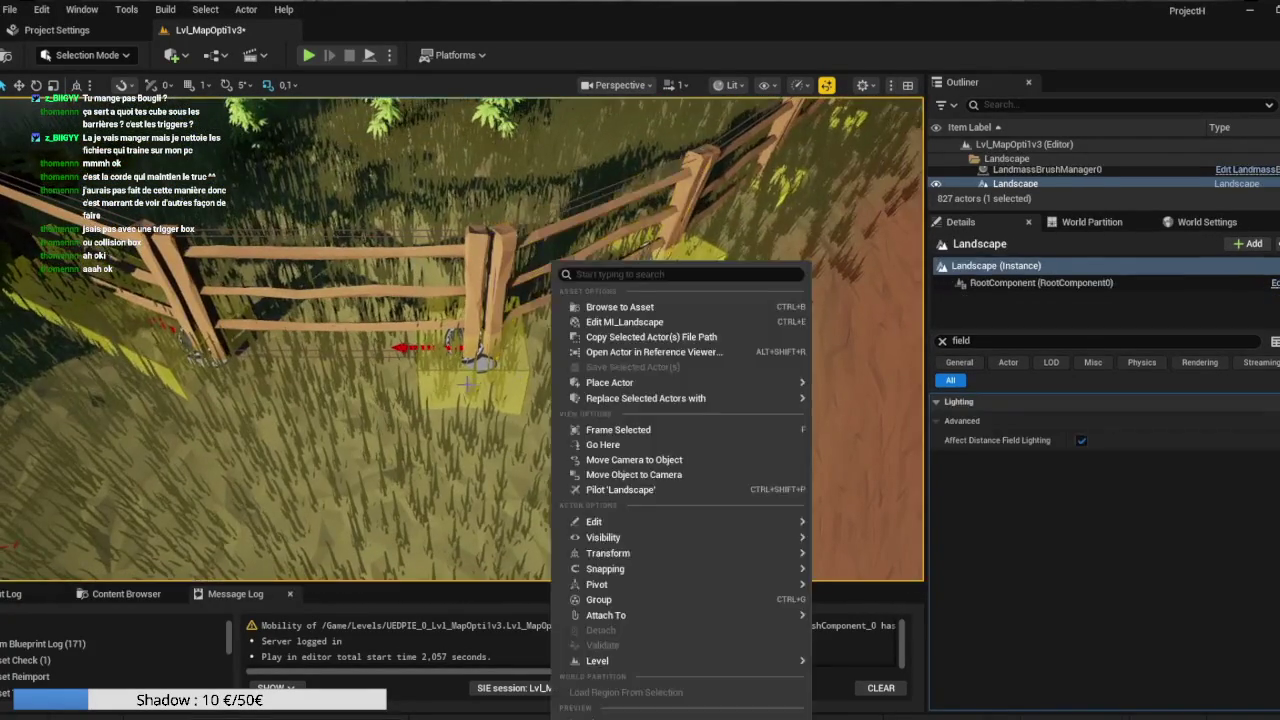
Place a new anchor field box at the fence post and check it from another angle.
click(475, 375)
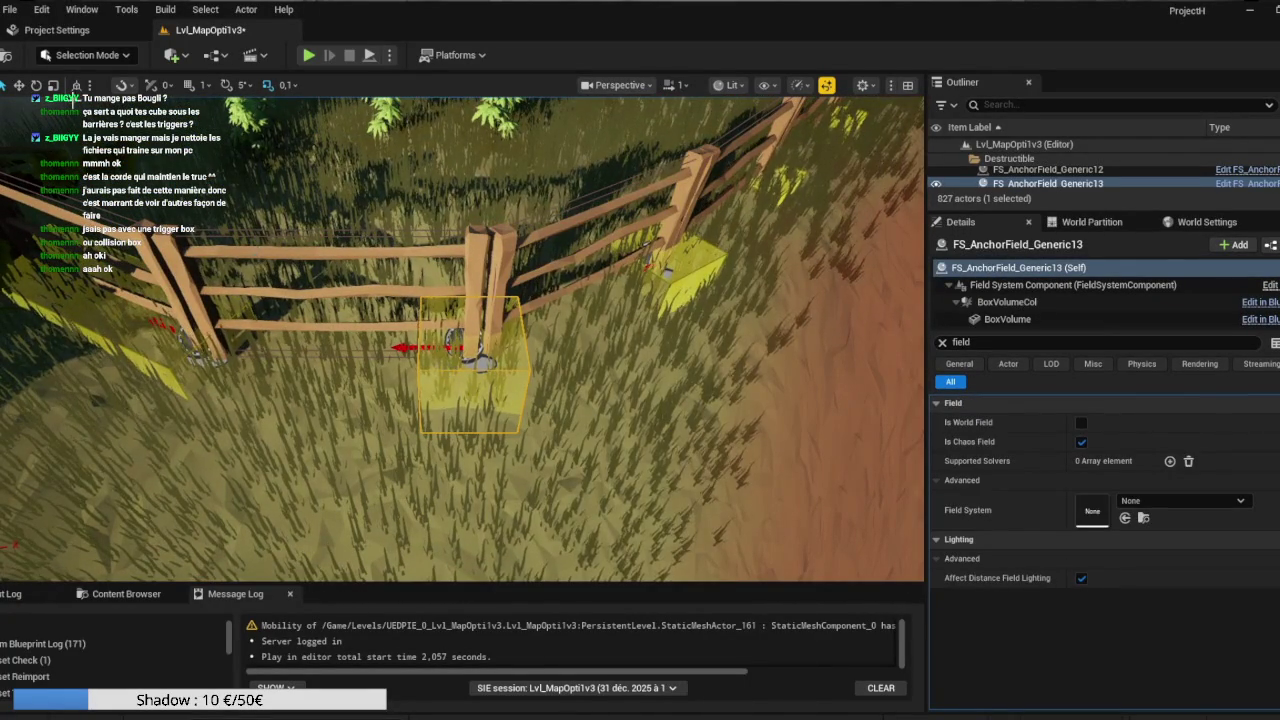
key(w)
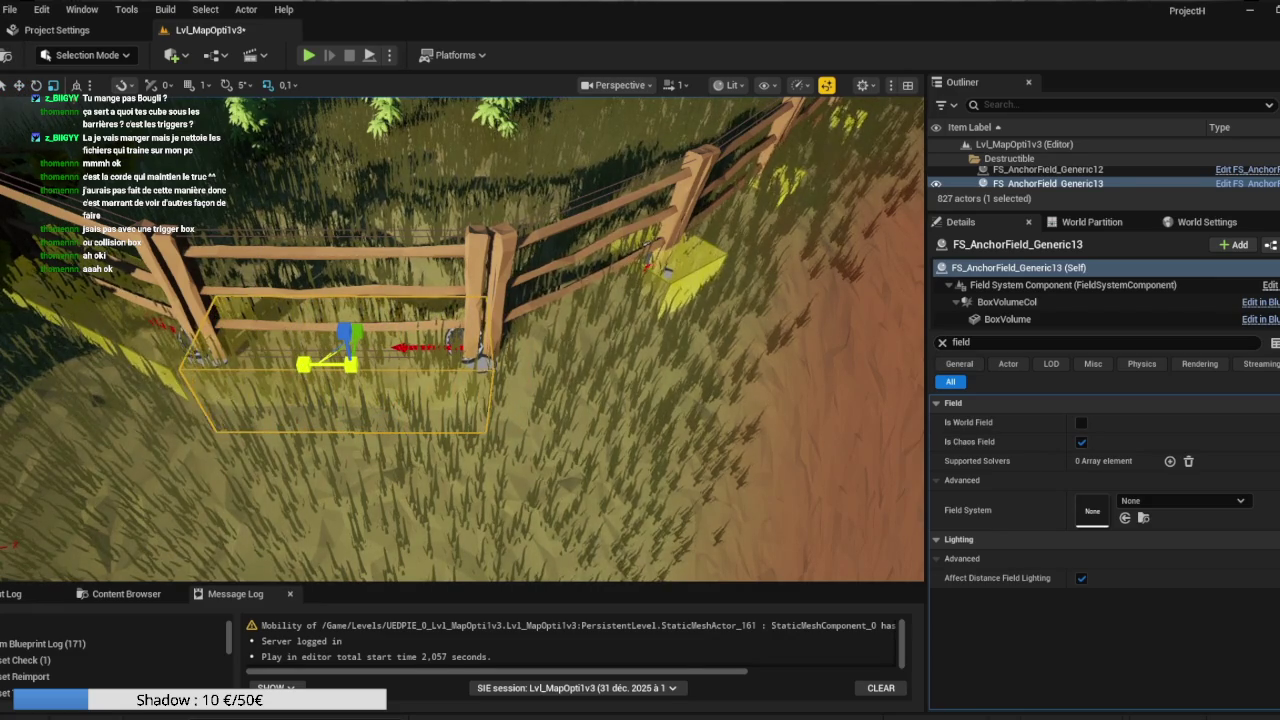
drag(470, 385, 560, 373)
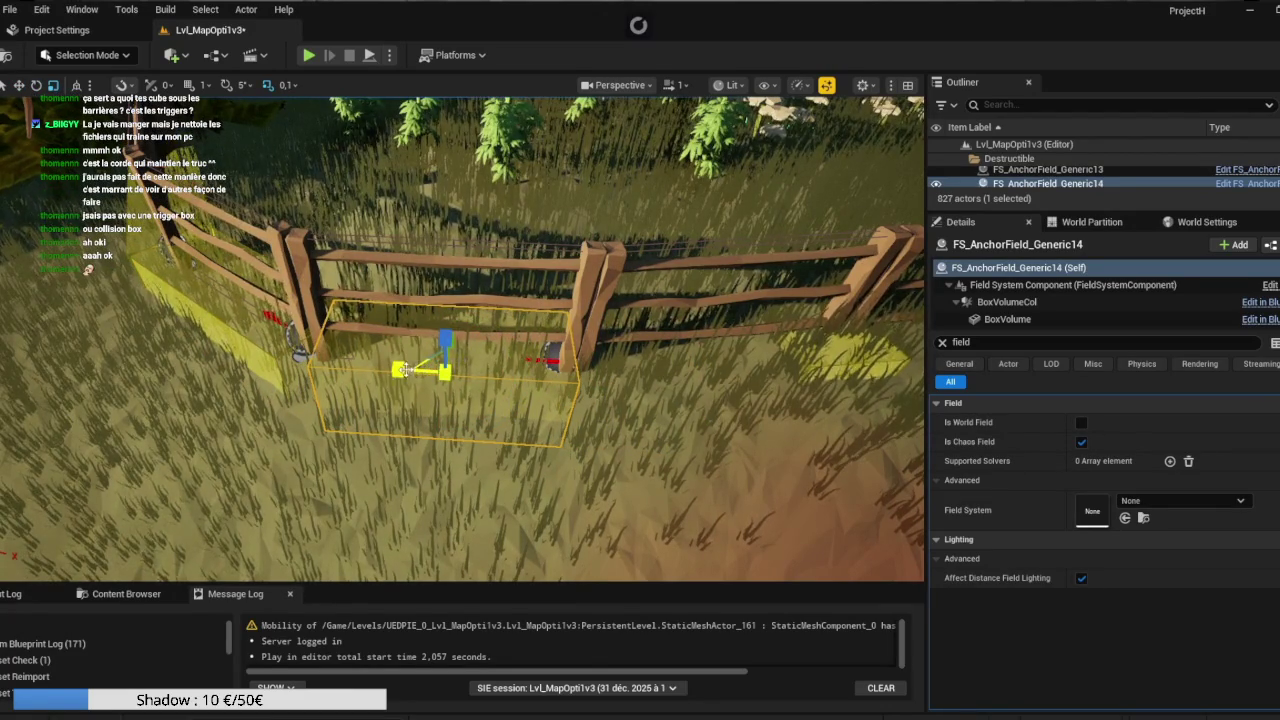
key(w)
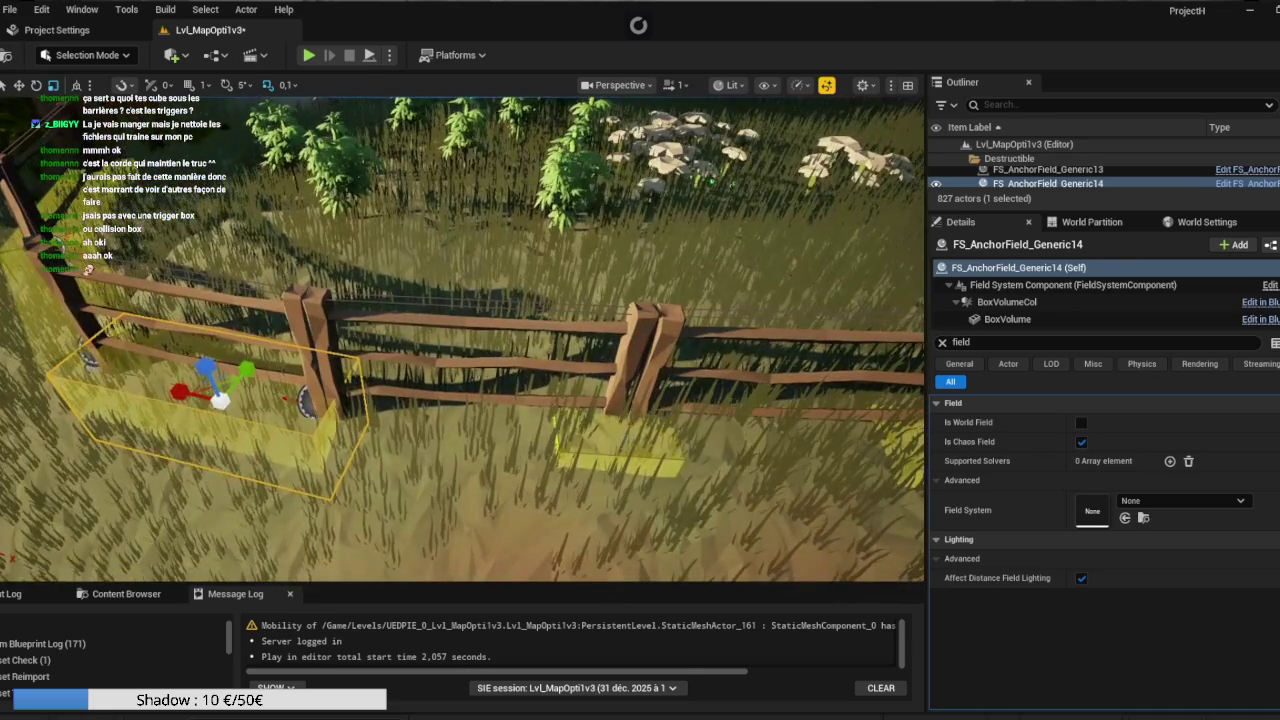
Paste FS_AnchorField_Generic15 and slide it toward the middle fence, ready to scale.
click(586, 443)
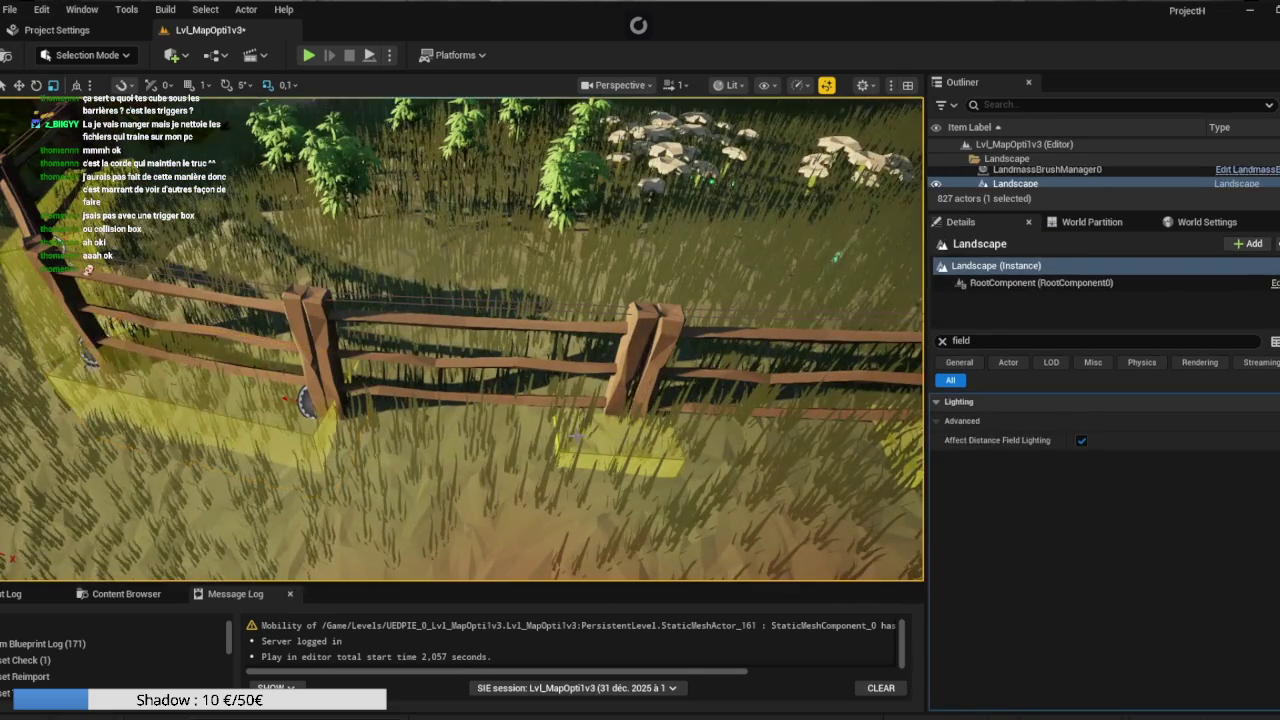
key(ctrl+v)
mouse_move(556, 441)
mouse_down()
mouse_move(420, 434)
mouse_move(500, 424)
mouse_move(472, 421)
mouse_up()
key(e)
key(r)
Paste another anchor box under the fence, select FS_AnchorField_Generic18, and orbit to check it.
mouse_move(600, 440)
mouse_down()
mouse_move(560, 445)
mouse_move(575, 448)
mouse_move(552, 420)
mouse_up()
key(ctrl+v)
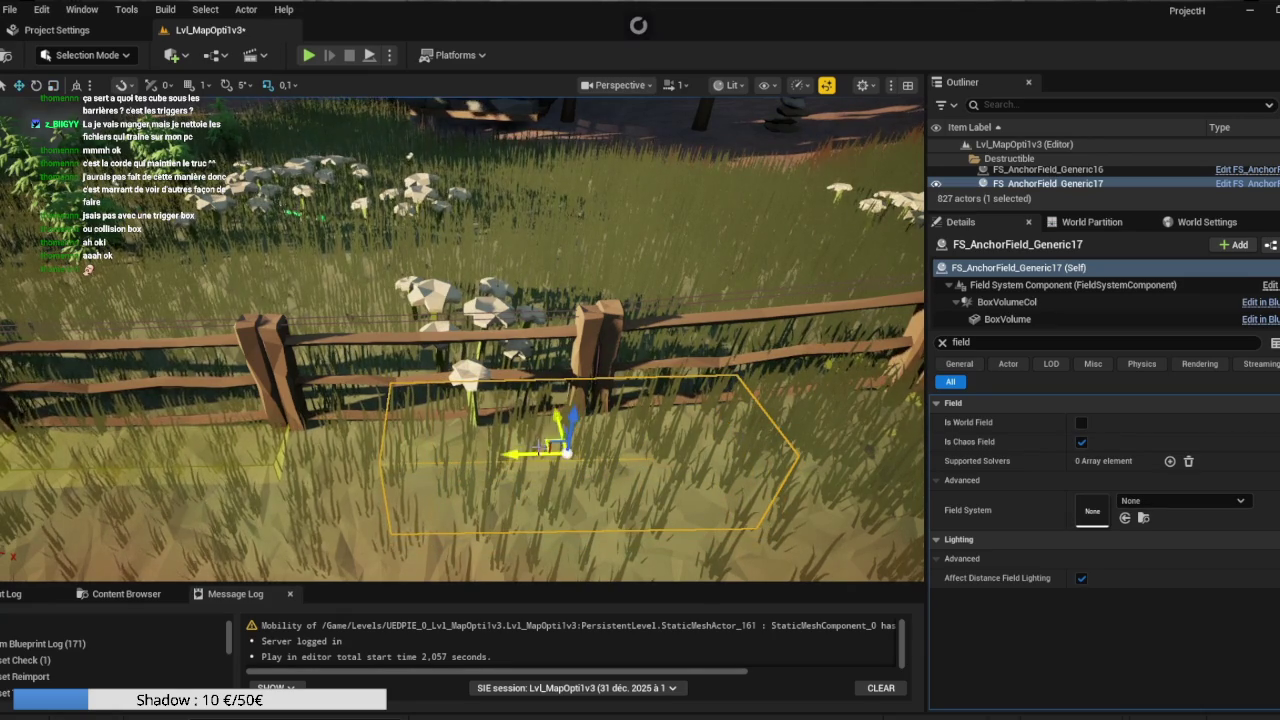
drag(460, 340, 570, 348)
click(650, 458)
click(650, 458)
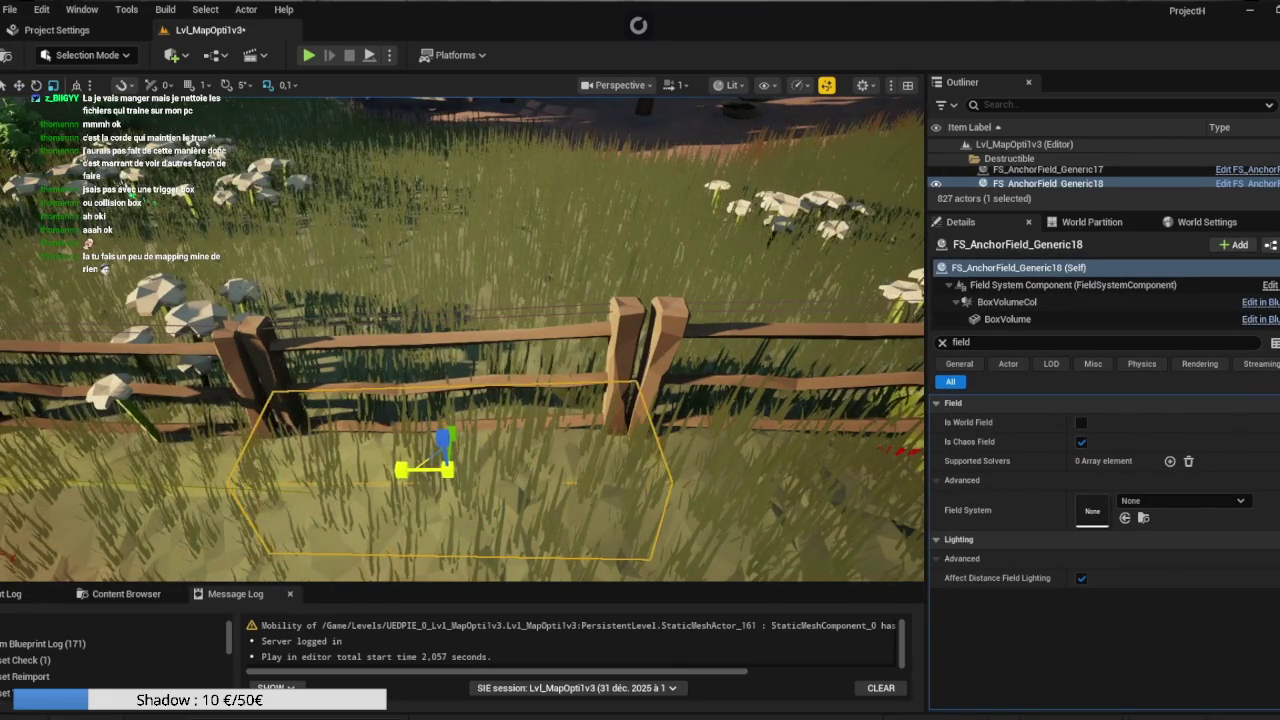
mouse_move(752, 428)
mouse_down()
mouse_move(700, 432)
mouse_move(640, 414)
mouse_up()
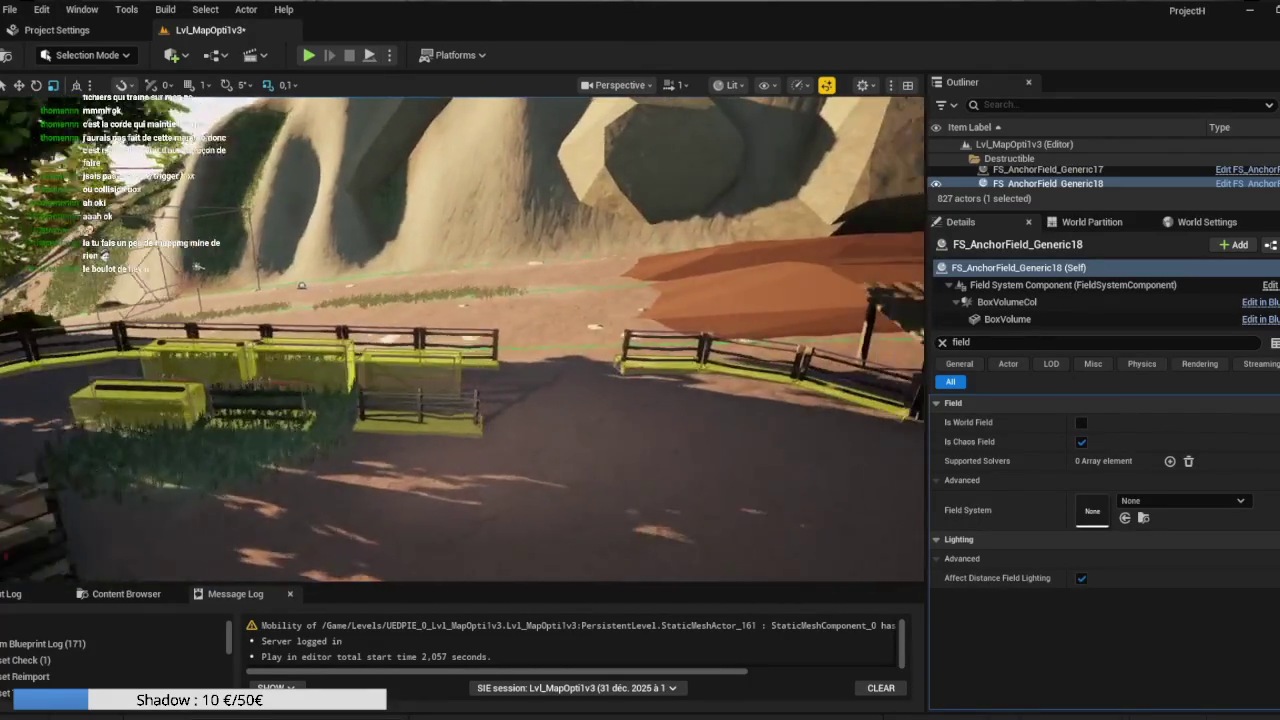